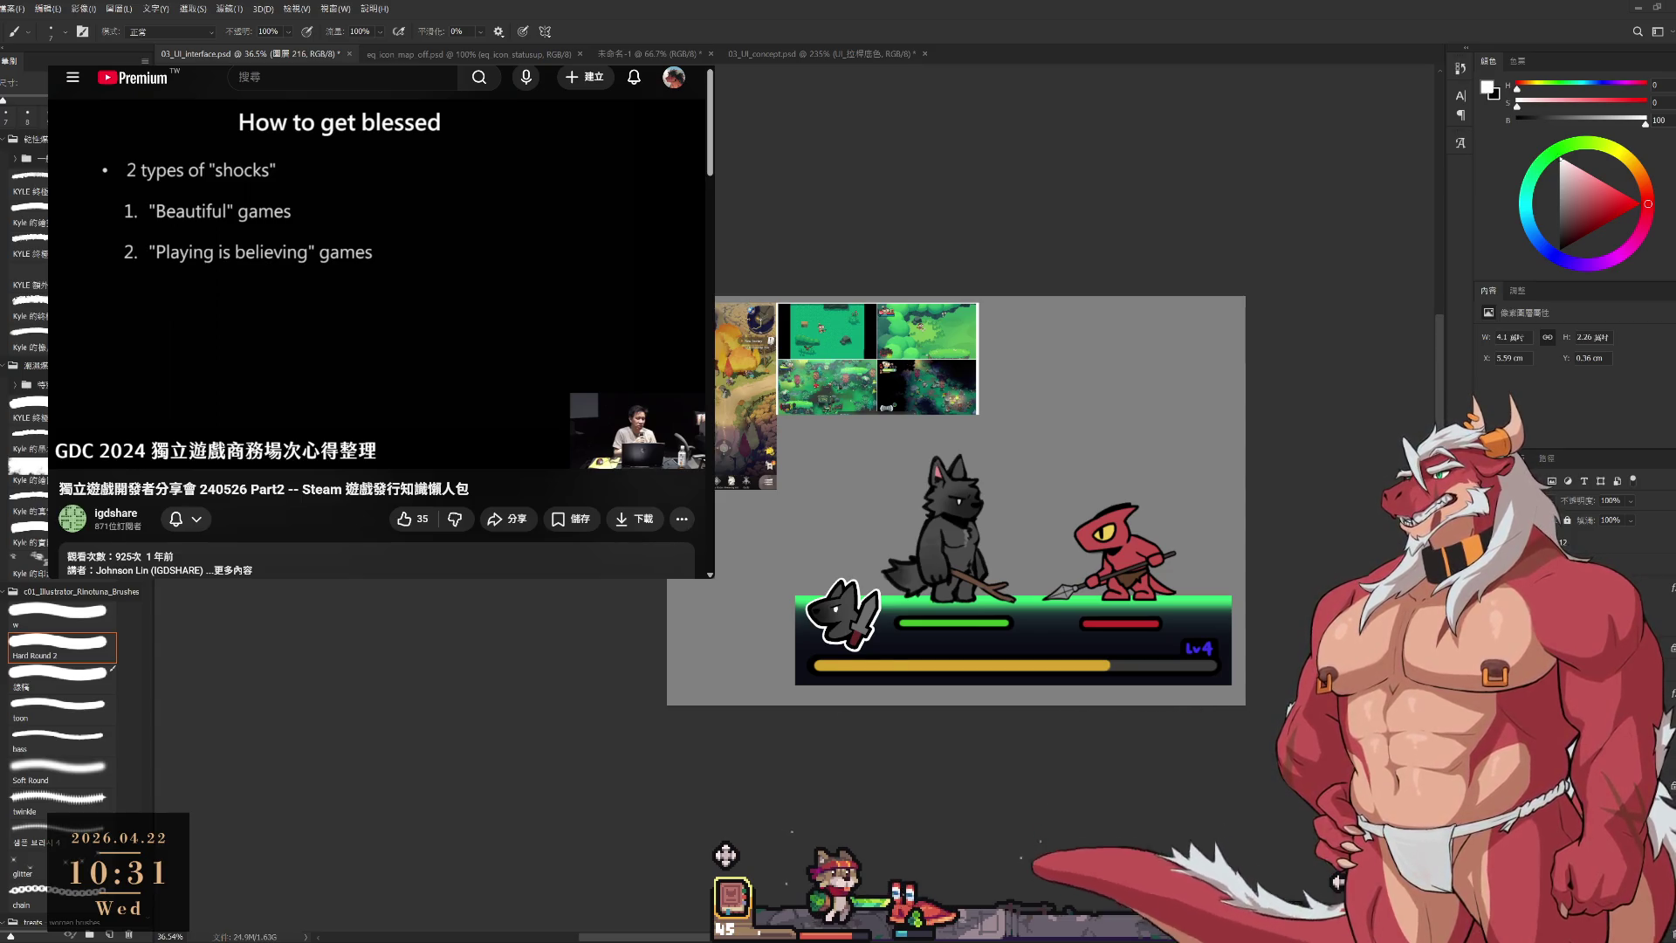
# Paste the game screenshot at the upper right and scale it to about 70%.
pyautogui.moveTo(692, 431)
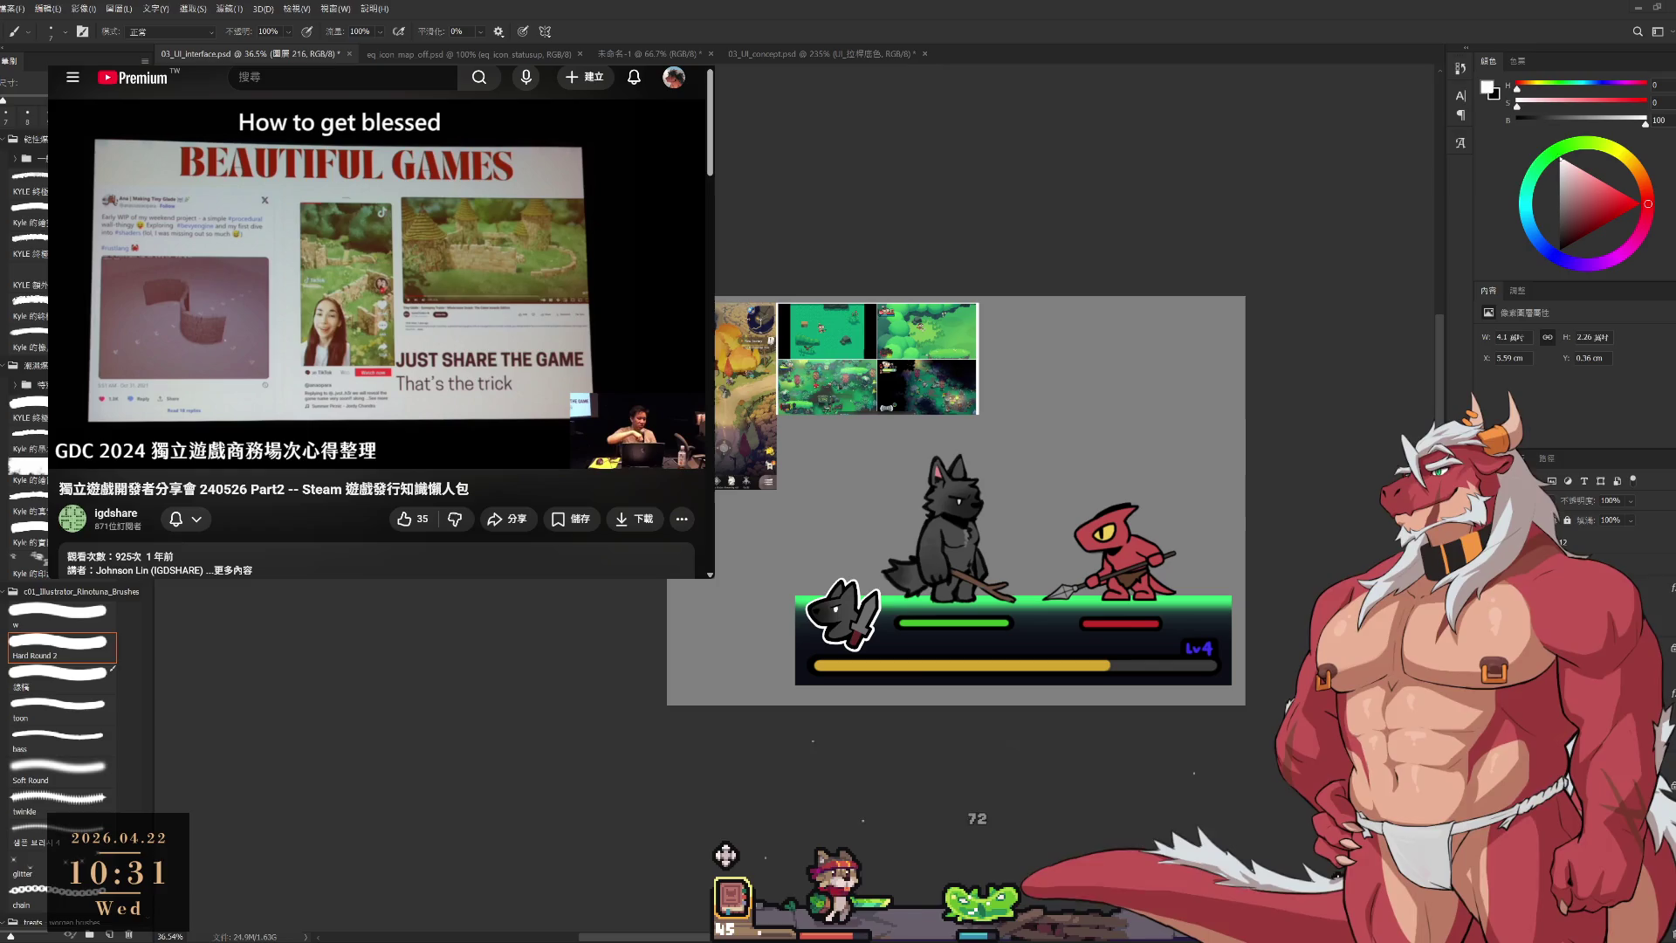
pyautogui.hotkey('ctrl', 'v')
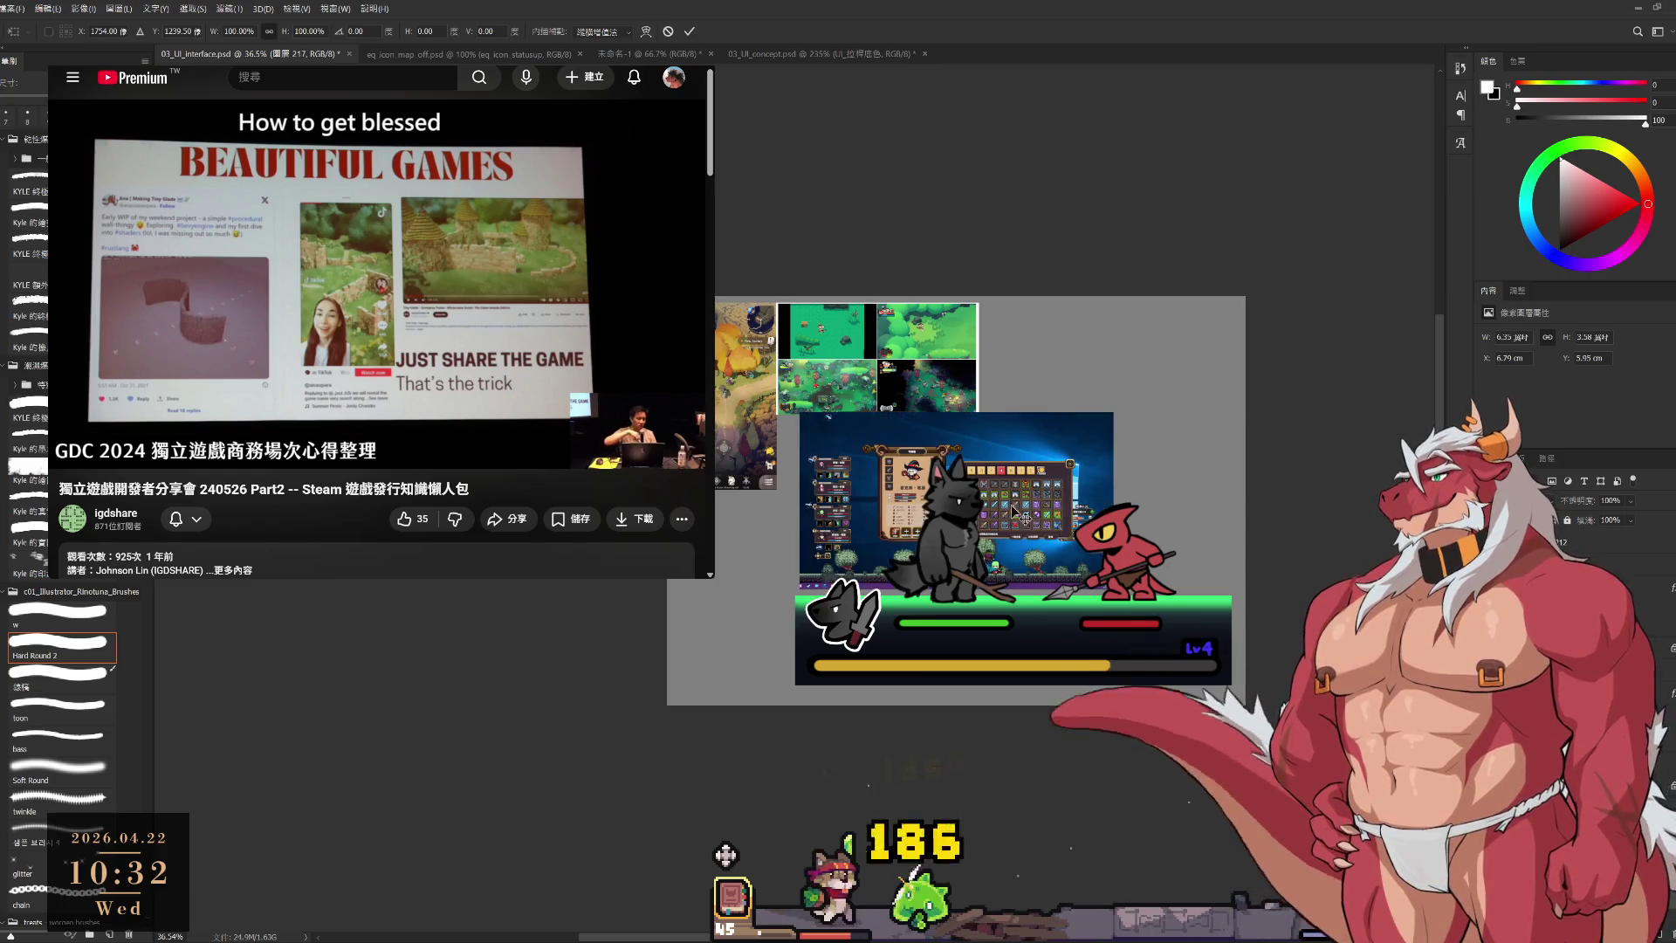
pyautogui.moveTo(992, 489)
pyautogui.mouseDown()
pyautogui.moveTo(1159, 375)
pyautogui.moveTo(1189, 380)
pyautogui.mouseUp()
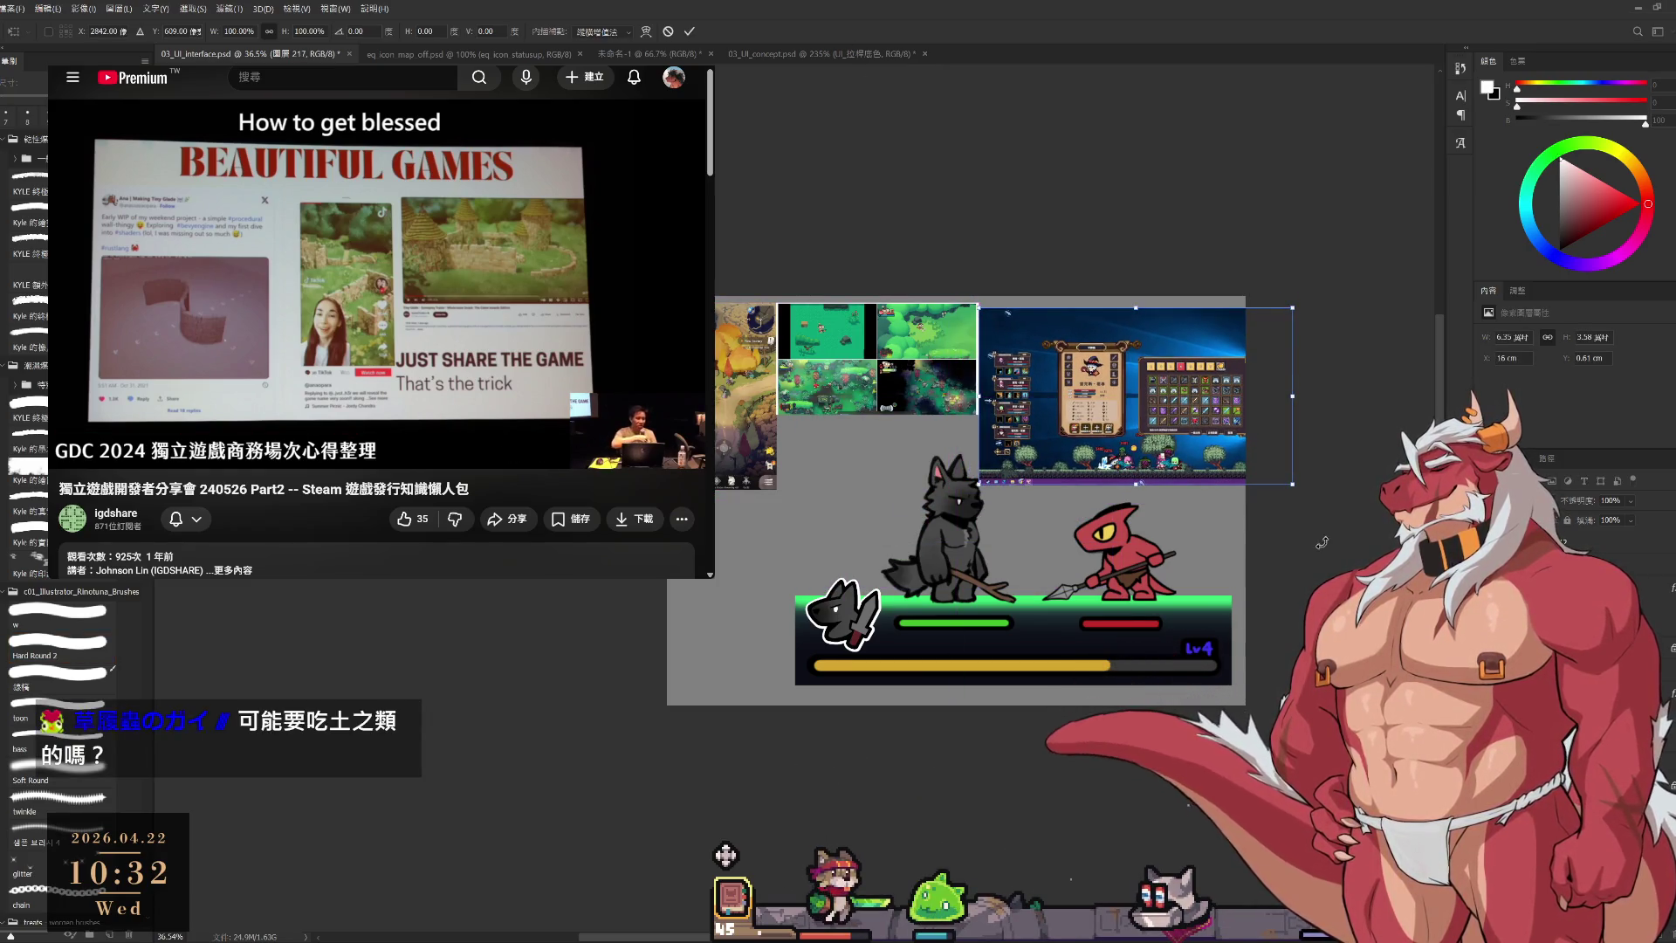
pyautogui.moveTo(1293, 483)
pyautogui.mouseDown()
pyautogui.moveTo(1194, 441)
pyautogui.moveTo(1194, 375)
pyautogui.moveTo(1196, 390)
pyautogui.mouseUp()
pyautogui.click(689, 34)
# Trim the screenshot to its bottom strip and move the strip higher on the board.
pyautogui.scroll(3, 1052, 400)
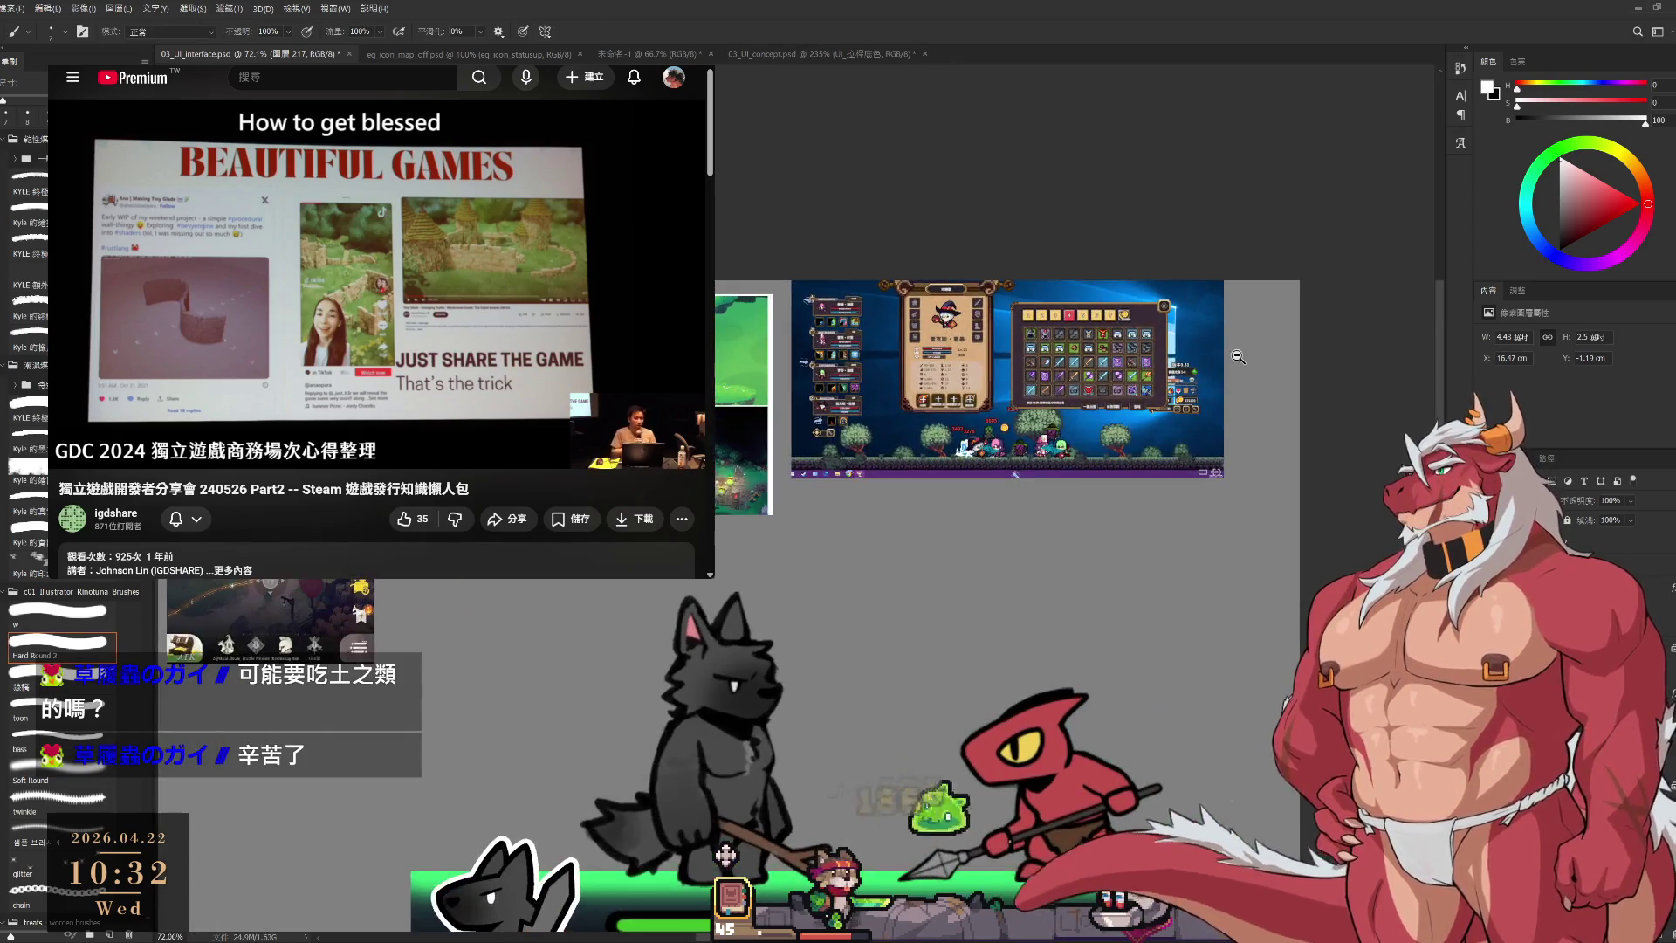
pyautogui.press('m')
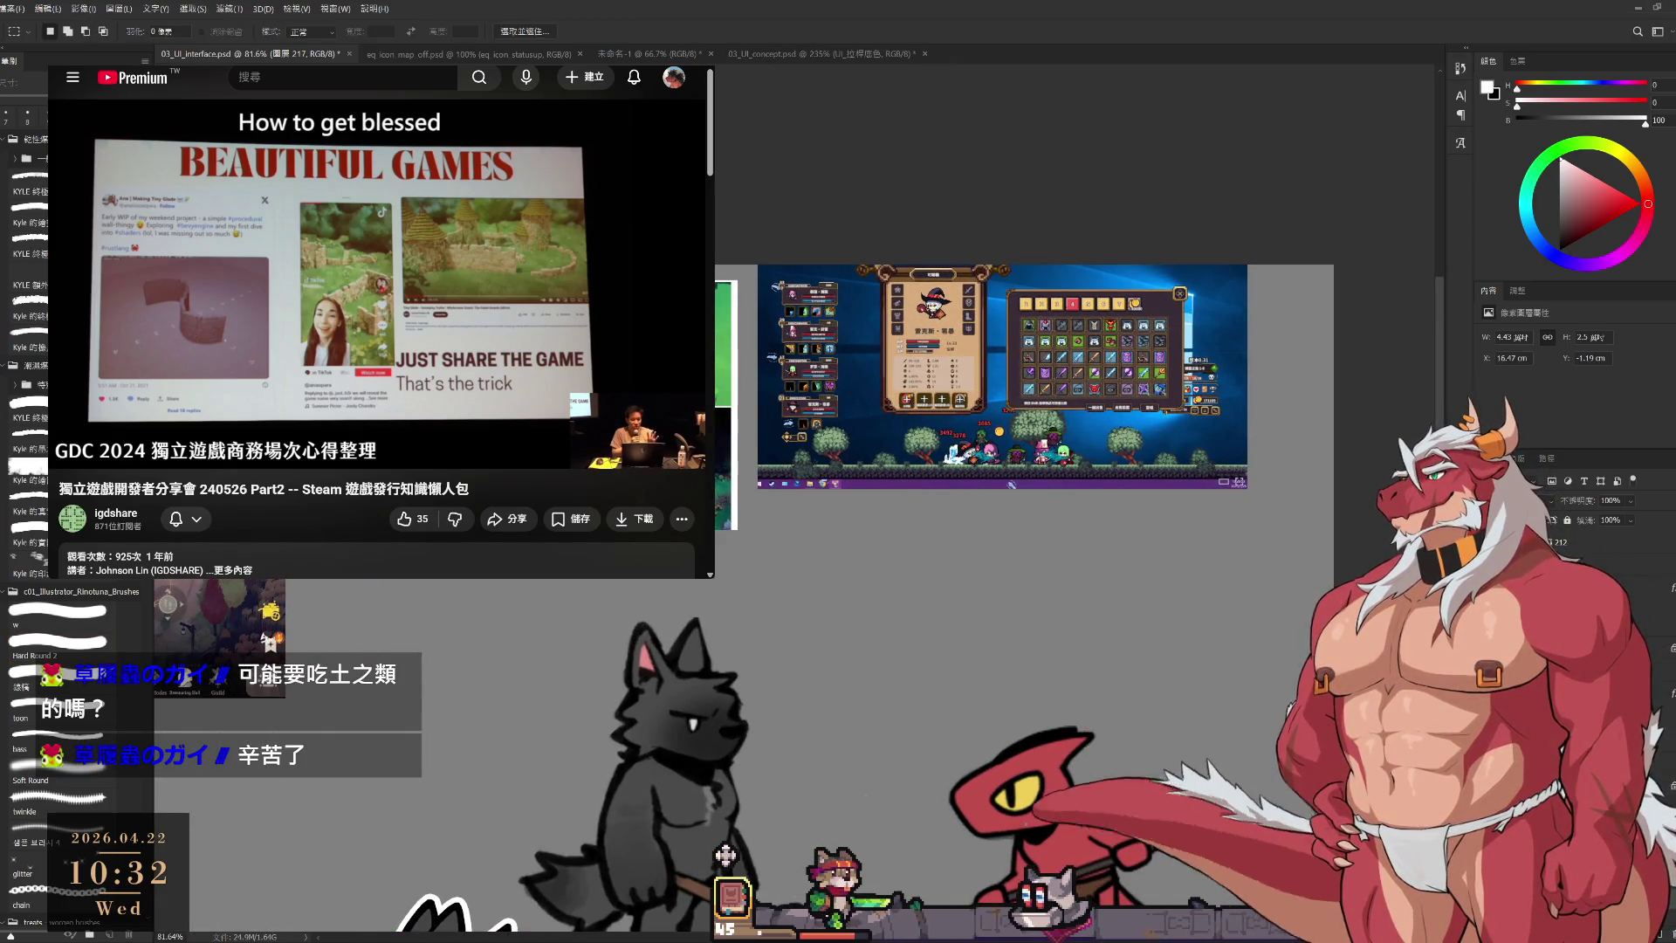
pyautogui.moveTo(749, 378); pyautogui.dragTo(1257, 530)
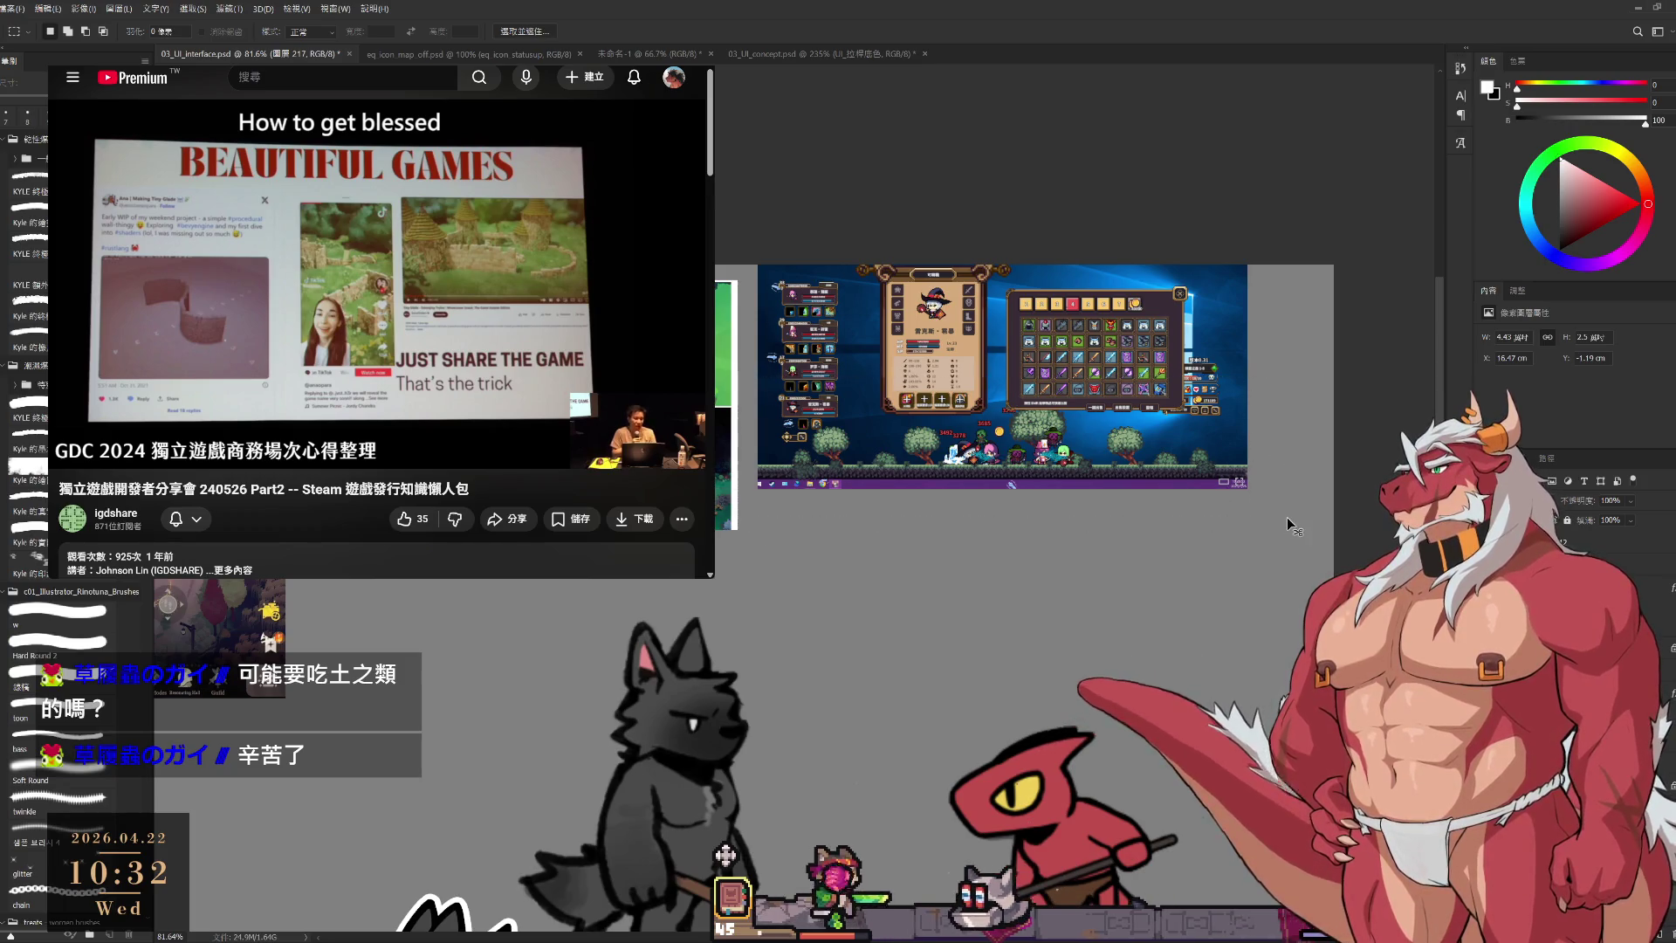
pyautogui.press('Delete')
pyautogui.hotkey('ctrl', 'd')
pyautogui.press('Delete')
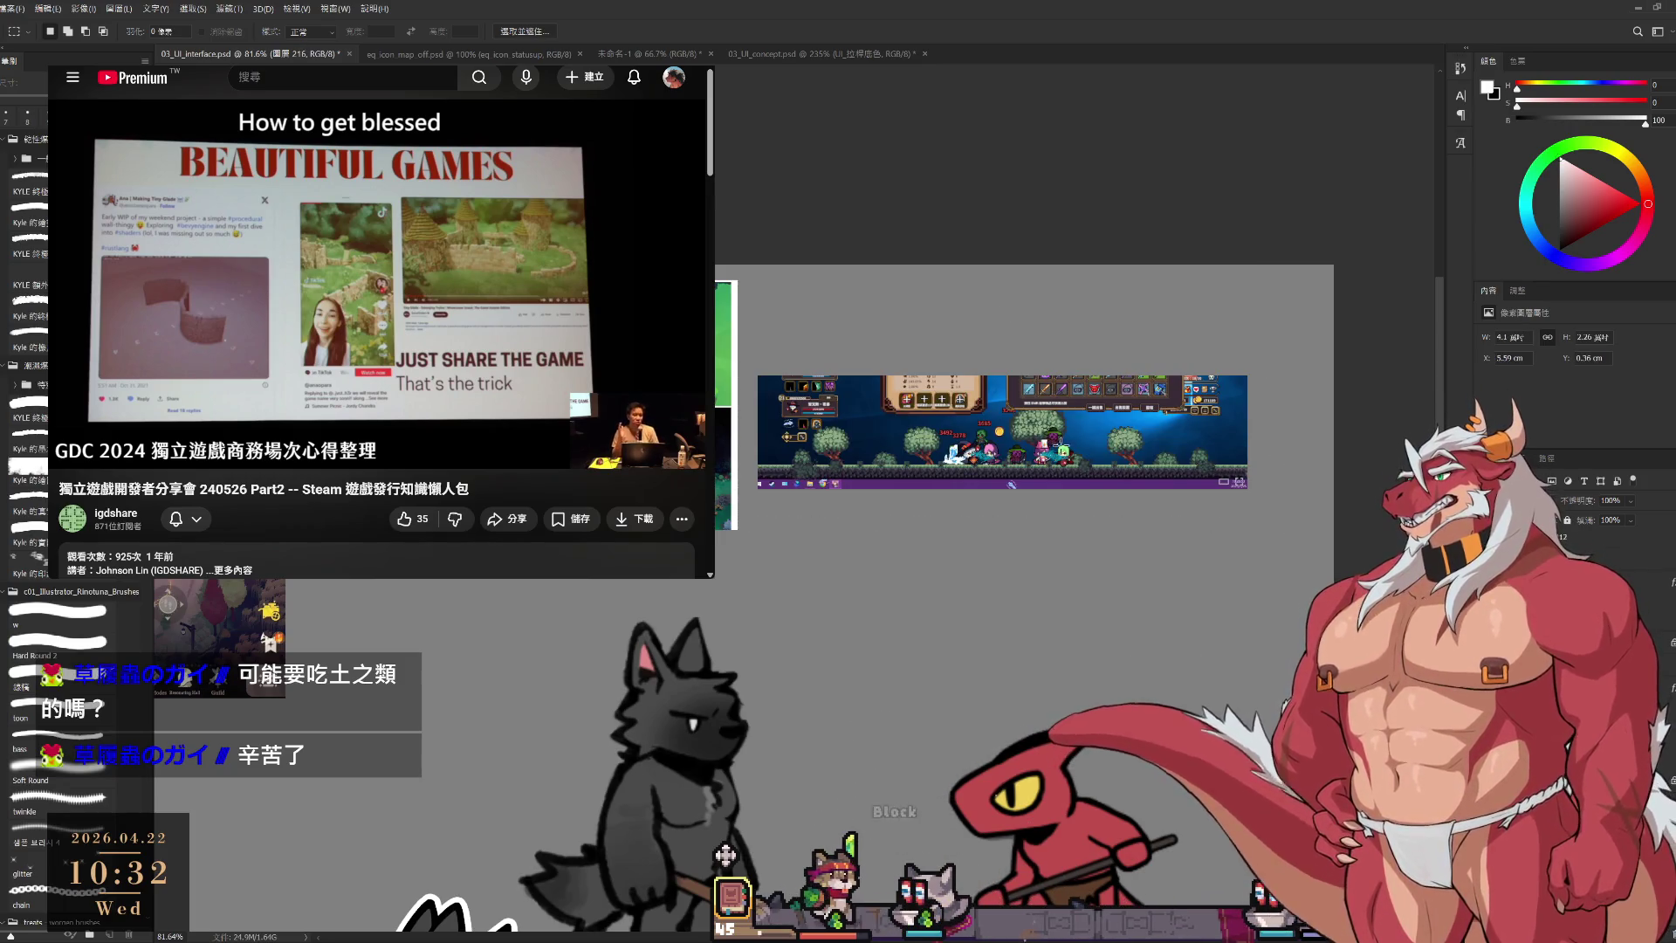
pyautogui.moveTo(1039, 422); pyautogui.dragTo(1016, 343)
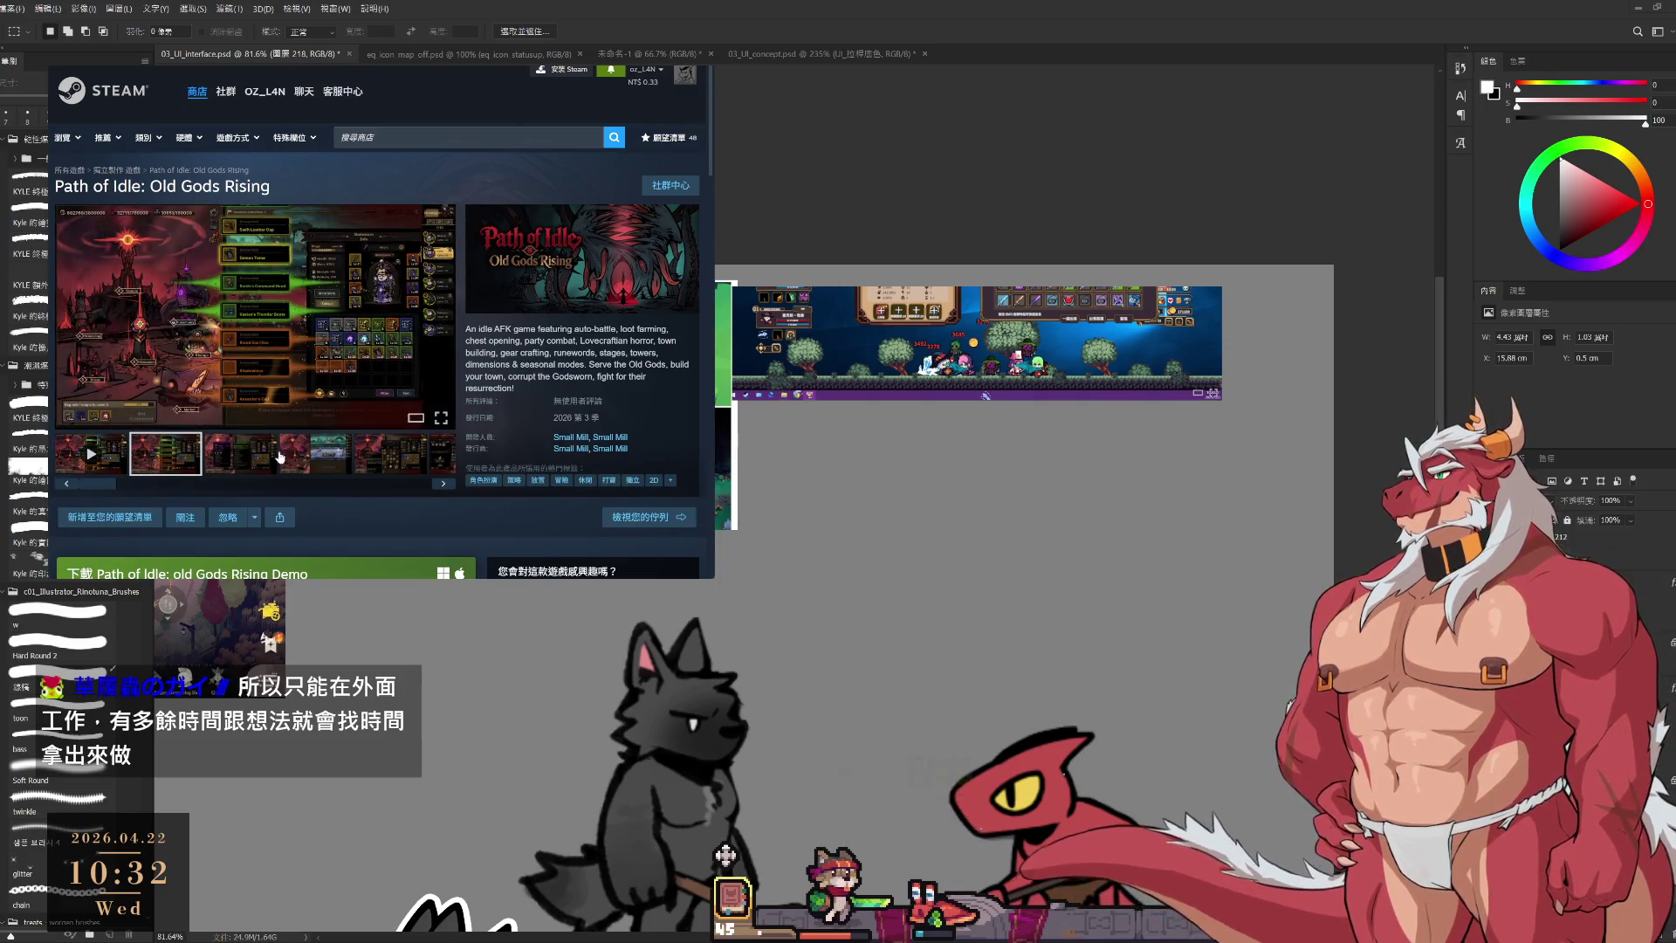
pyautogui.click(219, 466)
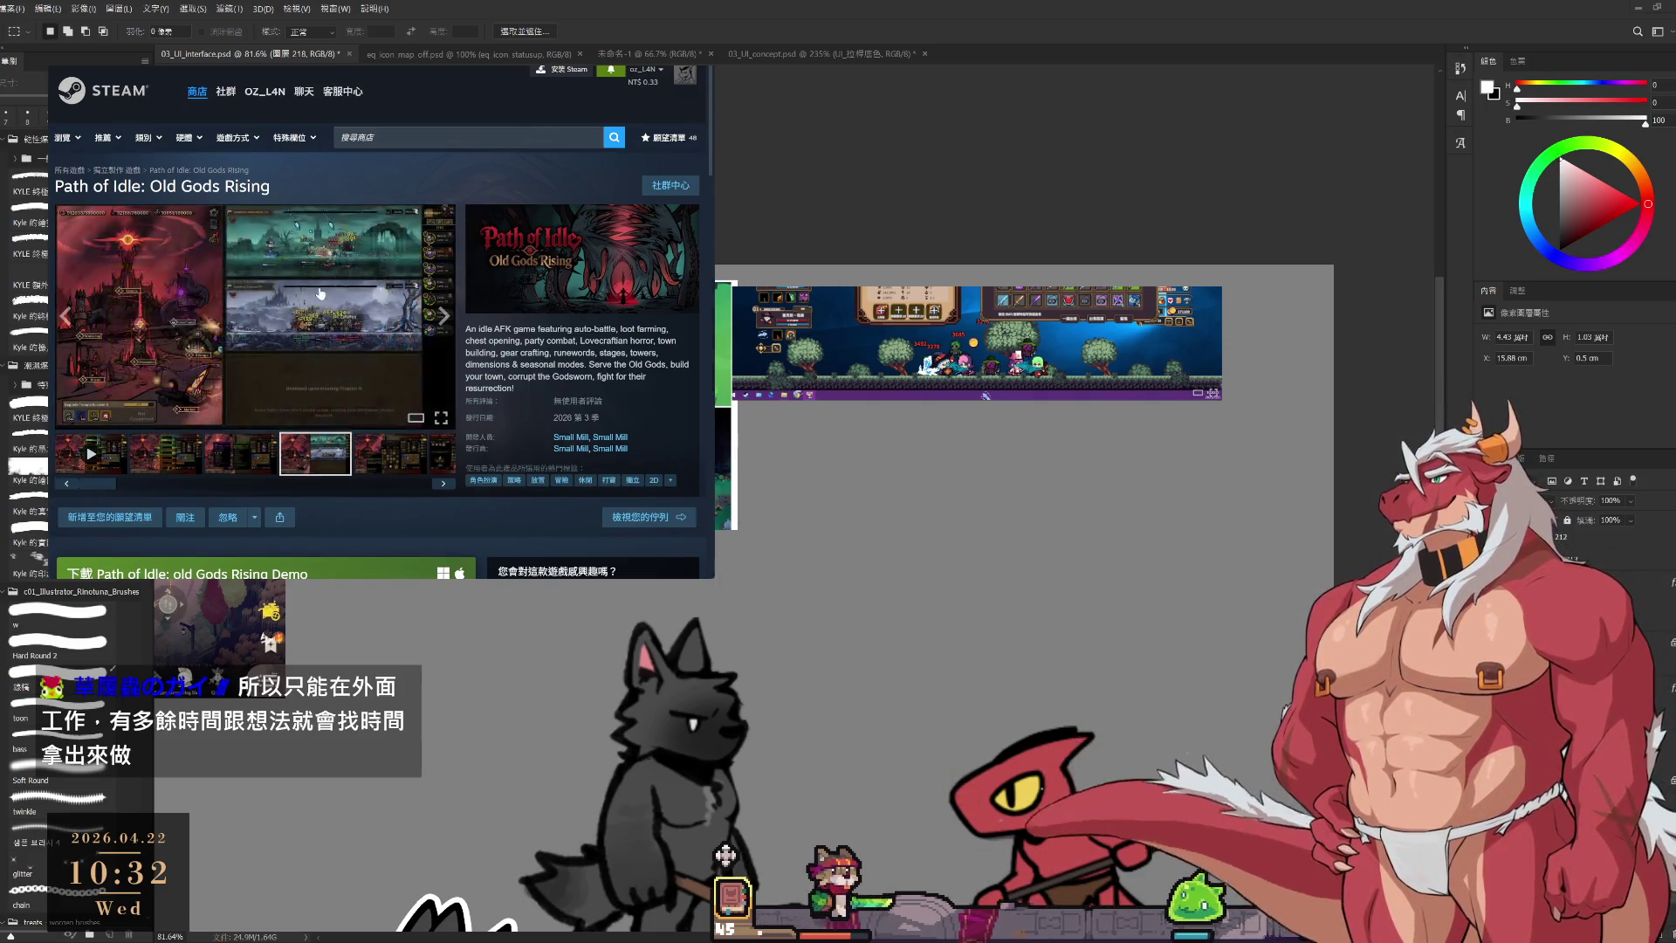
pyautogui.click(329, 314)
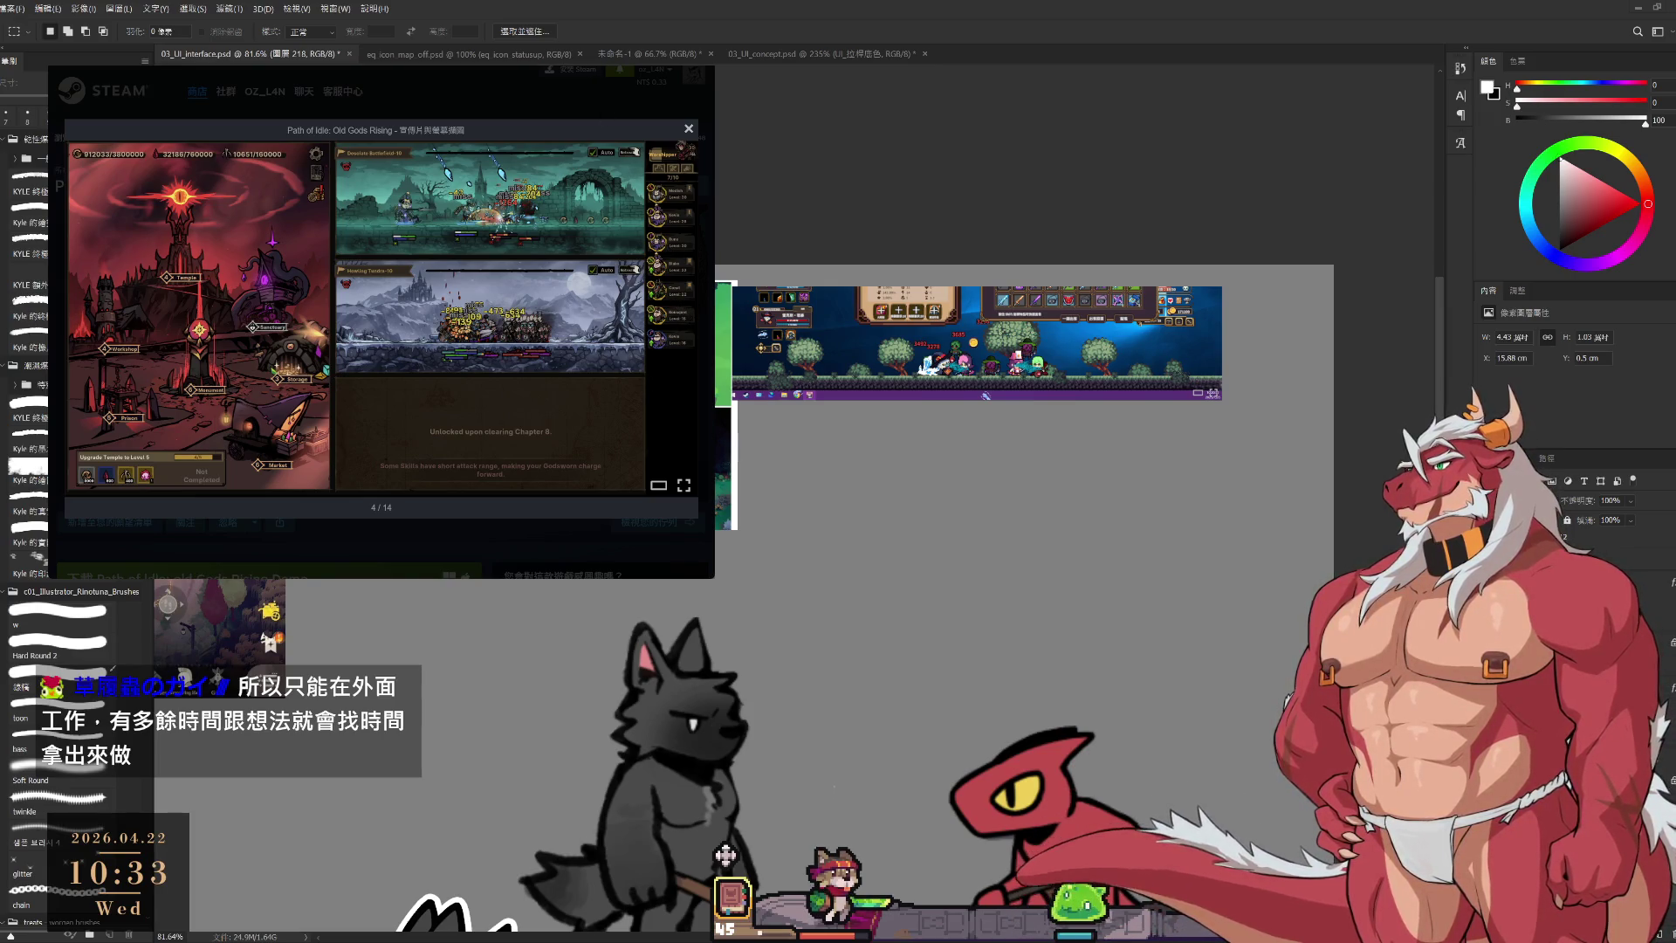
pyautogui.hotkey('alt', 'Tab')
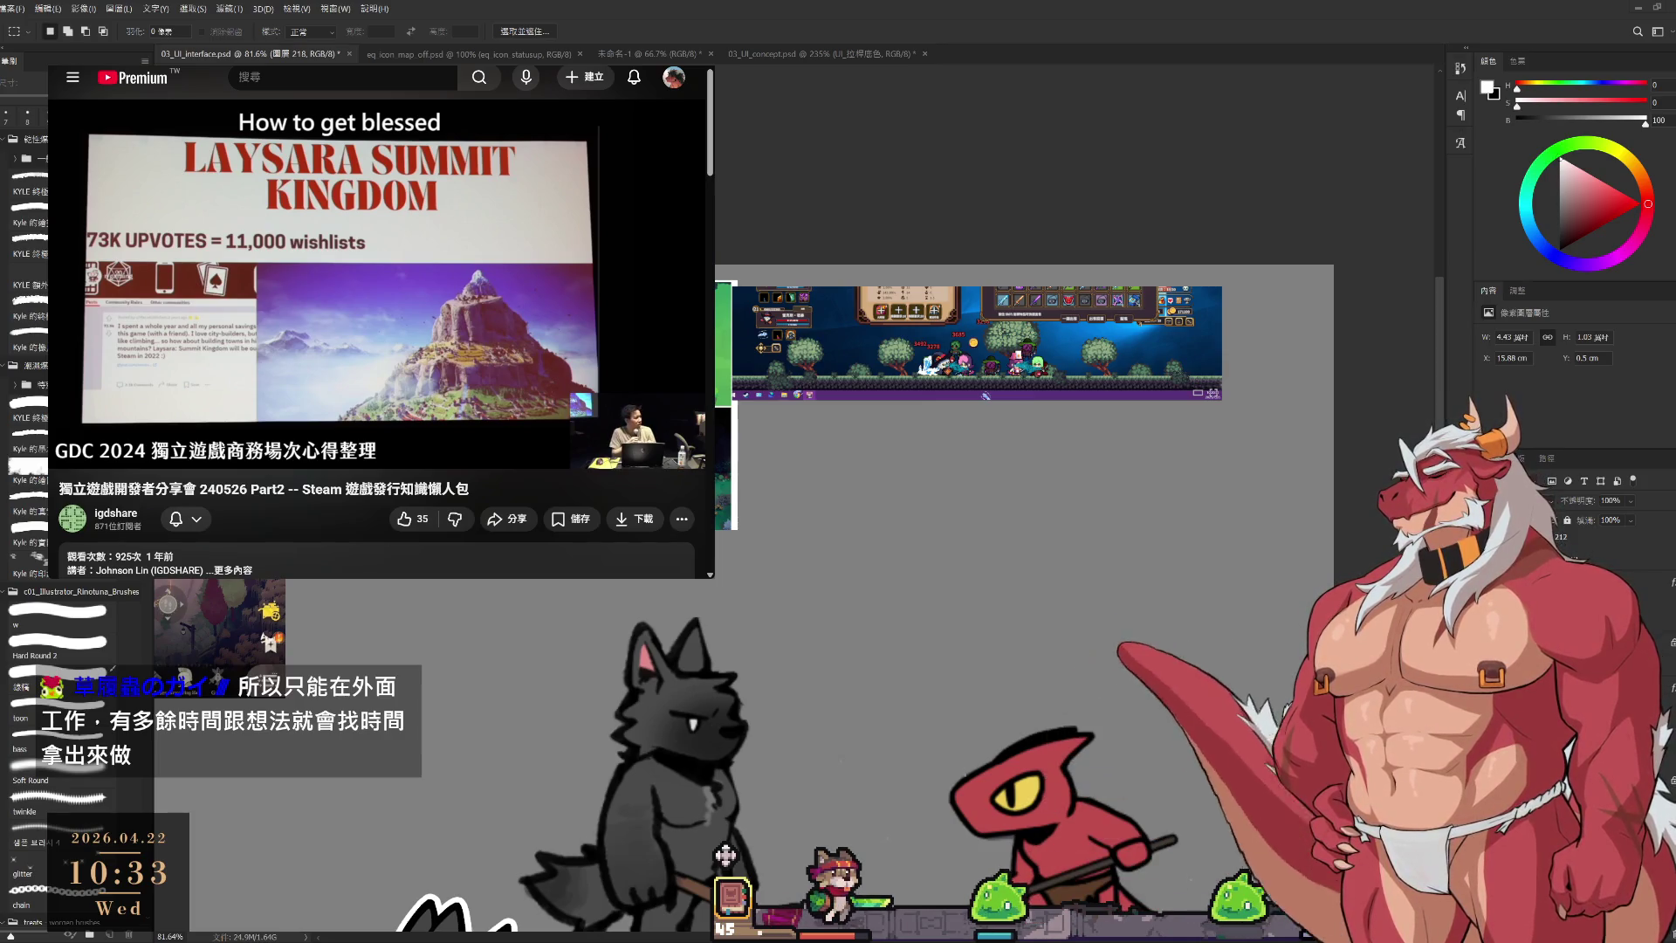
# Paste the Desolate Battlefield-10 and Howling Tundra-10 screenshots under the top strip.
pyautogui.hotkey('ctrl', 'v')
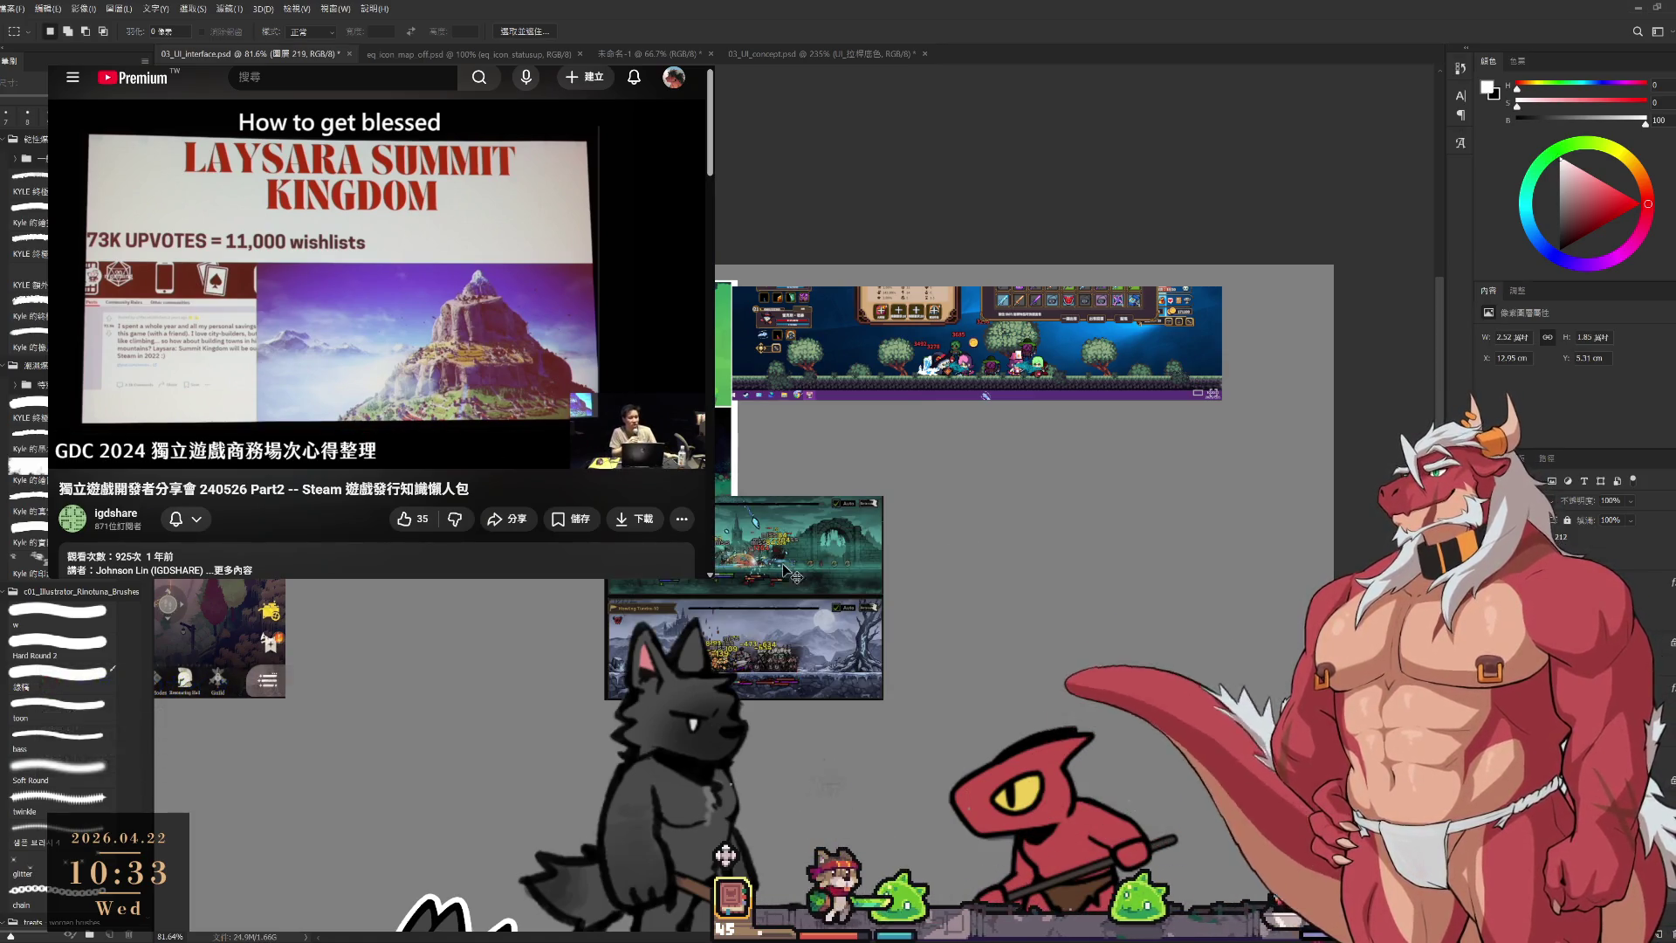
pyautogui.hotkey('ctrl', 't')
pyautogui.moveTo(783, 565); pyautogui.dragTo(916, 477)
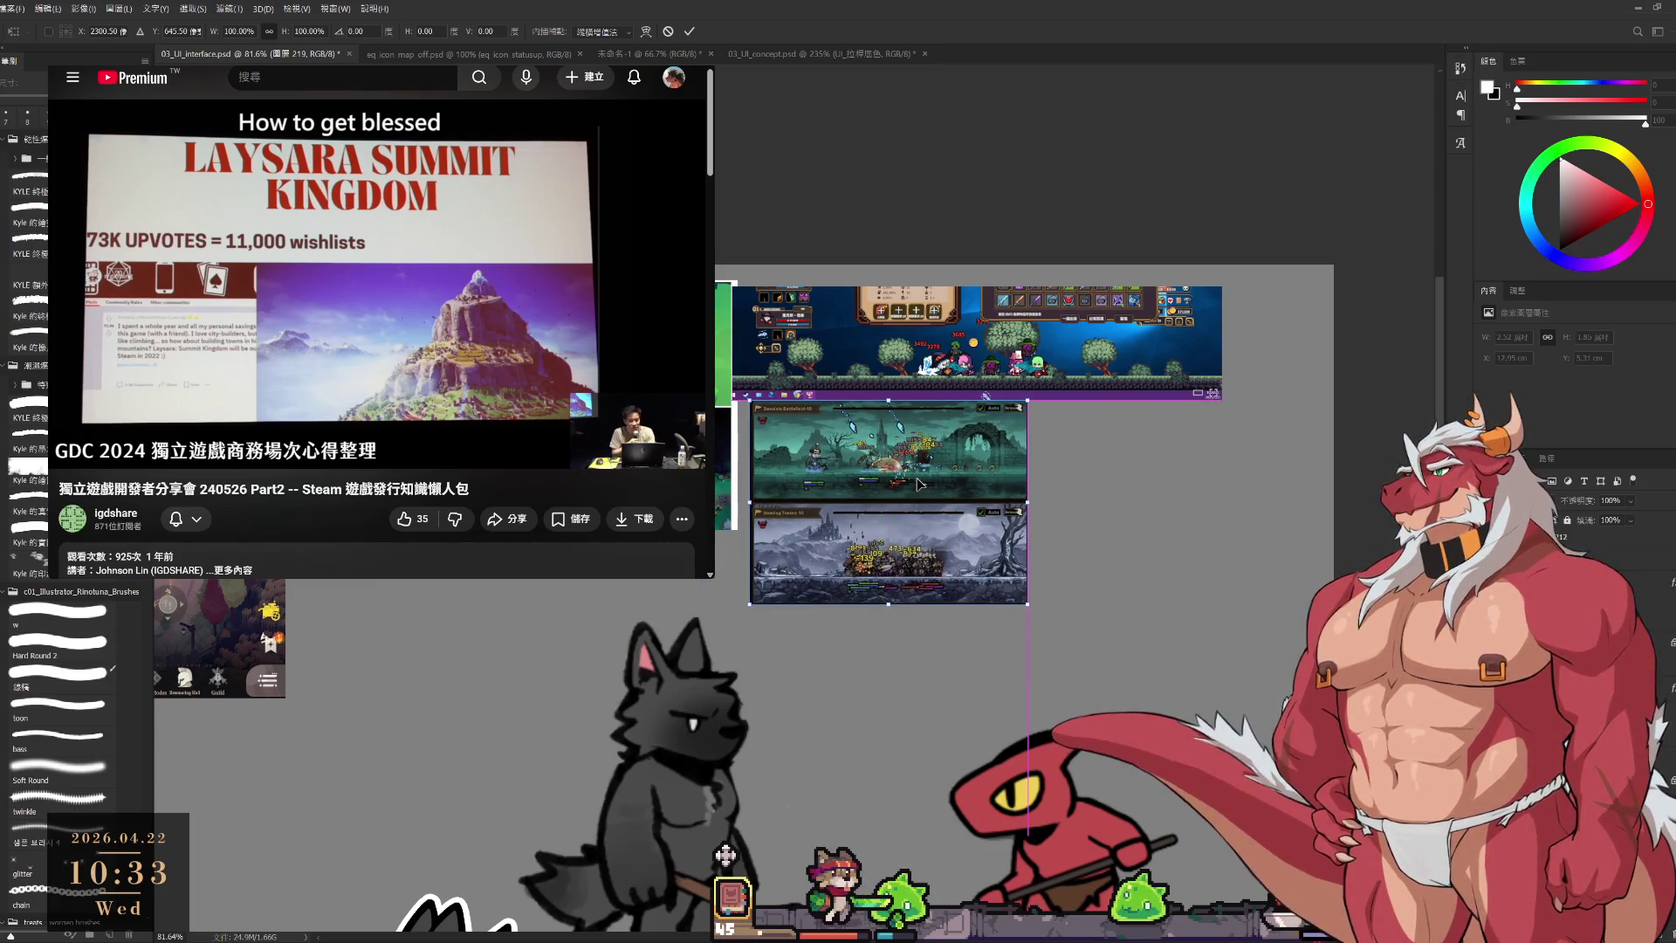
pyautogui.press('Return')
# Nudge the top screenshot strip slightly right and select its layer.
pyautogui.press('m')
pyautogui.moveTo(878, 325); pyautogui.dragTo(888, 322)
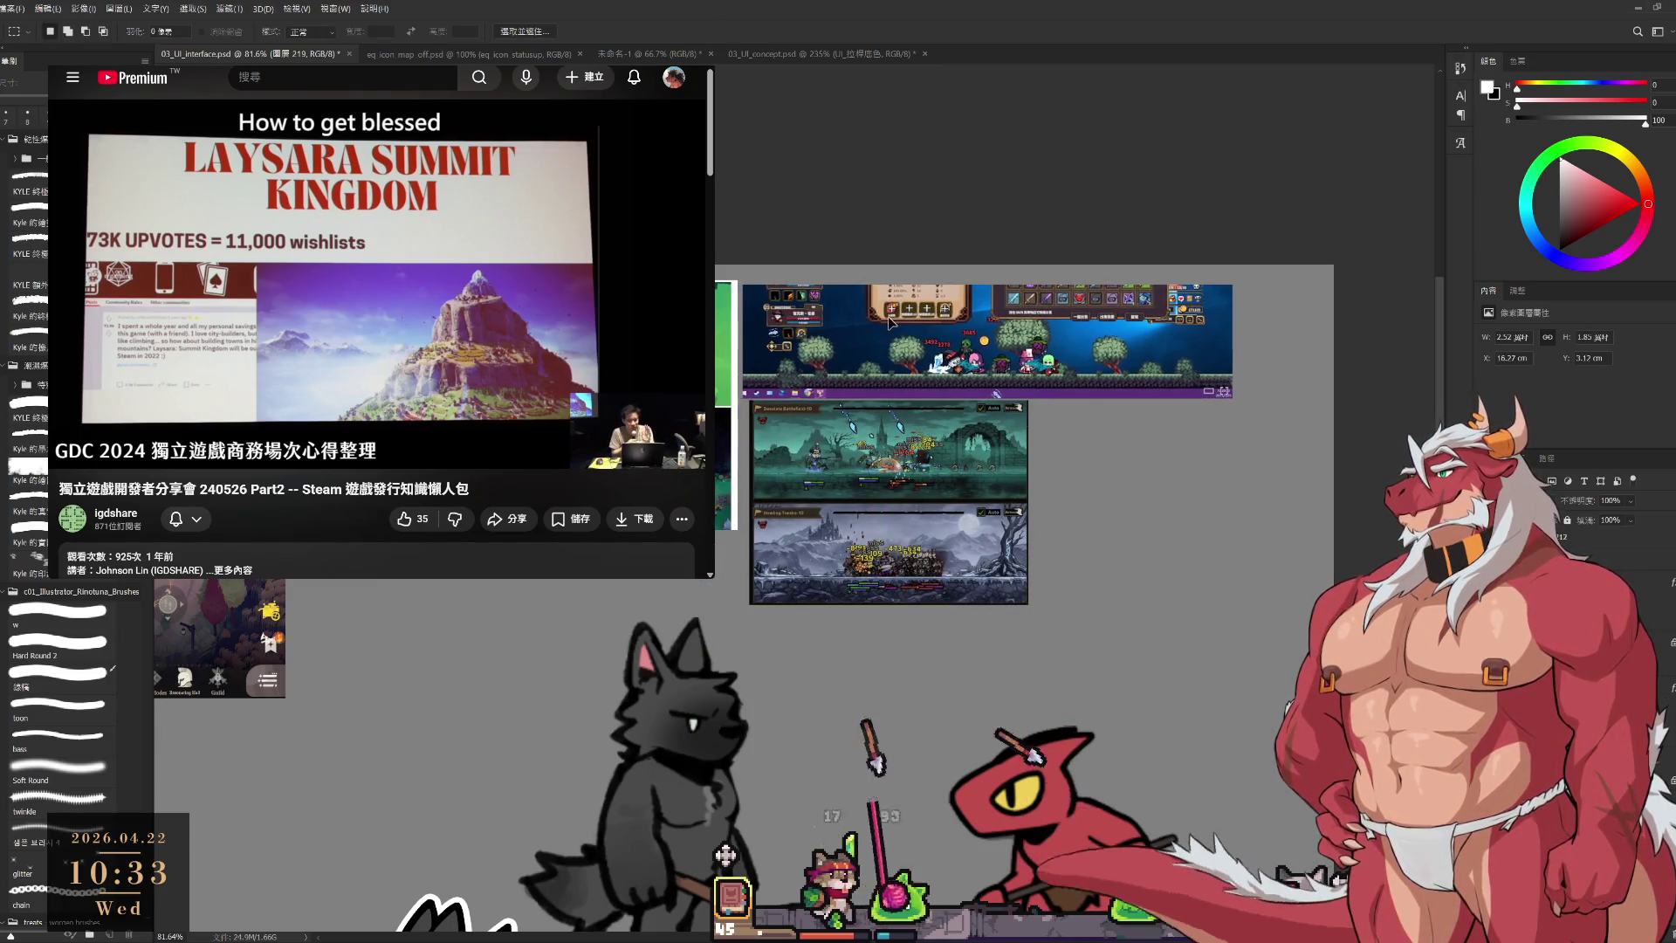
pyautogui.click(888, 323)
pyautogui.scroll(3, 650, 389)
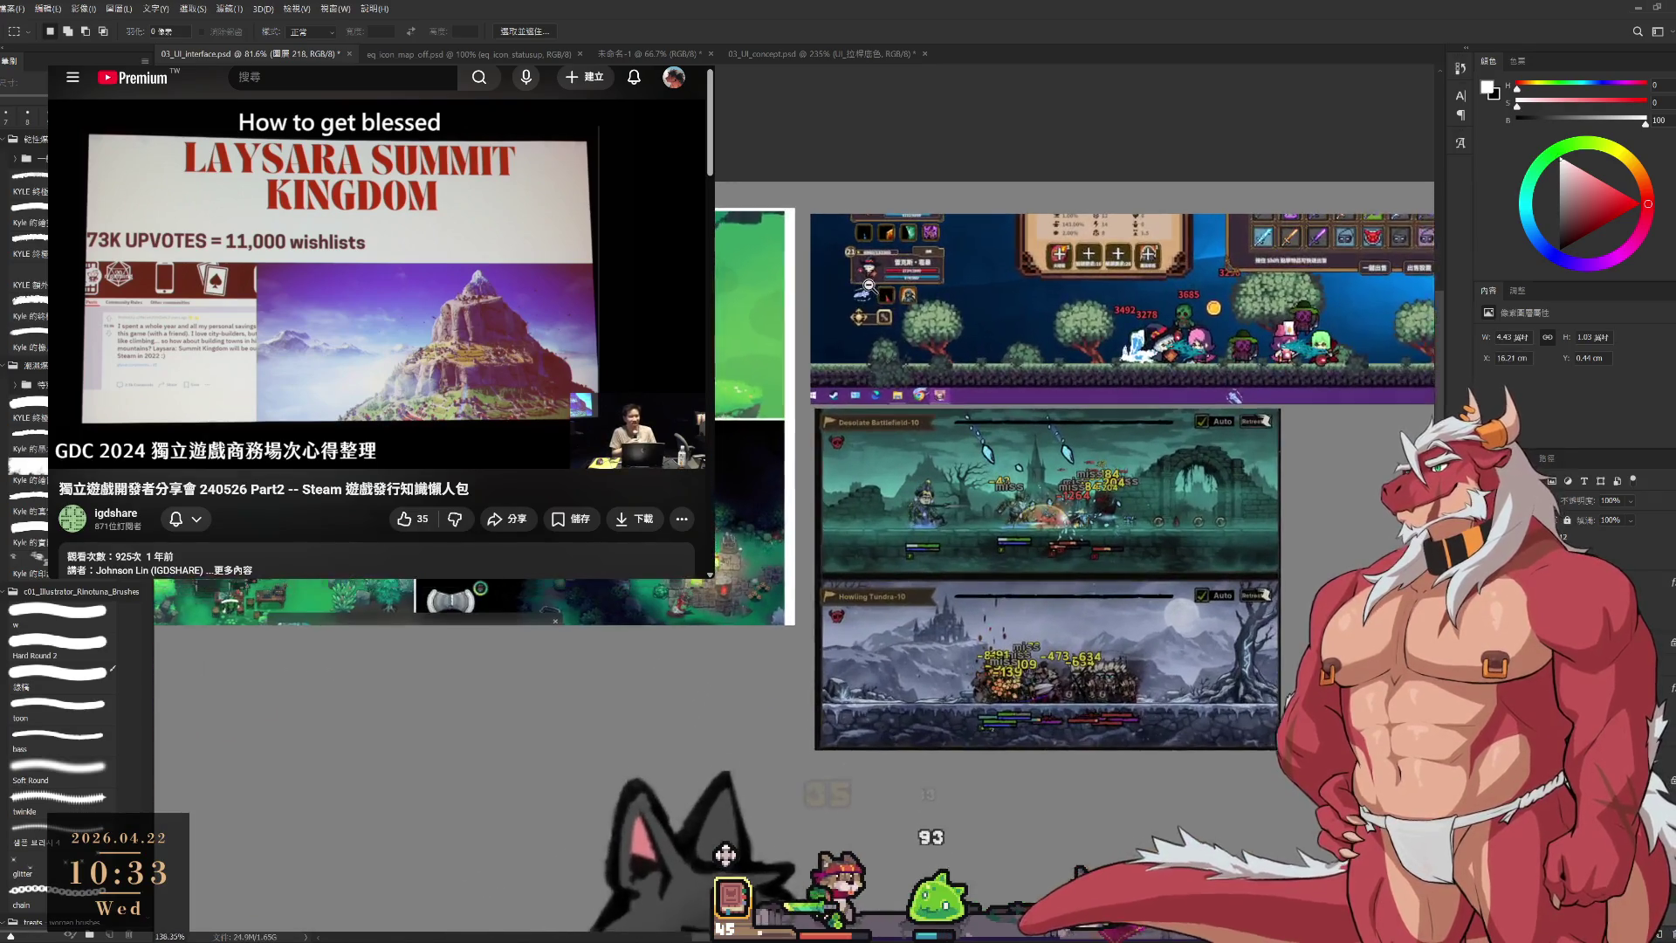
pyautogui.scroll(-1, 785, 559)
pyautogui.scroll(-1, 785, 559)
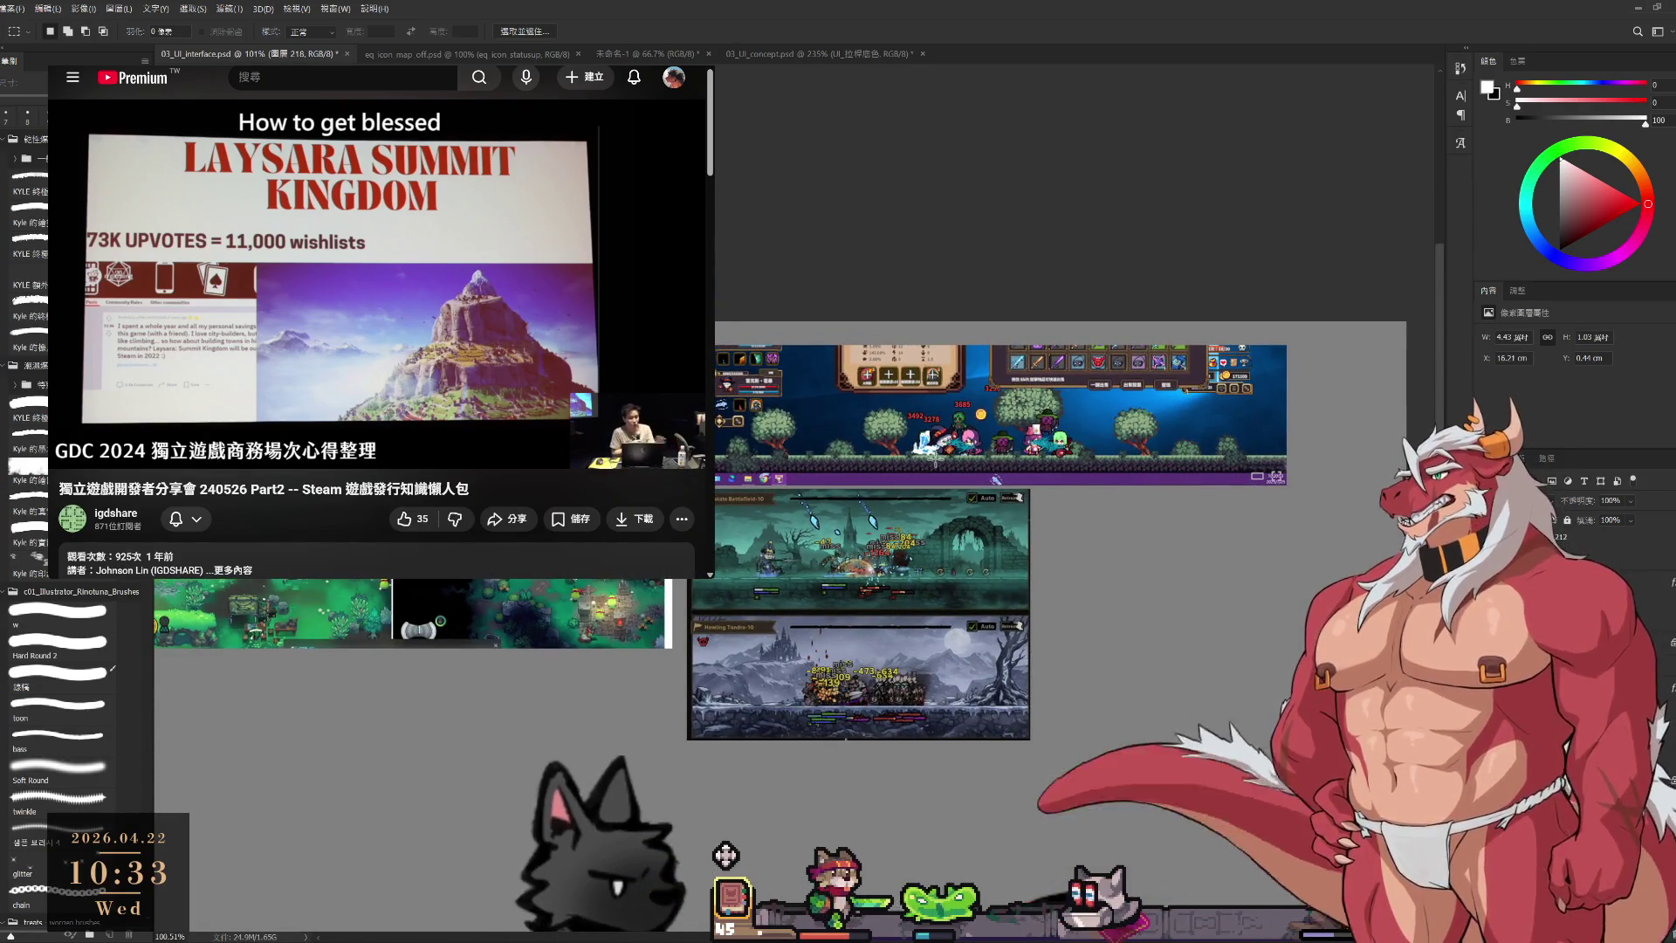
pyautogui.scroll(2, 1148, 656)
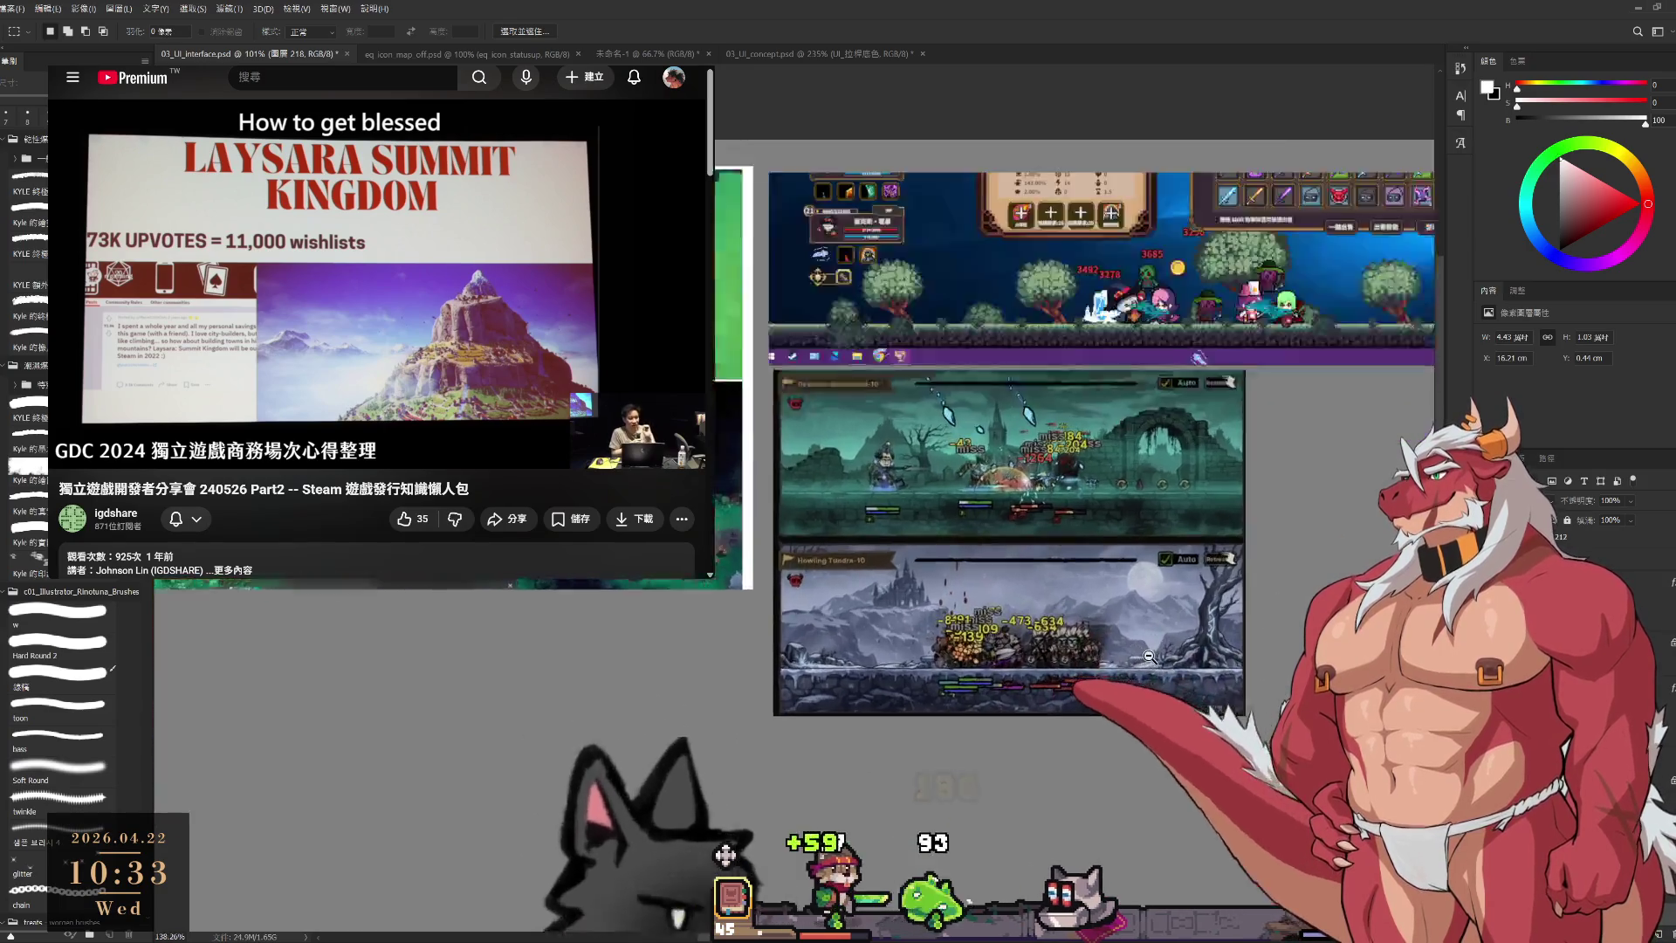
pyautogui.scroll(3, 1149, 657)
pyautogui.scroll(-2, 1161, 658)
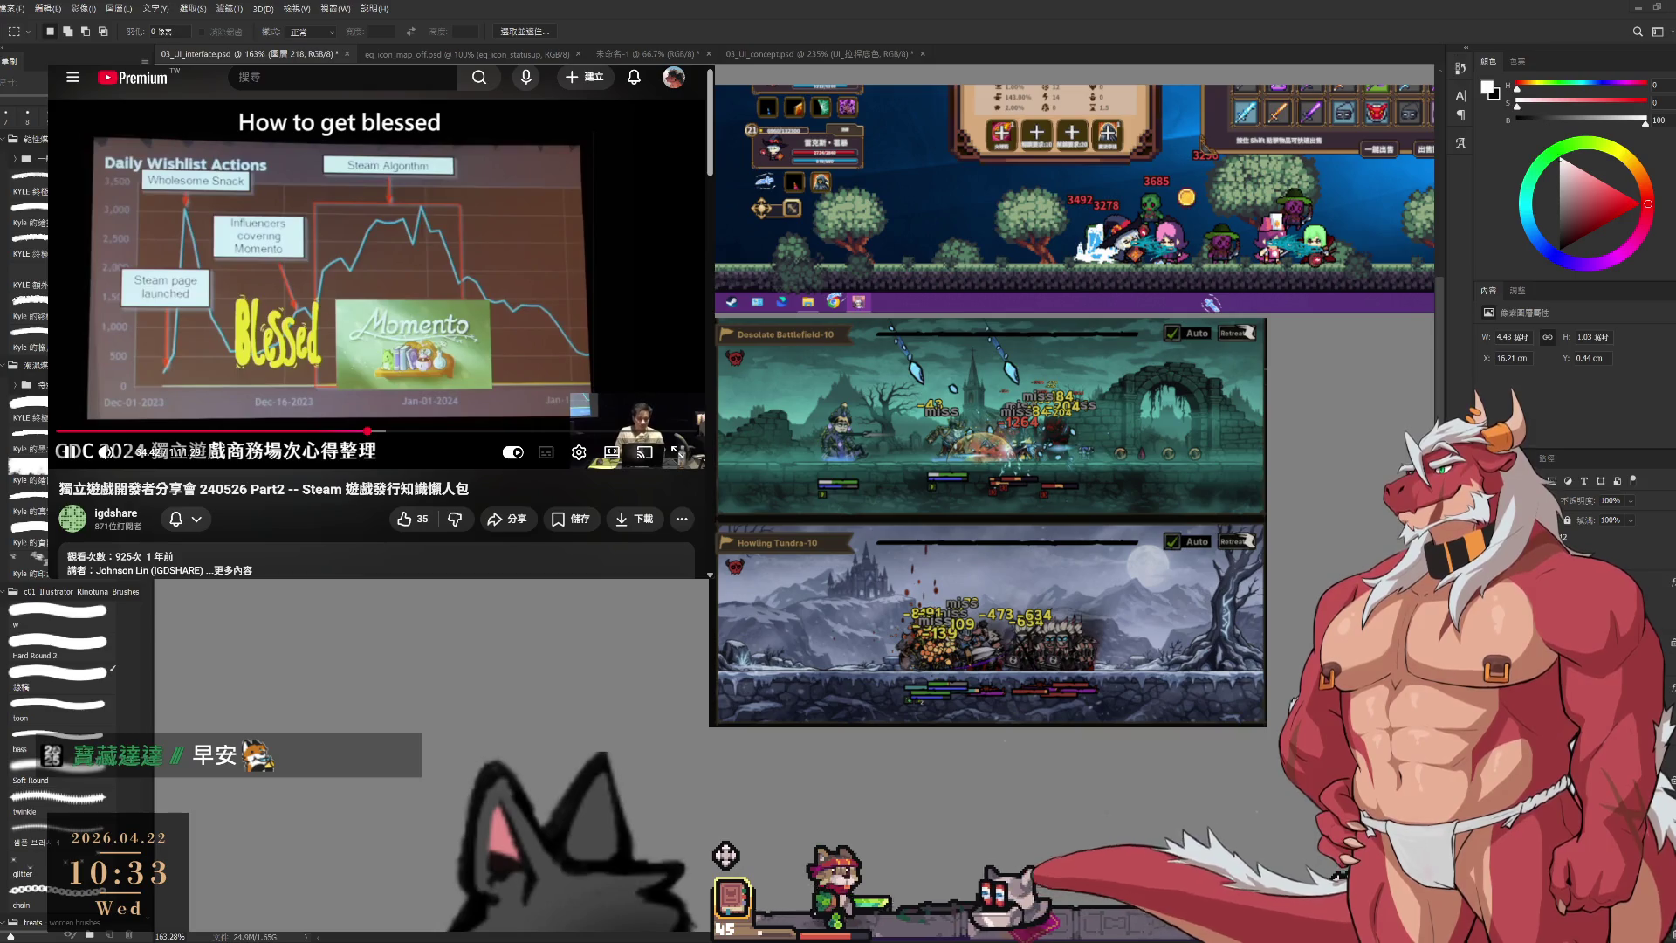
pyautogui.click(362, 296)
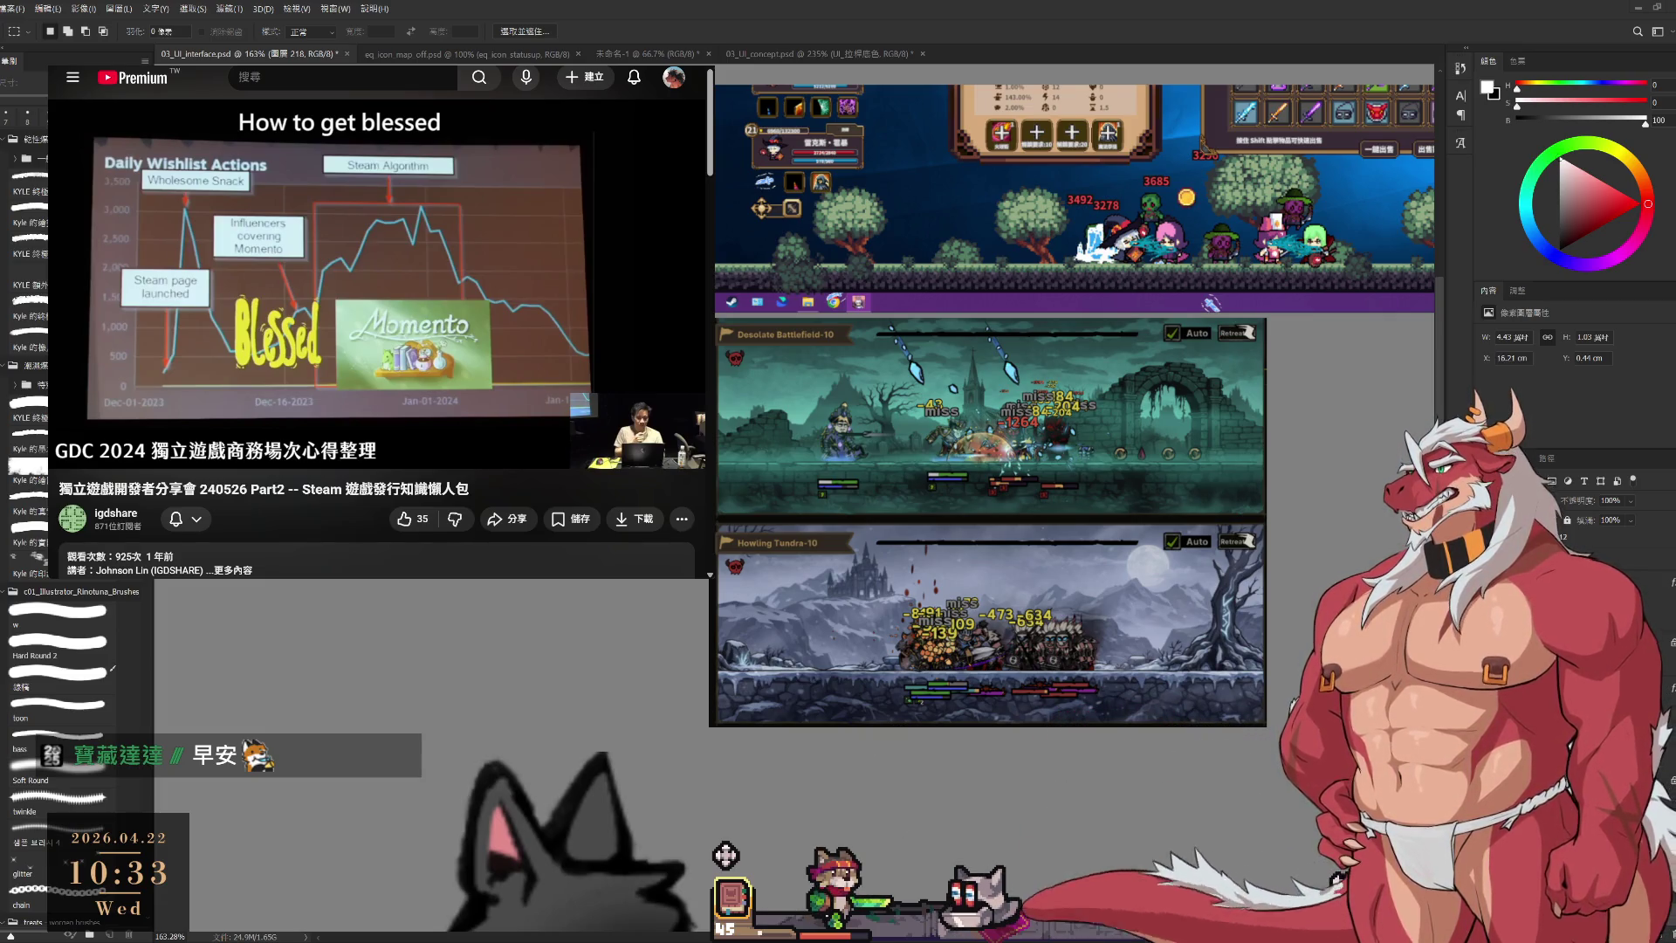
pyautogui.moveTo(362, 297)
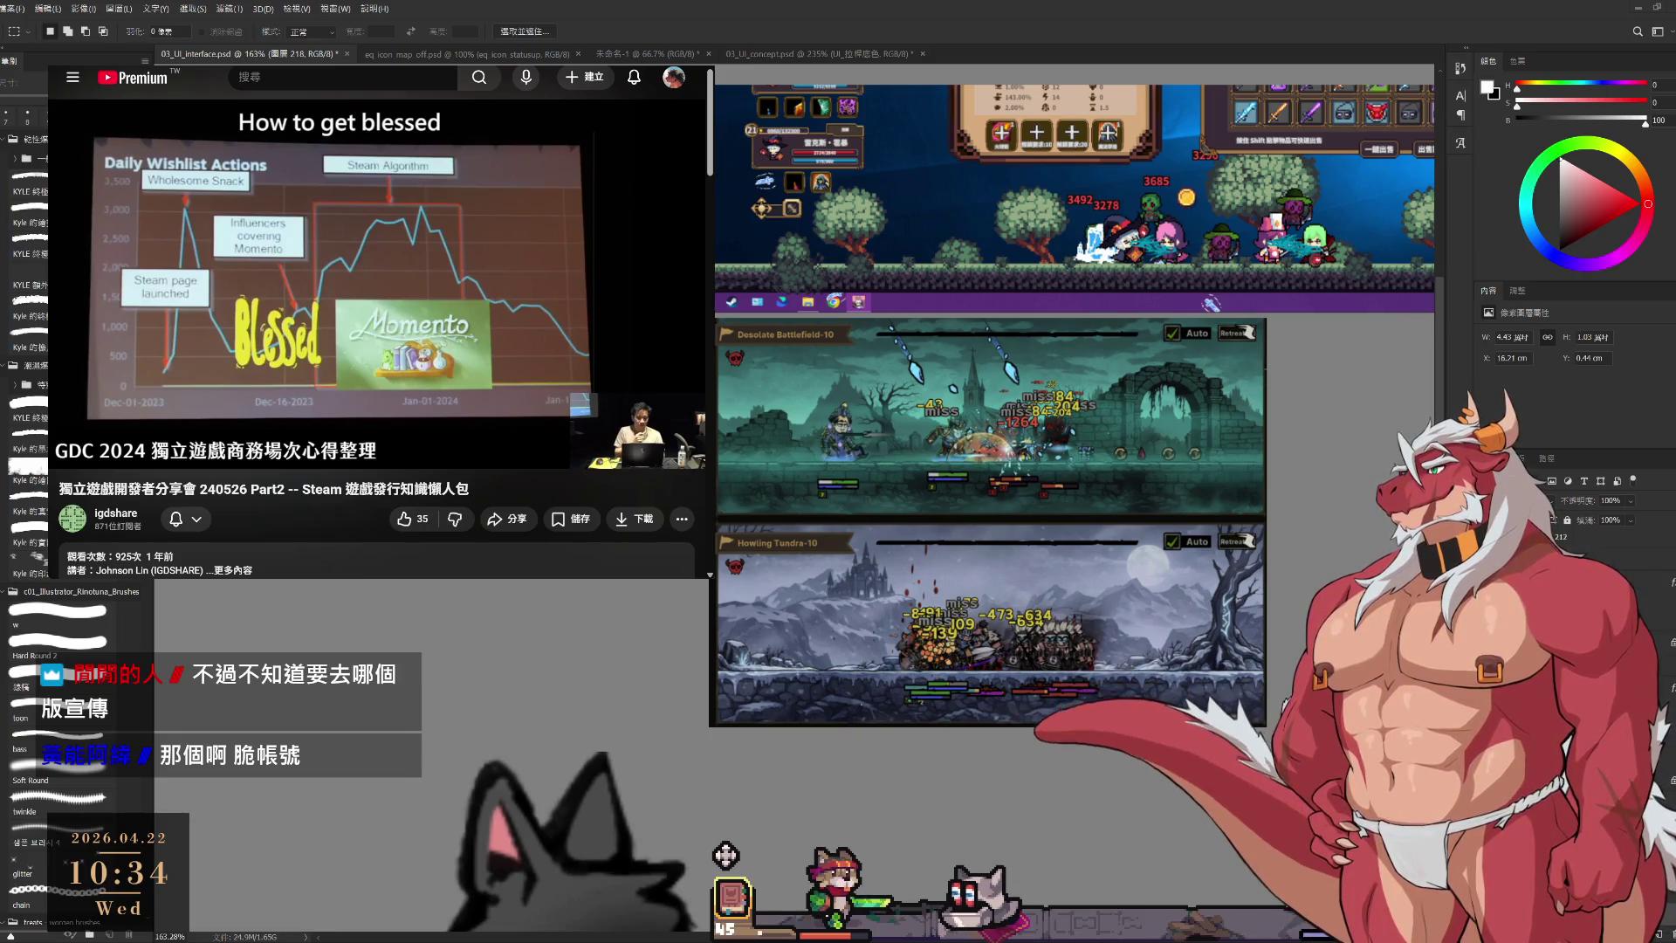
pyautogui.click(262, 410)
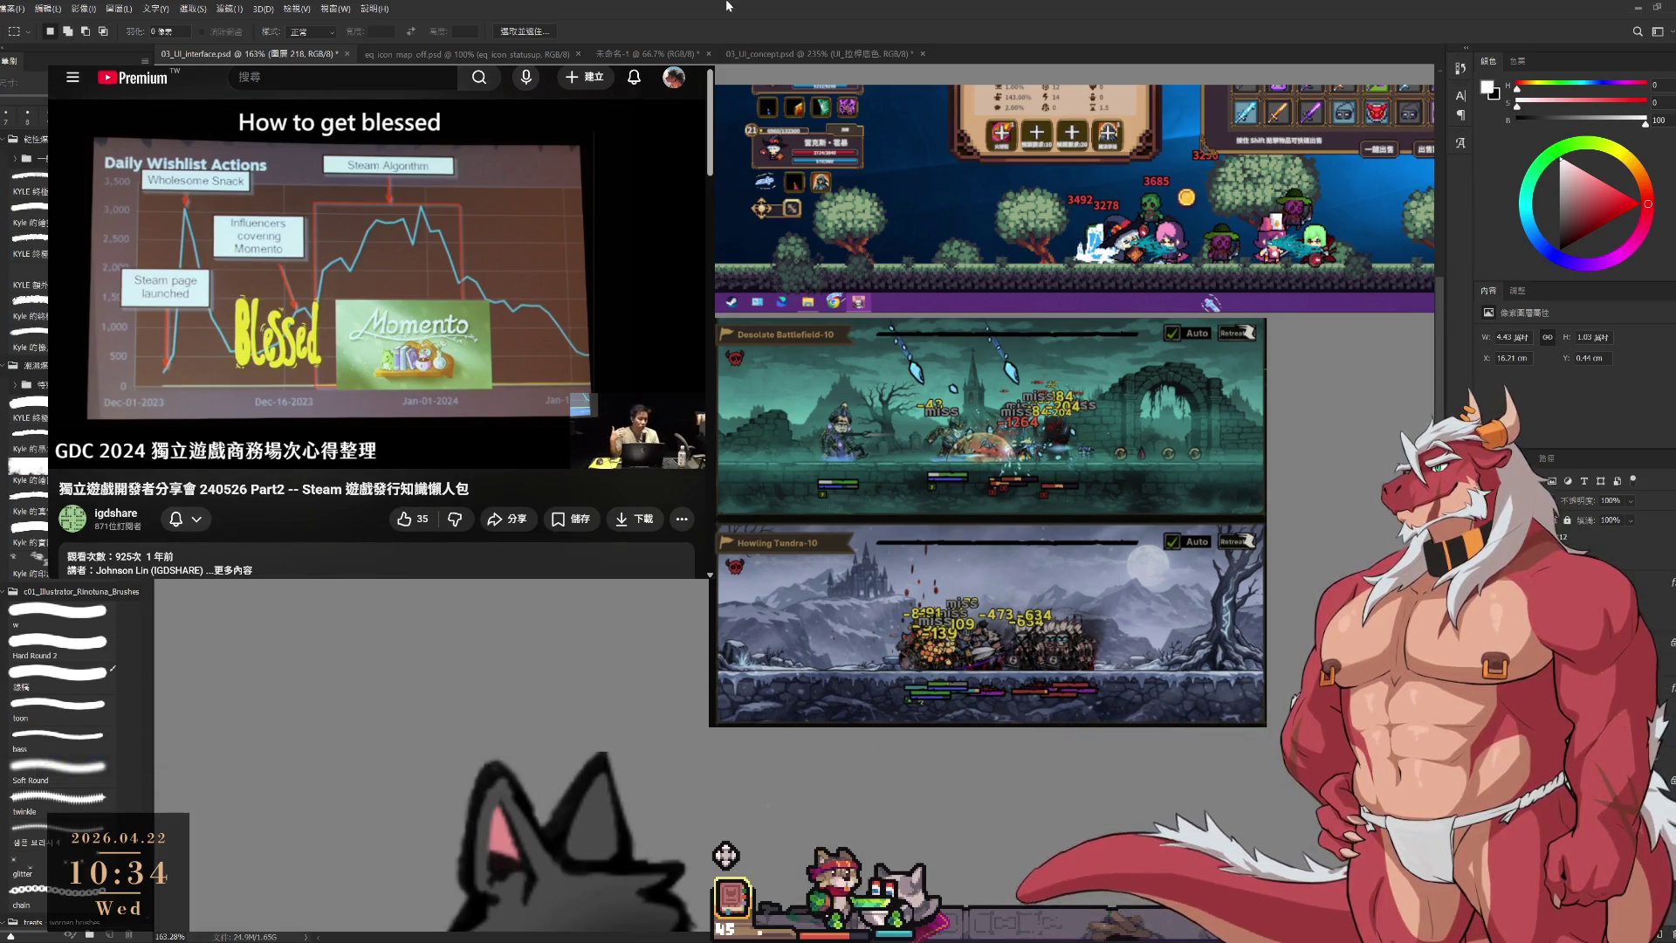
# Select the main interface layer group of the combat mockup.
pyautogui.scroll(-5, 978, 467)
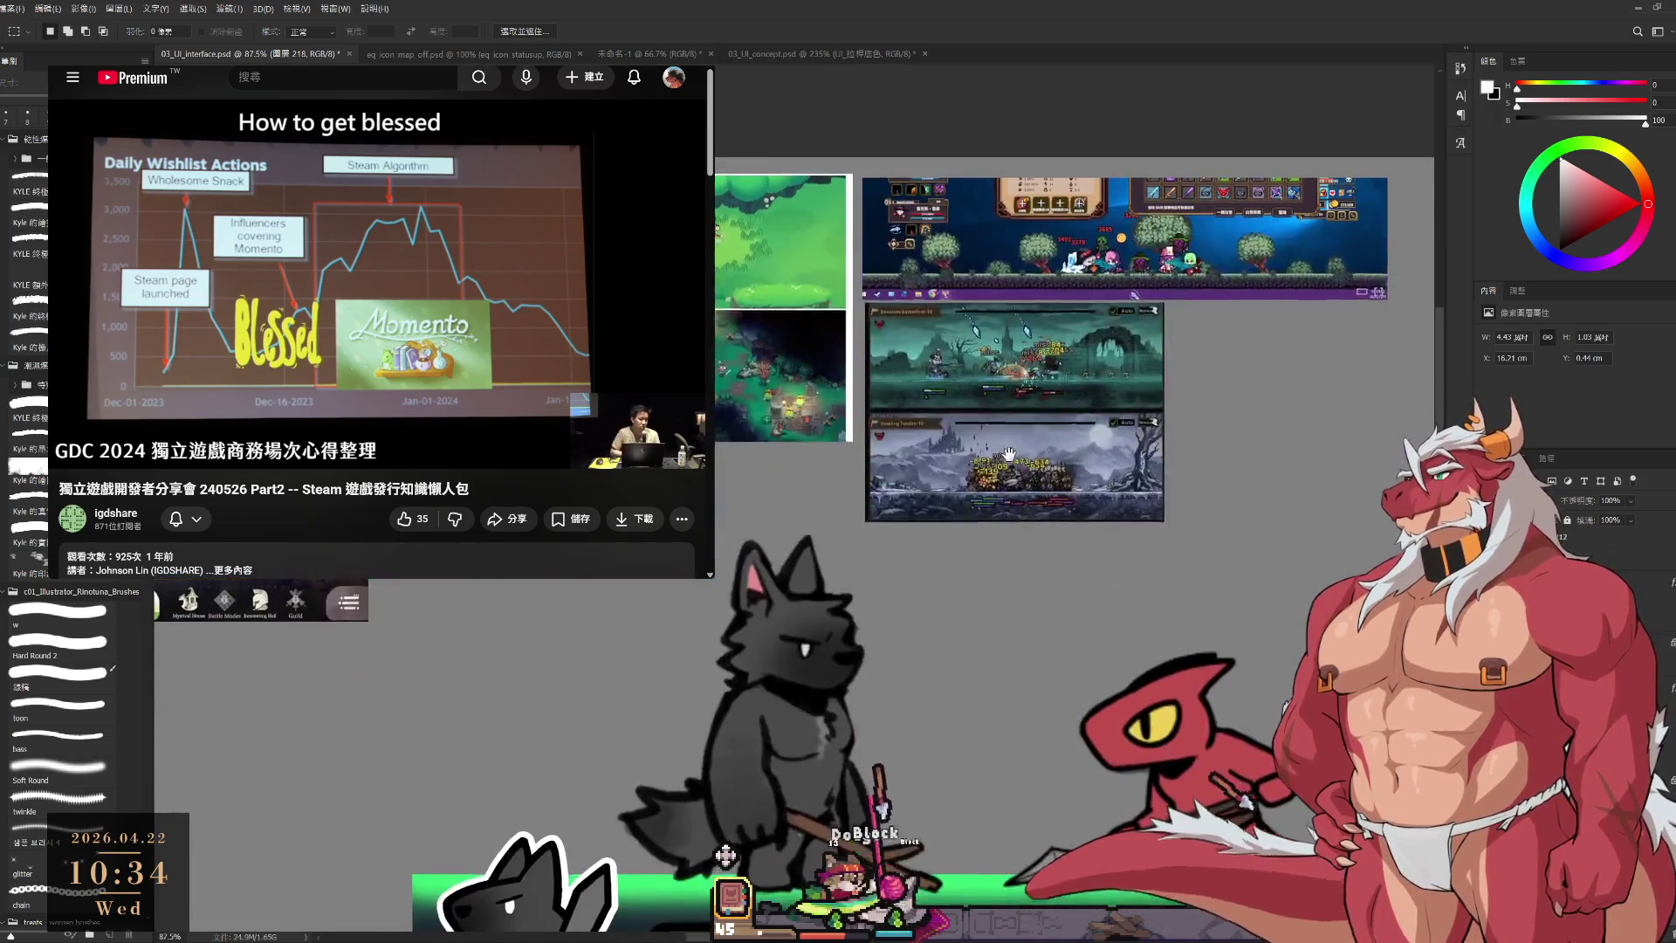
pyautogui.scroll(-2, 977, 467)
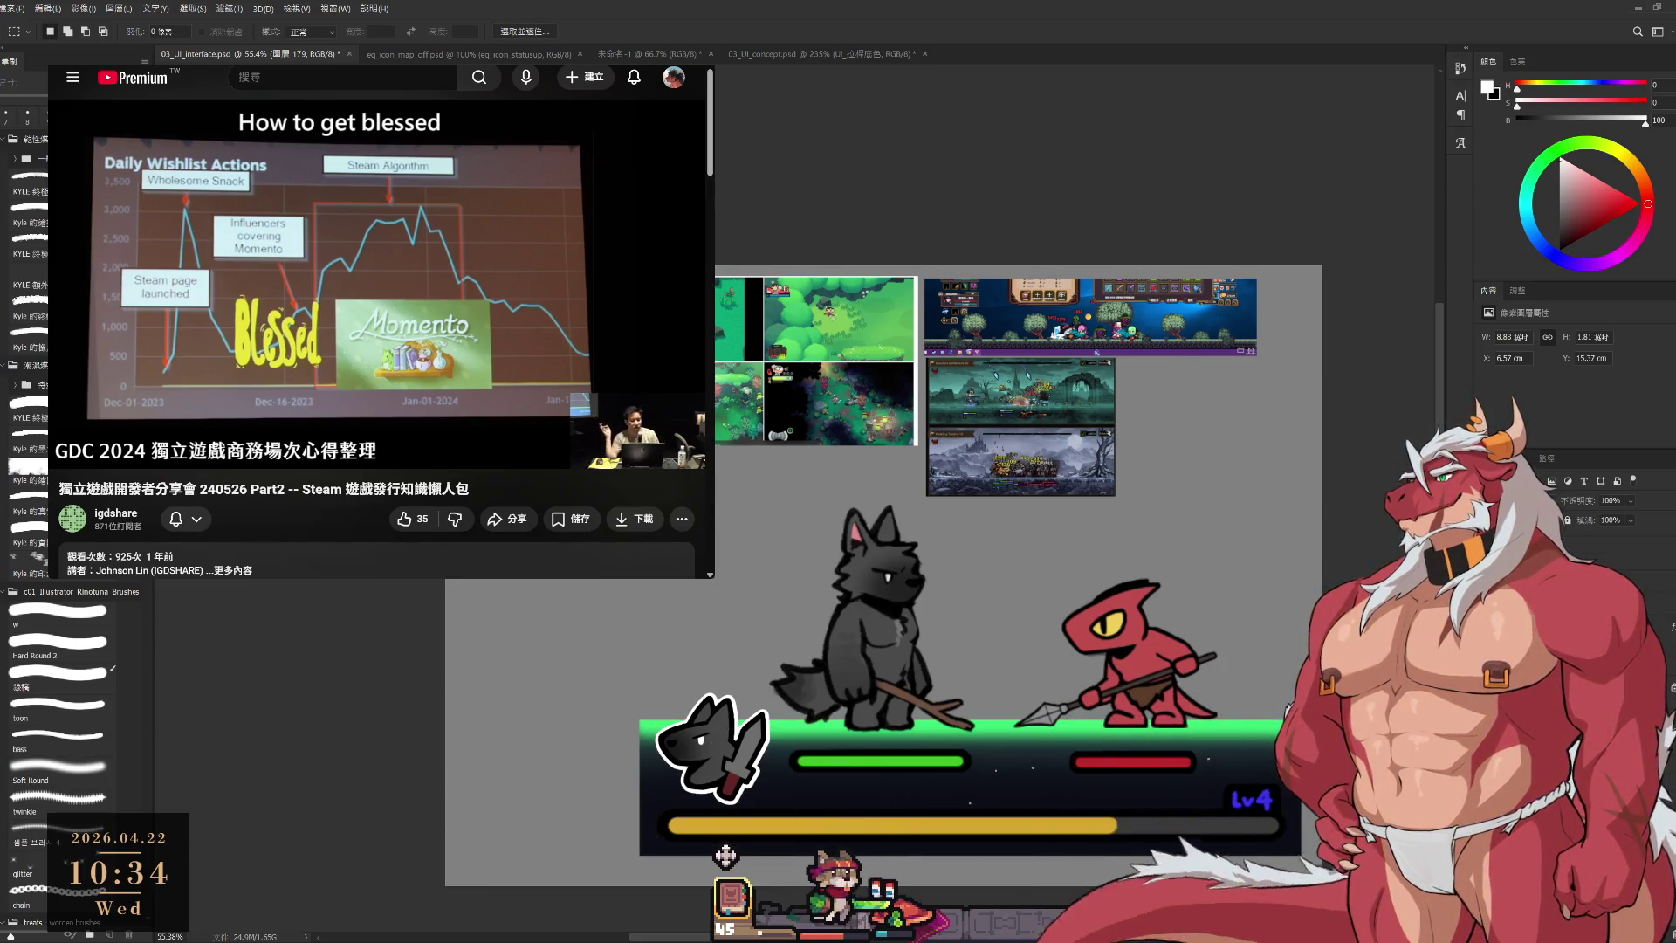
pyautogui.keyDown('ctrl'); pyautogui.click(725, 856); pyautogui.keyUp('ctrl')
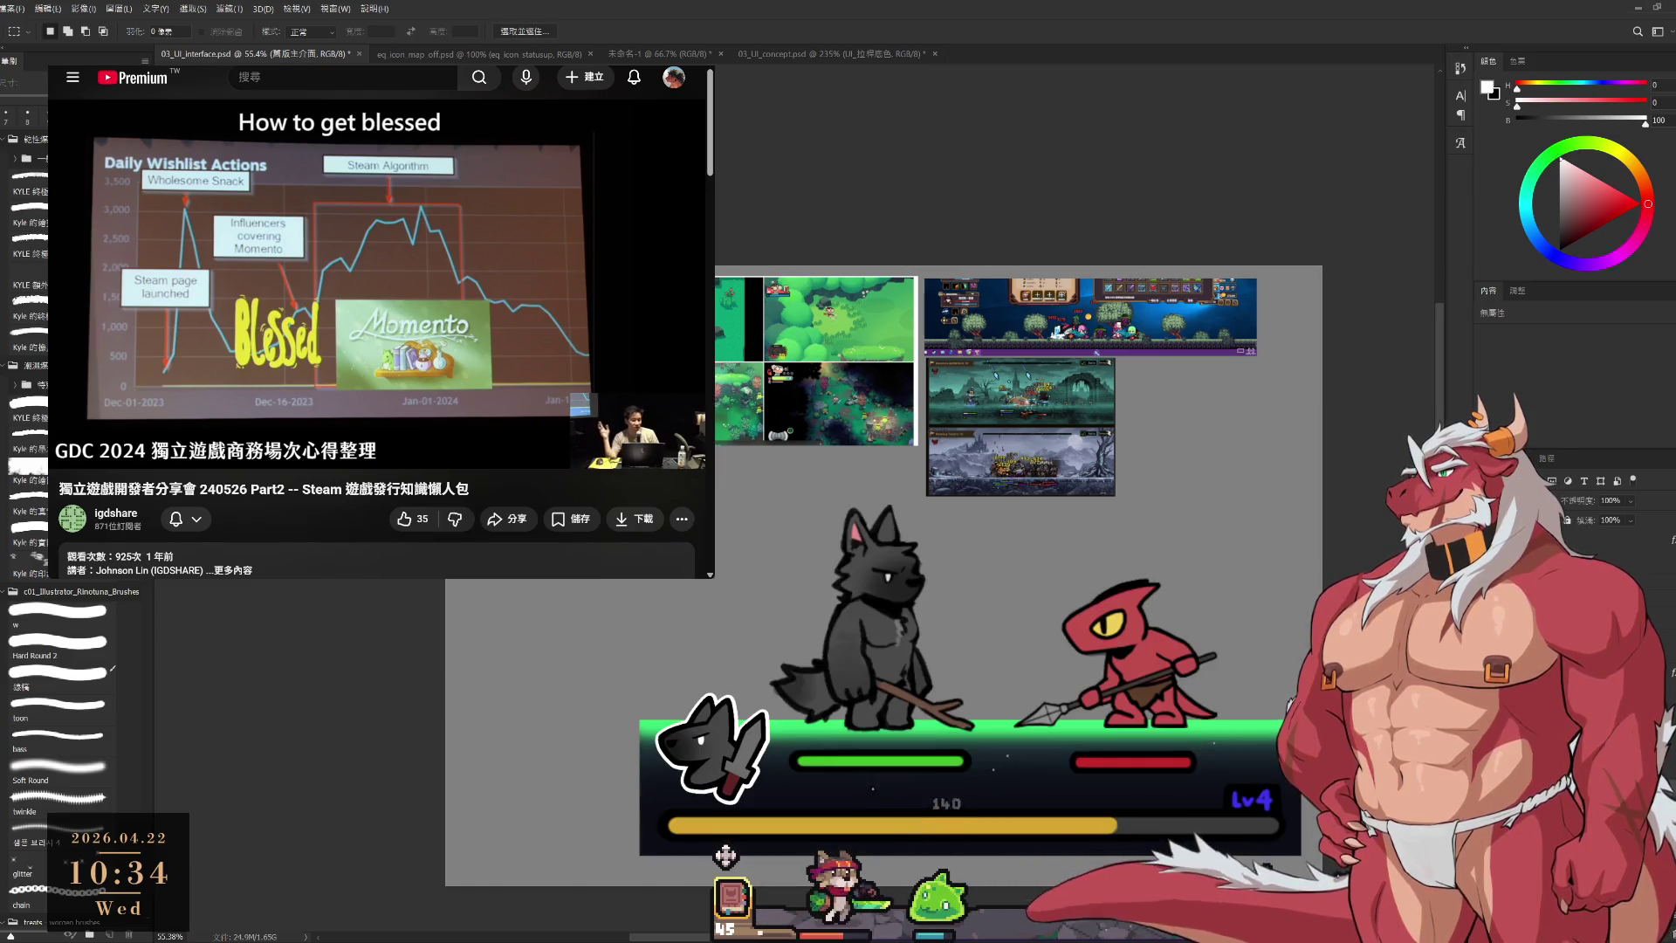
pyautogui.keyDown('ctrl'); pyautogui.click(725, 756); pyautogui.keyUp('ctrl')
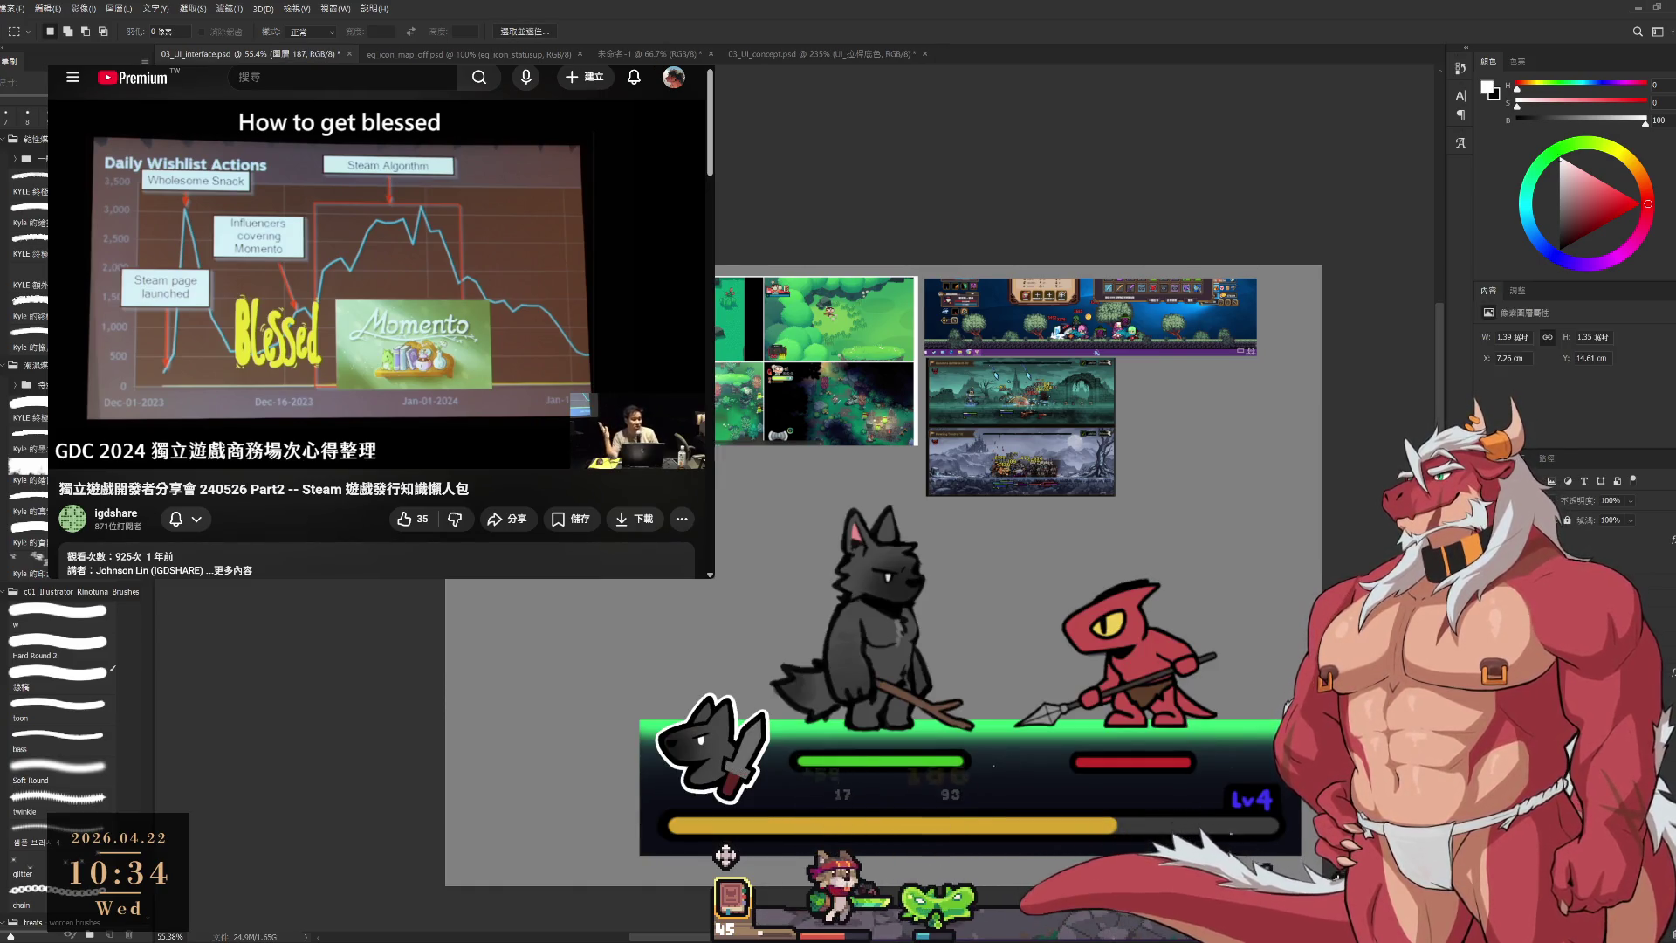
pyautogui.keyDown('ctrl'); pyautogui.click(726, 856); pyautogui.keyUp('ctrl')
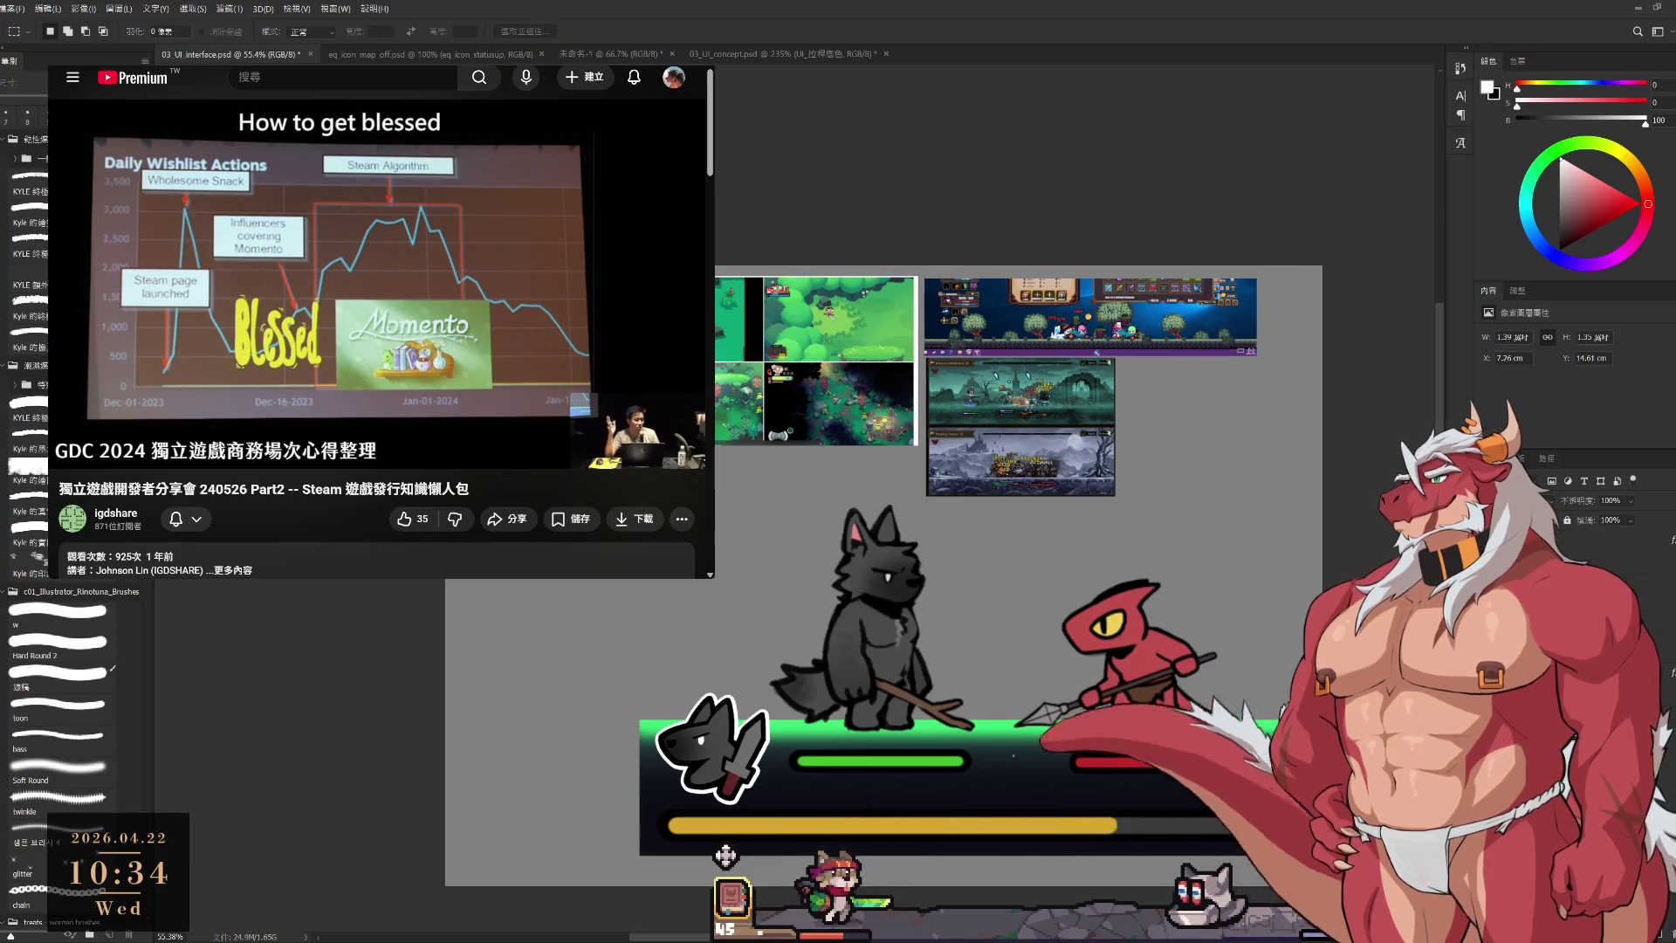
pyautogui.keyDown('ctrl'); pyautogui.click(725, 856); pyautogui.keyUp('ctrl')
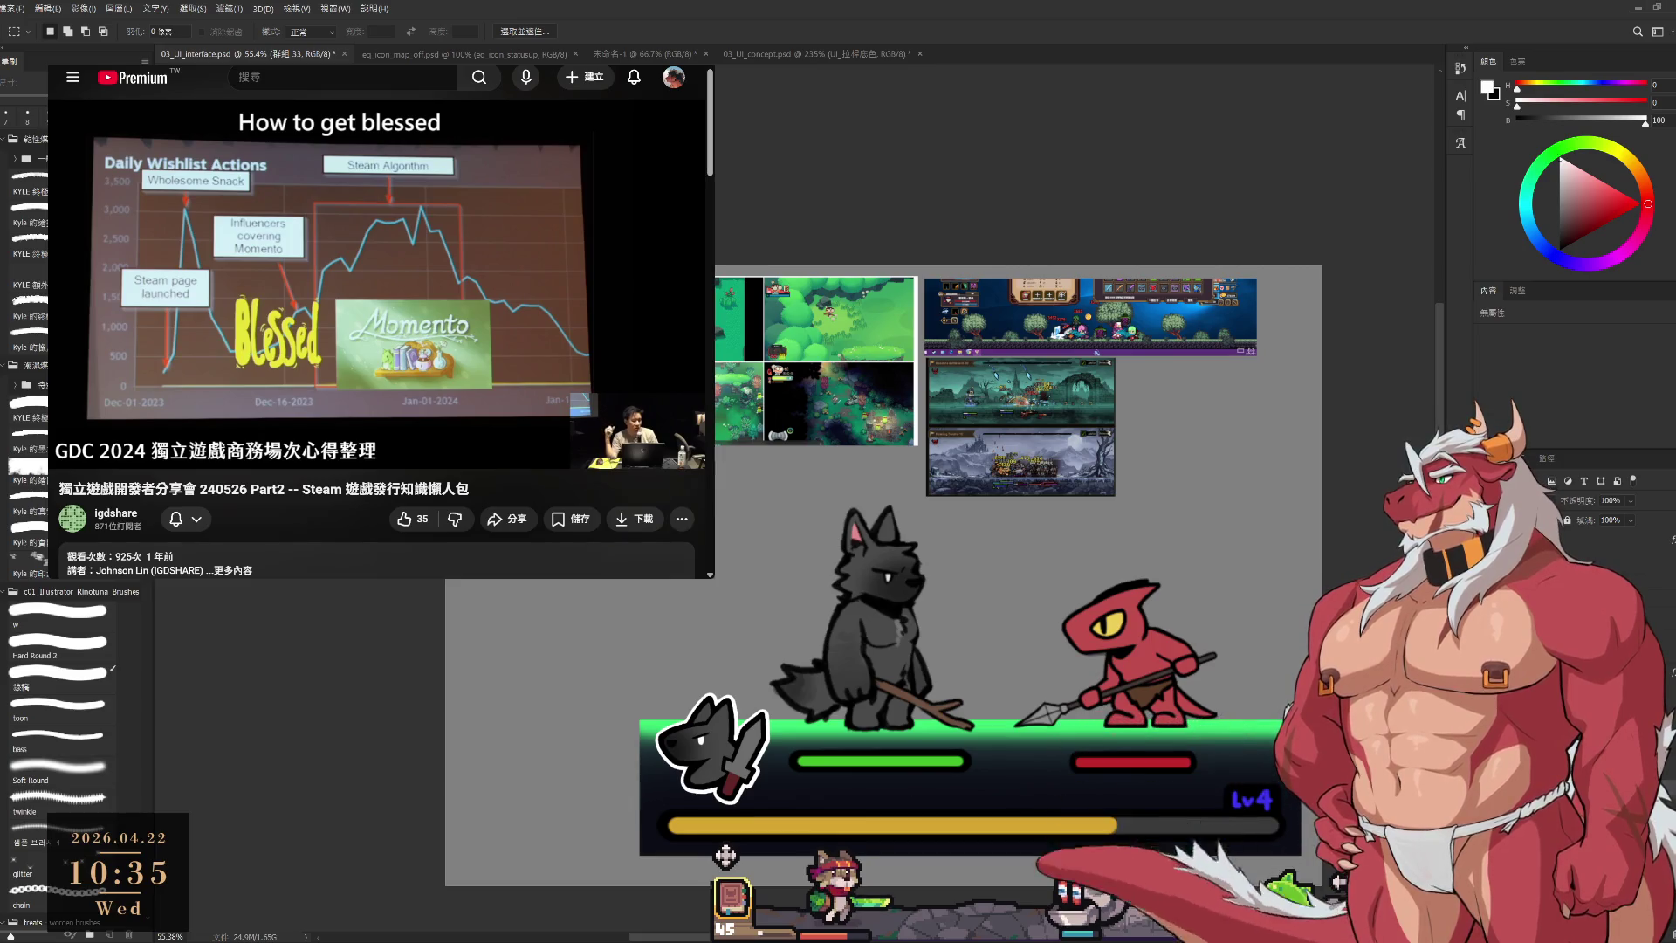
pyautogui.keyDown('ctrl'); pyautogui.click(725, 856); pyautogui.keyUp('ctrl')
# Scale the interface mockup to about 46%, position it below the references and commit.
pyautogui.hotkey('ctrl', 't')
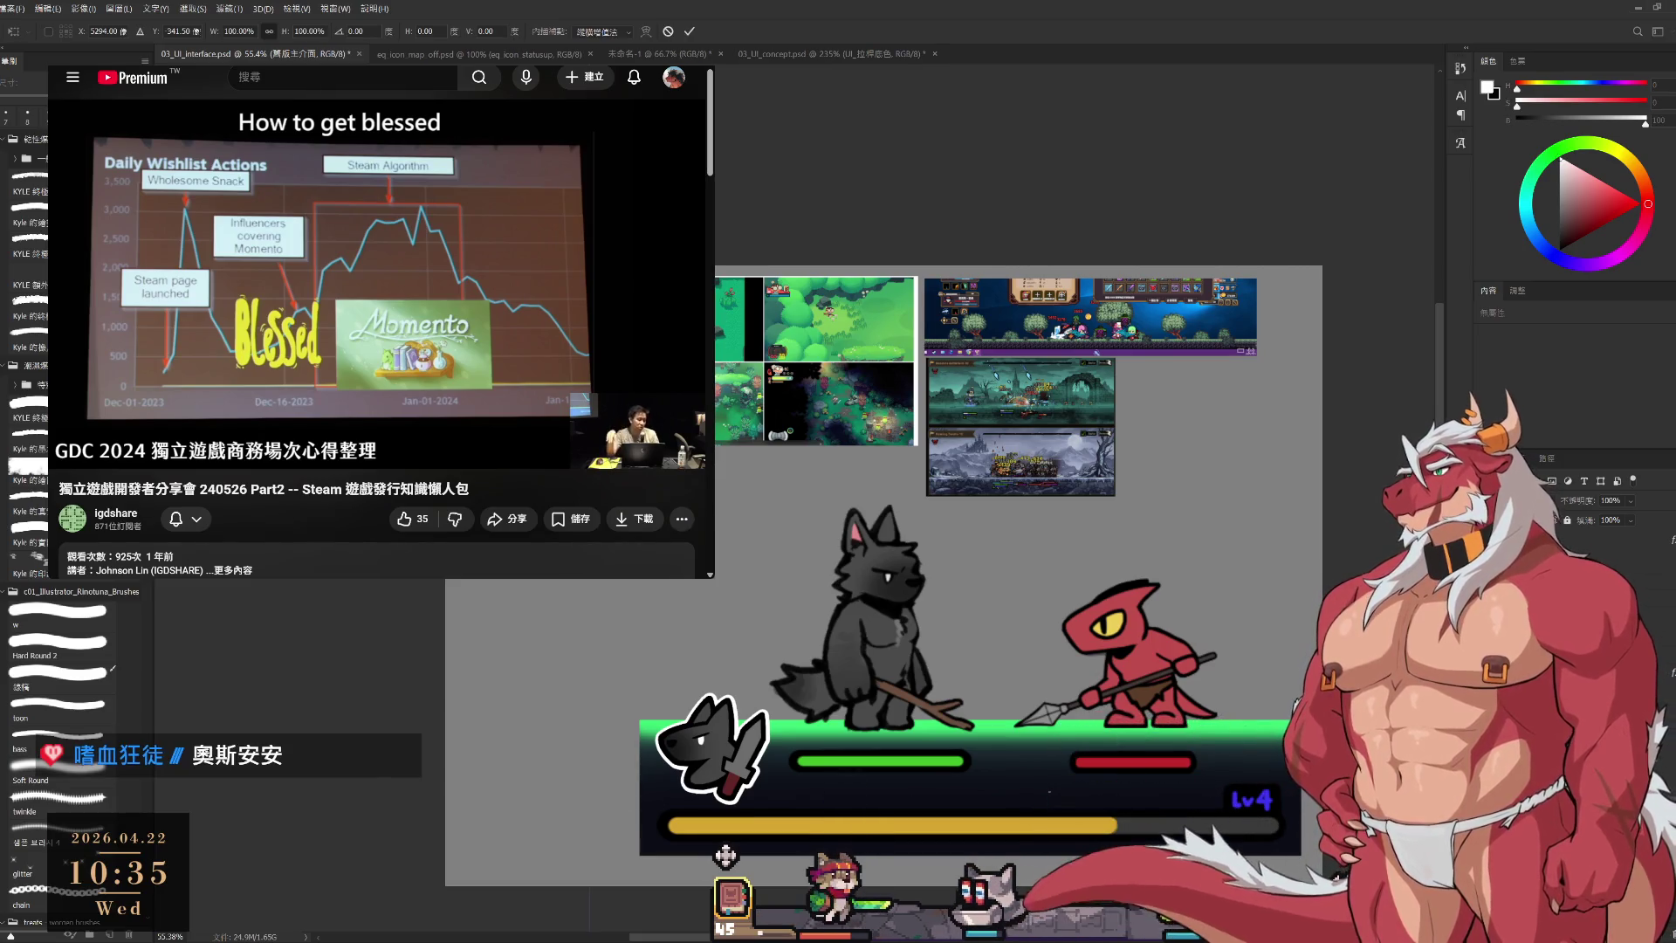
pyautogui.scroll(-5, 992, 487)
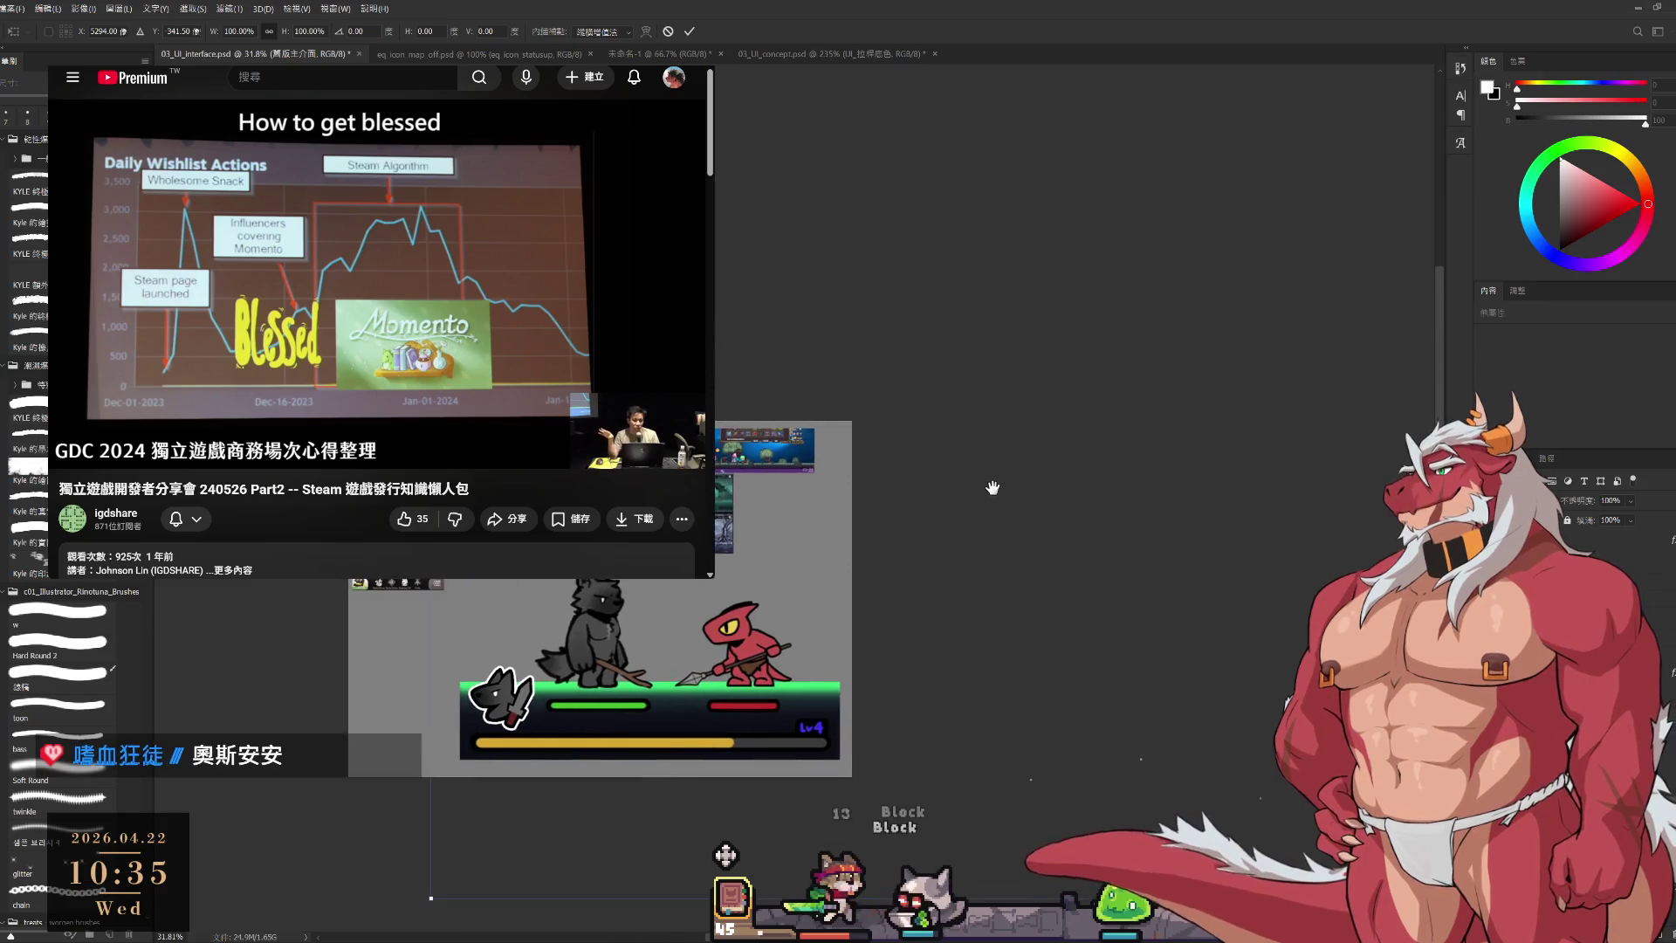
pyautogui.scroll(-3, 993, 487)
pyautogui.moveTo(1353, 250); pyautogui.dragTo(1174, 467)
pyautogui.moveTo(1069, 516); pyautogui.dragTo(1114, 482)
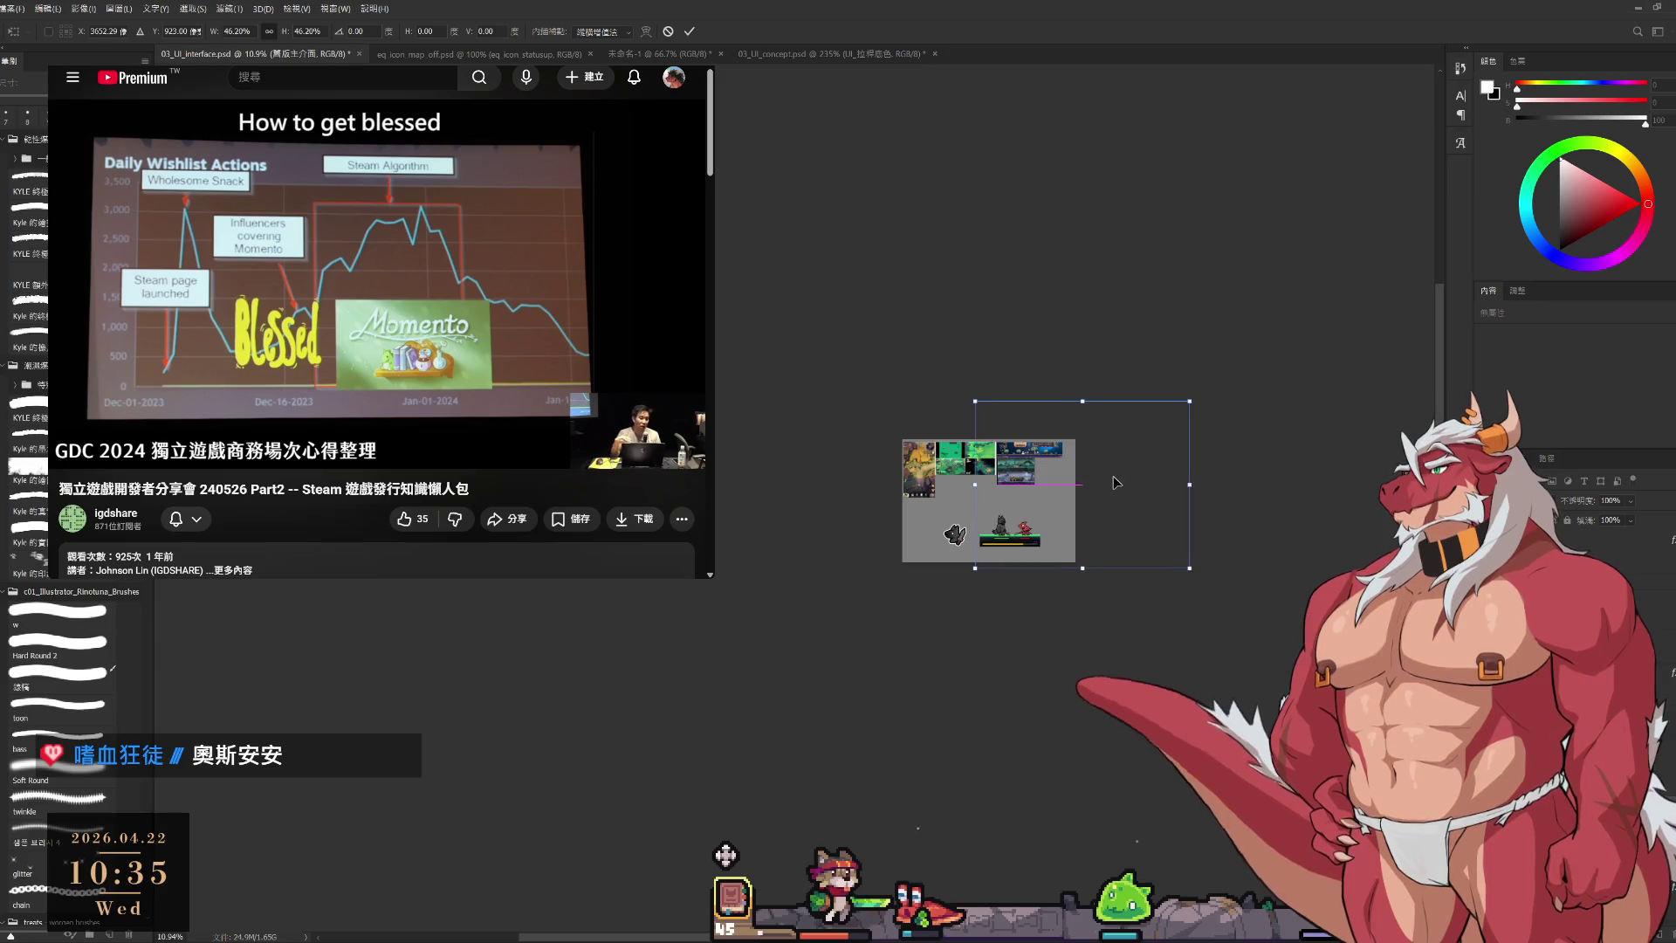
pyautogui.scroll(3, 1114, 482)
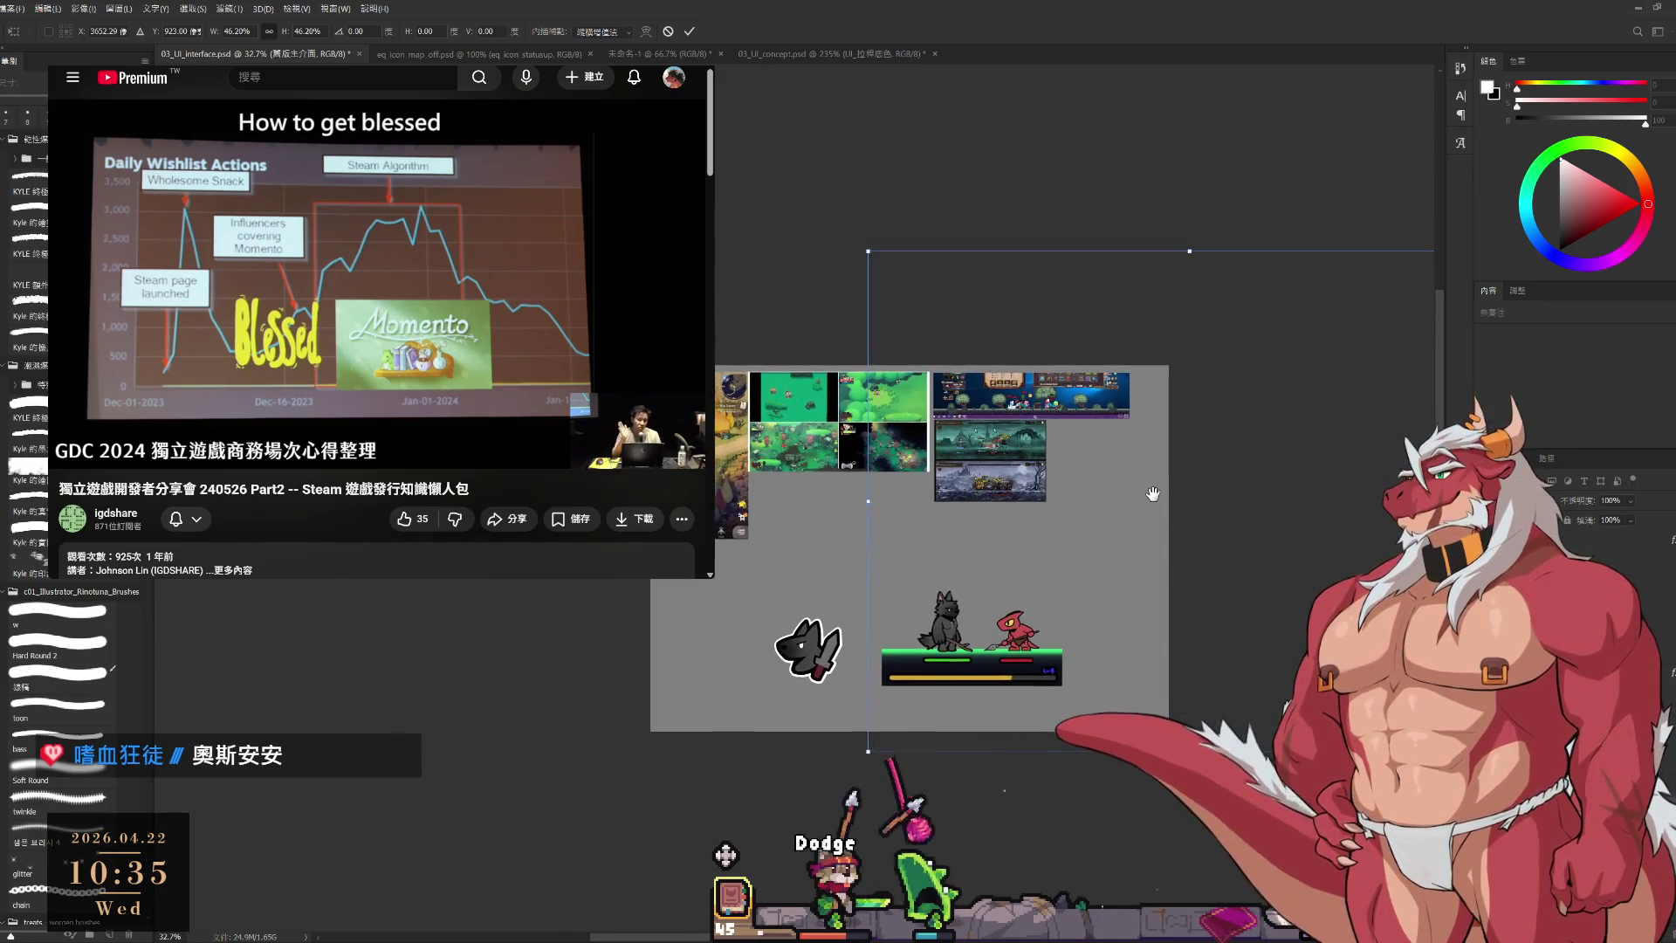
pyautogui.moveTo(1135, 510)
pyautogui.mouseDown()
pyautogui.moveTo(1086, 519)
pyautogui.moveTo(1301, 455)
pyautogui.mouseUp()
pyautogui.press('Return')
pyautogui.scroll(1, 956, 563)
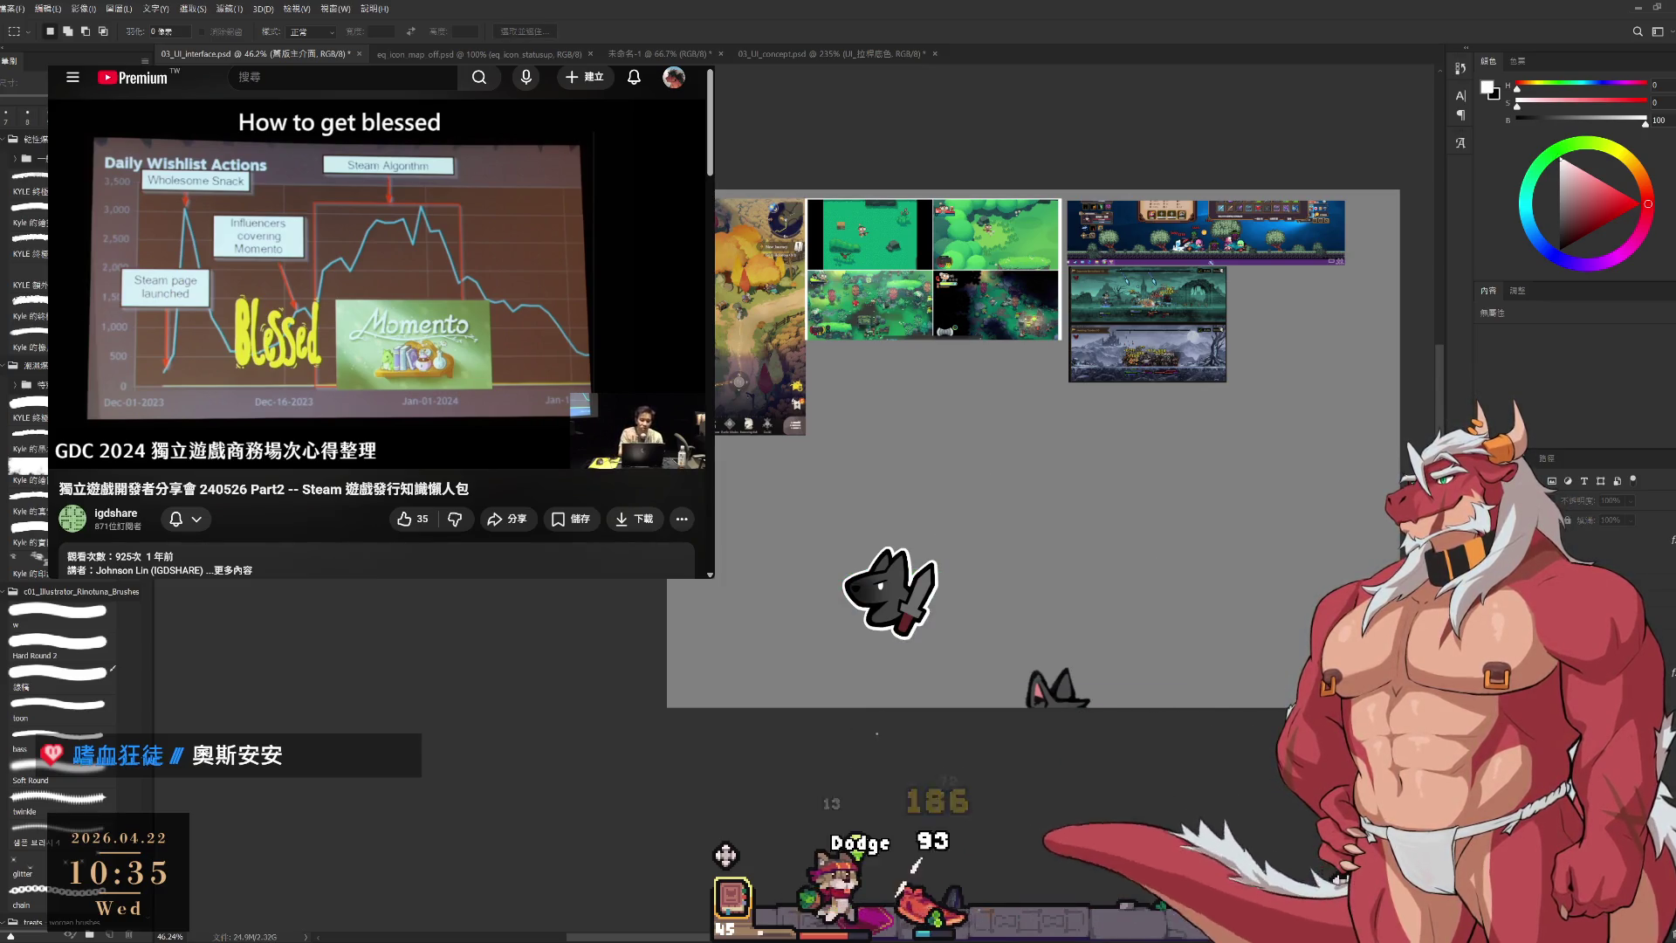
pyautogui.scroll(-2, 973, 665)
pyautogui.scroll(-1, 973, 665)
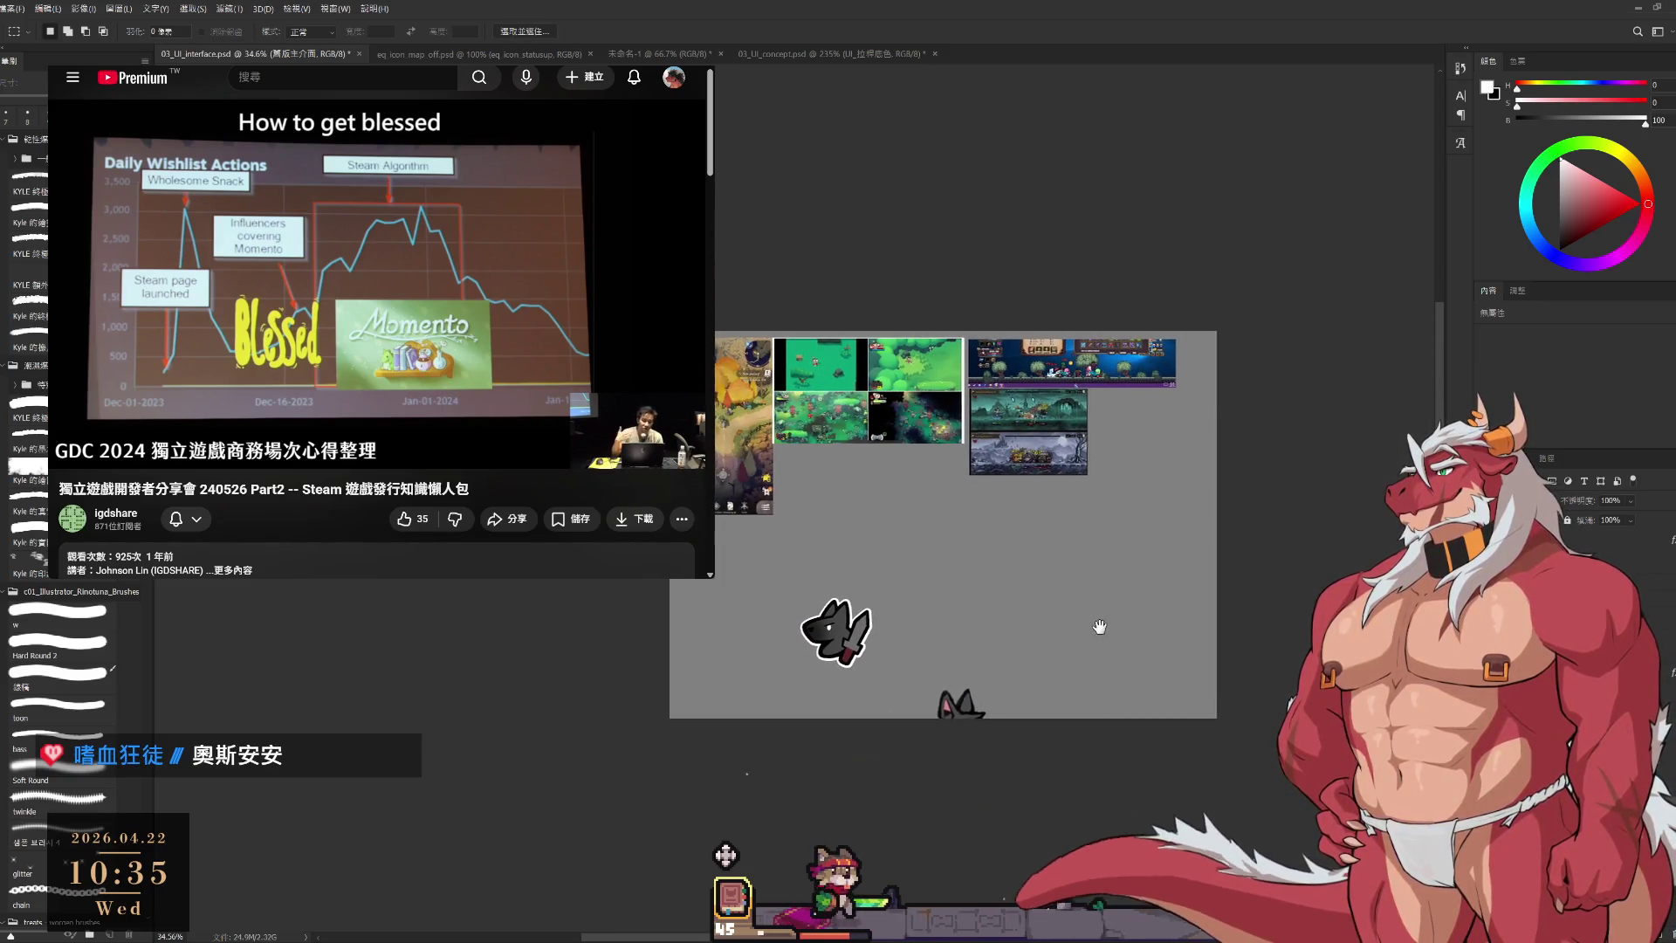
pyautogui.hotkey('ctrl', 't')
# Move the combat scene lower, shrink it to about 36%, then select layer 圖層 220.
pyautogui.moveTo(1019, 377); pyautogui.dragTo(1030, 634)
pyautogui.click(690, 31)
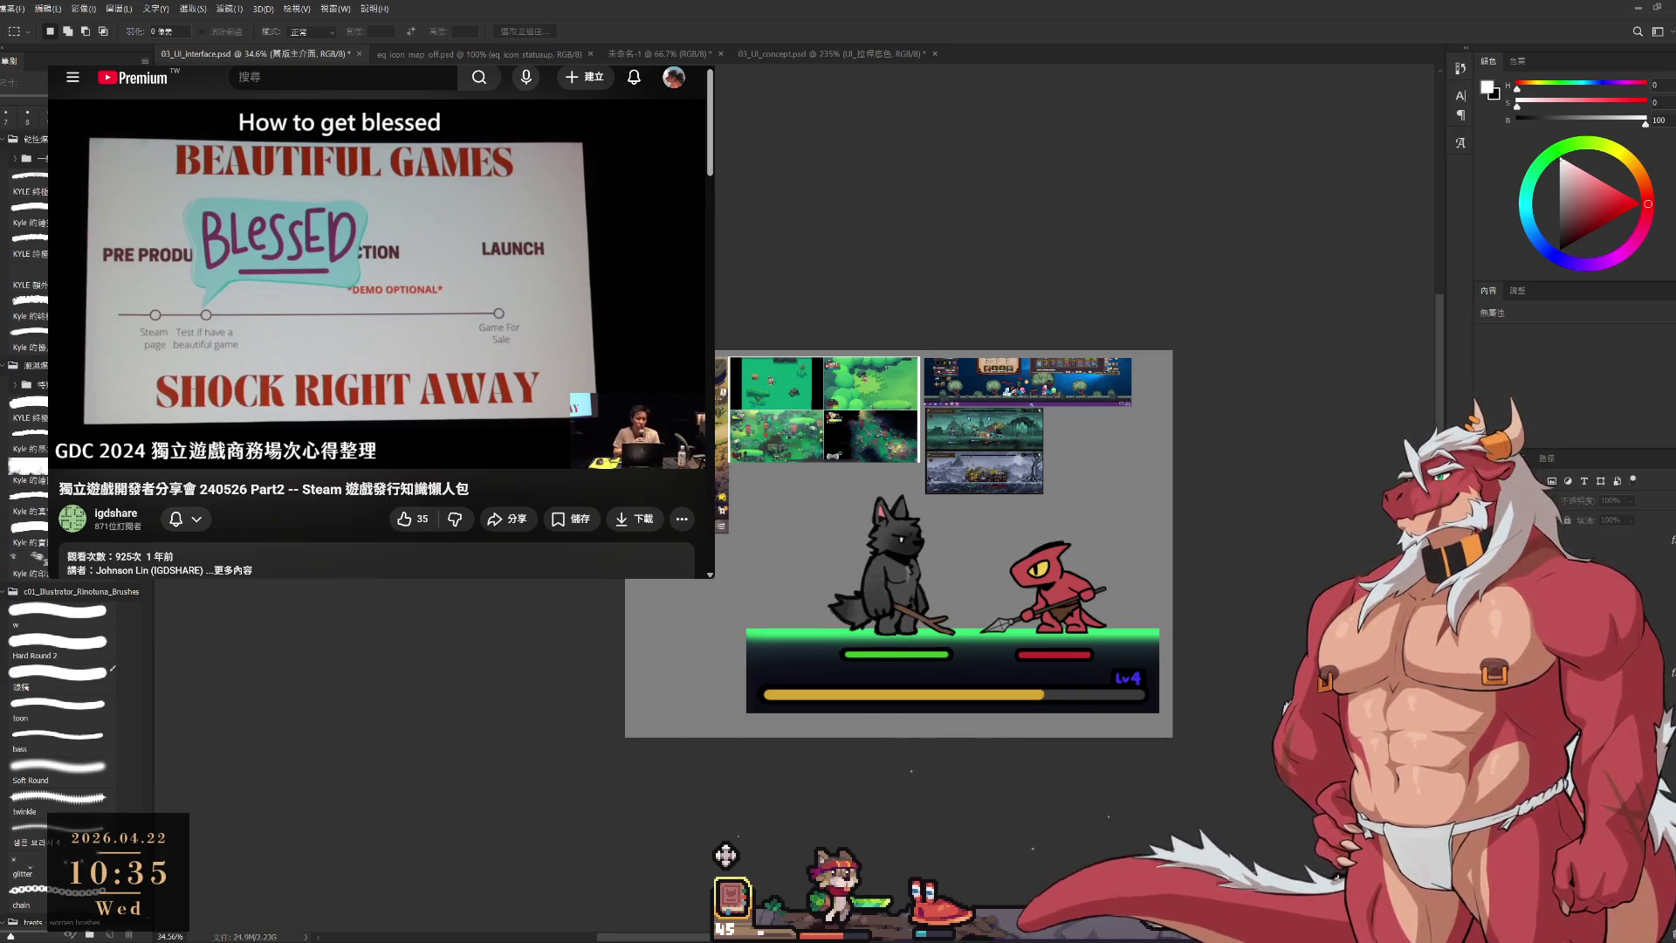
pyautogui.hotkey('ctrl', 't')
pyautogui.keyDown('alt'); pyautogui.click(1172, 534); pyautogui.keyUp('alt')
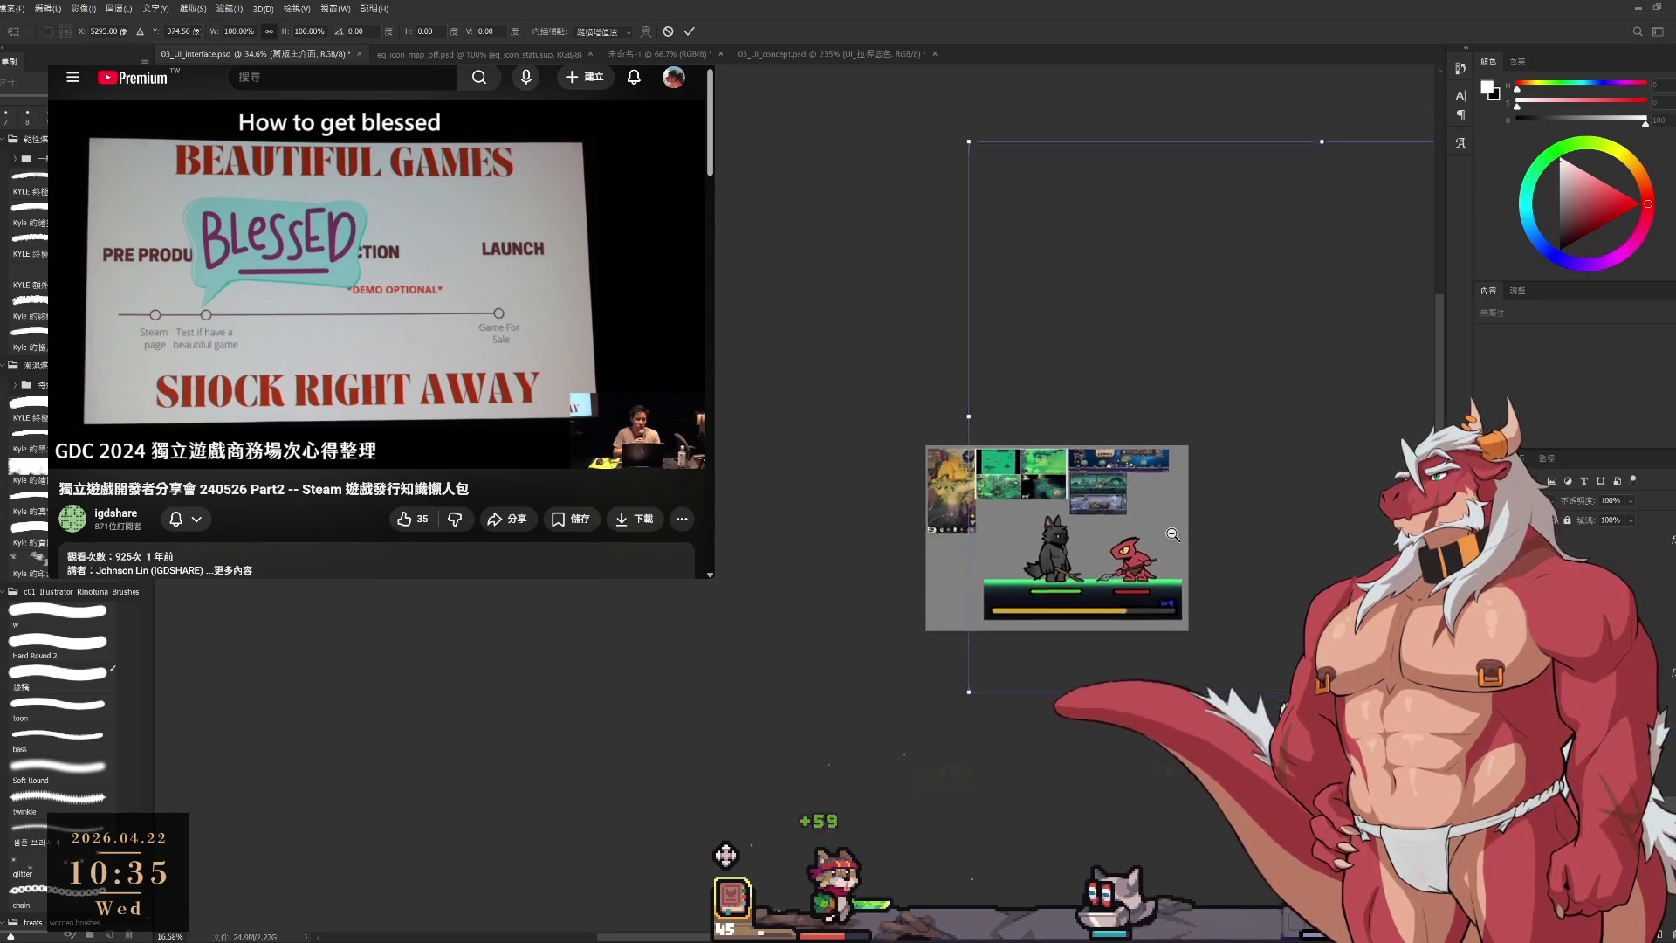
pyautogui.keyDown('alt'); pyautogui.click(1172, 534); pyautogui.keyUp('alt')
pyautogui.moveTo(1421, 300)
pyautogui.mouseDown()
pyautogui.moveTo(1105, 577)
pyautogui.moveTo(1078, 567)
pyautogui.moveTo(1002, 650)
pyautogui.mouseUp()
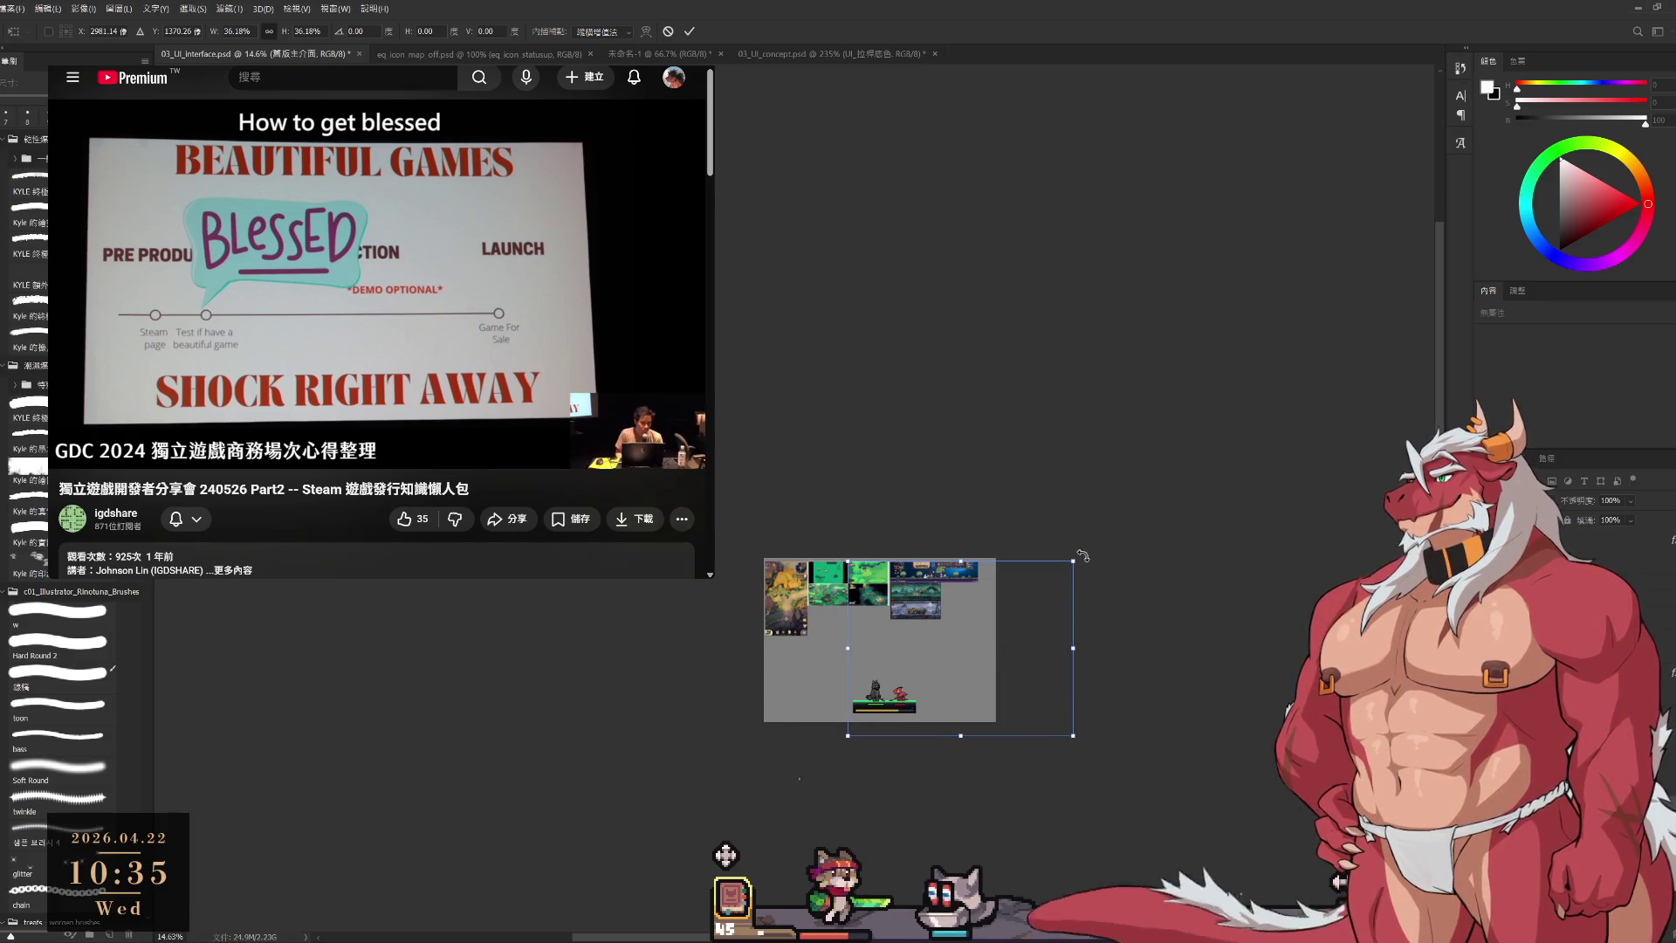
pyautogui.moveTo(1075, 562); pyautogui.dragTo(1060, 581)
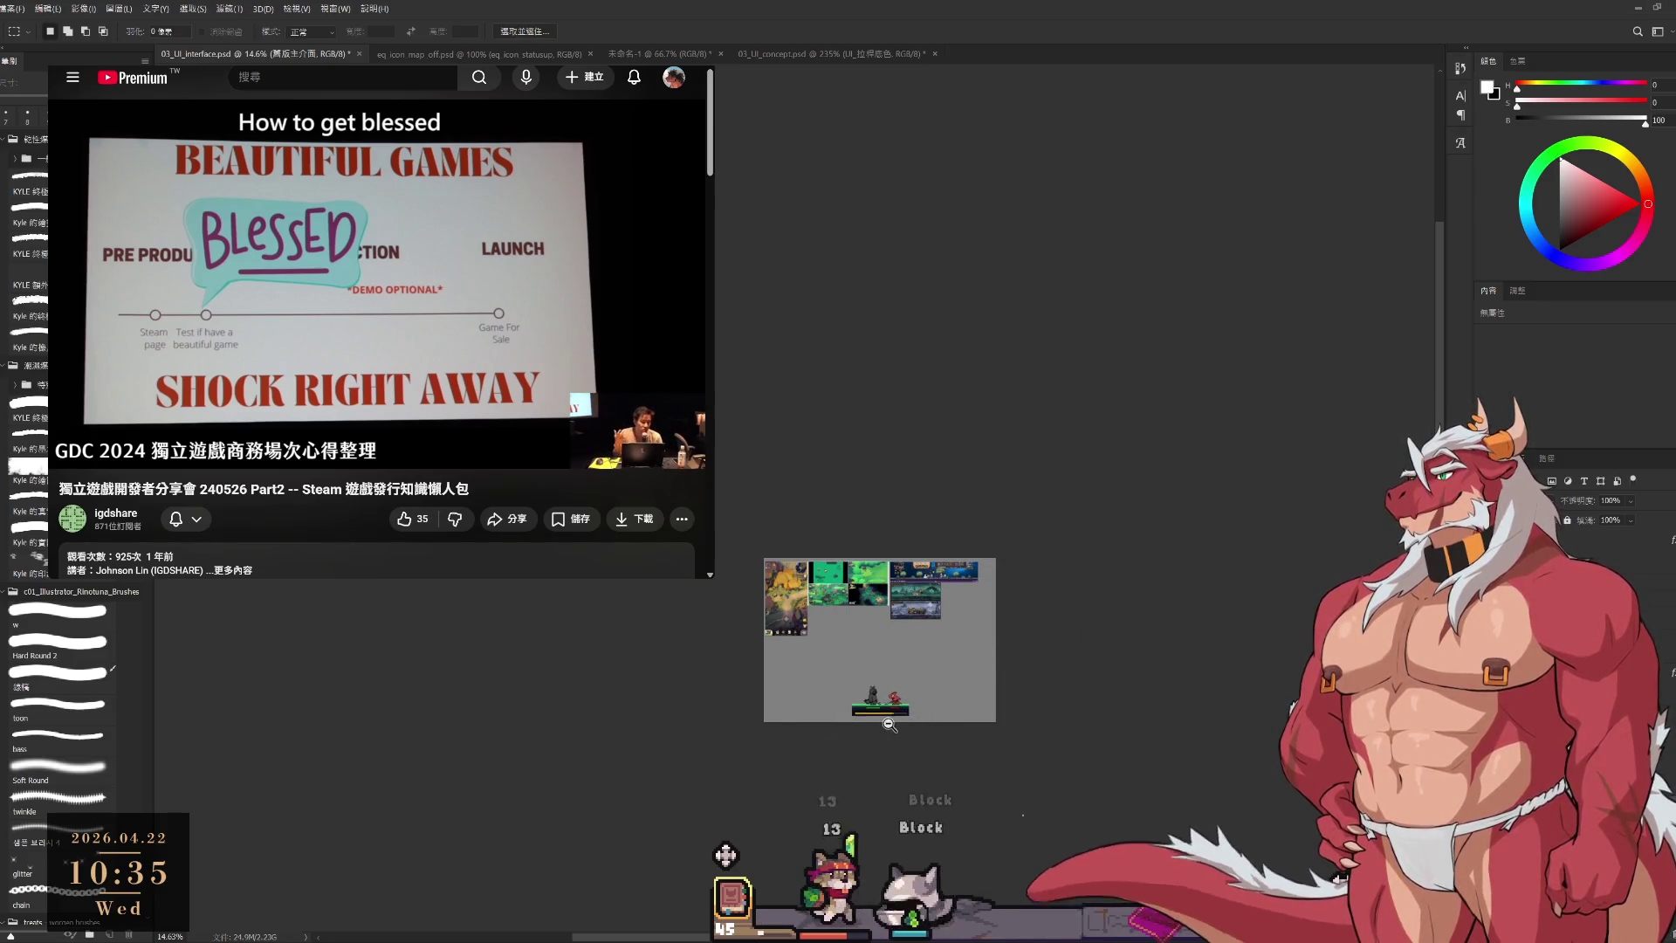
pyautogui.scroll(5, 914, 726)
pyautogui.scroll(-2, 1146, 810)
pyautogui.scroll(-1, 1203, 794)
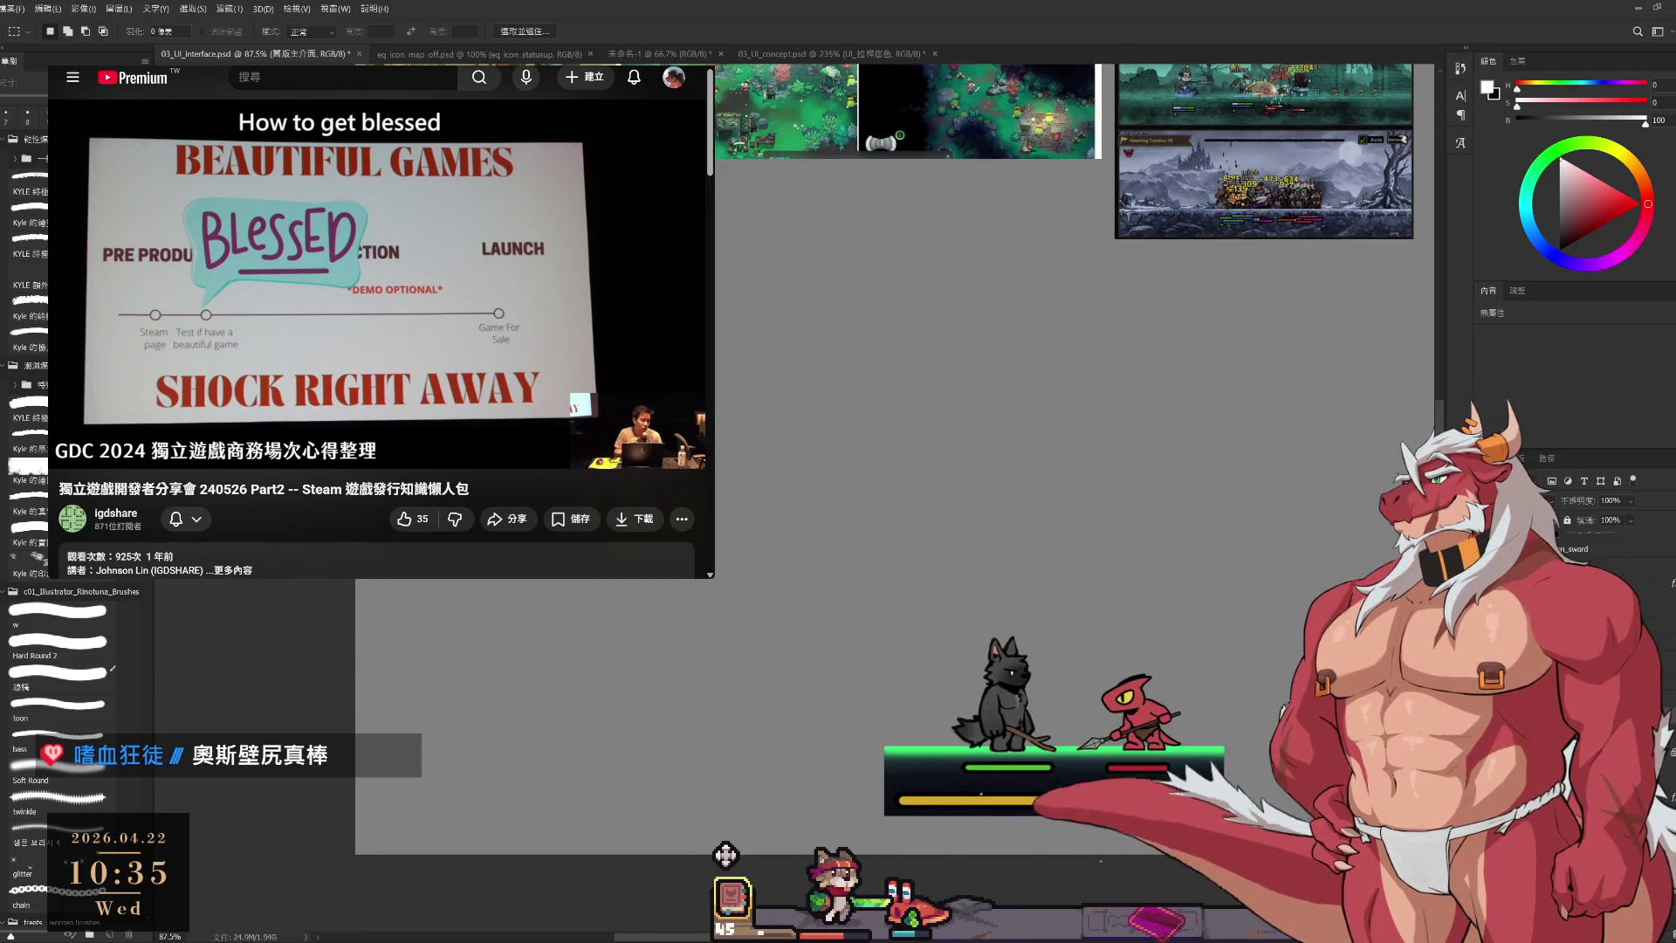
pyautogui.keyDown('ctrl'); pyautogui.click(1180, 800); pyautogui.keyUp('ctrl')
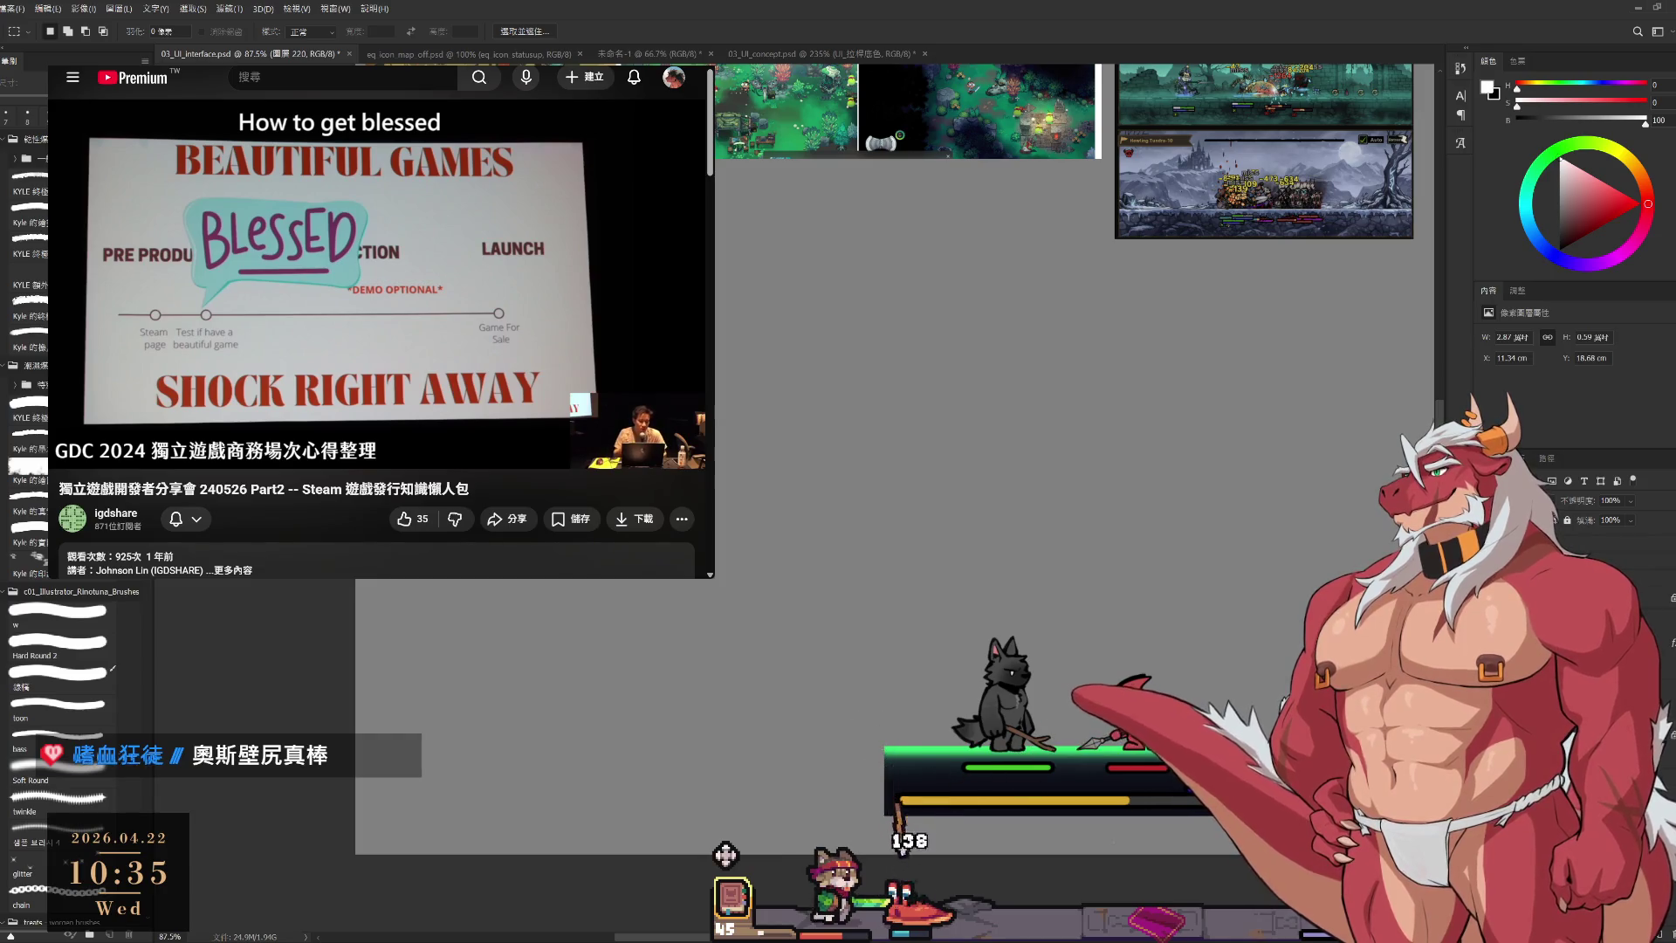
pyautogui.scroll(-4, 1090, 661)
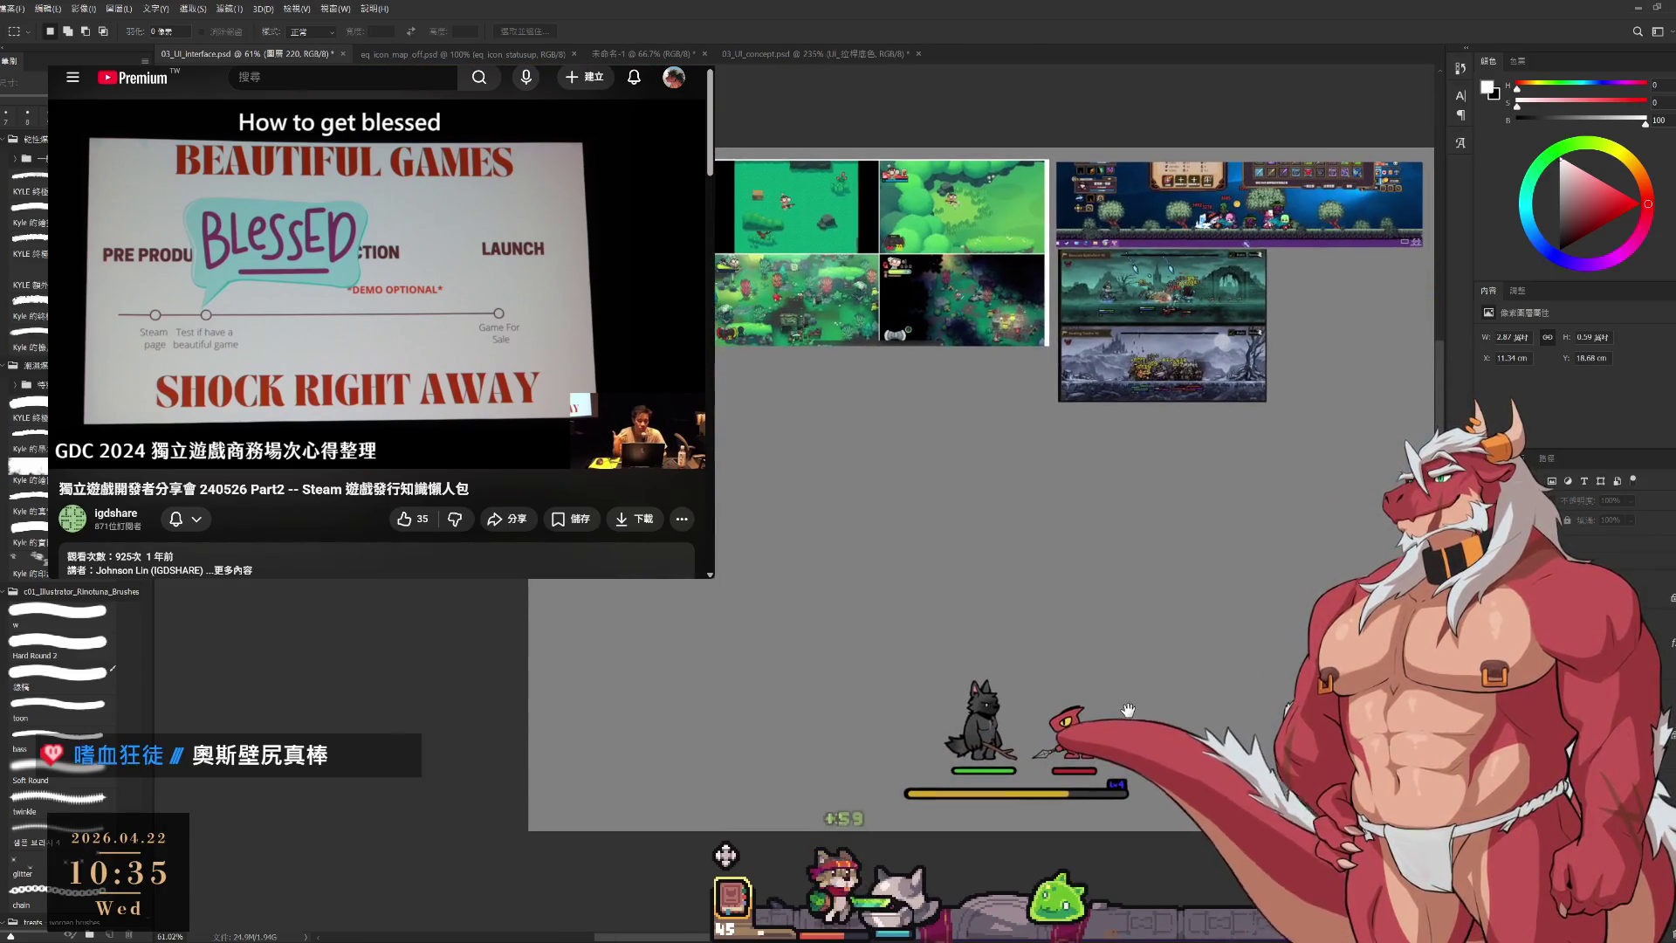
# With the Brush, sample greens from the artwork, move to layer 圖層 219 and pick near-black.
pyautogui.press('b')
pyautogui.keyDown('alt'); pyautogui.click(839, 324); pyautogui.keyUp('alt')
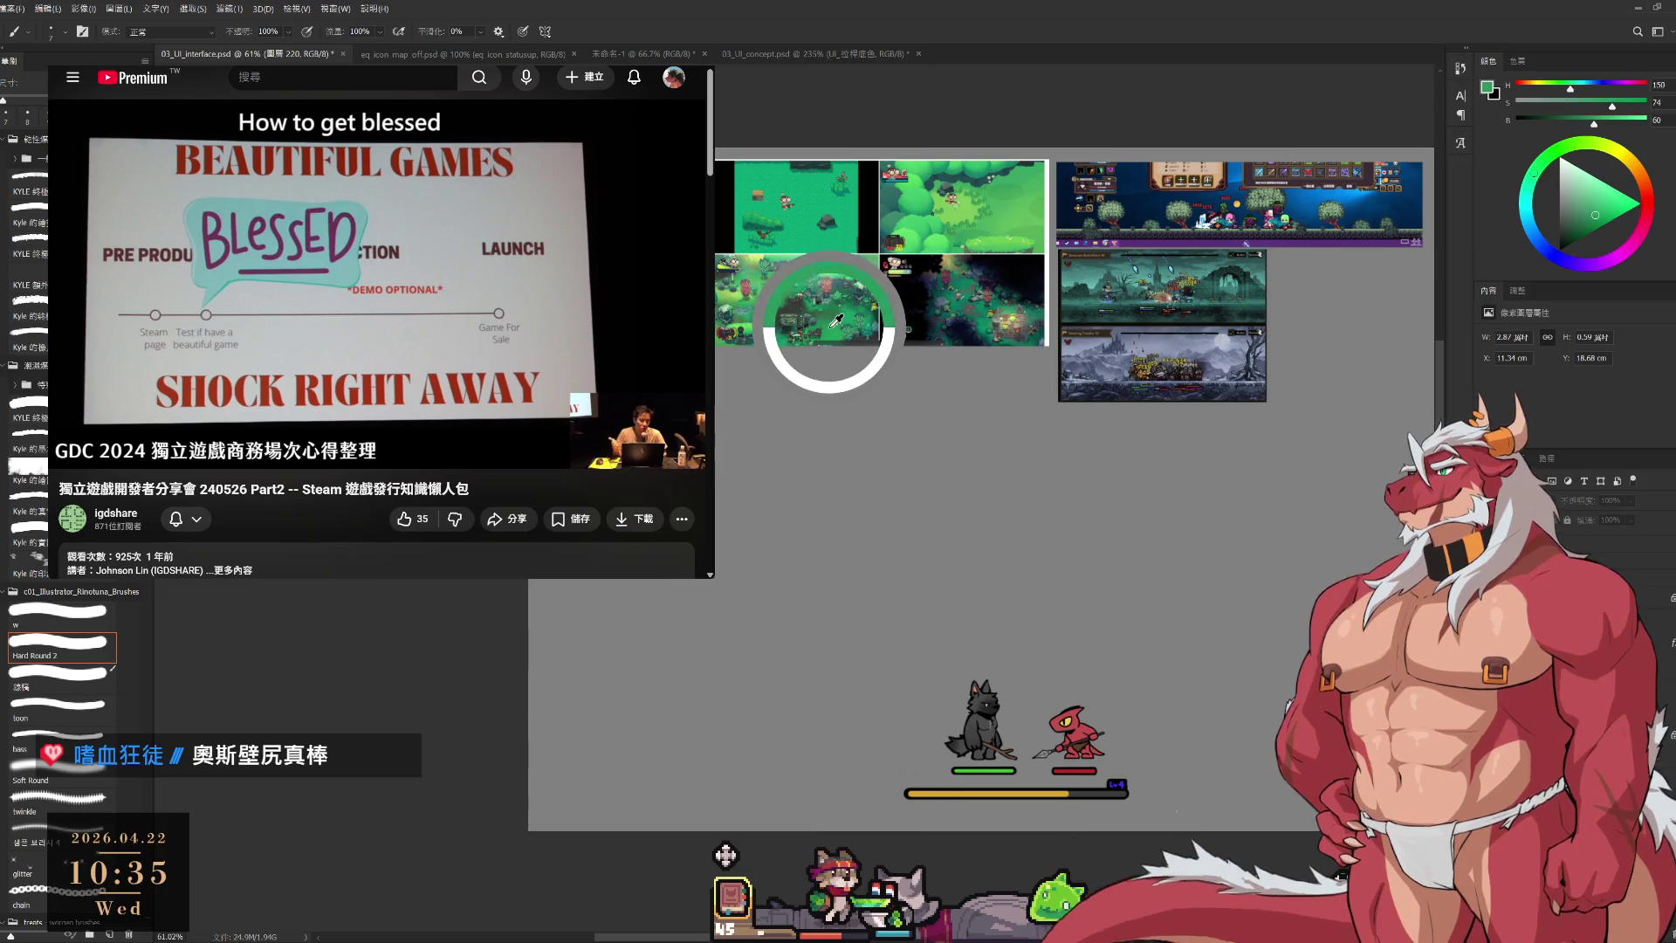
pyautogui.moveTo(840, 324); pyautogui.dragTo(1020, 226)
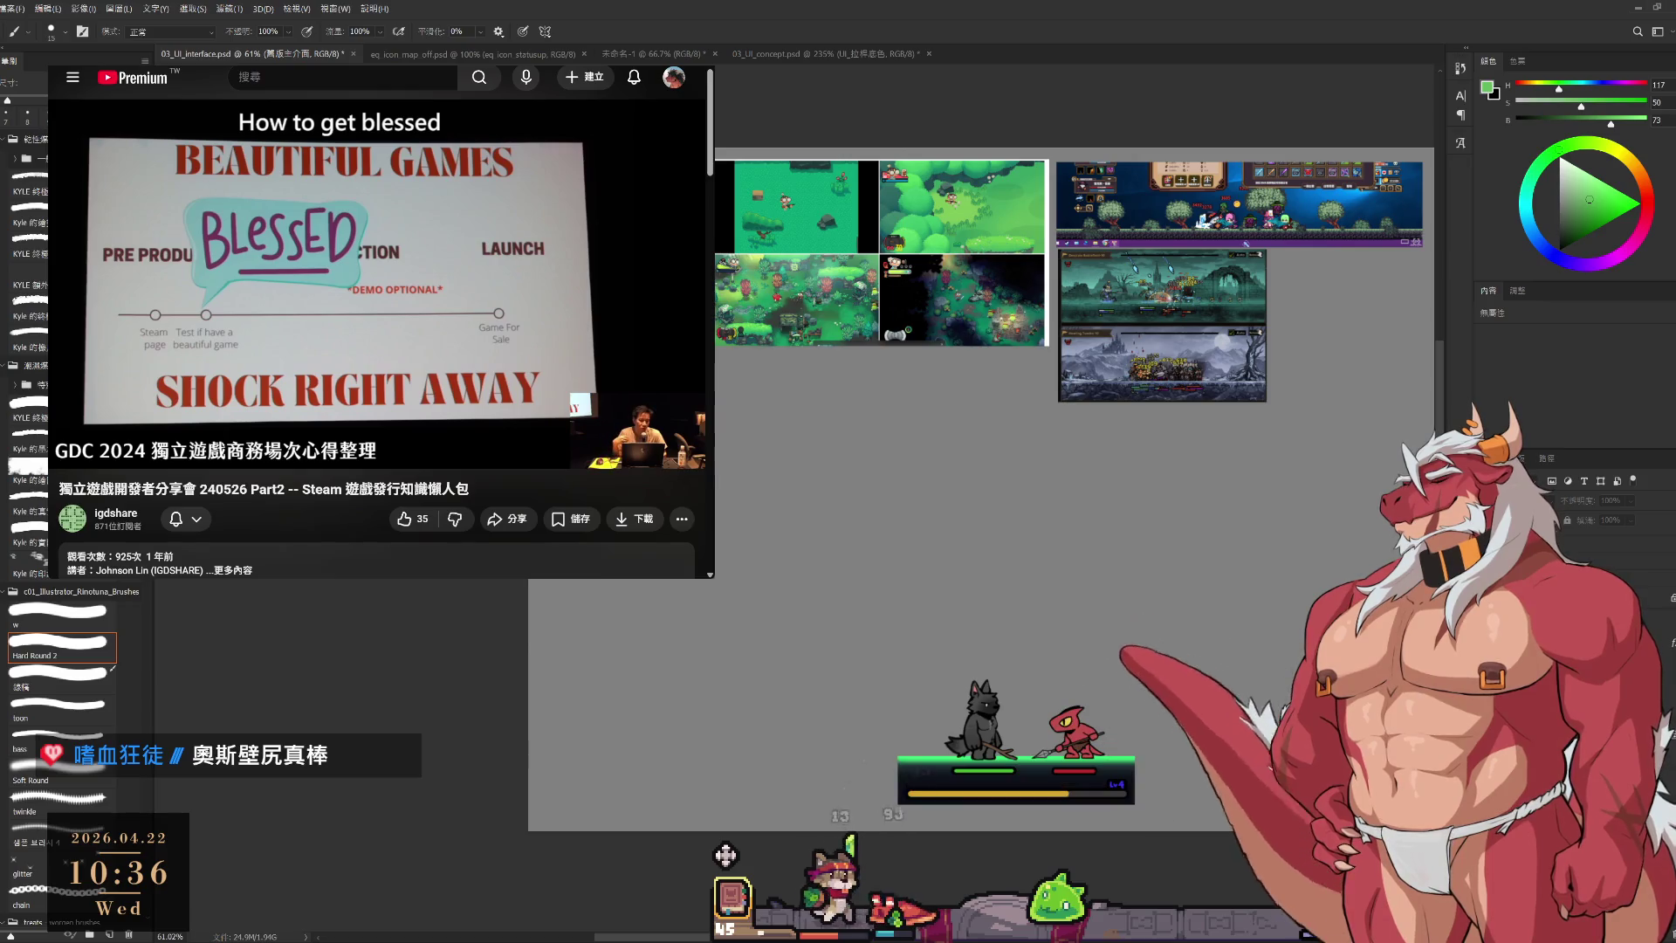
pyautogui.hotkey('alt', '[')
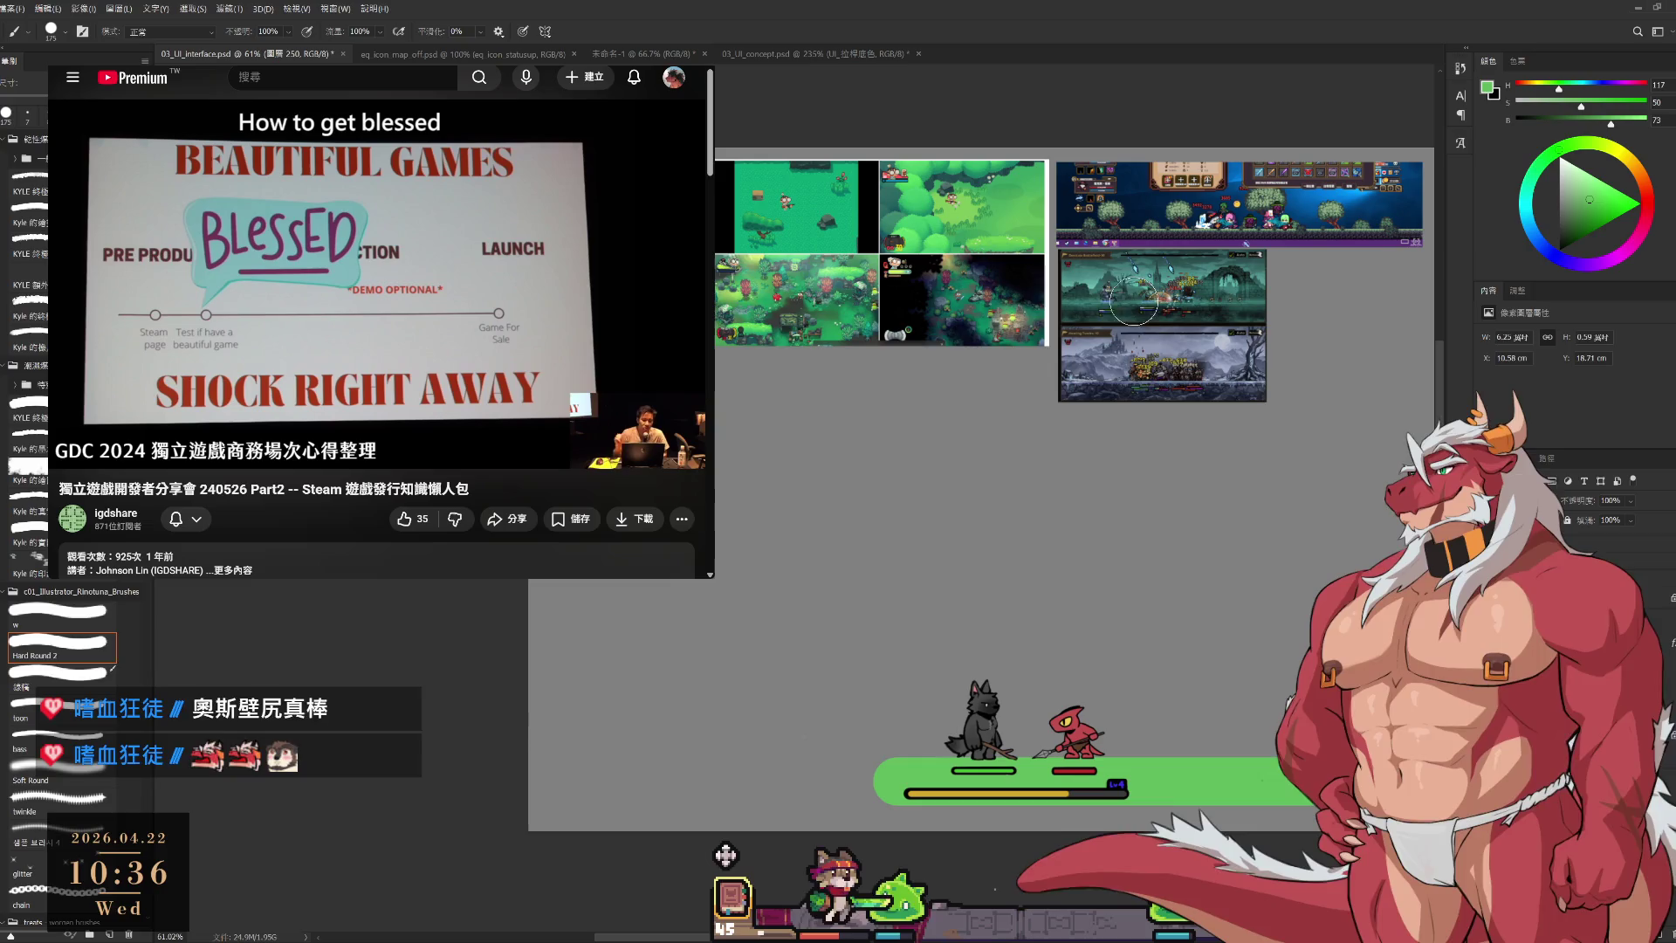
pyautogui.keyDown('alt'); pyautogui.click(1010, 265); pyautogui.keyUp('alt')
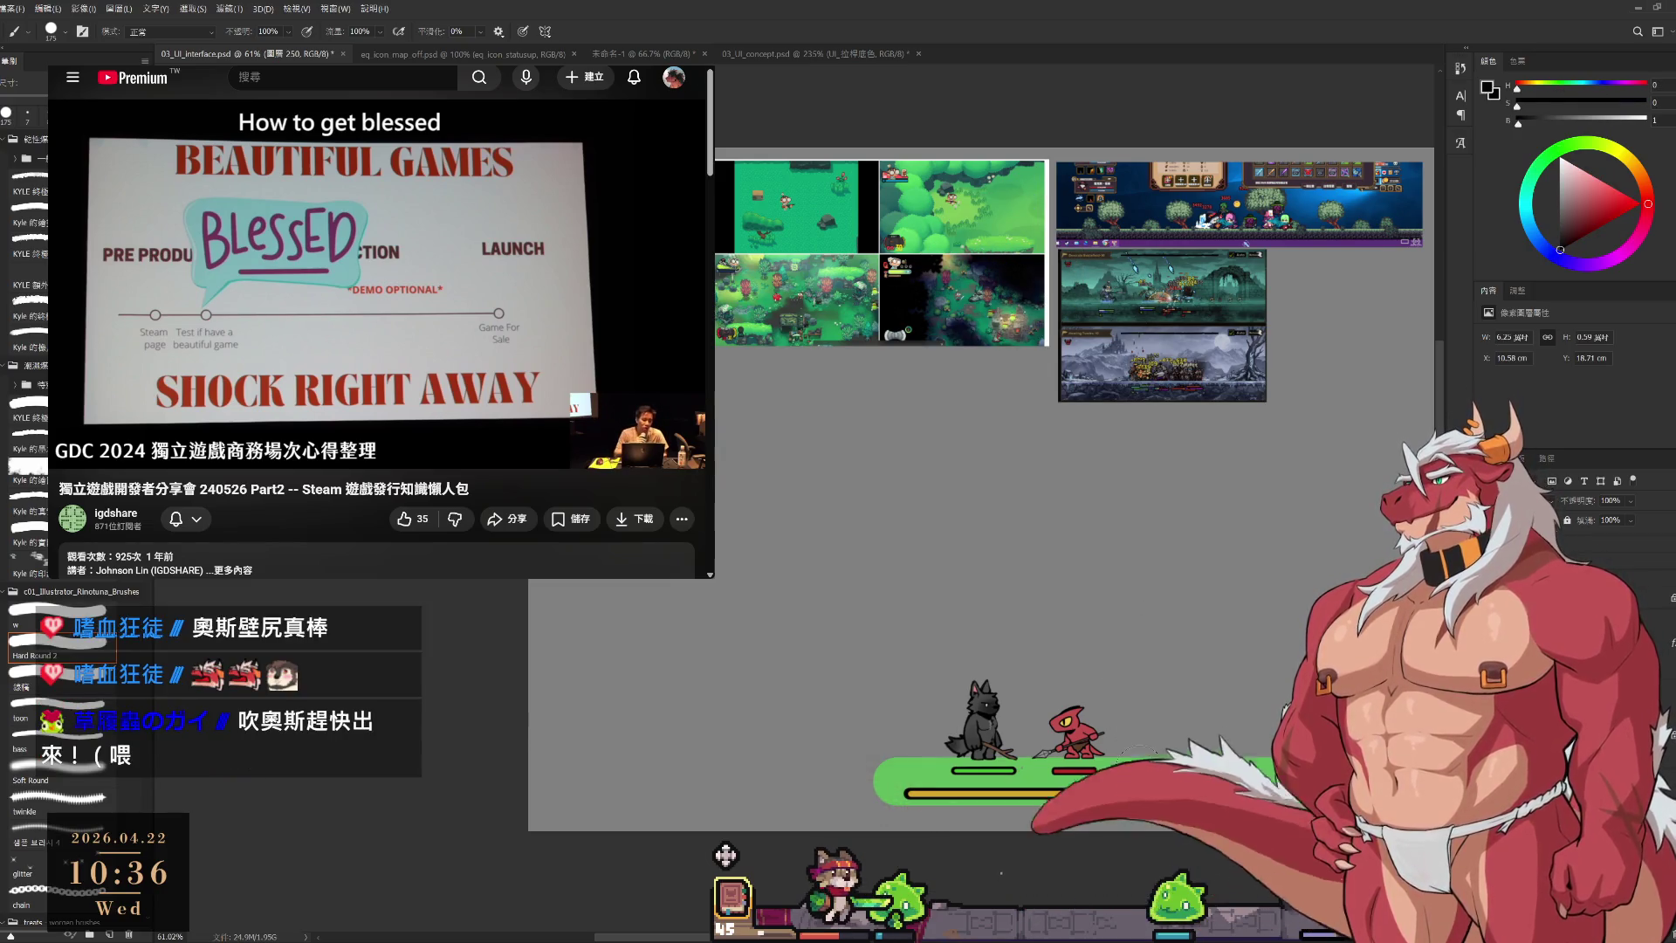
# Nudge the green ground strip into place, then set a 250-size Soft Round brush.
pyautogui.hotkey('ctrl', 't')
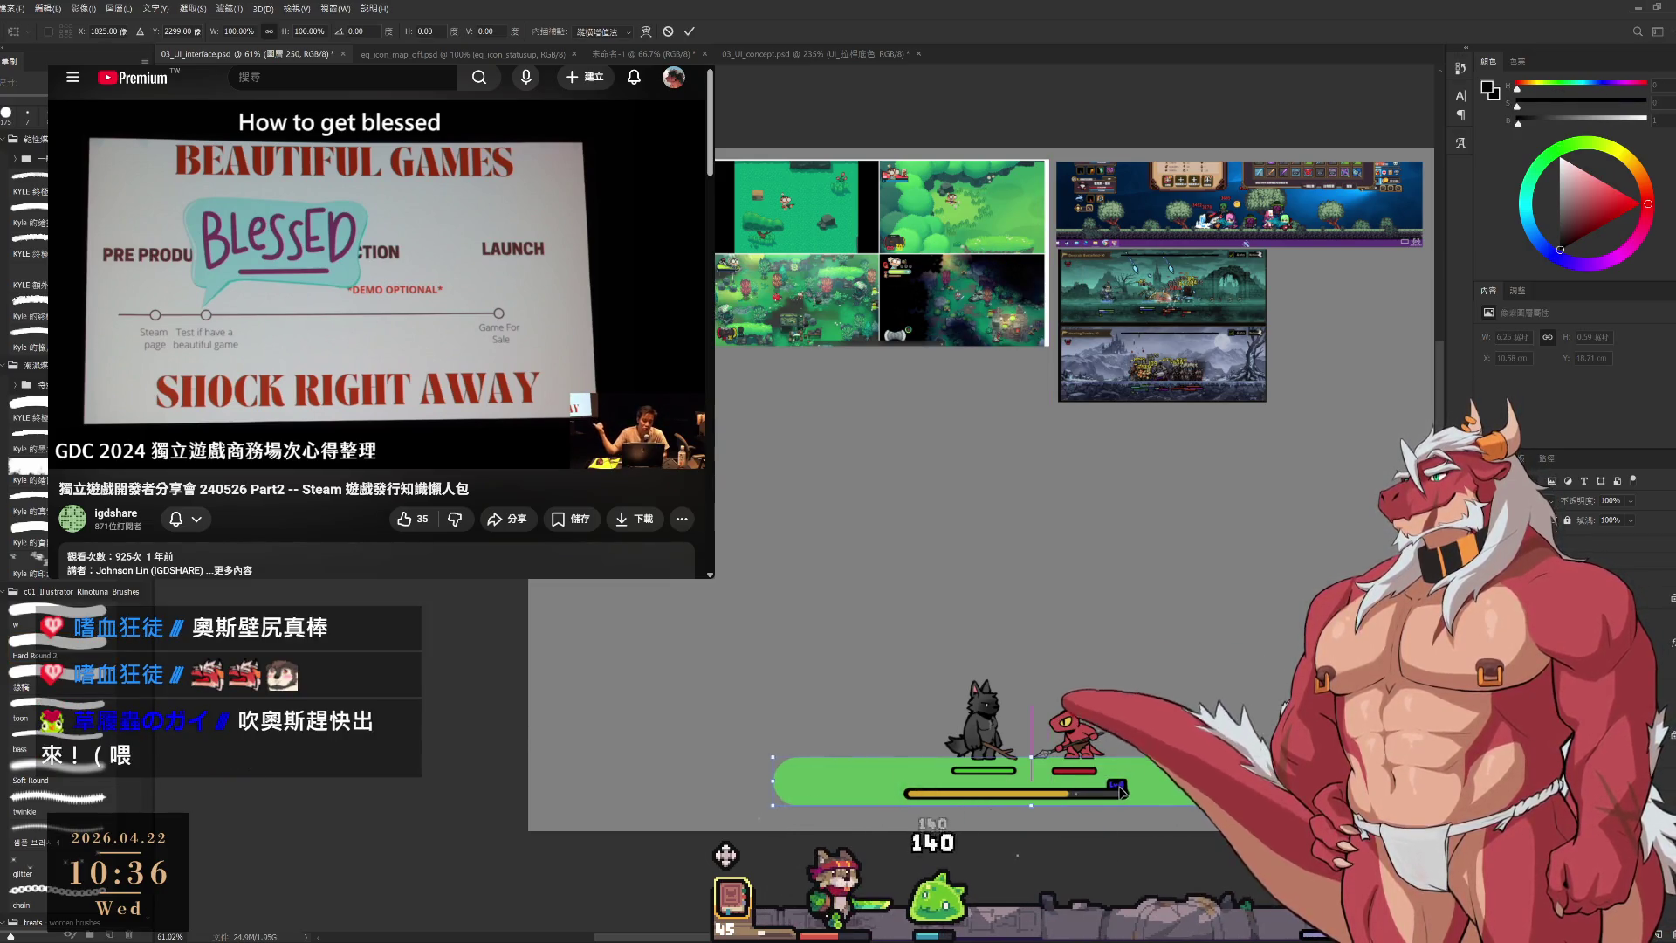
pyautogui.moveTo(837, 781); pyautogui.dragTo(838, 794)
pyautogui.moveTo(1123, 792); pyautogui.dragTo(1123, 776)
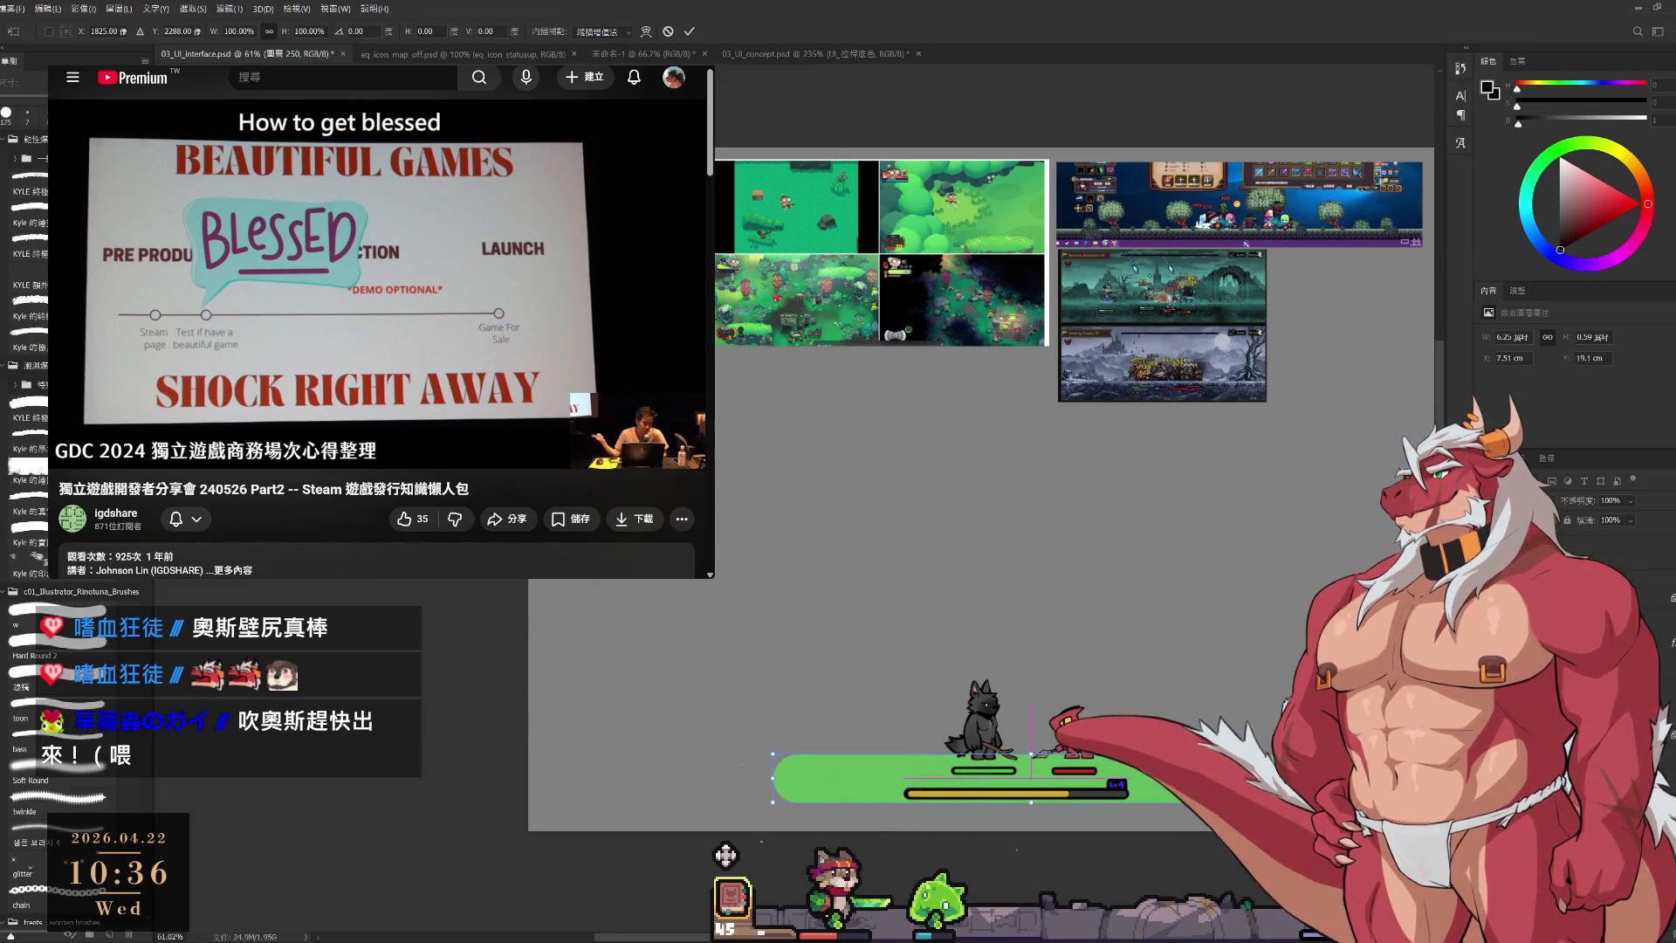
pyautogui.press('Return')
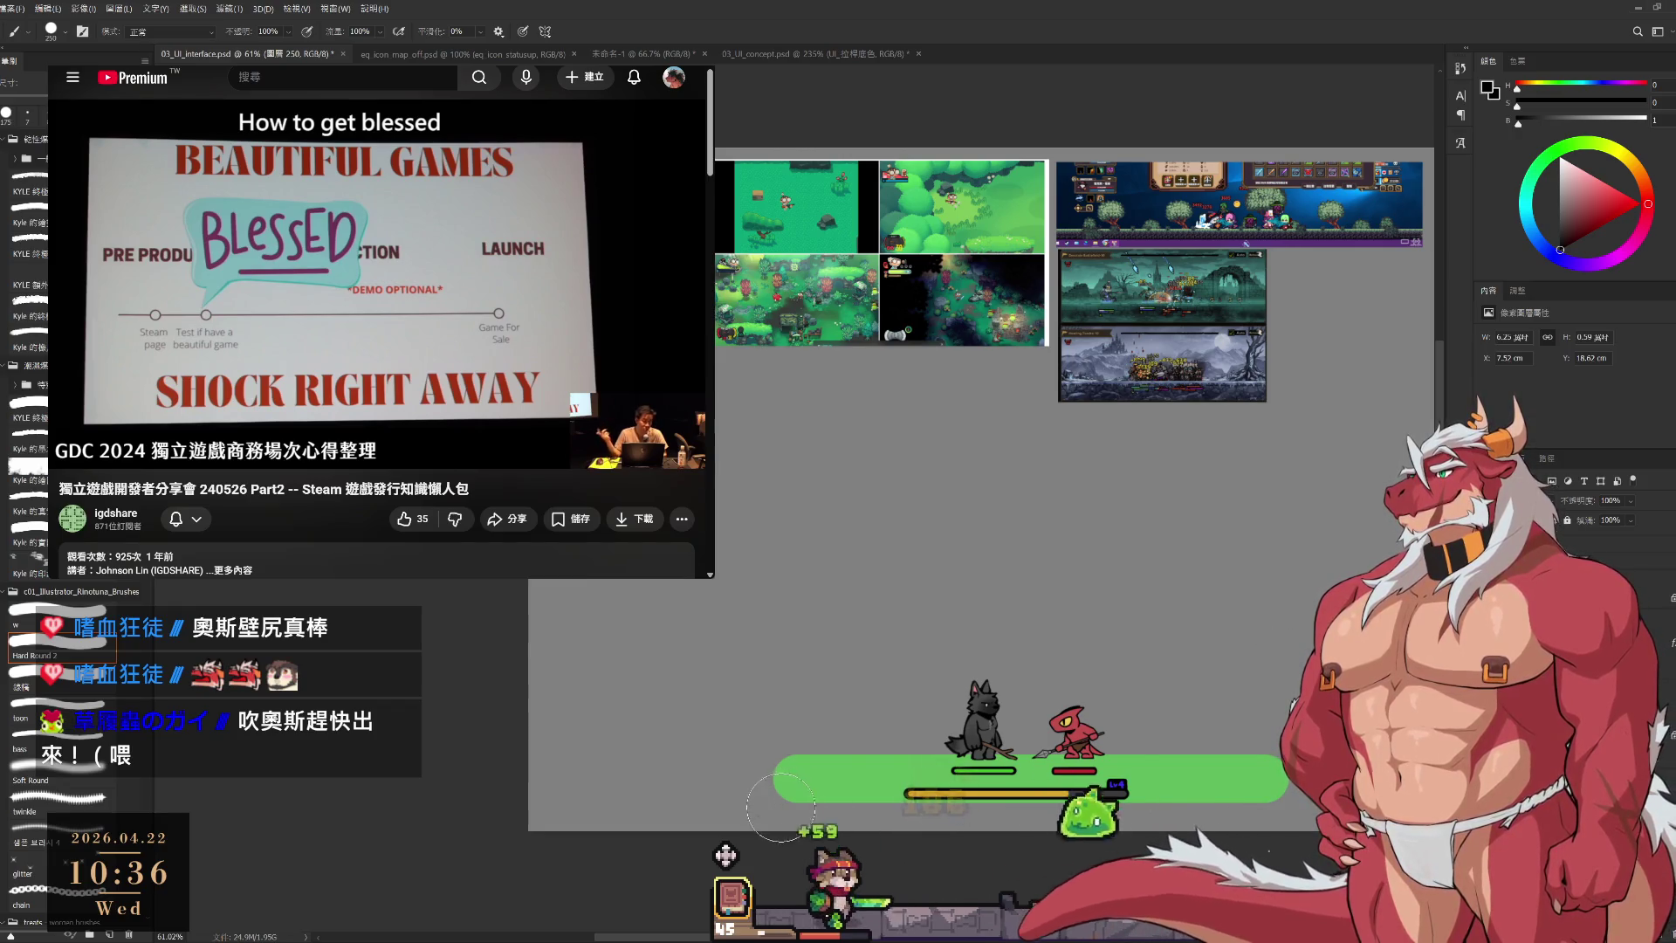
pyautogui.press(']')
pyautogui.press(']')
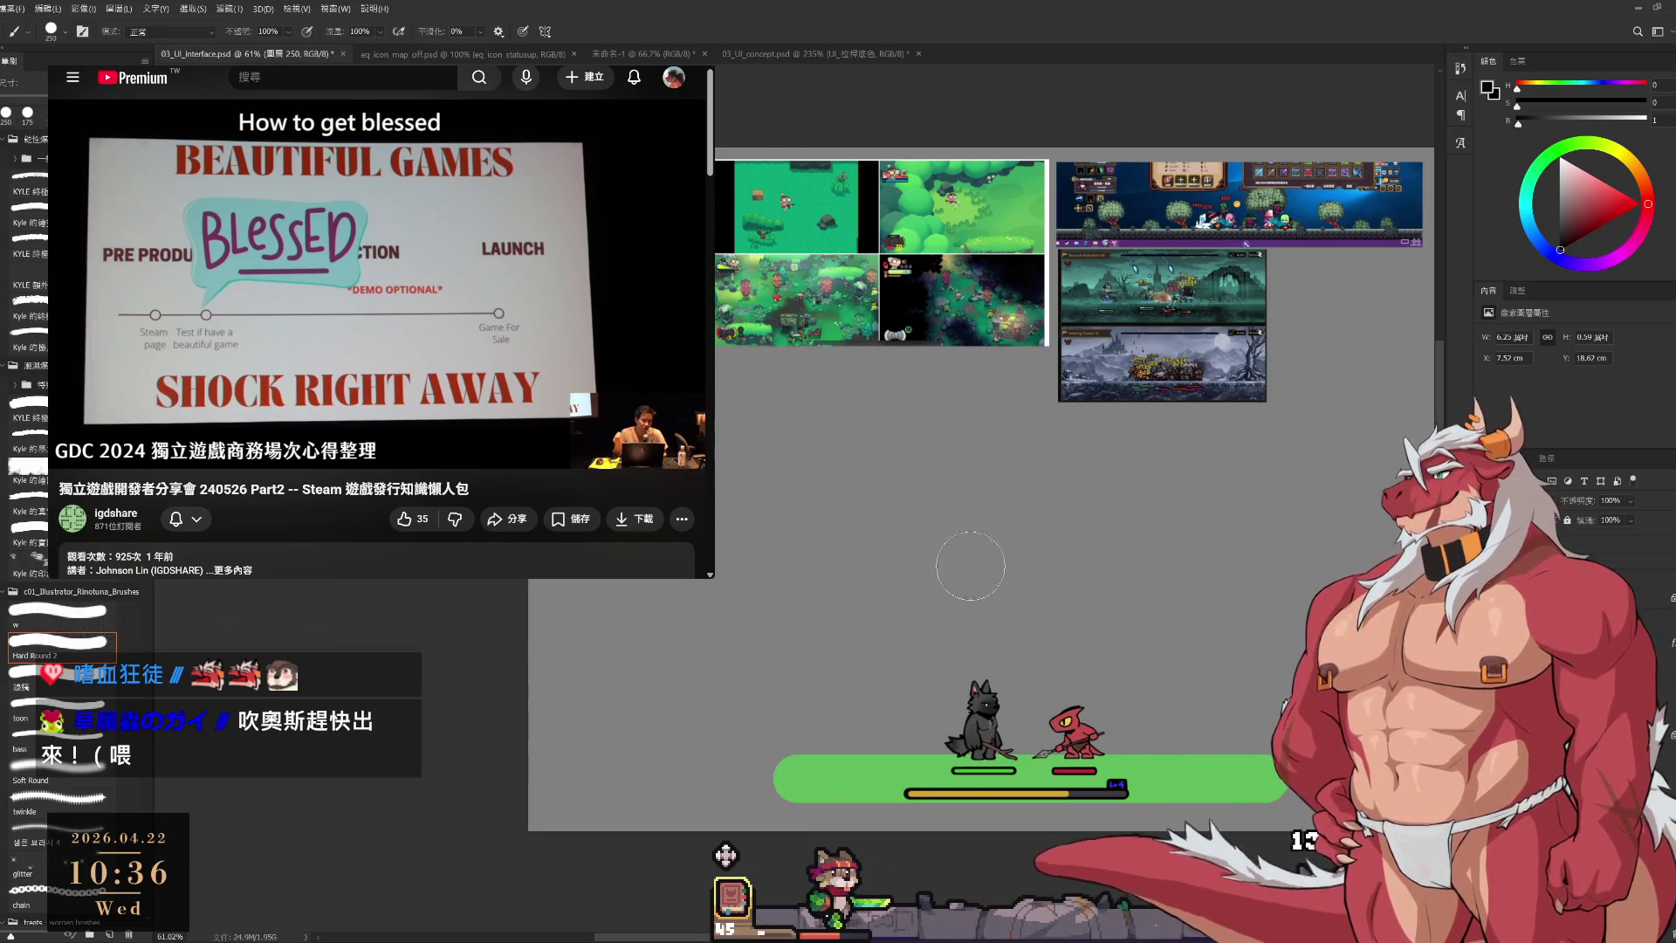
pyautogui.click(57, 774)
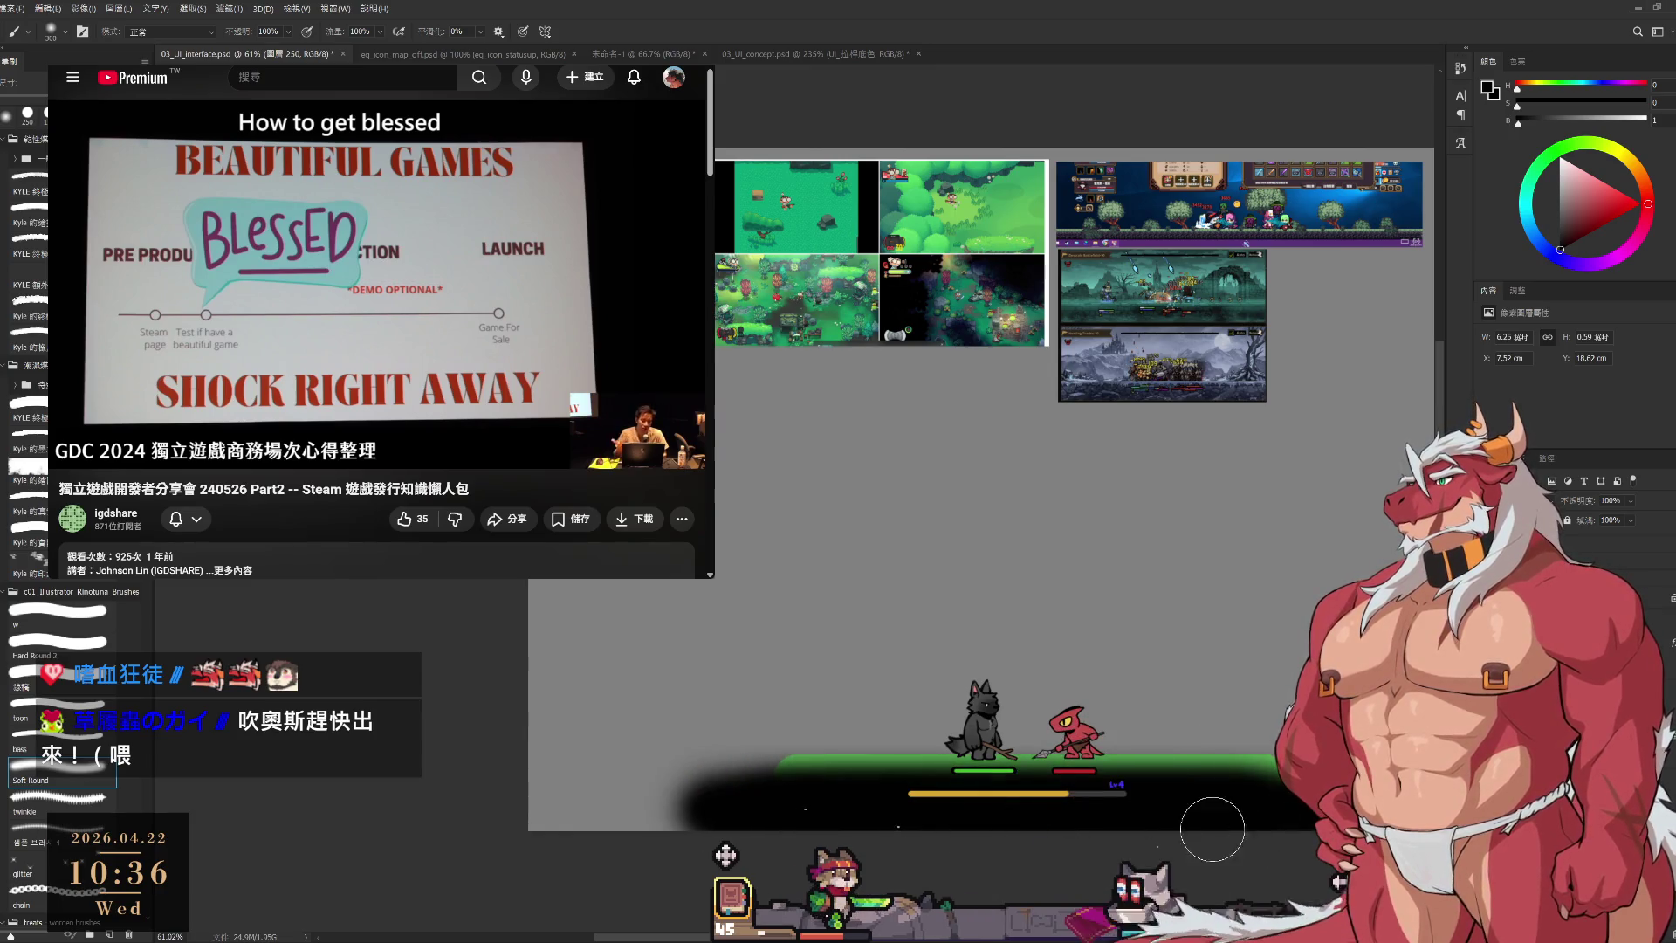
# Paint a wide dark teal-green band under the characters, undoing a lighter-green dab.
pyautogui.hscroll(1, 1038, 323)
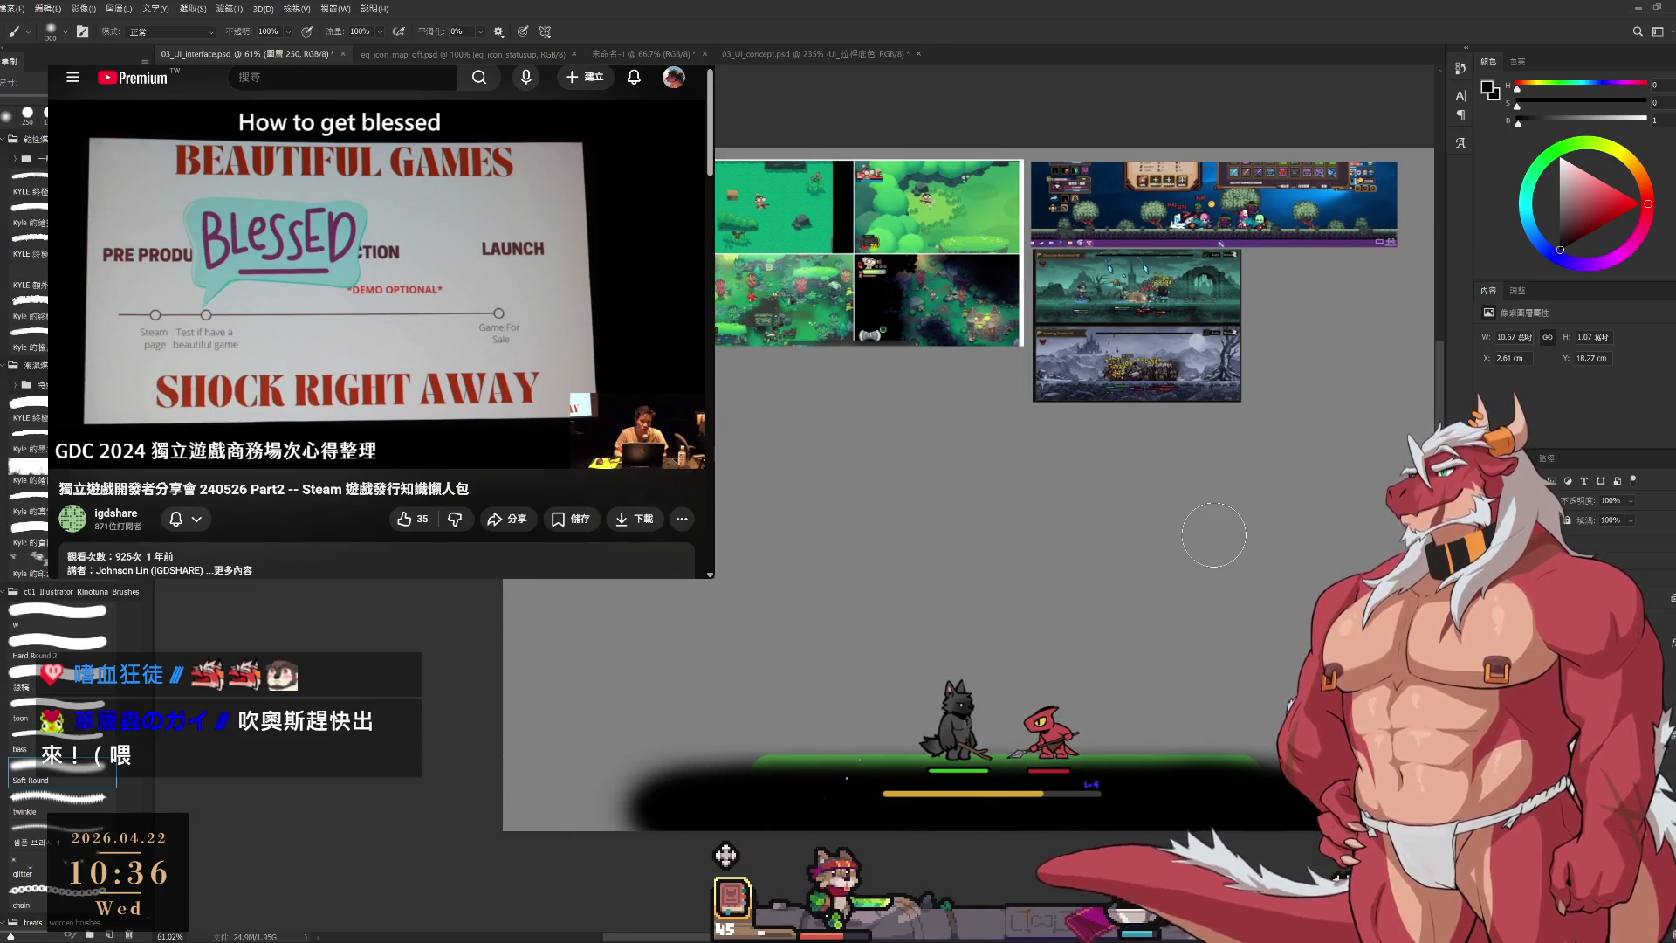
pyautogui.keyDown('alt'); pyautogui.click(1011, 311); pyautogui.keyUp('alt')
pyautogui.hscroll(3, 1006, 292)
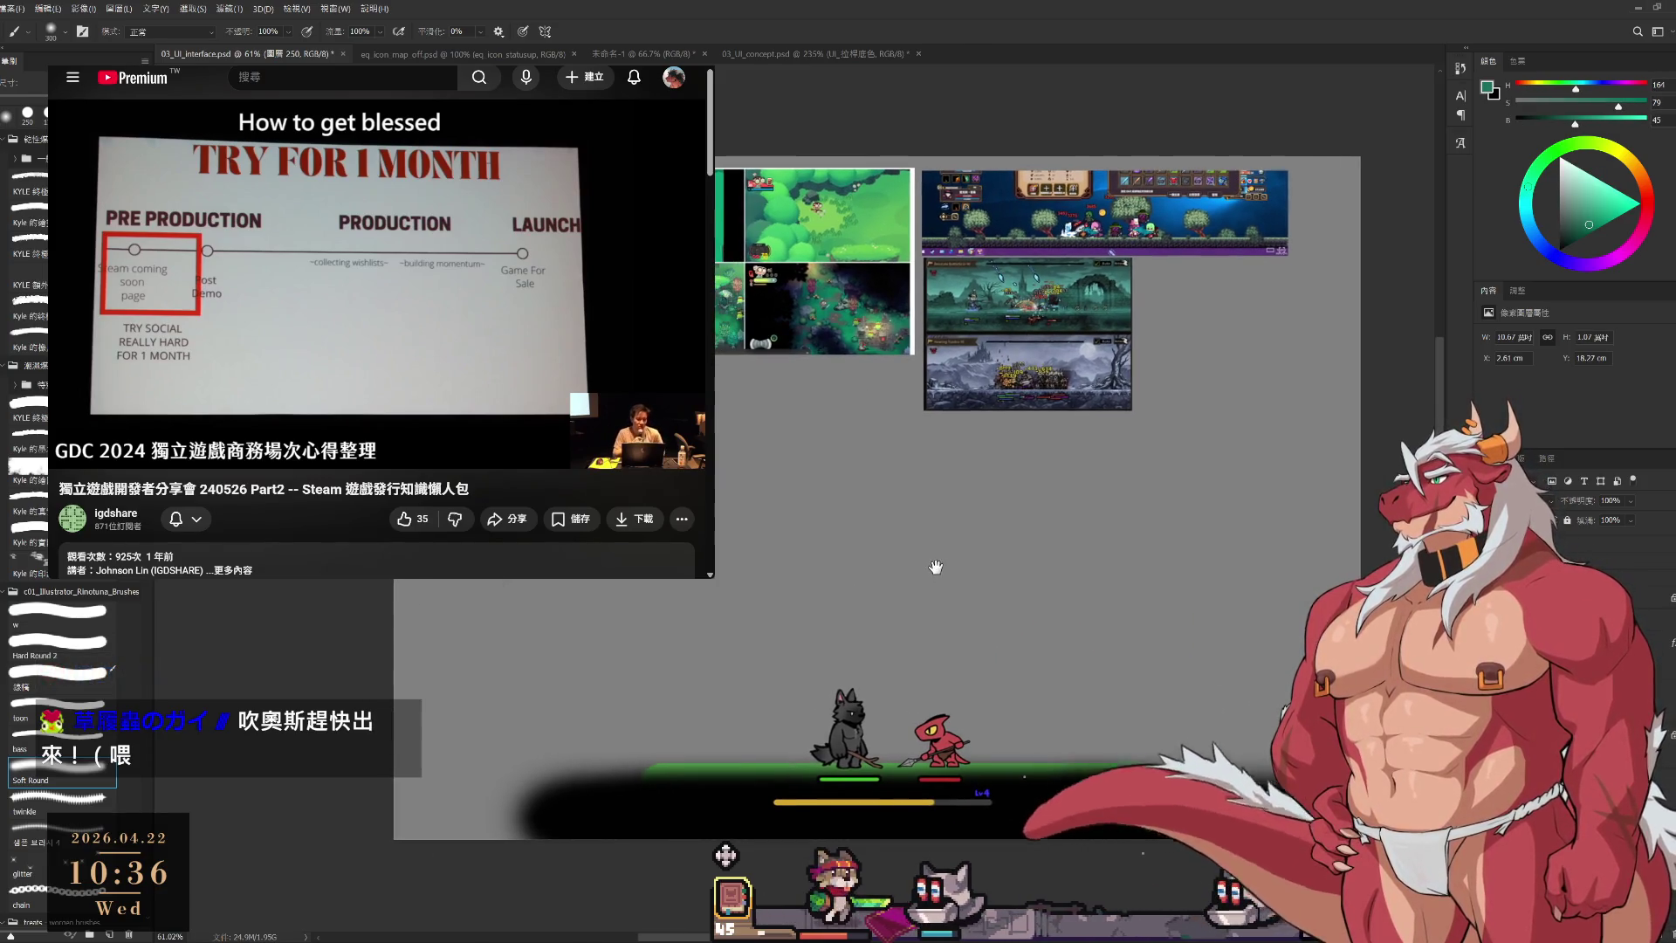
pyautogui.moveTo(597, 777)
pyautogui.mouseDown()
pyautogui.moveTo(1003, 772)
pyautogui.moveTo(545, 773)
pyautogui.moveTo(645, 774)
pyautogui.mouseUp()
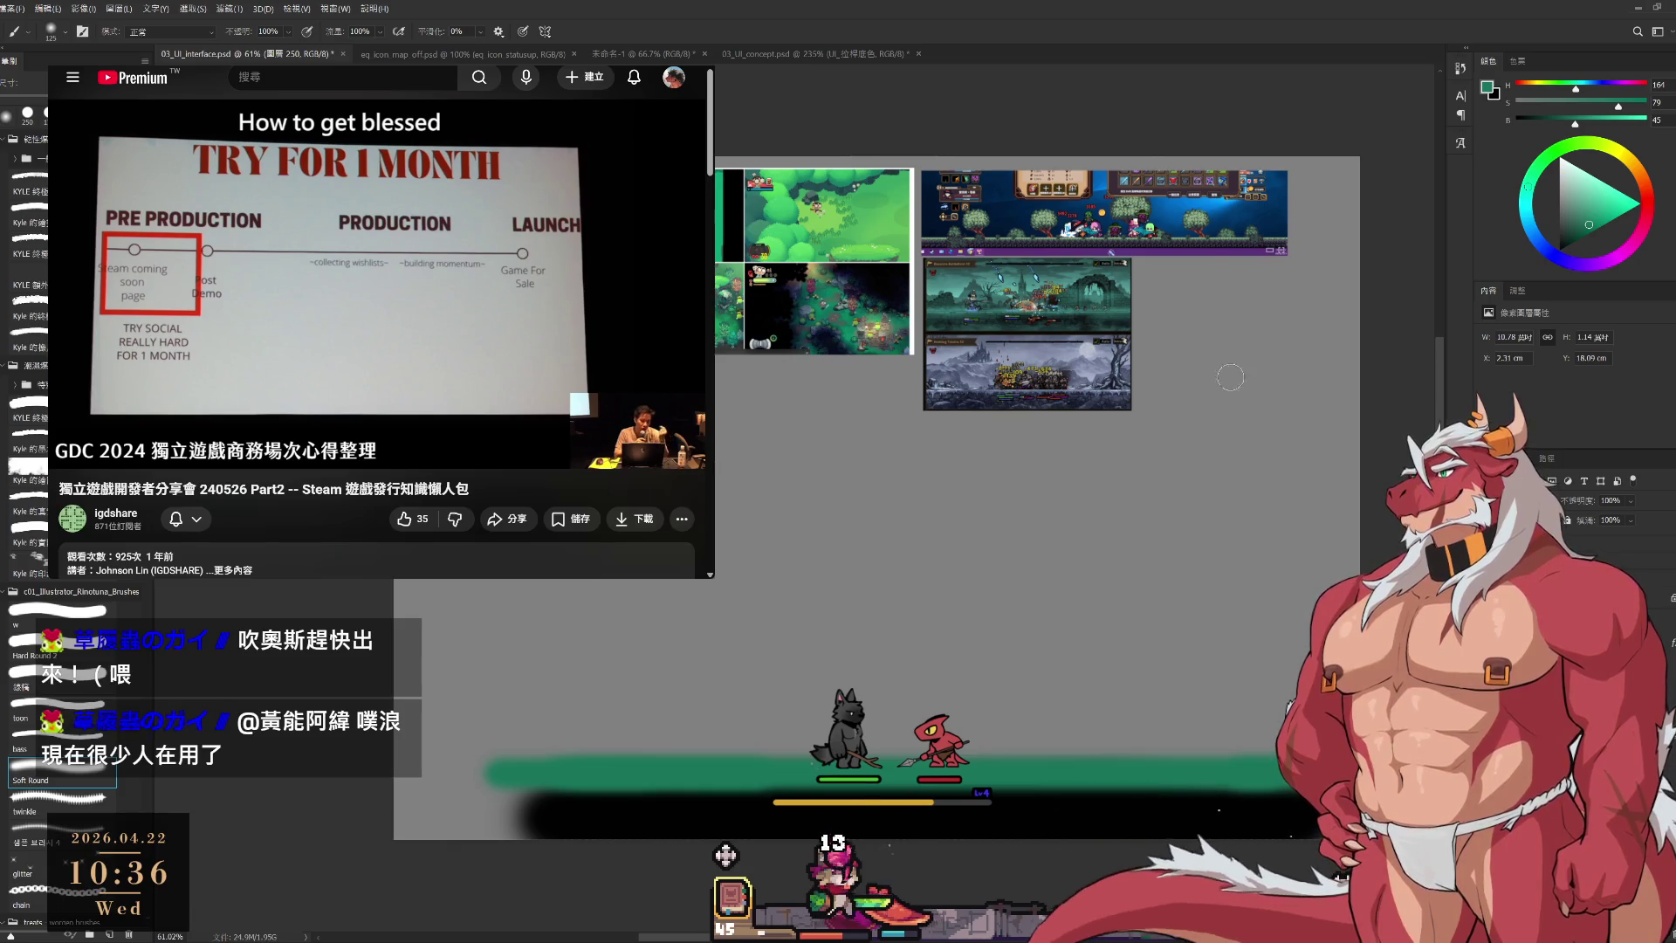
pyautogui.keyDown('alt'); pyautogui.click(871, 224); pyautogui.keyUp('alt')
pyautogui.press(']')
pyautogui.press(']')
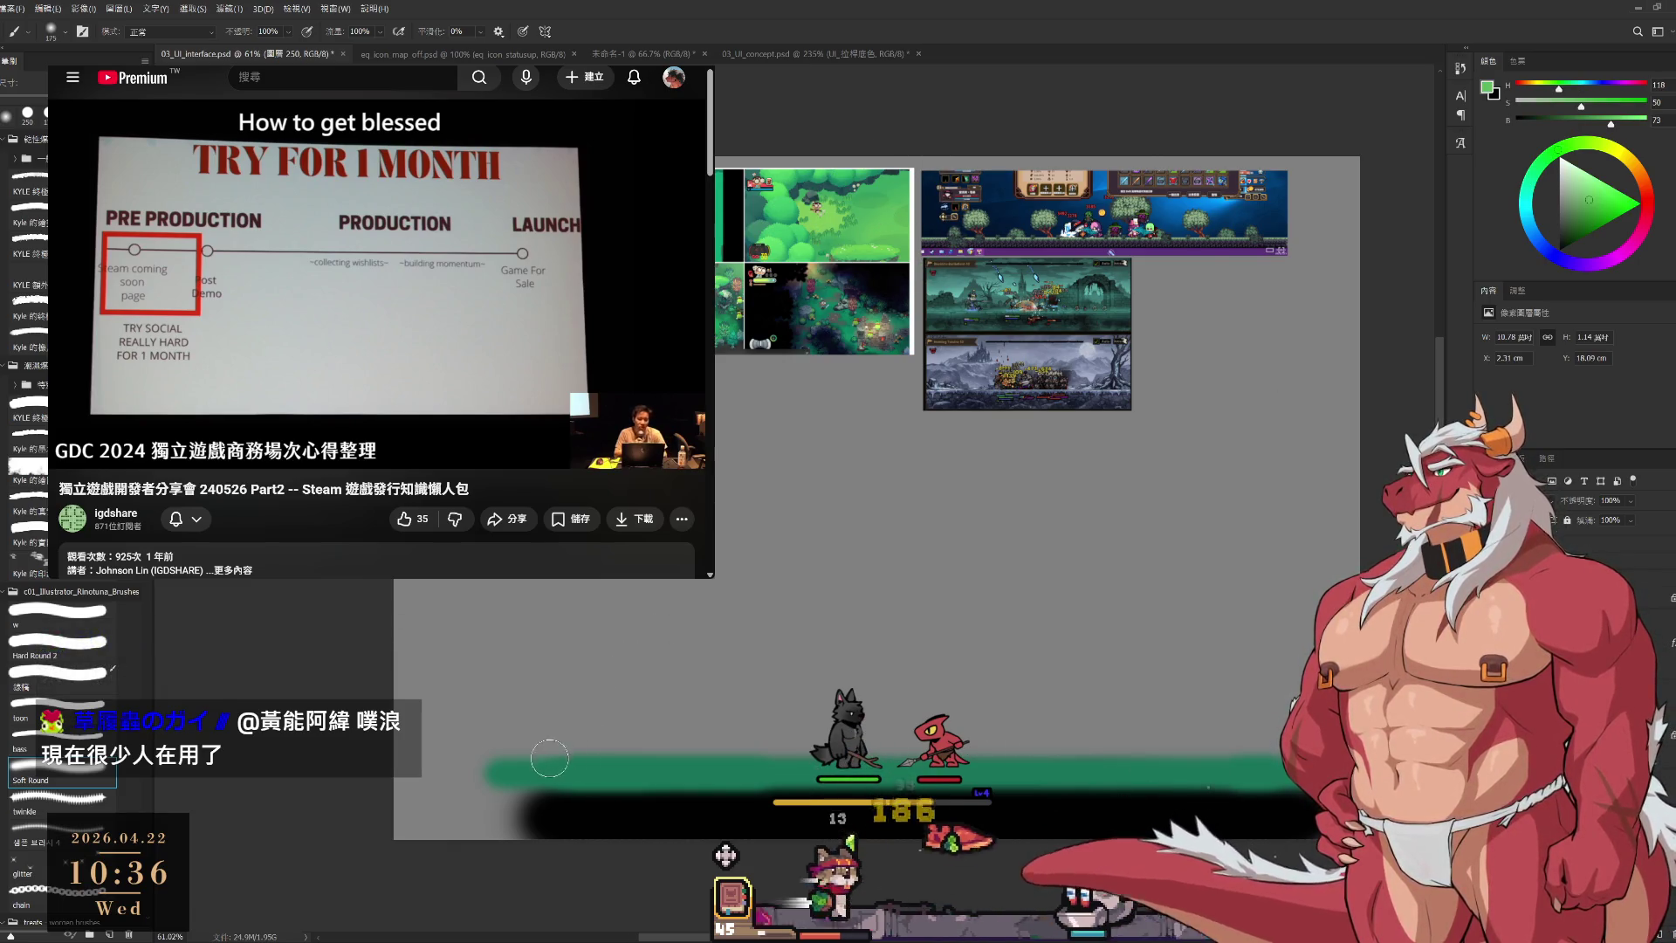
pyautogui.click(549, 760)
pyautogui.hotkey('ctrl', 'z')
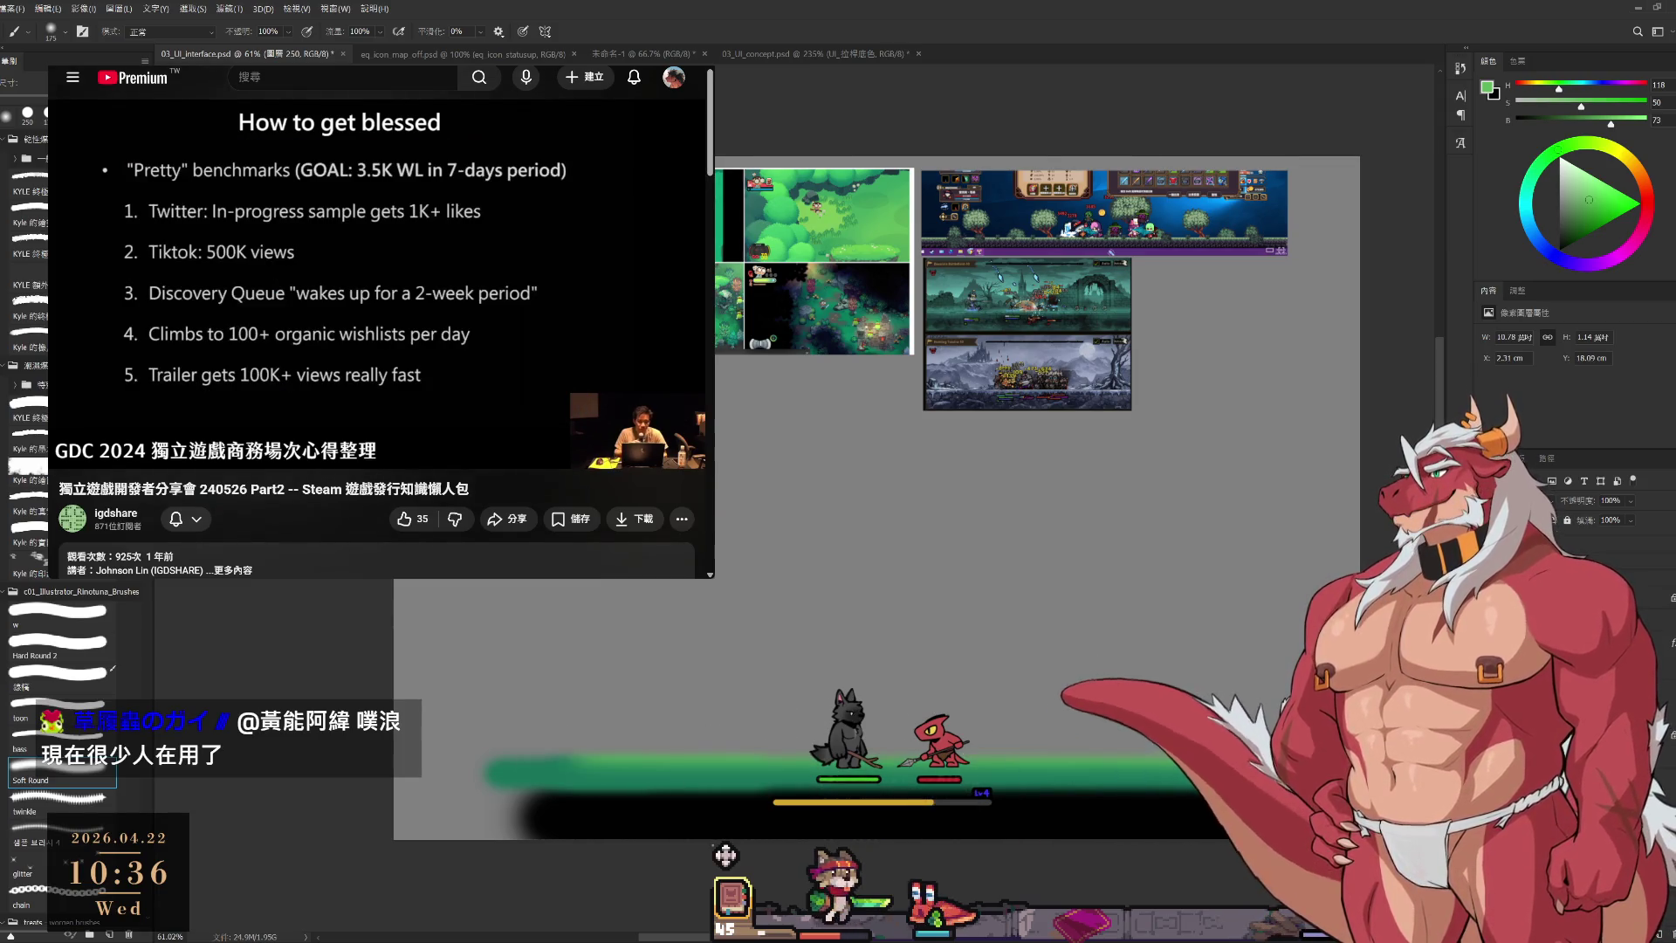
# Paint a soft black shadow stroke at brush size 250 beneath the green strip.
pyautogui.press(']')
pyautogui.press(']')
pyautogui.press(']')
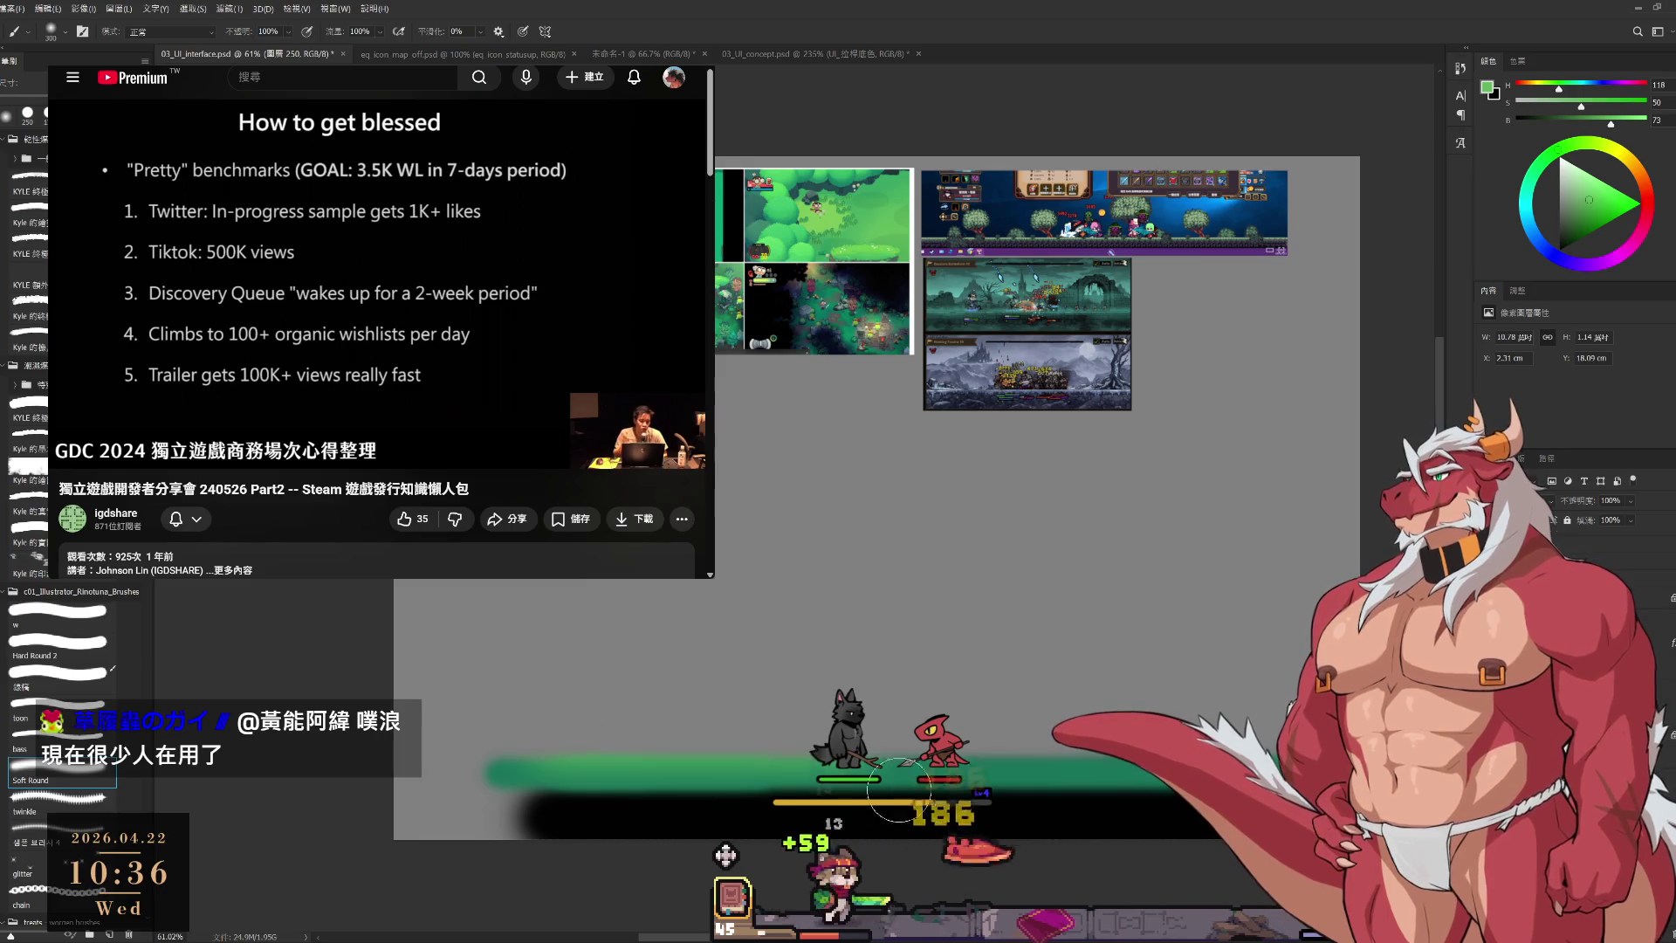
pyautogui.press('d')
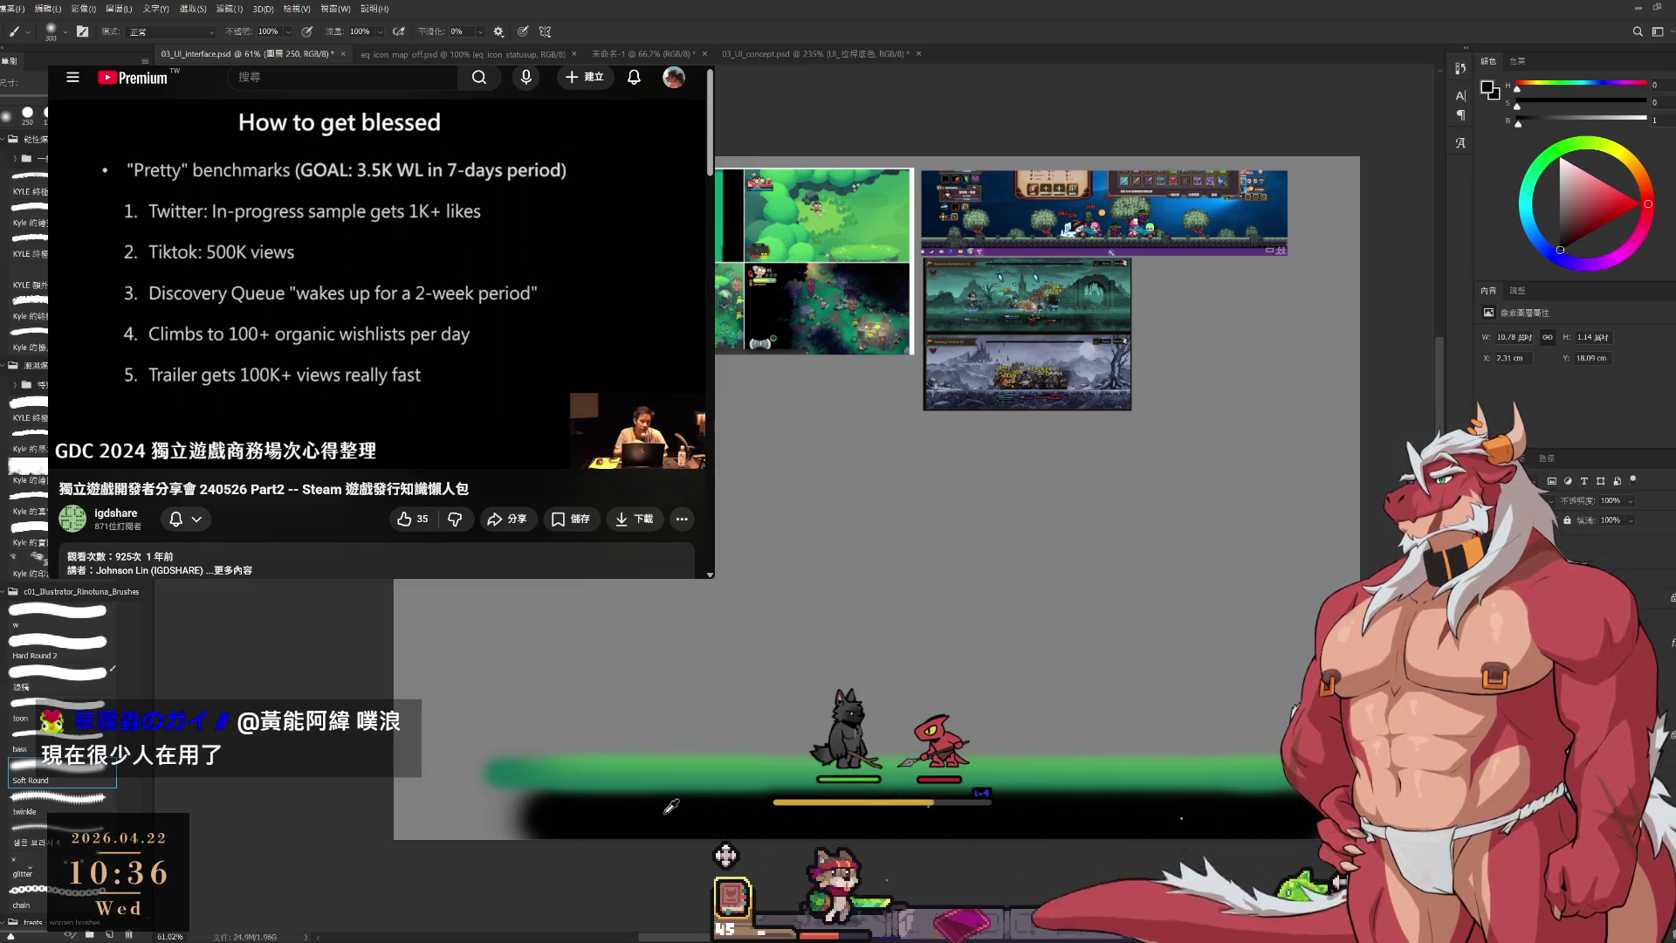
pyautogui.press('[')
pyautogui.press('[')
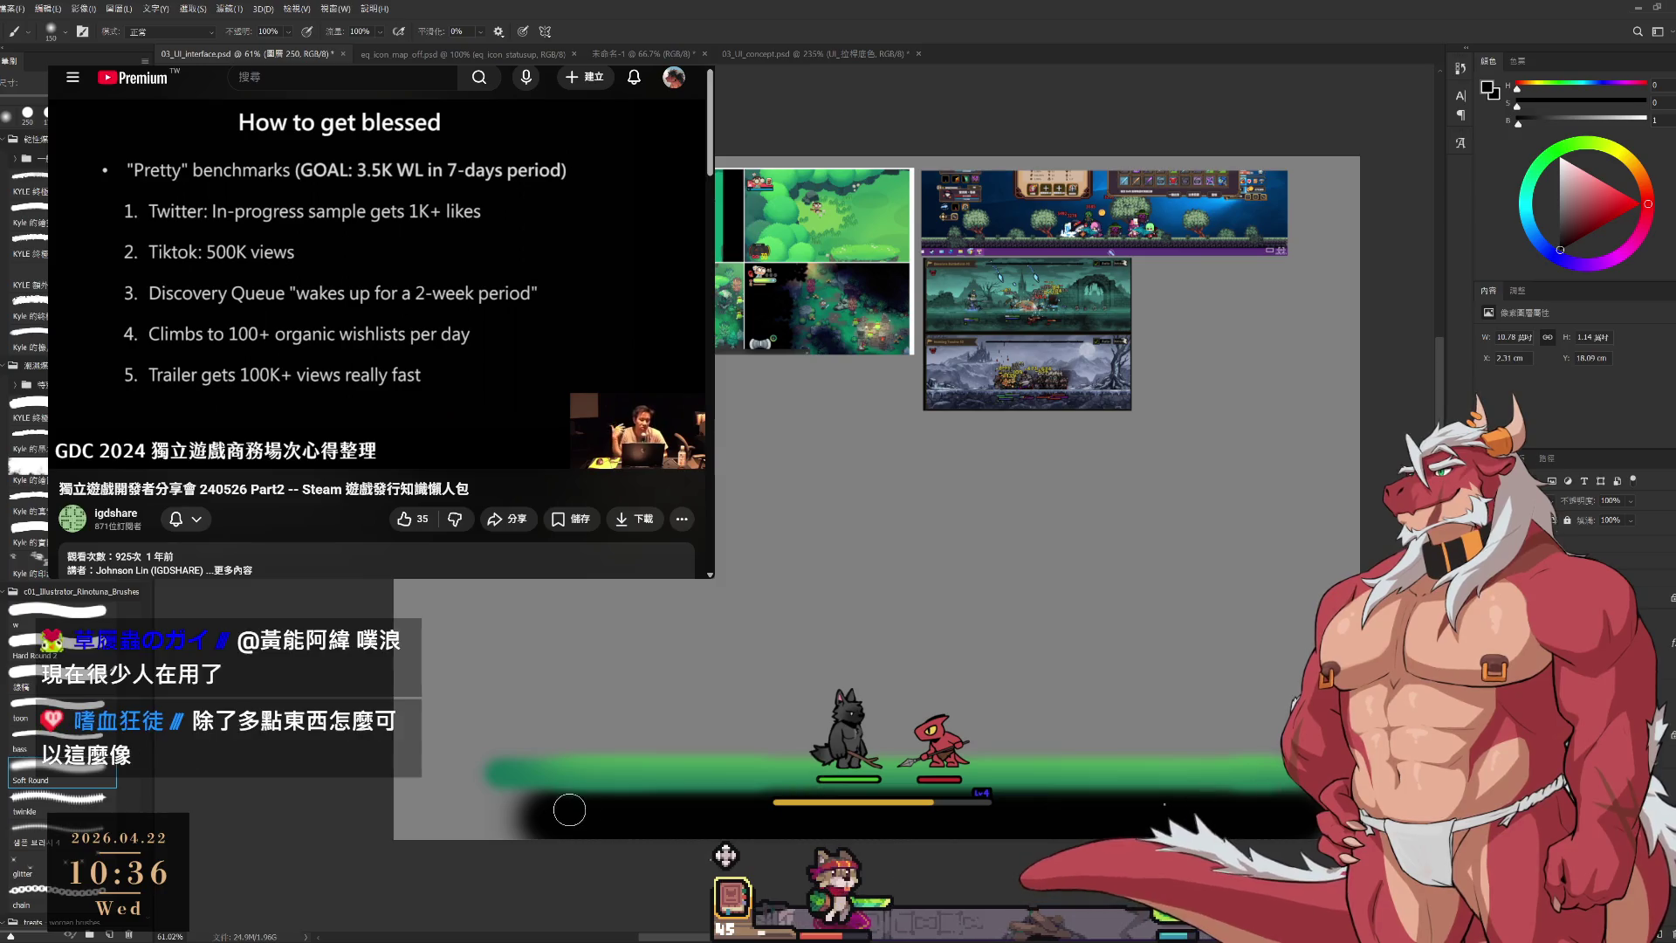
pyautogui.moveTo(538, 799); pyautogui.dragTo(1099, 807)
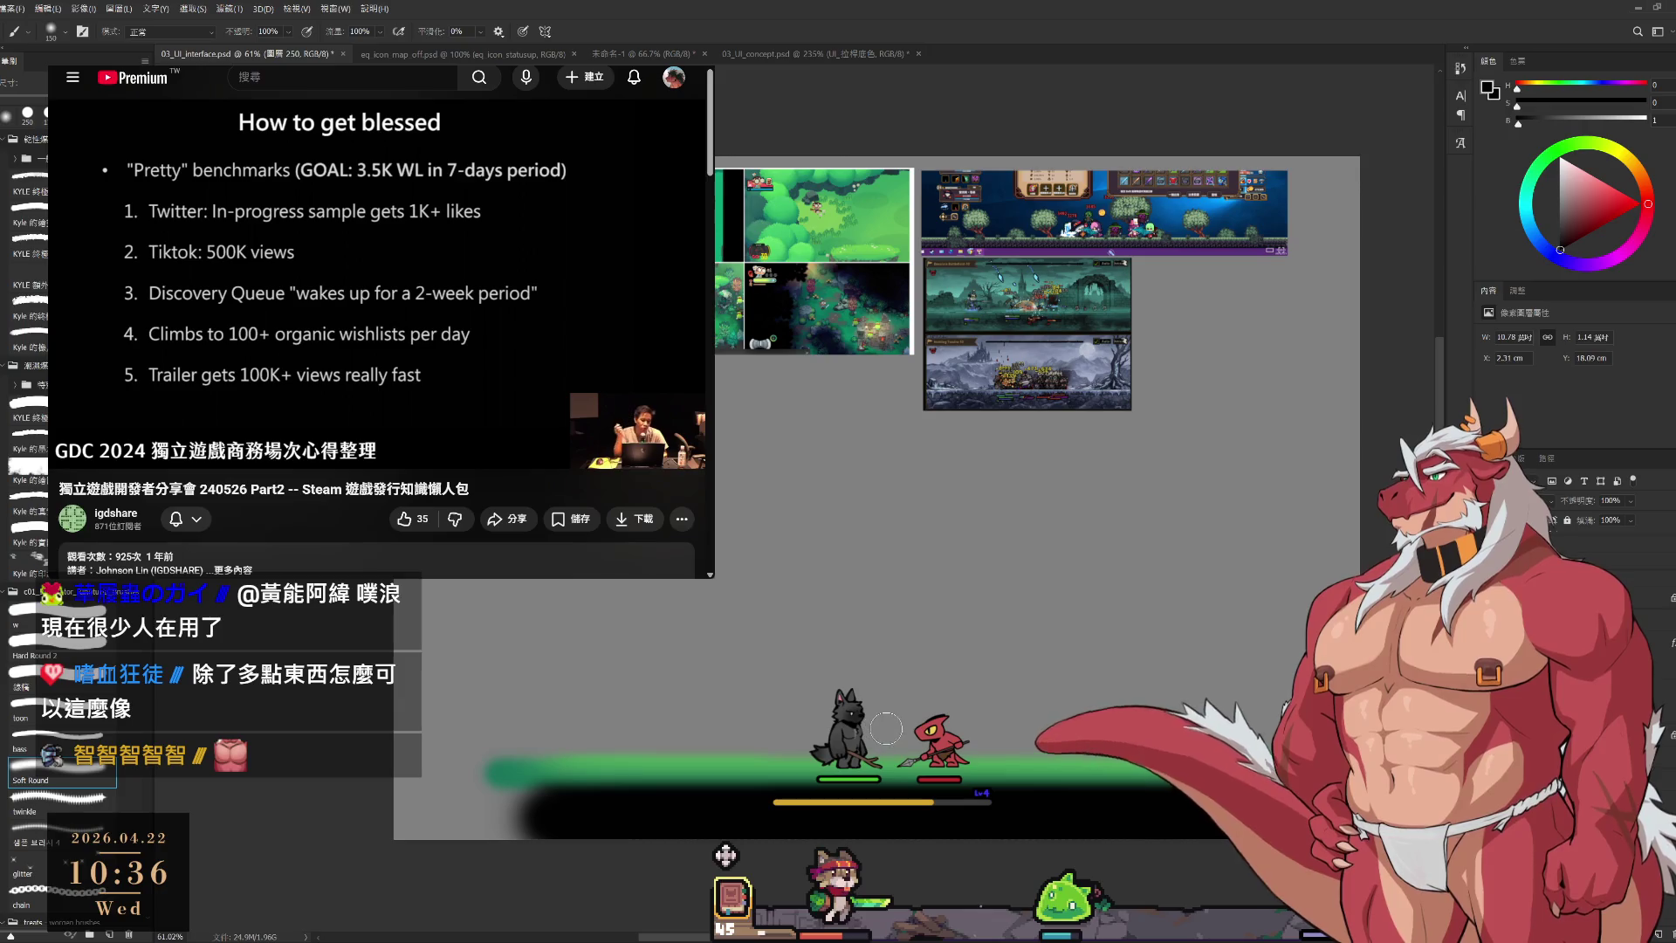
pyautogui.keyDown('alt'); pyautogui.click(537, 762); pyautogui.keyUp('alt')
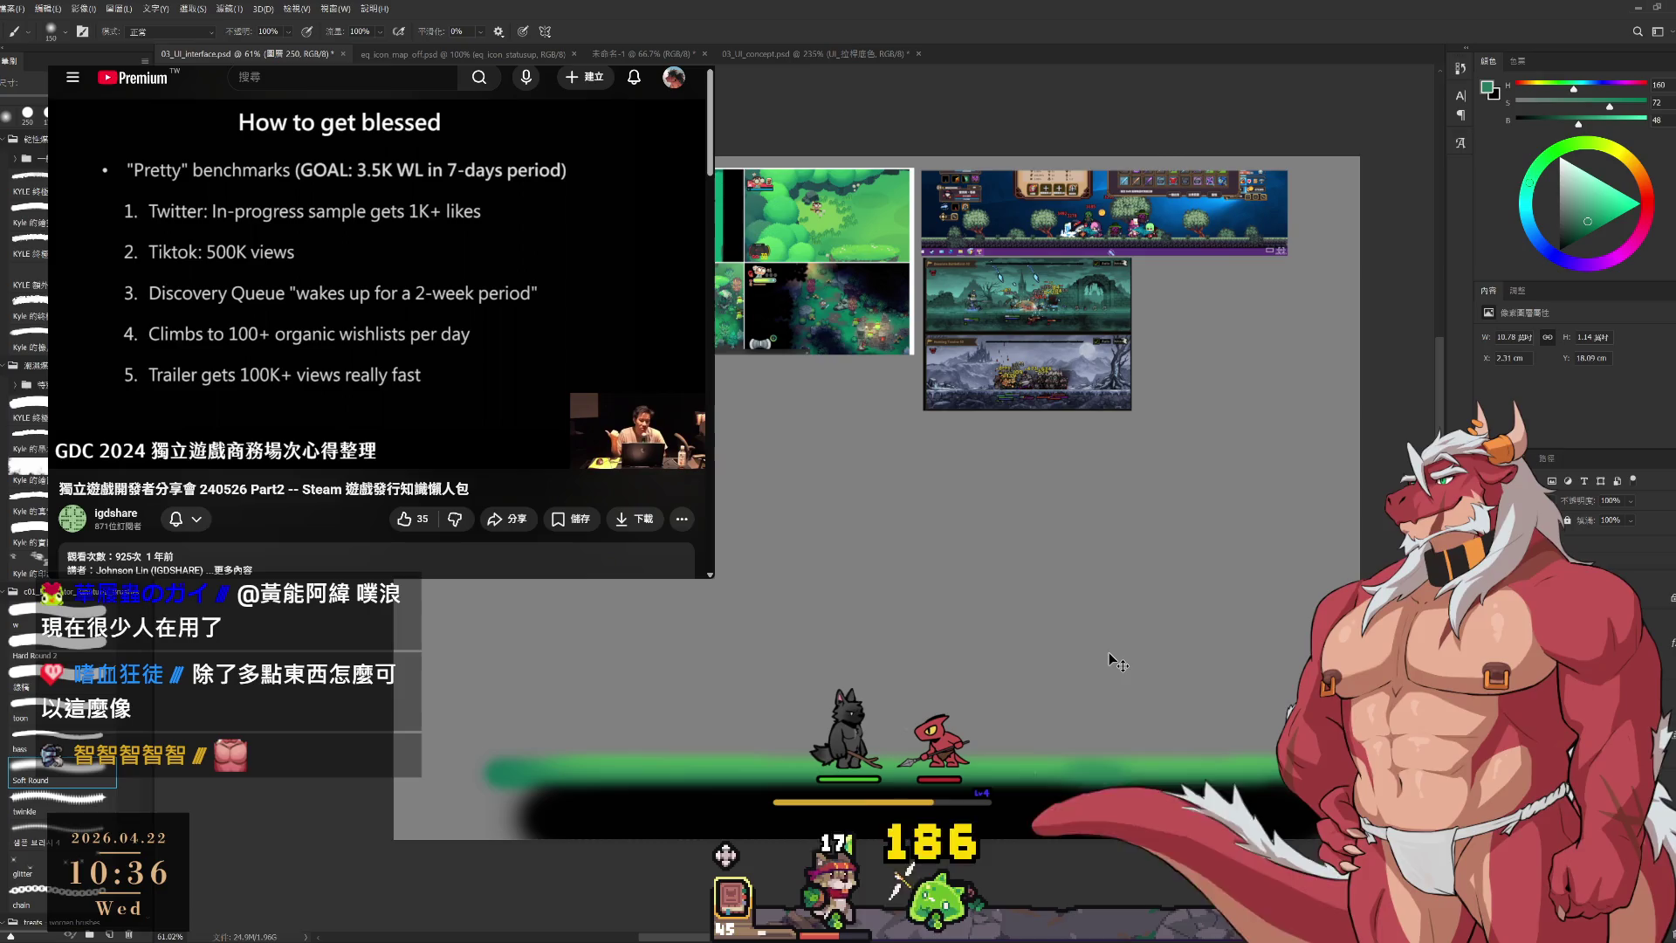
pyautogui.press('e')
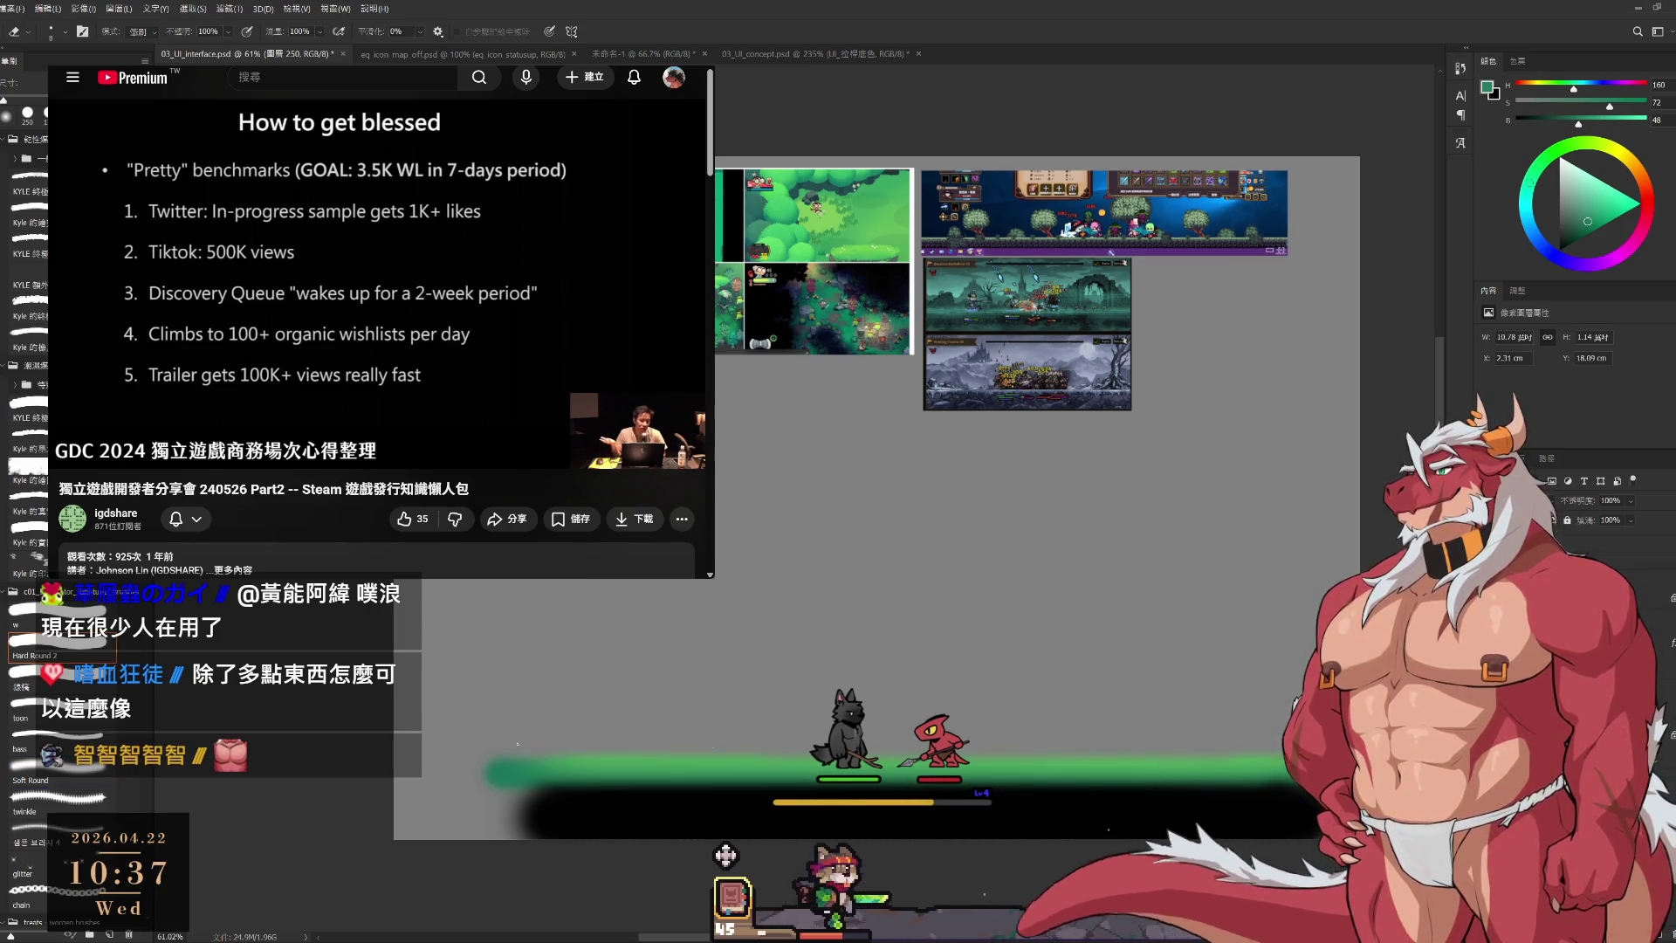
# Pause, resume and pause the reference talk video.
pyautogui.click(374, 280)
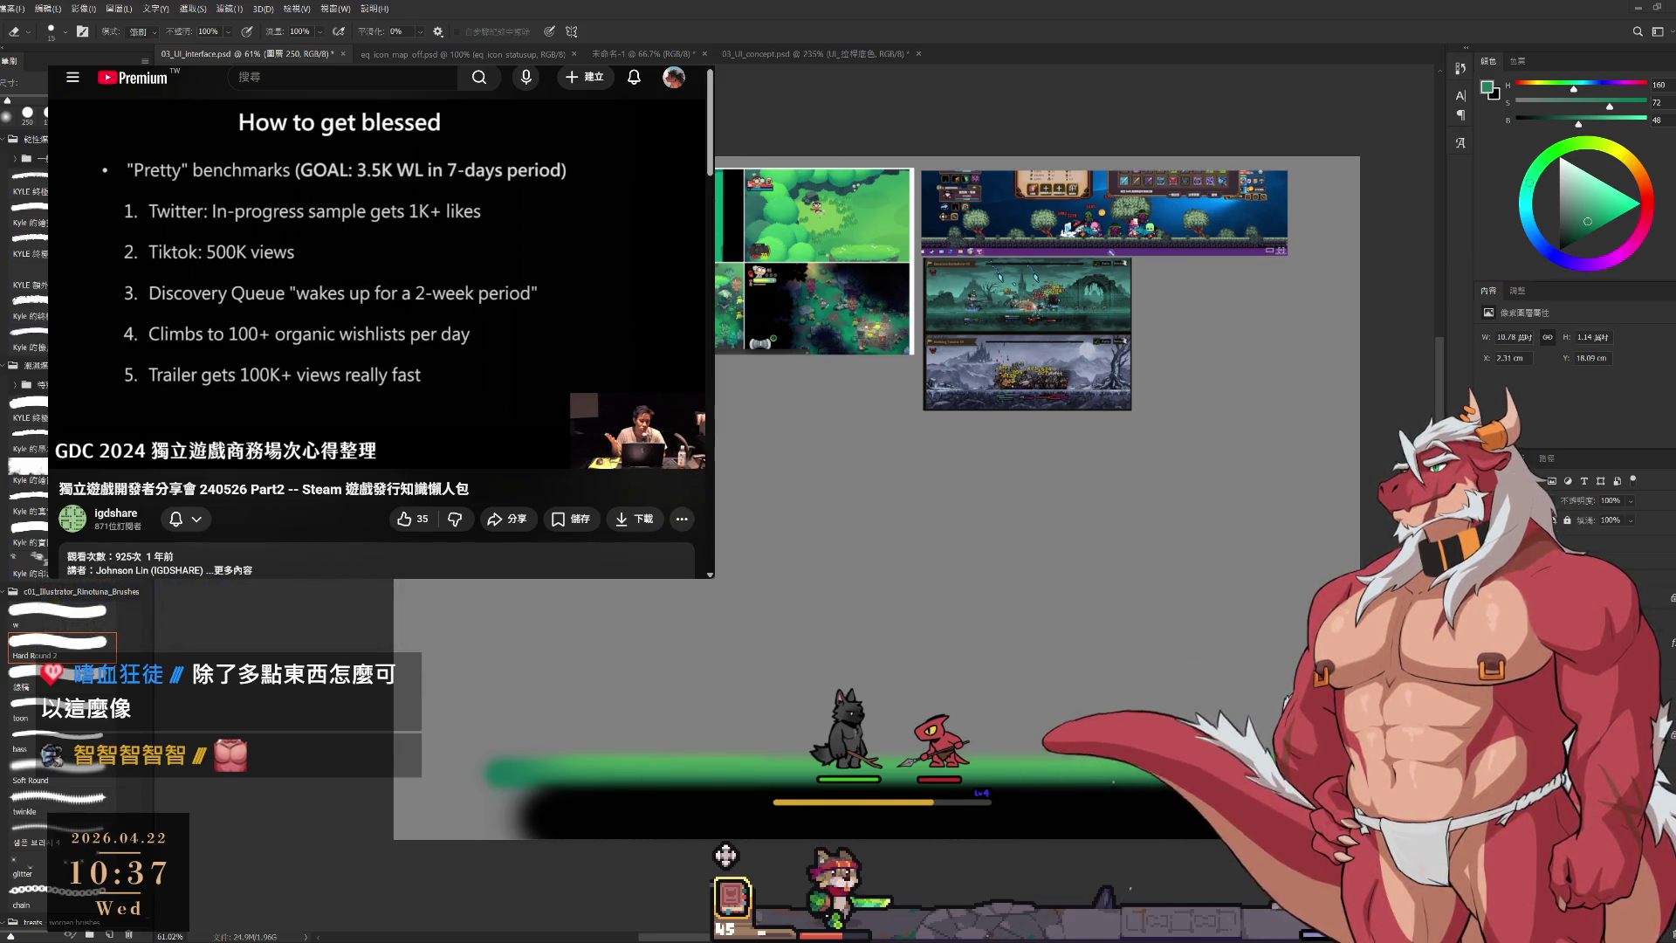
pyautogui.click(374, 279)
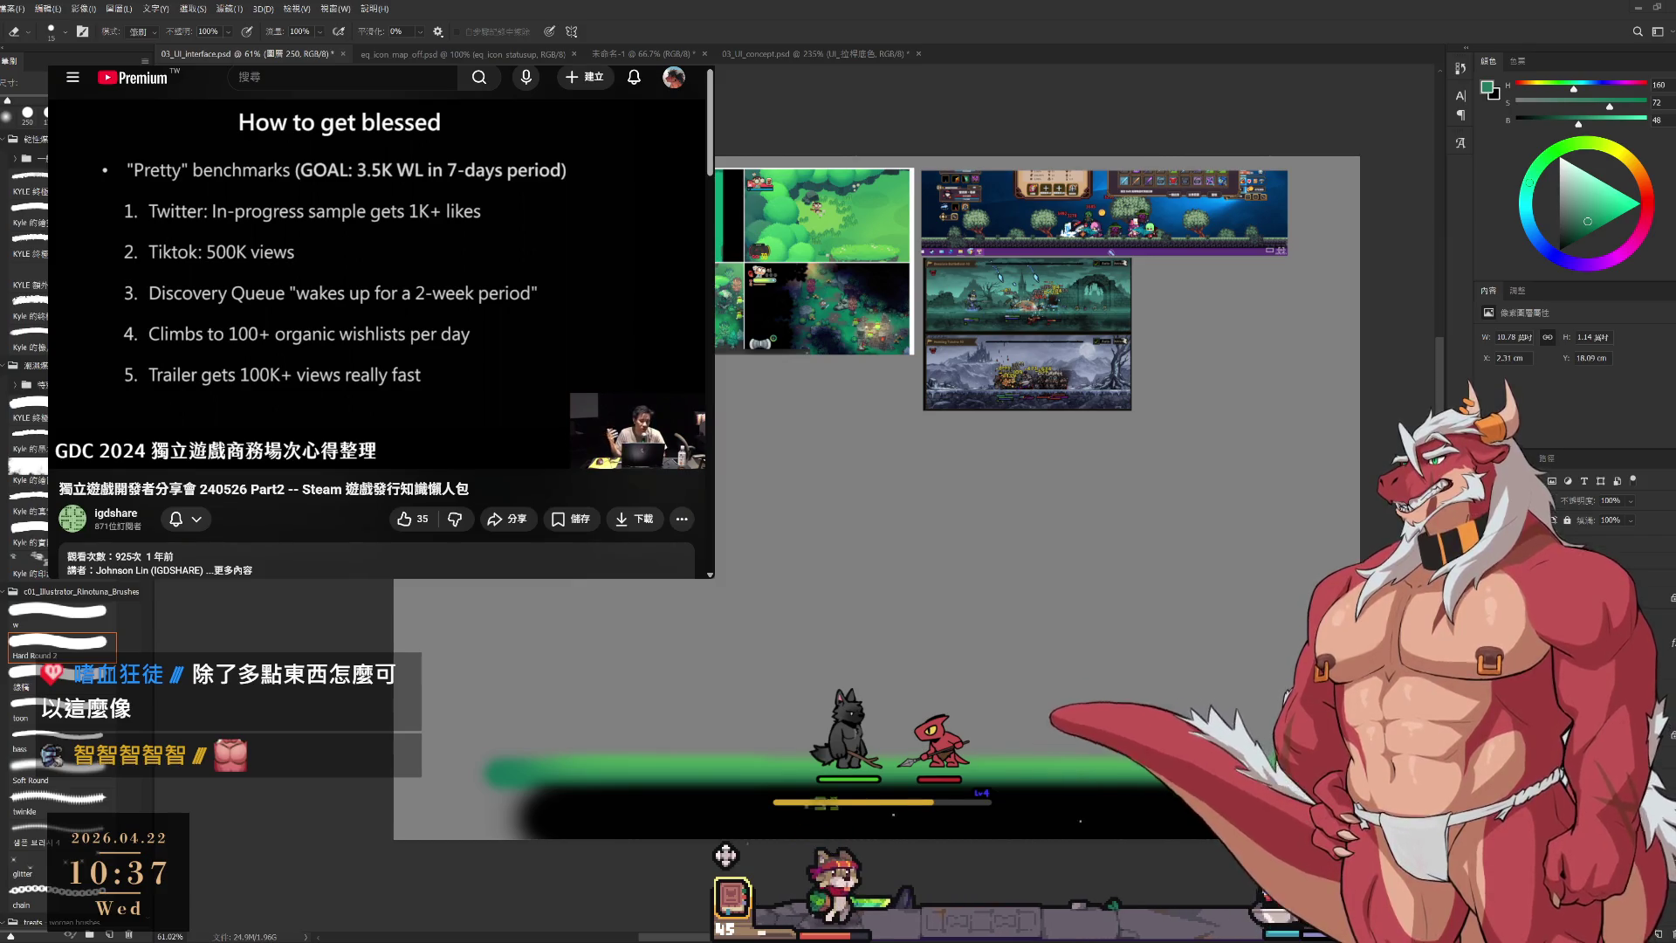
pyautogui.press('k')
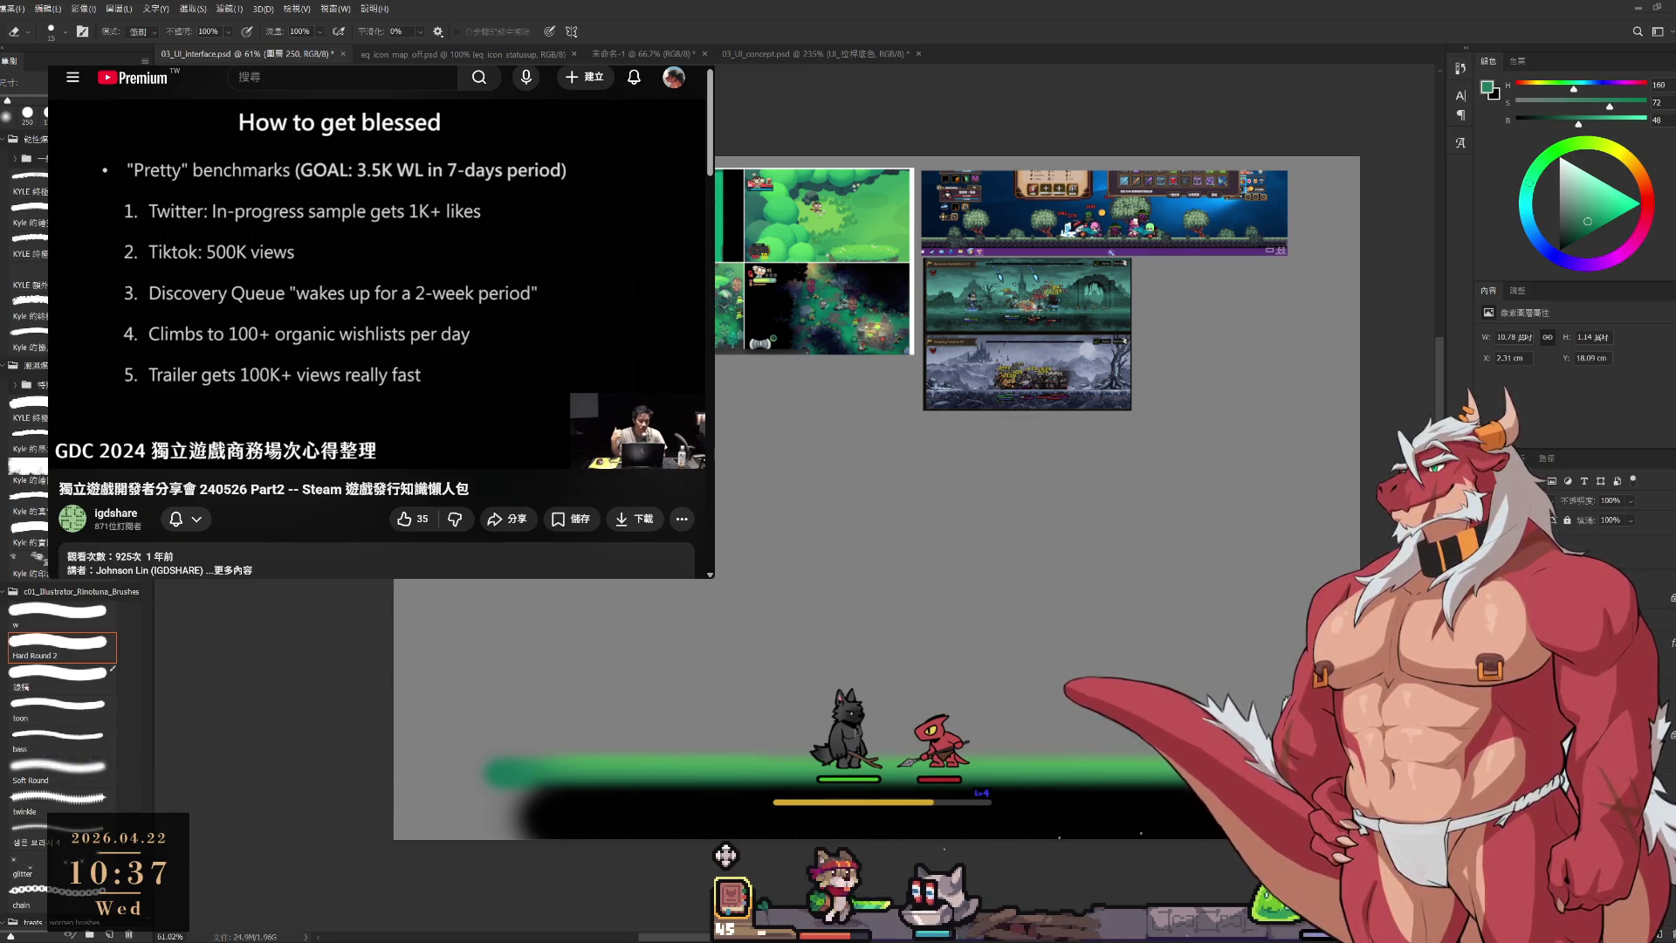
pyautogui.press('space')
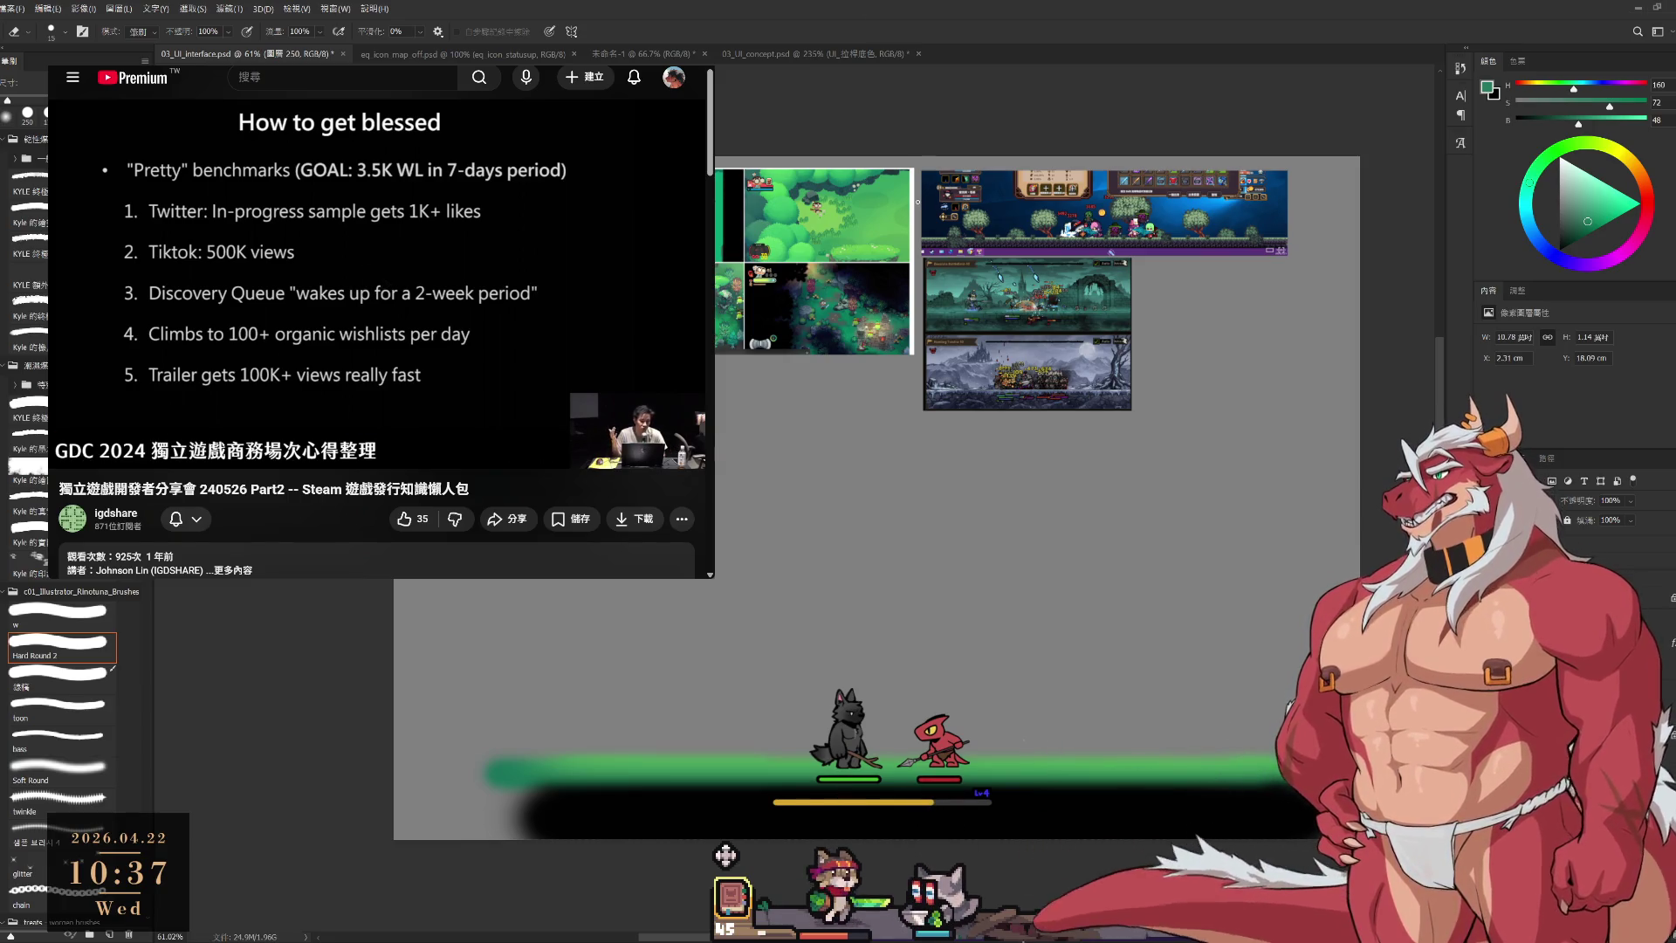
pyautogui.click(355, 265)
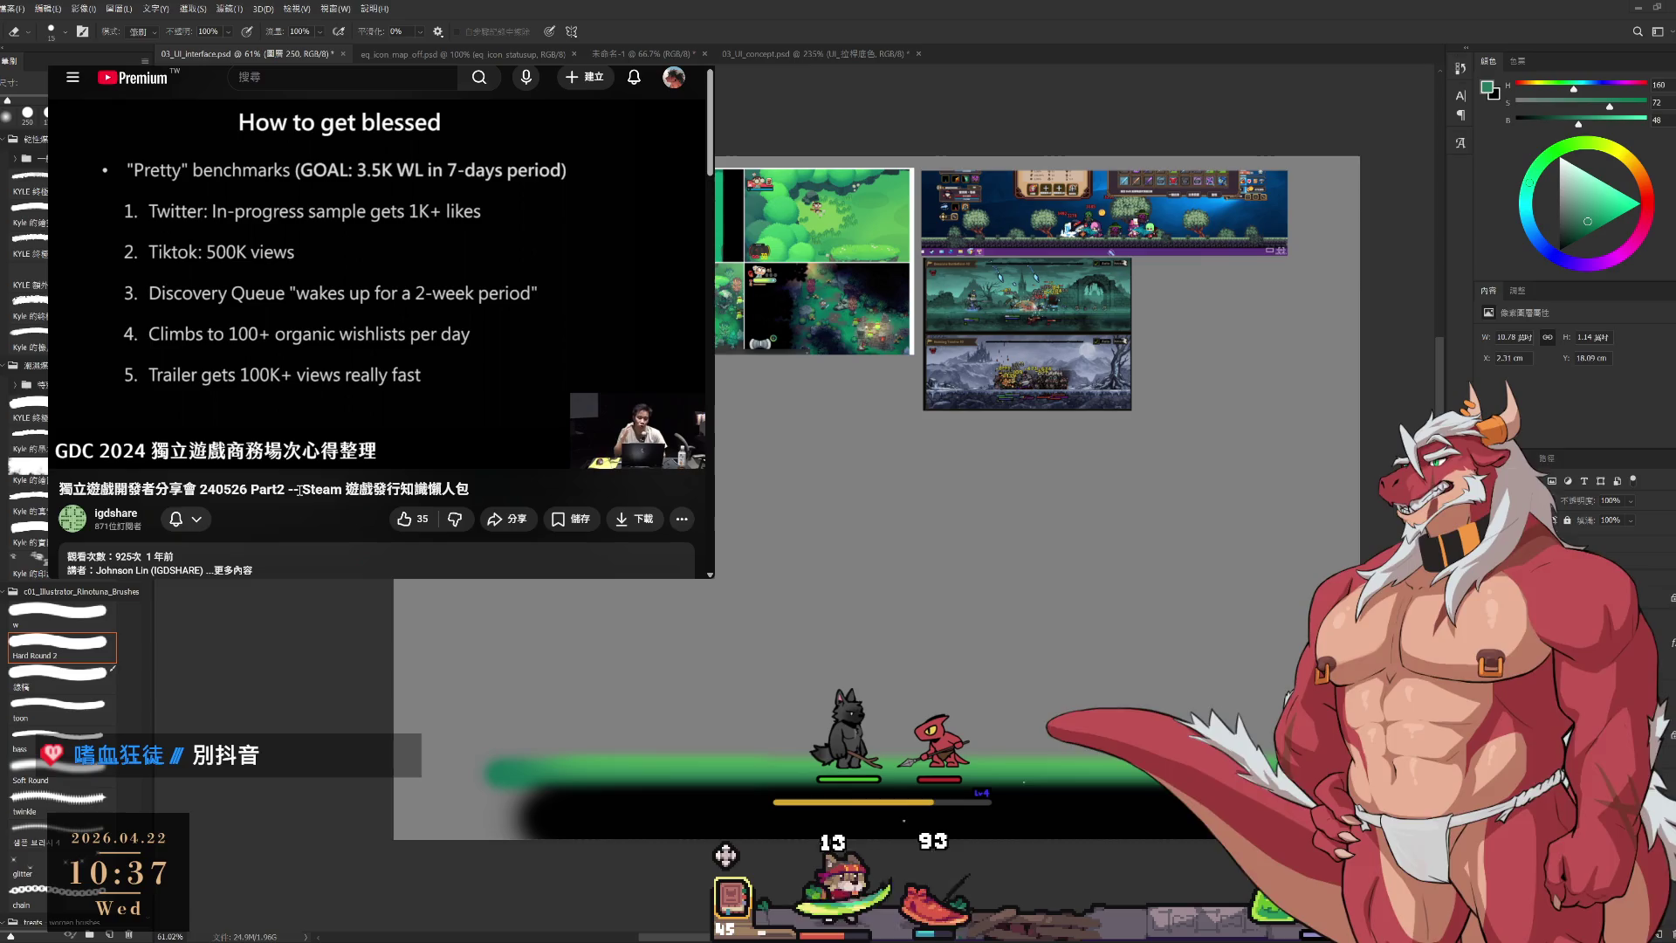
# Darken the band beneath the green ground with a near-black soft brush stroke.
pyautogui.press(']')
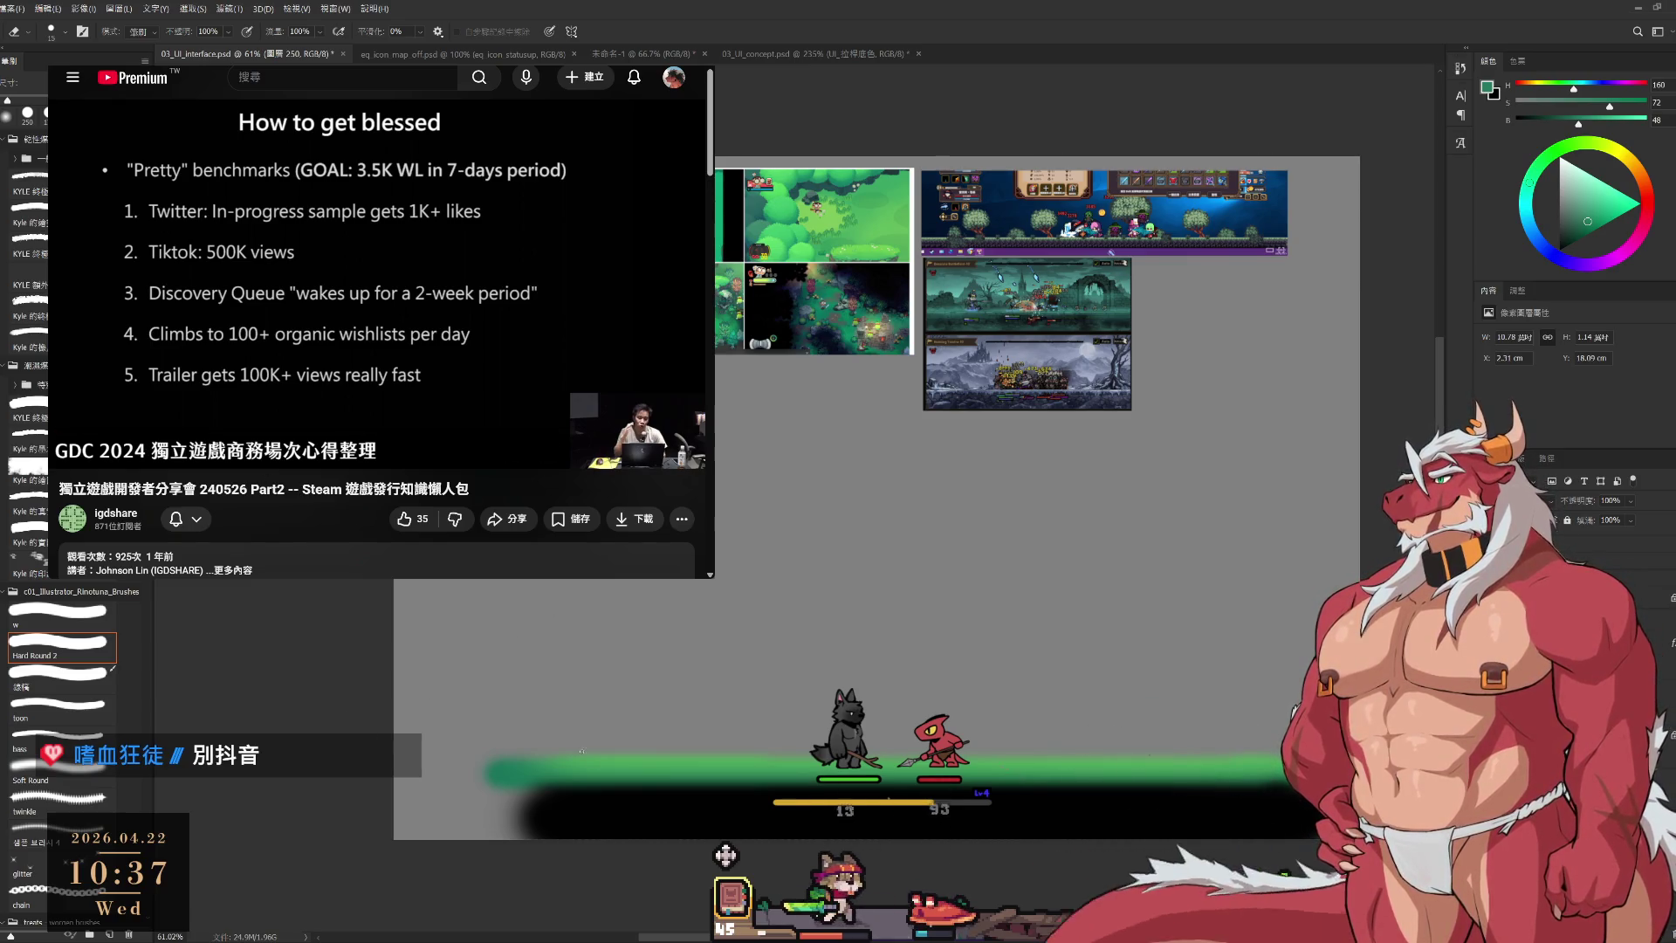
pyautogui.press(']')
pyautogui.press(']')
pyautogui.press(']')
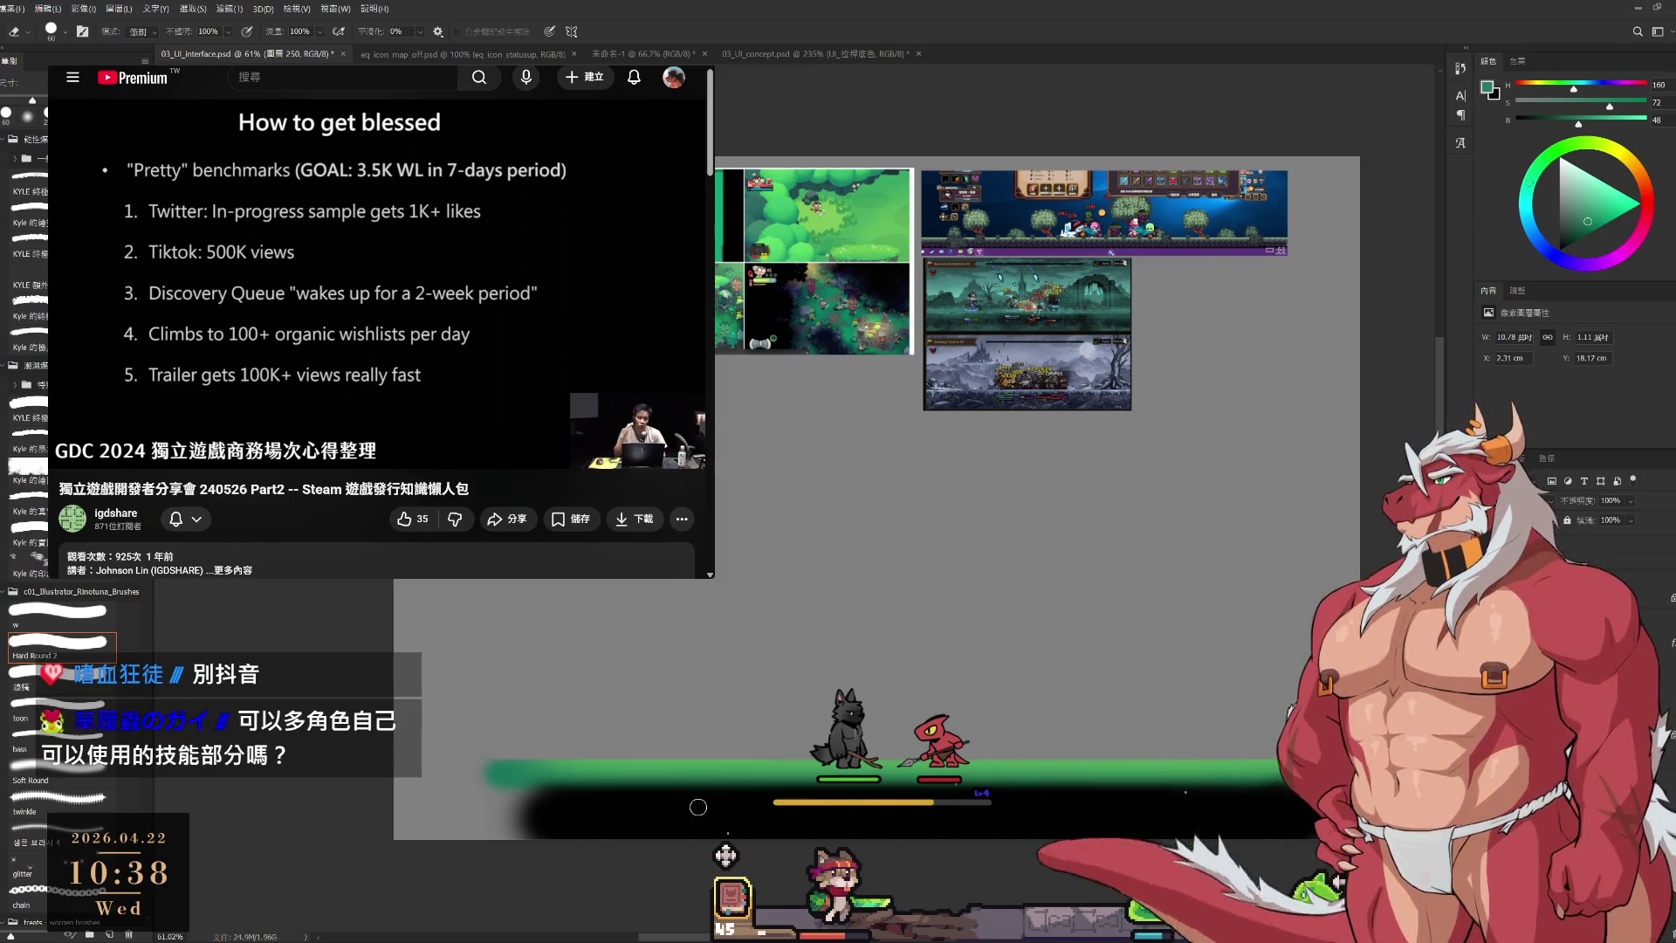
pyautogui.press('b')
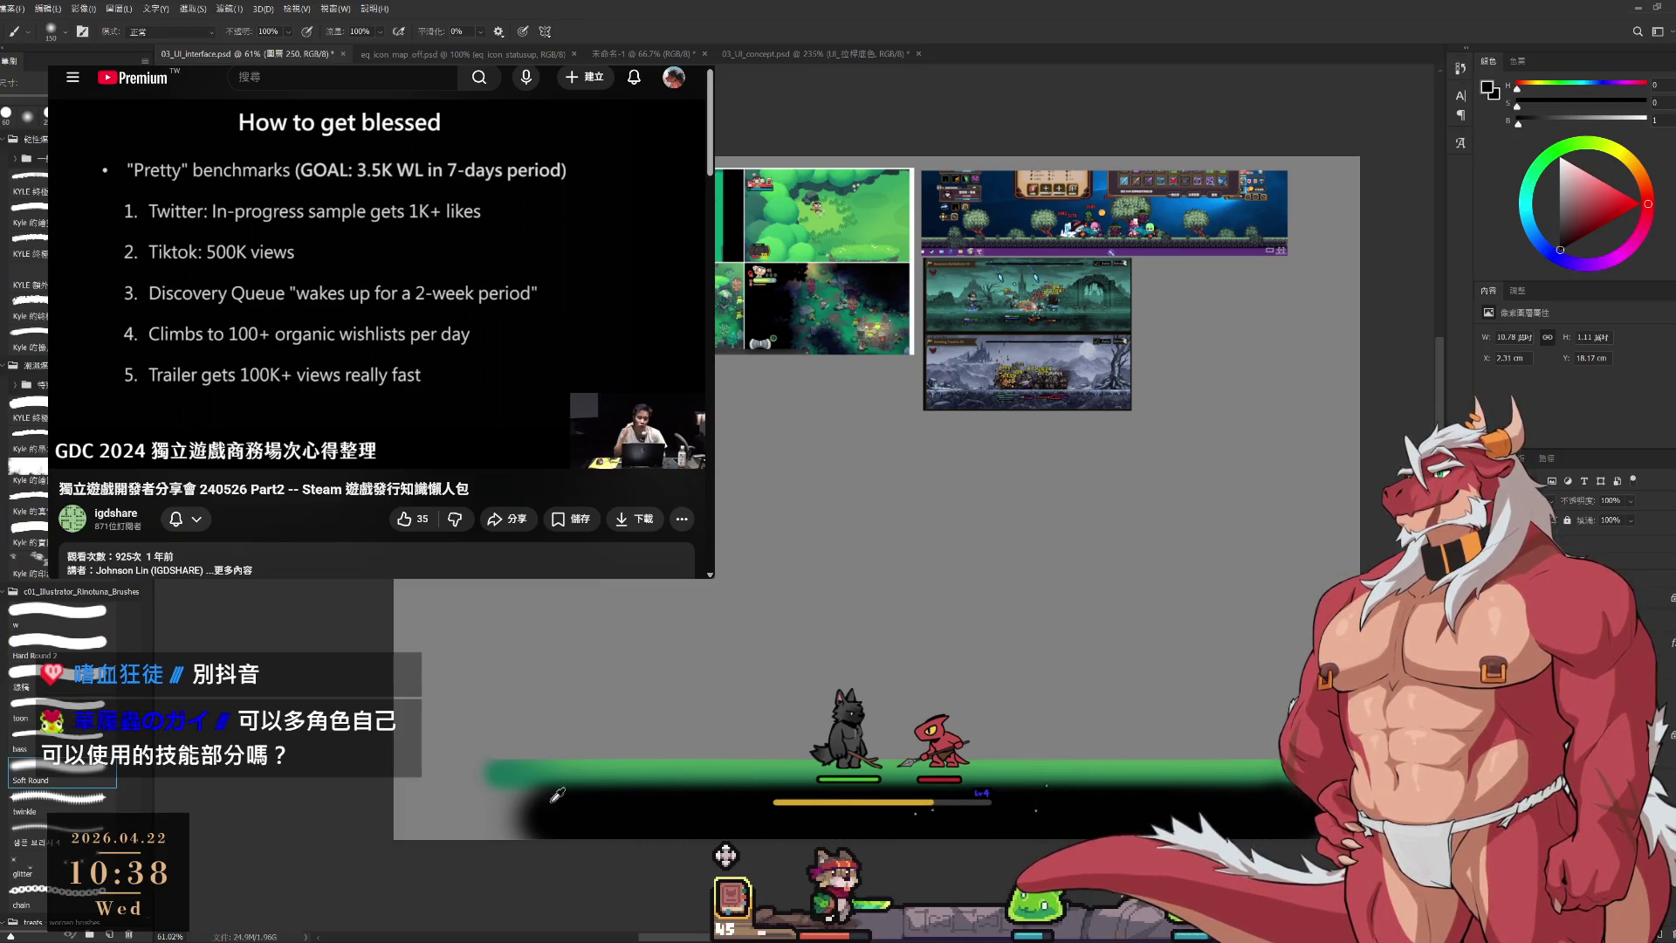
pyautogui.keyDown('alt'); pyautogui.click(679, 799); pyautogui.keyUp('alt')
pyautogui.press(']')
pyautogui.moveTo(916, 781)
pyautogui.mouseDown()
pyautogui.moveTo(445, 803)
pyautogui.moveTo(674, 813)
pyautogui.moveTo(628, 810)
pyautogui.mouseUp()
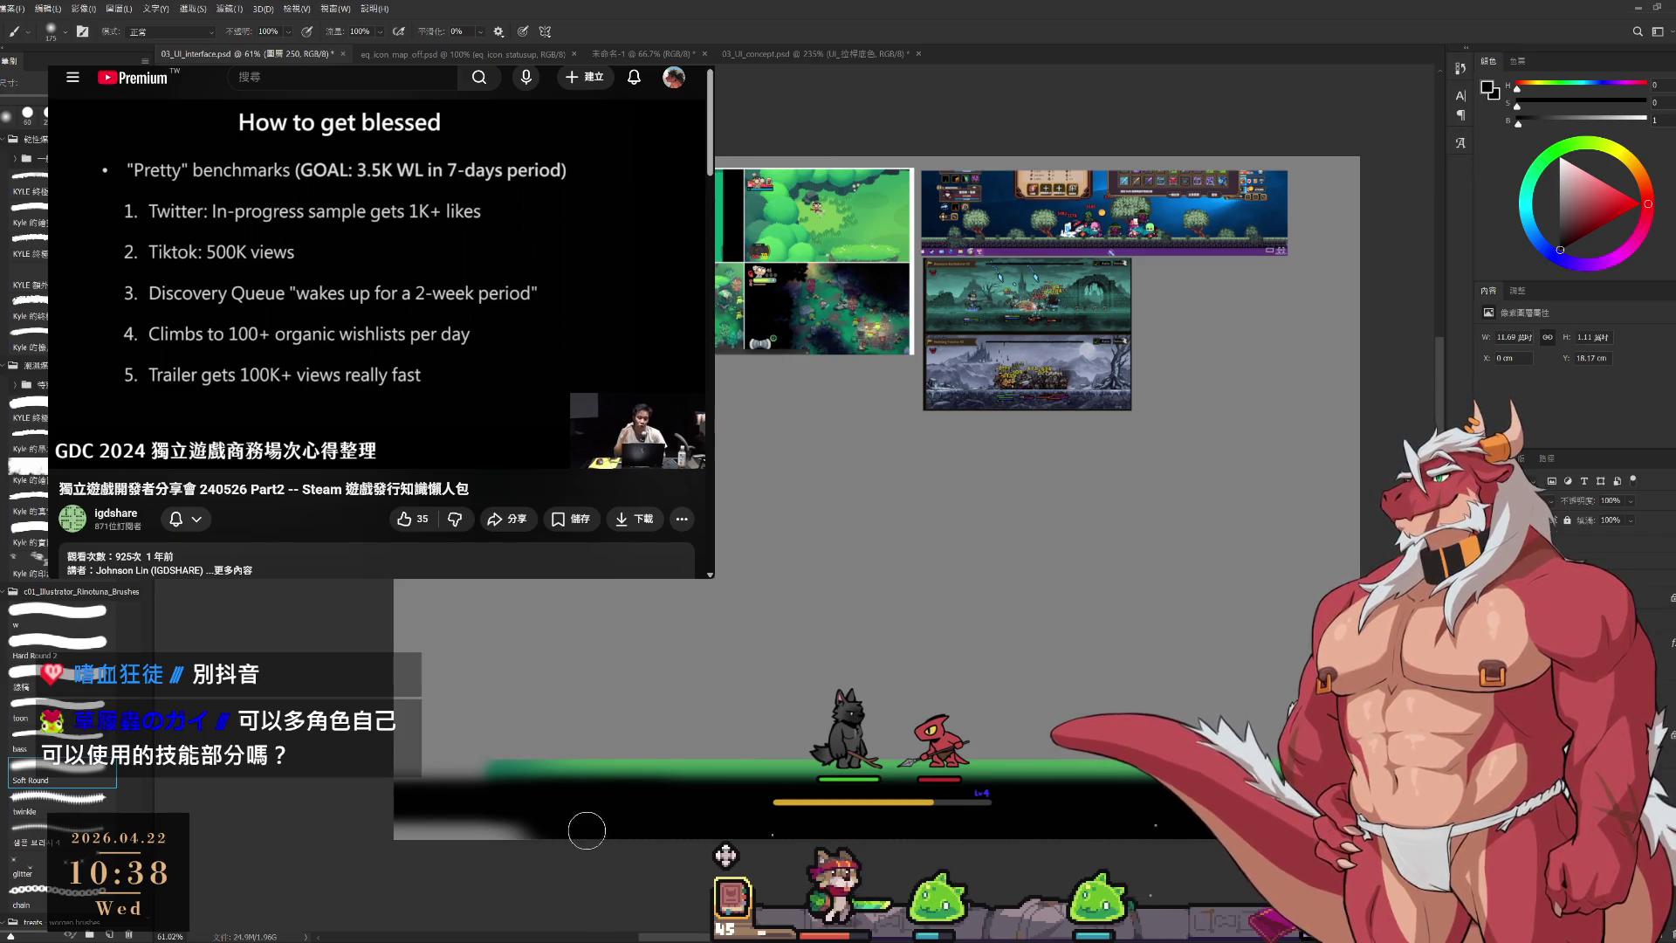
pyautogui.press(']')
pyautogui.moveTo(1293, 836); pyautogui.dragTo(1207, 811)
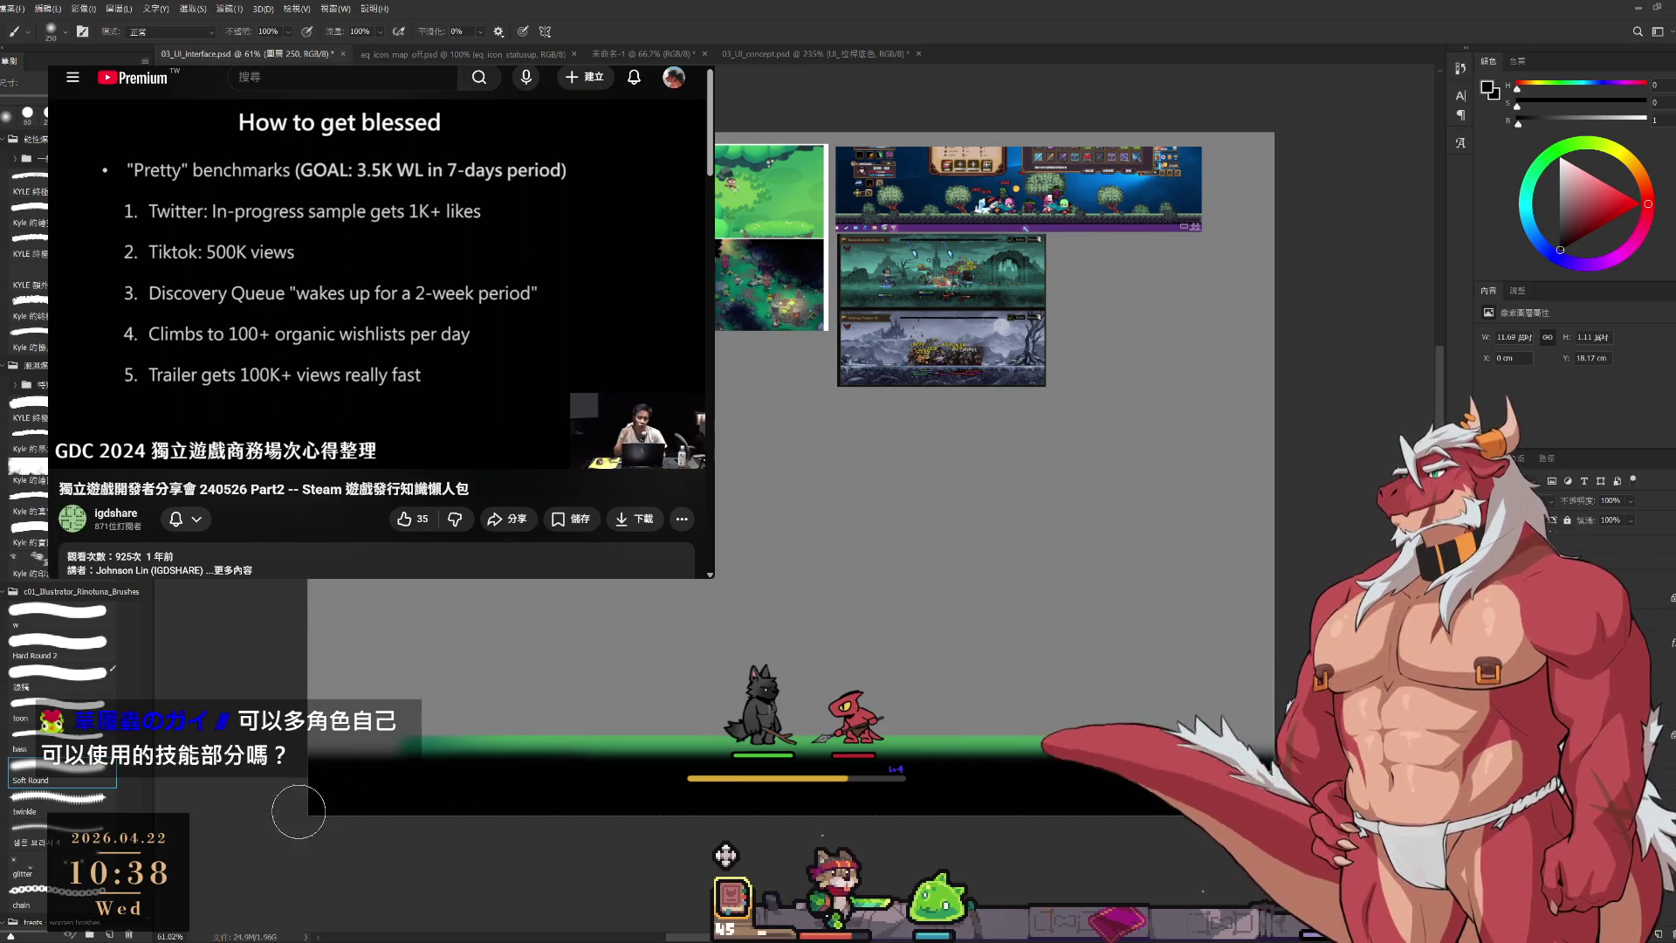
pyautogui.keyDown('alt'); pyautogui.click(515, 738); pyautogui.keyUp('alt')
pyautogui.press('[')
pyautogui.press('[')
pyautogui.press('[')
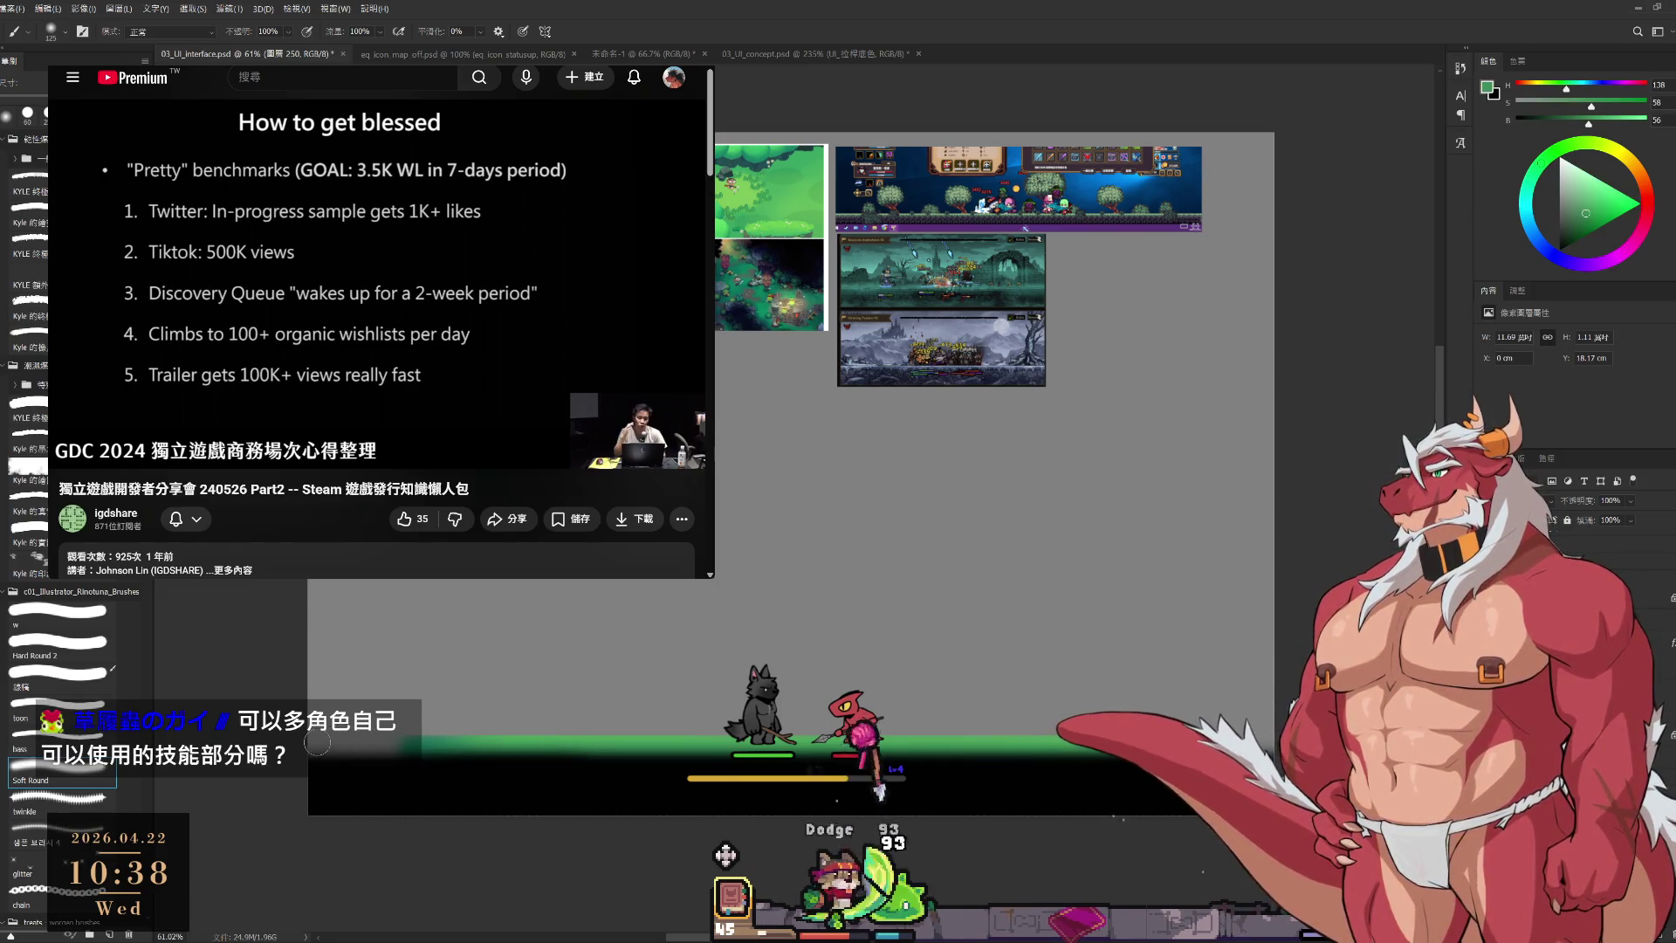
pyautogui.press('e')
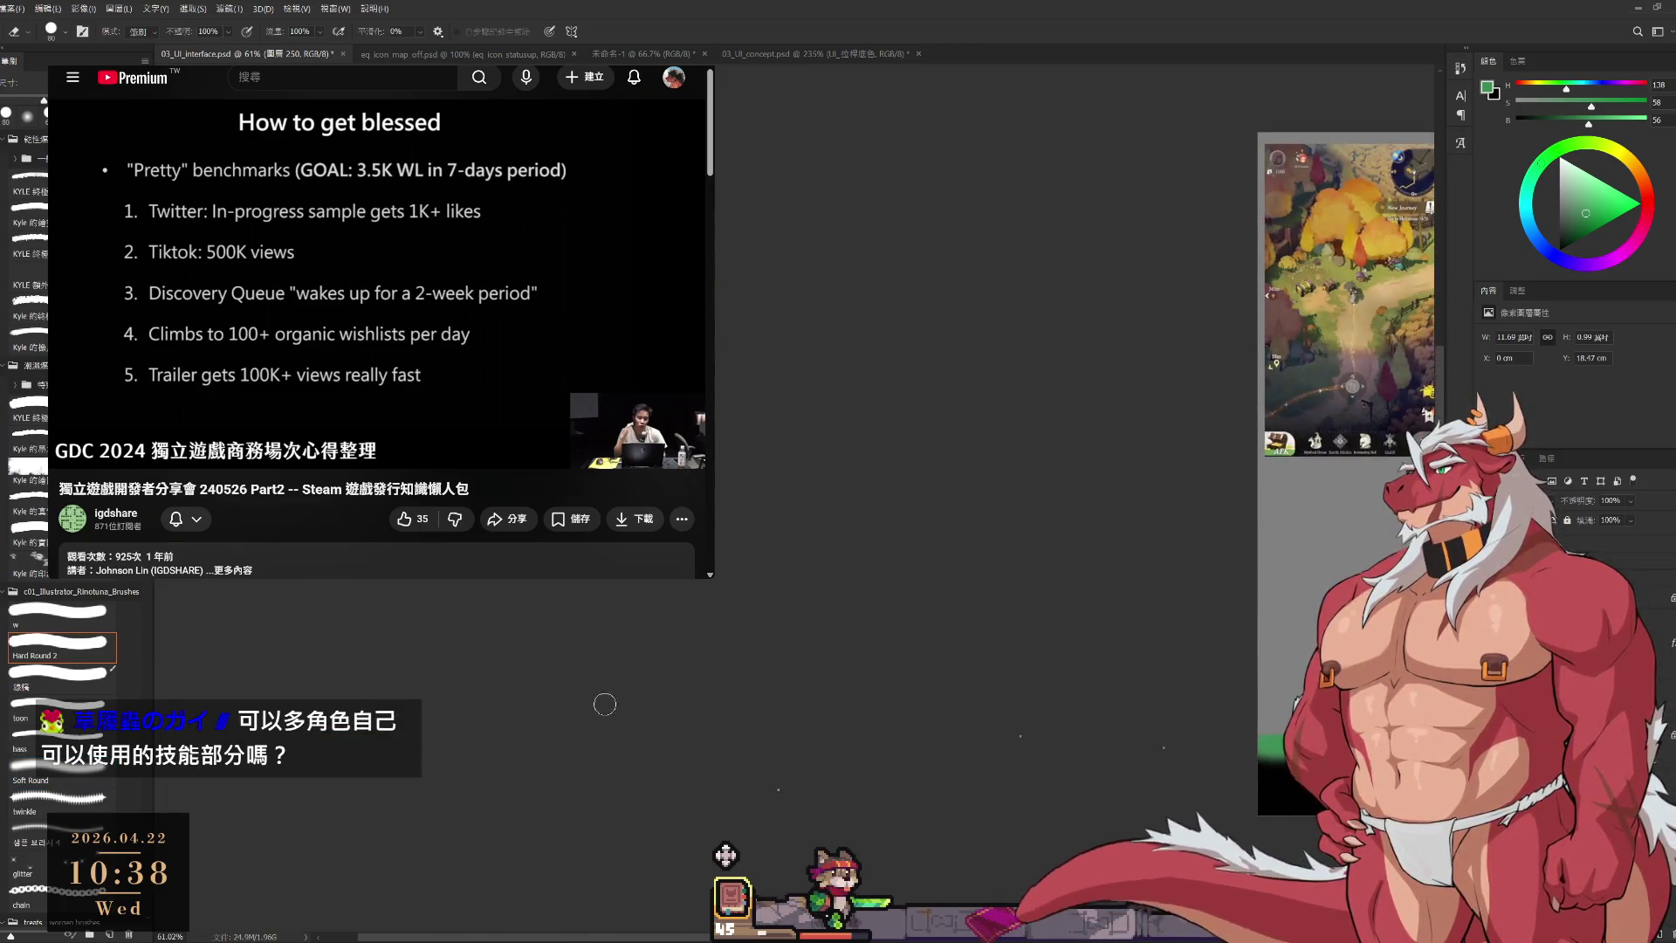
# Zoom into the forest reference and sample a grey-blue colour.
pyautogui.hscroll(3, 785, 472)
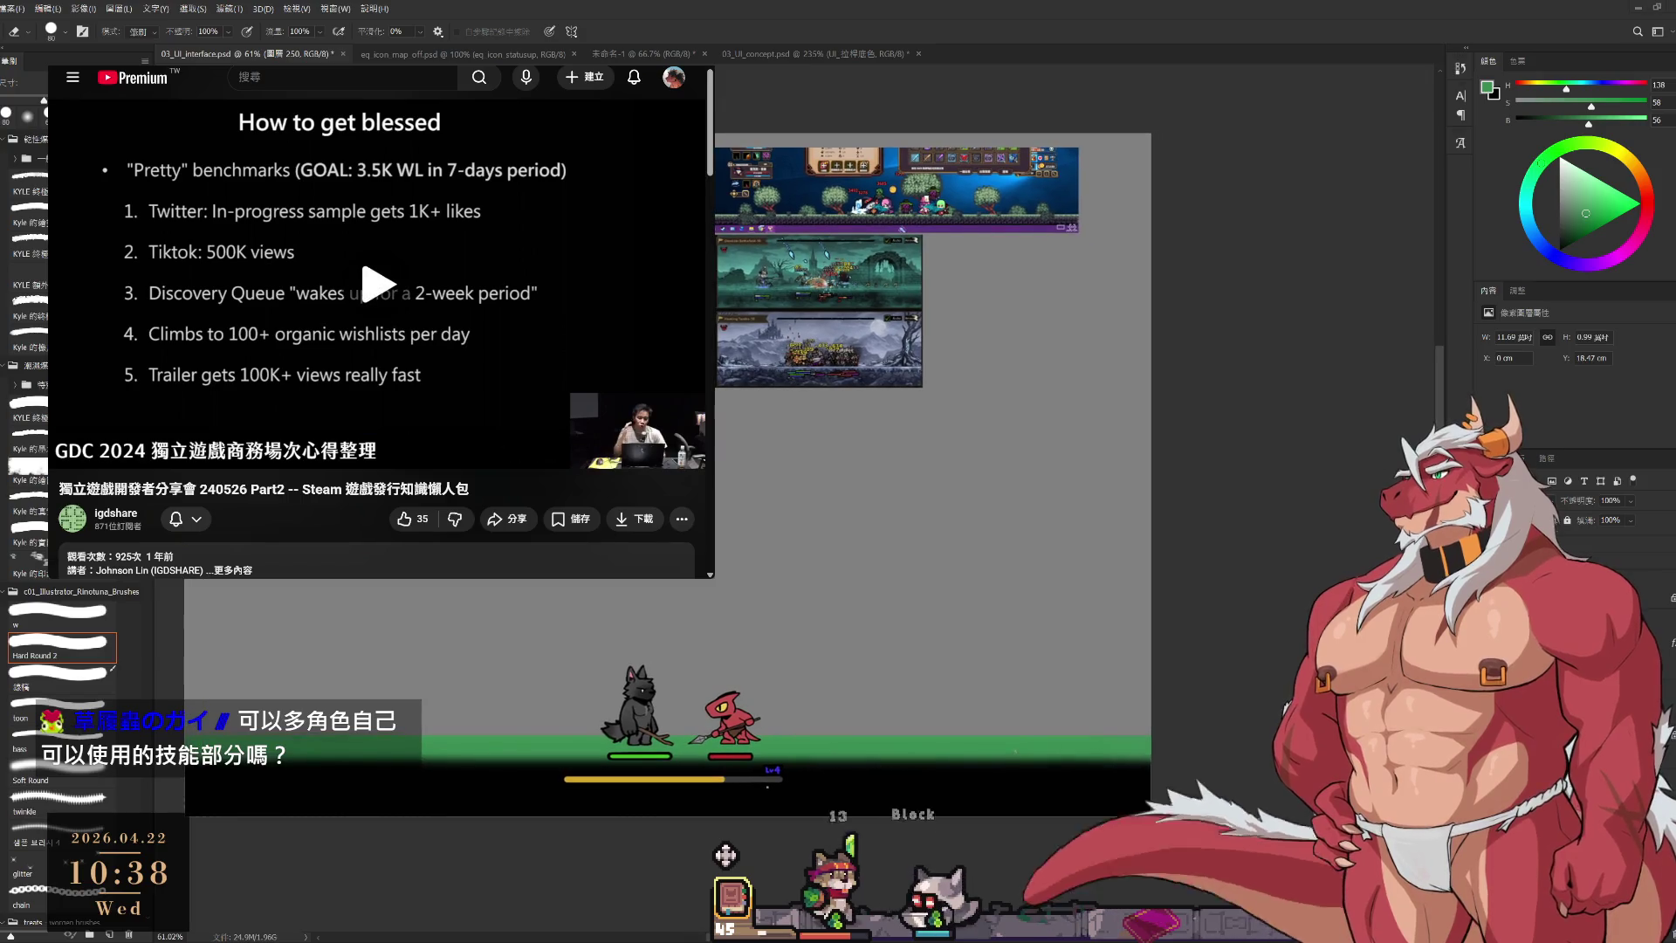
pyautogui.moveTo(624, 398)
pyautogui.mouseDown()
pyautogui.moveTo(877, 367)
pyautogui.moveTo(790, 352)
pyautogui.mouseUp()
pyautogui.scroll(1, 789, 352)
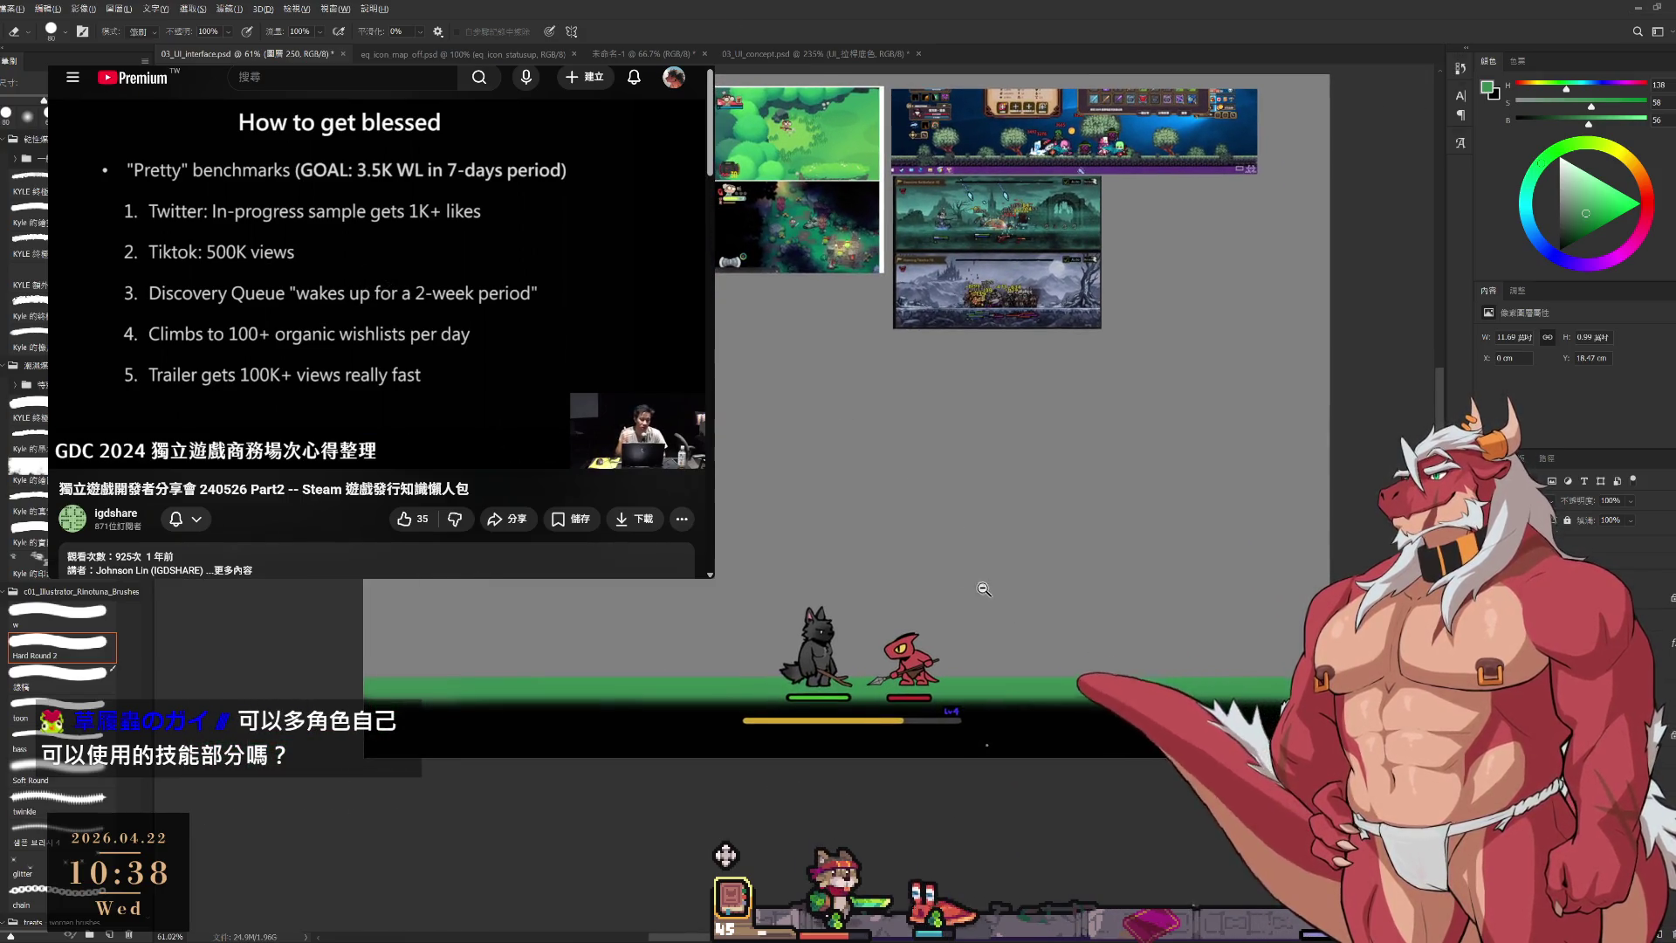
pyautogui.scroll(1, 1029, 605)
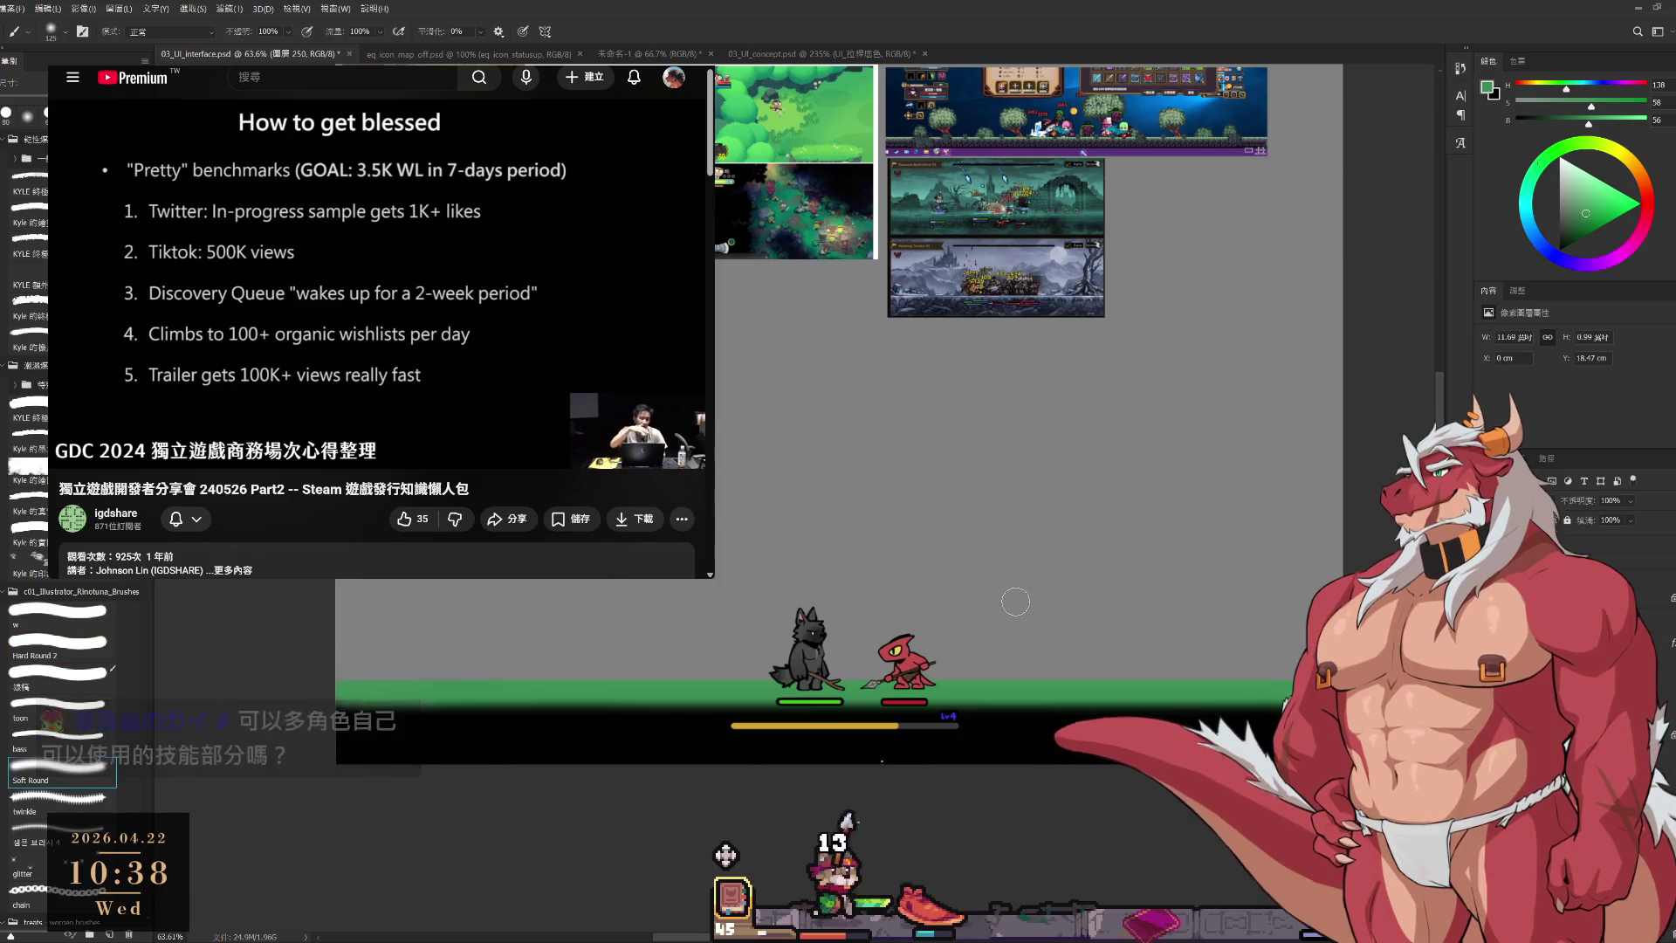
pyautogui.press('b')
pyautogui.moveTo(804, 158)
pyautogui.mouseDown()
pyautogui.moveTo(892, 197)
pyautogui.moveTo(857, 155)
pyautogui.mouseUp()
pyautogui.moveTo(895, 377); pyautogui.dragTo(859, 369)
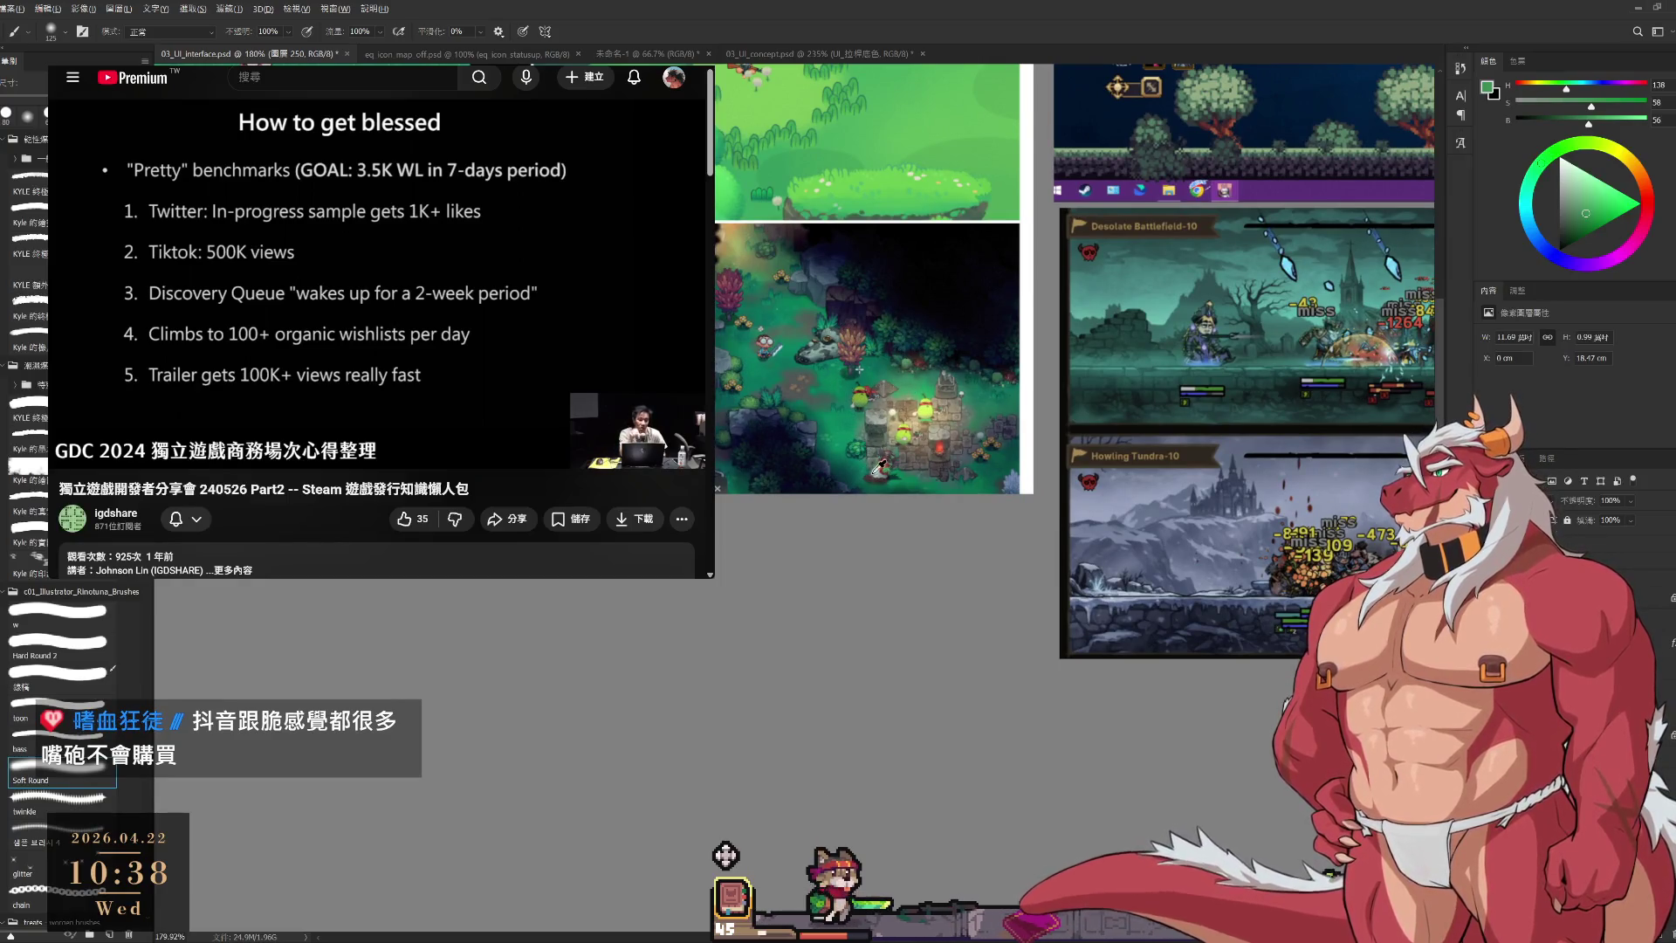
pyautogui.keyDown('alt'); pyautogui.click(808, 376); pyautogui.keyUp('alt')
pyautogui.moveTo(871, 416); pyautogui.dragTo(822, 327)
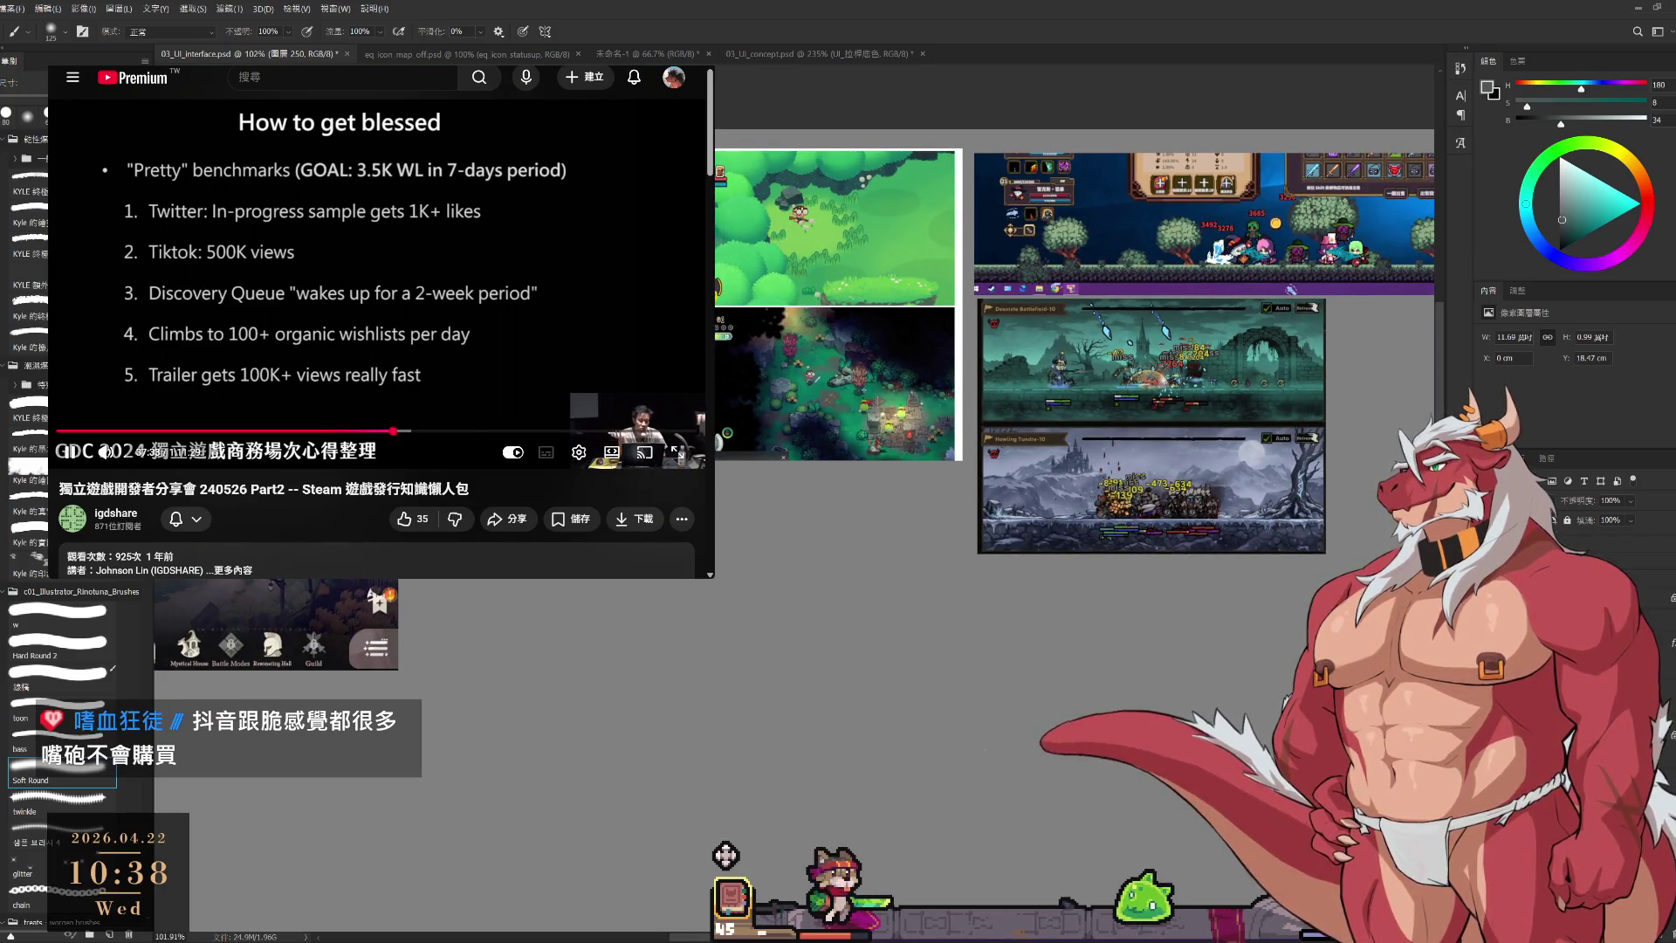
# Pause the reference video and zoom the canvas back out.
pyautogui.press('space')
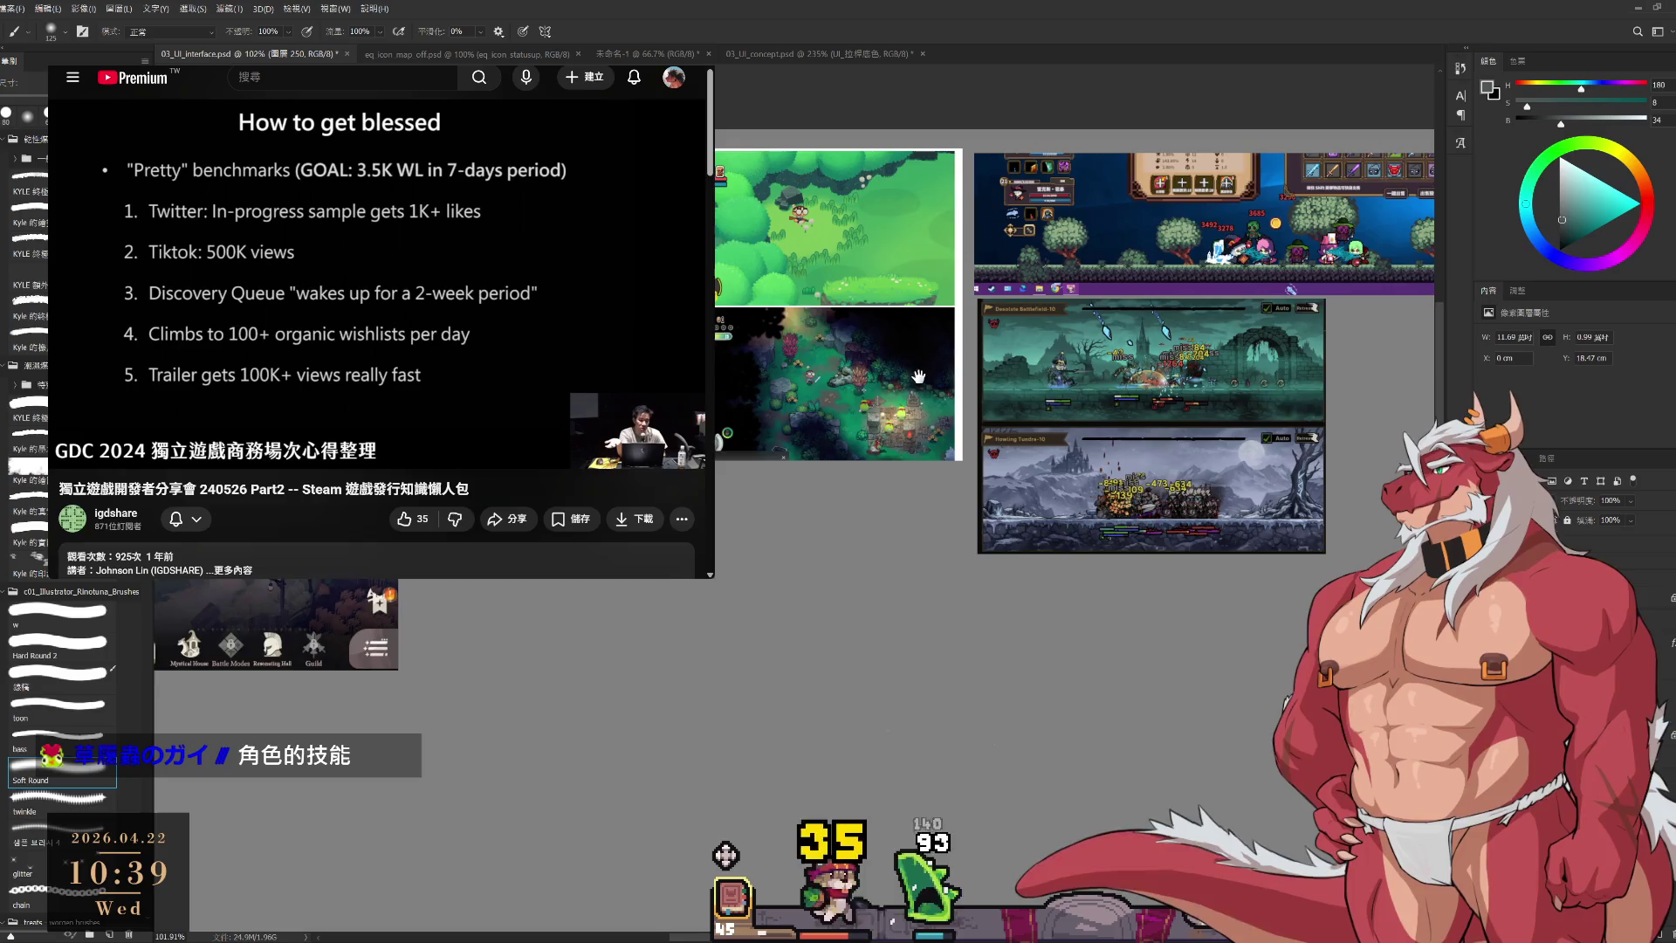
pyautogui.keyDown('alt'); pyautogui.click(904, 345); pyautogui.keyUp('alt')
pyautogui.scroll(-3, 904, 345)
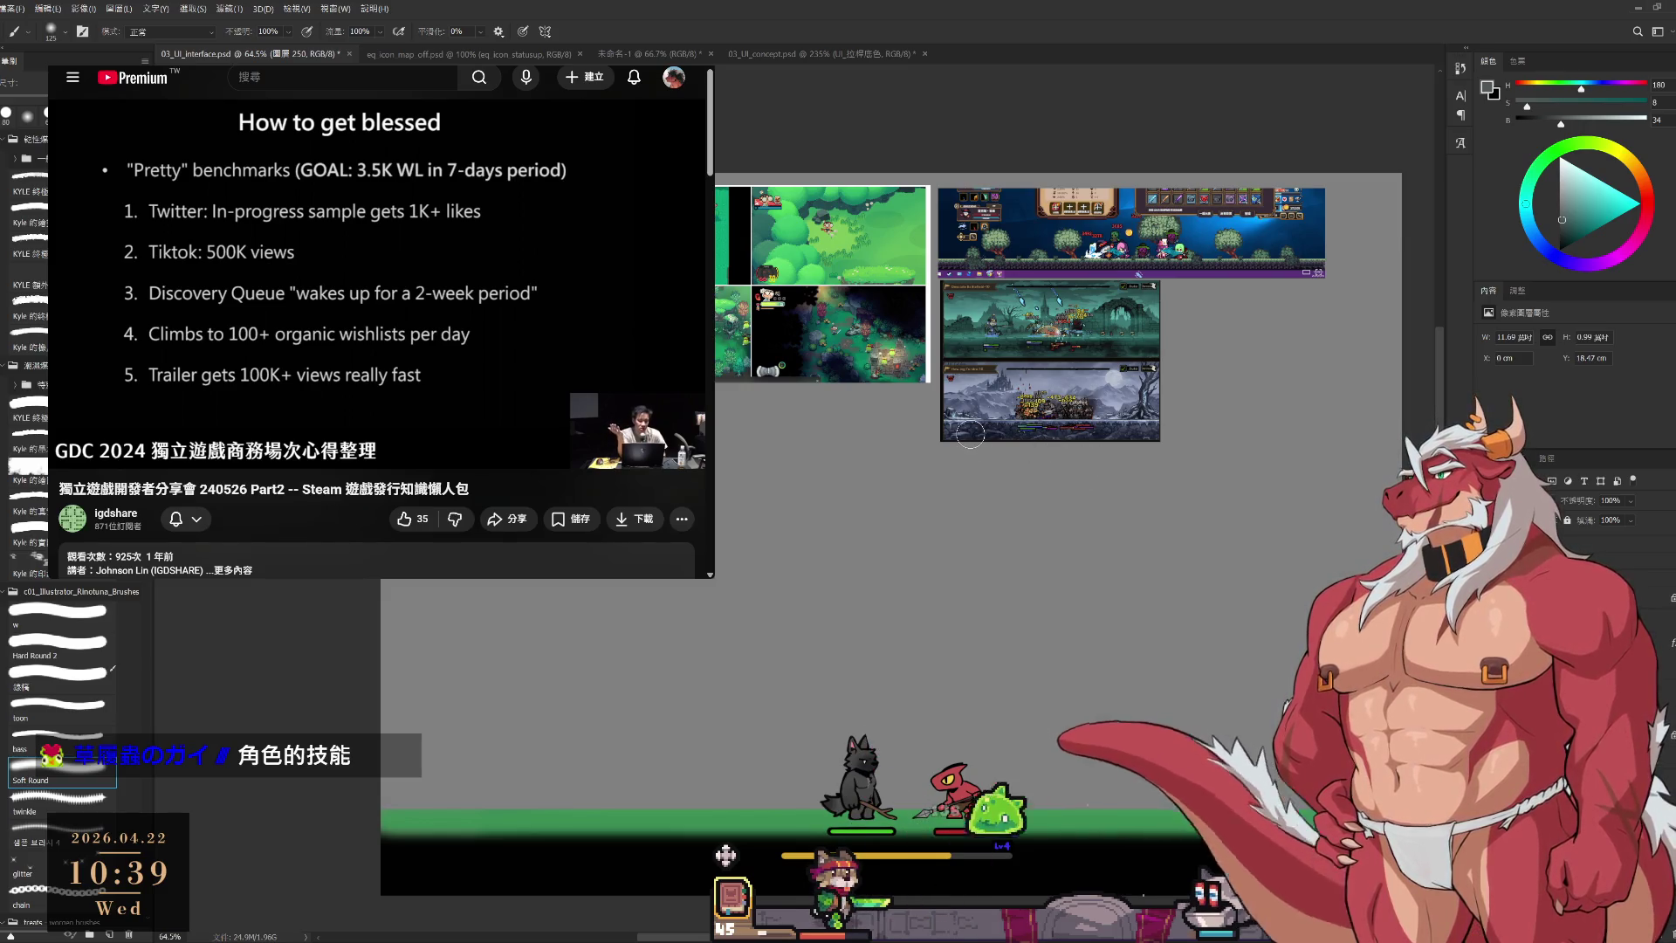
pyautogui.scroll(2, 885, 358)
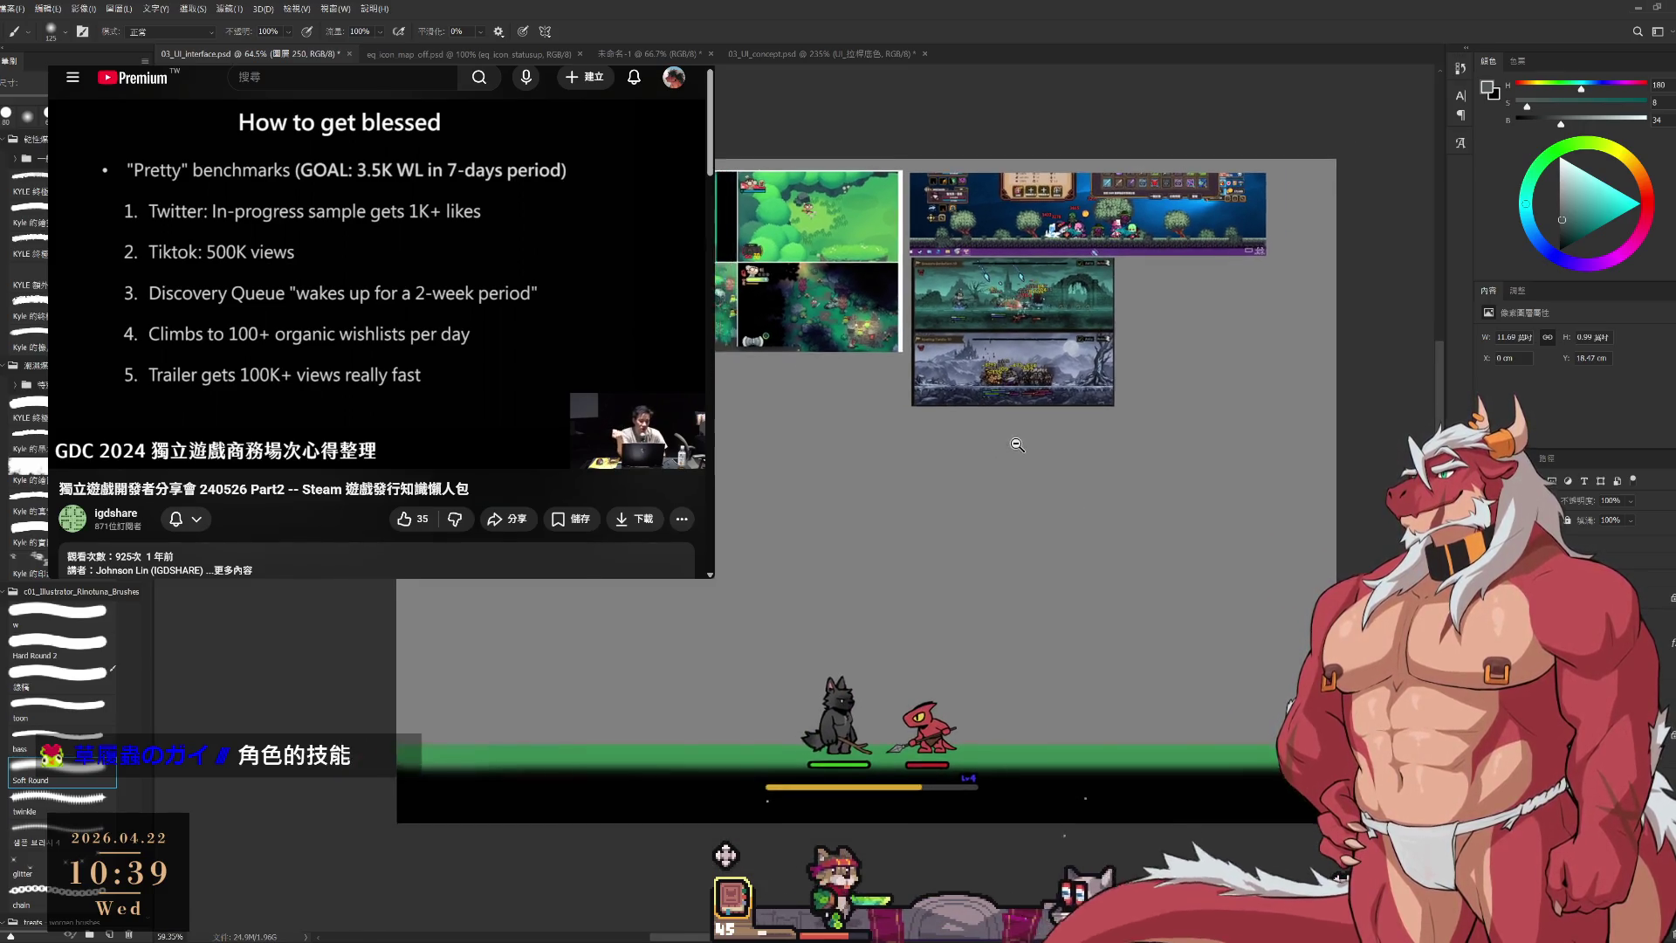
pyautogui.scroll(5, 885, 358)
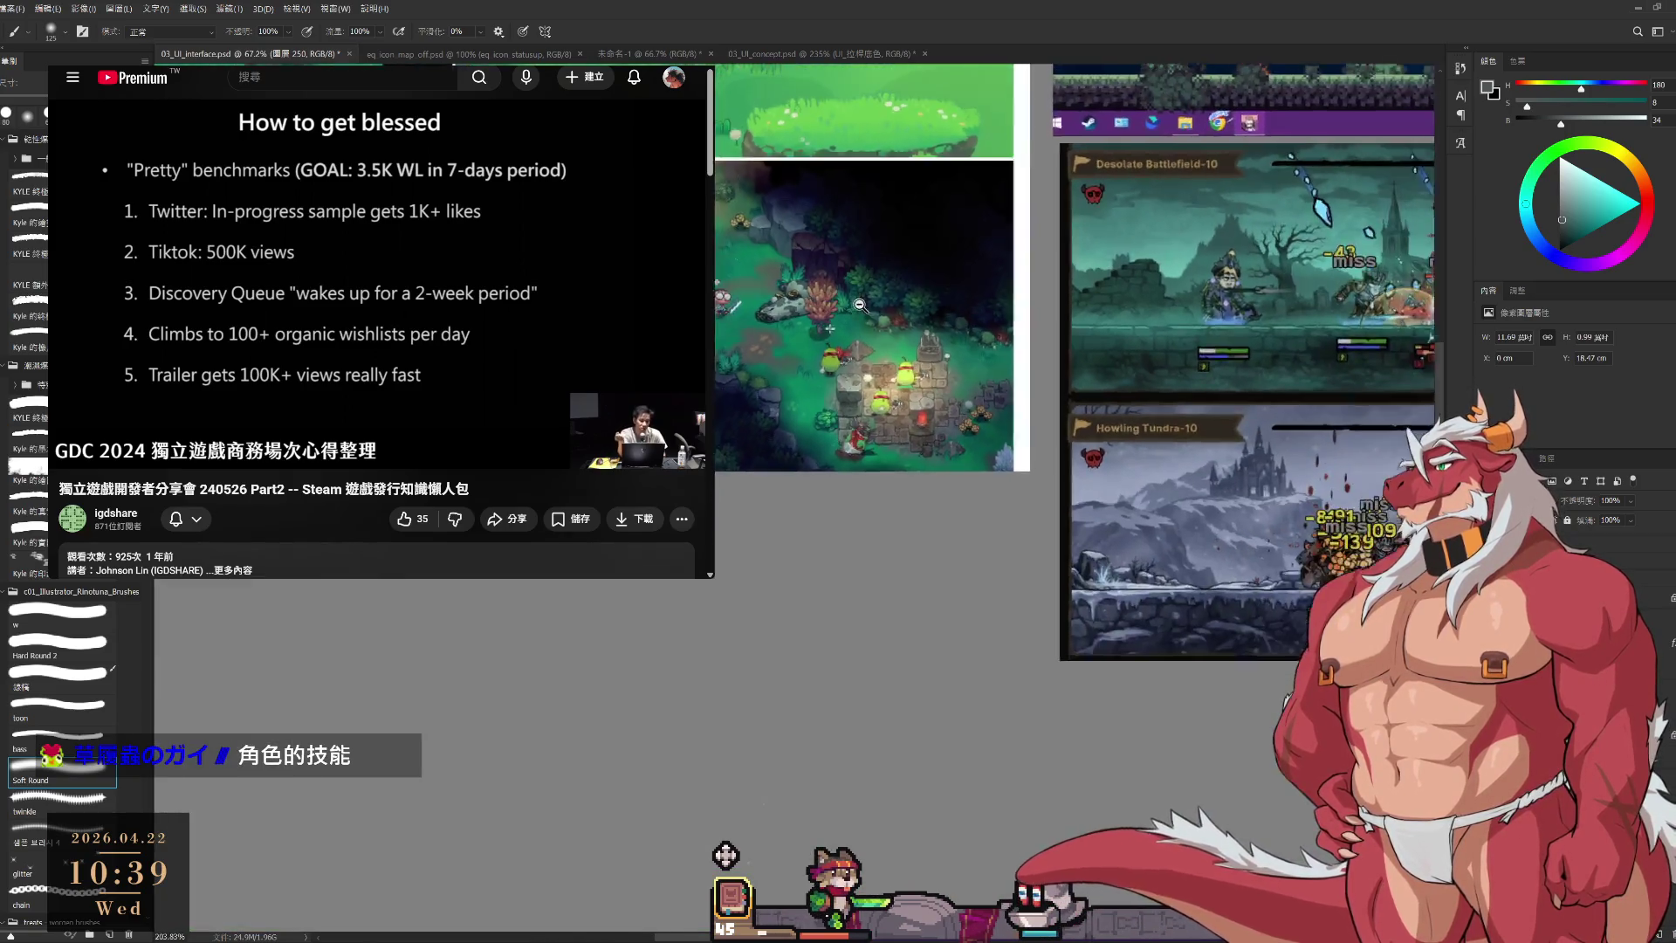
pyautogui.scroll(-5, 855, 309)
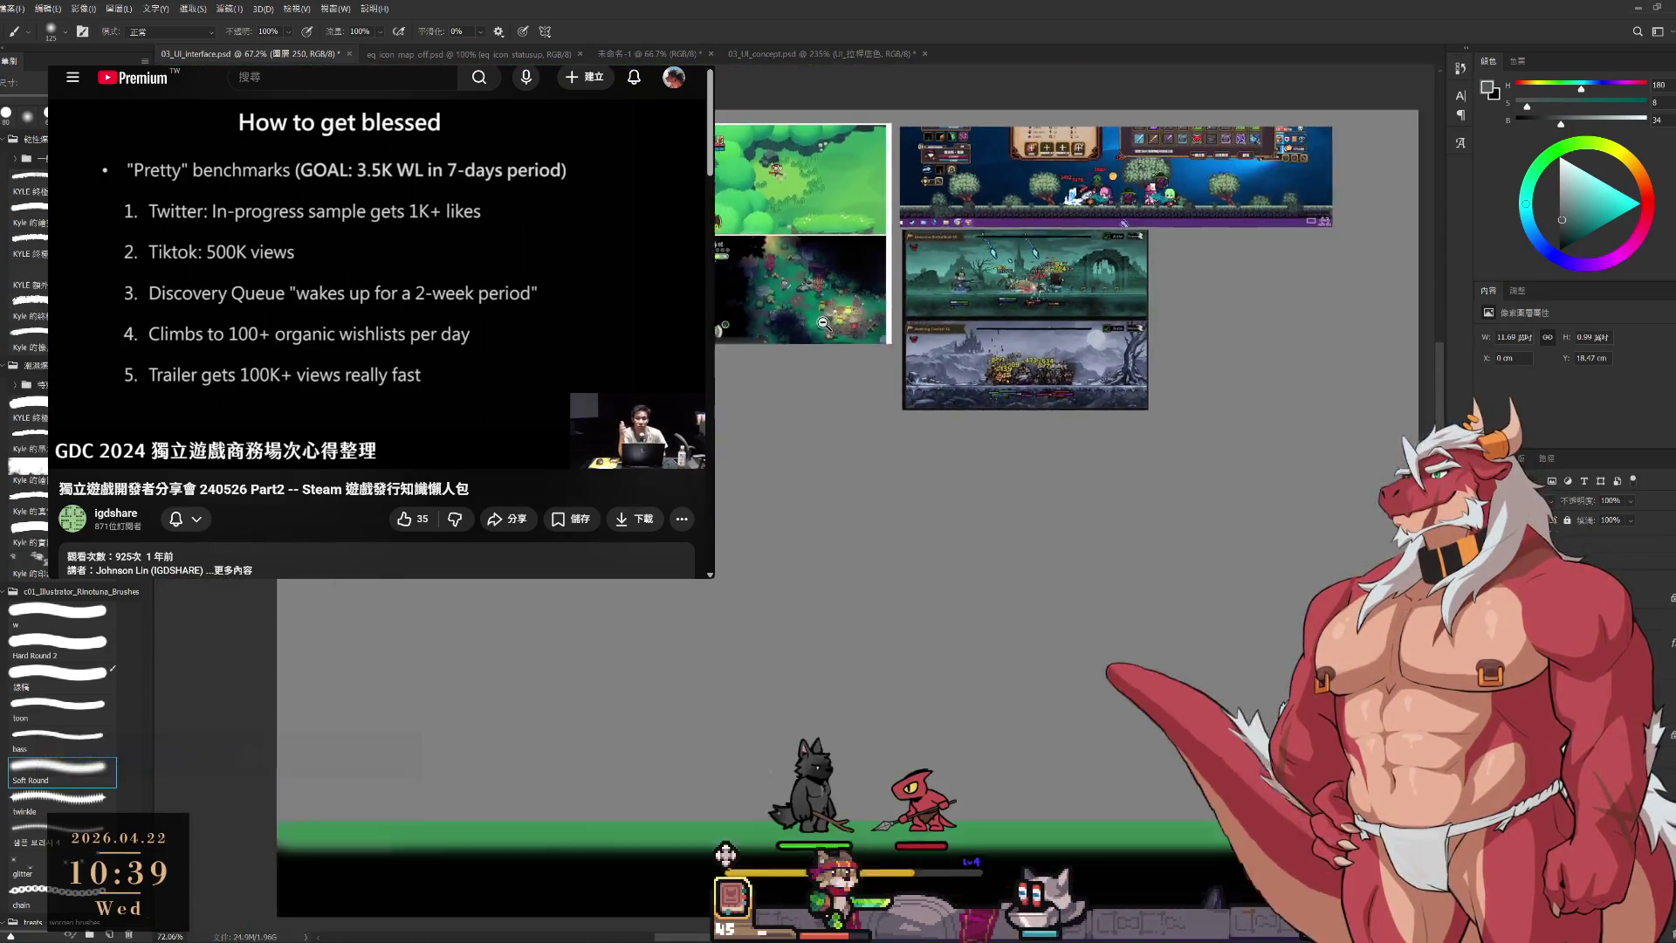
pyautogui.scroll(1, 829, 329)
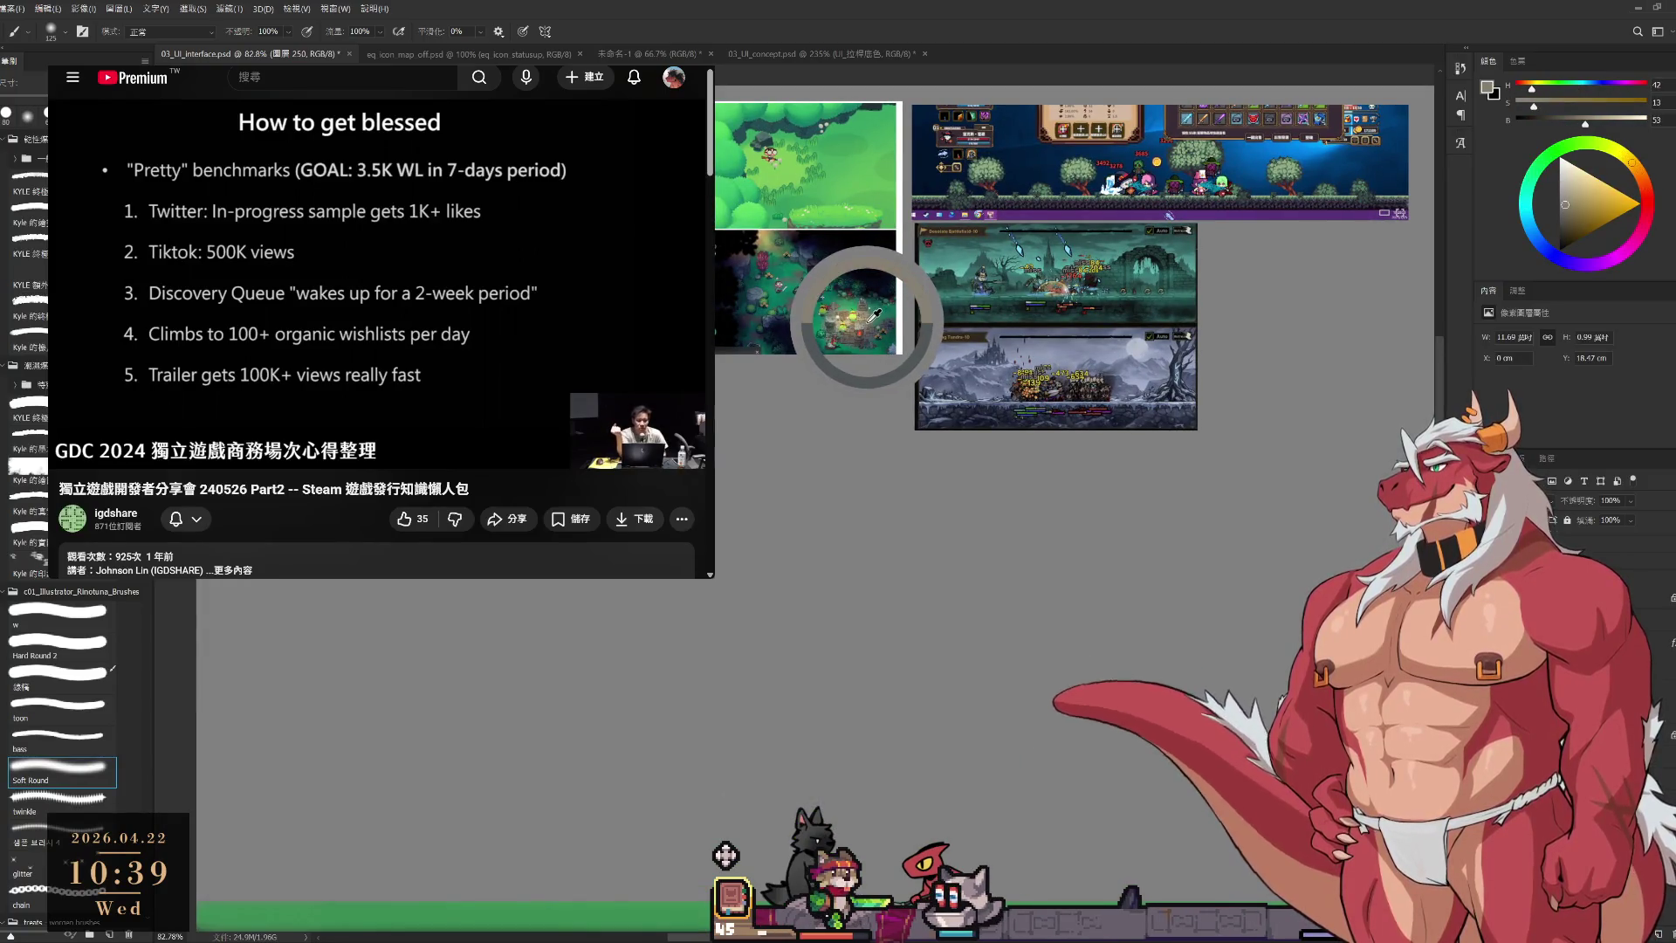
# Paint a faint grey stroke right of the lizard with a textured brush, then select Background.
pyautogui.click(57, 611)
pyautogui.scroll(-2, 1063, 724)
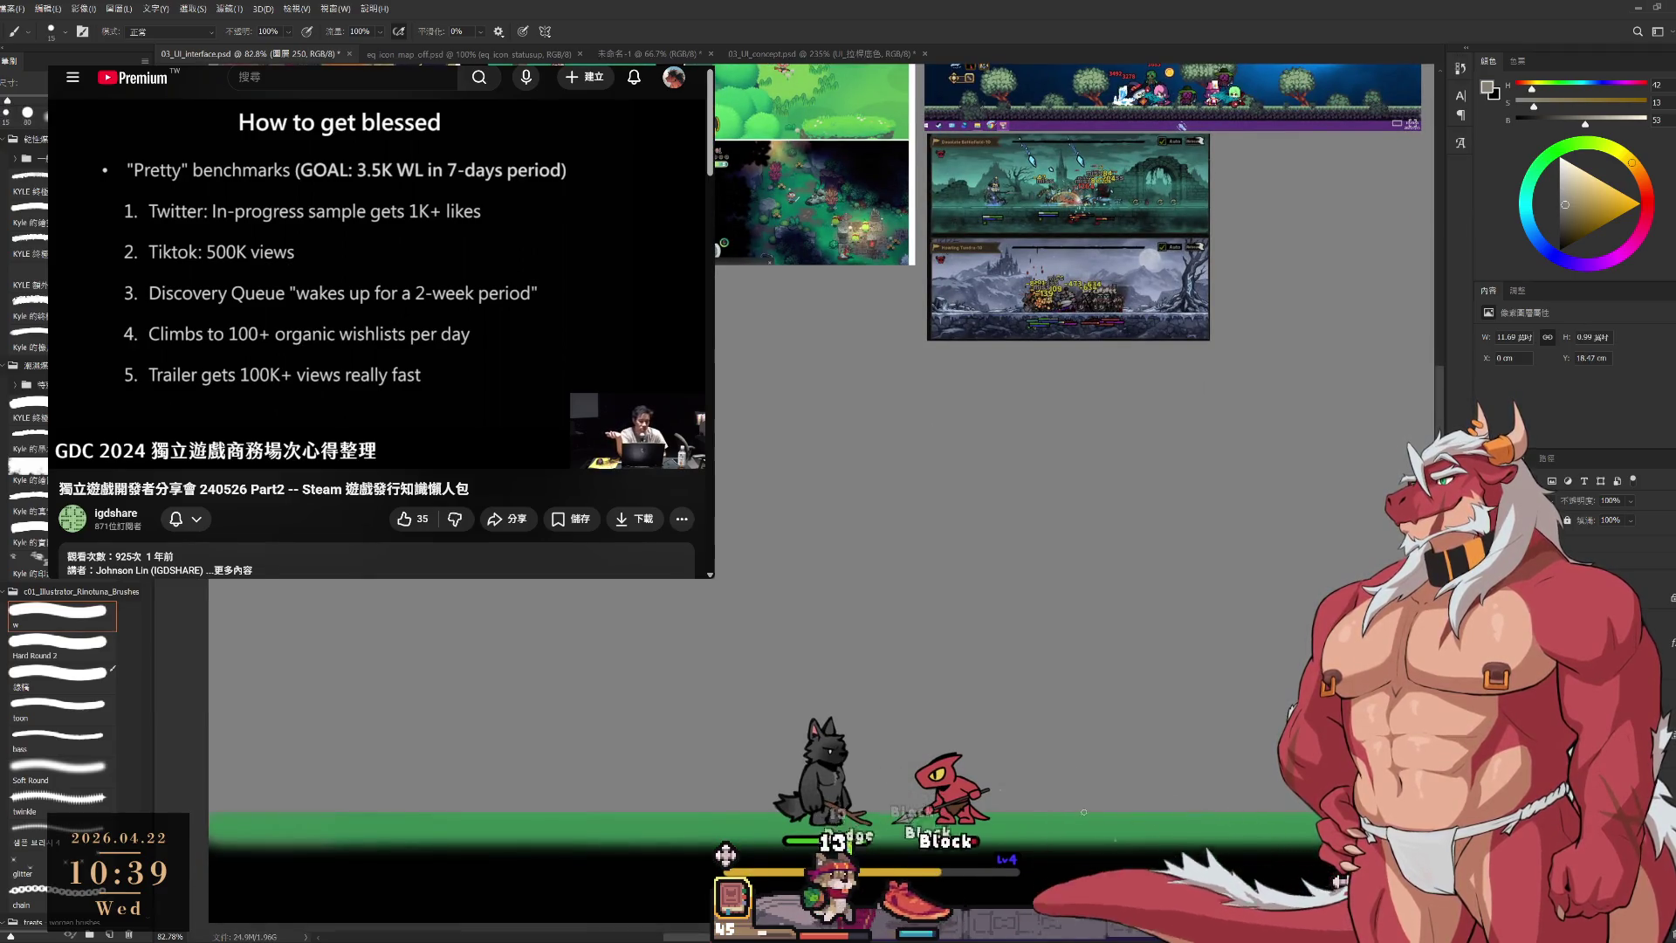
pyautogui.press(']')
pyautogui.press(']')
pyautogui.press(']')
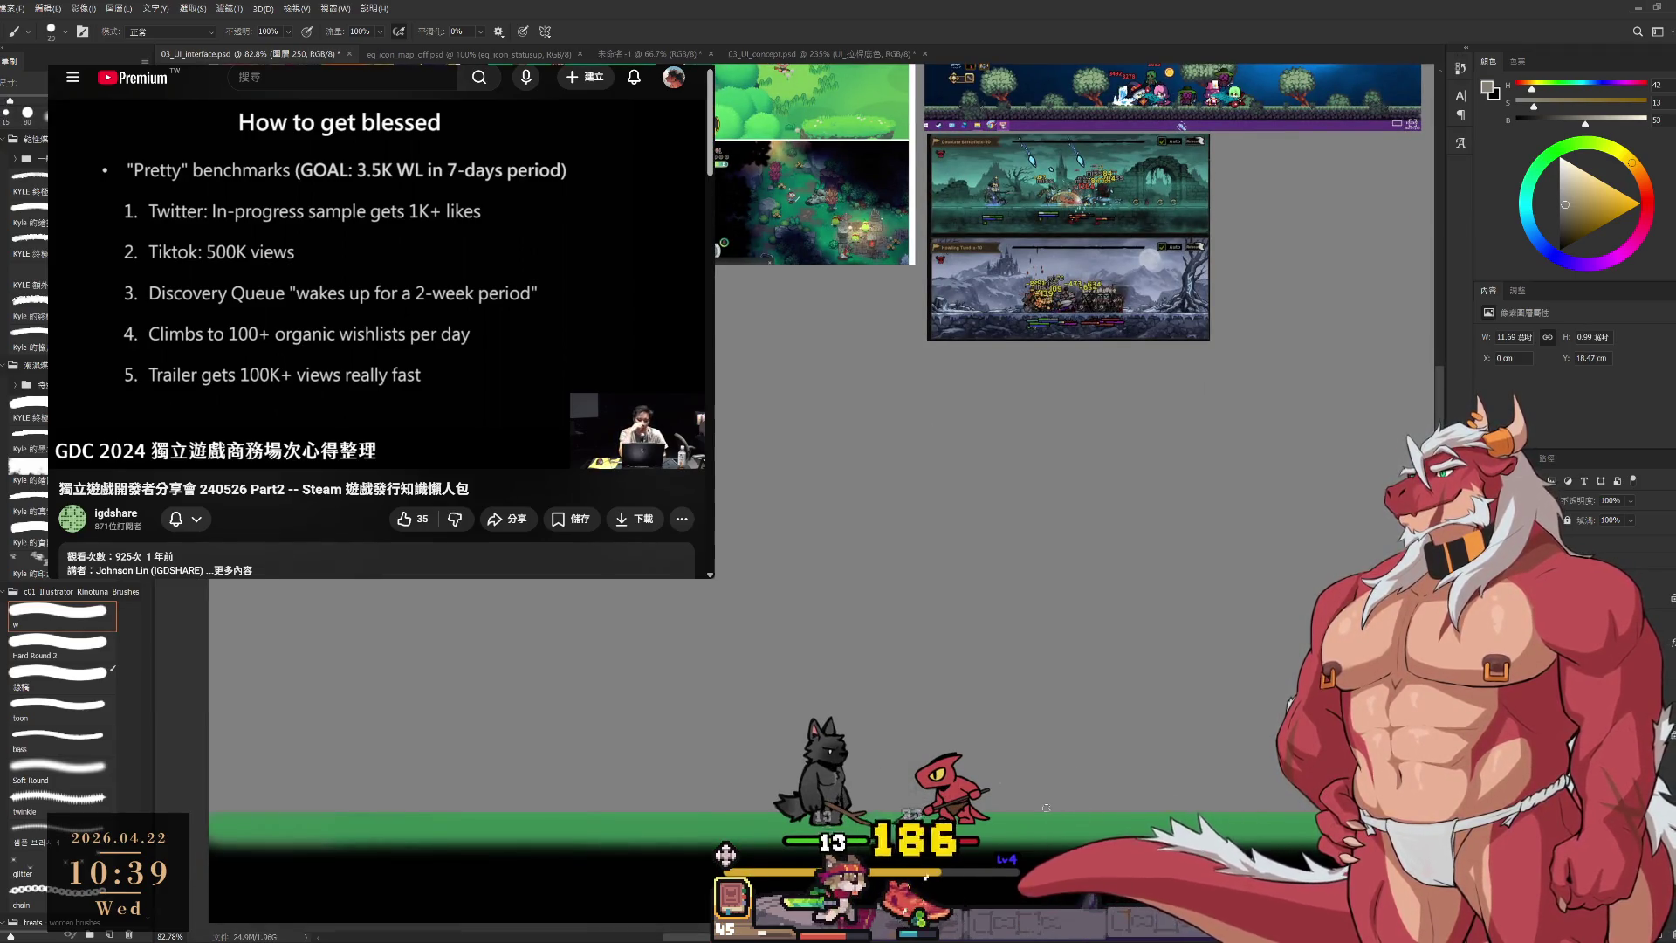
pyautogui.moveTo(1050, 811); pyautogui.dragTo(1085, 810)
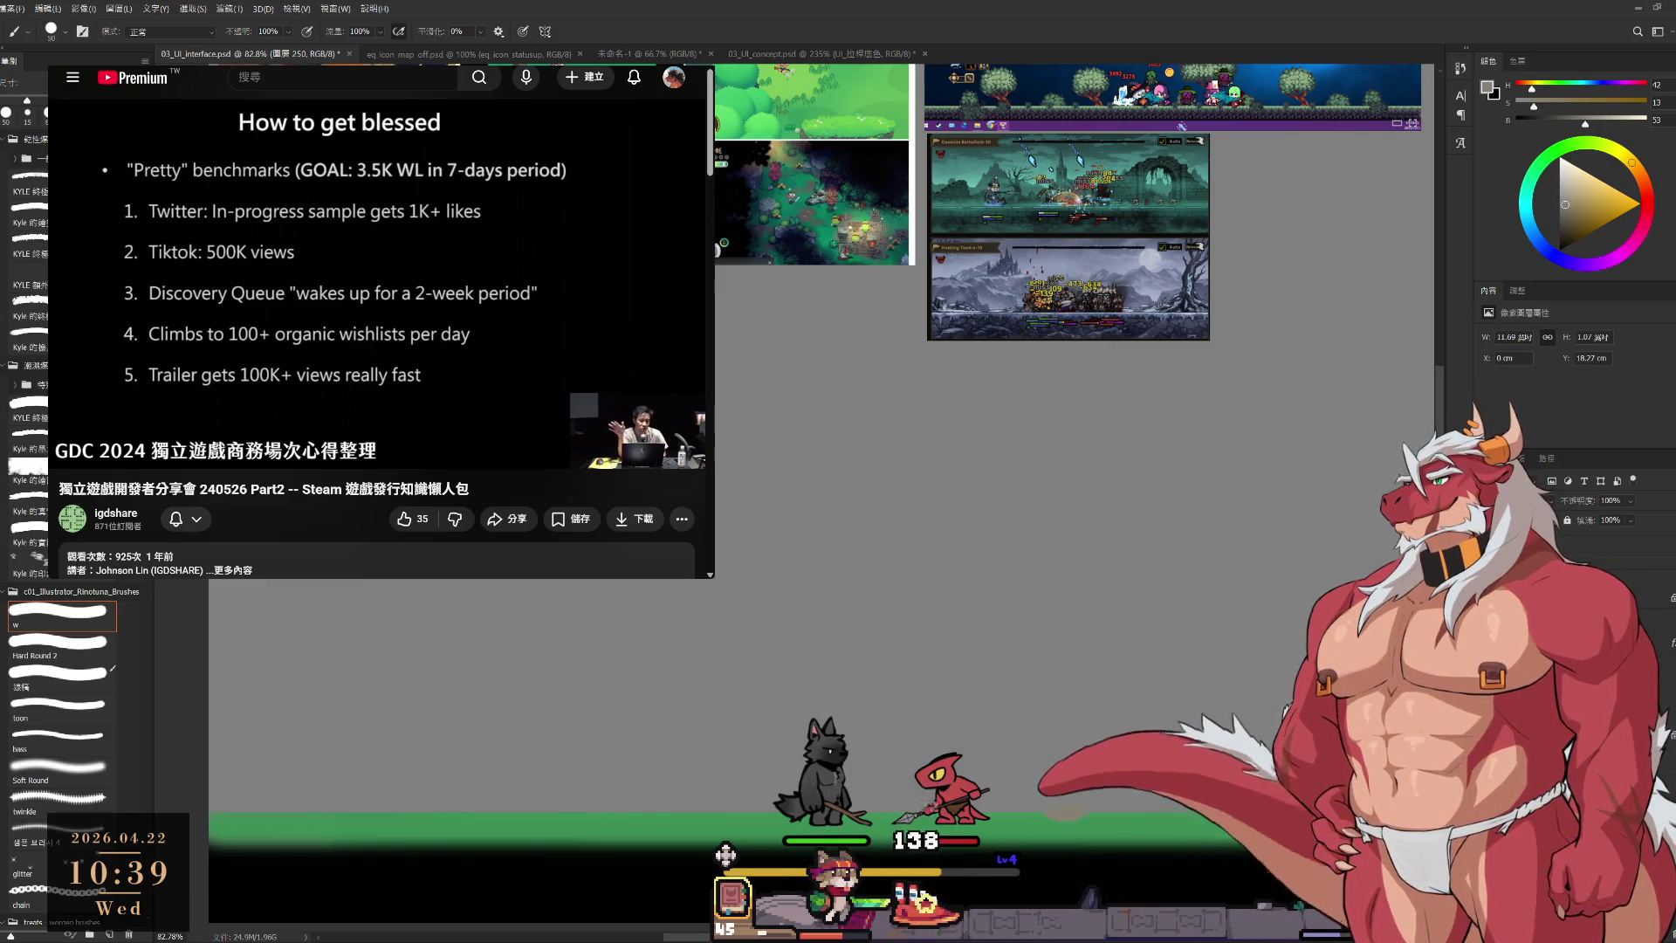
pyautogui.scroll(1, 1109, 650)
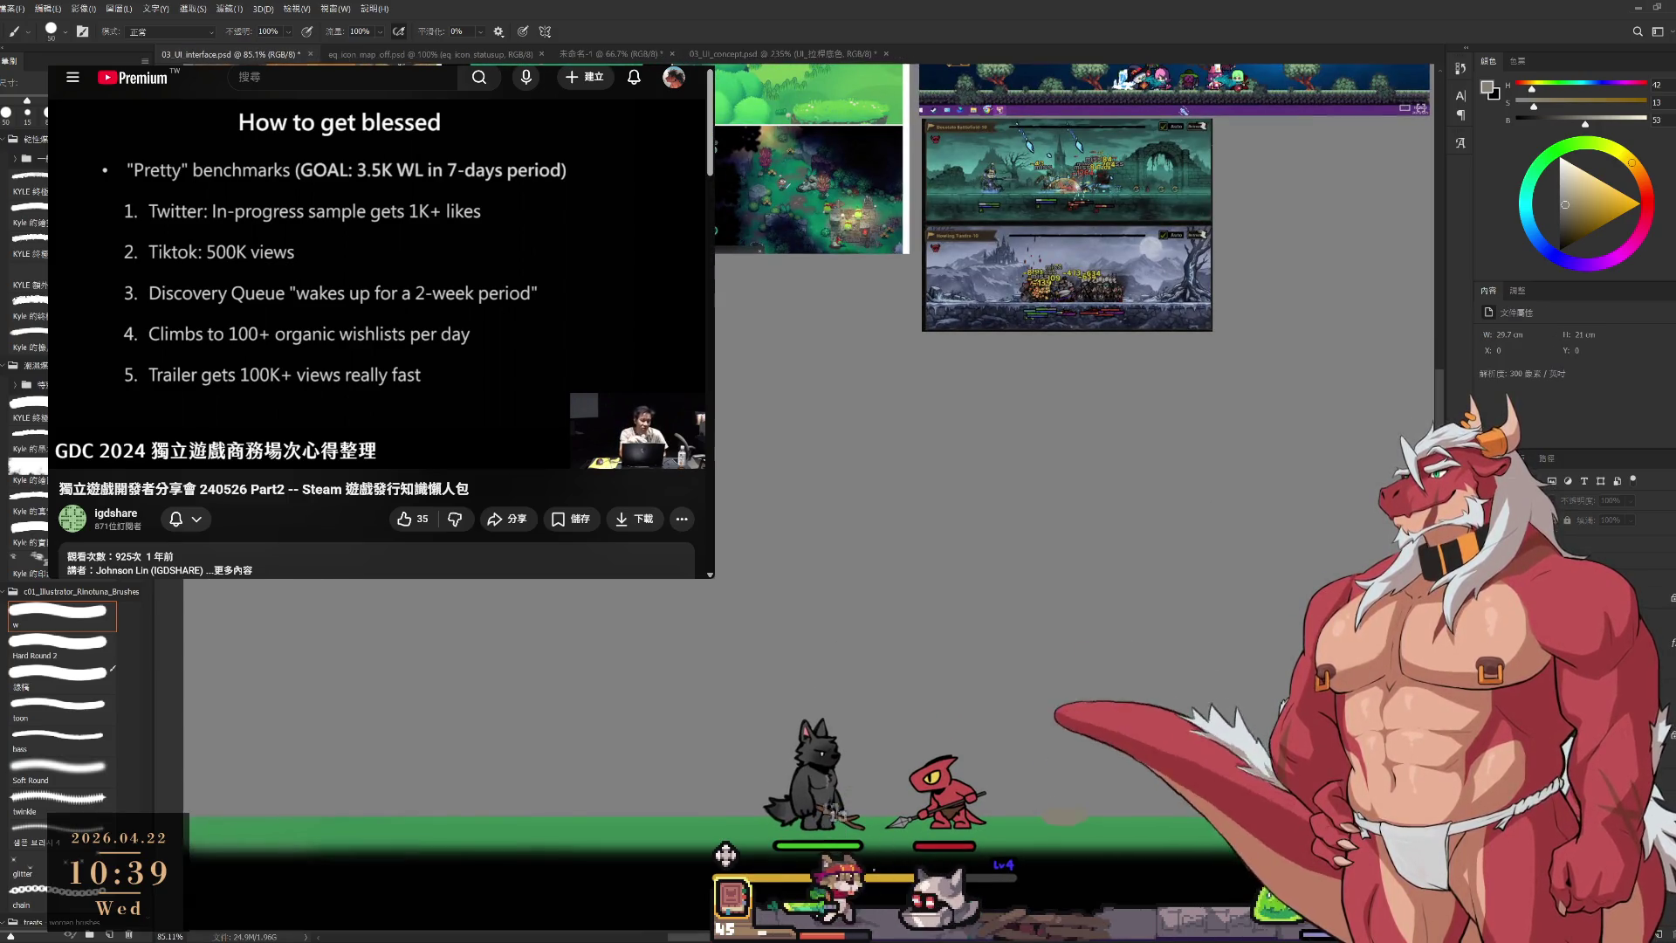
pyautogui.click(1571, 567)
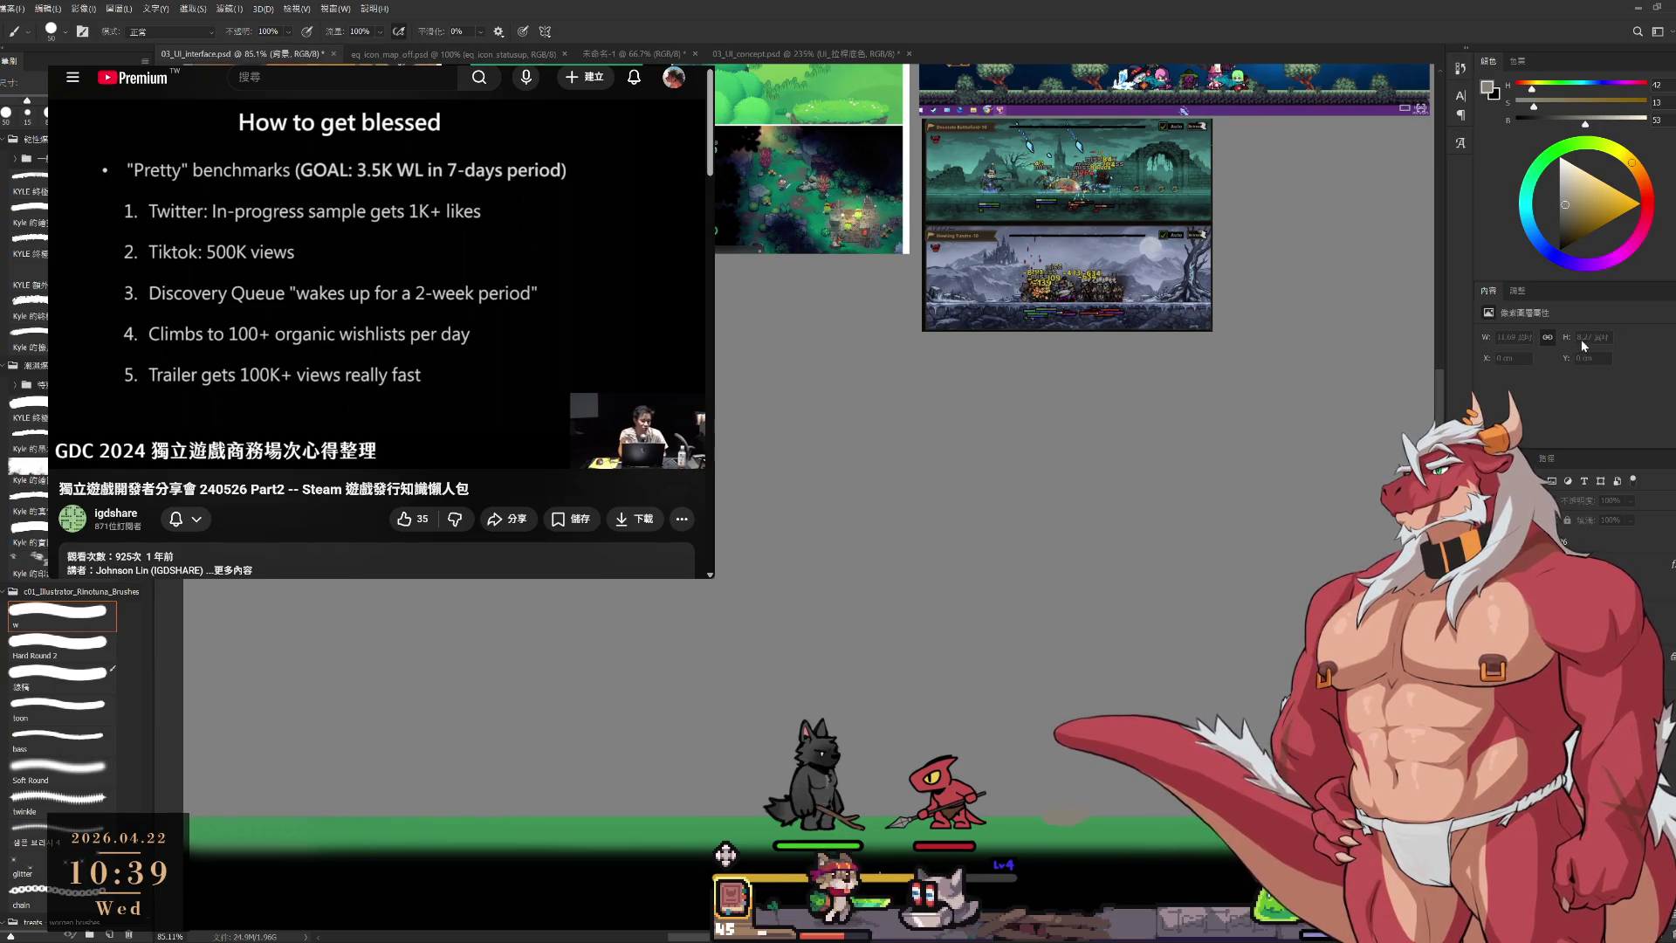
# Fill the grey Background layer with white.
pyautogui.press('x')
pyautogui.hotkey('alt', 'BackSpace')
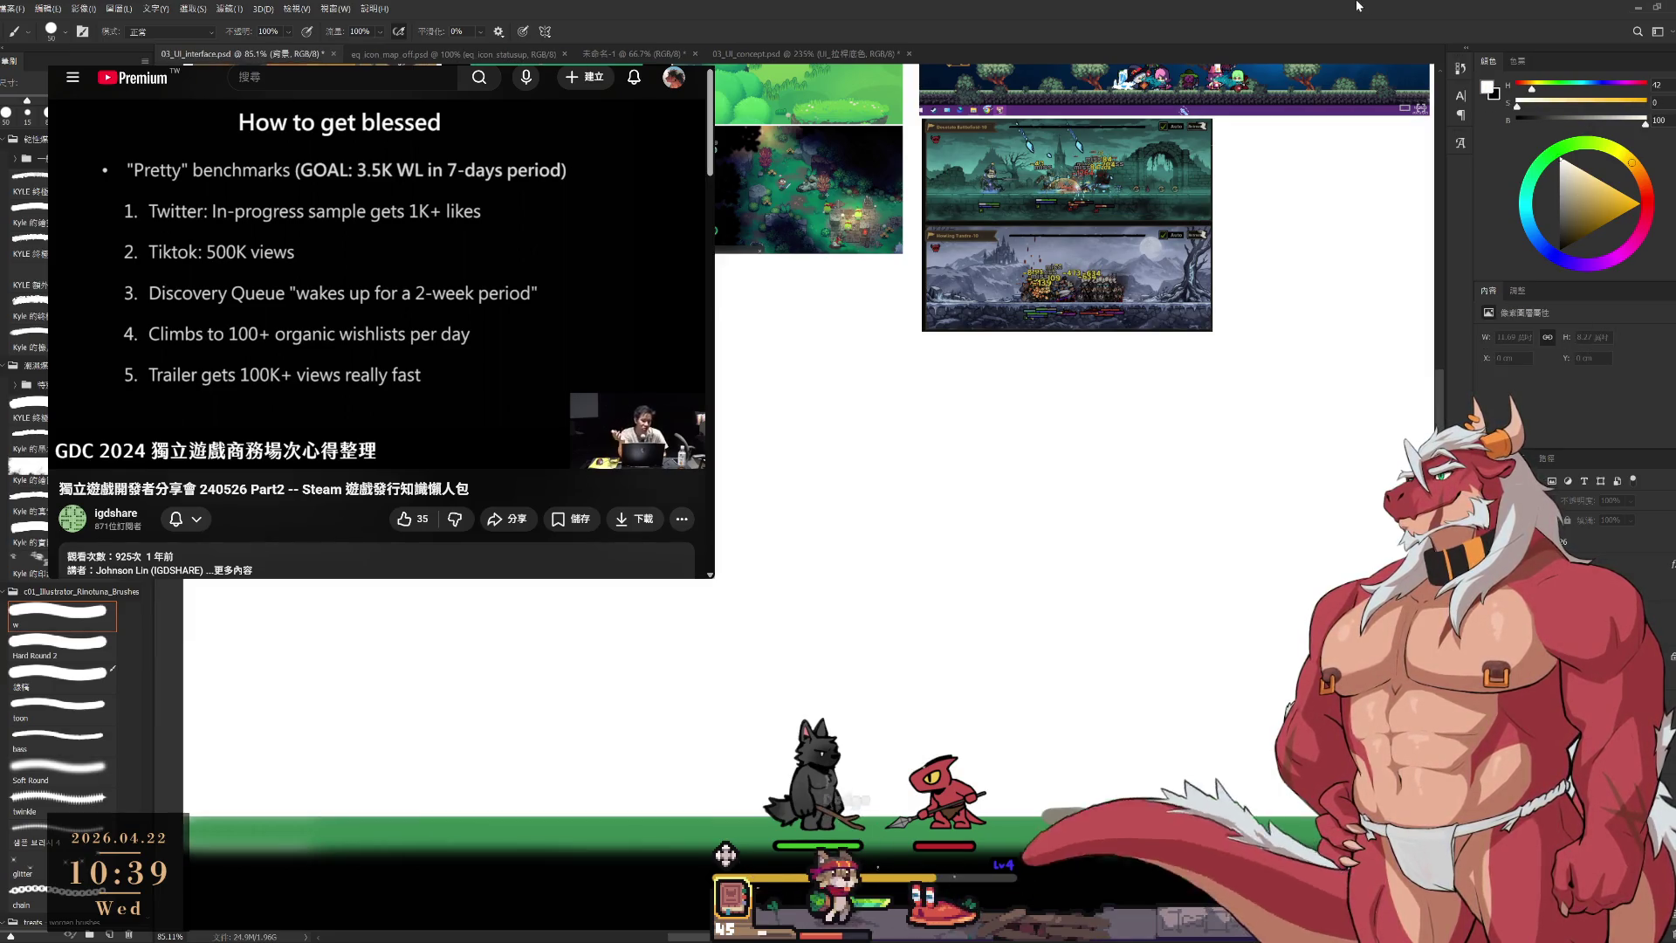
pyautogui.scroll(-1, 1070, 550)
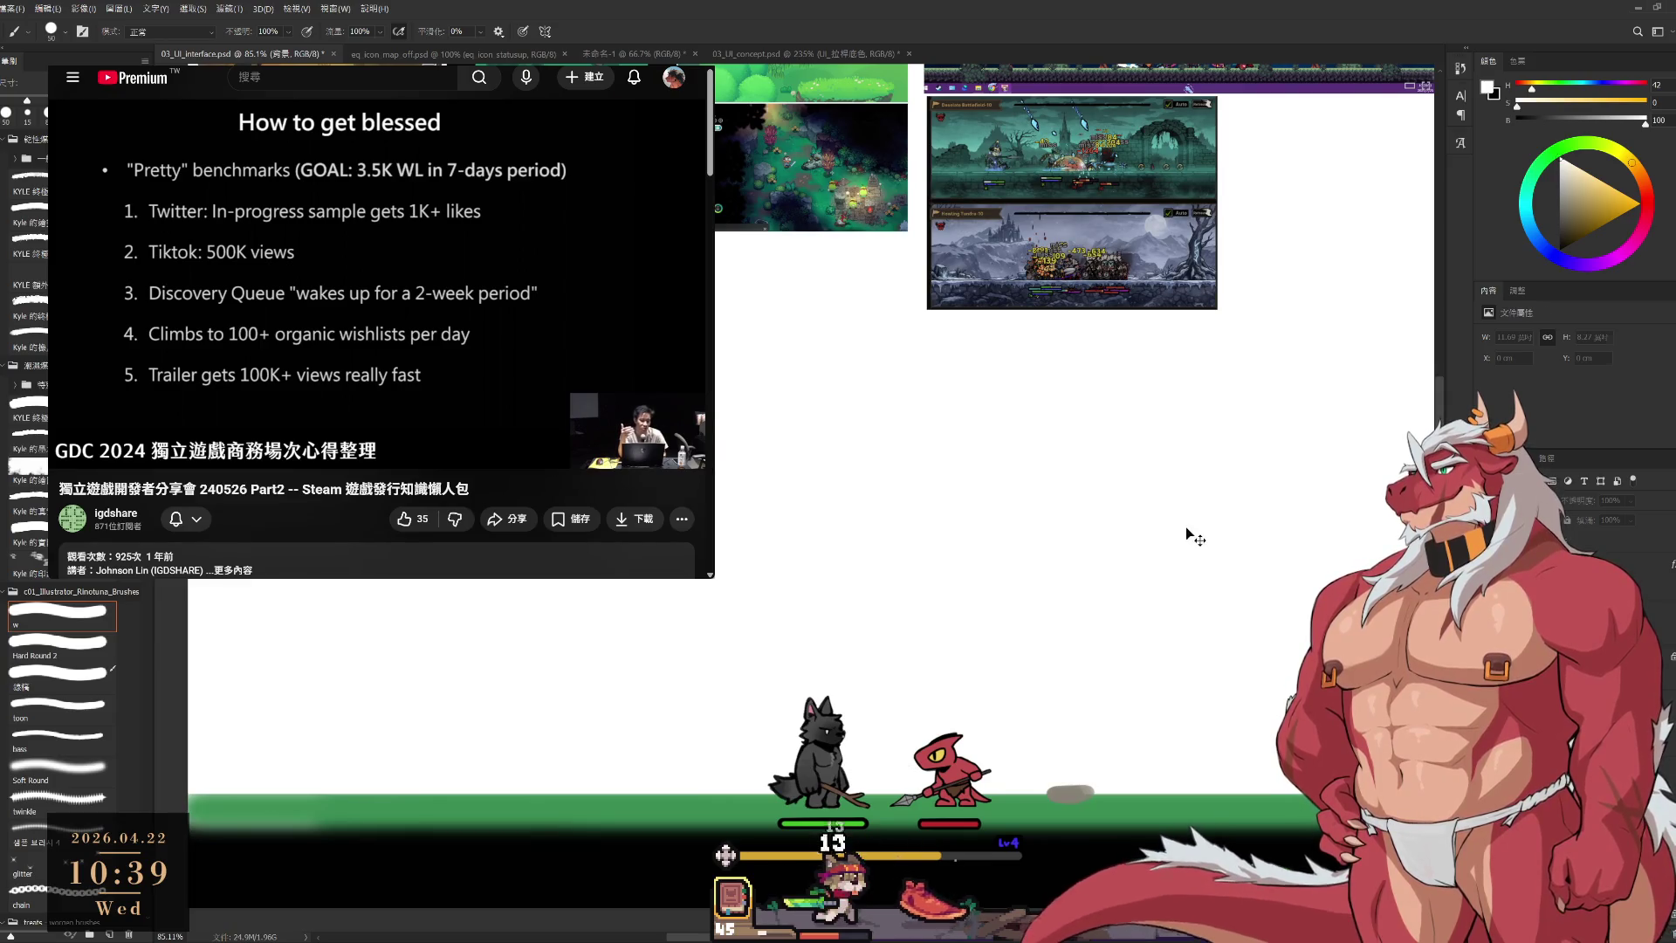
pyautogui.scroll(-3, 1206, 546)
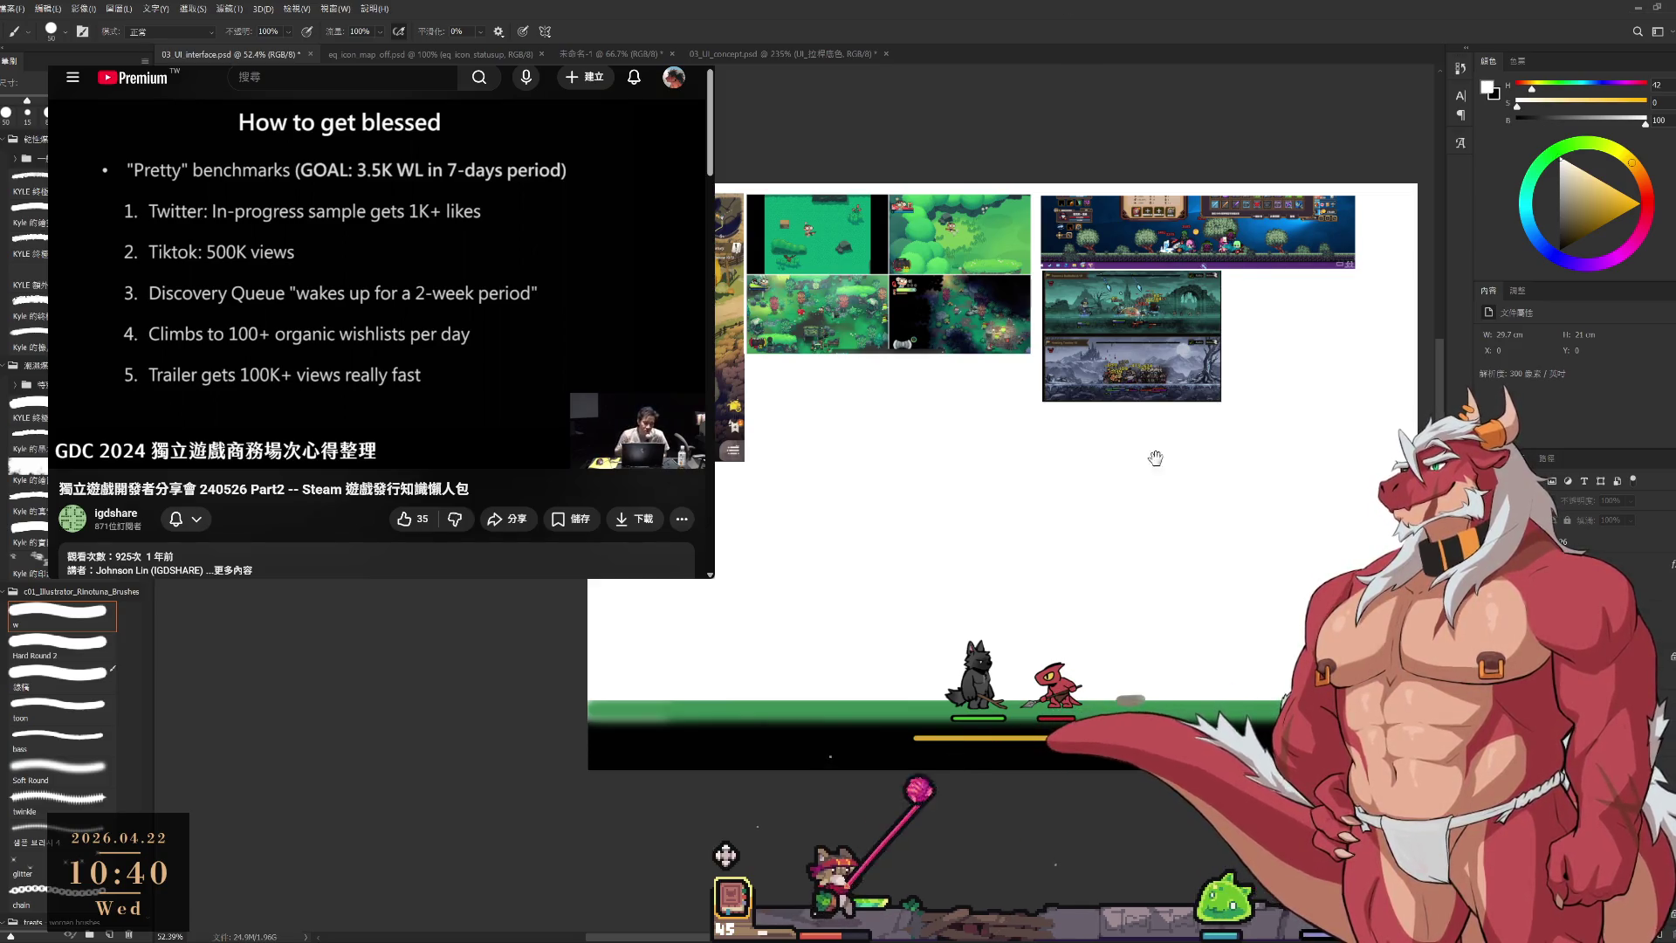
pyautogui.scroll(3, 1115, 685)
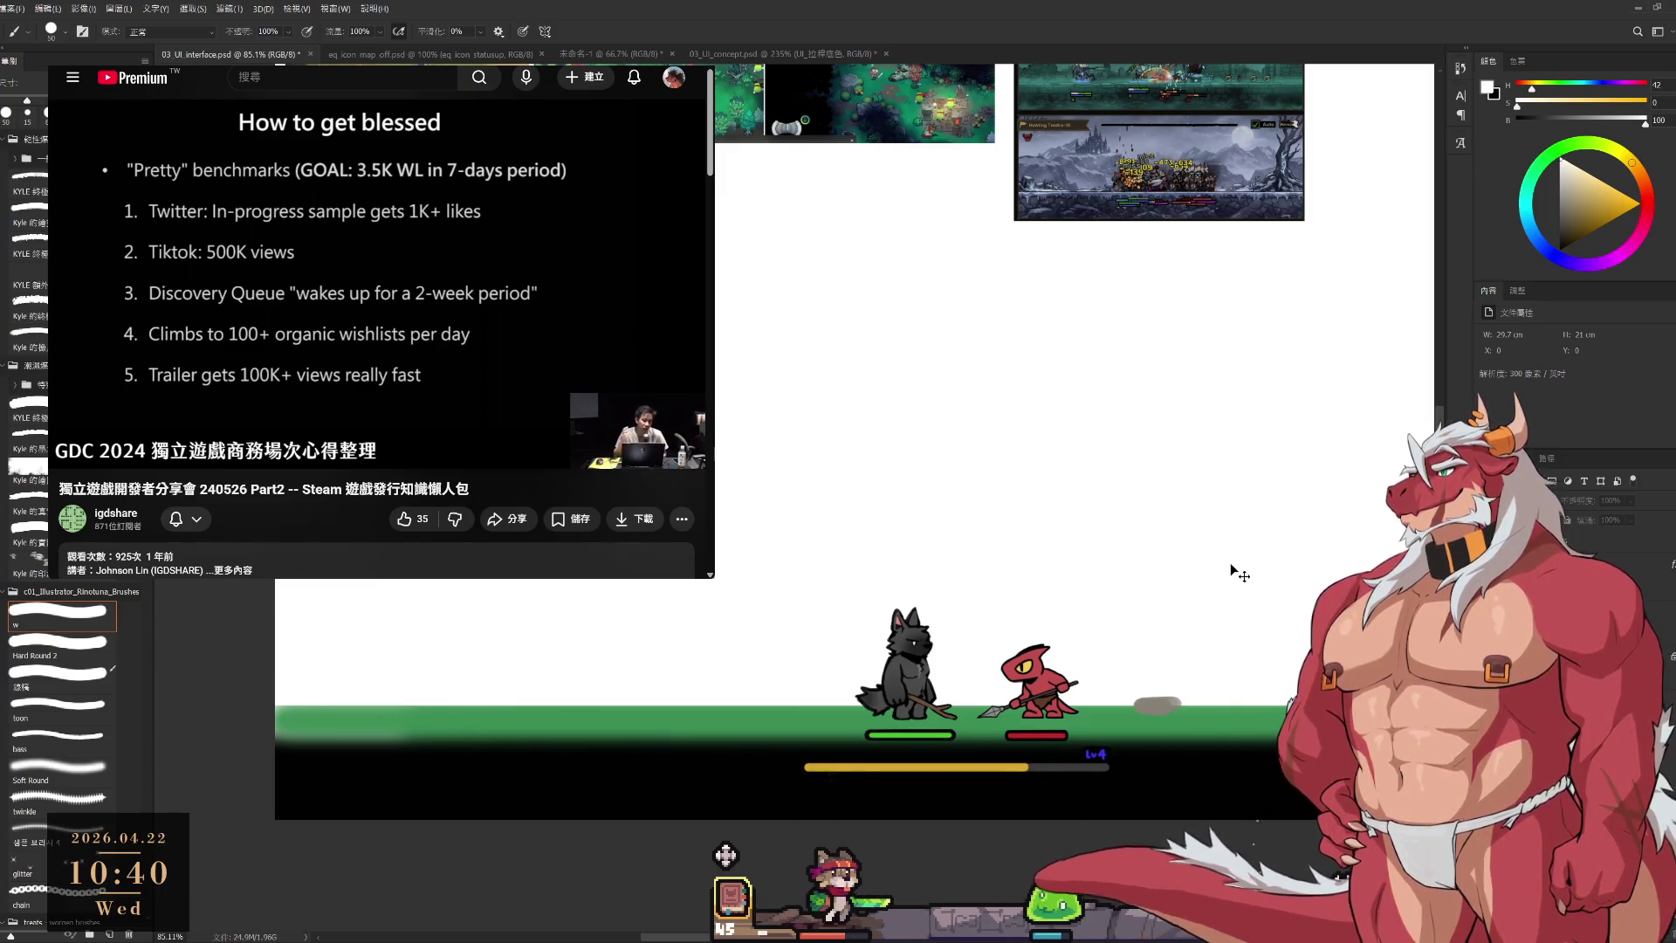
# Refill the Background layer with black instead.
pyautogui.click(1571, 611)
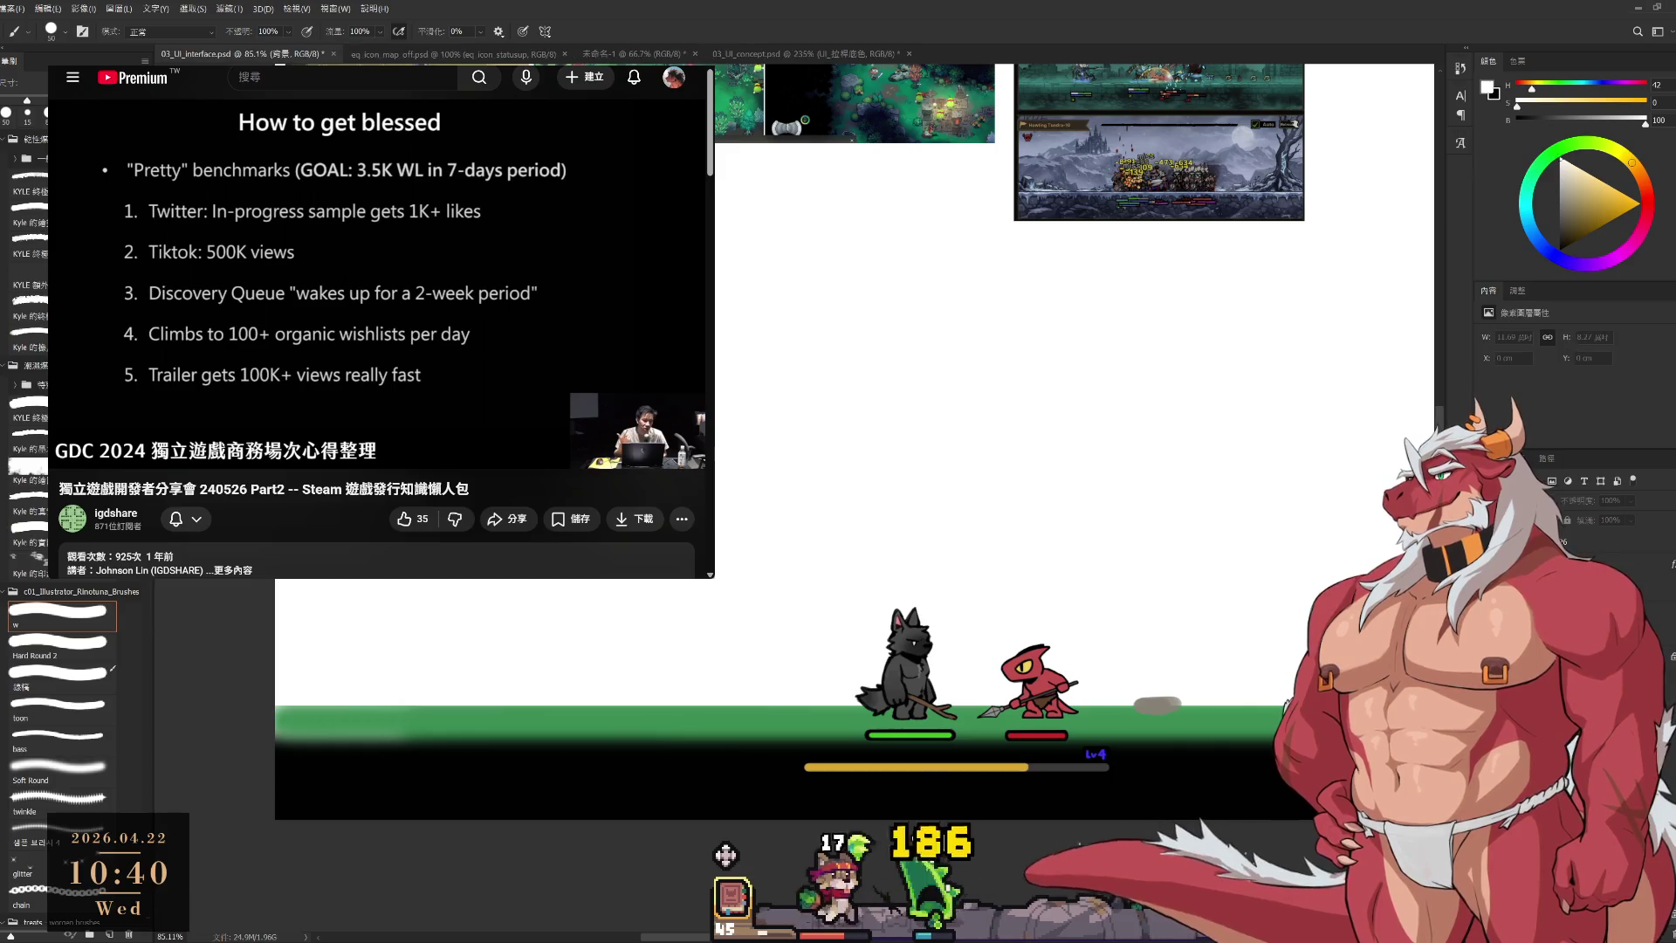
pyautogui.press('d')
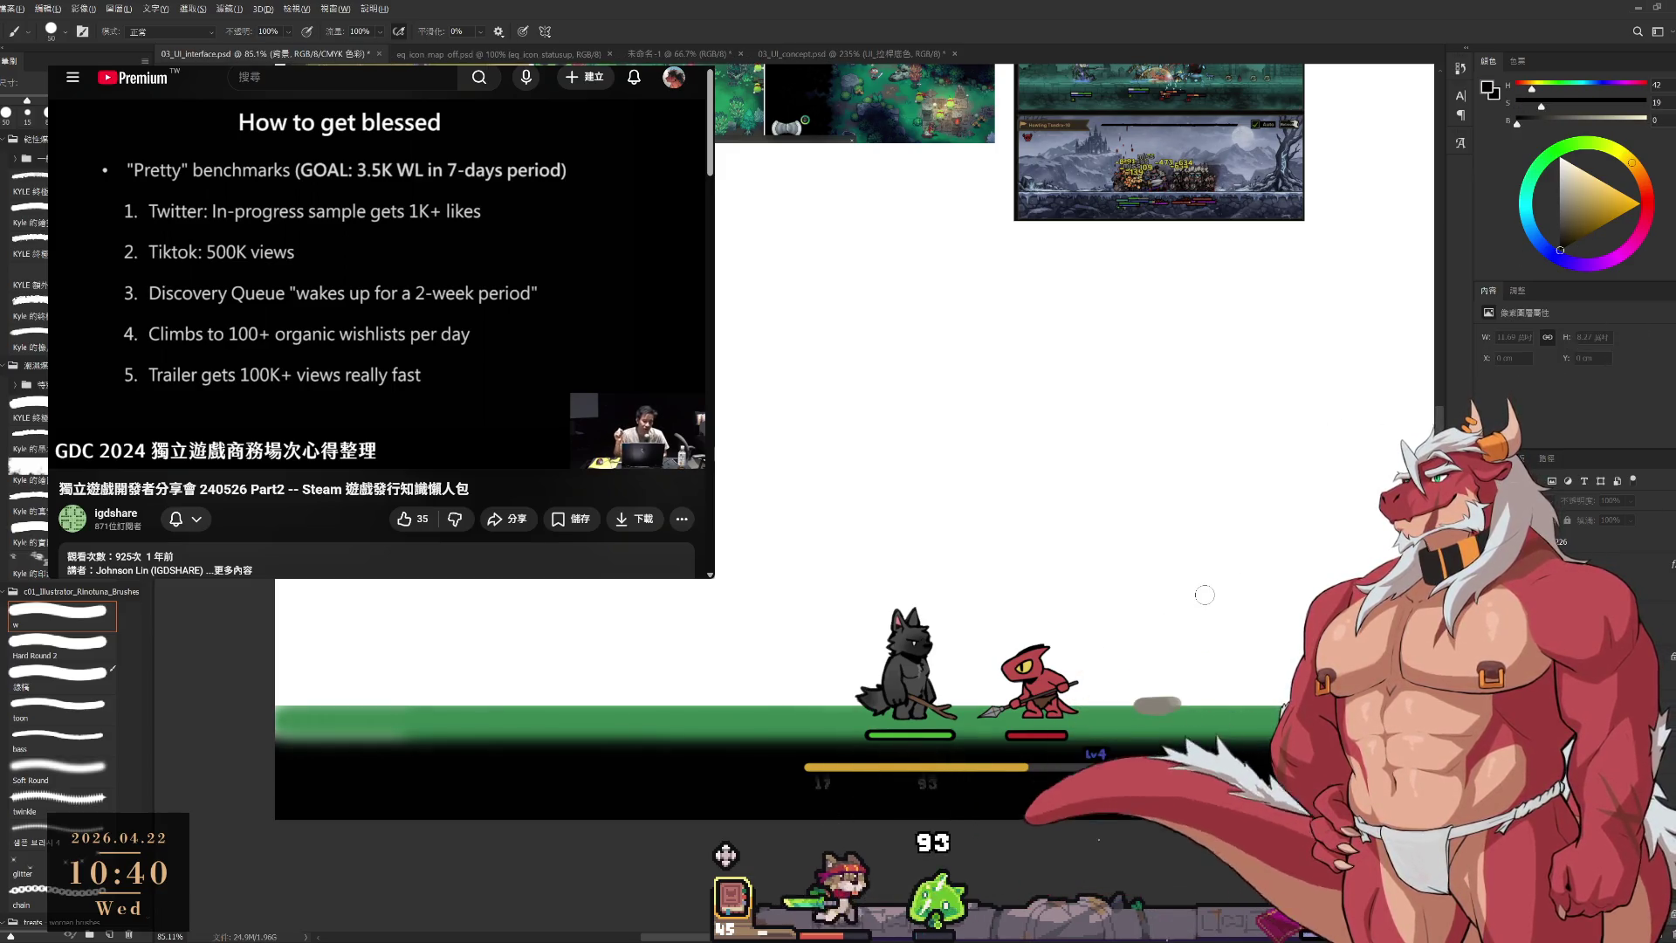
pyautogui.hotkey('alt', 'BackSpace')
pyautogui.hotkey('alt', ']')
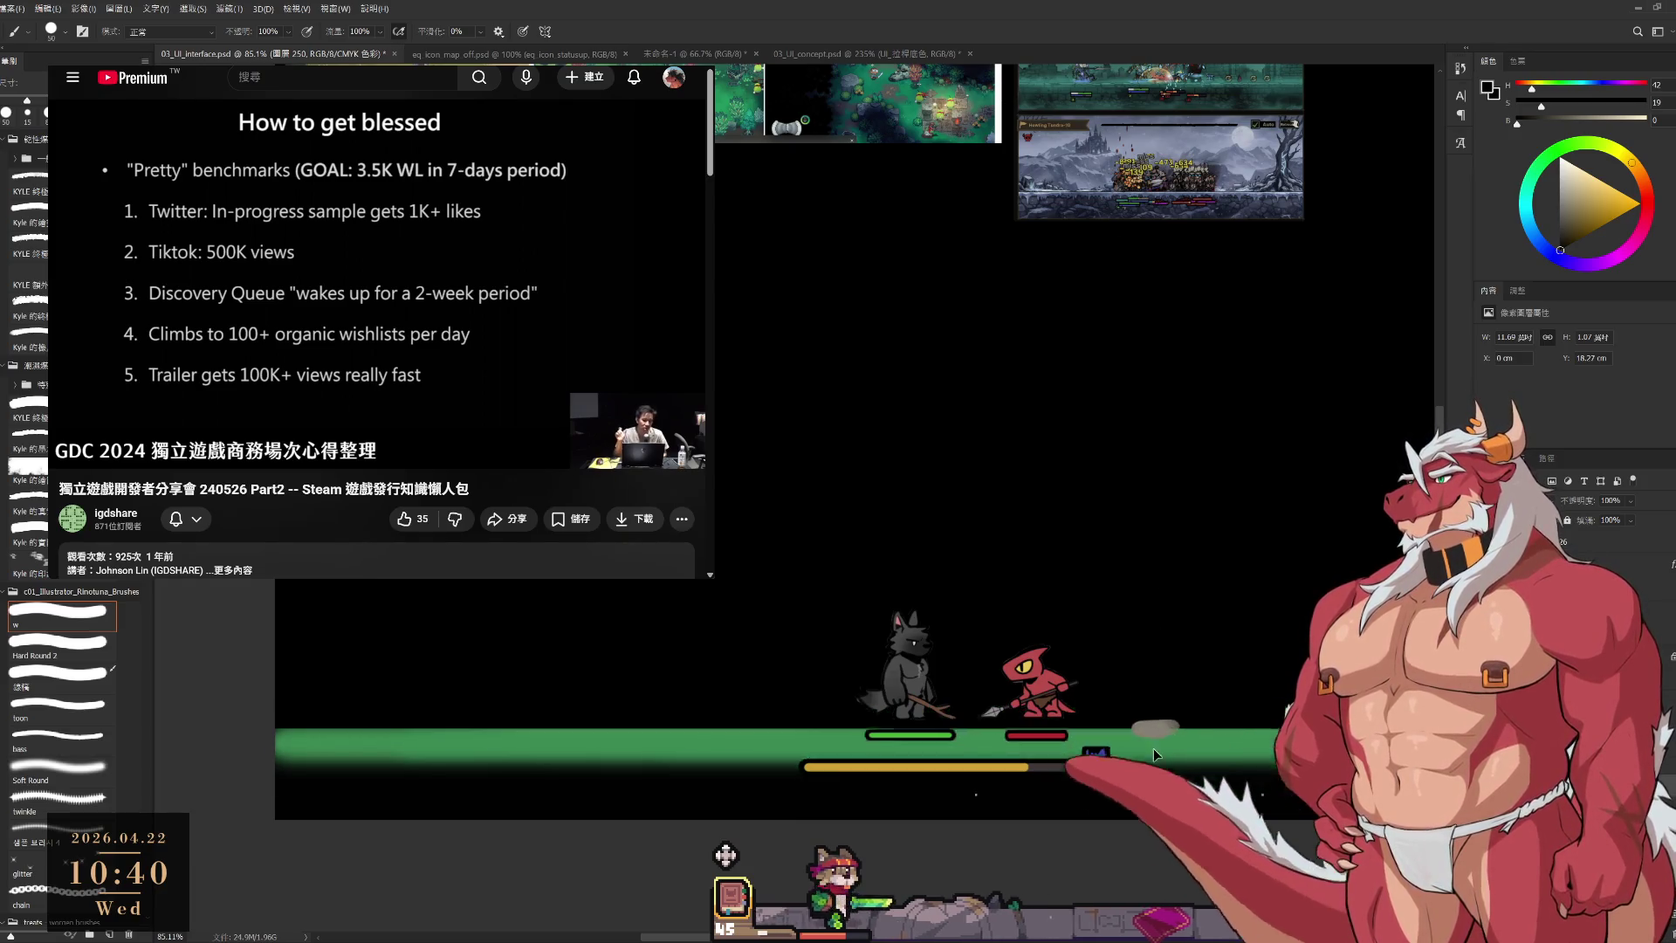
pyautogui.press('v')
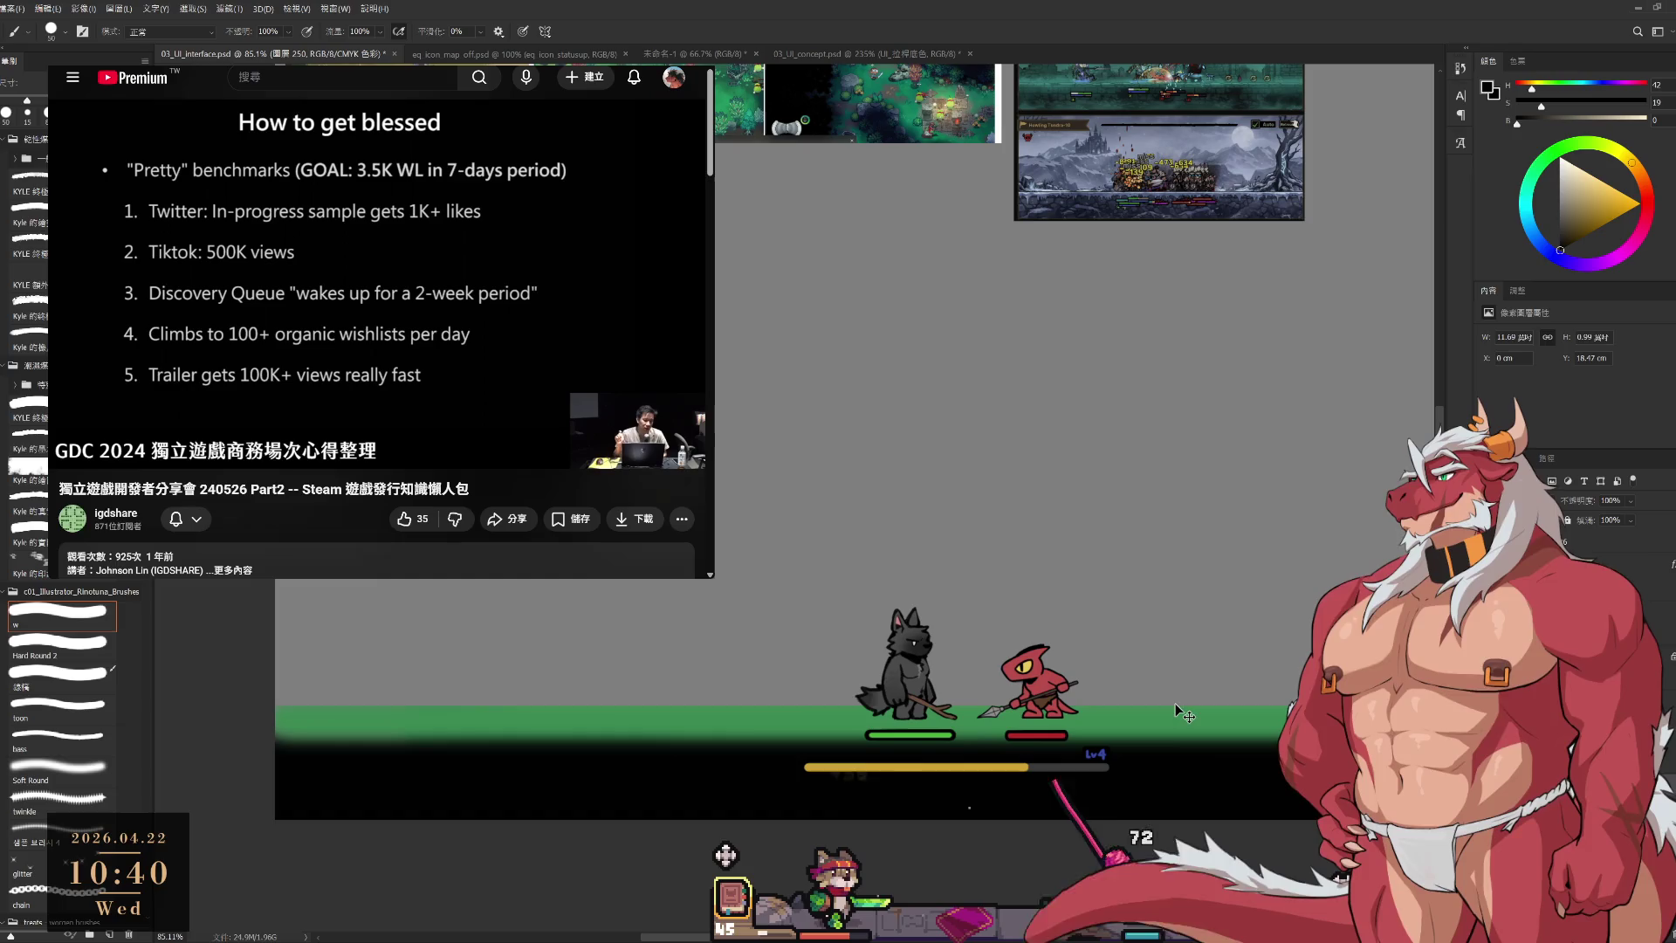
pyautogui.hotkey('alt', '[')
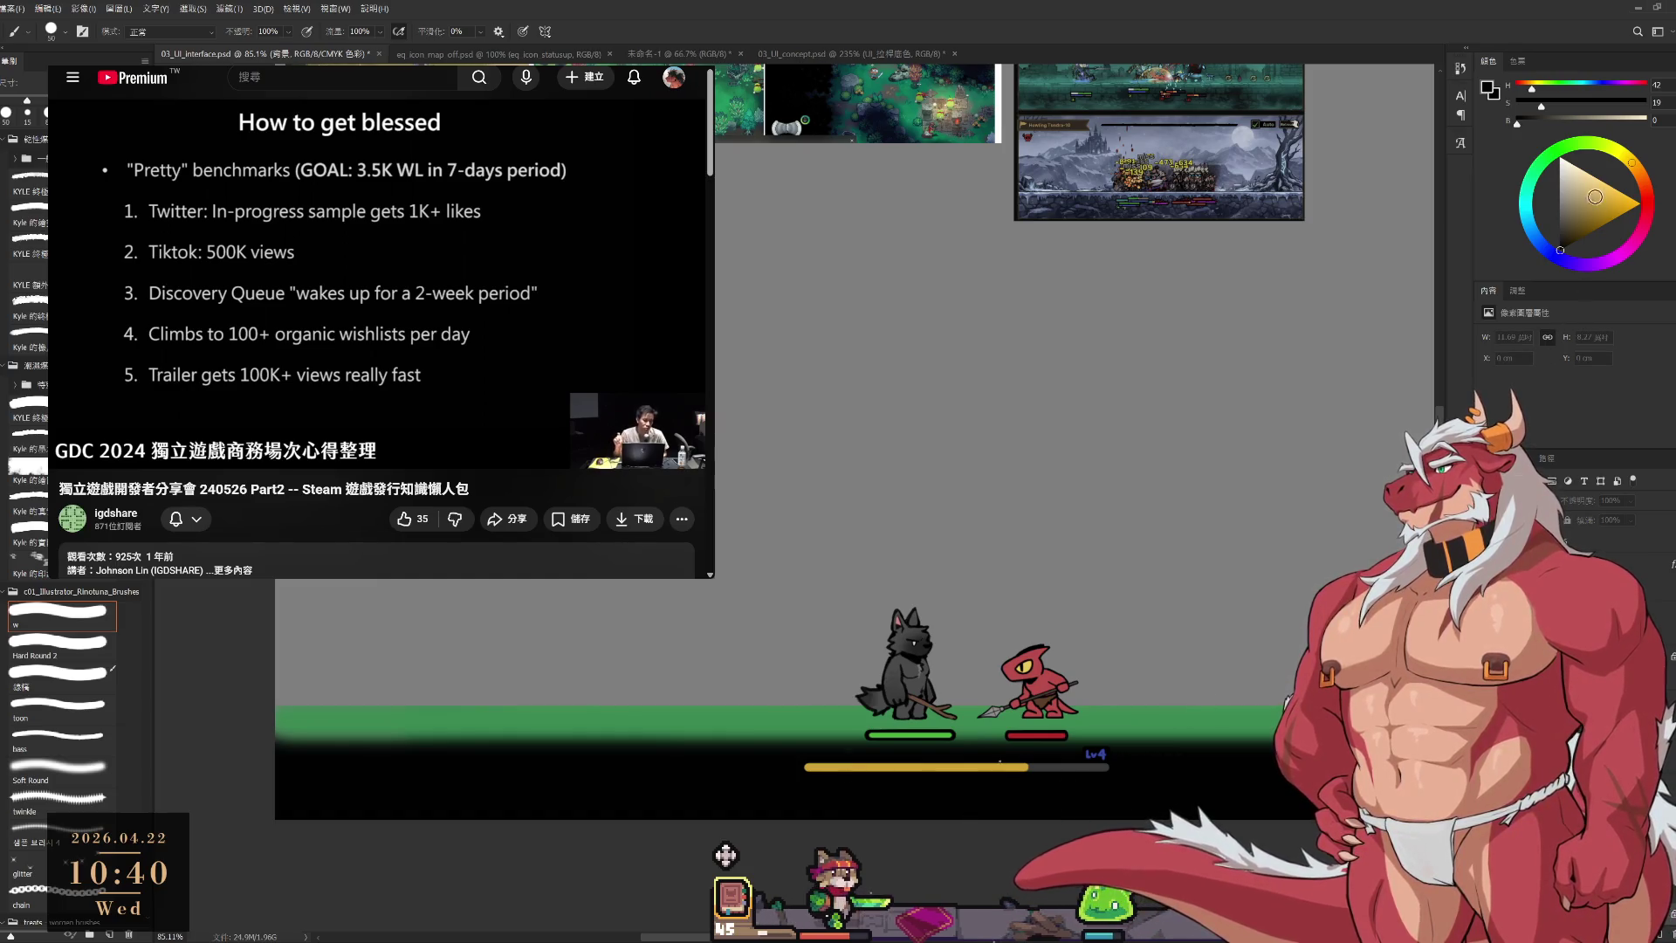
pyautogui.hotkey('alt', ']')
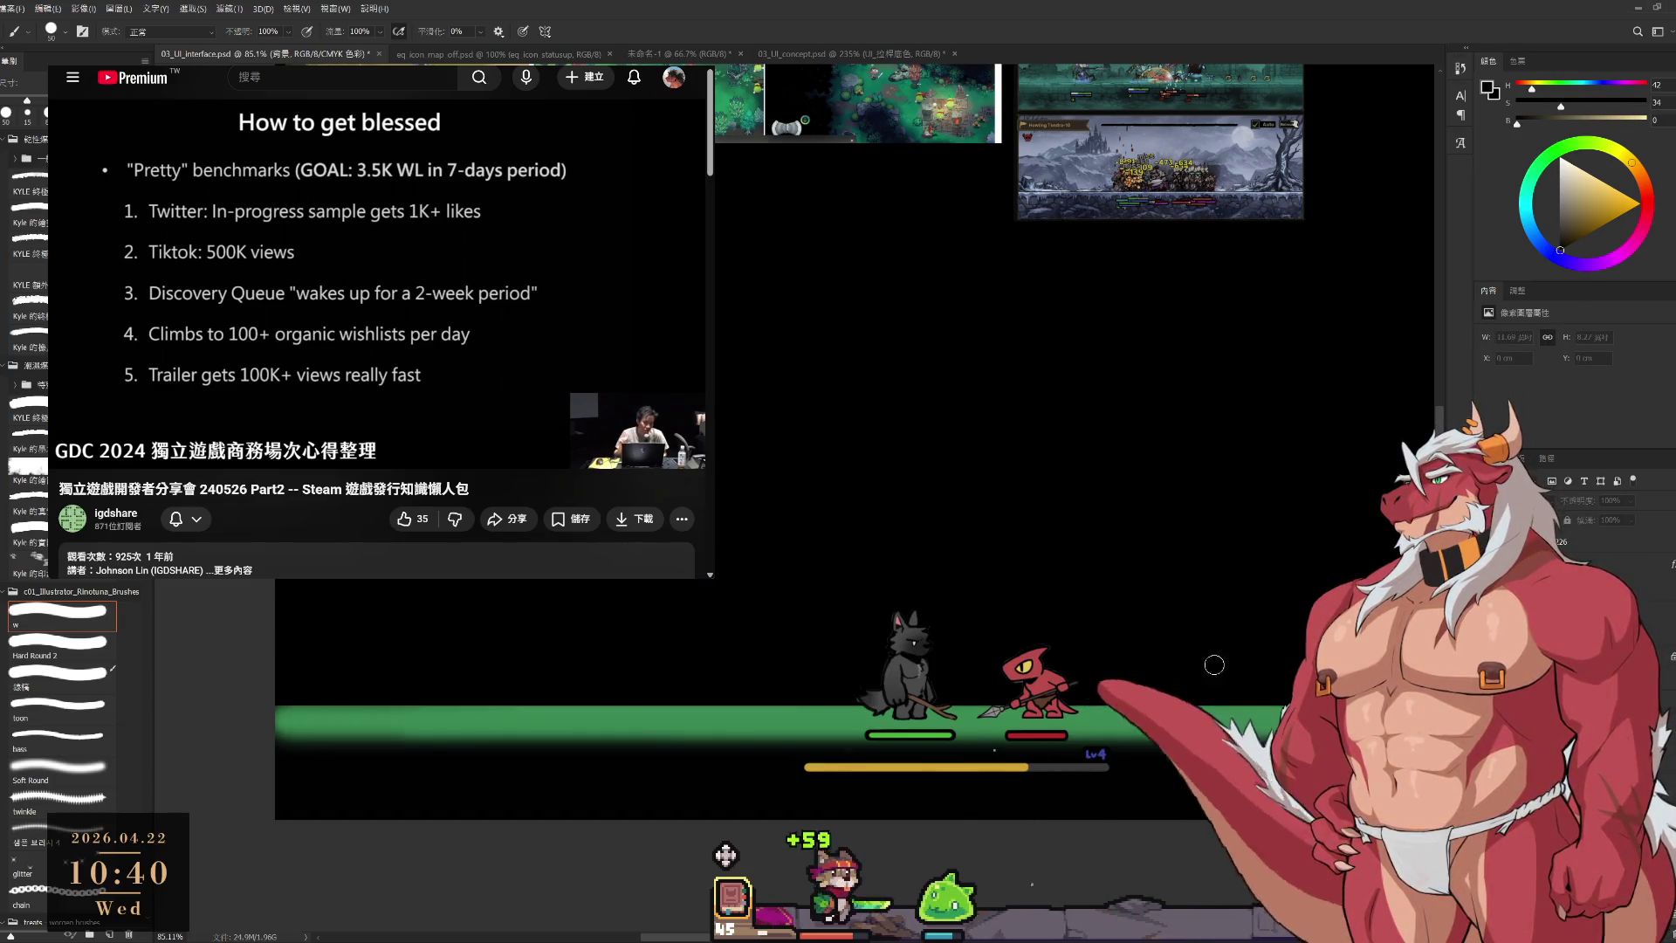
# On a new layer, sample a light grey and paint a small rock right of the lizard.
pyautogui.hotkey('ctrl', 'shift', 'alt', 'n')
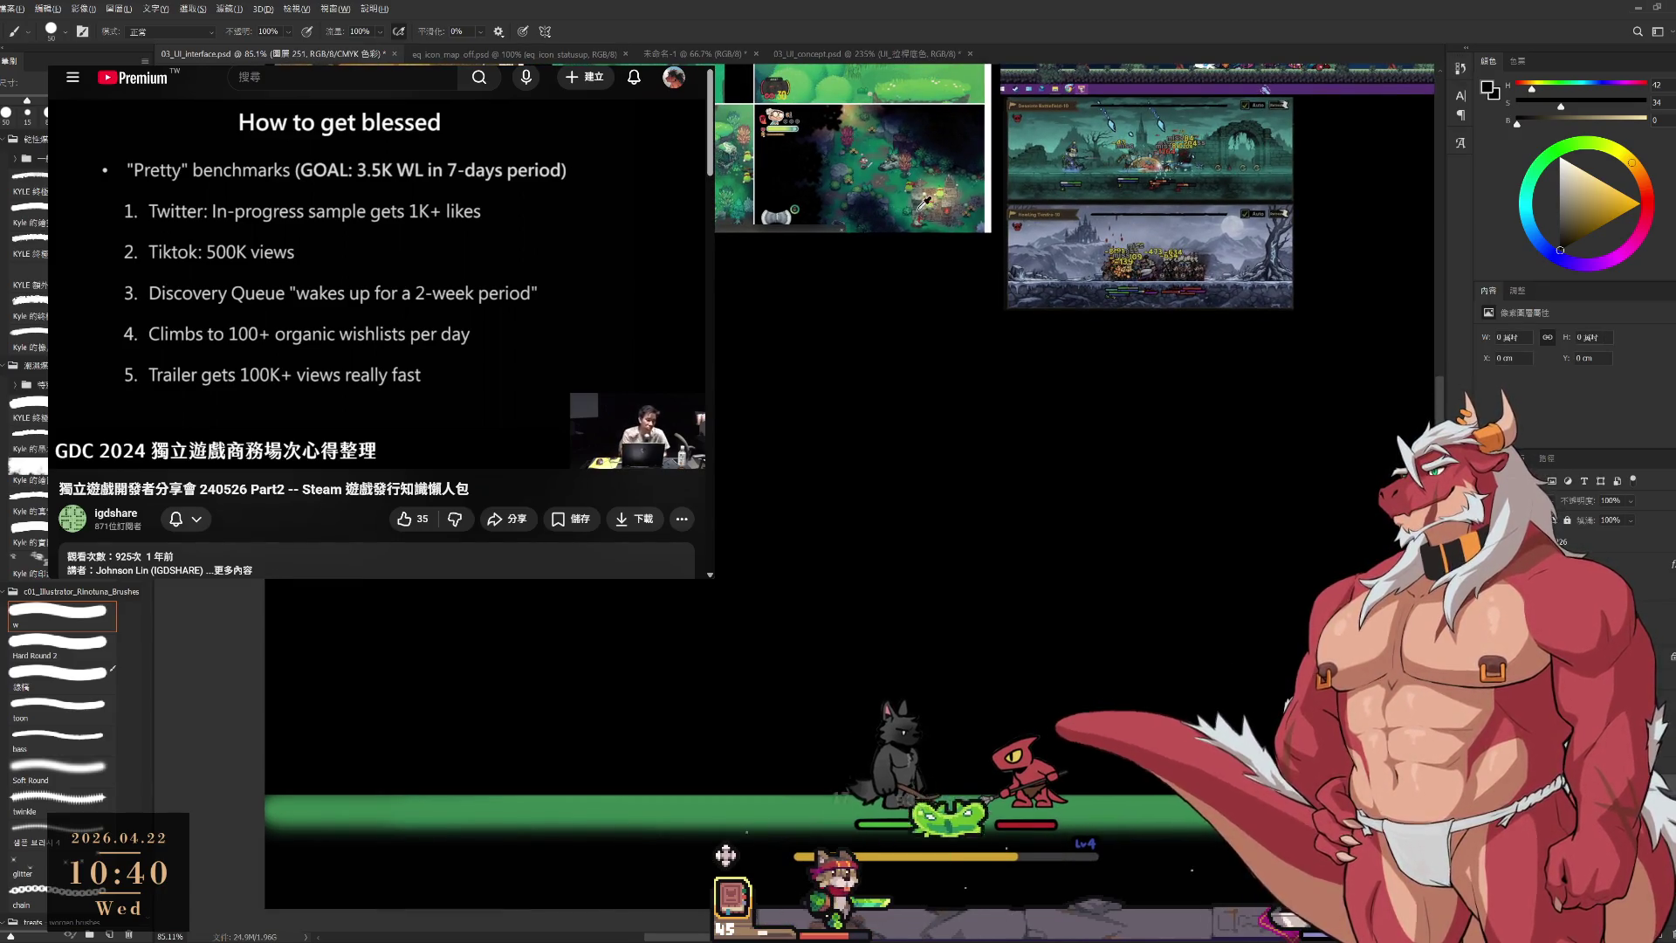
pyautogui.keyDown('alt'); pyautogui.click(932, 214); pyautogui.keyUp('alt')
pyautogui.keyDown('alt'); pyautogui.click(950, 196); pyautogui.keyUp('alt')
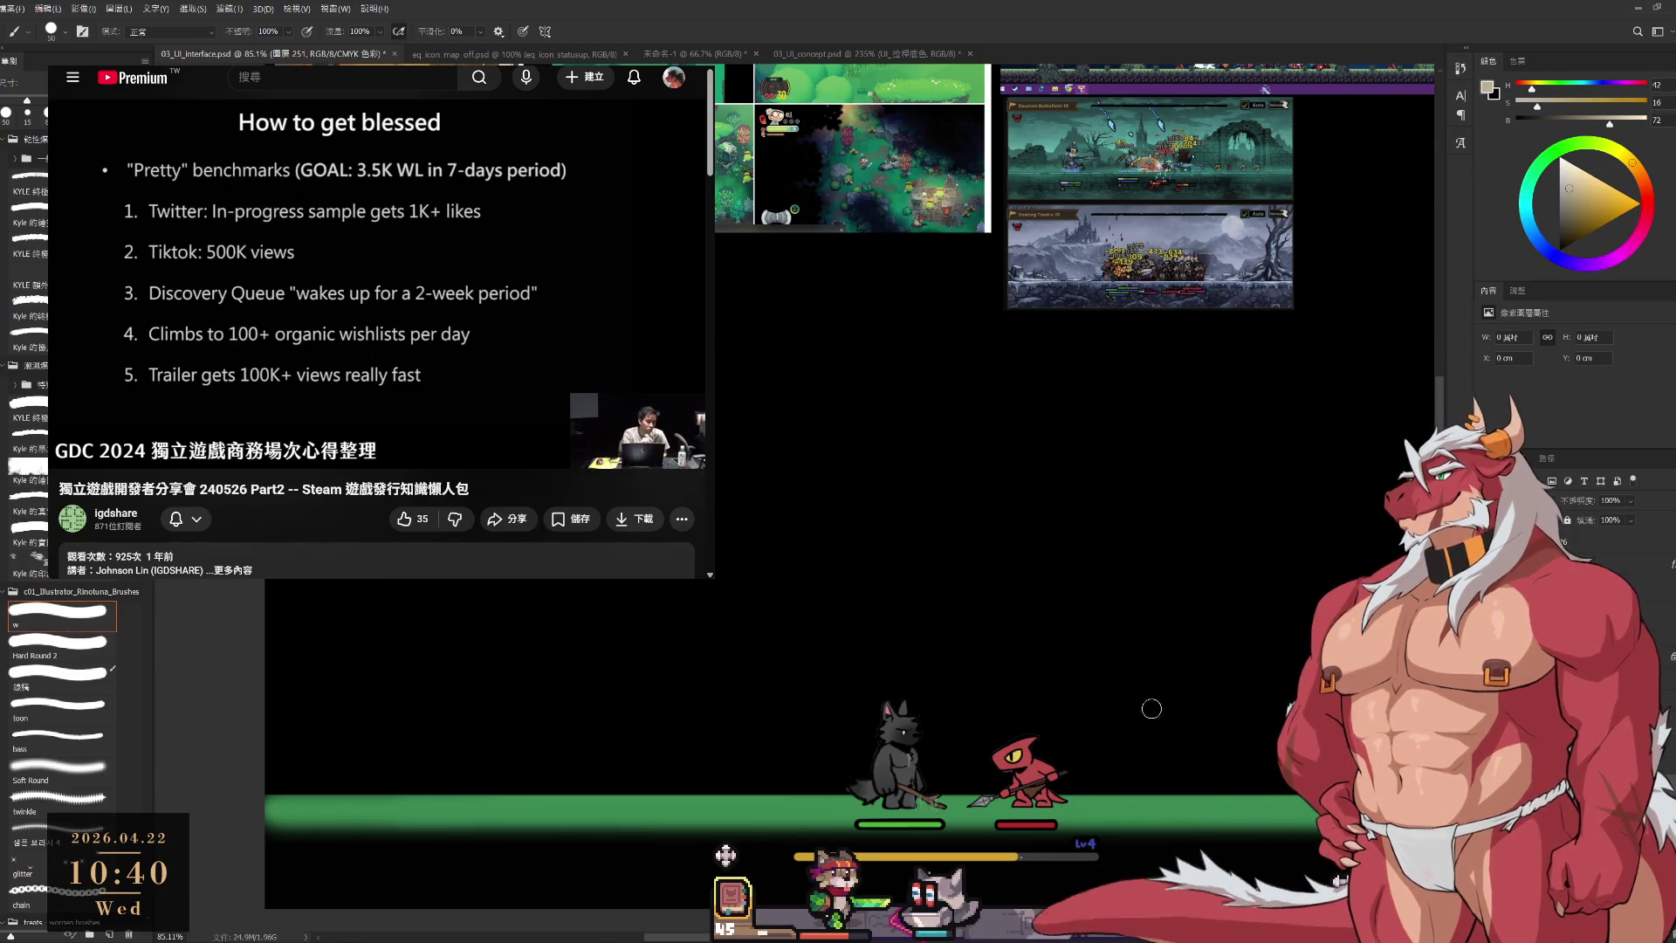
pyautogui.moveTo(1164, 793)
pyautogui.mouseDown()
pyautogui.moveTo(1143, 795)
pyautogui.moveTo(1155, 766)
pyautogui.moveTo(1151, 796)
pyautogui.mouseUp()
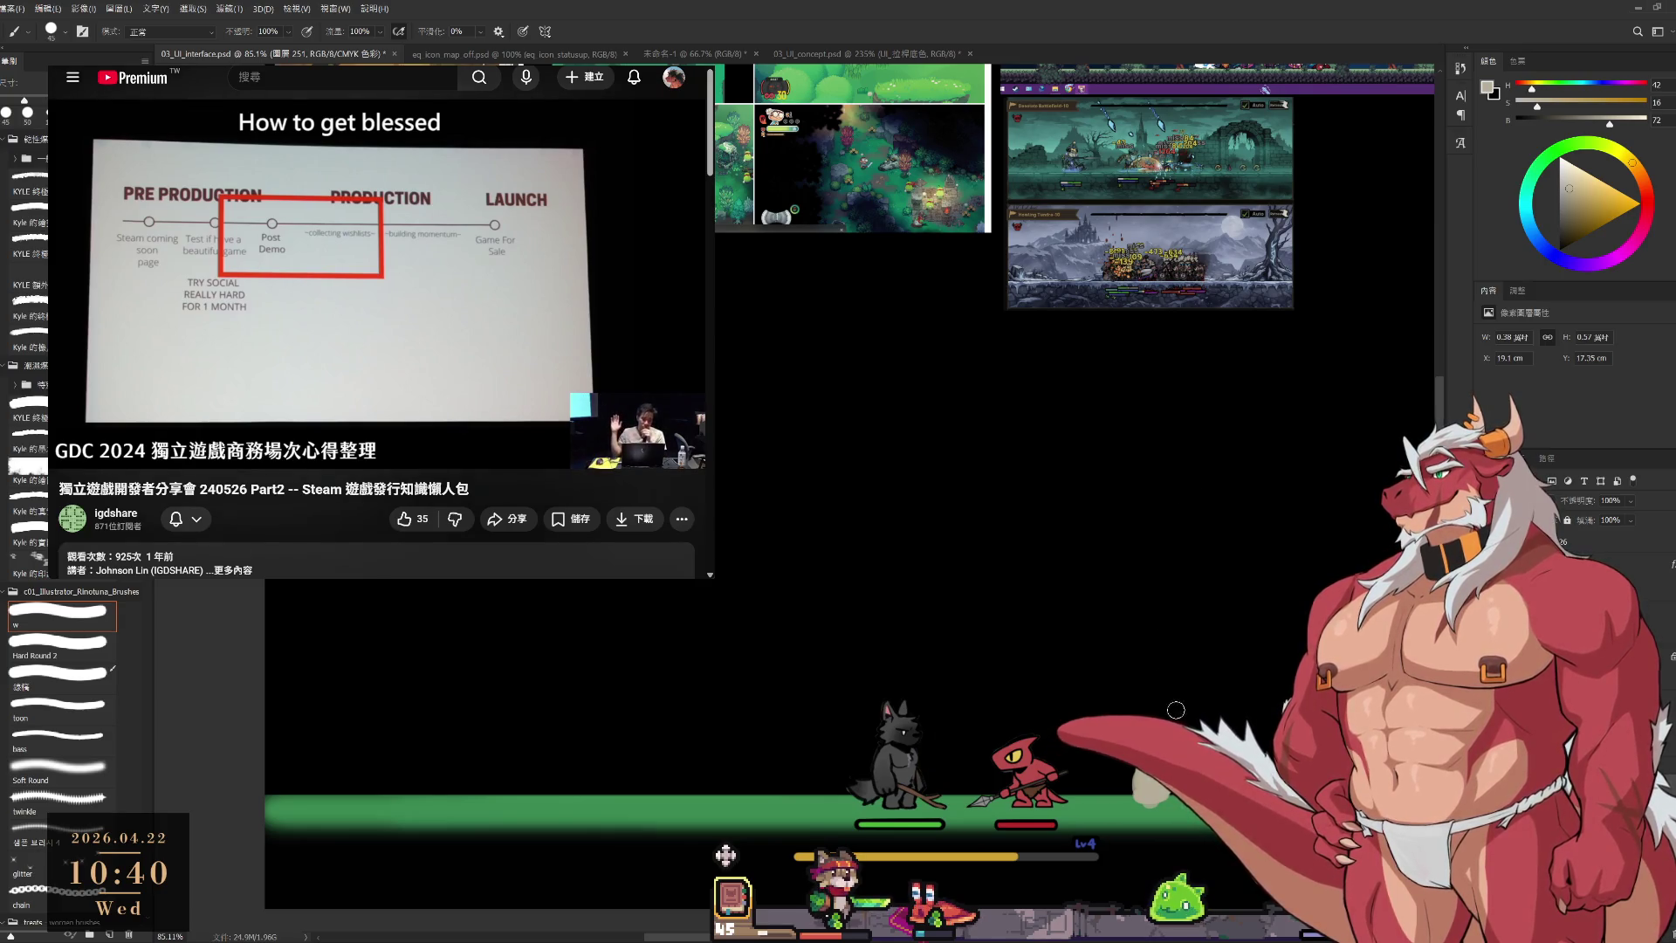
pyautogui.scroll(-2, 1150, 811)
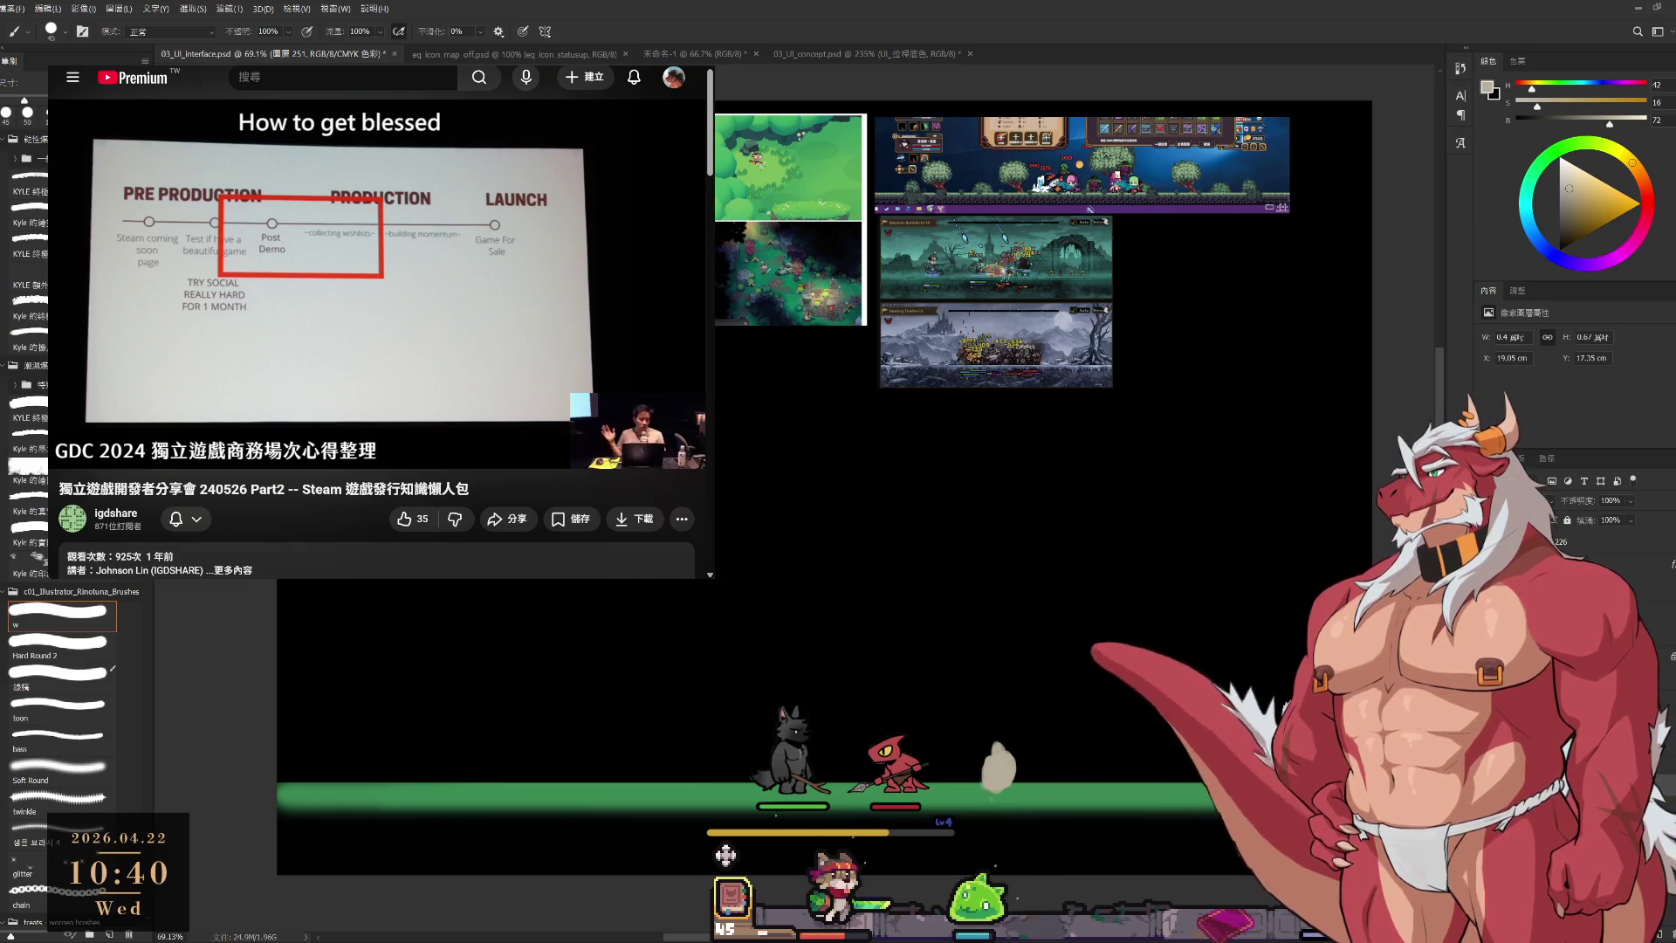
# Paint a tall yellow-orange spire at the left of the ground, then zoom back out to the whole scene.
pyautogui.click(1608, 202)
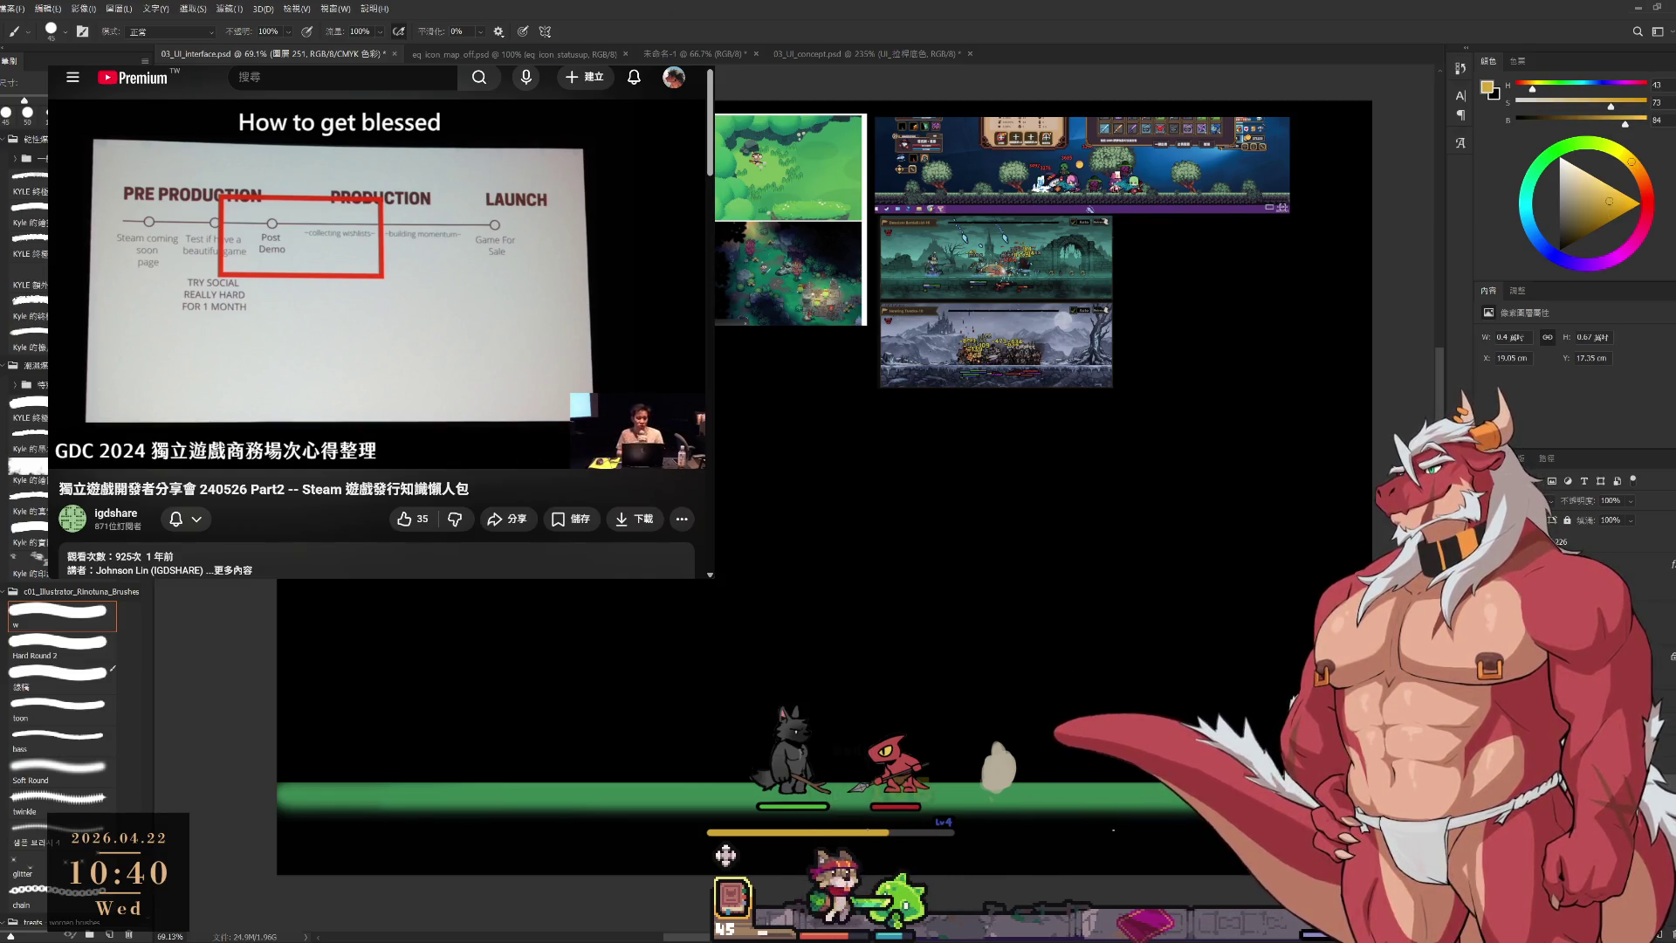
pyautogui.moveTo(604, 777)
pyautogui.mouseDown()
pyautogui.moveTo(624, 685)
pyautogui.moveTo(616, 724)
pyautogui.mouseUp()
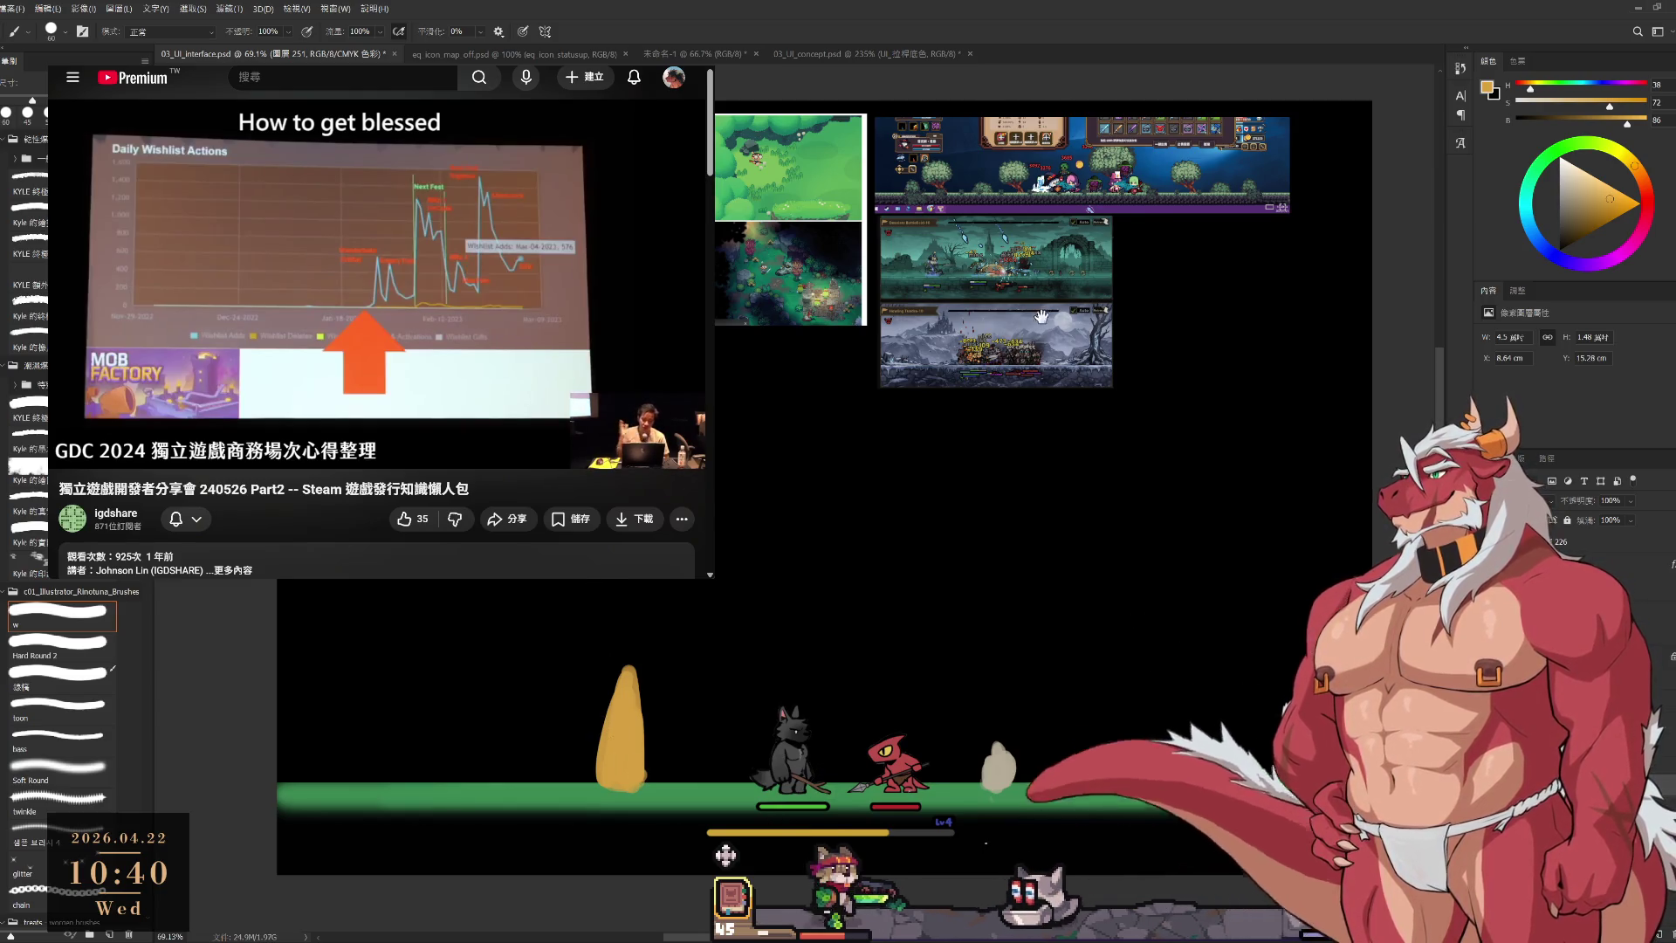
pyautogui.scroll(3, 1041, 315)
pyautogui.moveTo(1019, 381); pyautogui.dragTo(966, 377)
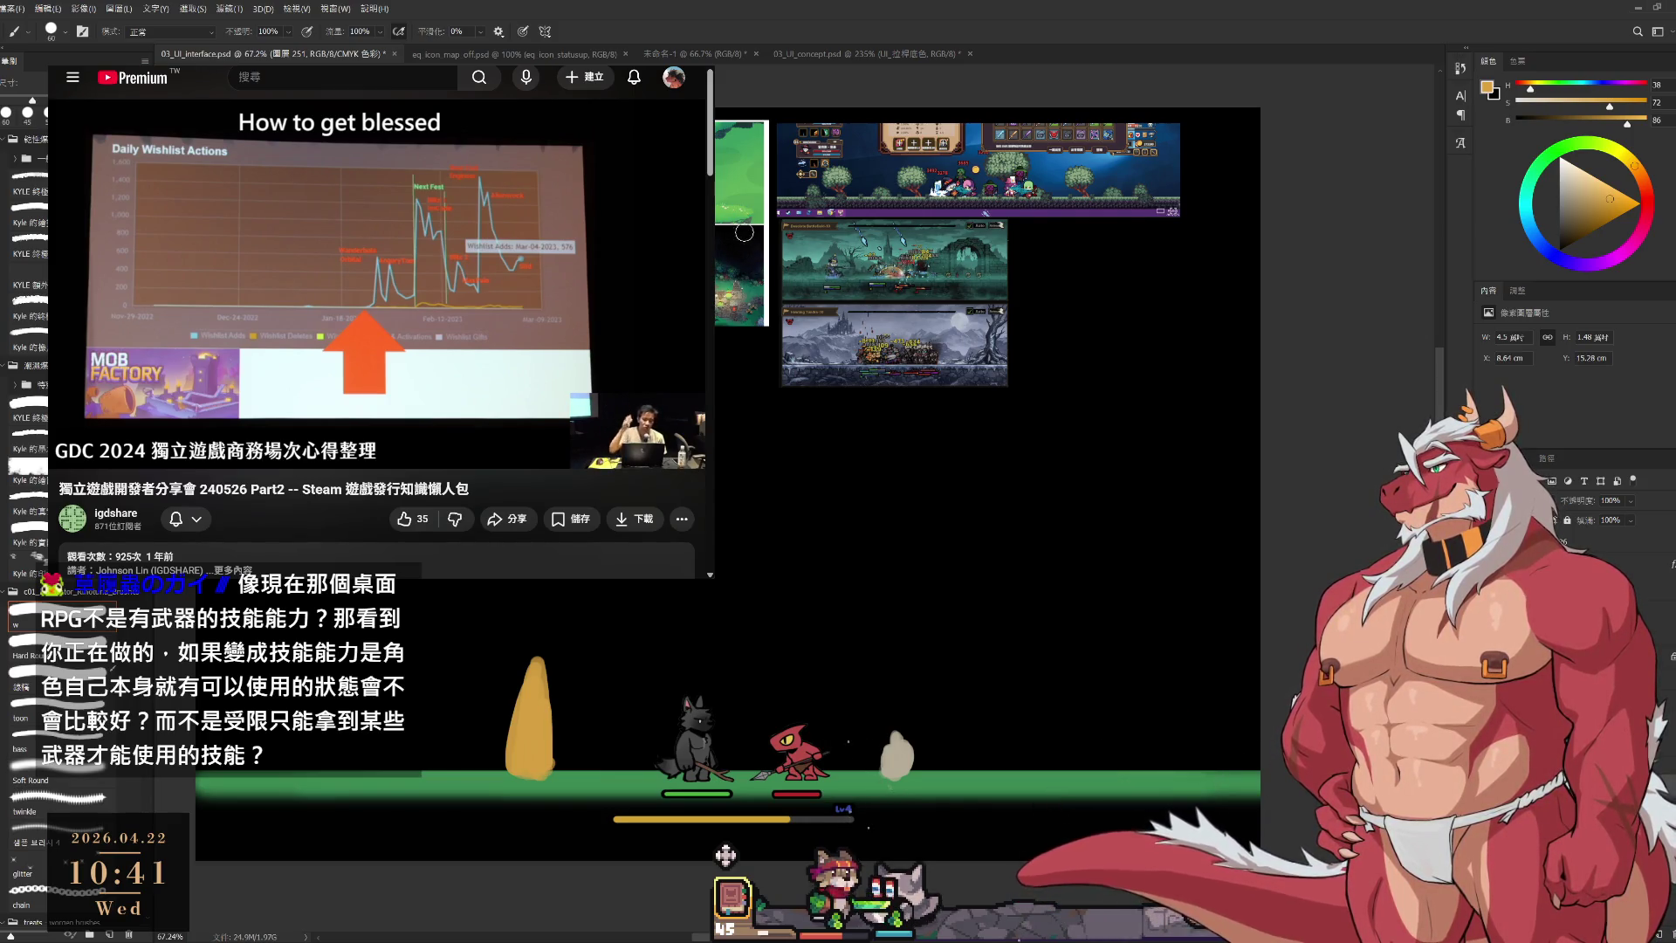
# Paint a small green bush on the ground beside the rock.
pyautogui.keyDown('alt'); pyautogui.click(714, 171); pyautogui.keyUp('alt')
pyautogui.keyDown('alt'); pyautogui.click(724, 174); pyautogui.keyUp('alt')
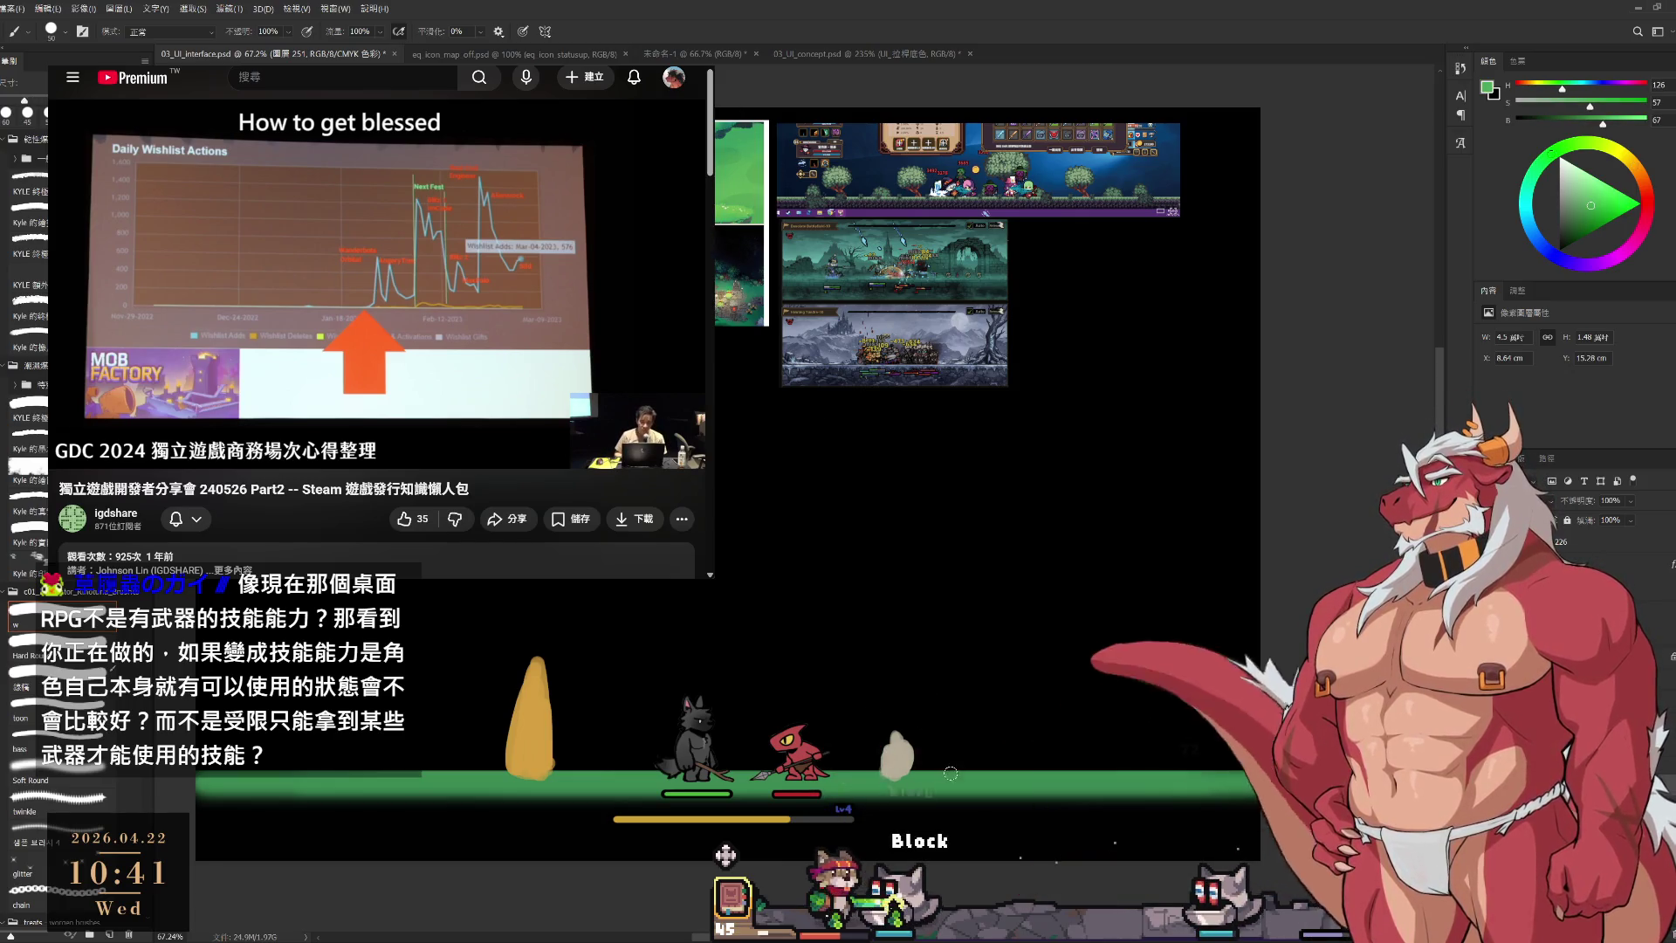
pyautogui.moveTo(947, 768); pyautogui.dragTo(993, 766)
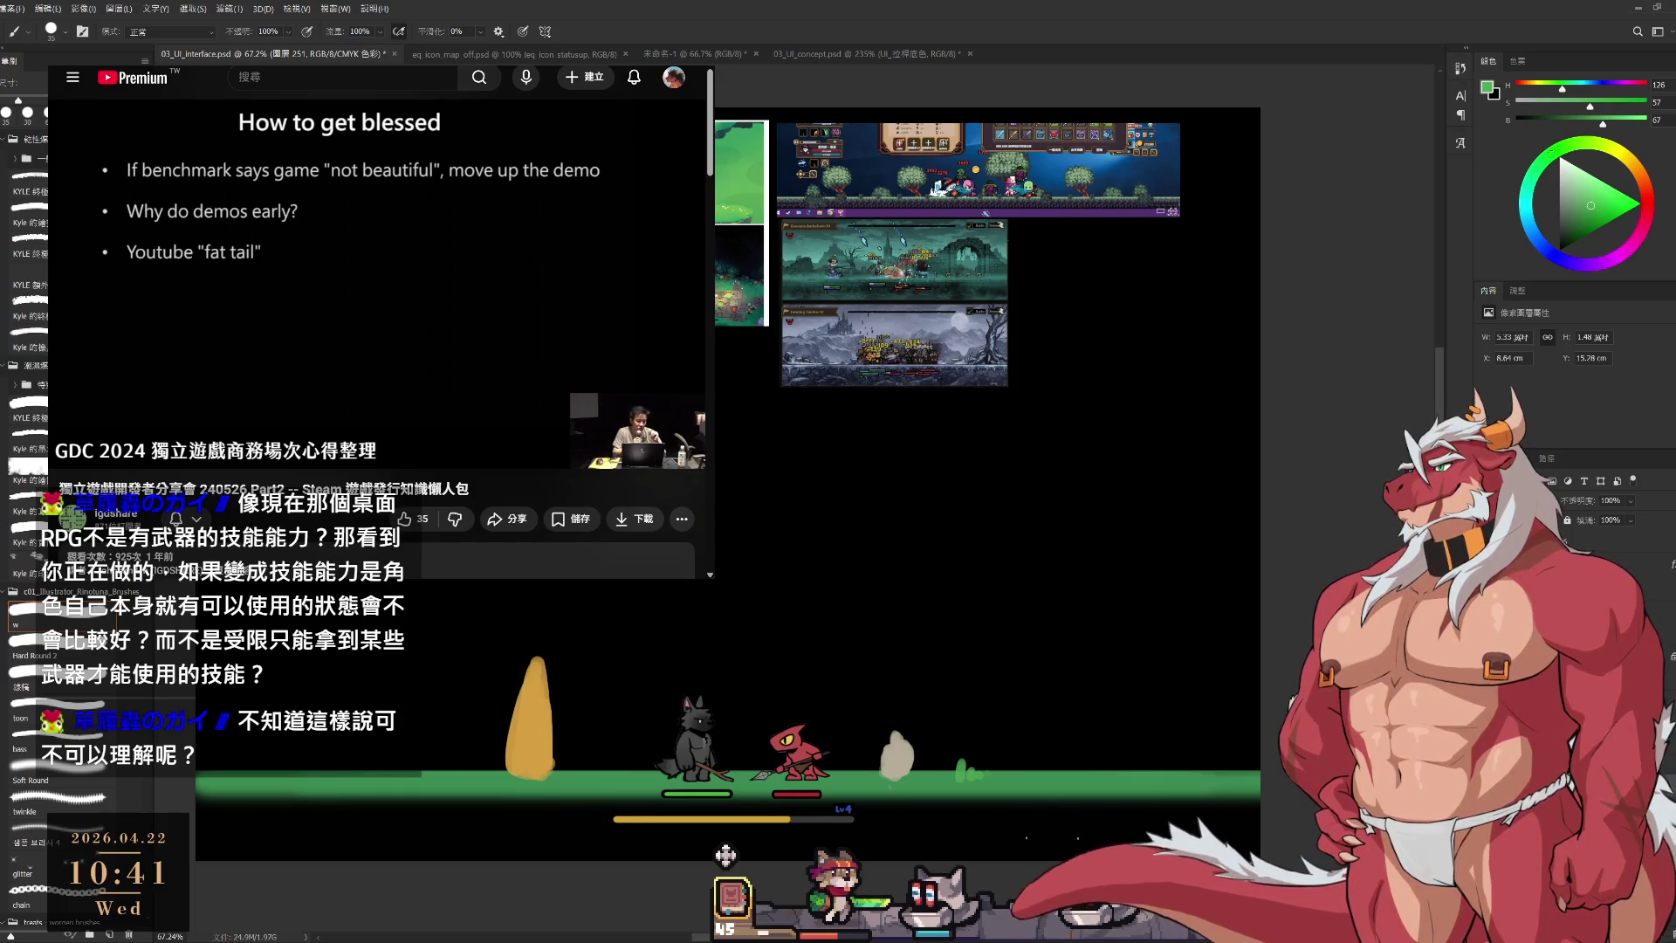
# Pause the reference talk video and open the idle game's inventory book.
pyautogui.click(314, 280)
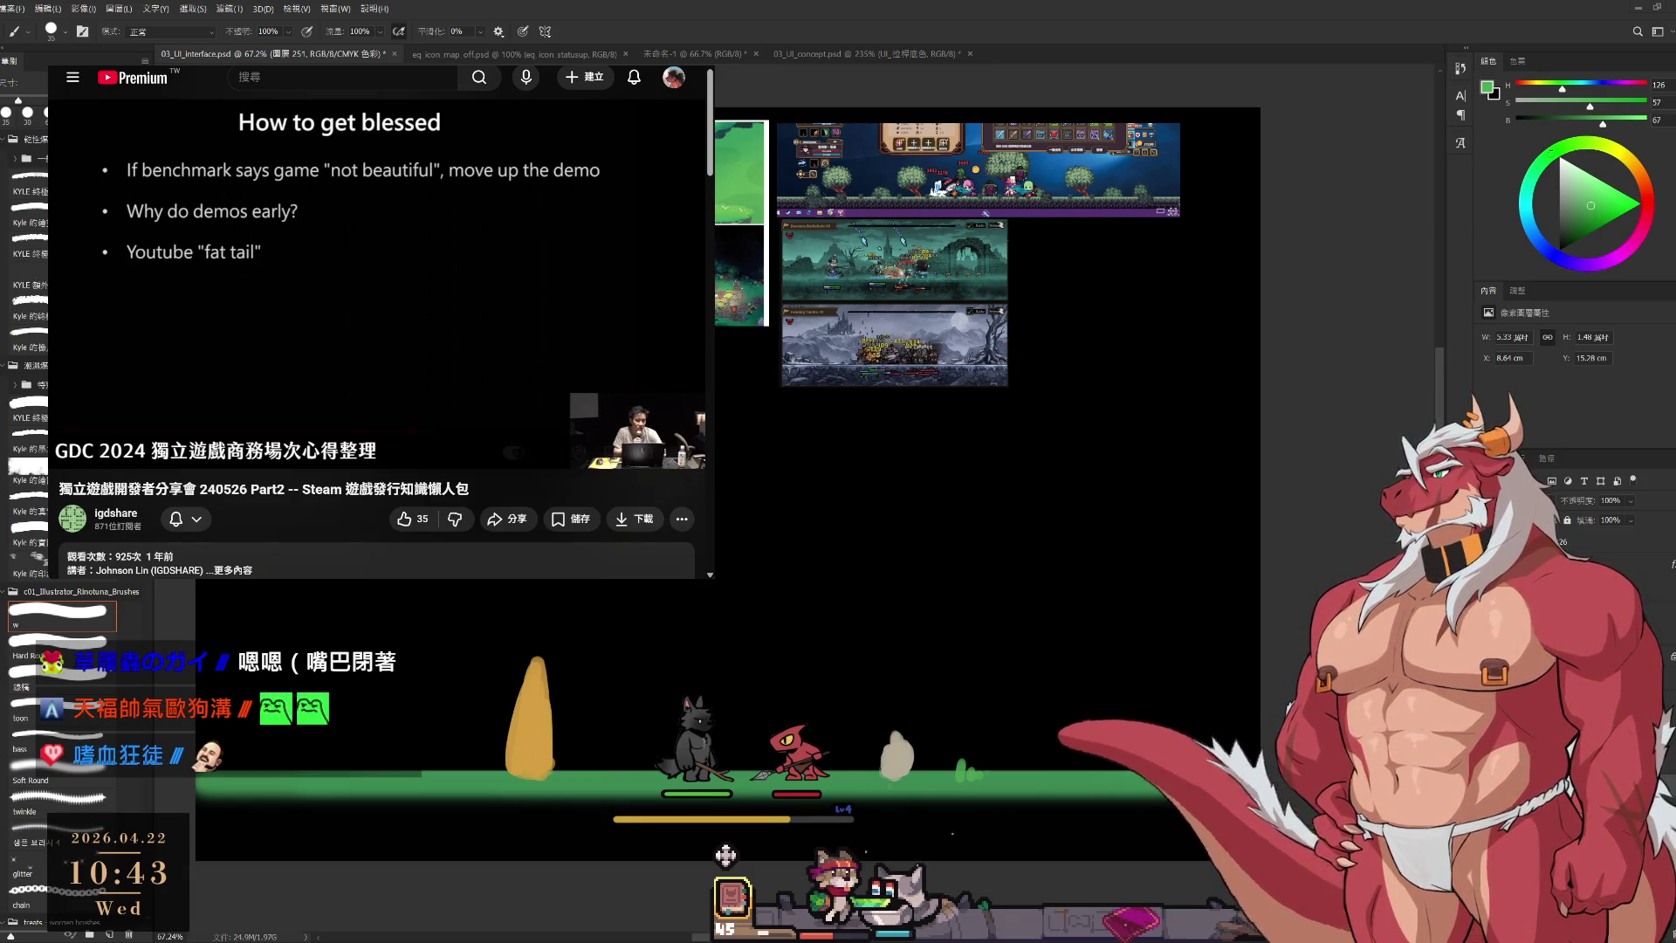
pyautogui.click(732, 894)
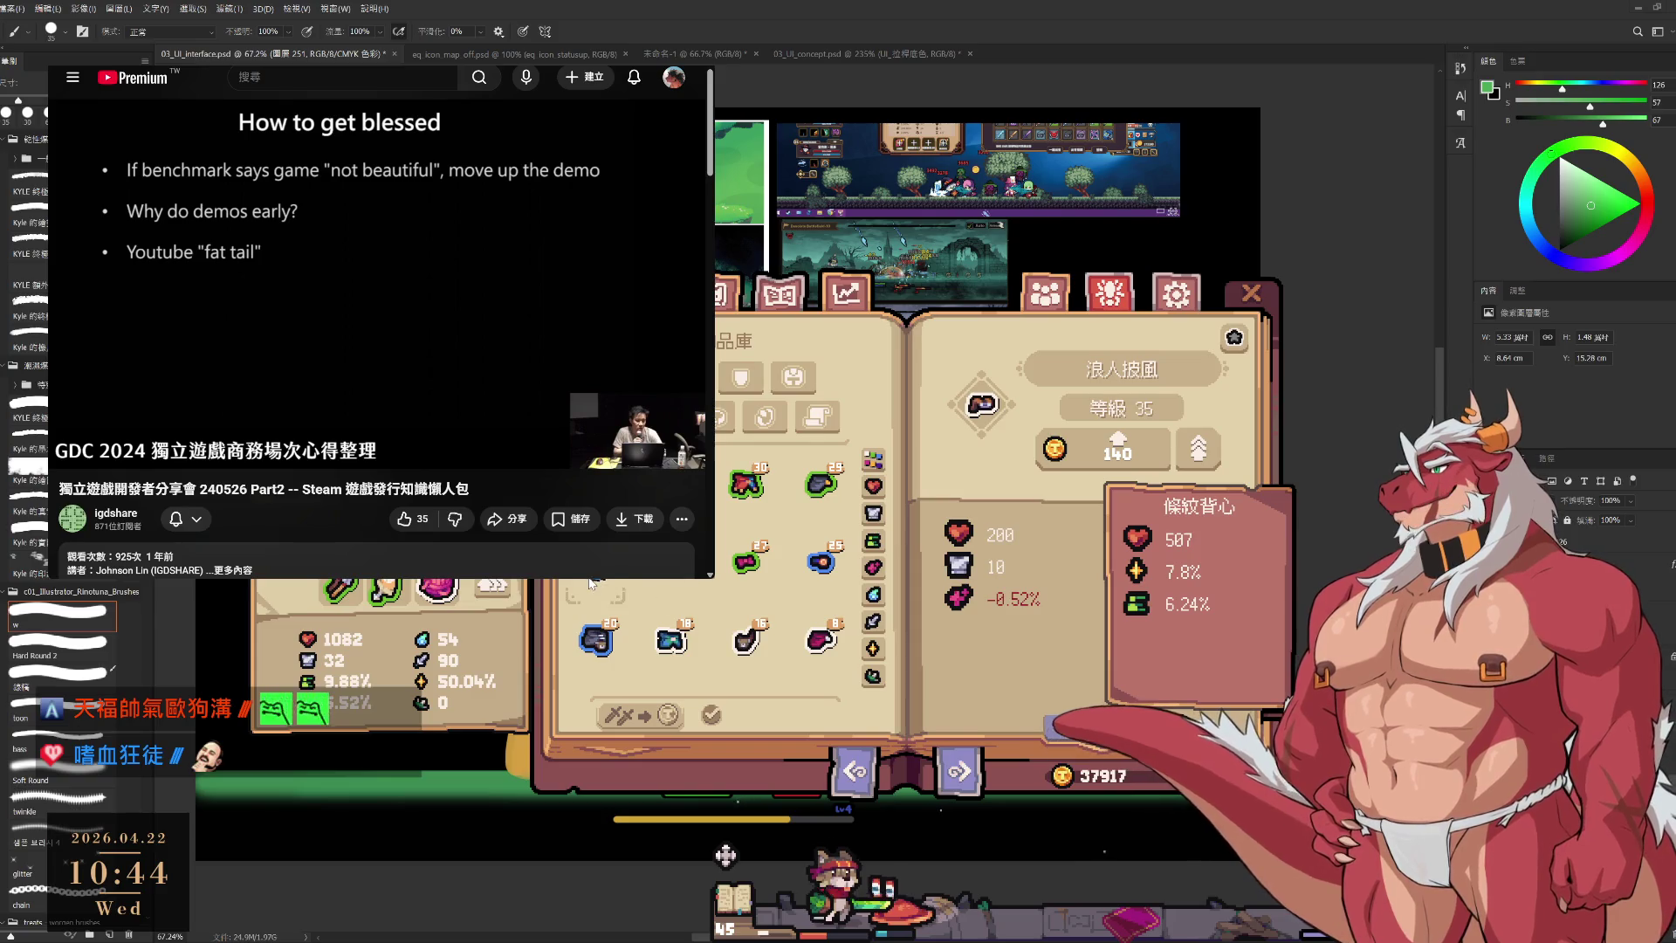
# Browse the armour, shield and weapon inventory pages and sell the war hammer for gold.
pyautogui.click(738, 379)
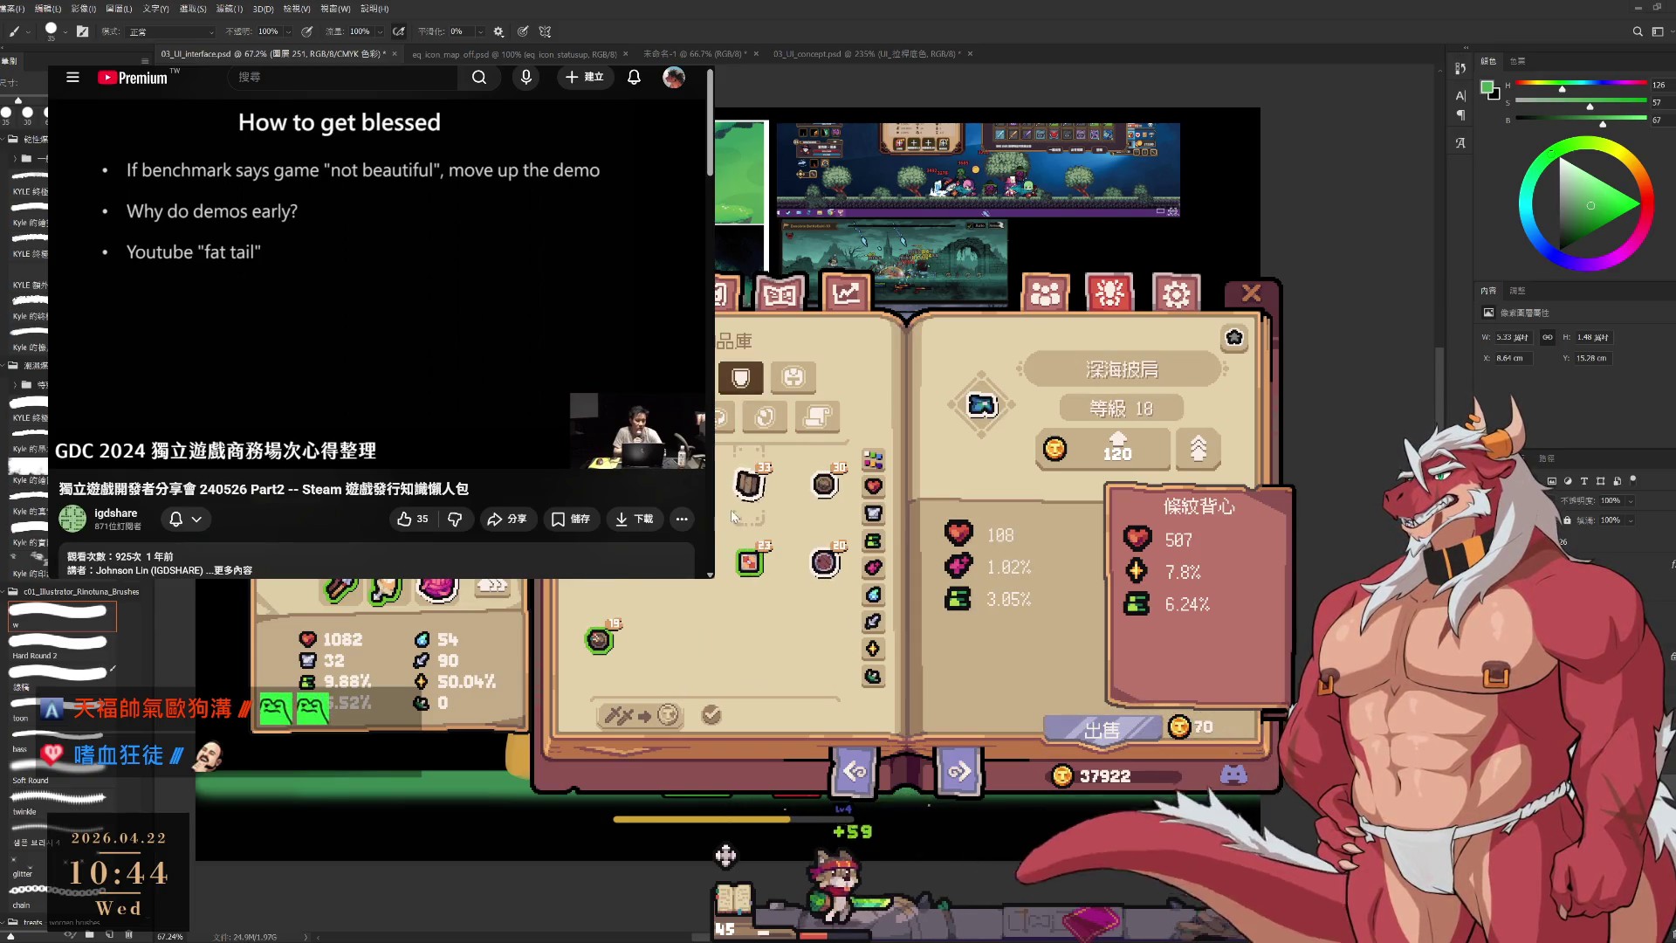
pyautogui.click(733, 391)
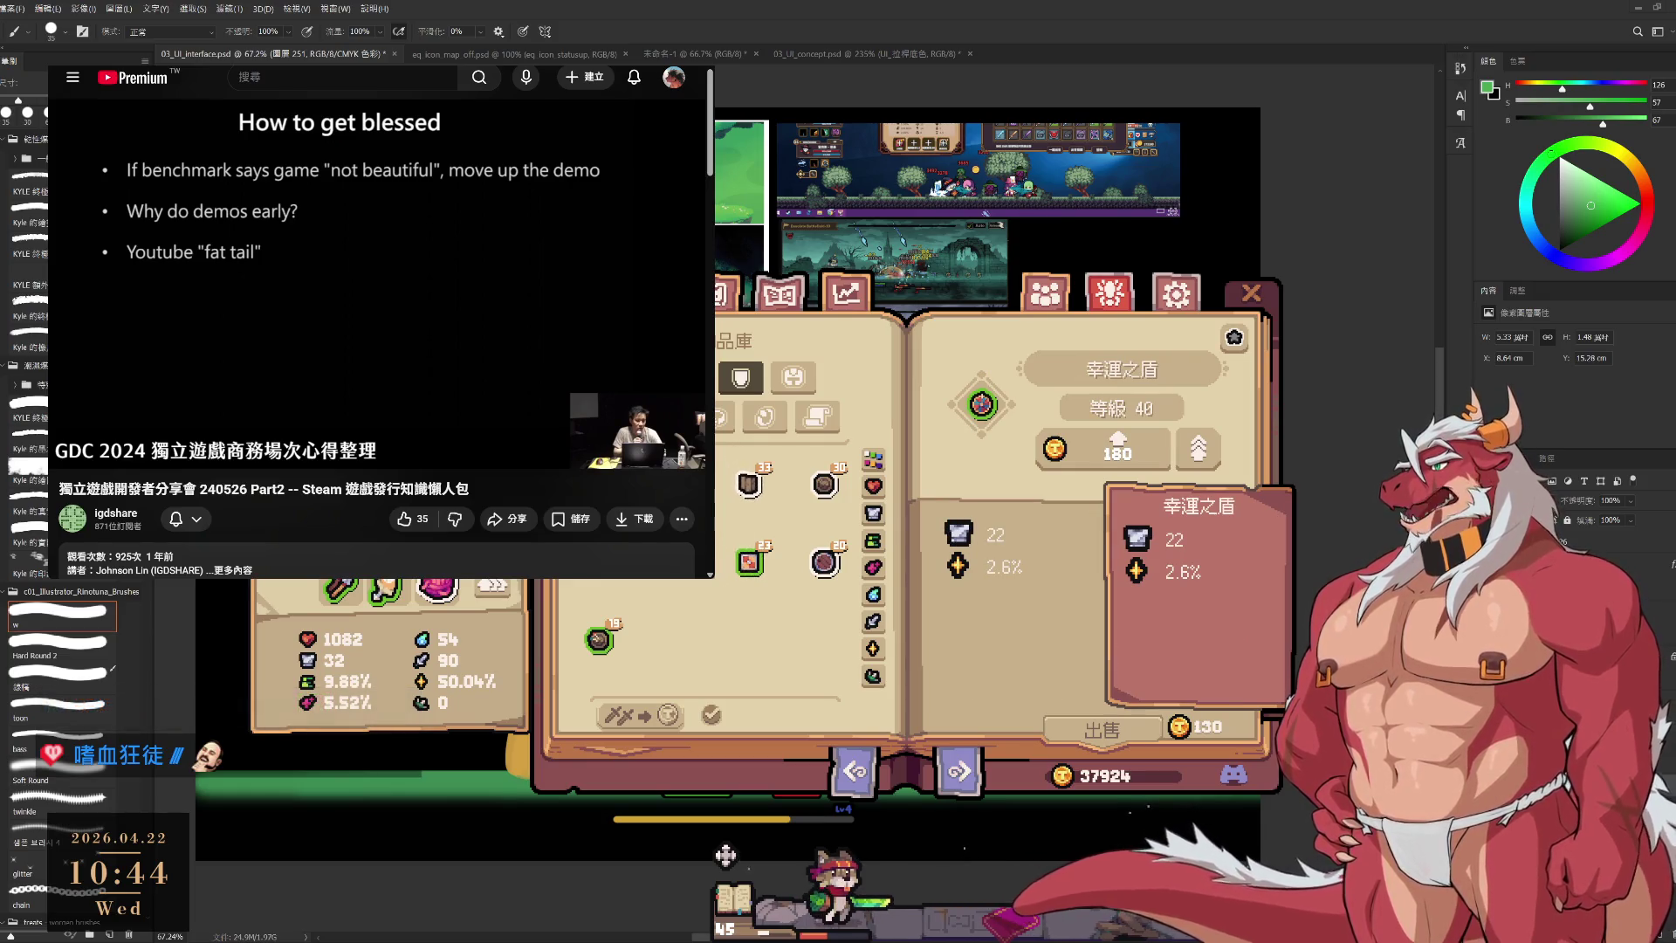
pyautogui.press('q')
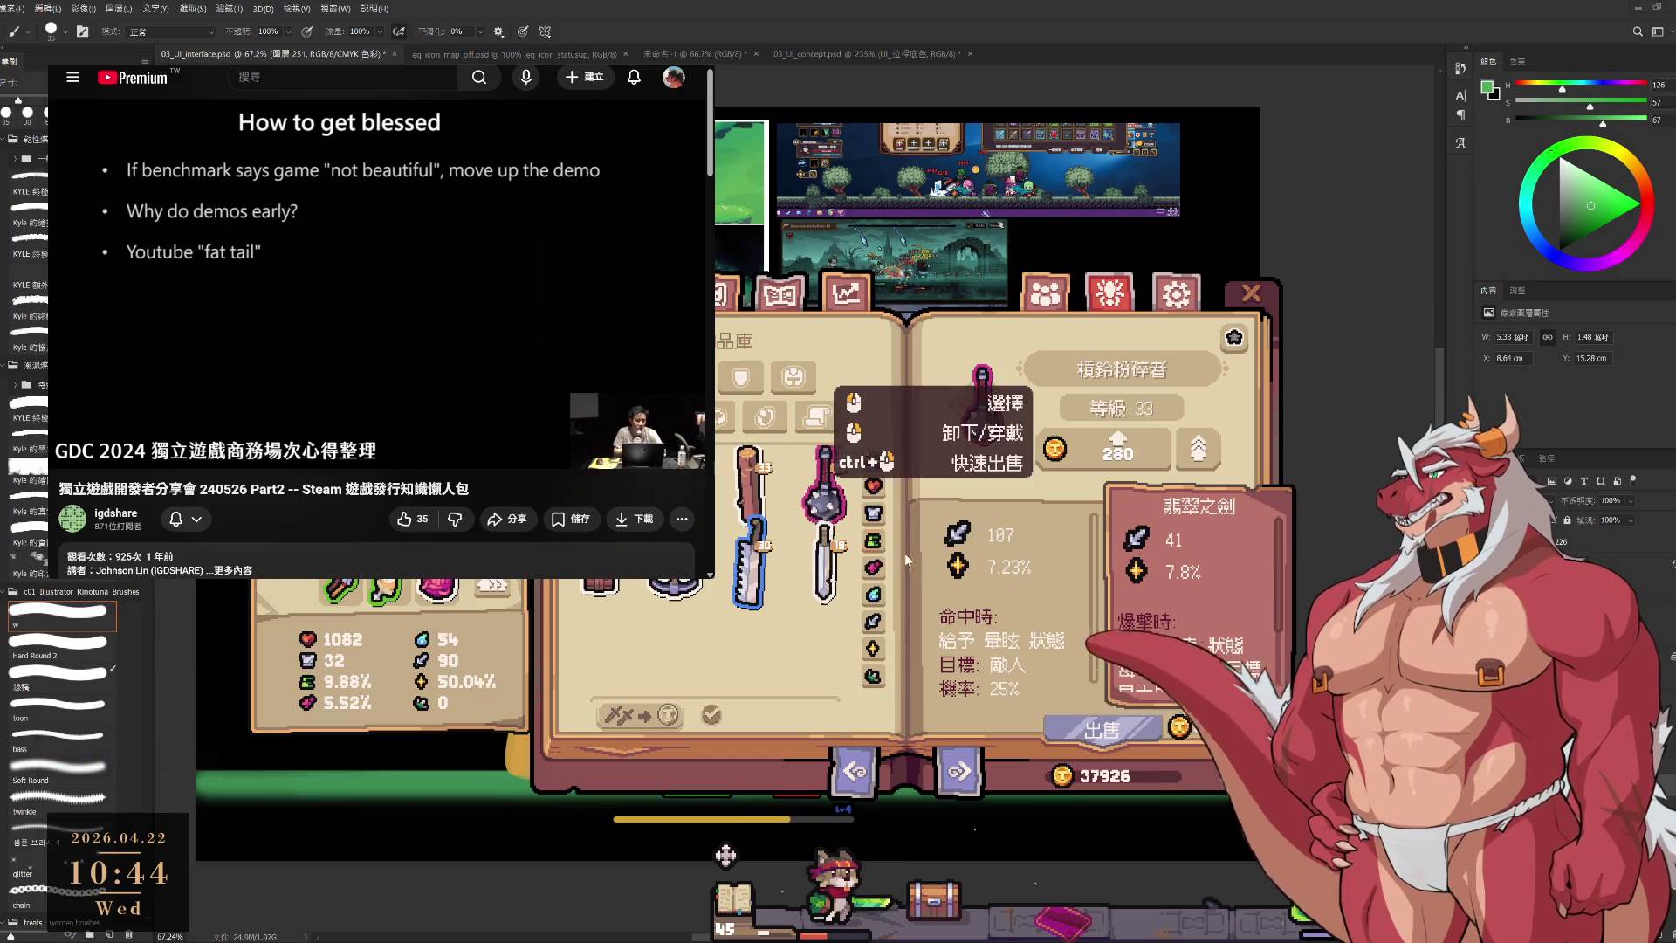
pyautogui.press('e')
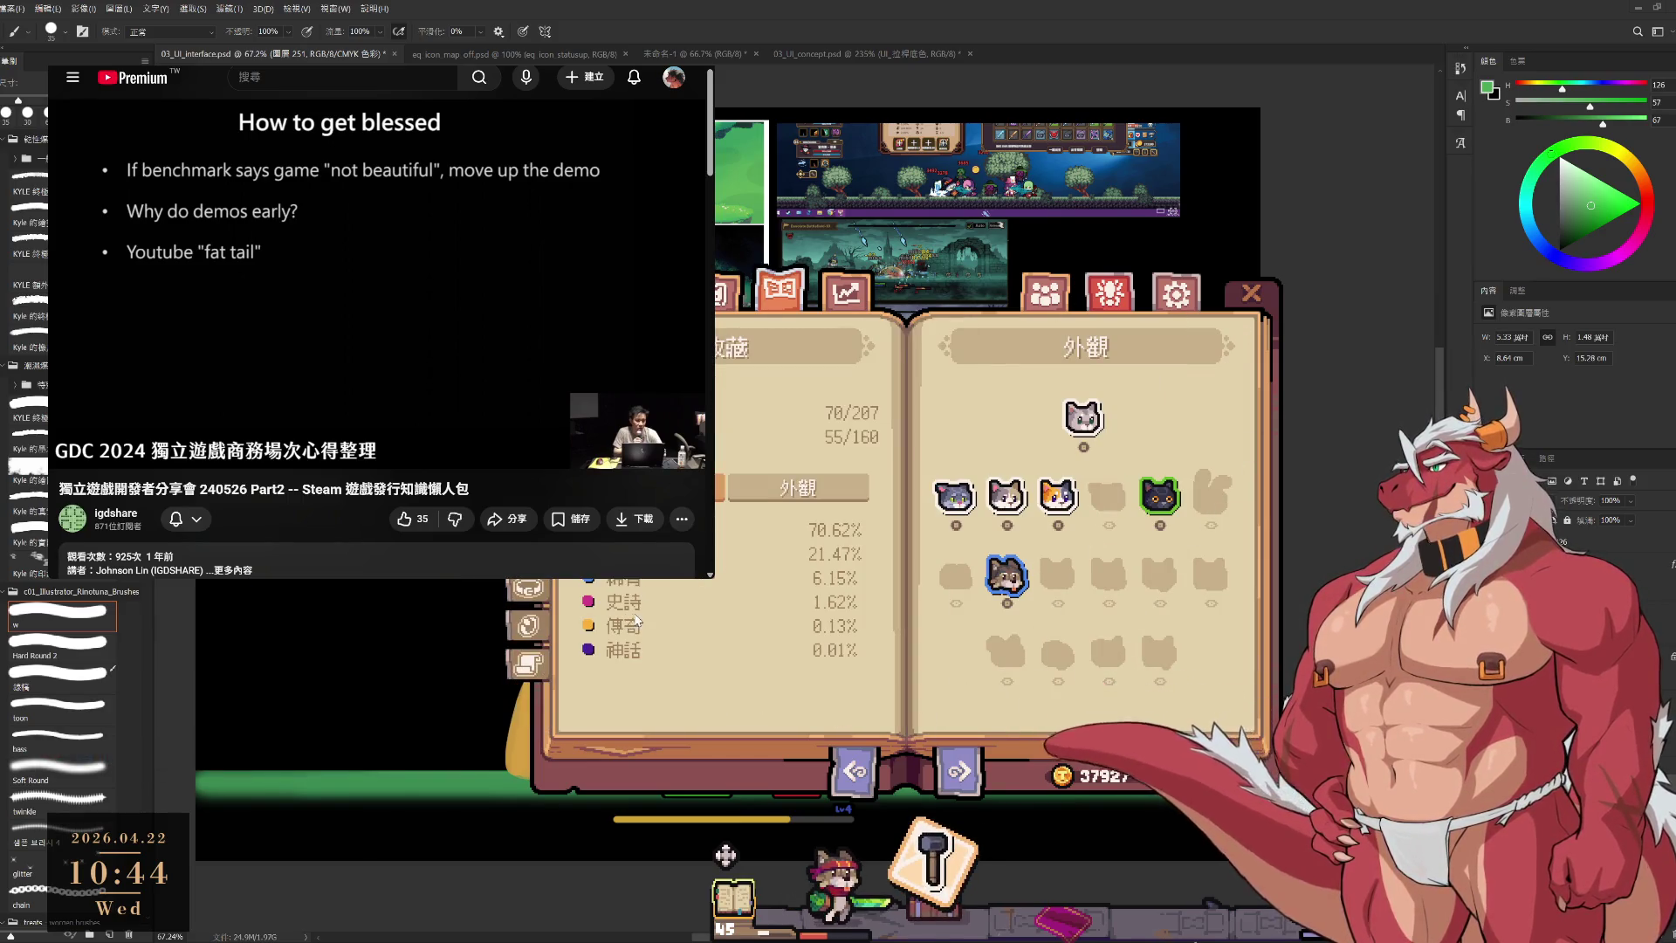
pyautogui.press('q')
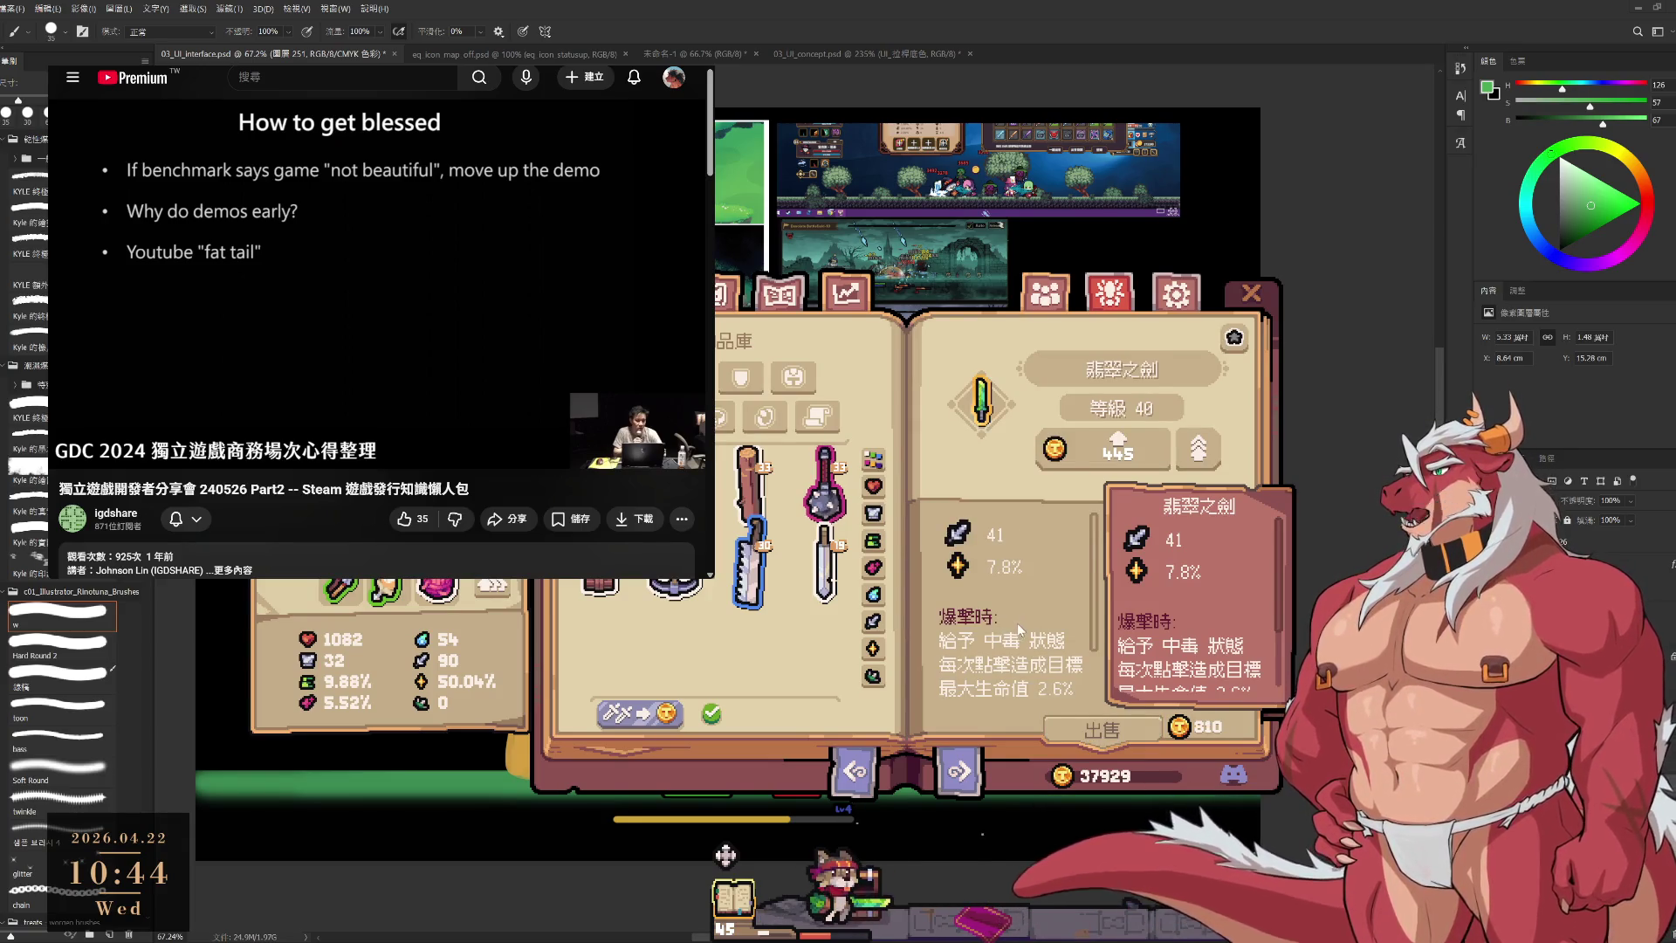
pyautogui.scroll(-3, 1017, 621)
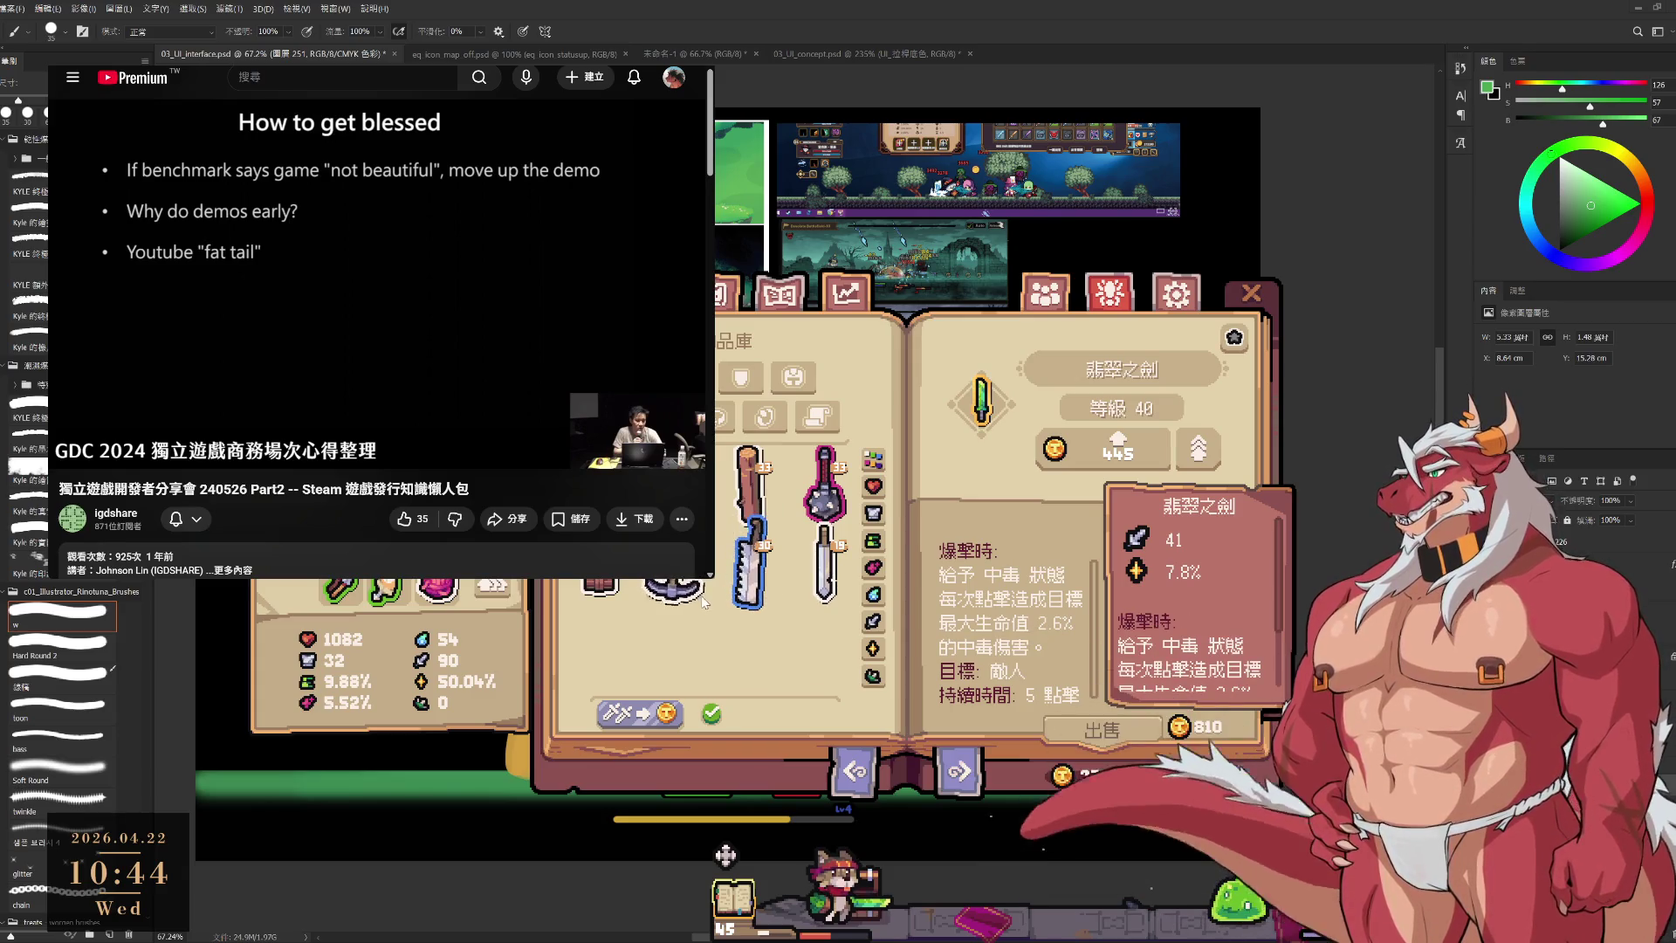
pyautogui.scroll(-2, 703, 601)
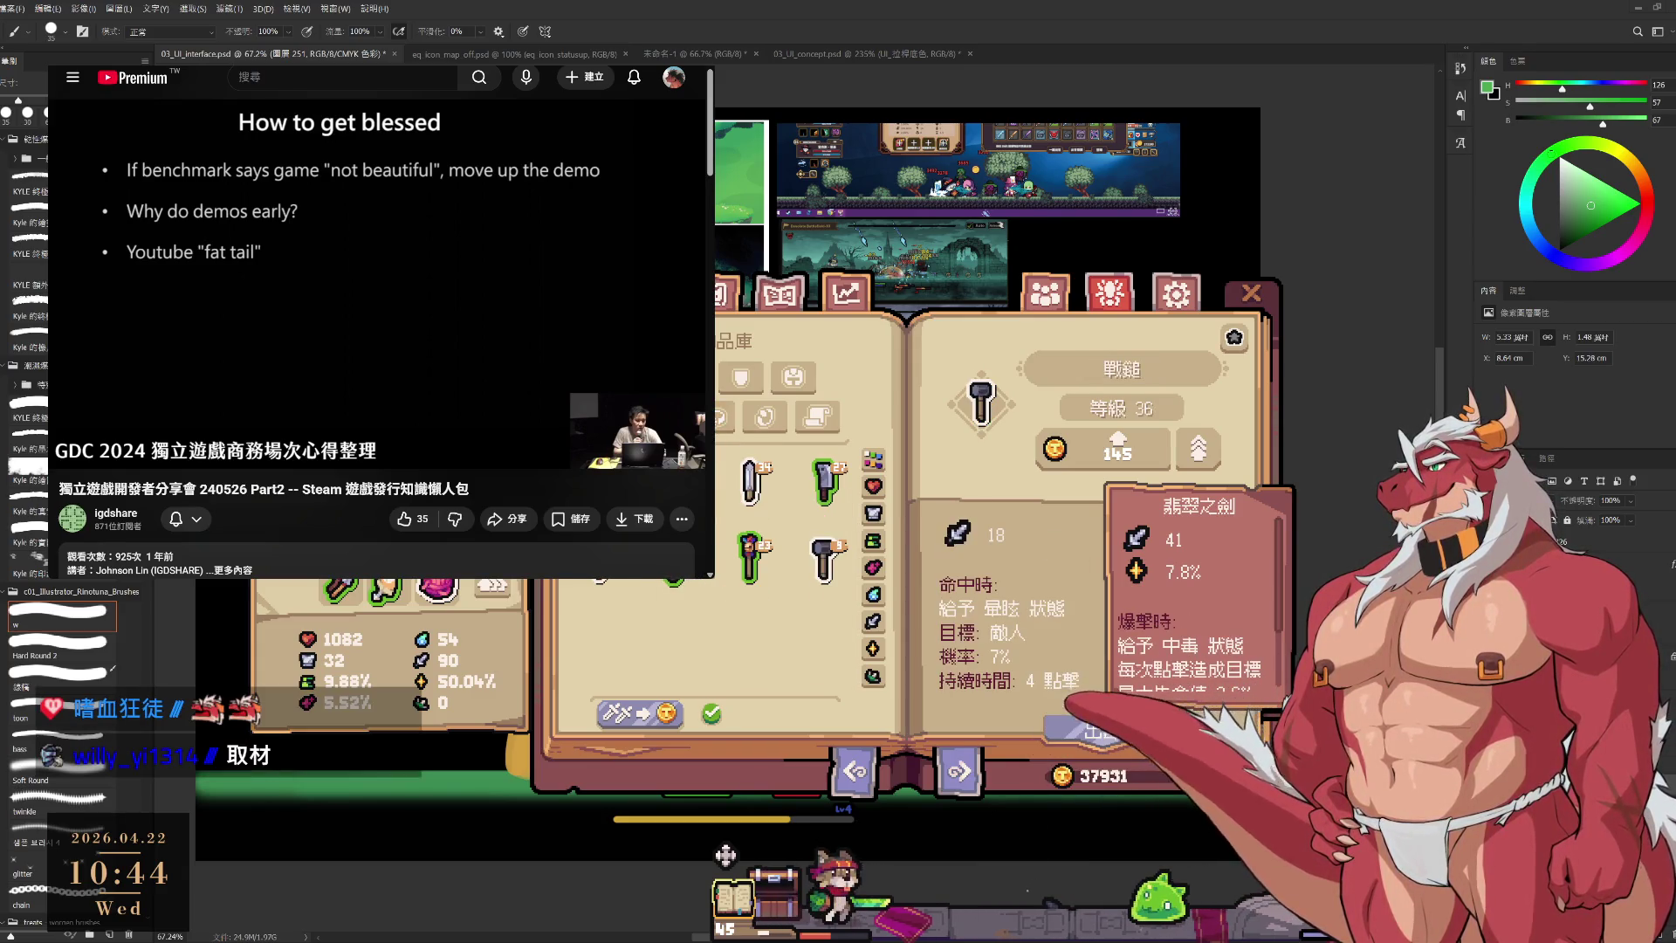
pyautogui.click(642, 702)
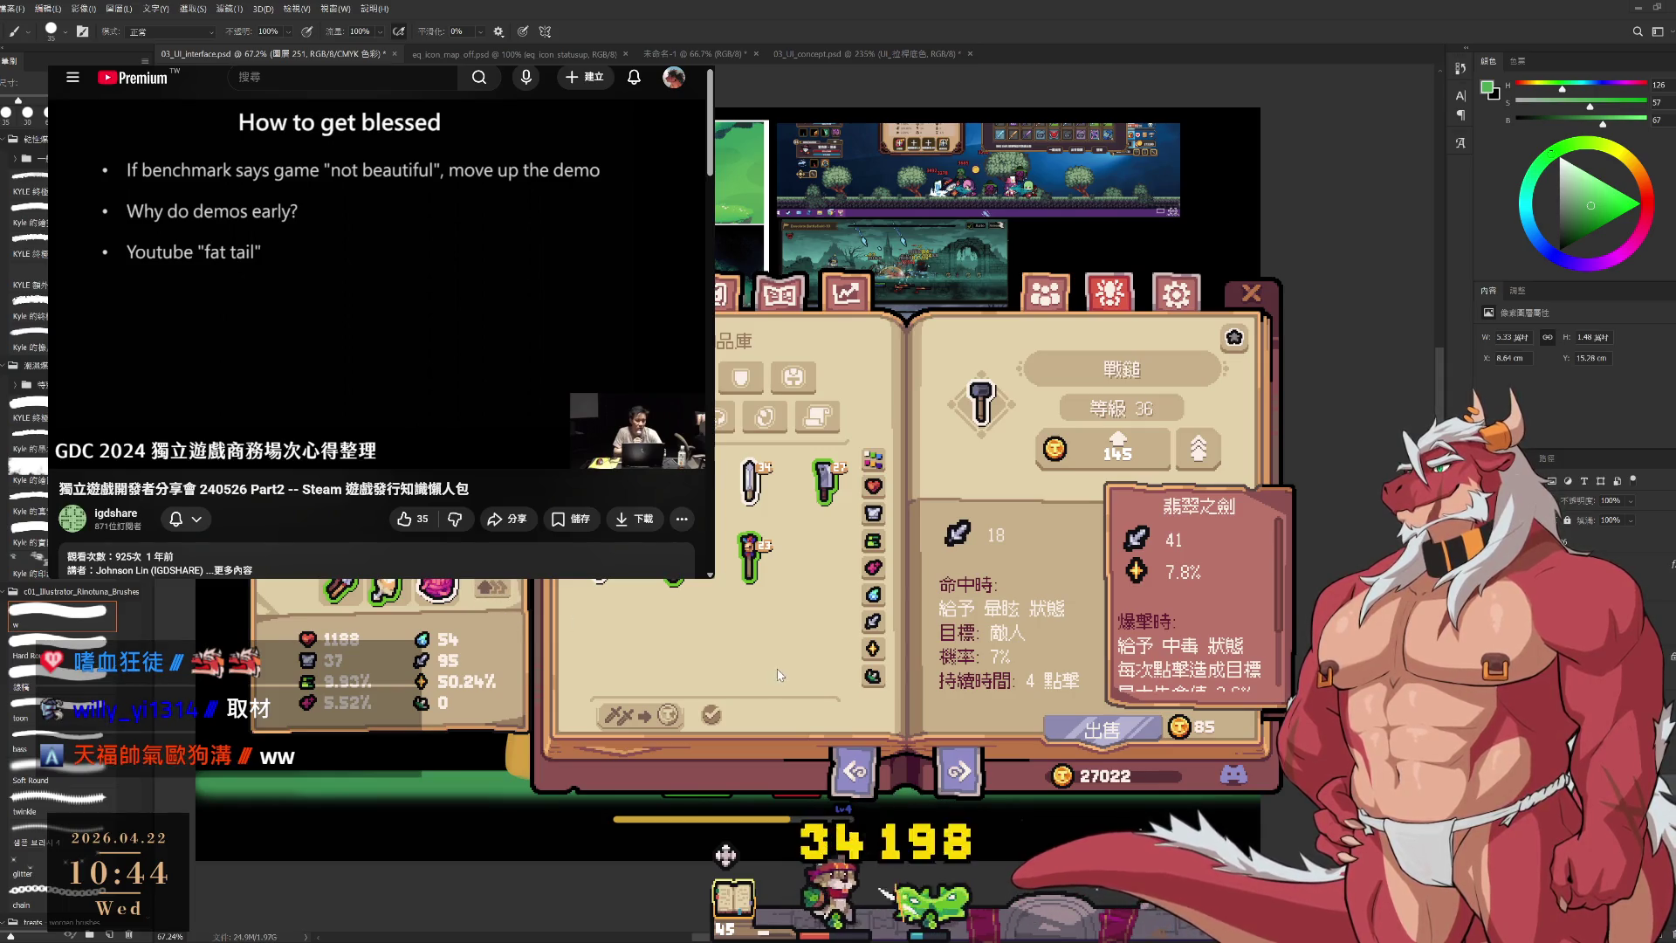
# Check the cat appearance collection, then inspect the shark weapon's details.
pyautogui.click(787, 297)
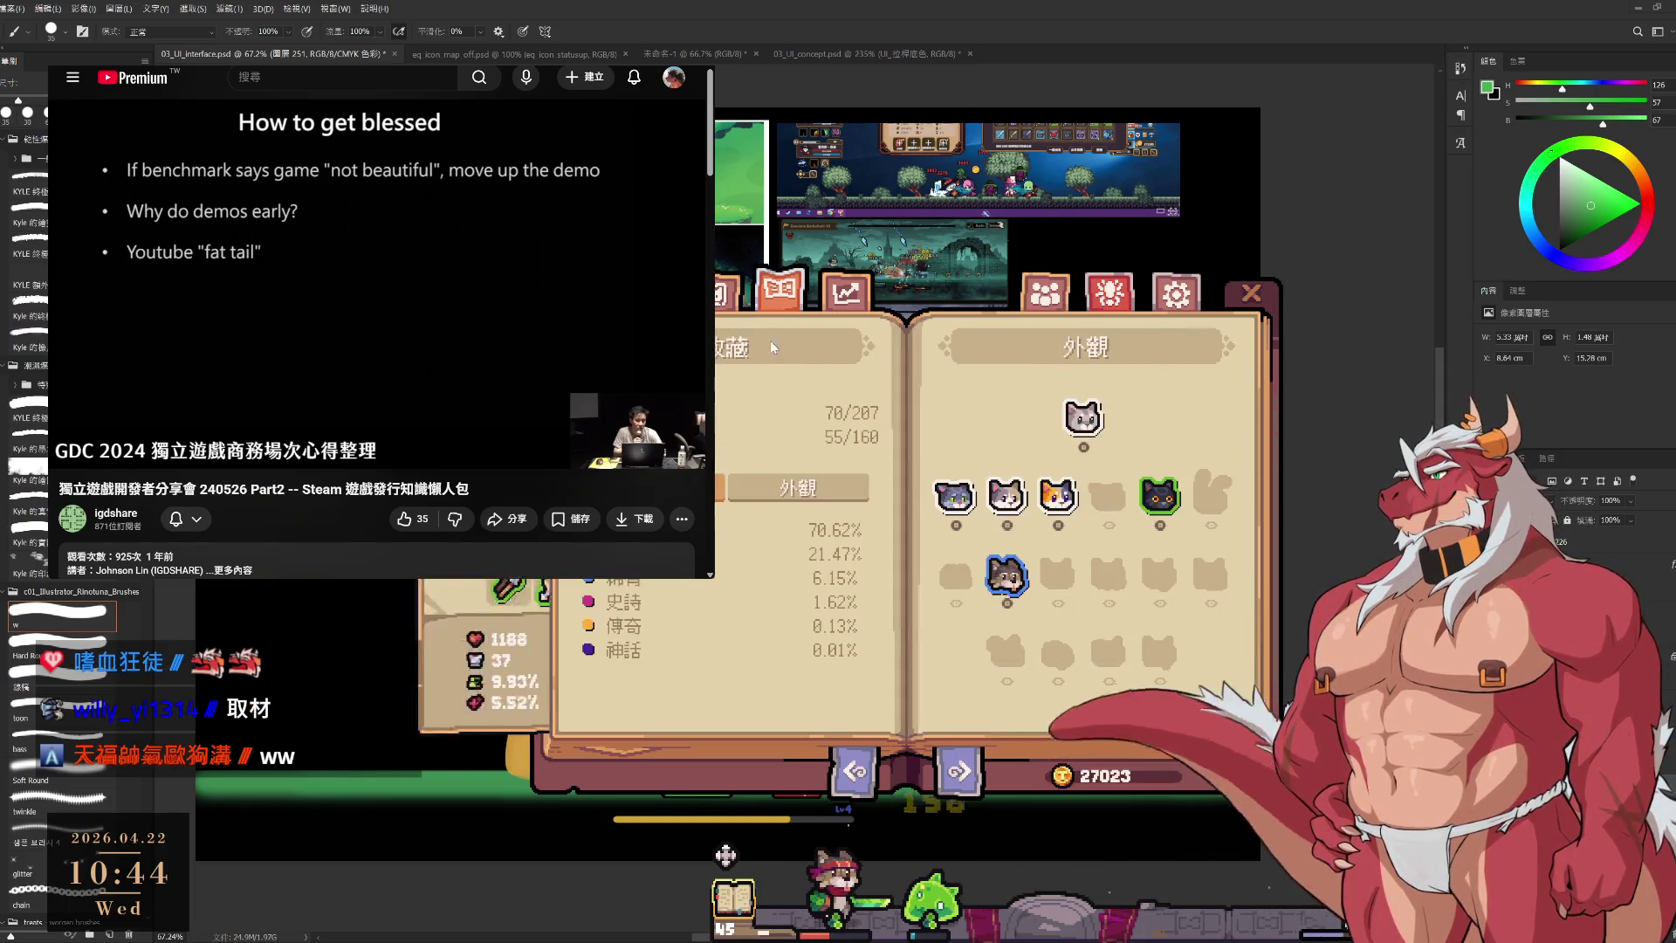
pyautogui.click(729, 295)
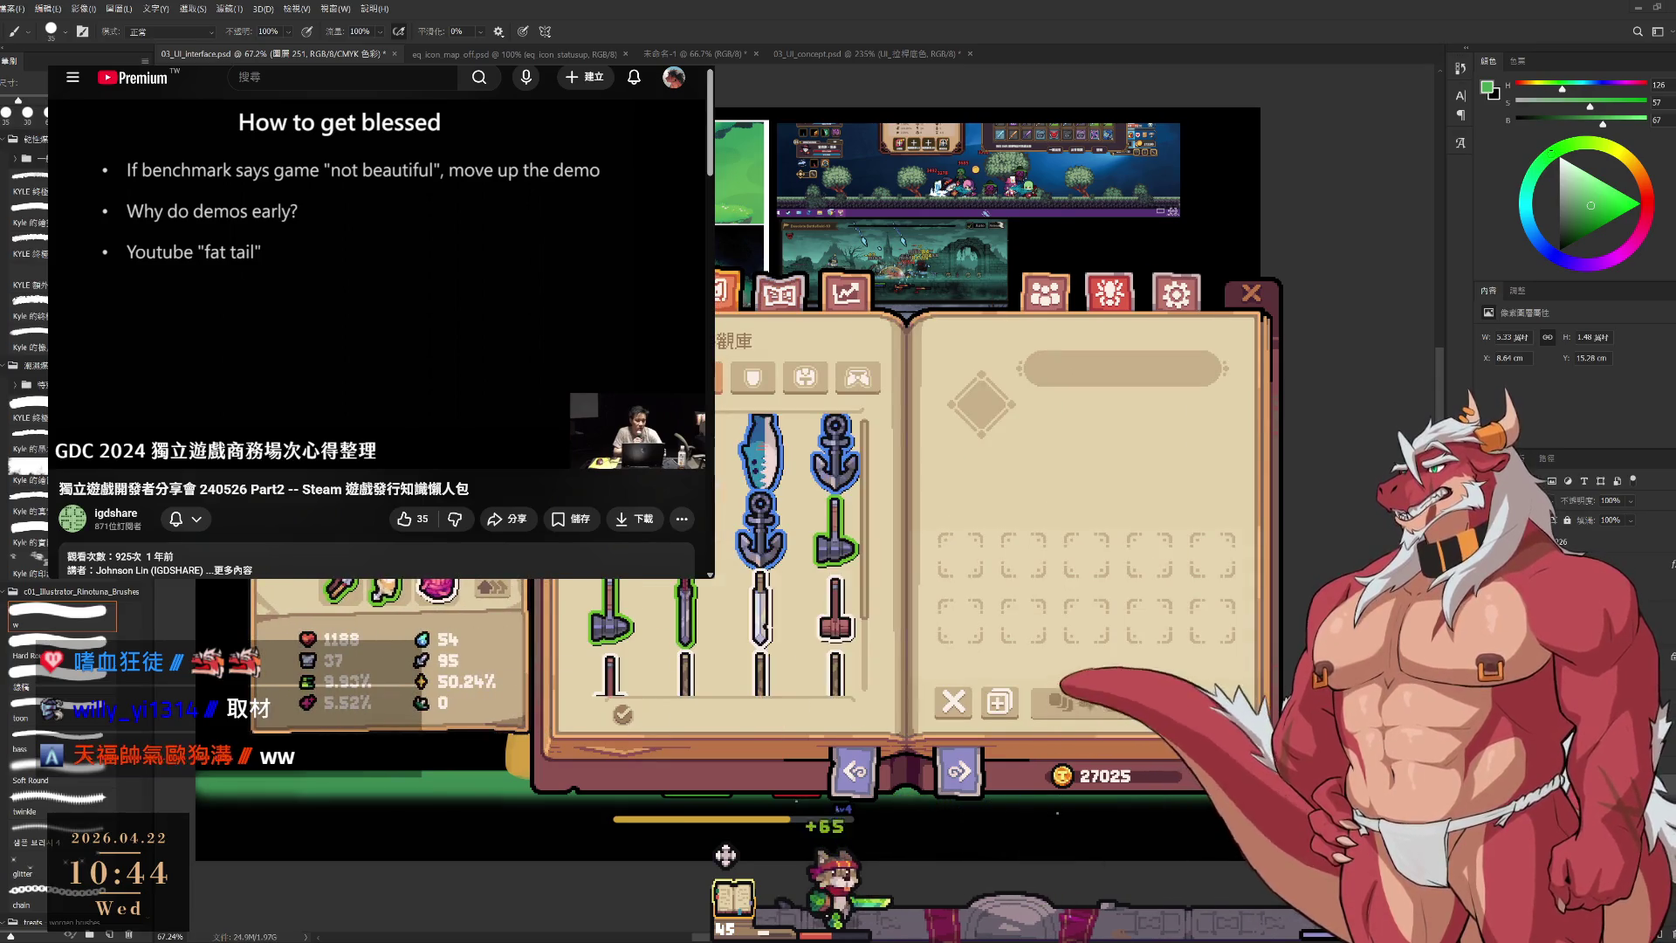
pyautogui.click(767, 446)
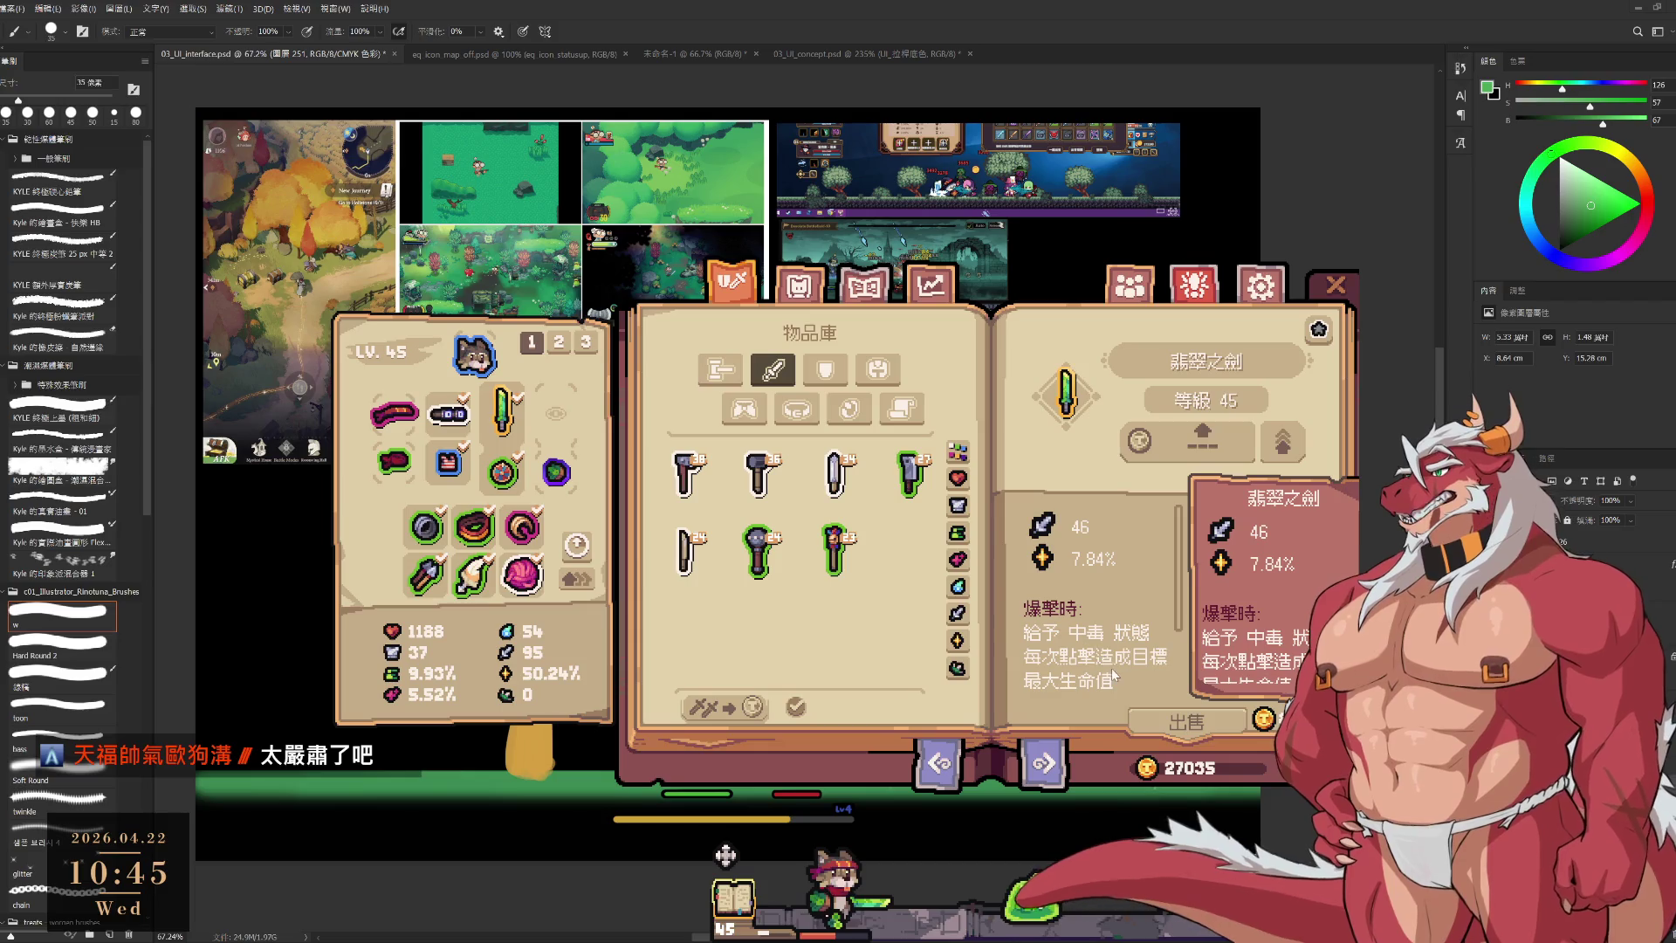
pyautogui.scroll(-2, 1138, 637)
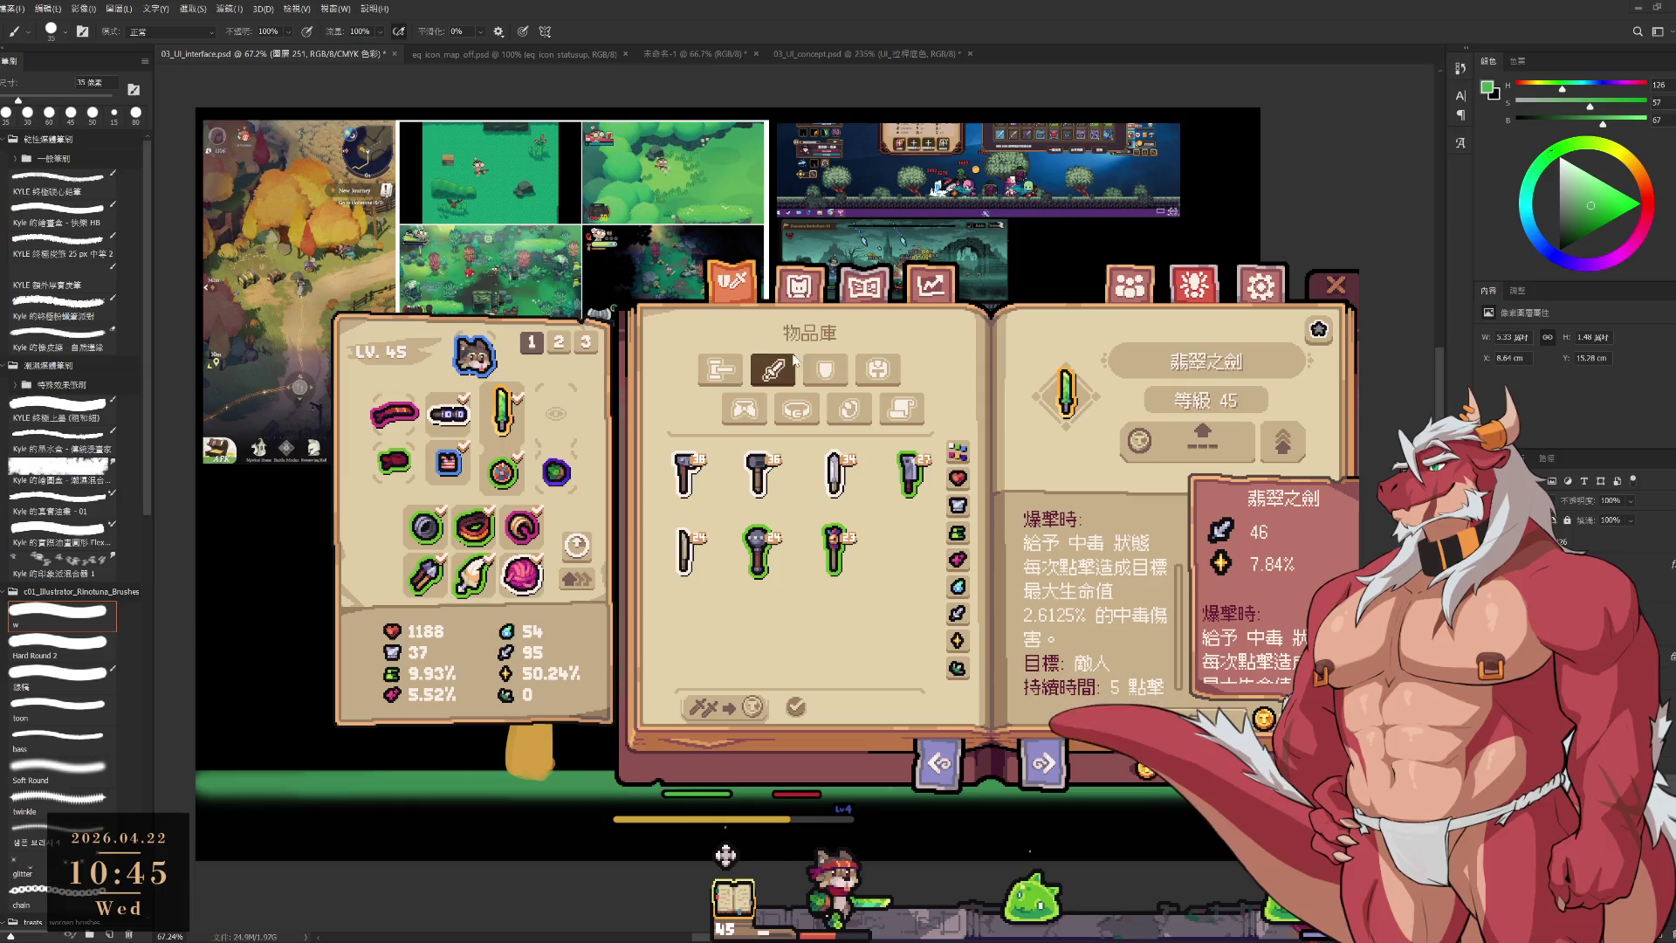
# Browse the wardrobe's club and shield items, view the Stumpling Mask, and close the book.
pyautogui.click(799, 288)
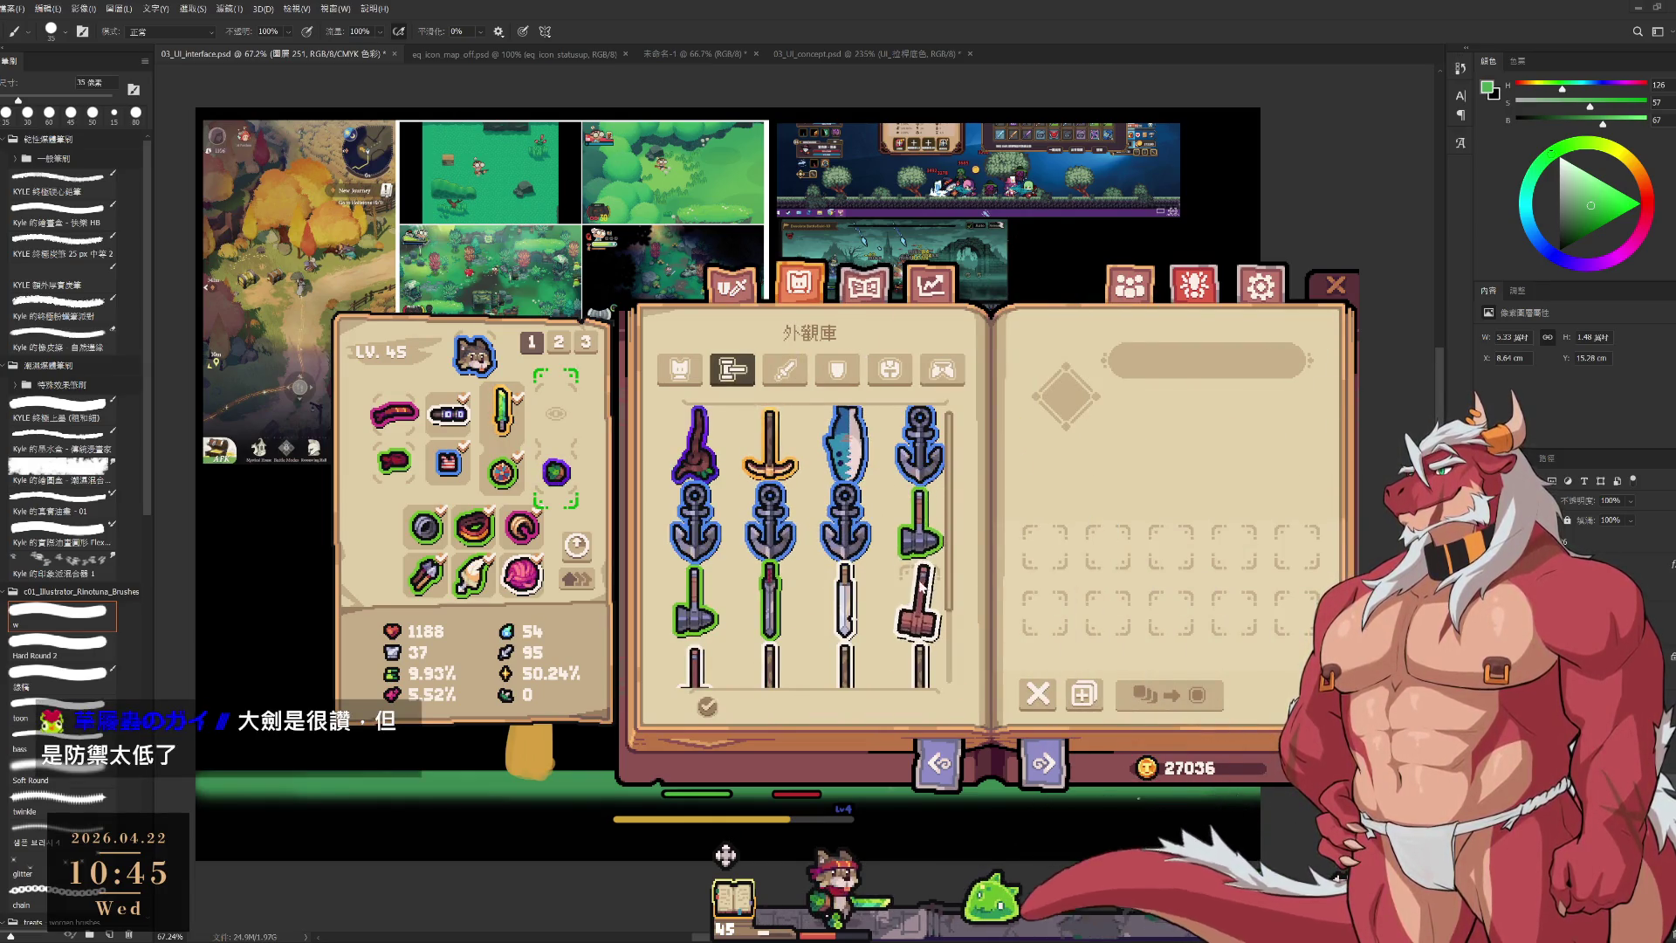
pyautogui.scroll(-1, 956, 670)
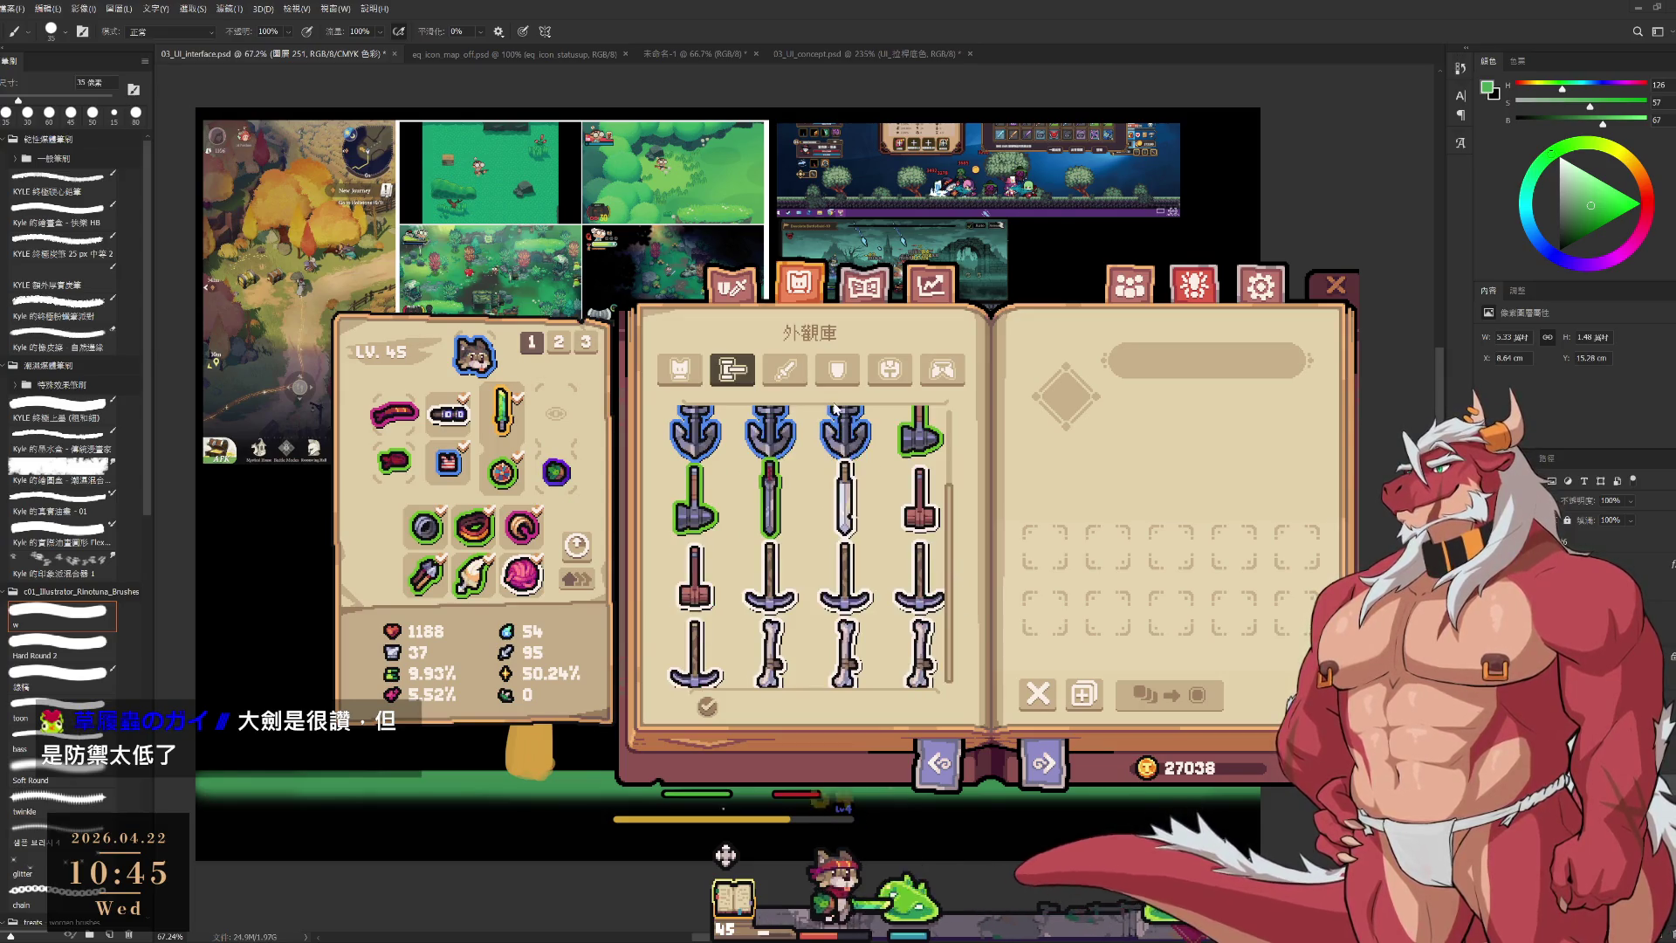
pyautogui.scroll(1, 916, 567)
pyautogui.moveTo(851, 445)
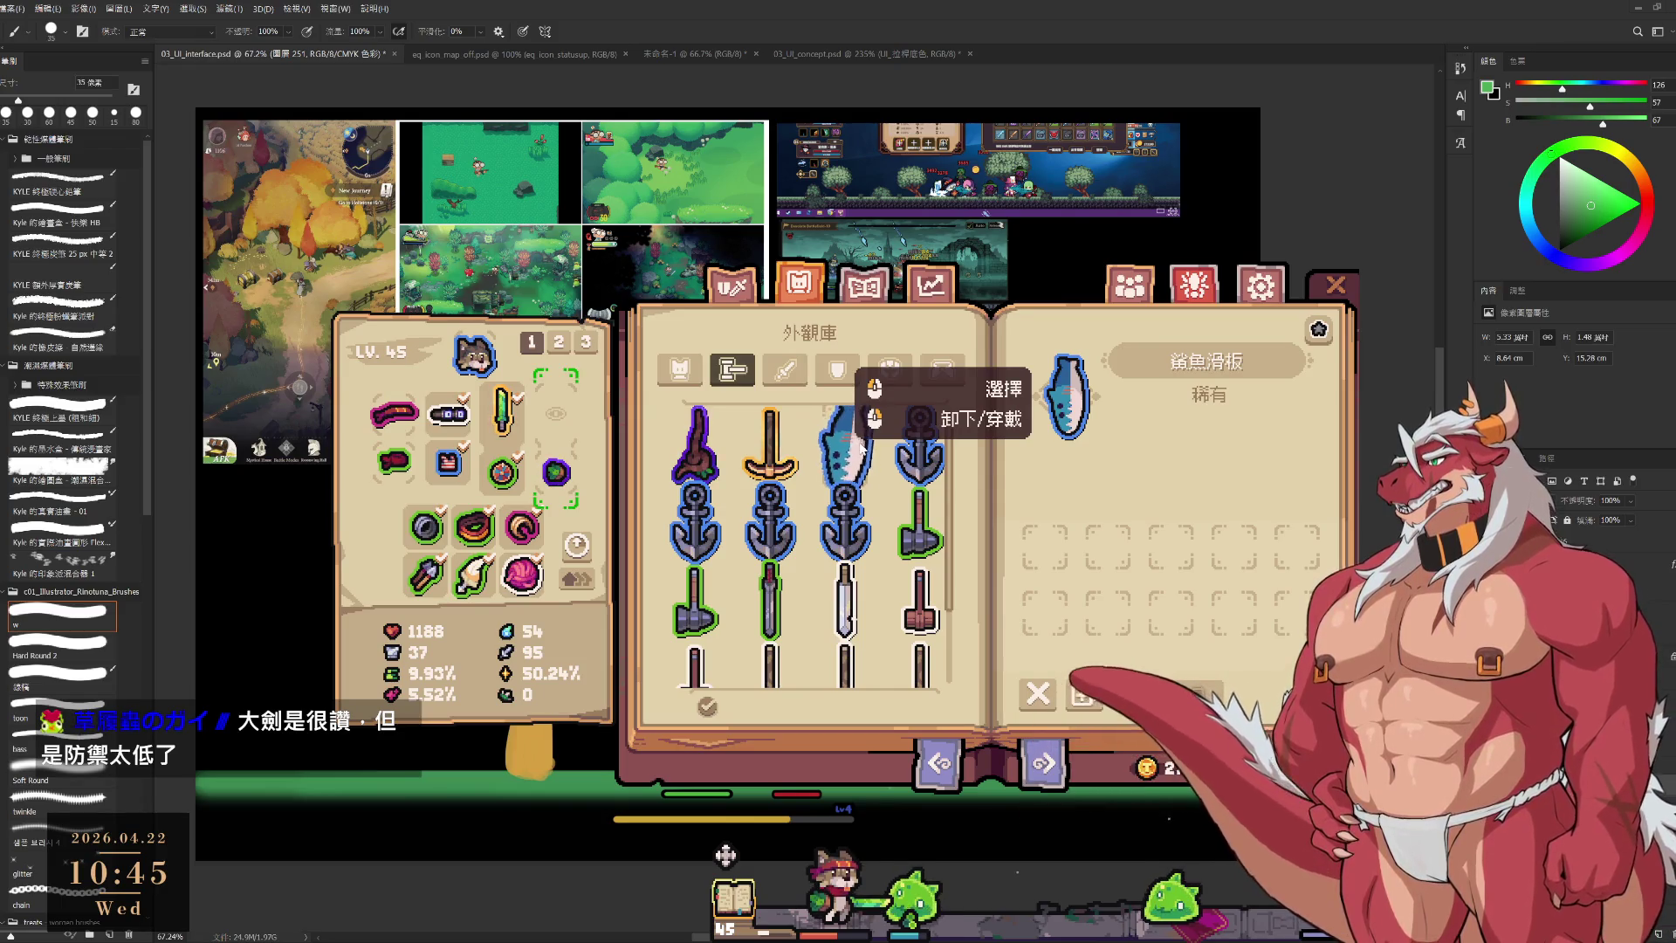
pyautogui.click(784, 369)
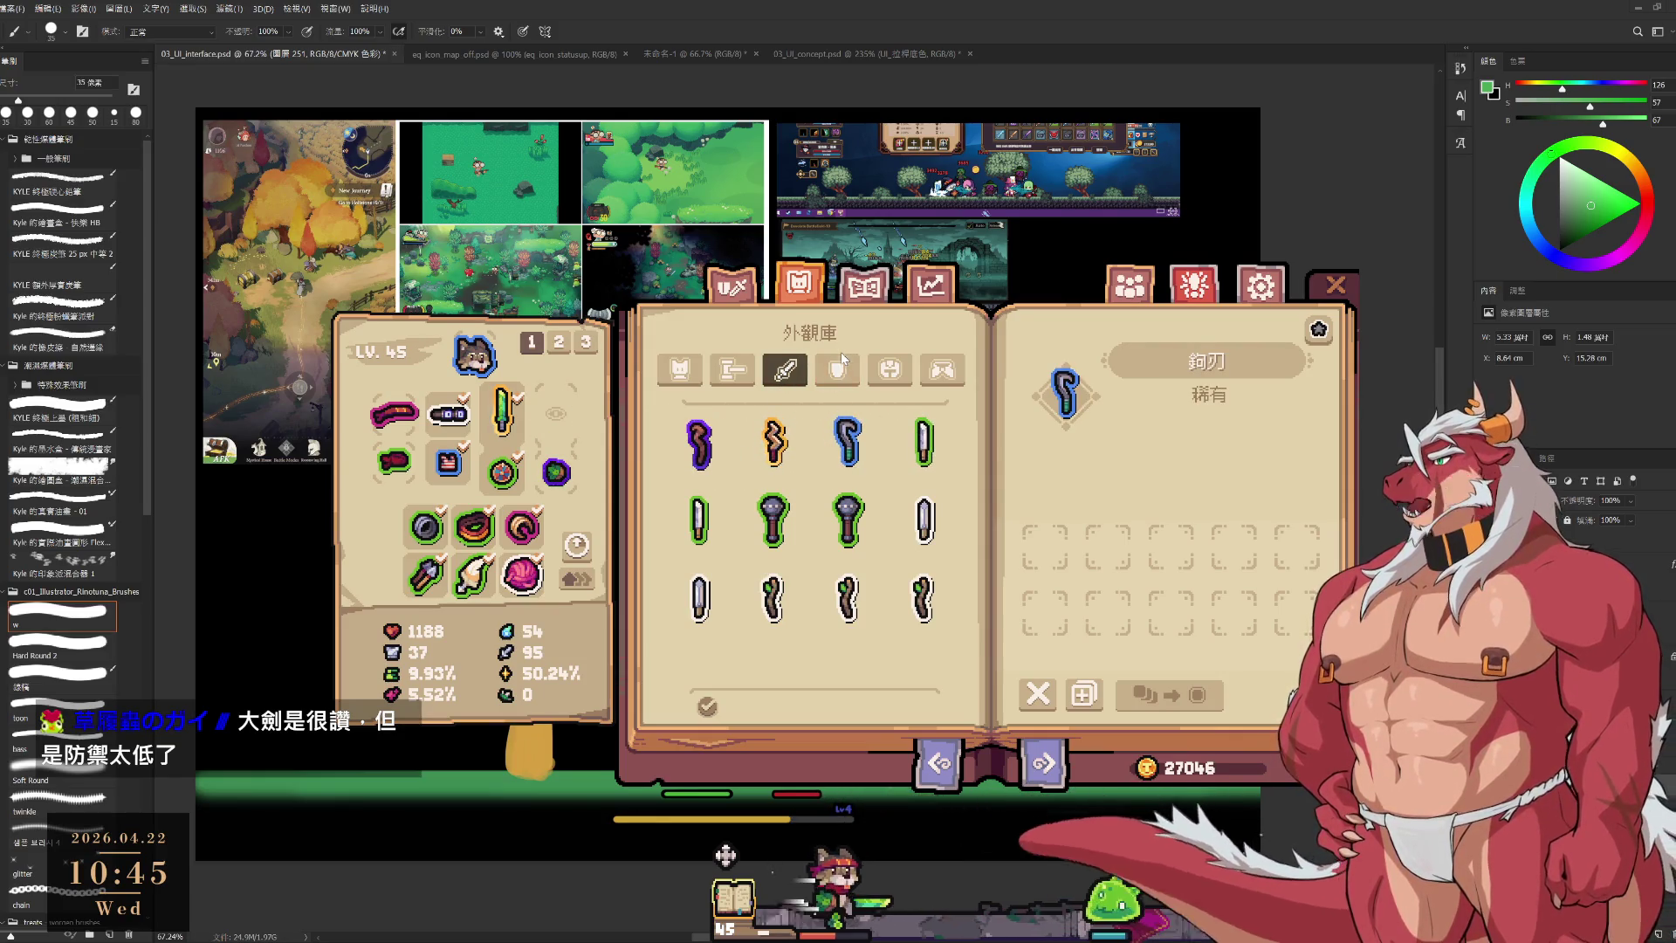
pyautogui.click(825, 373)
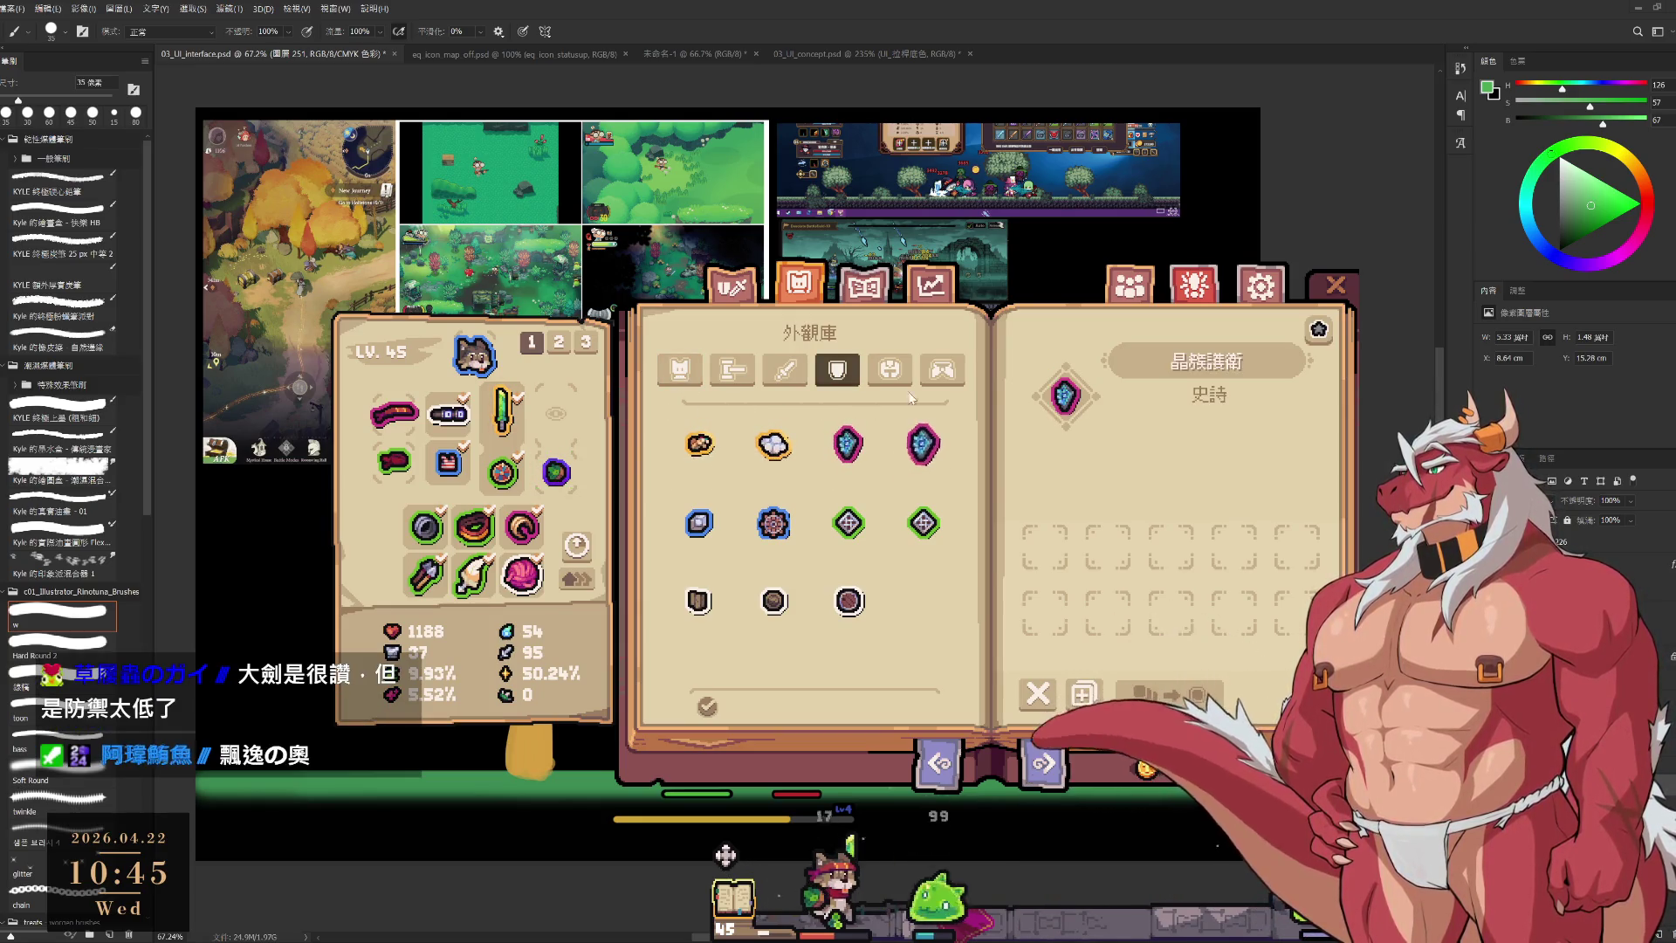
pyautogui.press('e')
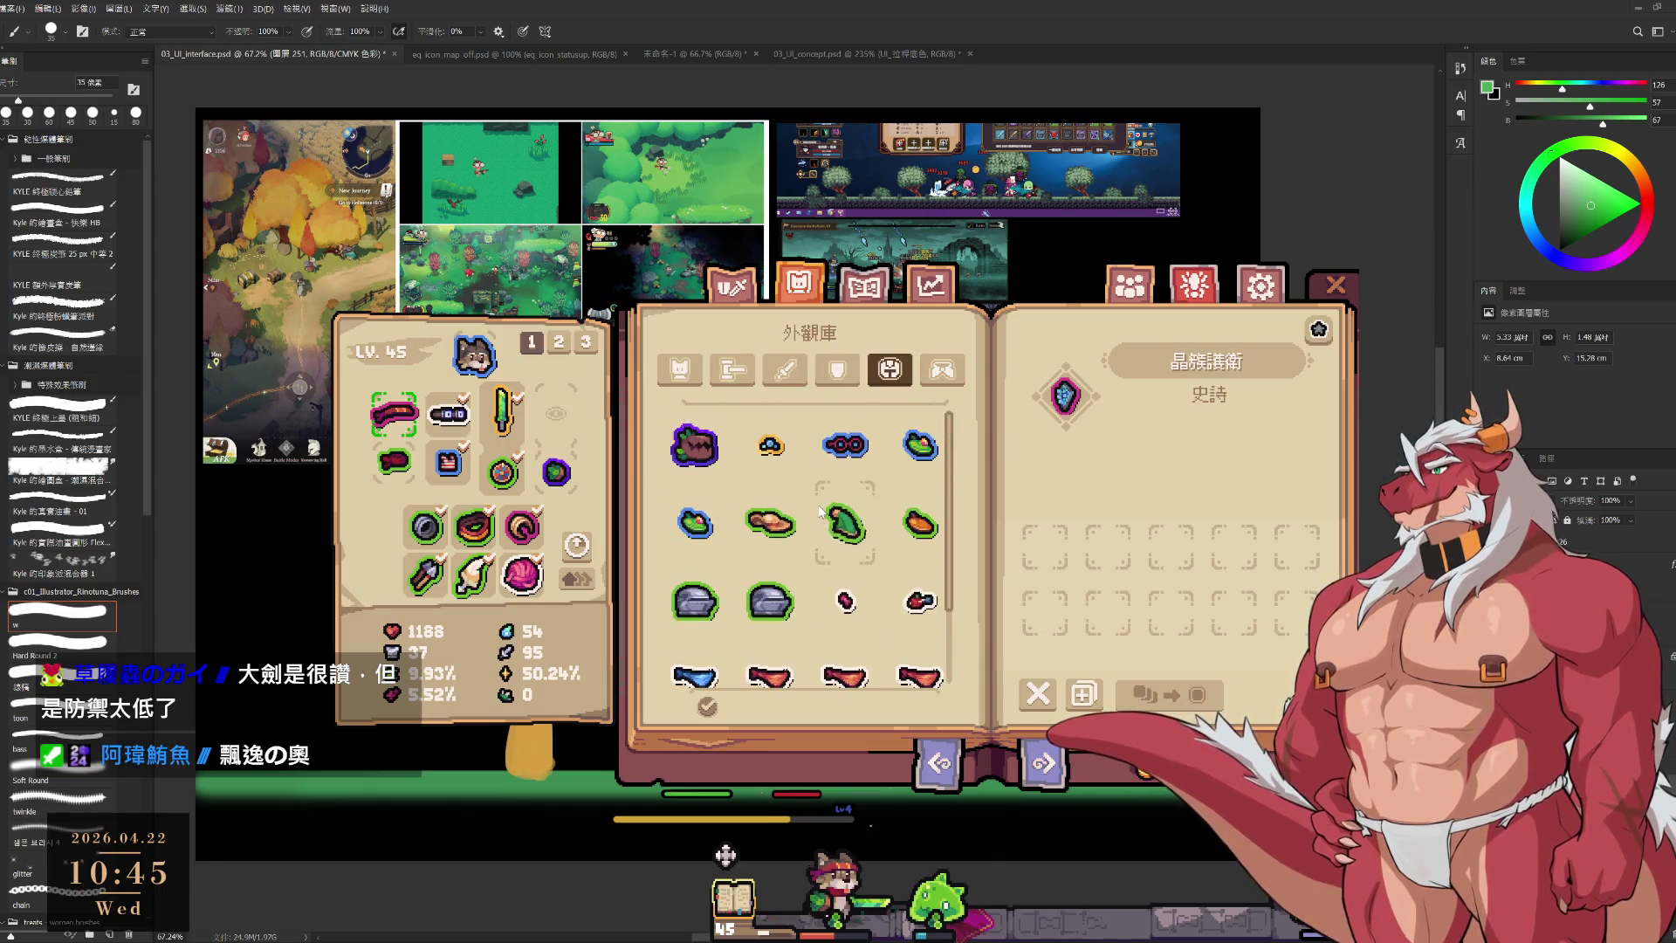
pyautogui.click(705, 460)
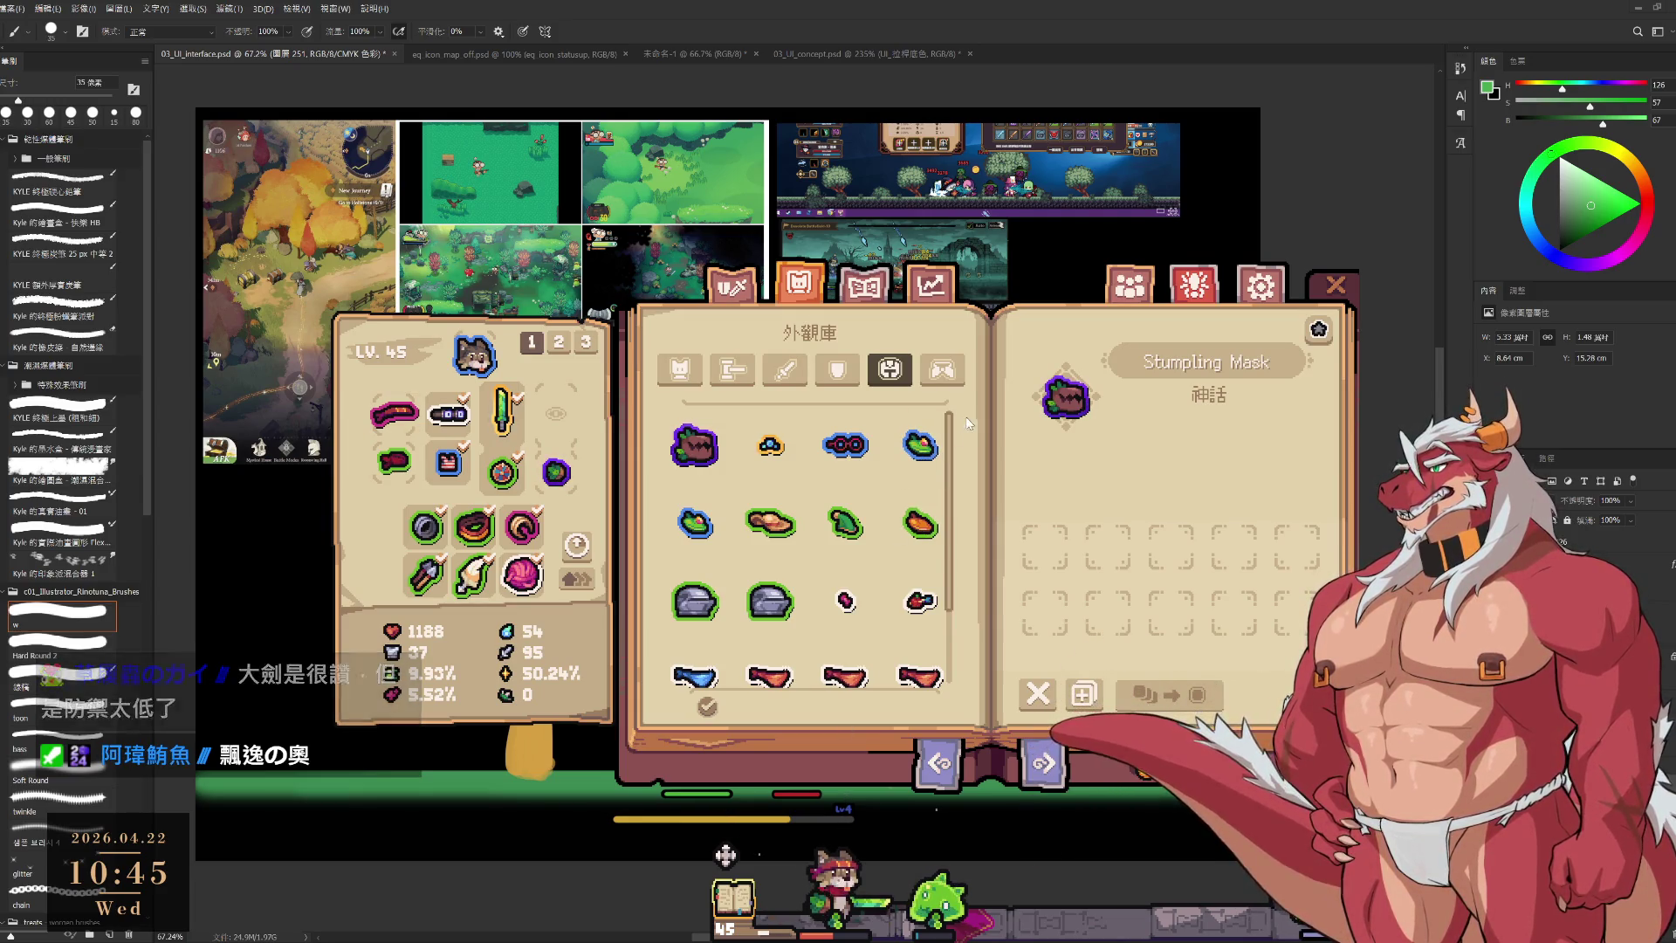
pyautogui.press('Escape')
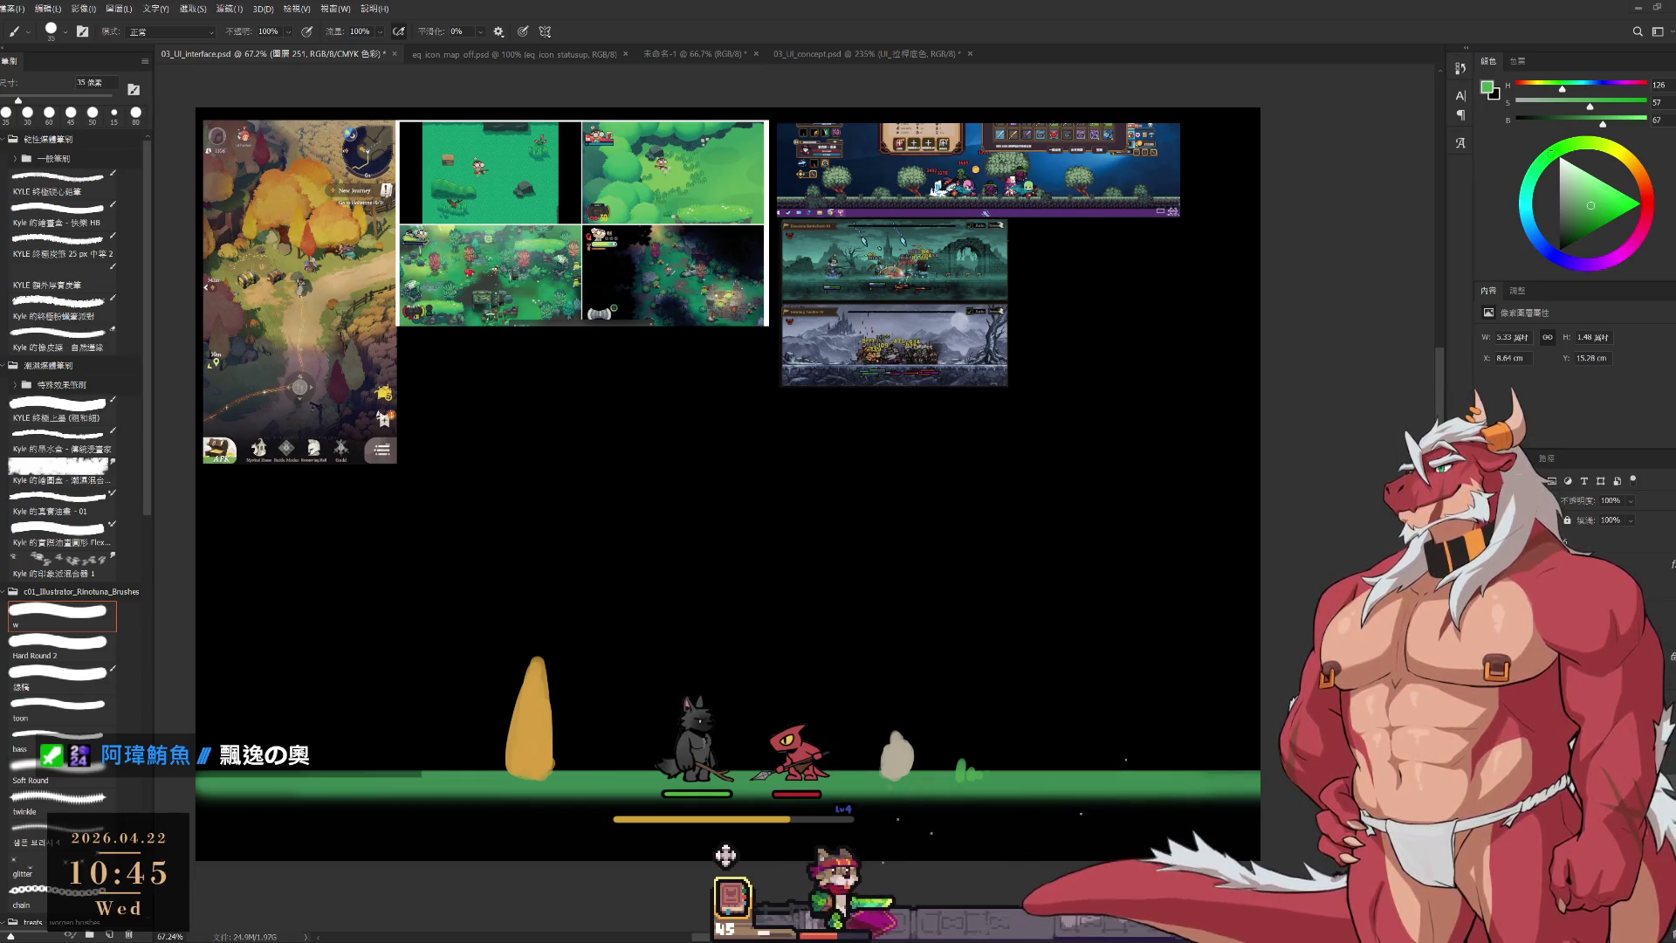
# Sample the spire's orange, then a redder orange from the reference map, enlarging the brush to 80 px.
pyautogui.moveTo(922, 435); pyautogui.dragTo(1038, 452)
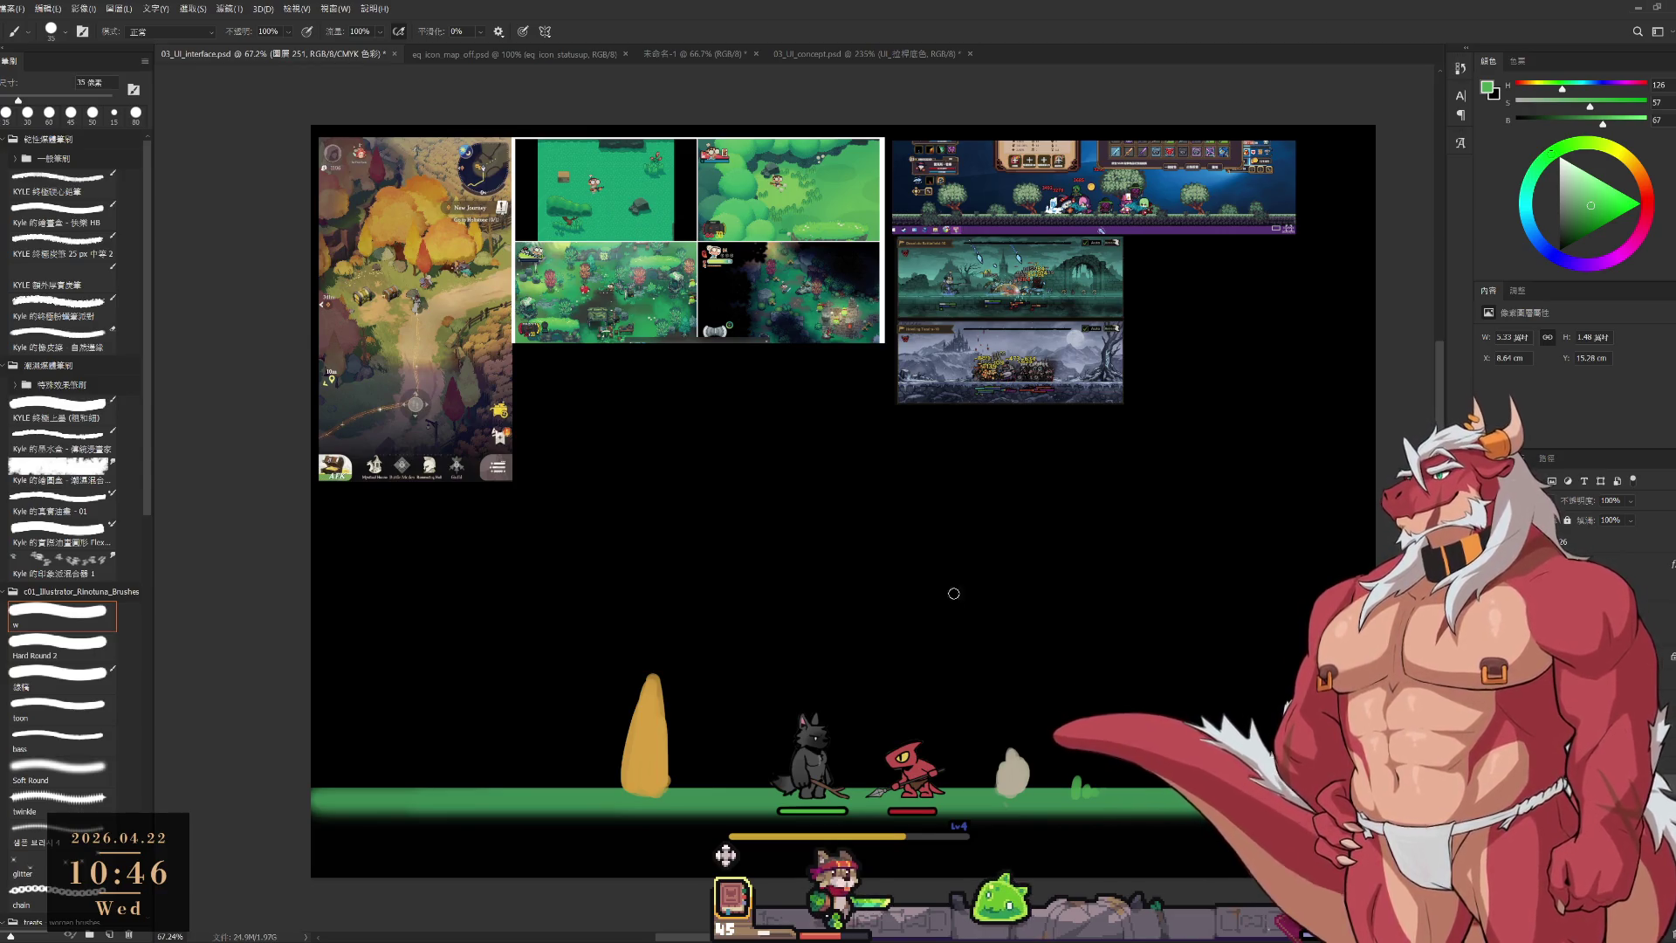
pyautogui.press('e')
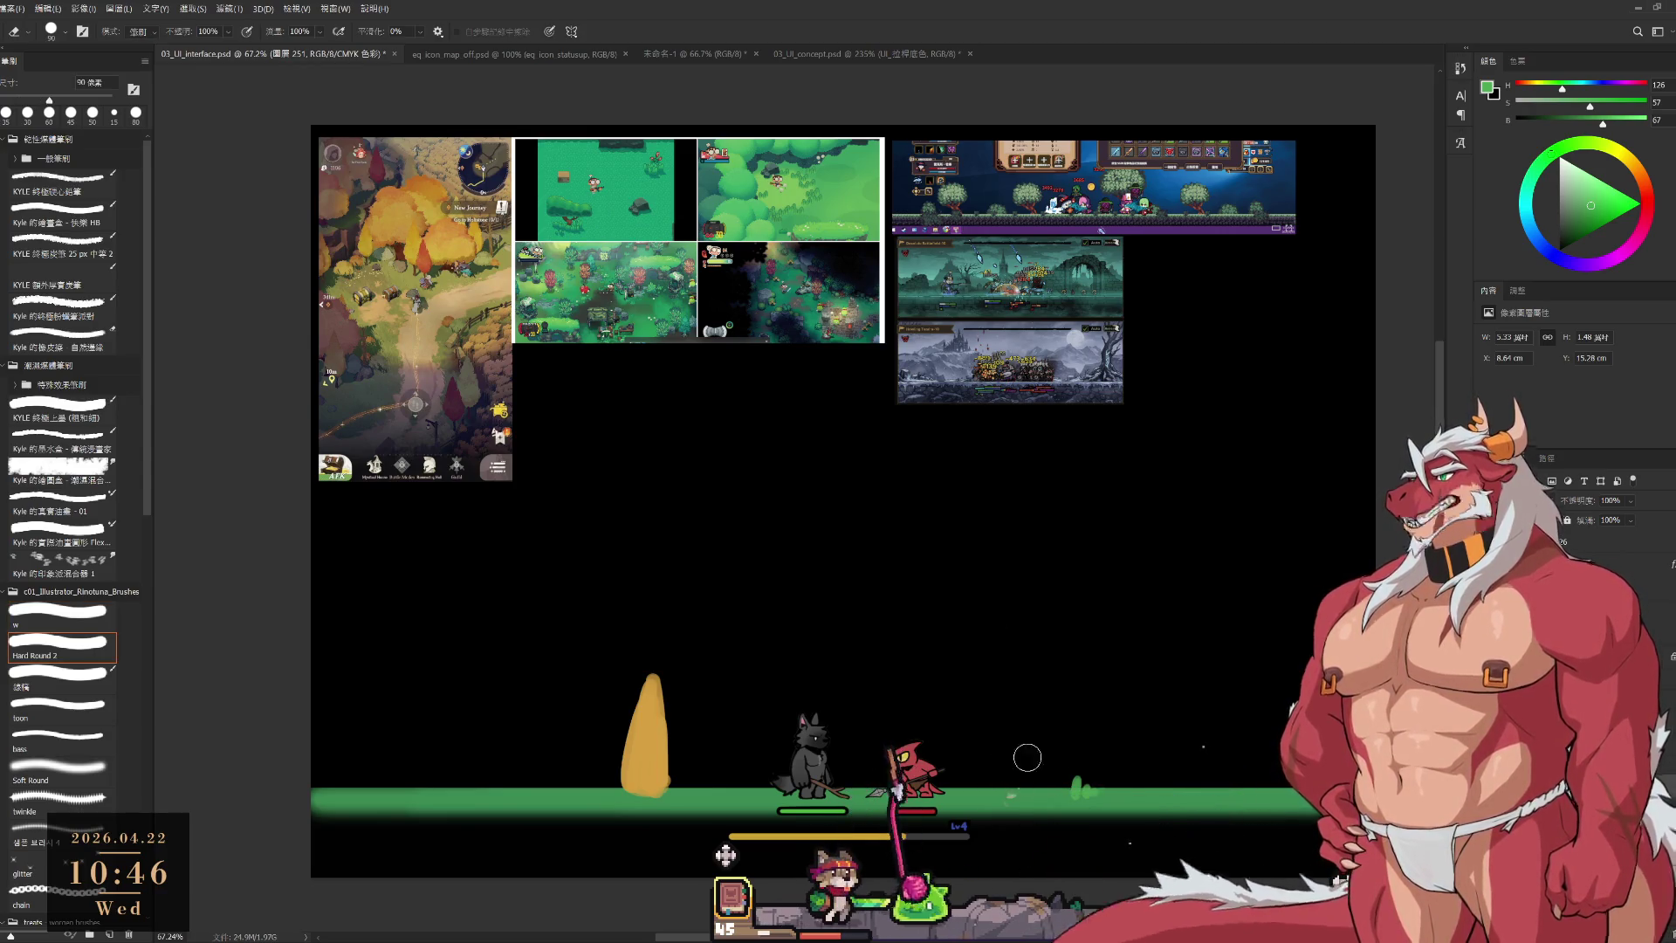
pyautogui.press('b')
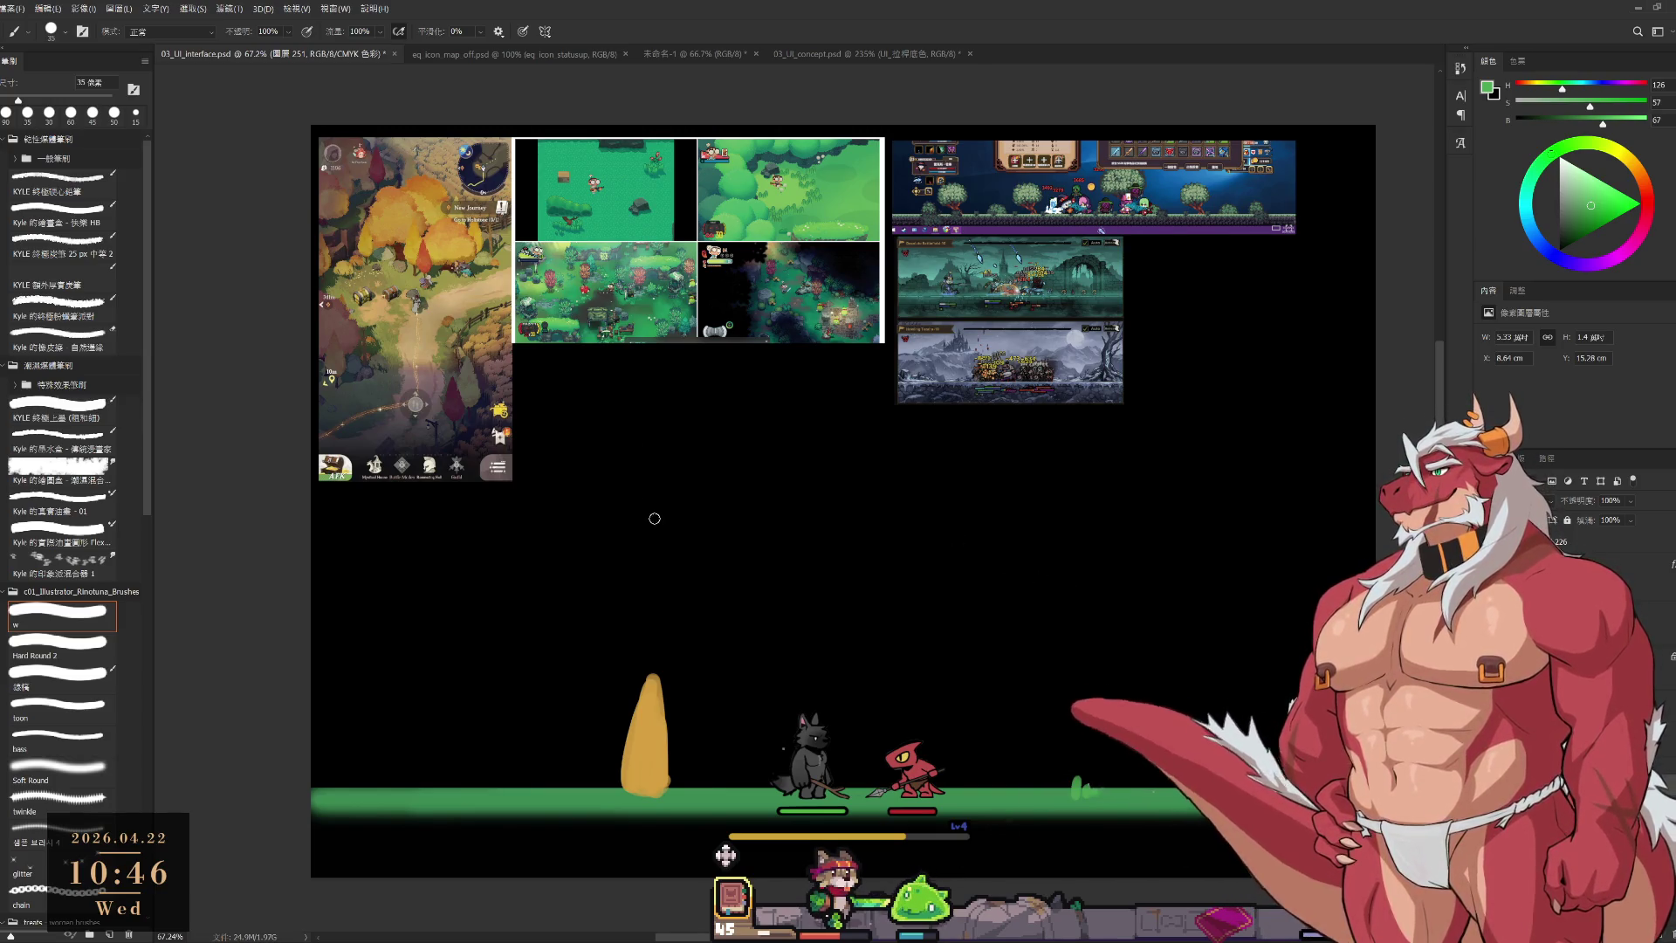
pyautogui.keyDown('alt'); pyautogui.click(644, 750); pyautogui.keyUp('alt')
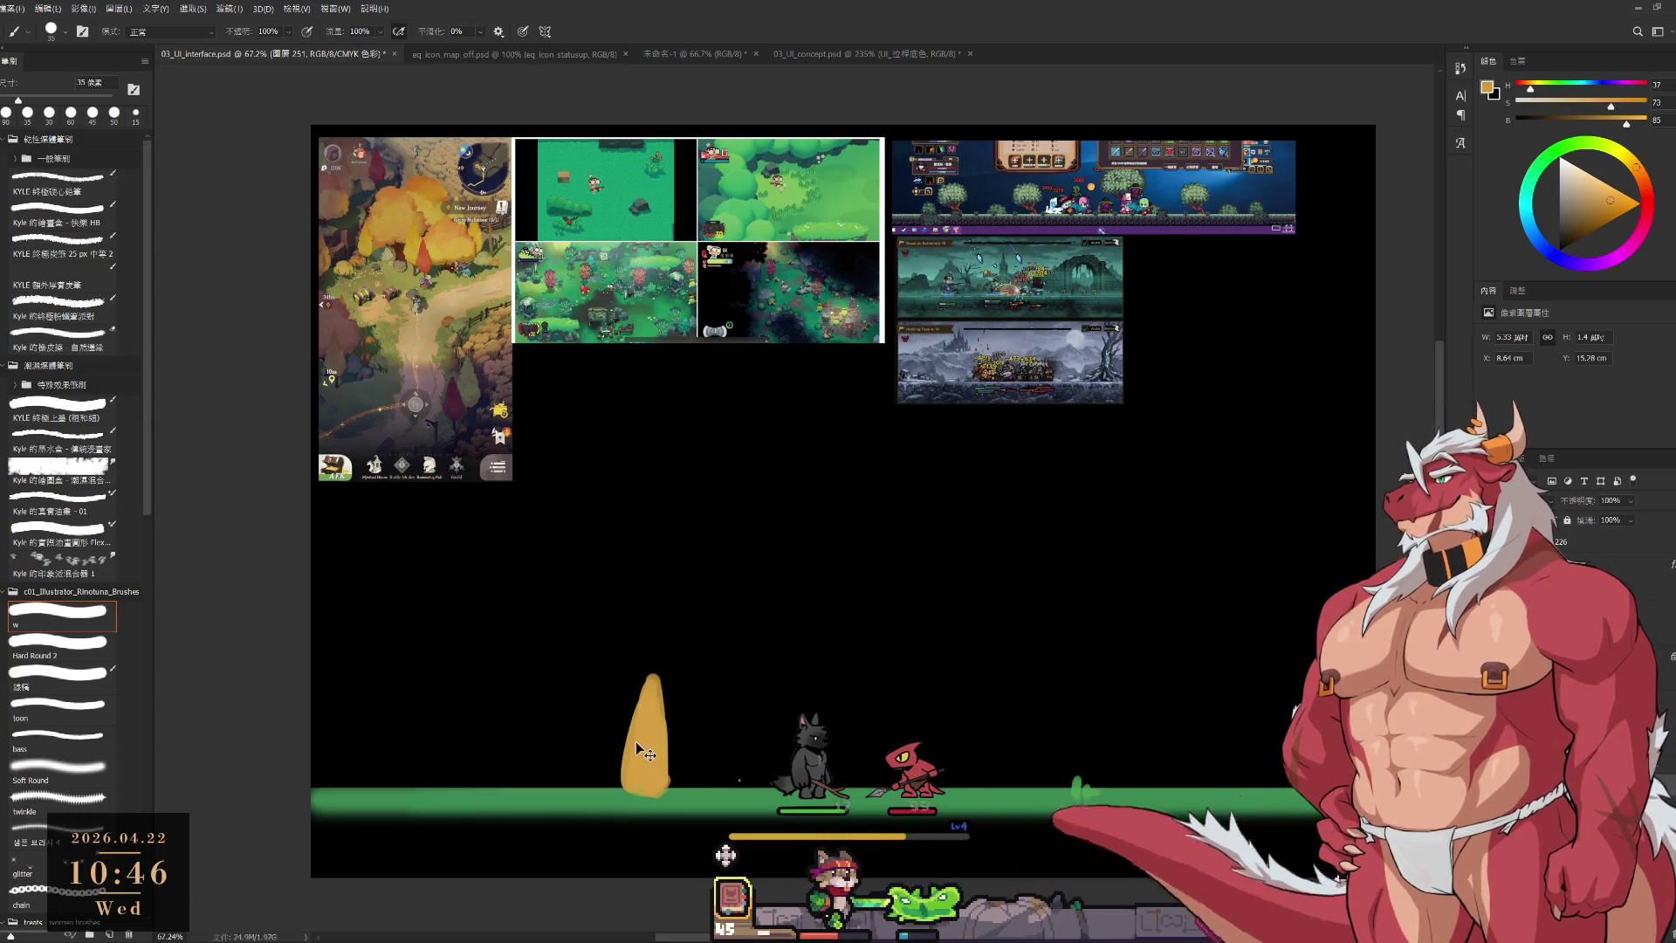
pyautogui.press(']')
pyautogui.press(']')
pyautogui.press(']')
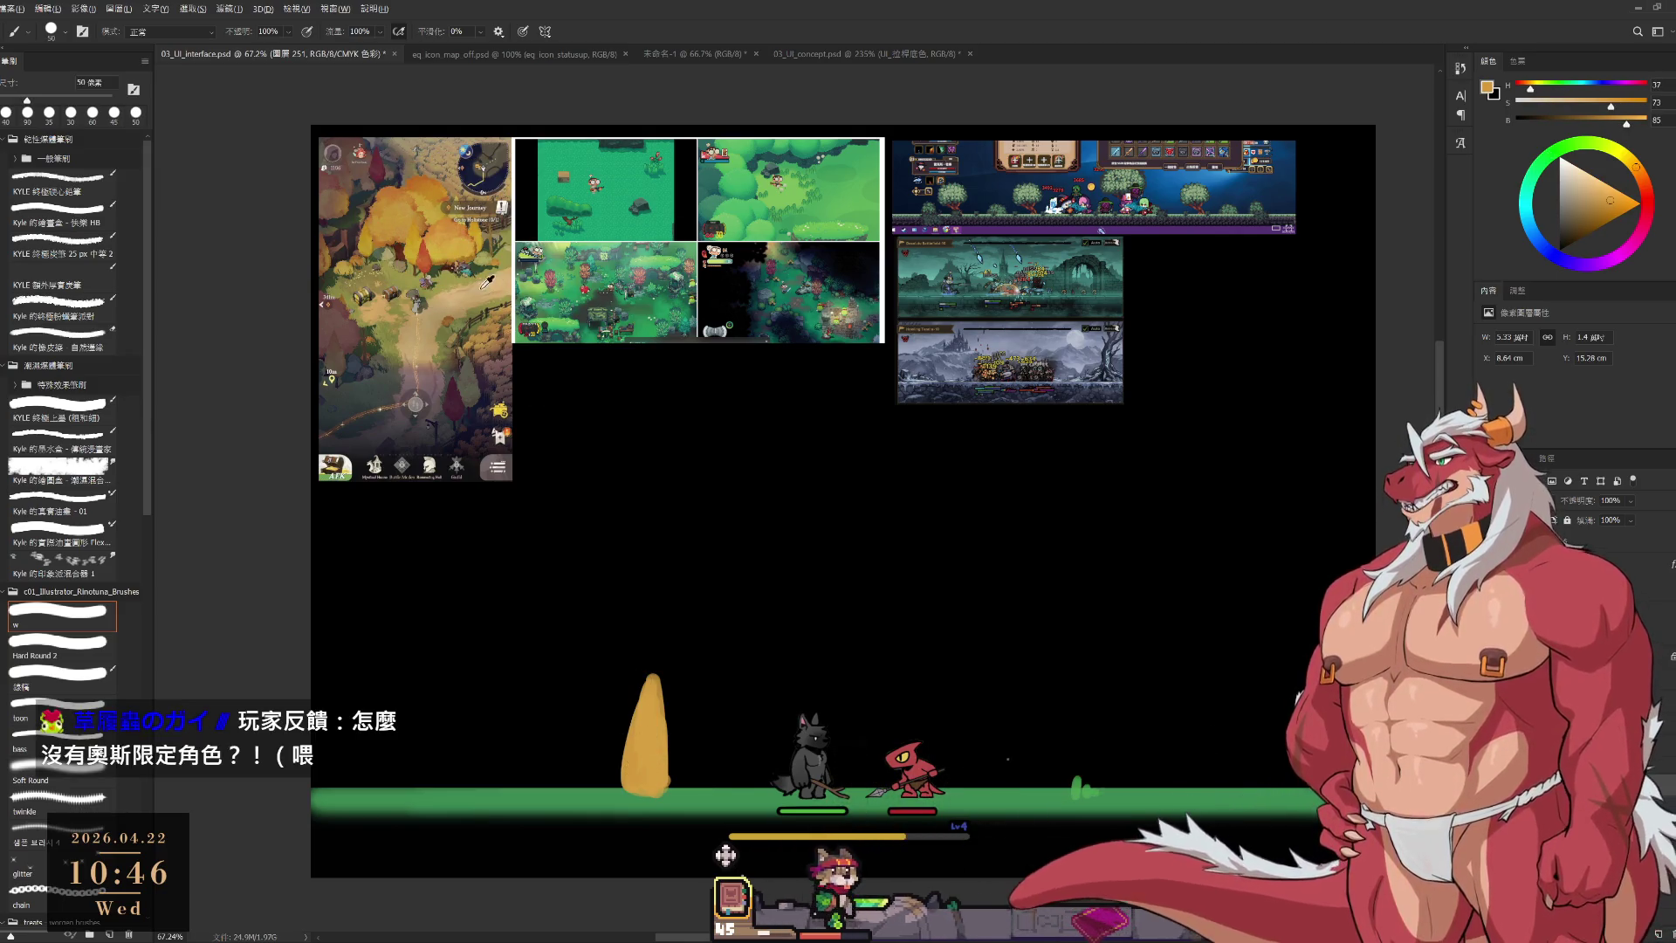
pyautogui.keyDown('alt'); pyautogui.click(424, 260); pyautogui.keyUp('alt')
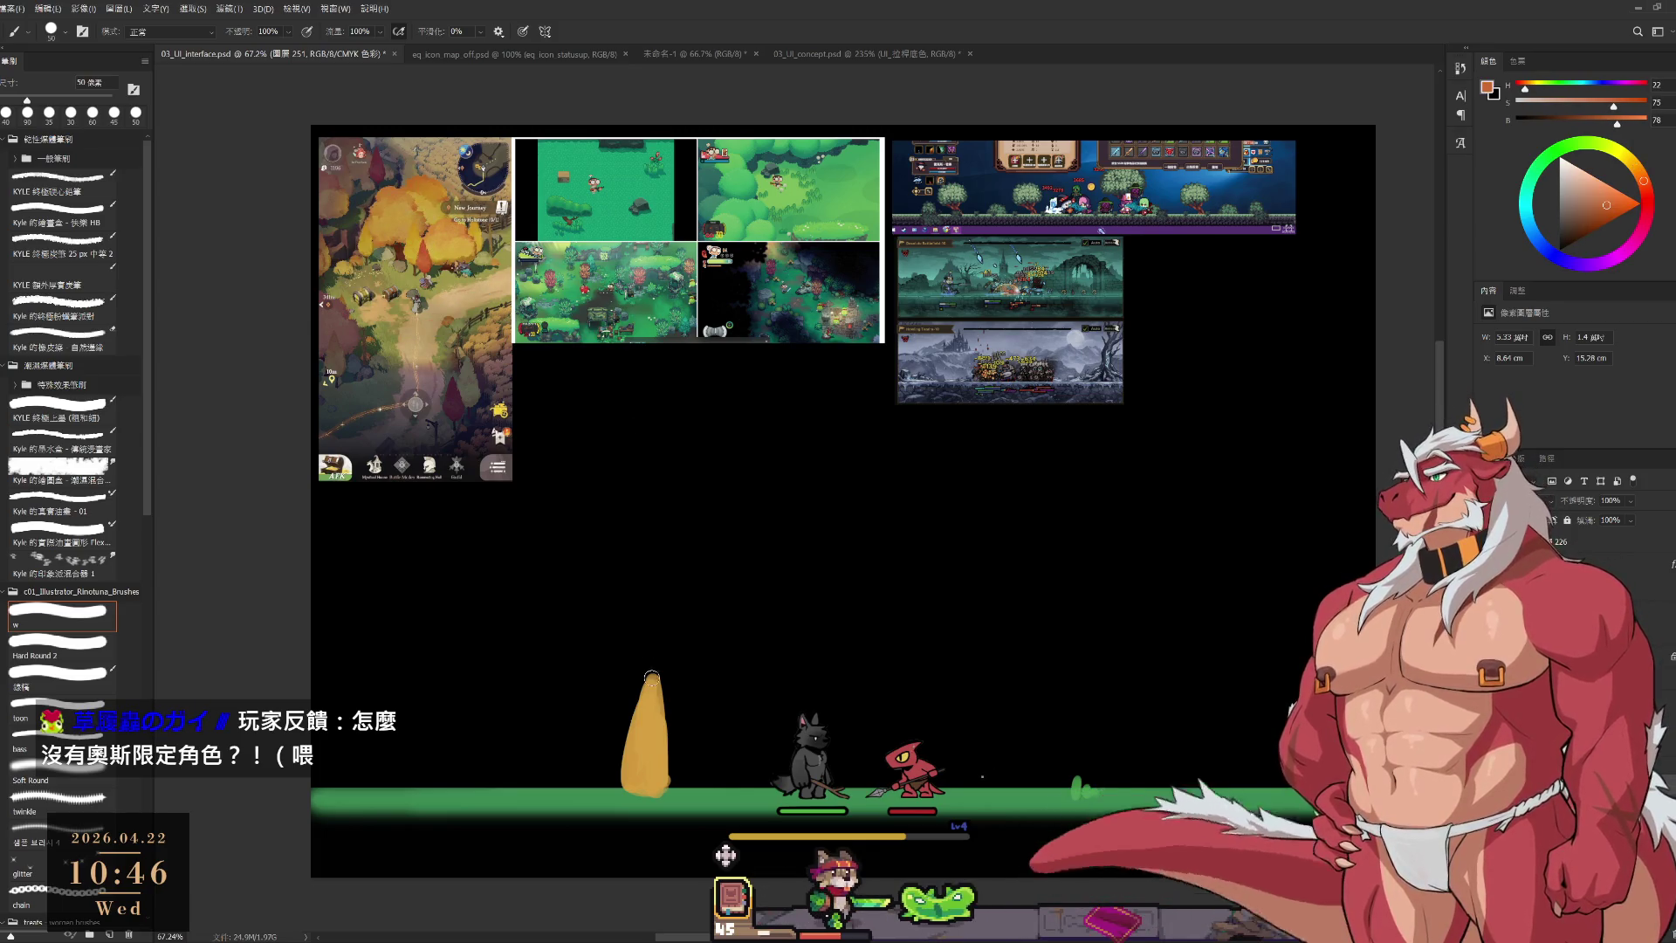
pyautogui.press(']')
pyautogui.press(']')
pyautogui.press(']')
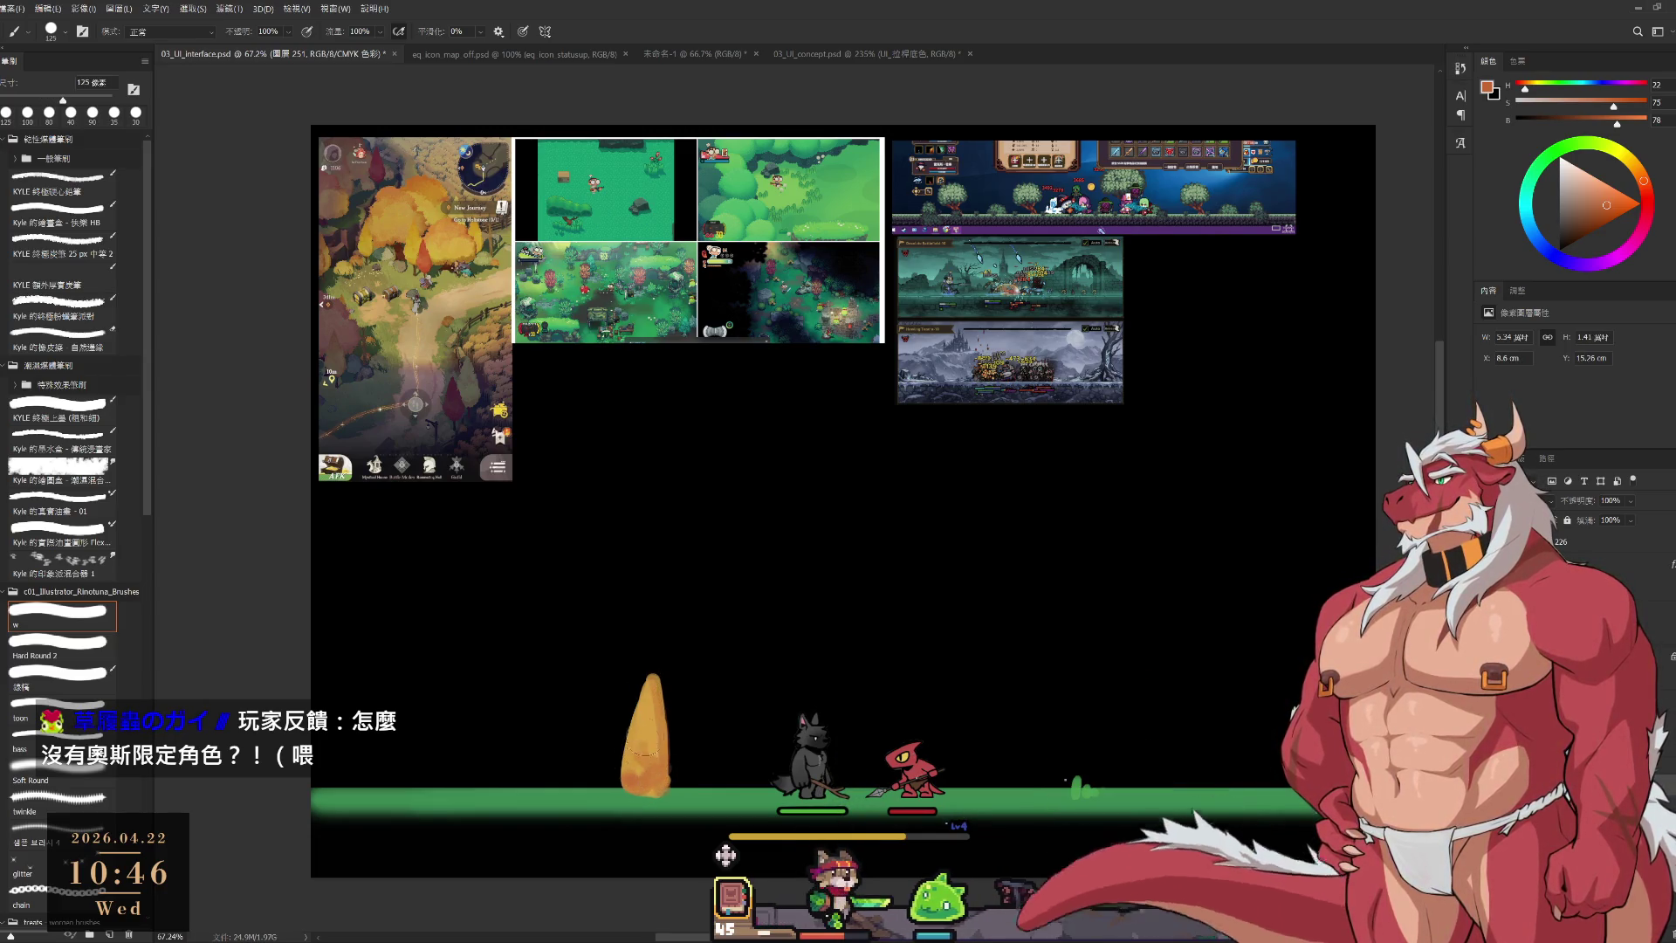
# Sample a yellow-orange paint colour from the spire.
pyautogui.keyDown('alt'); pyautogui.click(655, 704); pyautogui.keyUp('alt')
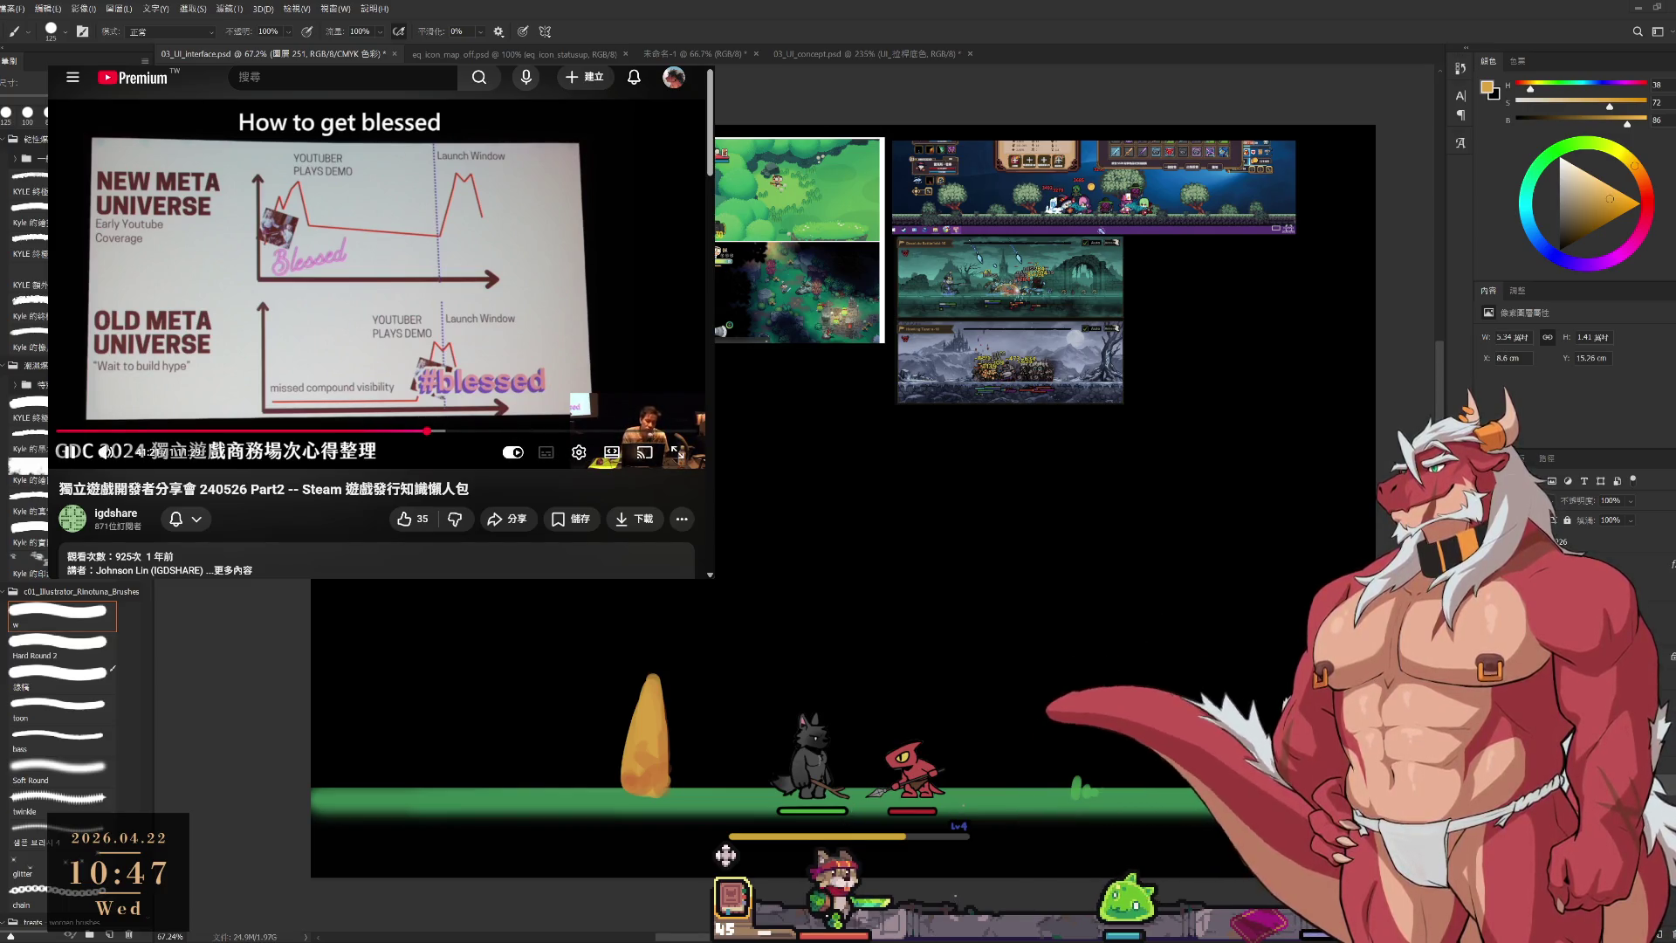
pyautogui.click(283, 230)
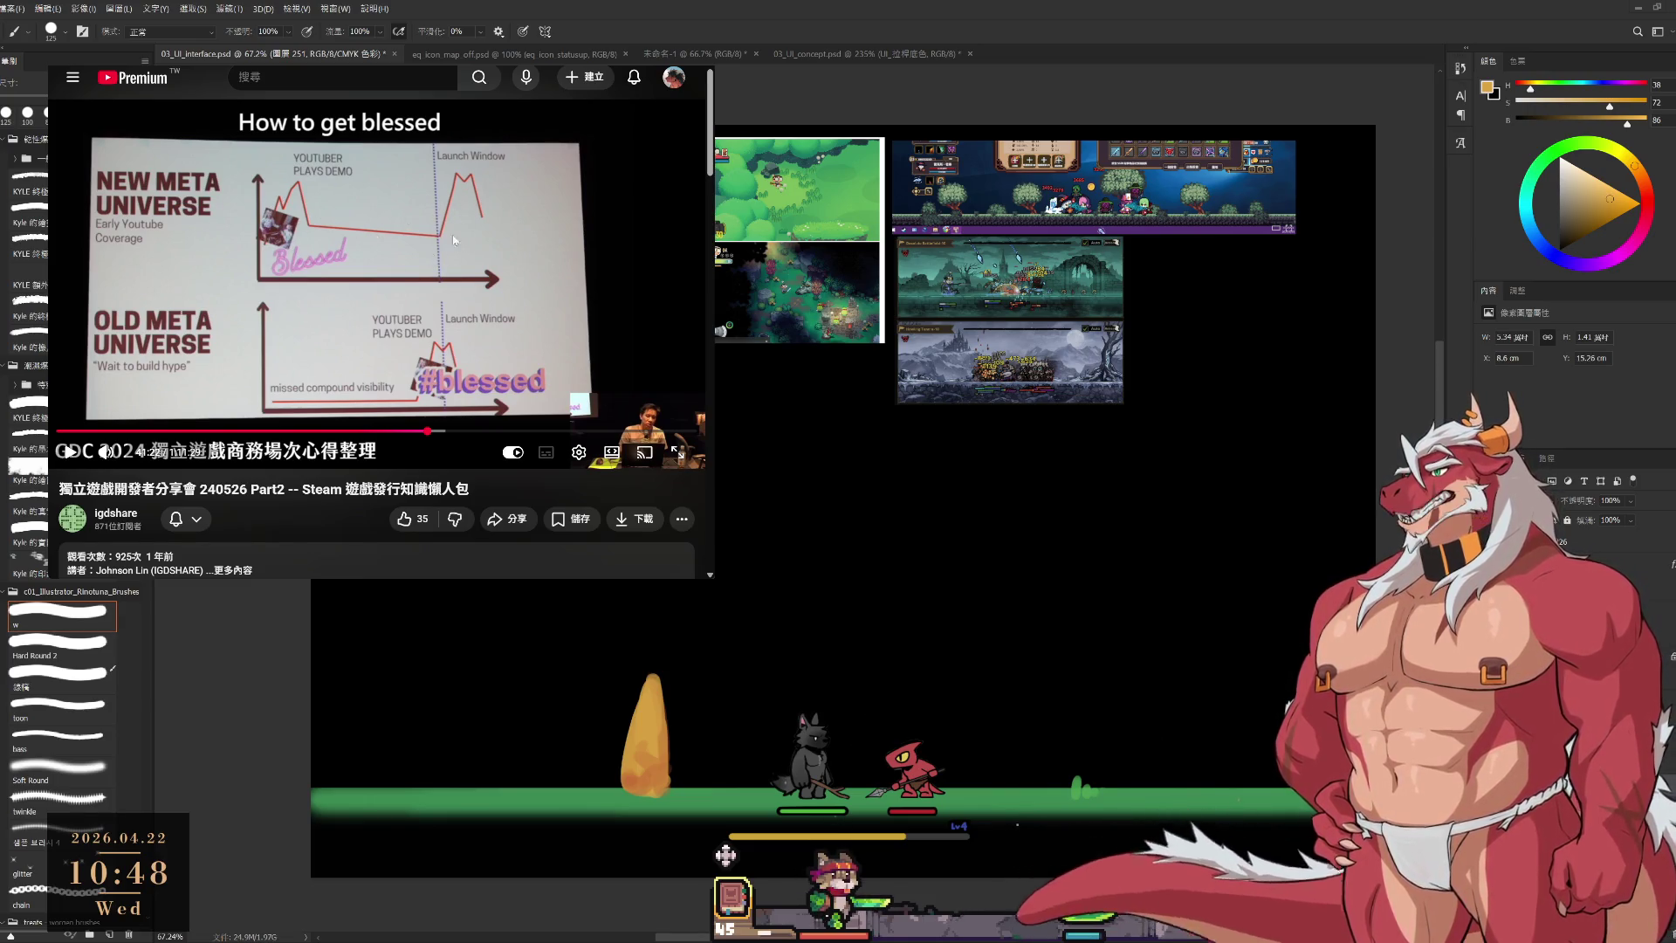
pyautogui.click(387, 273)
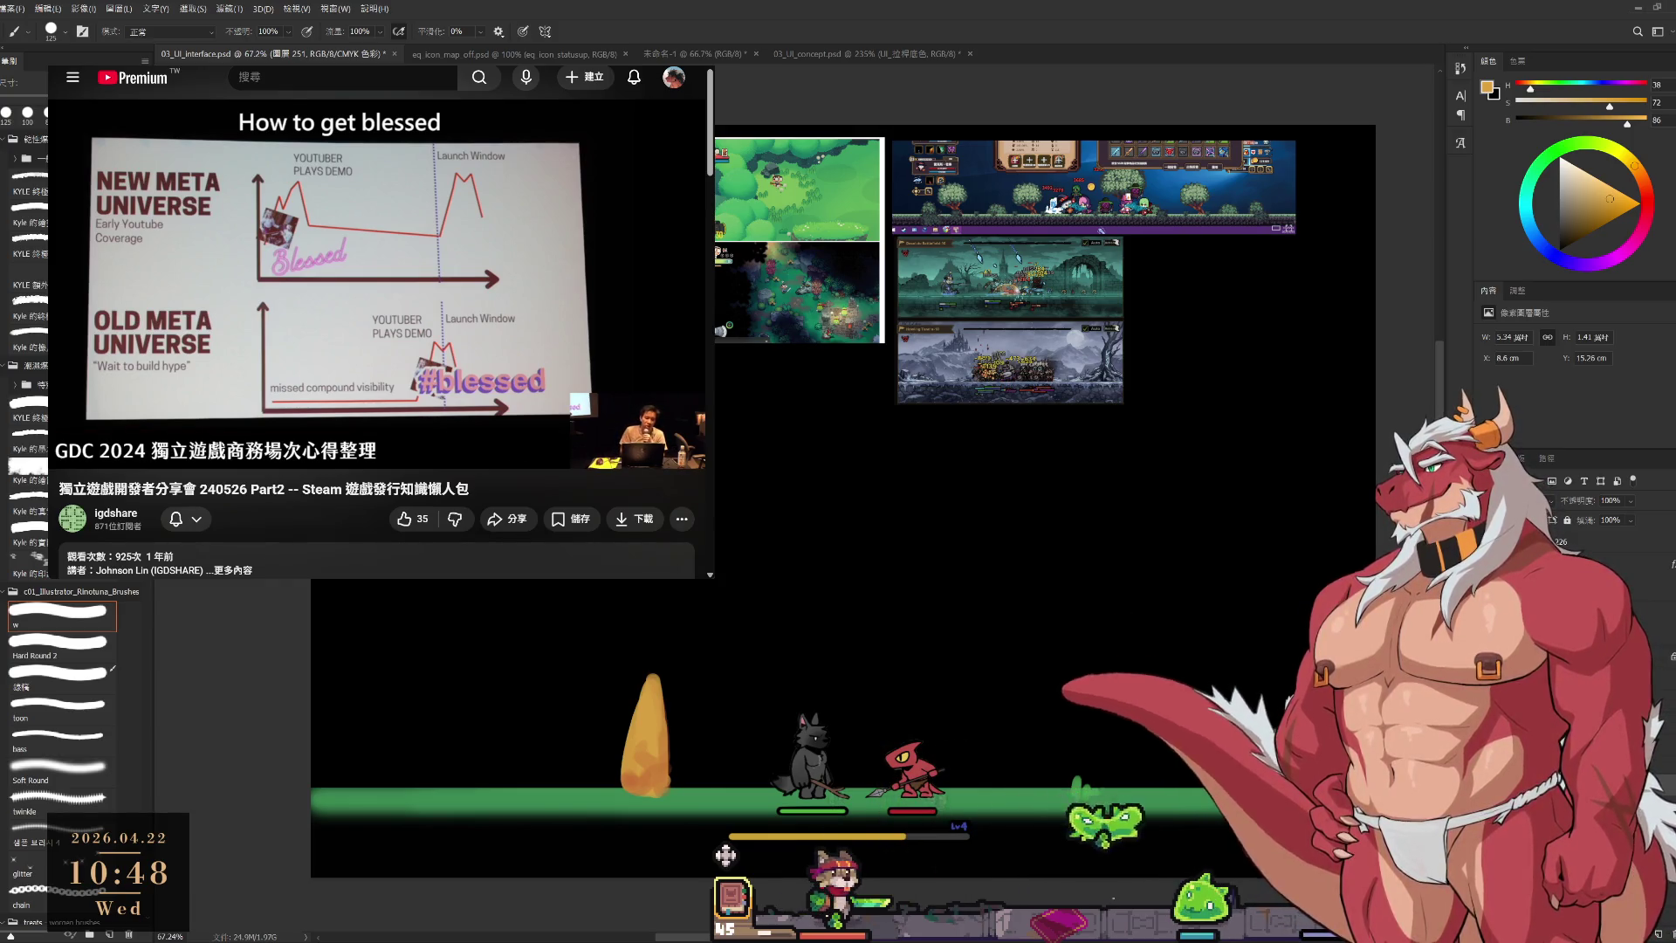
# Pick a pale tan and smear it along the ground with a 150 brush, then shrink the brush to 80.
pyautogui.moveTo(1604, 199); pyautogui.dragTo(1584, 196)
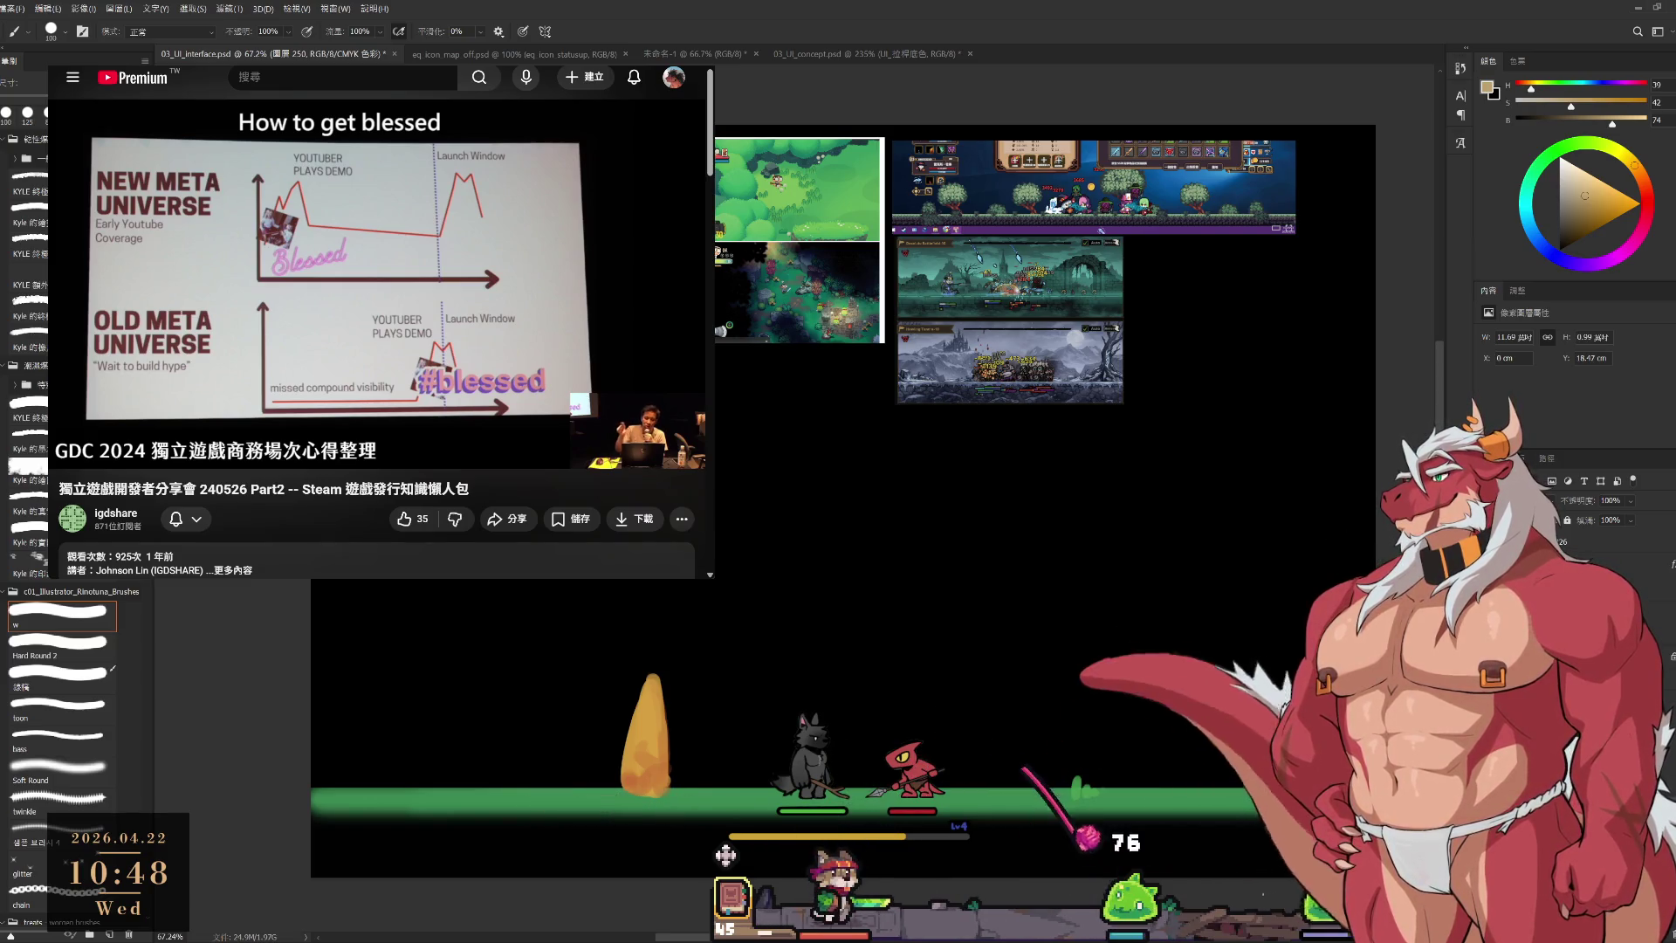
pyautogui.press(']')
pyautogui.press(']')
pyautogui.moveTo(509, 789); pyautogui.dragTo(738, 811)
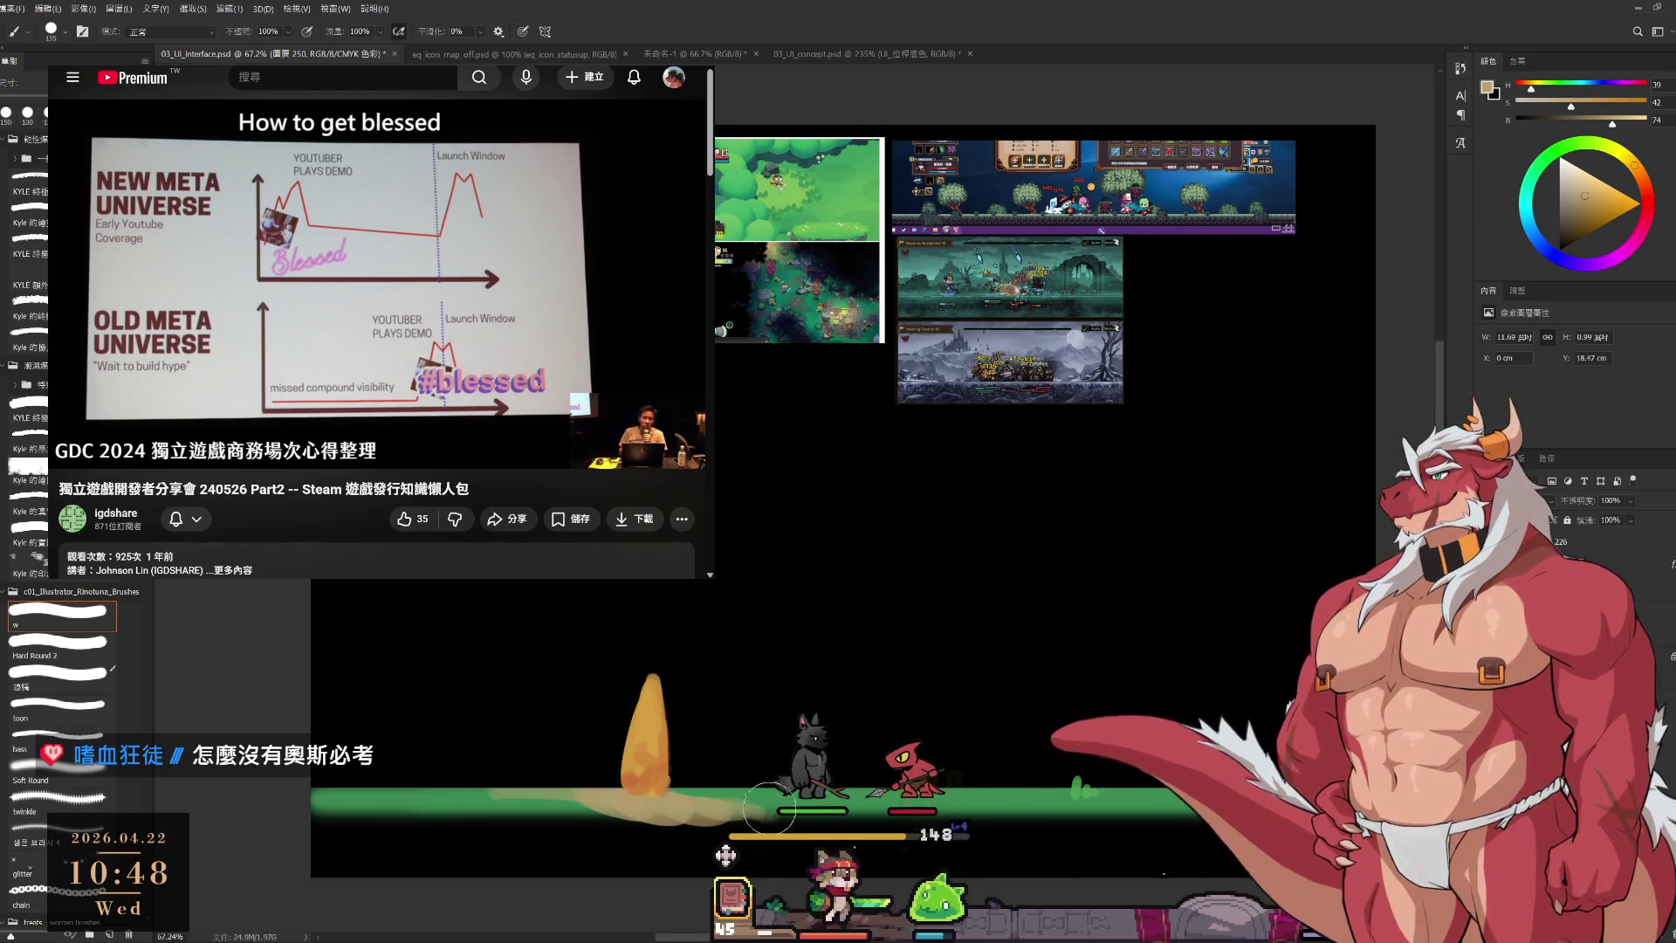
pyautogui.press(']')
pyautogui.press(']')
pyautogui.press(']')
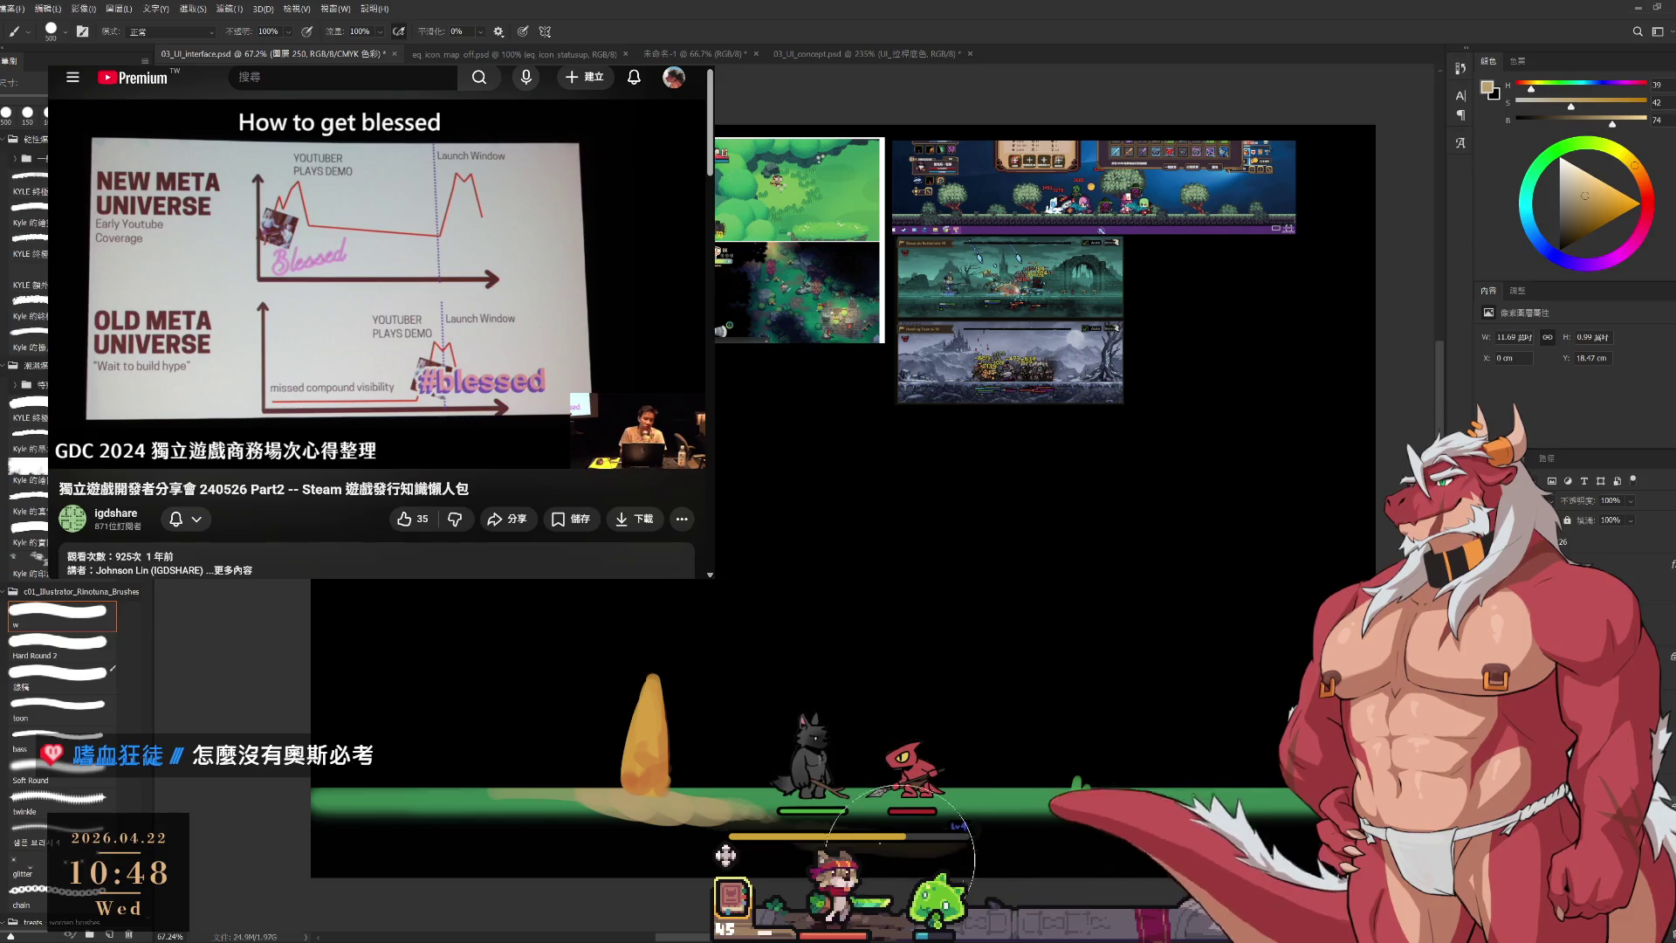
pyautogui.press('d')
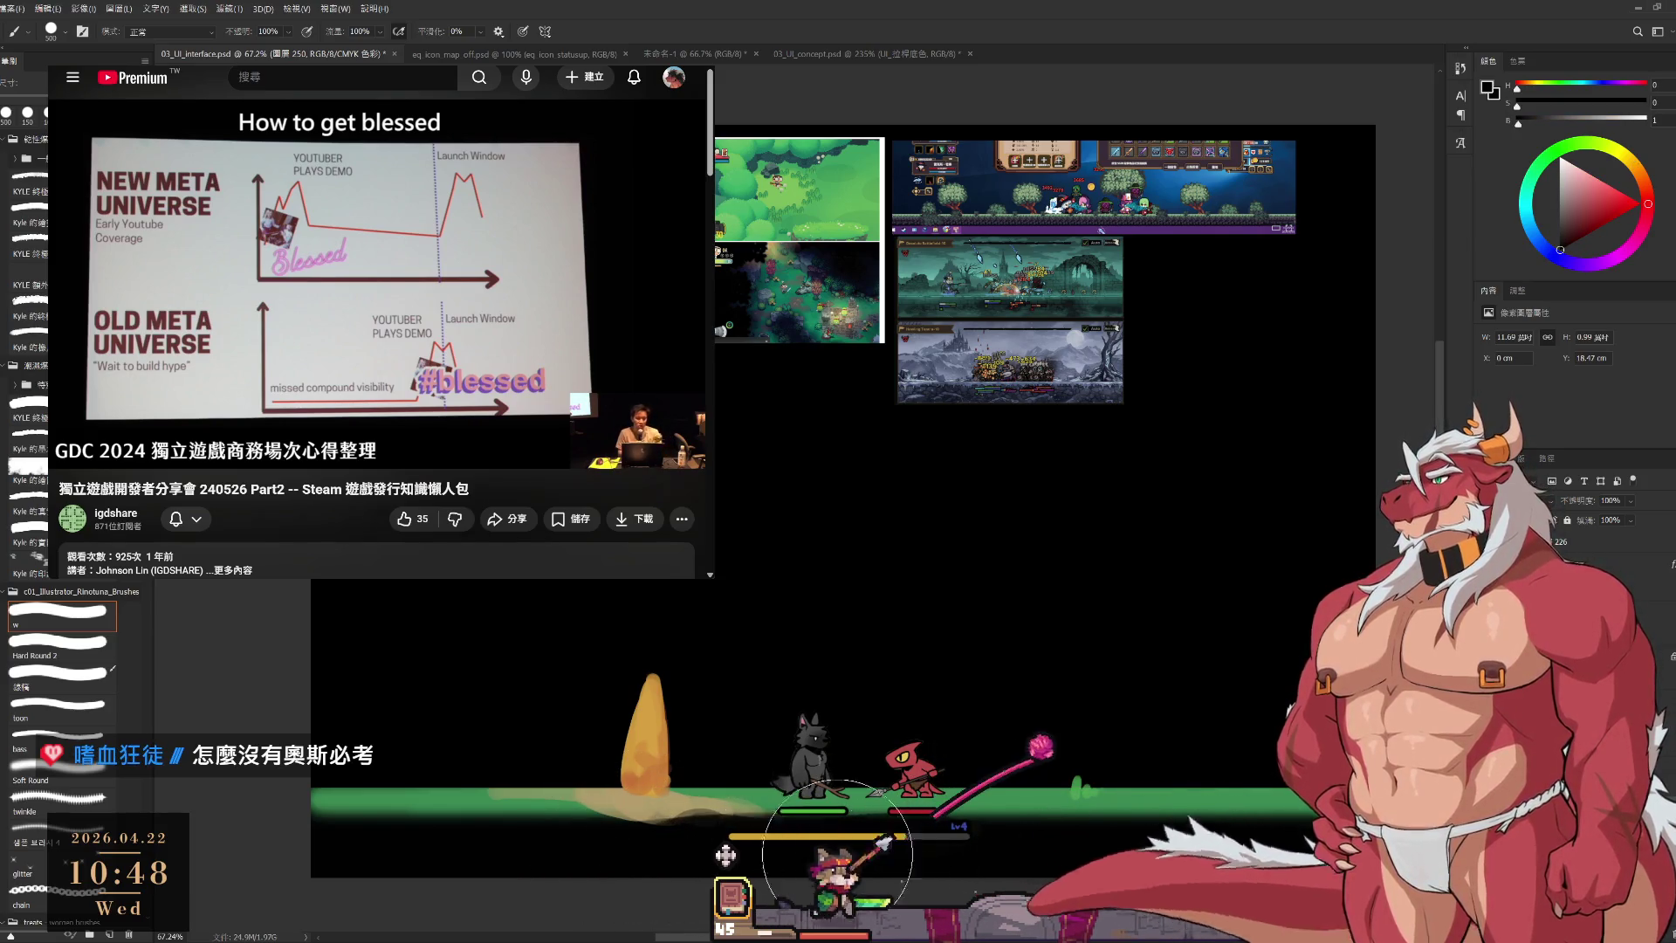
pyautogui.press('x')
pyautogui.press('[')
pyautogui.press('[')
pyautogui.press('[')
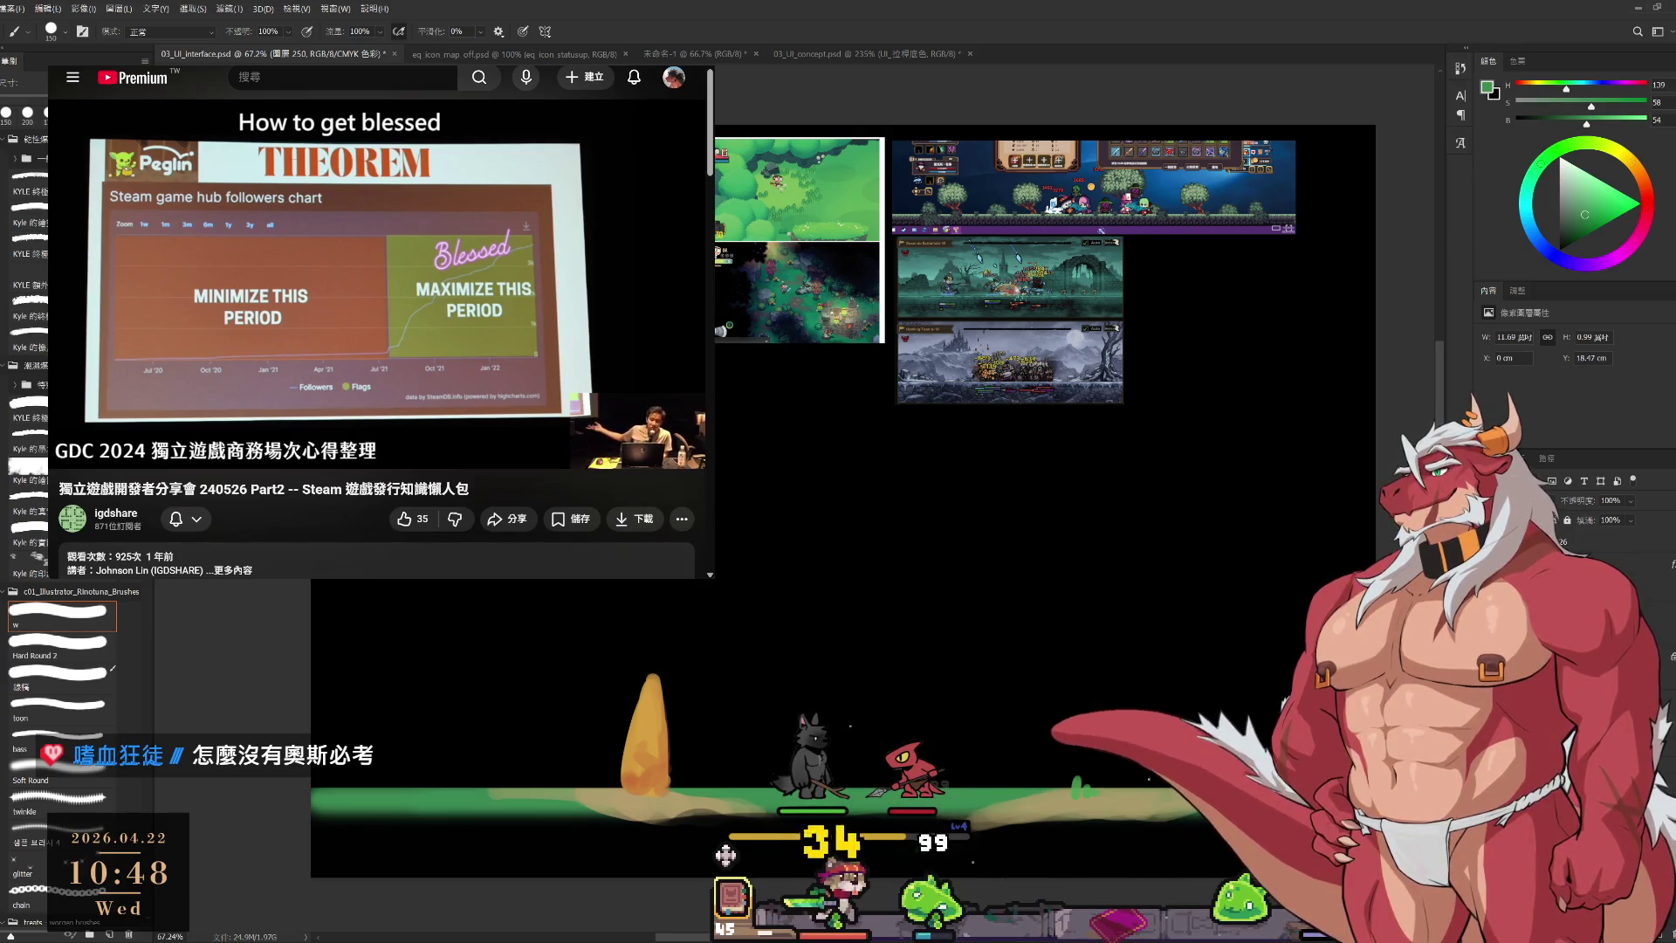
pyautogui.press('[')
pyautogui.press('[')
pyautogui.press('[')
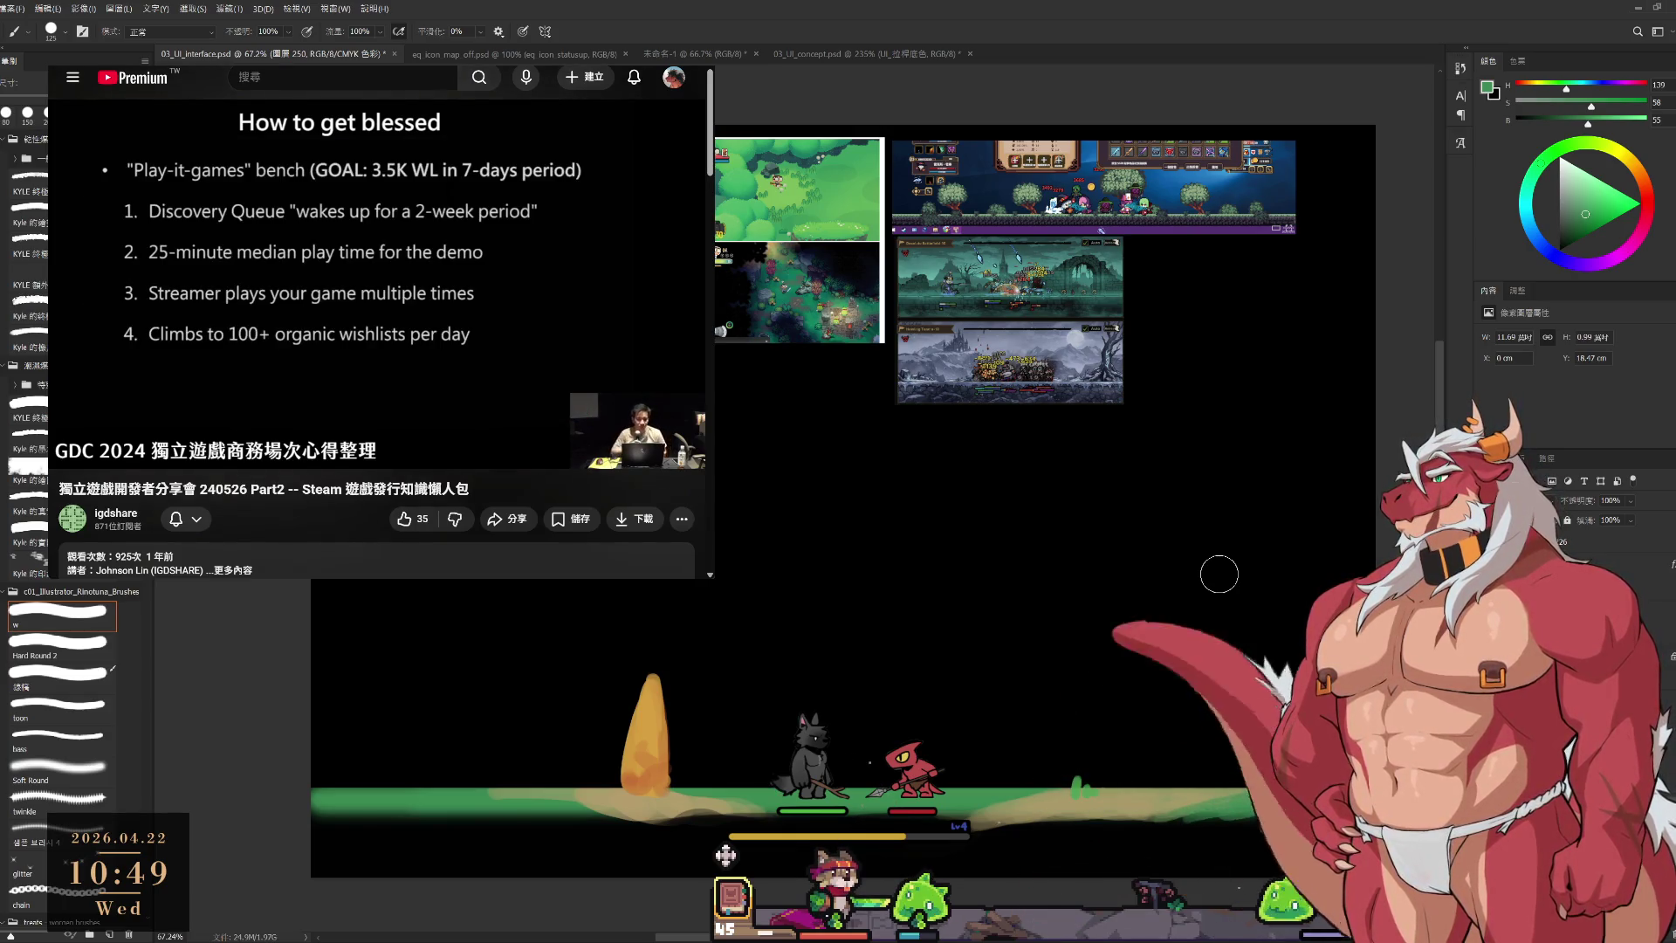
pyautogui.moveTo(1070, 606); pyautogui.dragTo(1082, 556)
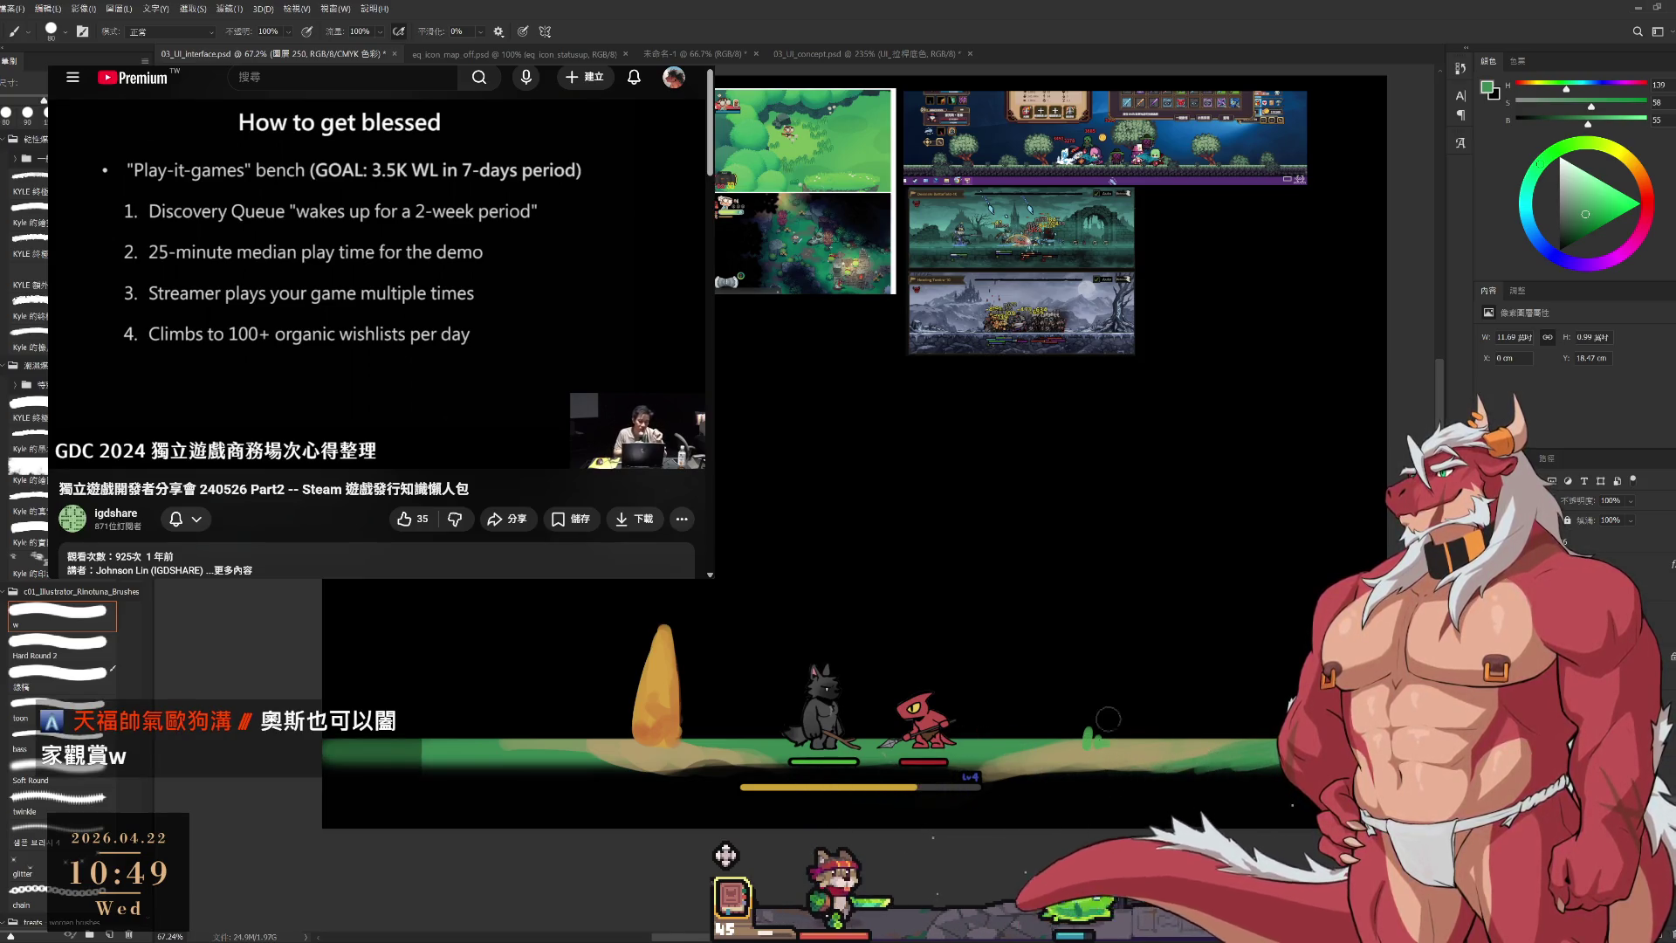
# Sample a lighter tan and paint tan strokes along the ground strip below the spire with a 70 brush.
pyautogui.moveTo(1107, 718); pyautogui.dragTo(1036, 746)
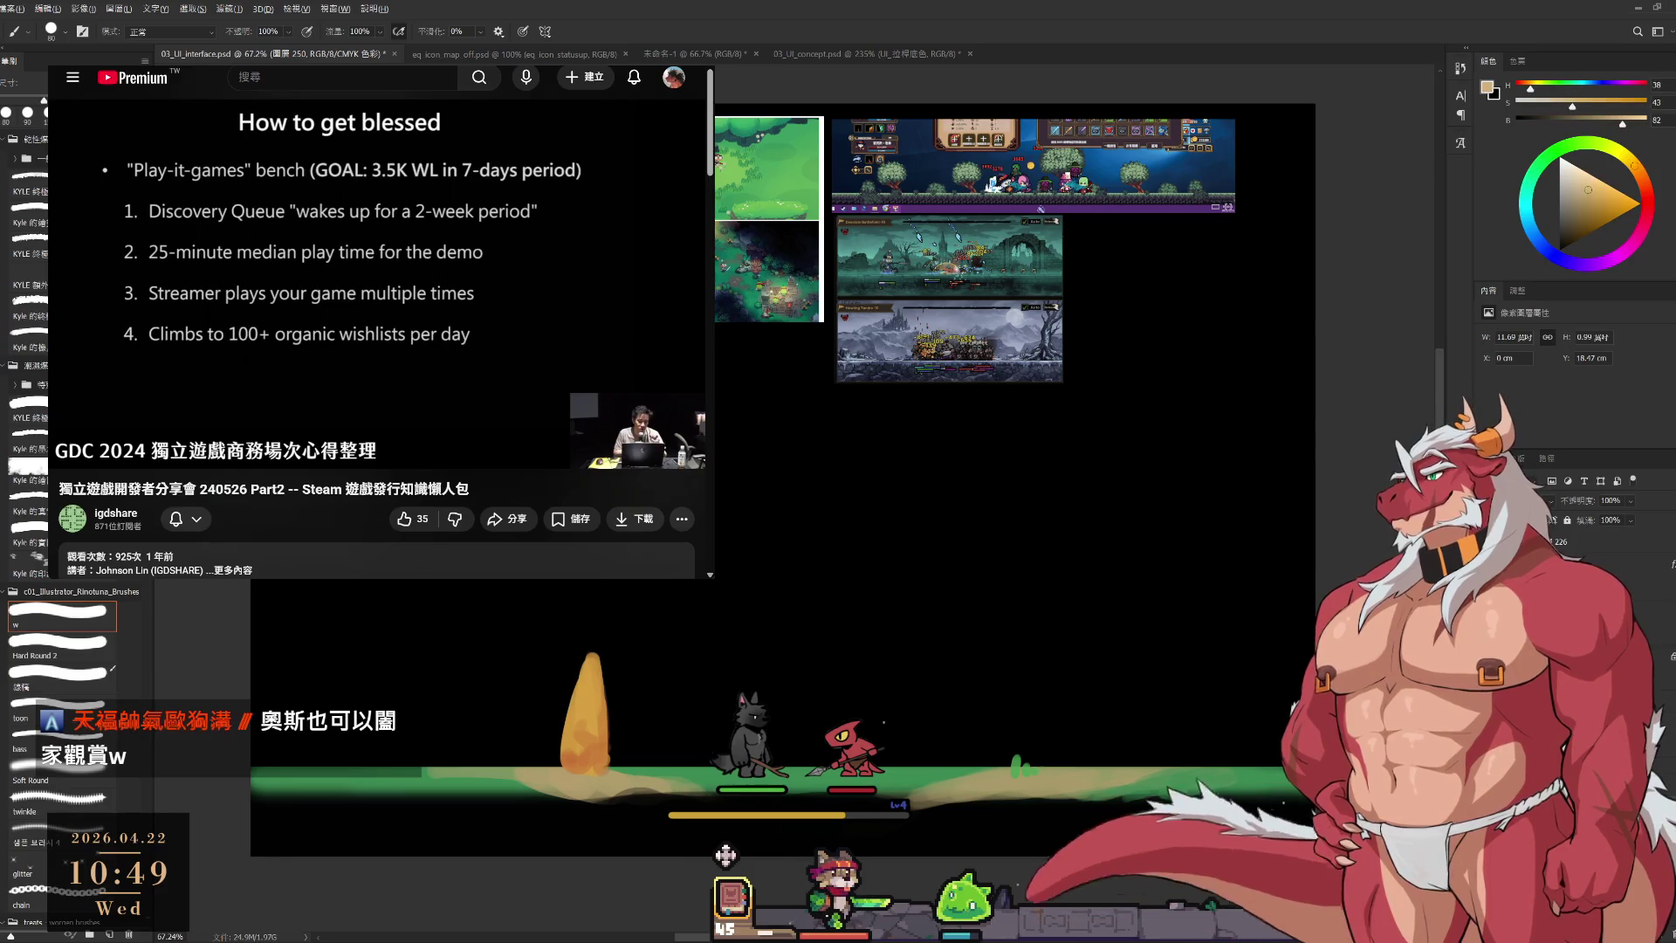
pyautogui.keyDown('alt'); pyautogui.click(1116, 763); pyautogui.keyUp('alt')
pyautogui.press('[')
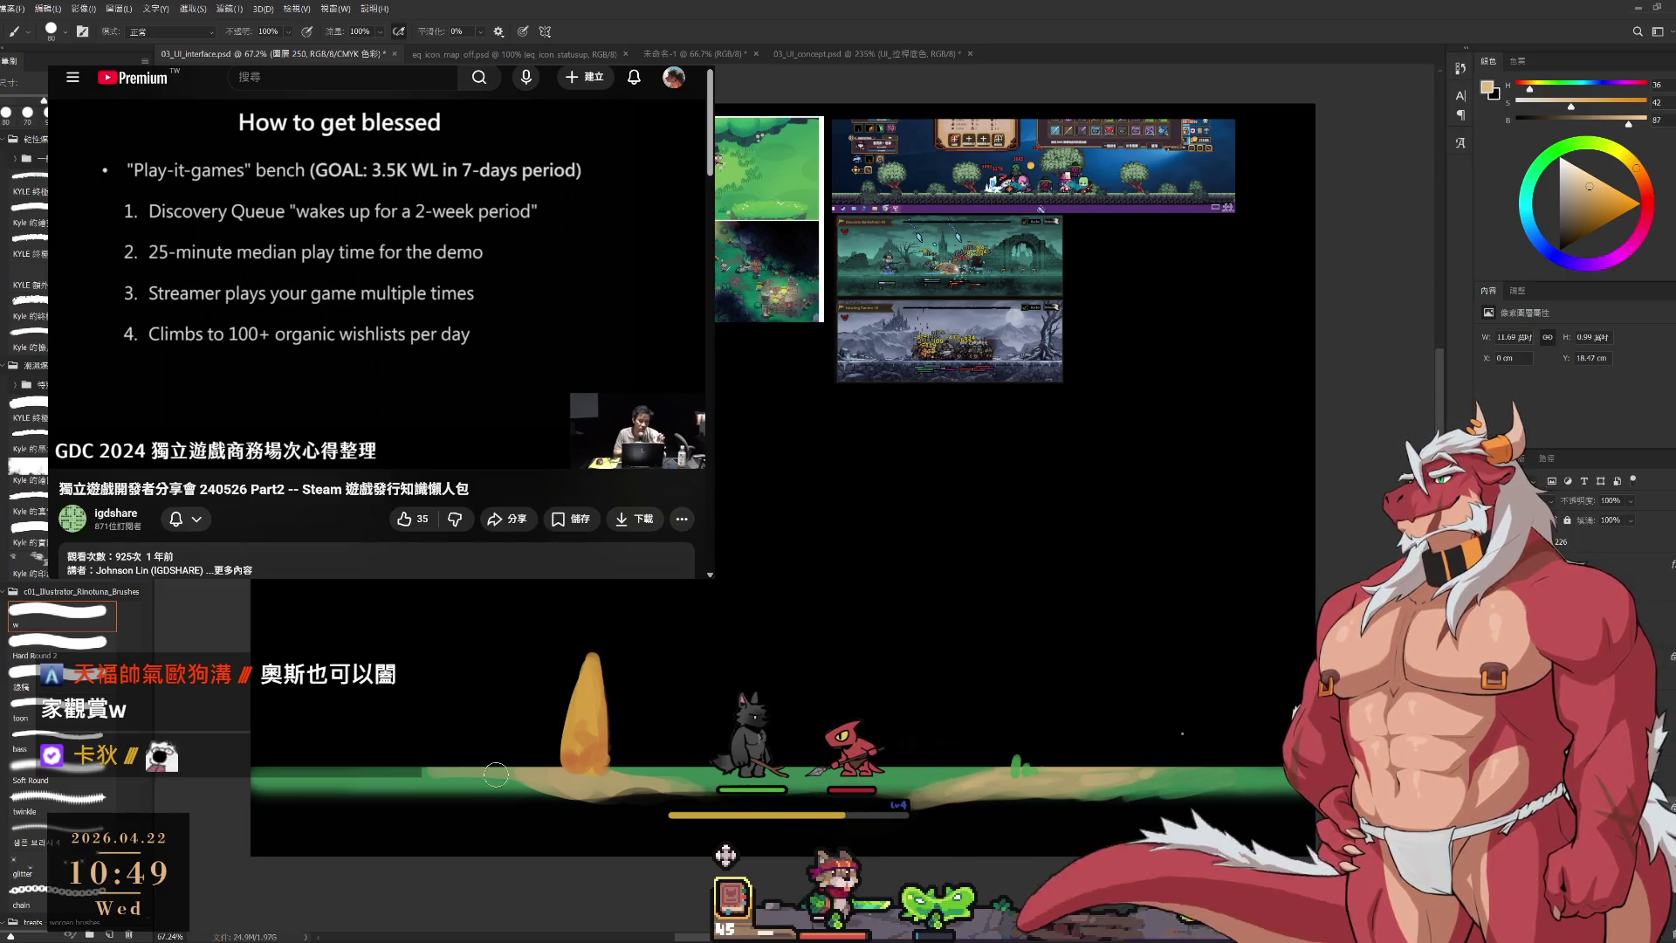
pyautogui.moveTo(495, 774); pyautogui.dragTo(550, 777)
pyautogui.moveTo(400, 763); pyautogui.dragTo(535, 774)
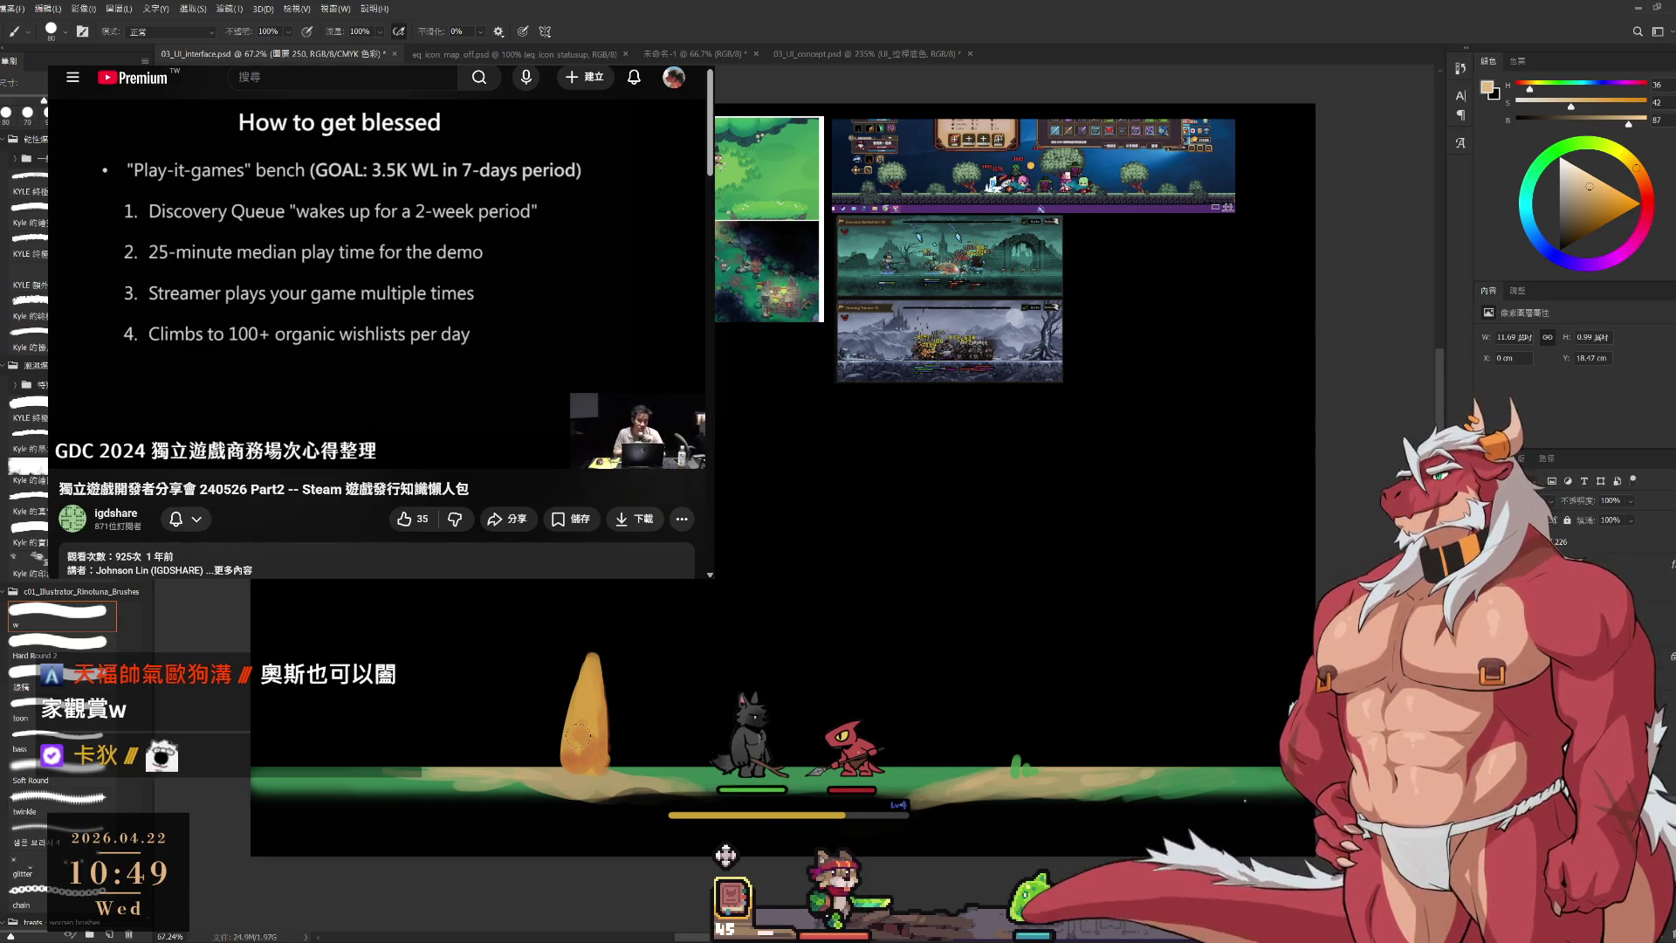
pyautogui.moveTo(522, 758)
pyautogui.mouseDown()
pyautogui.moveTo(384, 764)
pyautogui.moveTo(576, 769)
pyautogui.mouseUp()
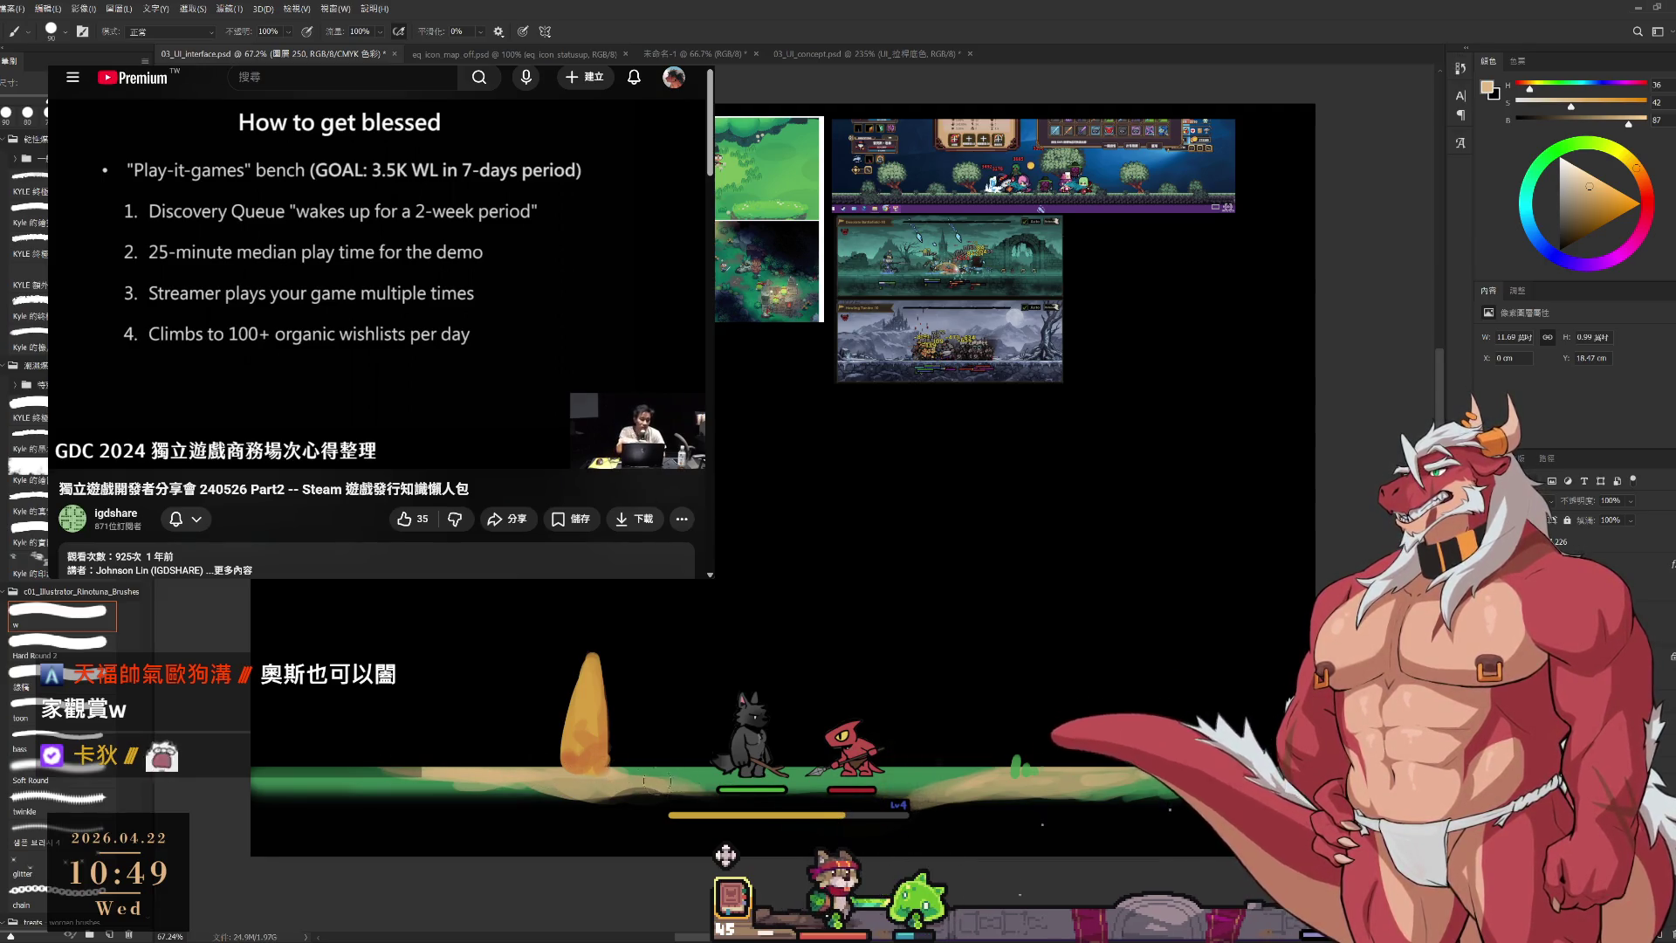
# Sample the grass green and retouch the ground, resizing the brush between 125 and 200.
pyautogui.keyDown('alt'); pyautogui.click(697, 773); pyautogui.keyUp('alt')
pyautogui.press(']')
pyautogui.press(']')
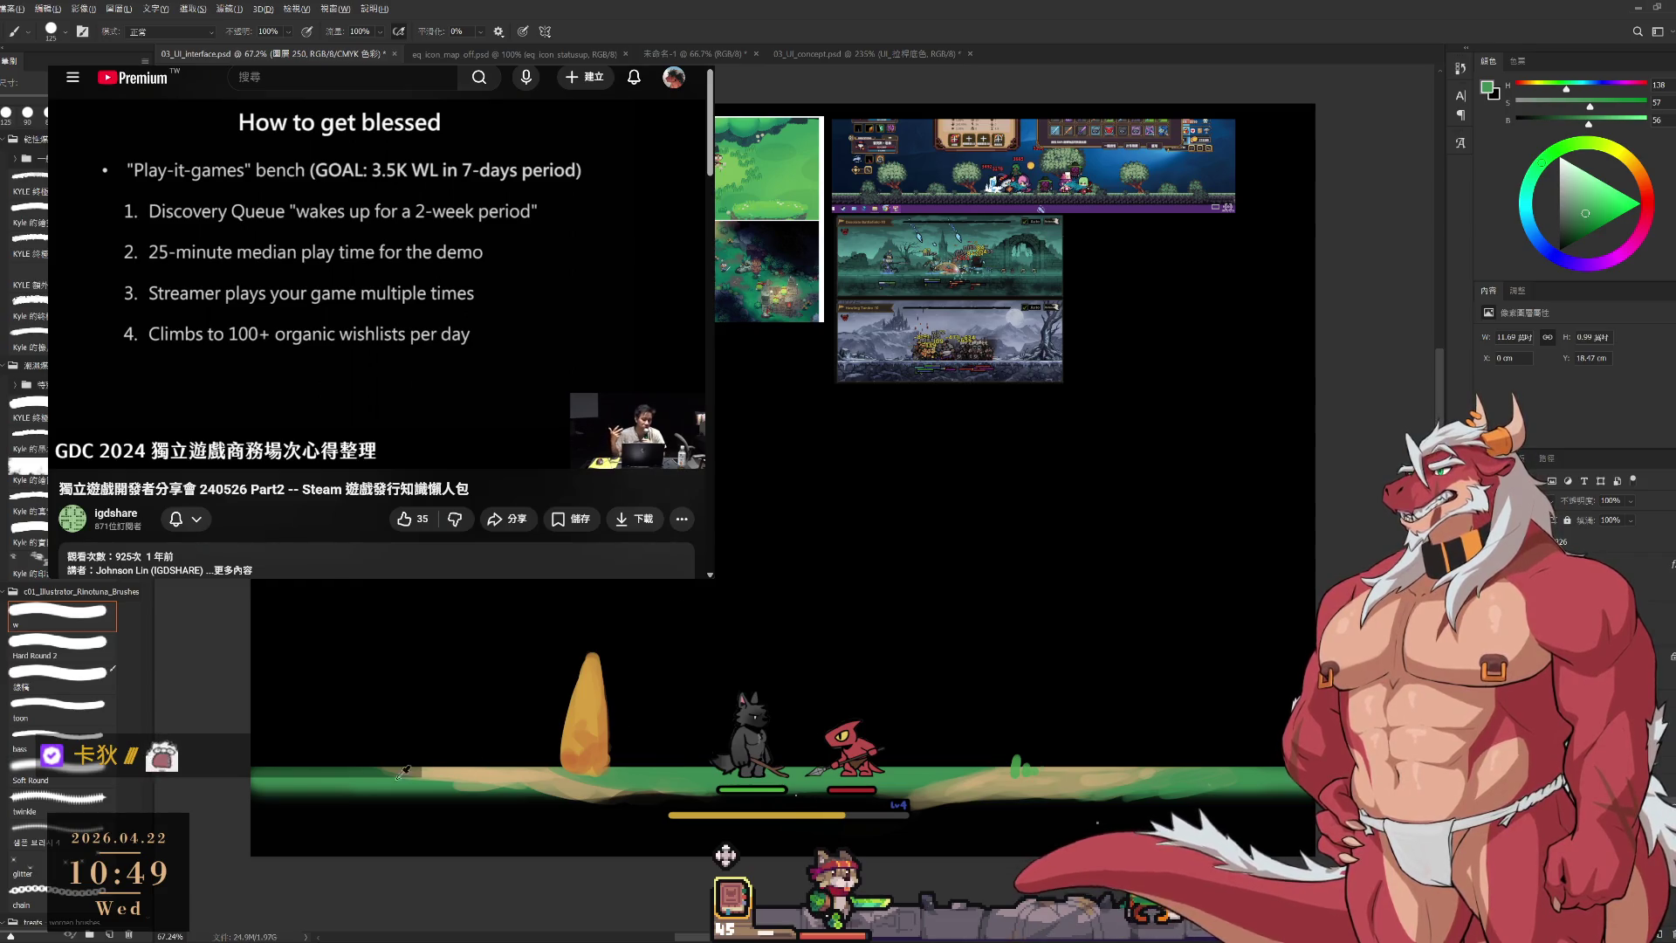
pyautogui.press('d')
pyautogui.press(']')
pyautogui.press(']')
pyautogui.press(']')
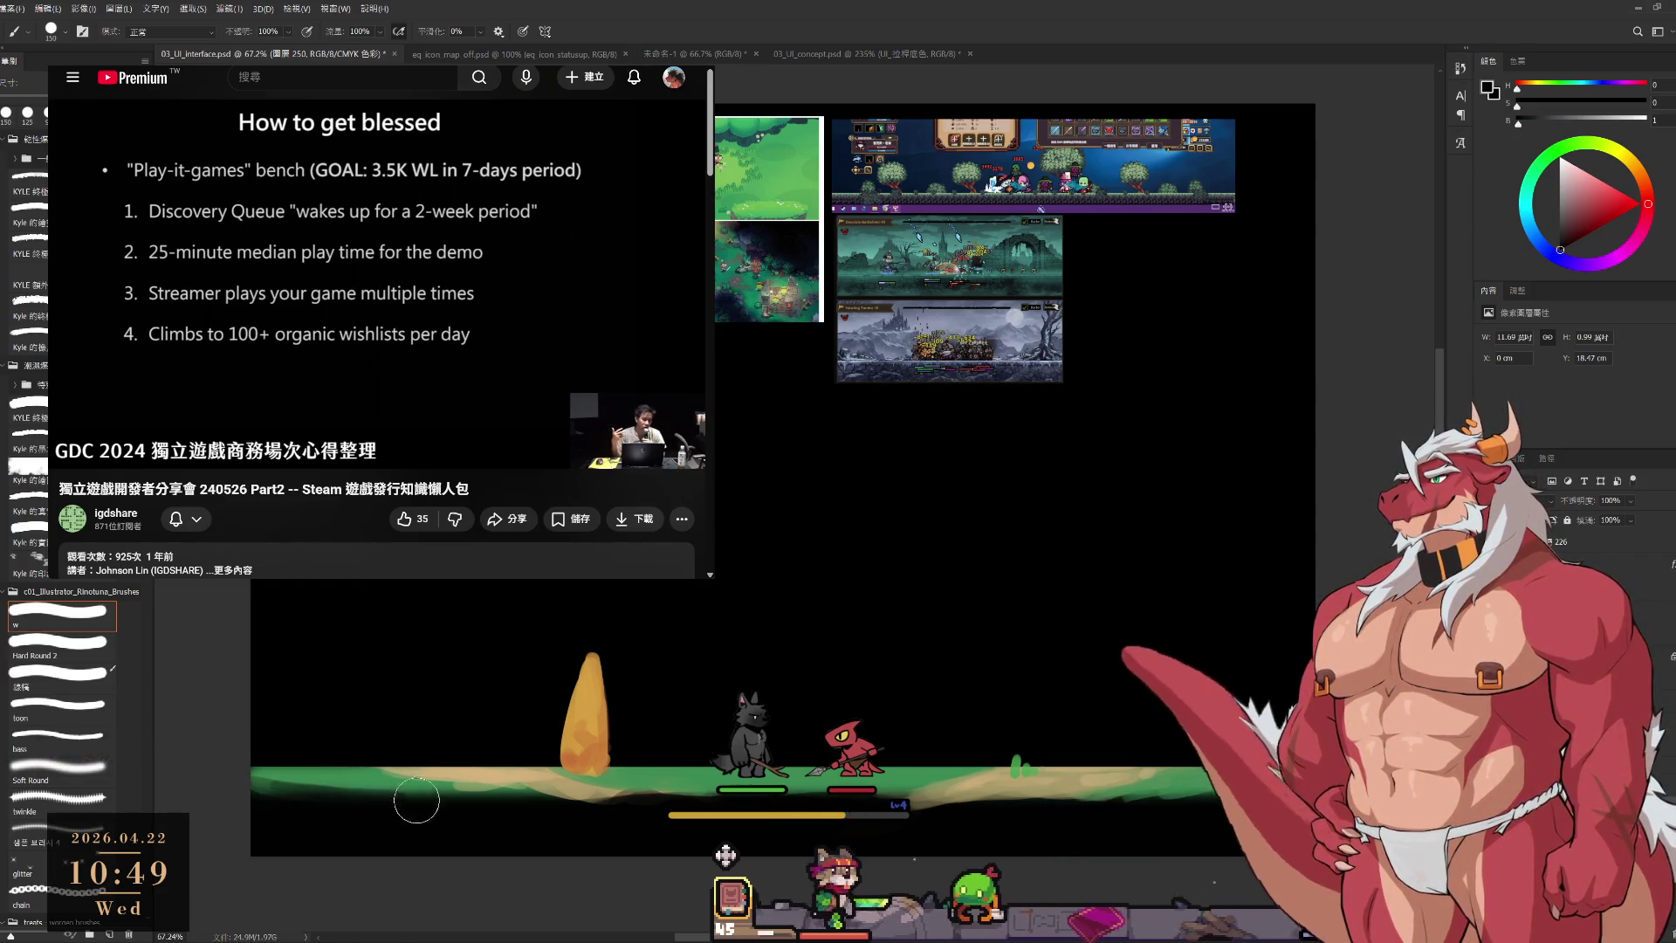
pyautogui.moveTo(467, 815); pyautogui.dragTo(553, 838)
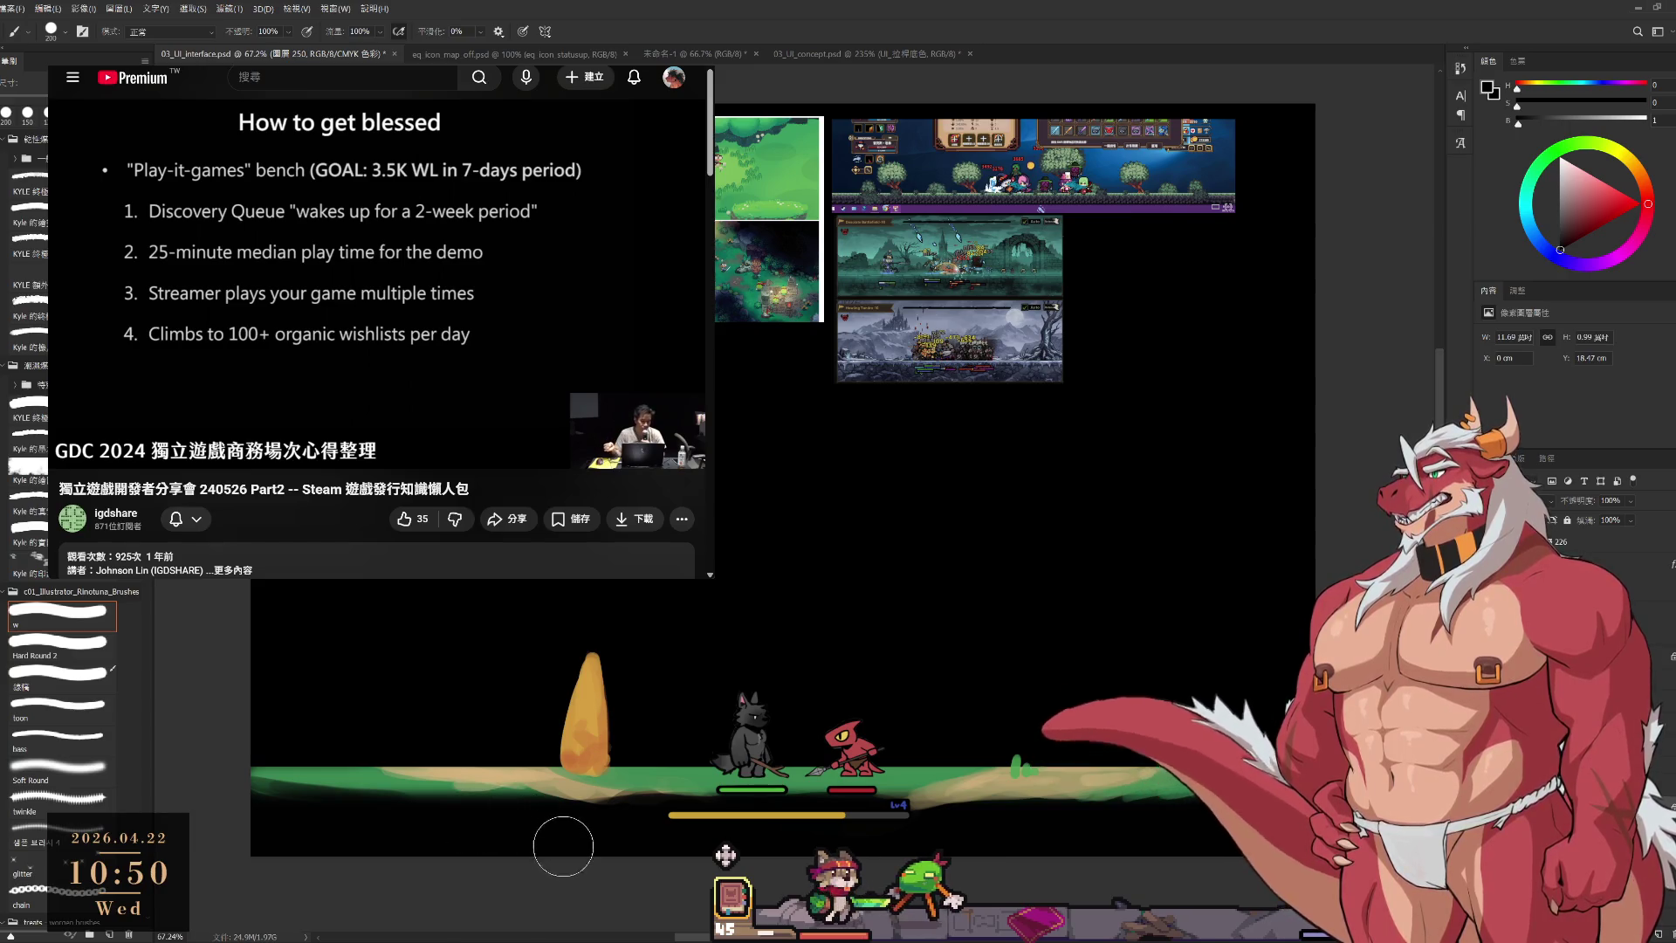
pyautogui.keyDown('alt'); pyautogui.click(348, 774); pyautogui.keyUp('alt')
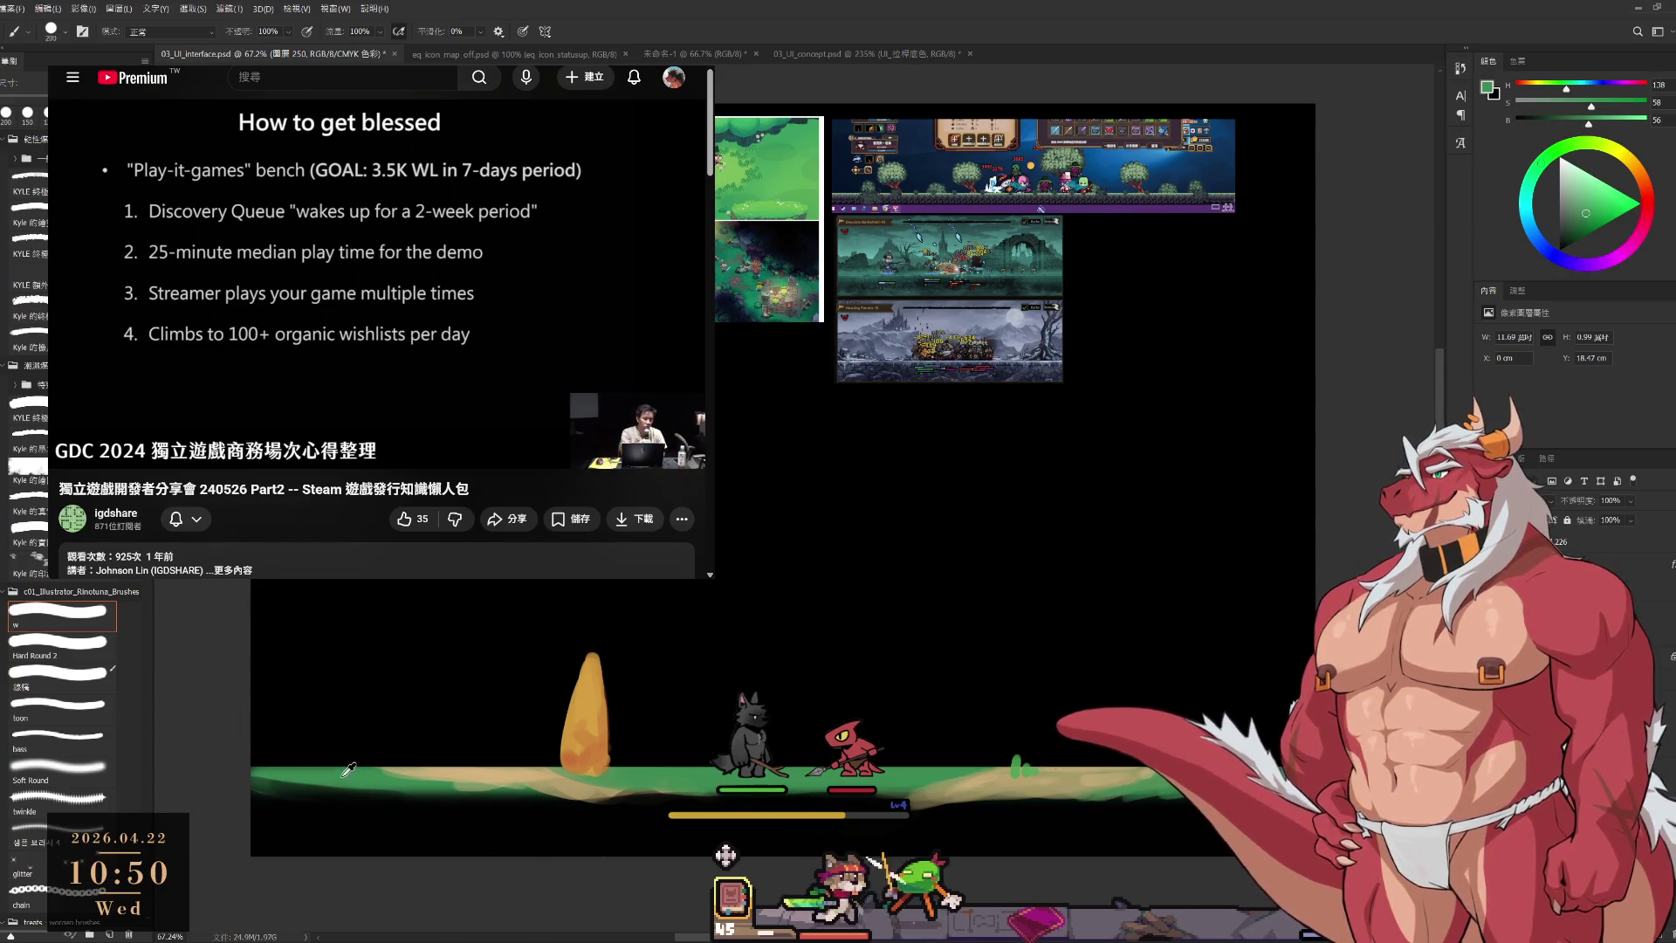
pyautogui.press('[')
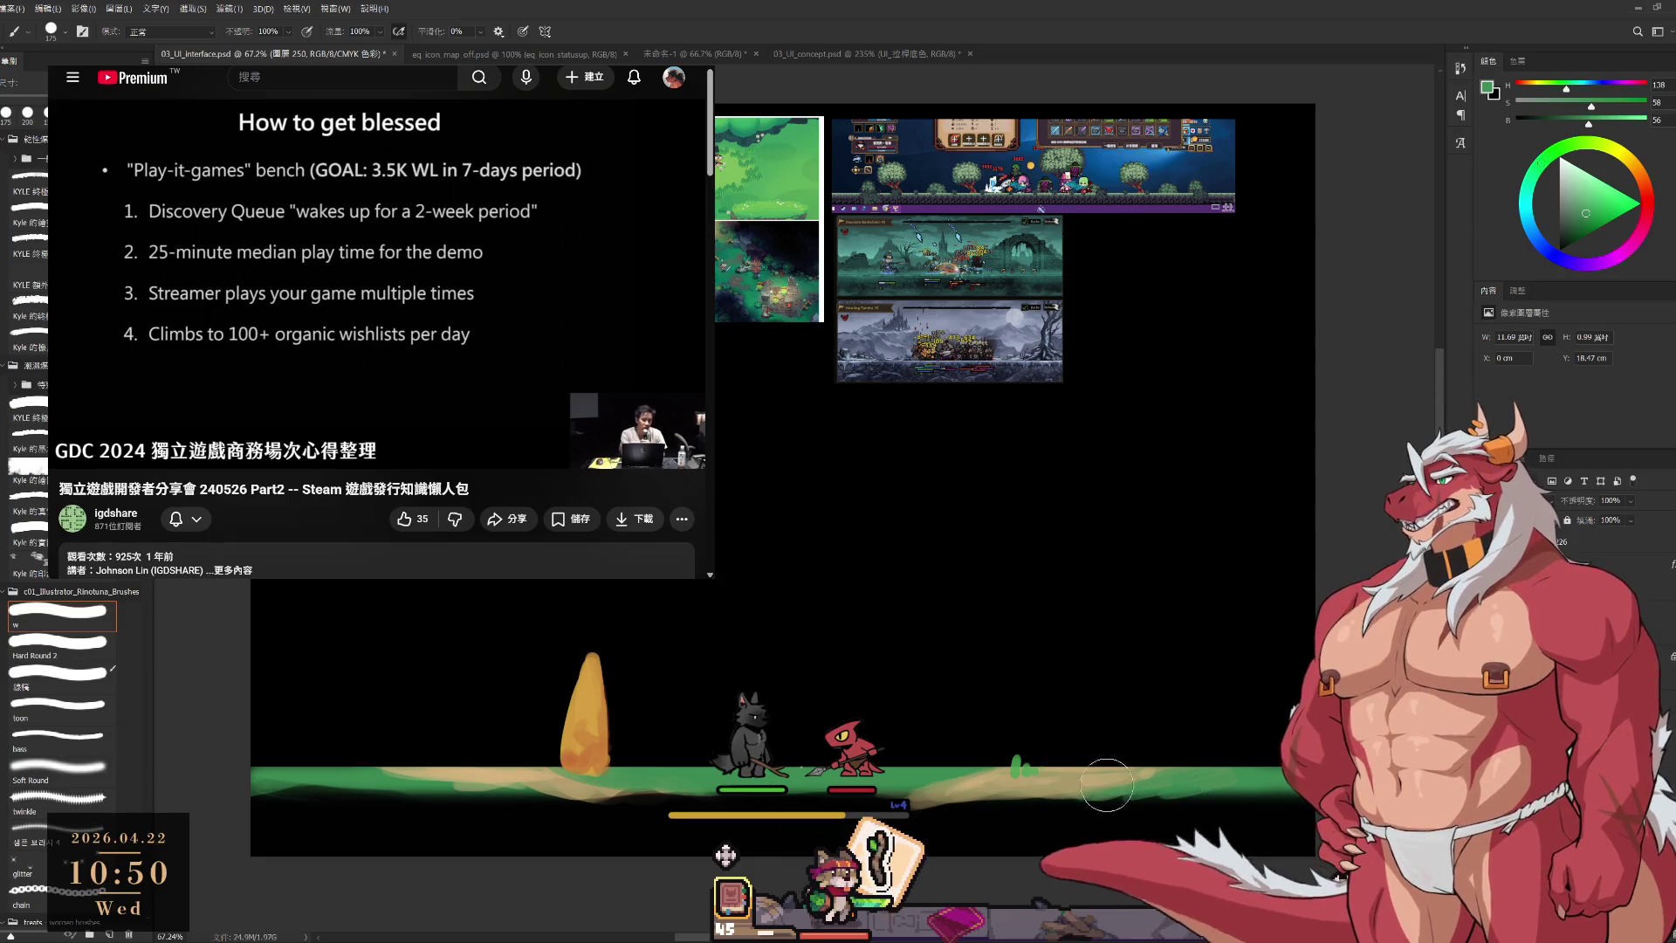
pyautogui.press('[')
pyautogui.press('[')
pyautogui.press('[')
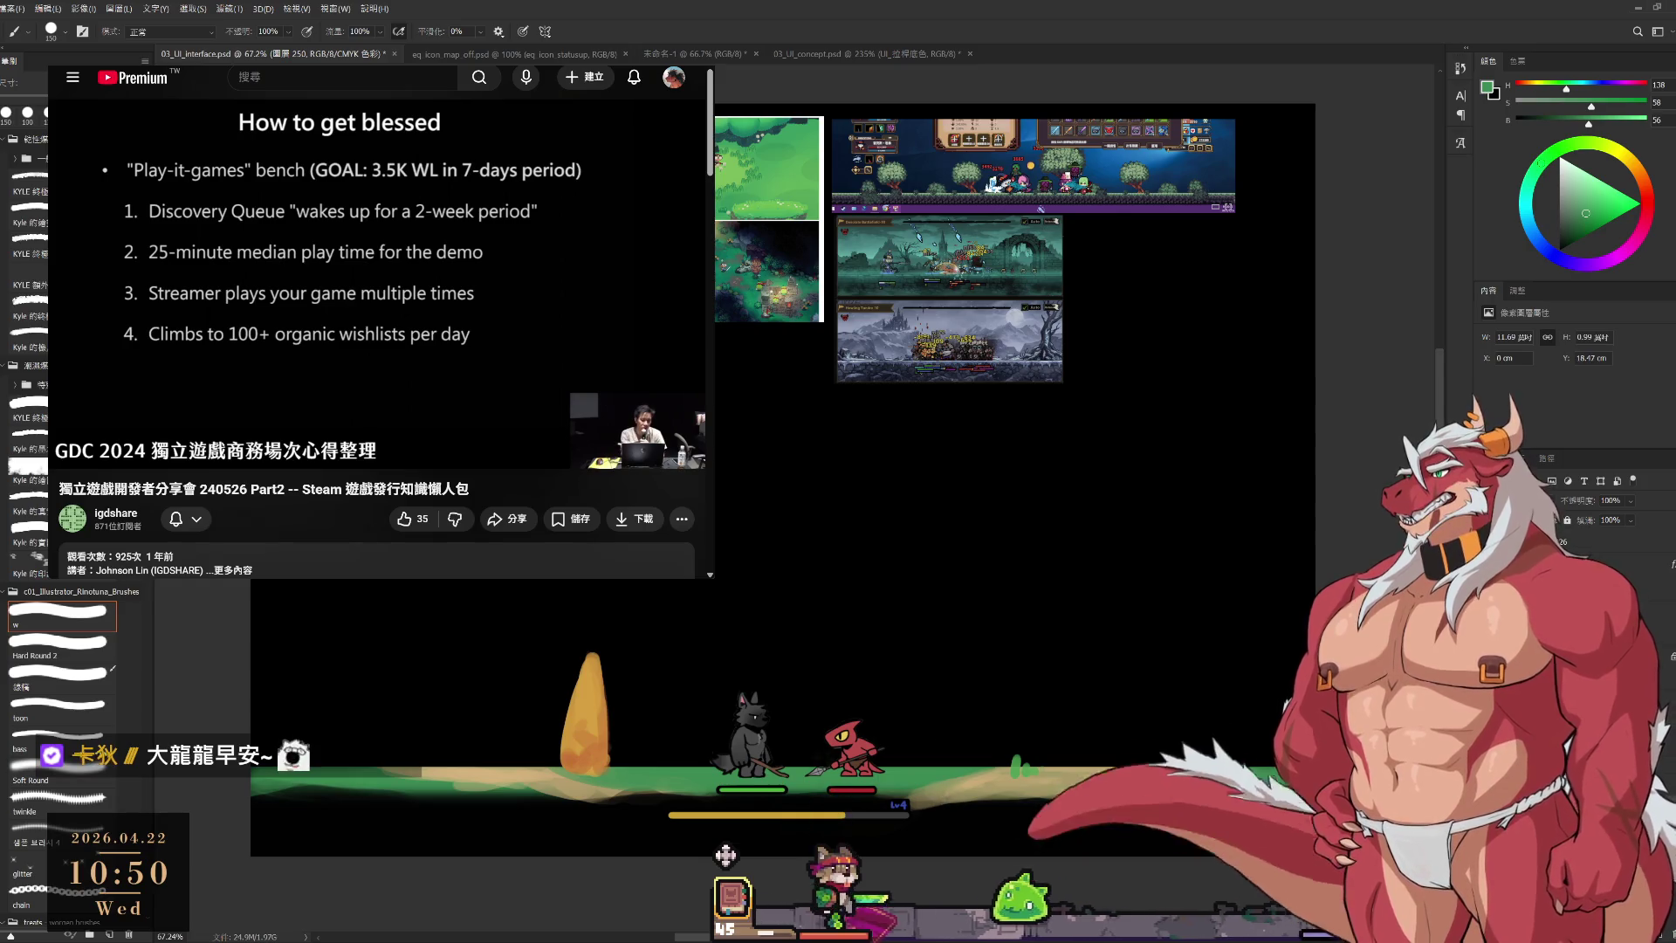
pyautogui.press(']')
pyautogui.press(']')
pyautogui.keyDown('alt'); pyautogui.click(1172, 838); pyautogui.keyUp('alt')
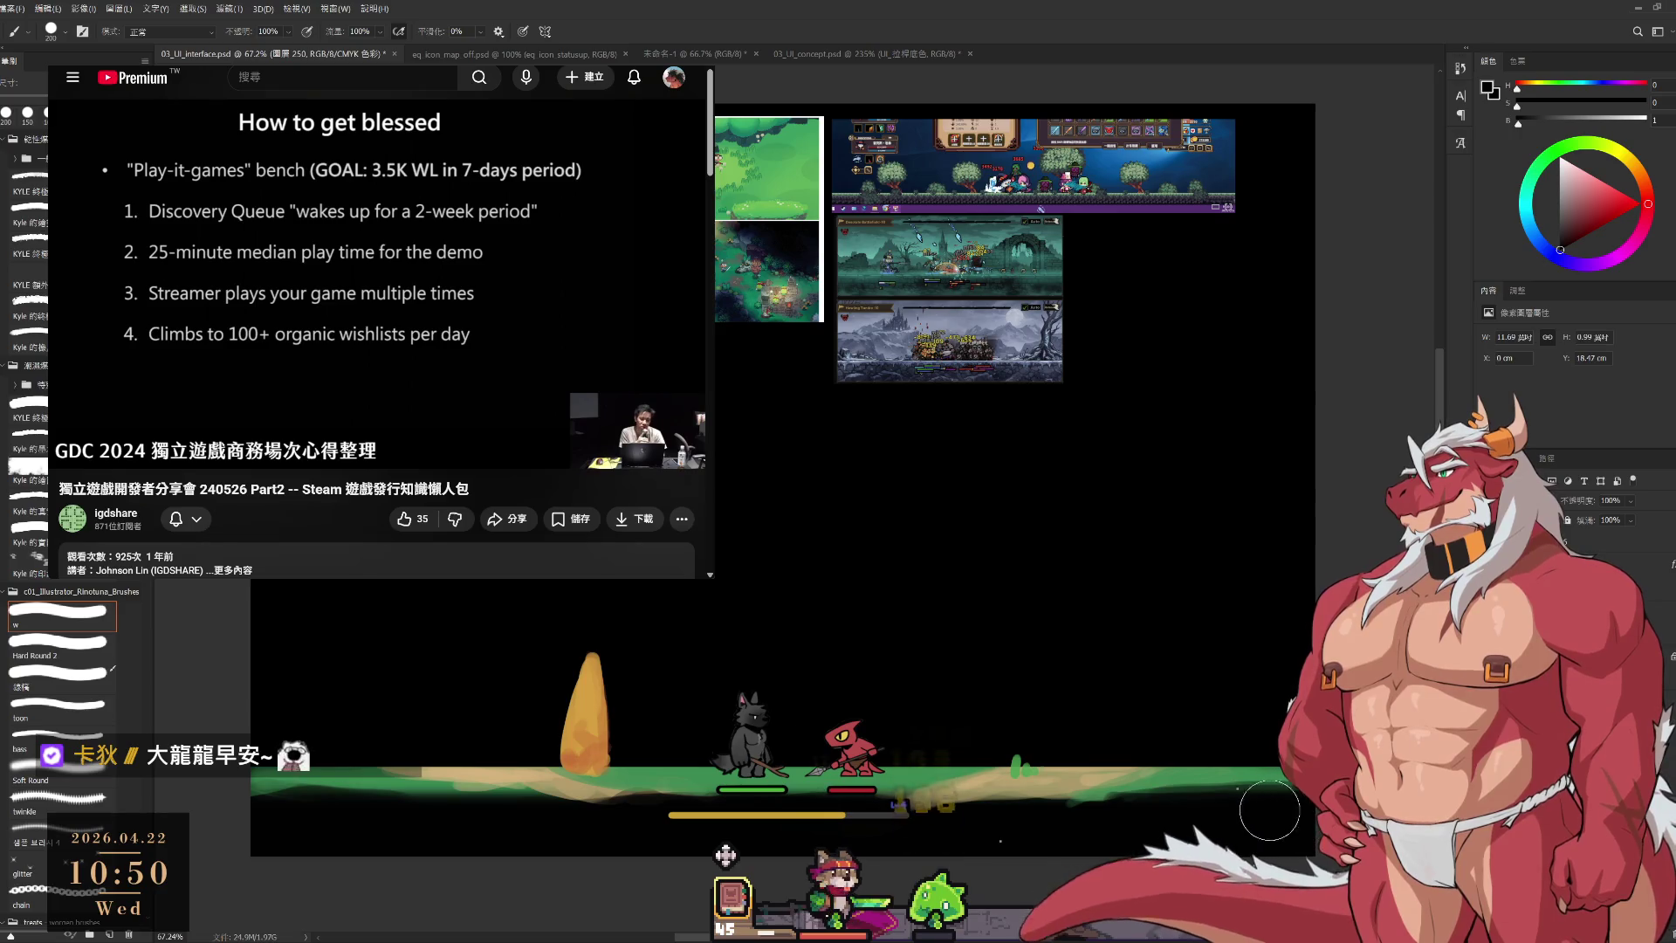
pyautogui.scroll(-2, 1122, 533)
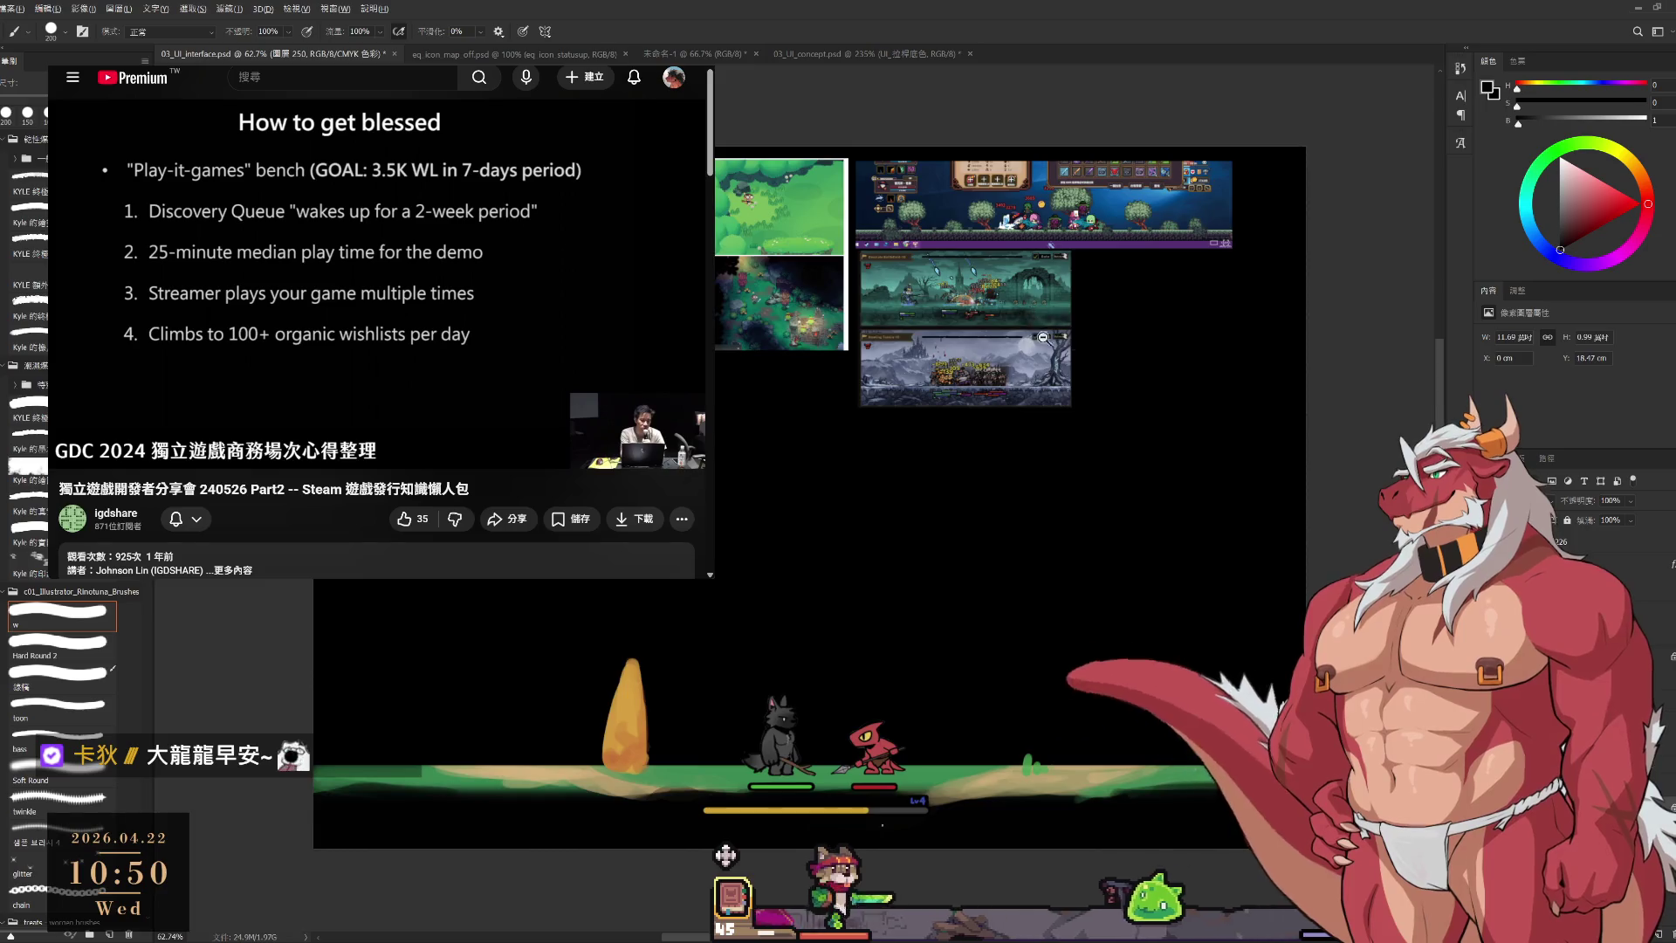
pyautogui.scroll(3, 1043, 337)
pyautogui.scroll(-3, 1056, 487)
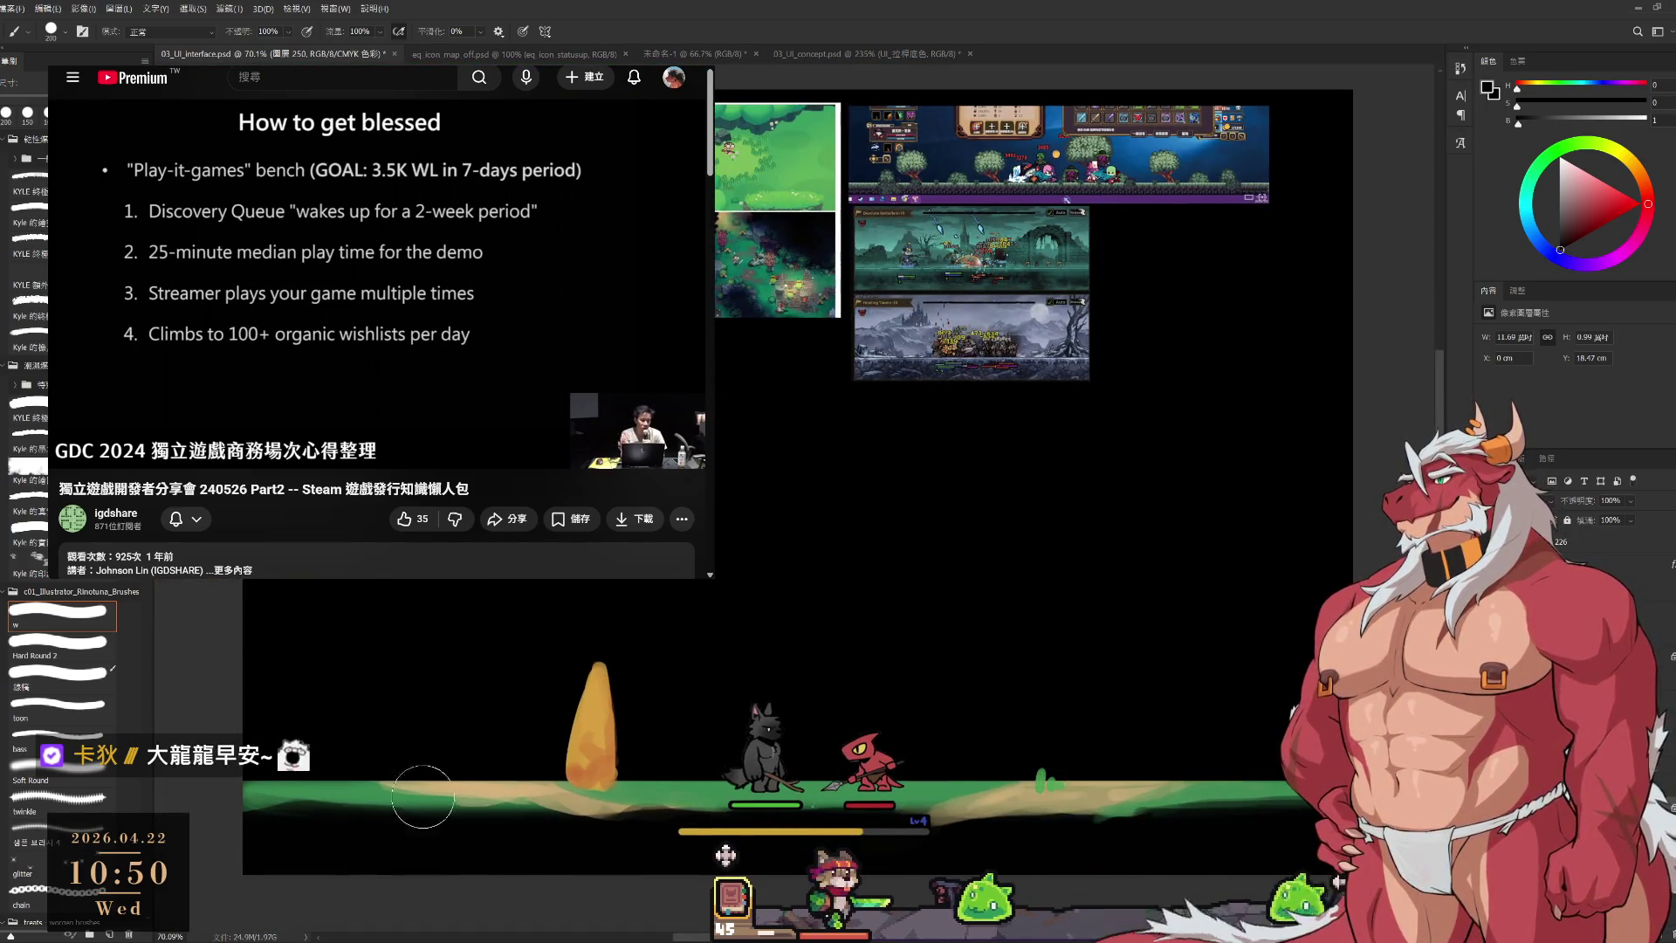
# Paint a near-black shadow along the ground strip's underside, then rotate the view 90° clockwise.
pyautogui.keyDown('alt'); pyautogui.click(338, 787); pyautogui.keyUp('alt')
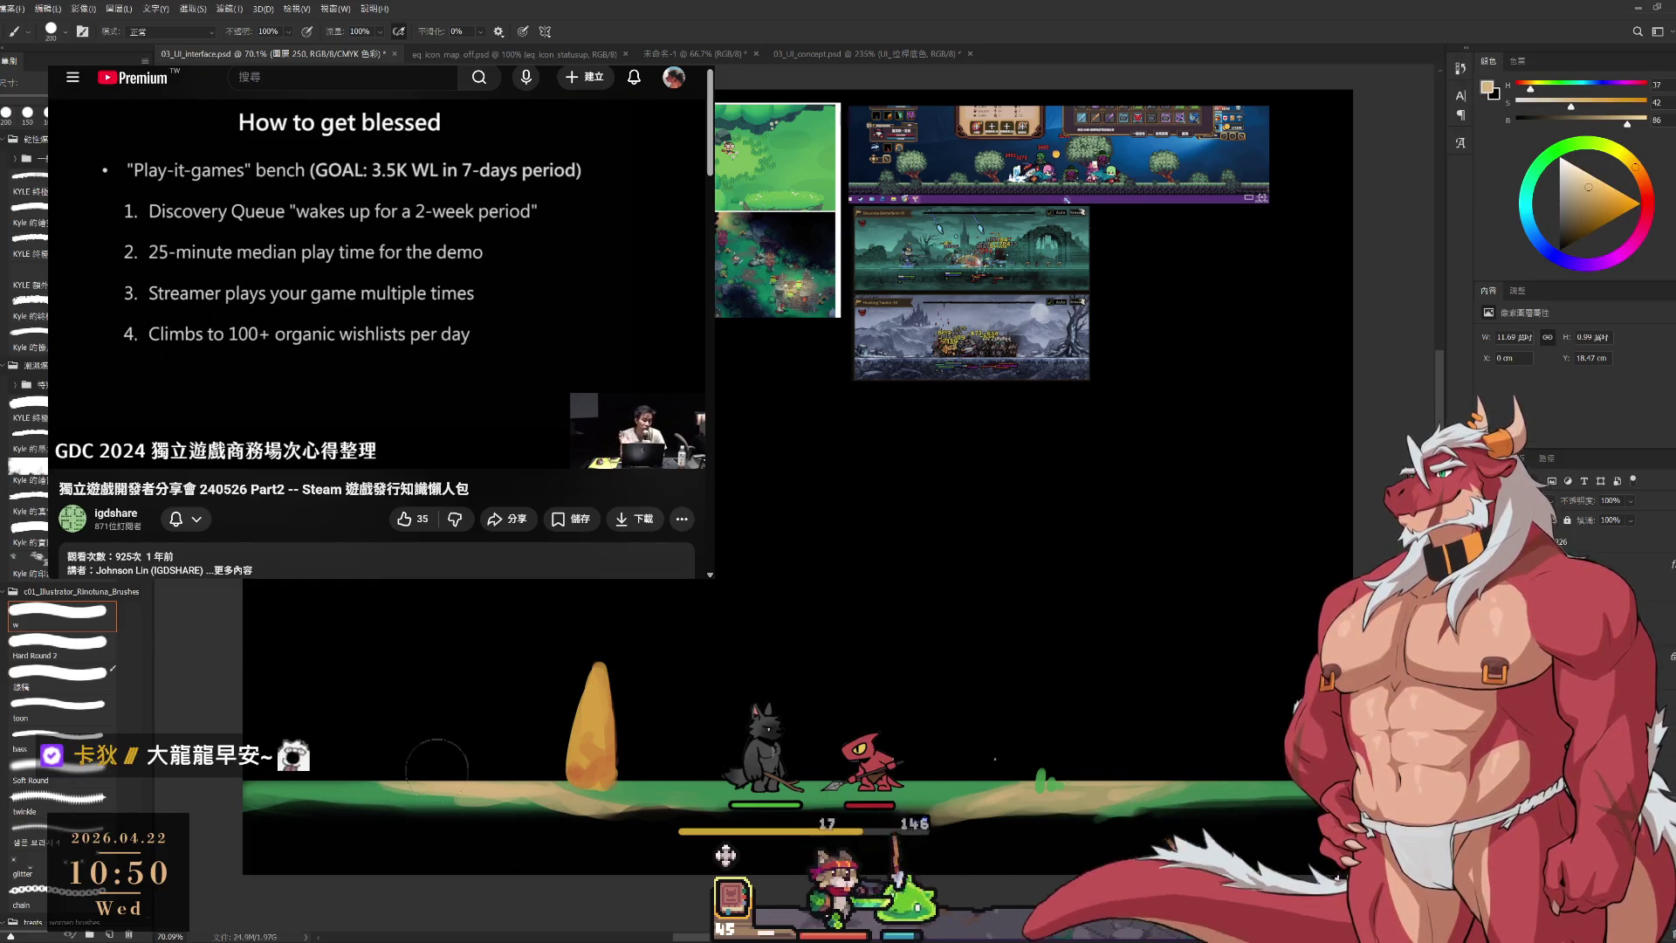
pyautogui.moveTo(503, 808)
pyautogui.mouseDown()
pyautogui.moveTo(515, 825)
pyautogui.moveTo(535, 764)
pyautogui.mouseUp()
pyautogui.keyDown('alt'); pyautogui.click(463, 756); pyautogui.keyUp('alt')
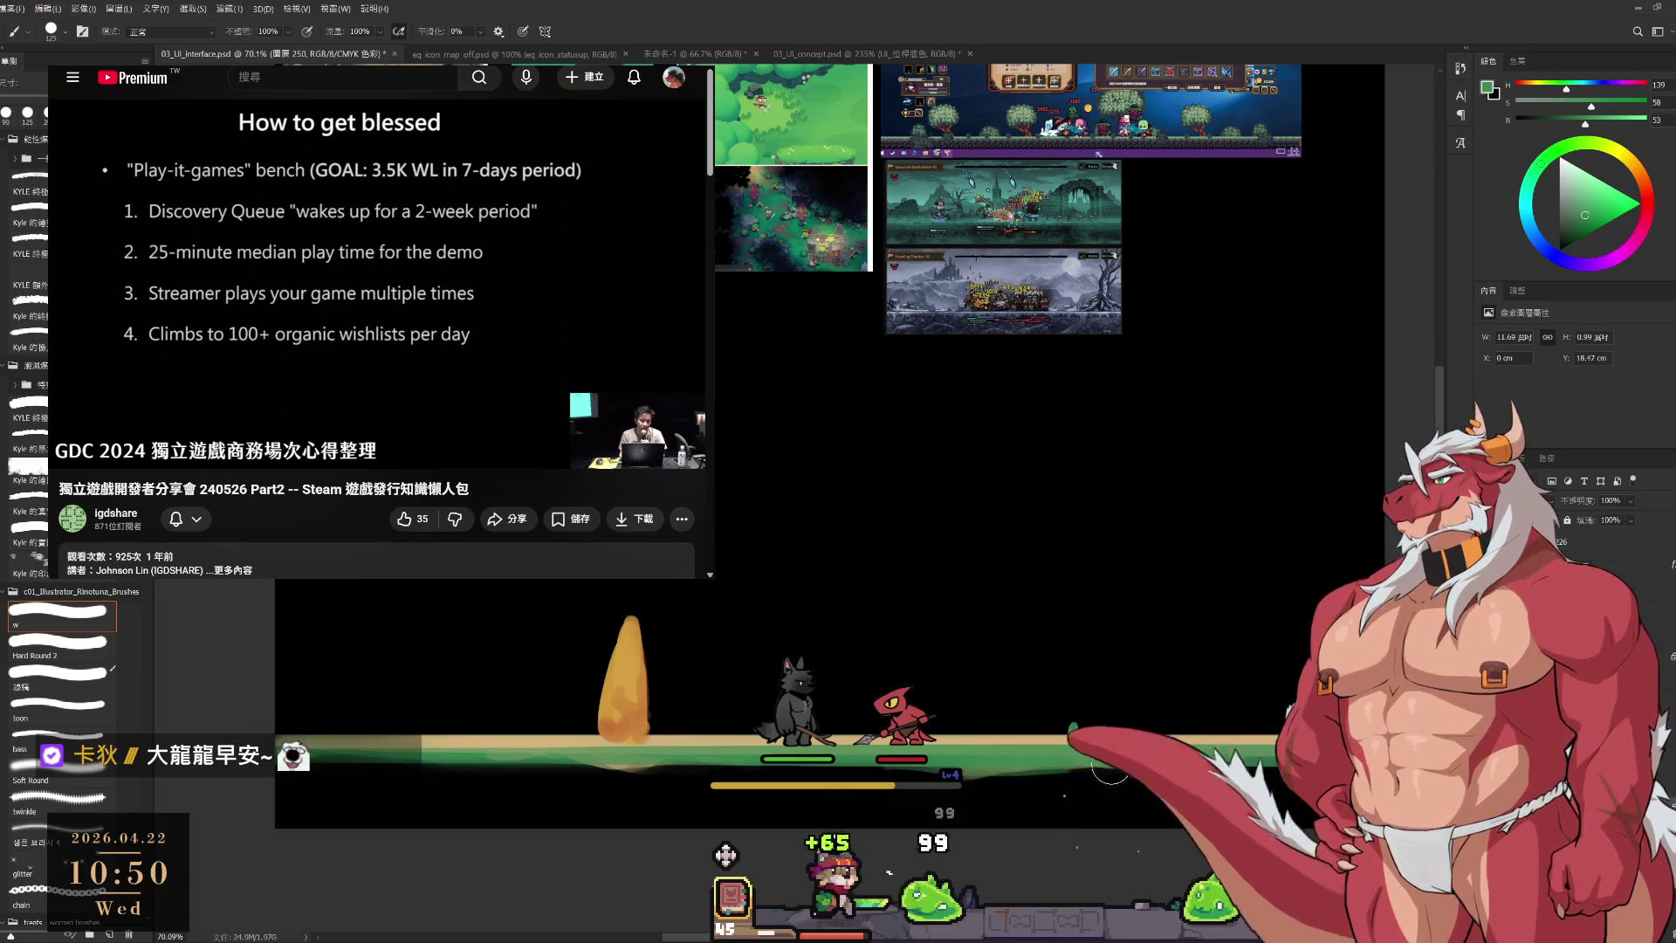
pyautogui.moveTo(879, 767); pyautogui.dragTo(816, 773)
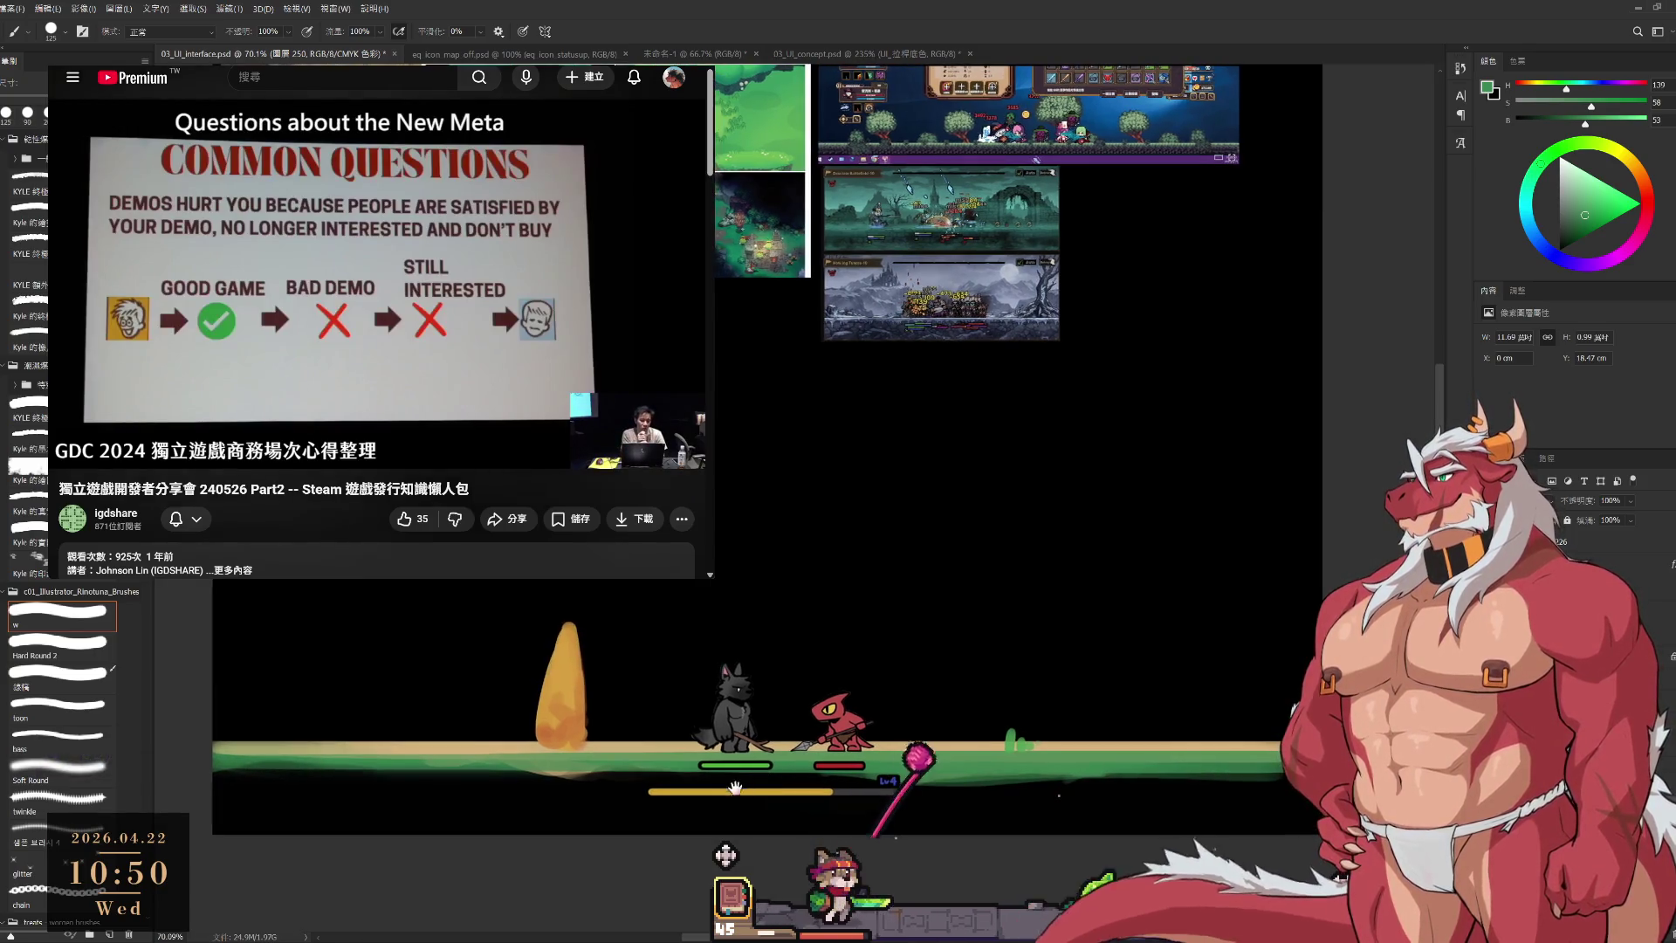
pyautogui.keyDown('alt'); pyautogui.click(584, 802); pyautogui.keyUp('alt')
pyautogui.press(']')
pyautogui.press(']')
pyautogui.moveTo(584, 790)
pyautogui.mouseDown()
pyautogui.moveTo(218, 781)
pyautogui.moveTo(568, 790)
pyautogui.moveTo(354, 788)
pyautogui.moveTo(650, 758)
pyautogui.mouseUp()
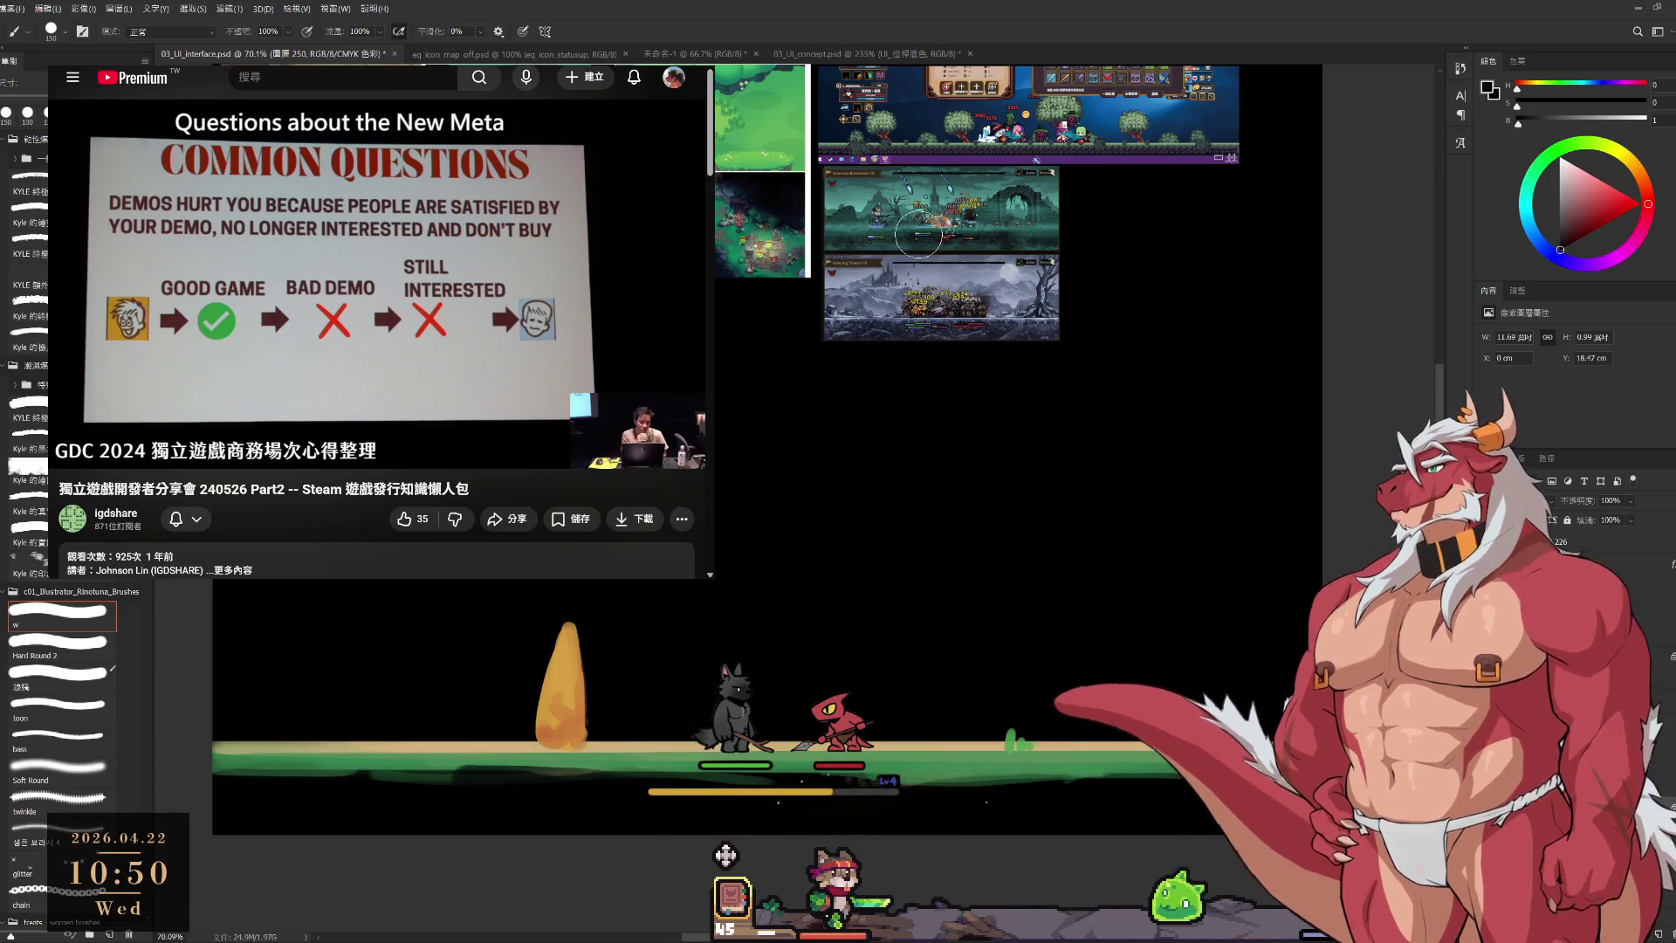
pyautogui.press('r')
pyautogui.moveTo(919, 234)
pyautogui.mouseDown()
pyautogui.moveTo(1029, 384)
pyautogui.moveTo(1025, 585)
pyautogui.moveTo(891, 699)
pyautogui.mouseUp()
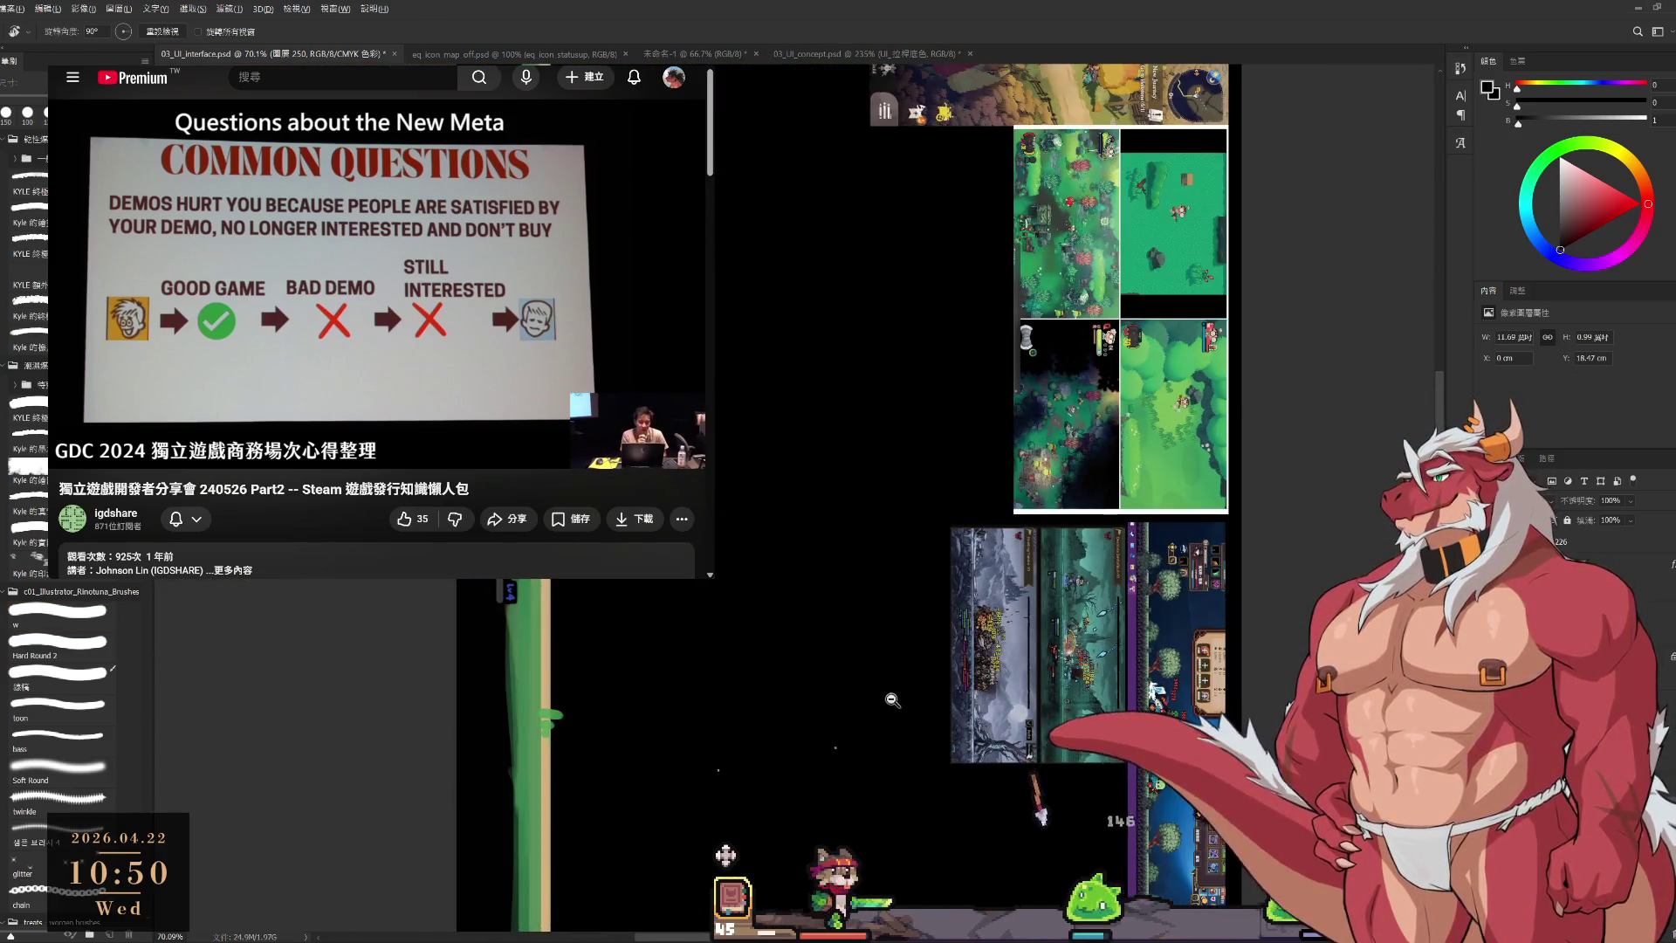
# Sample the ground's muted green and the beige of its light edge.
pyautogui.scroll(-3, 892, 699)
pyautogui.press('b')
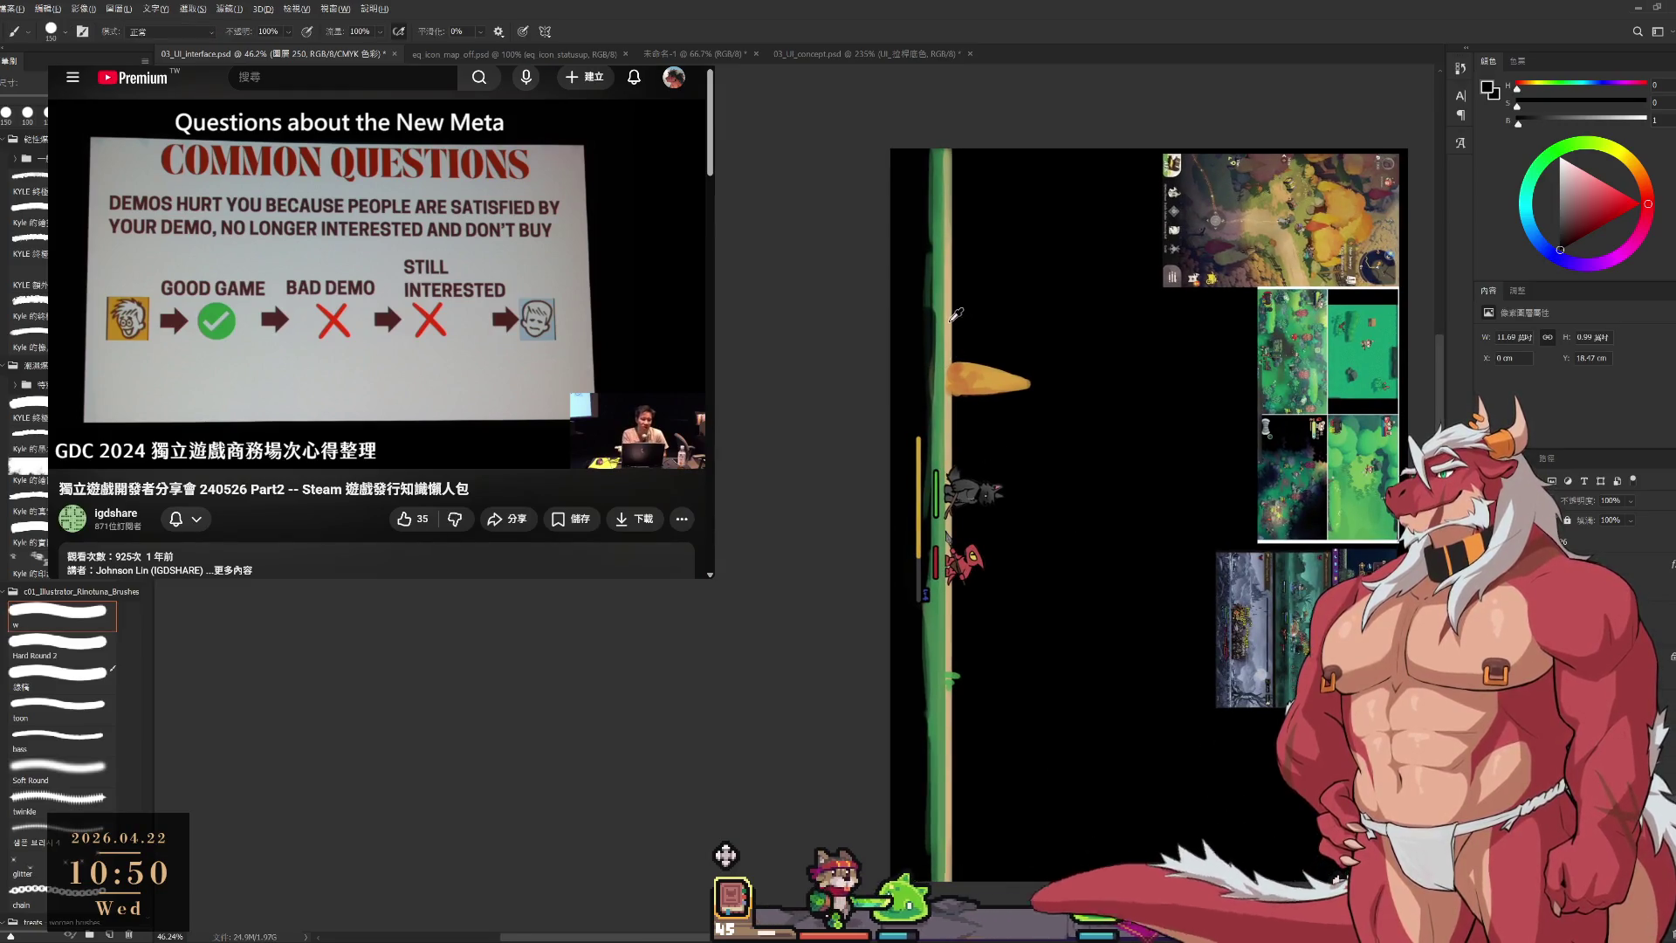
pyautogui.keyDown('alt'); pyautogui.click(949, 318); pyautogui.keyUp('alt')
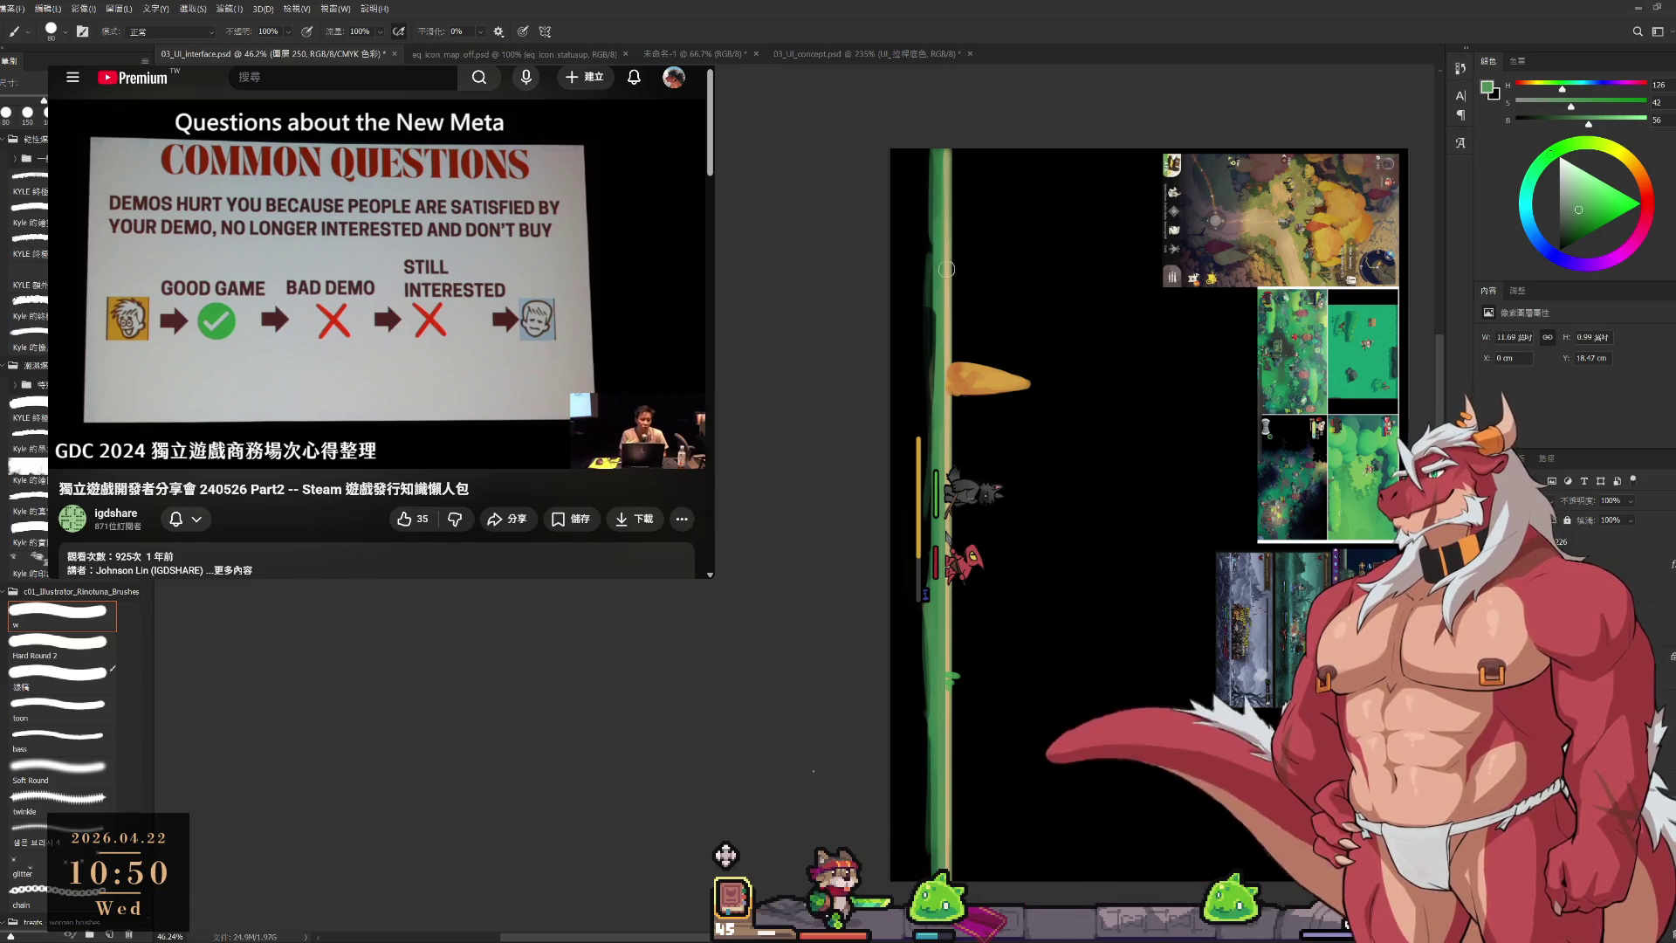
pyautogui.keyDown('alt'); pyautogui.click(950, 312); pyautogui.keyUp('alt')
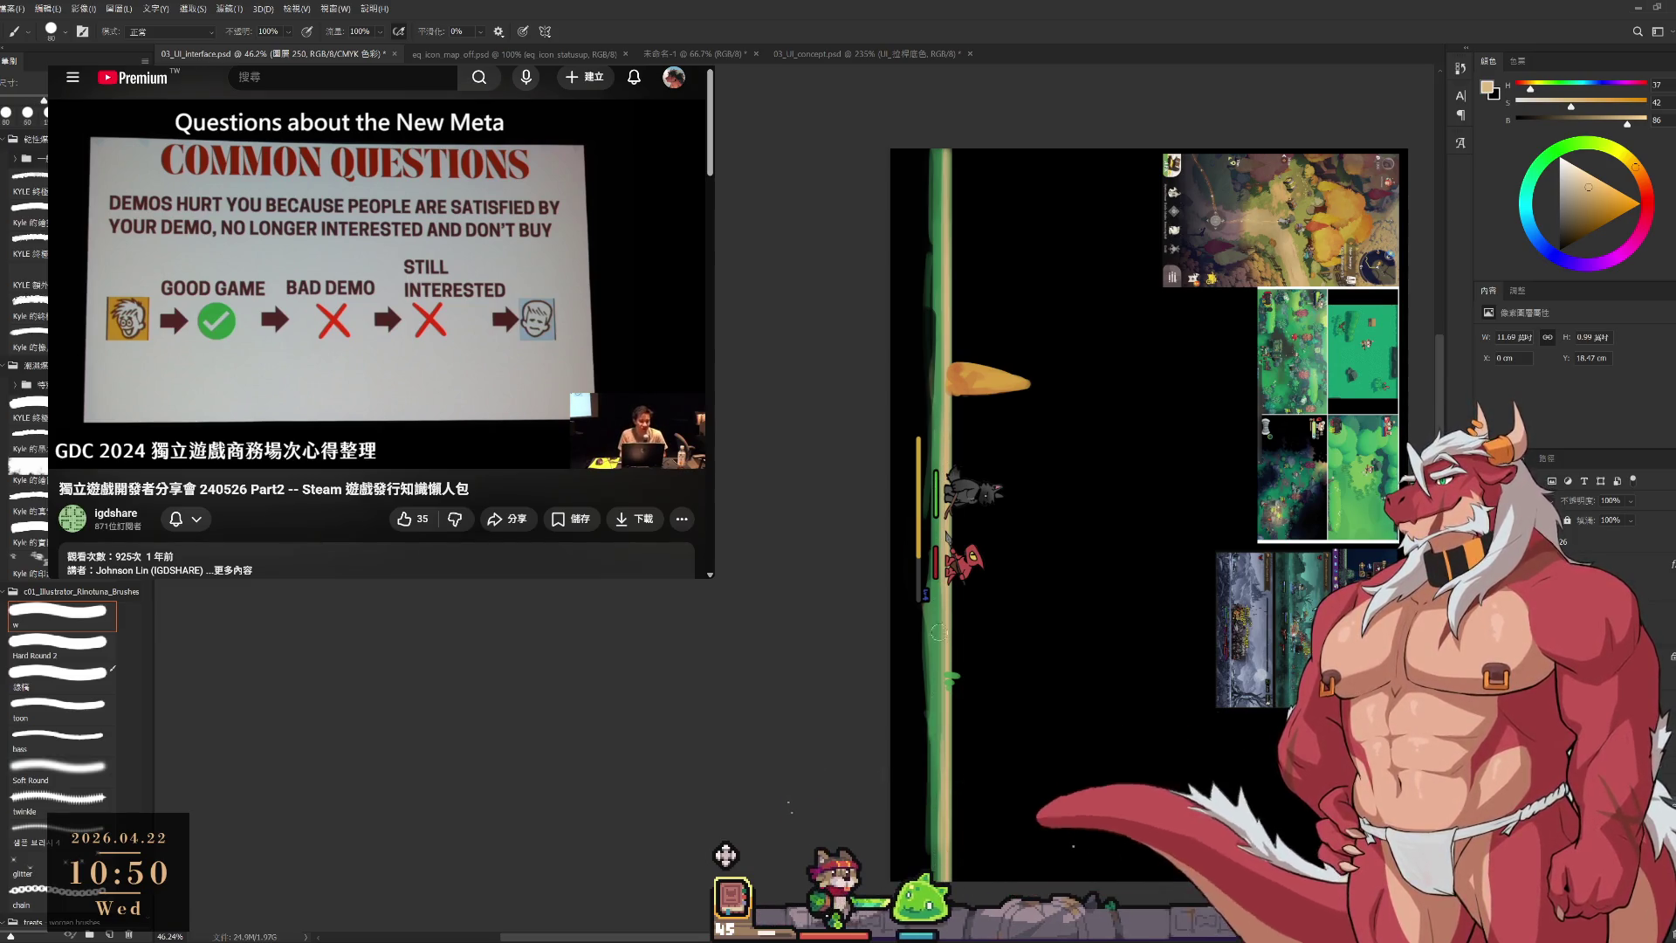
# Turn the view upright, zoom in, and lasso the orange spire onto its own layer with Ctrl+J.
pyautogui.press('r')
pyautogui.moveTo(794, 493); pyautogui.dragTo(786, 468)
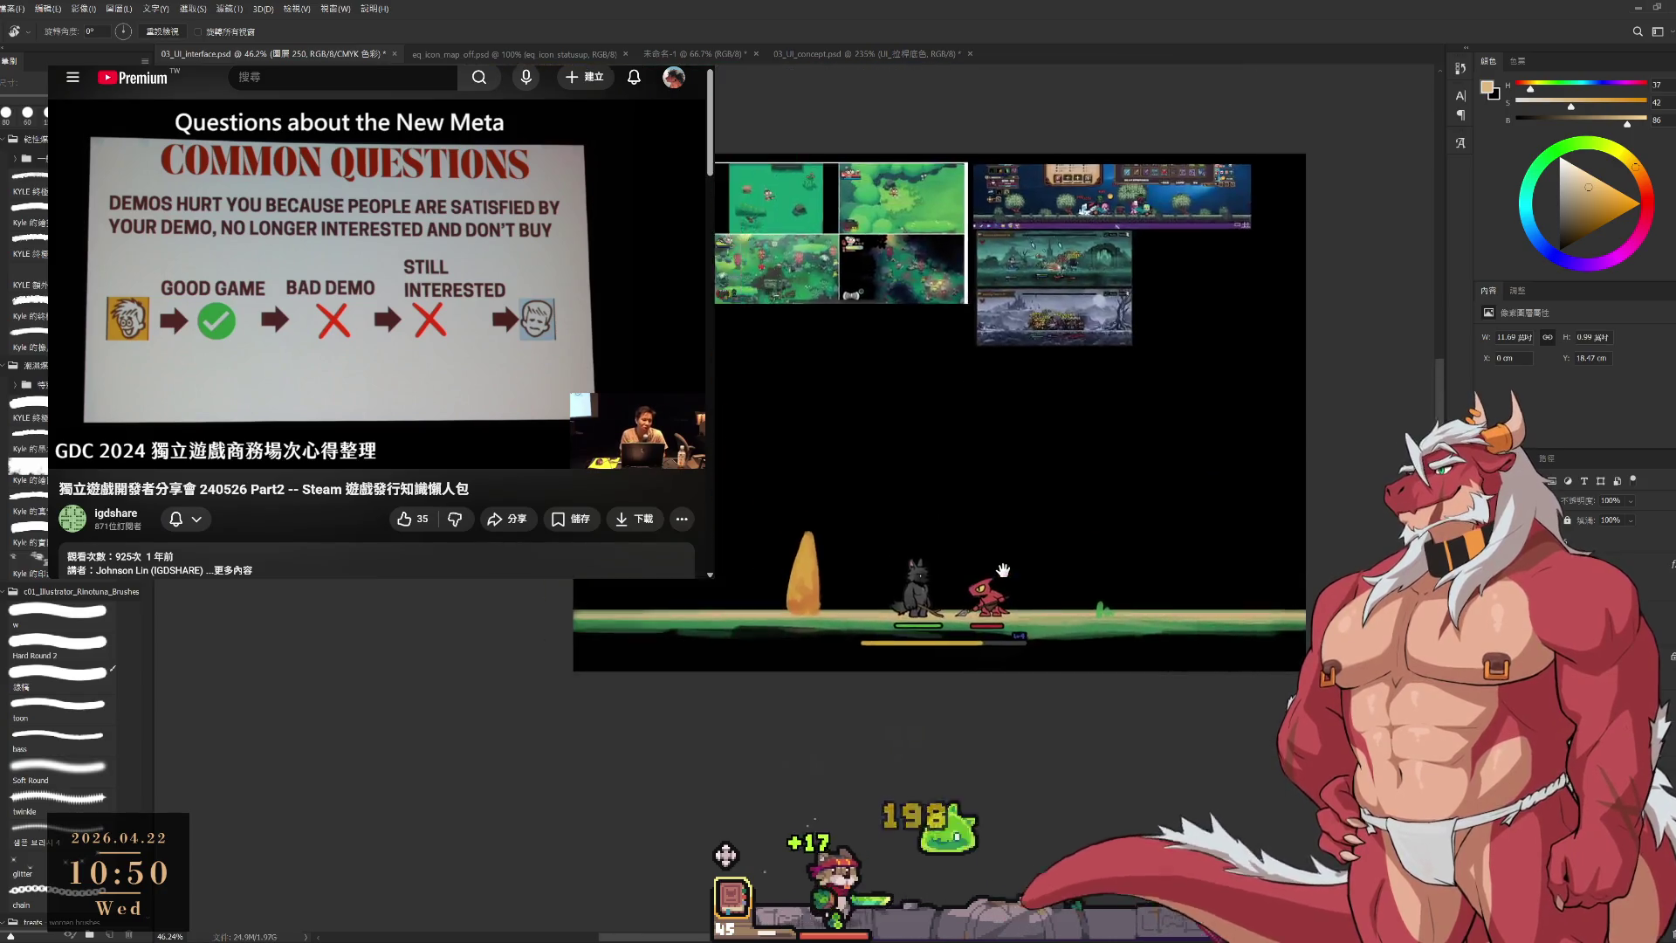
pyautogui.moveTo(798, 622); pyautogui.dragTo(838, 621)
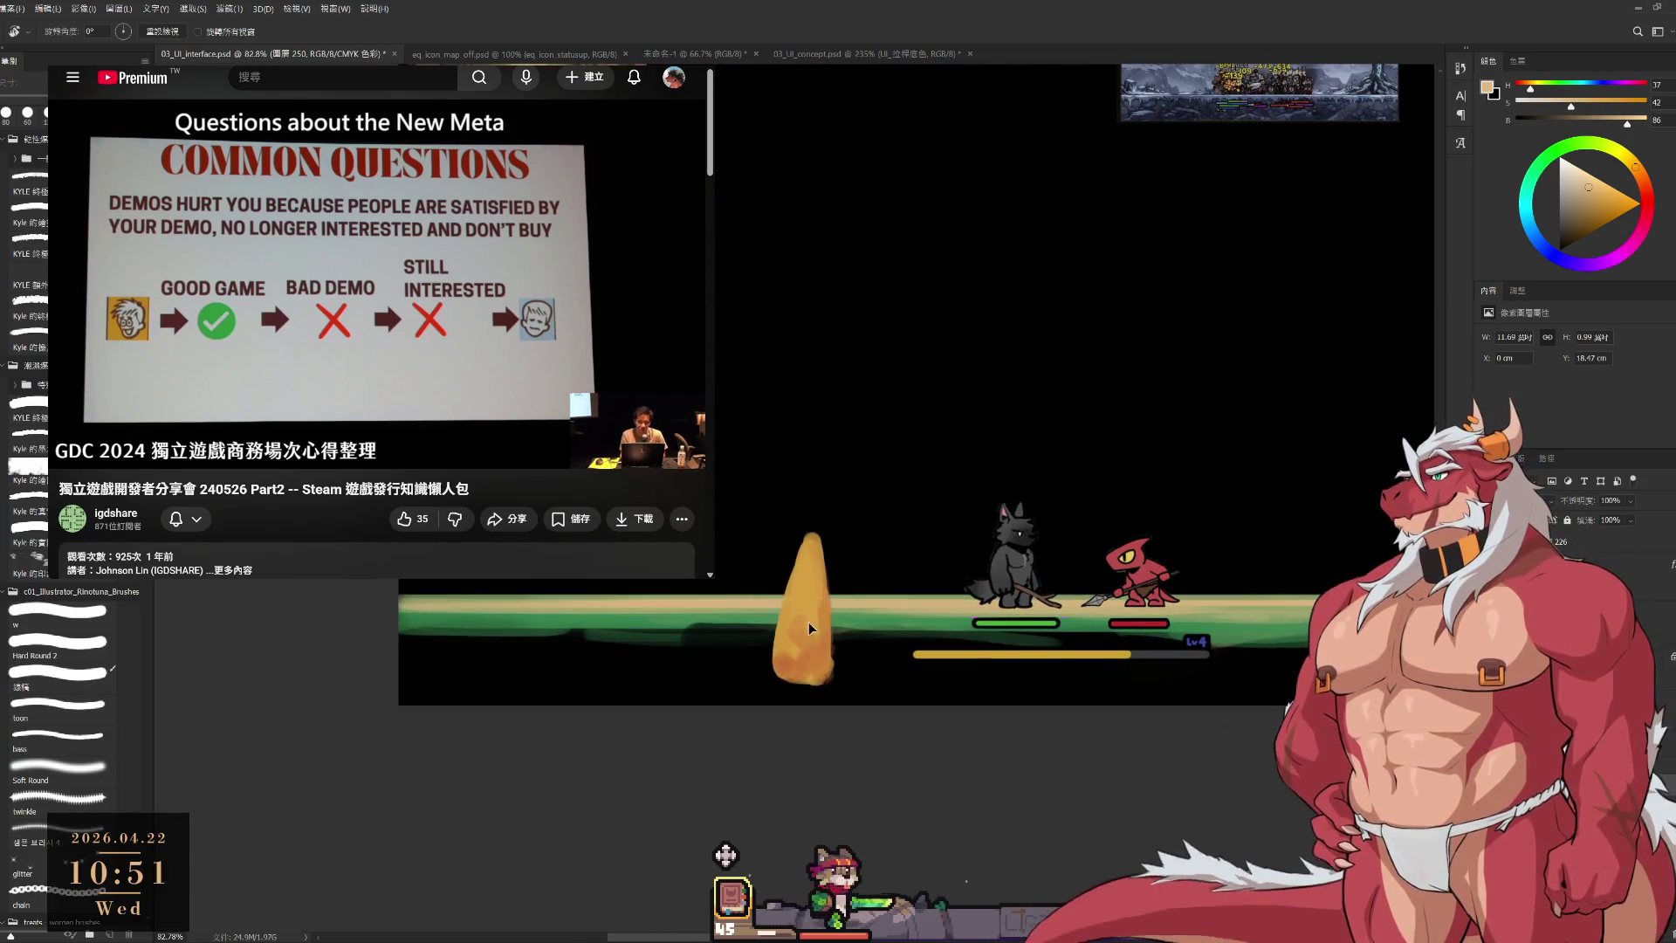
pyautogui.scroll(3, 821, 553)
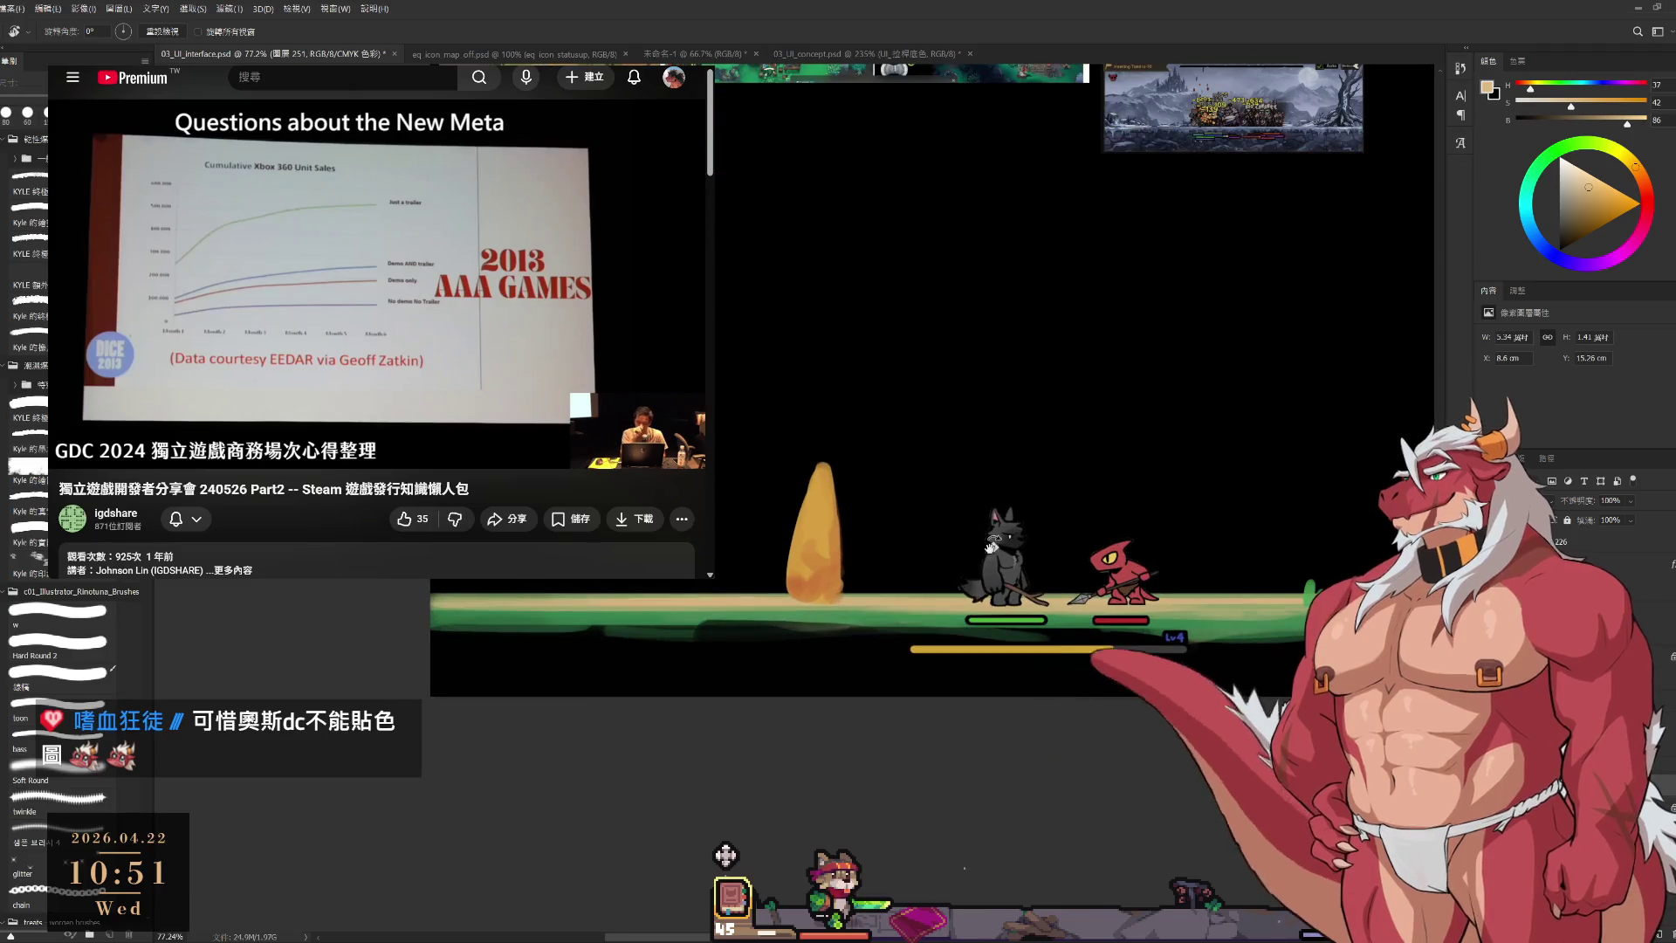
pyautogui.scroll(-3, 862, 699)
pyautogui.press('l')
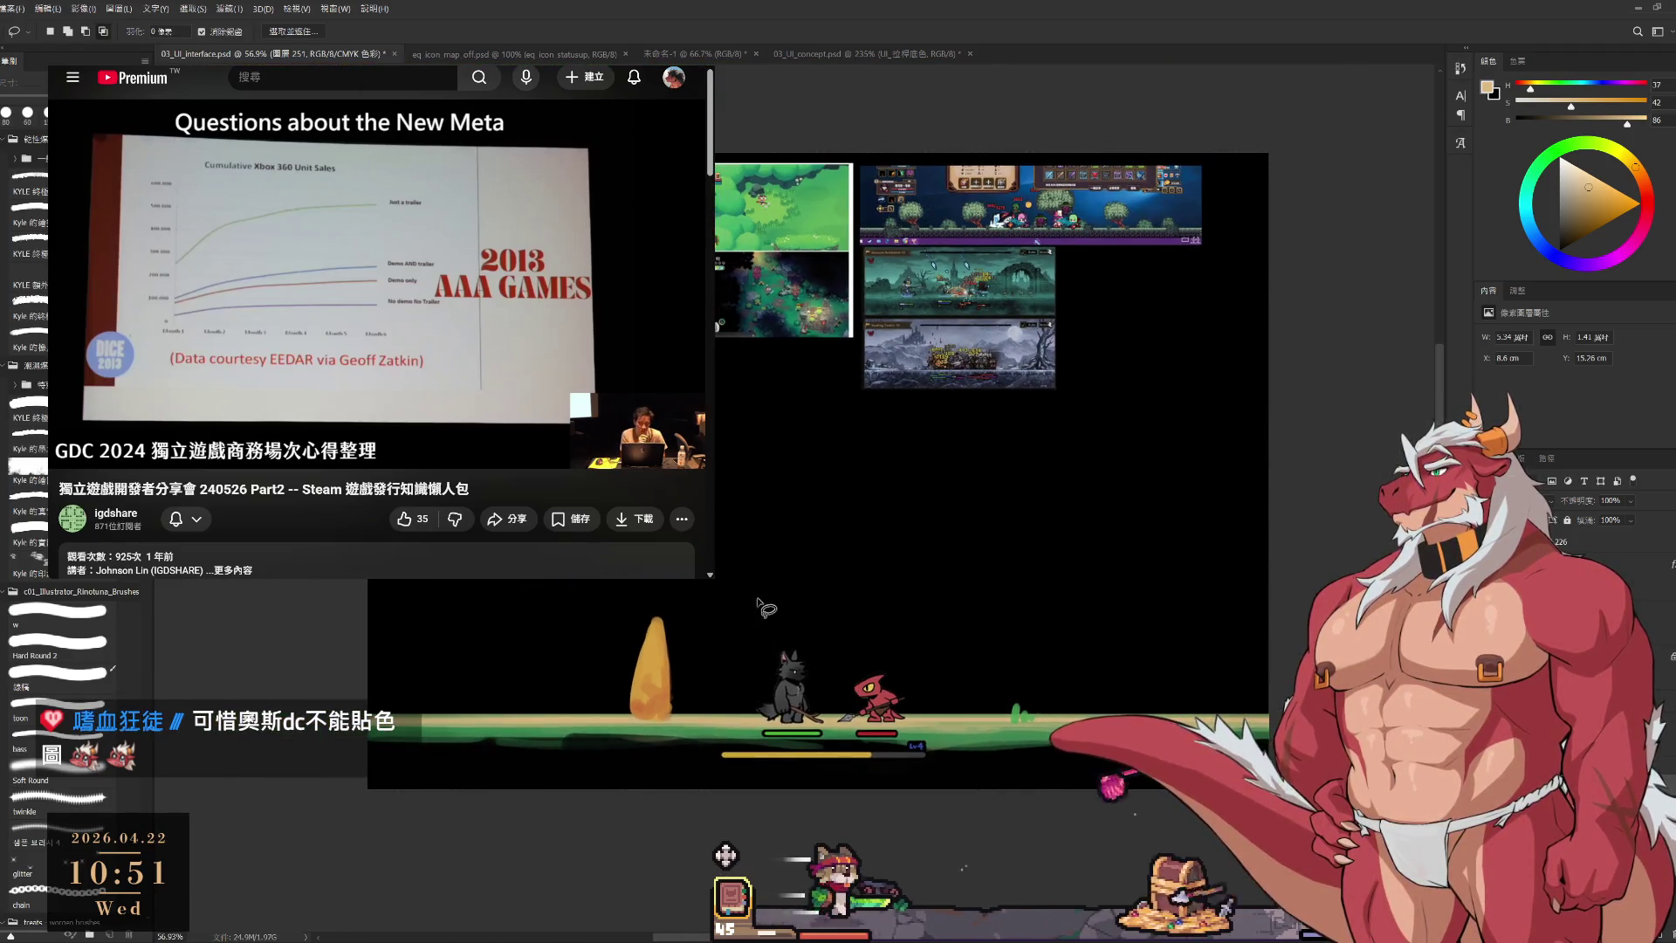
pyautogui.moveTo(630, 615)
pyautogui.mouseDown()
pyautogui.moveTo(611, 711)
pyautogui.moveTo(640, 665)
pyautogui.mouseUp()
pyautogui.hotkey('ctrl', 'j')
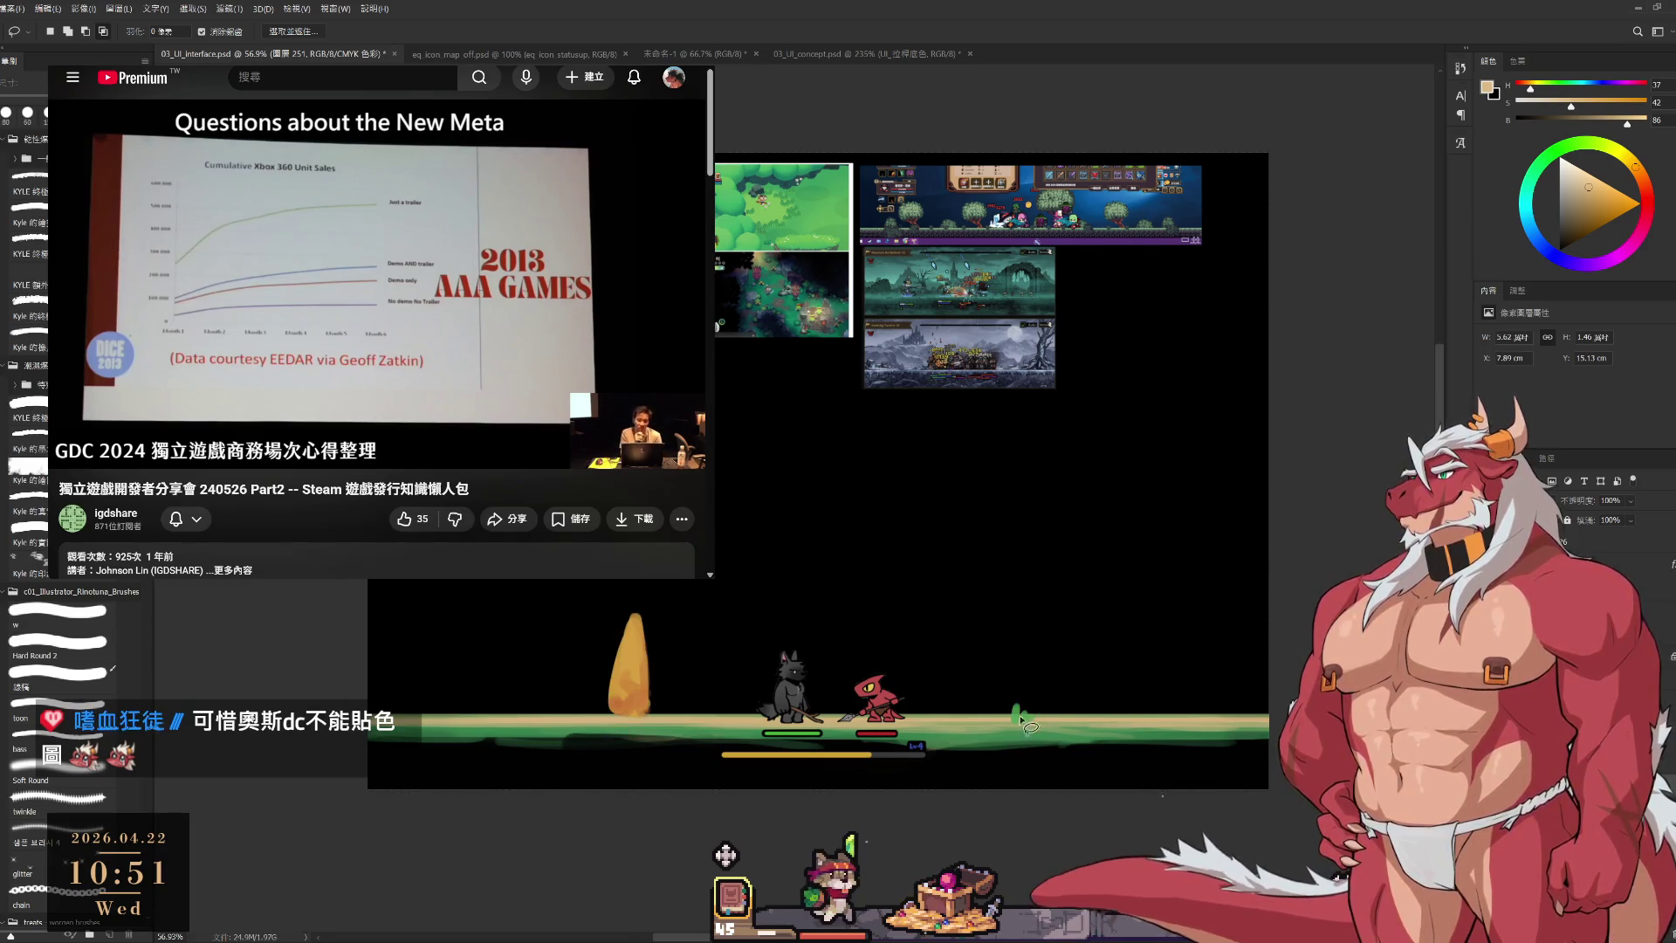
# Return to the brush and pick a green paint colour.
pyautogui.press('b')
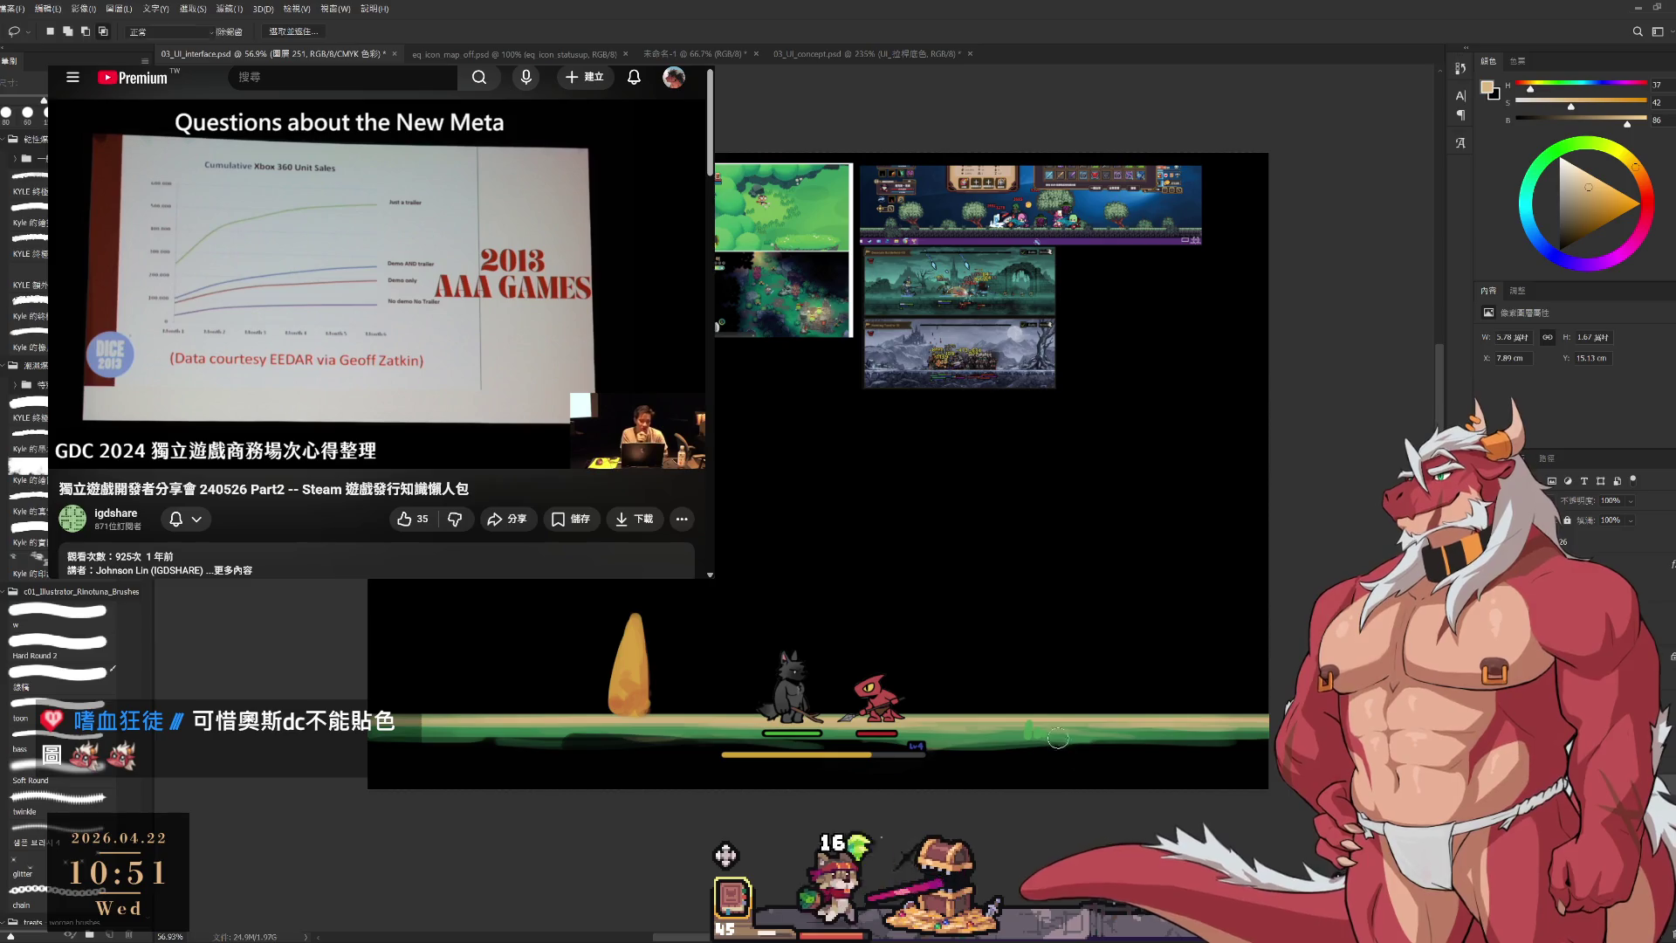
pyautogui.scroll(2, 835, 323)
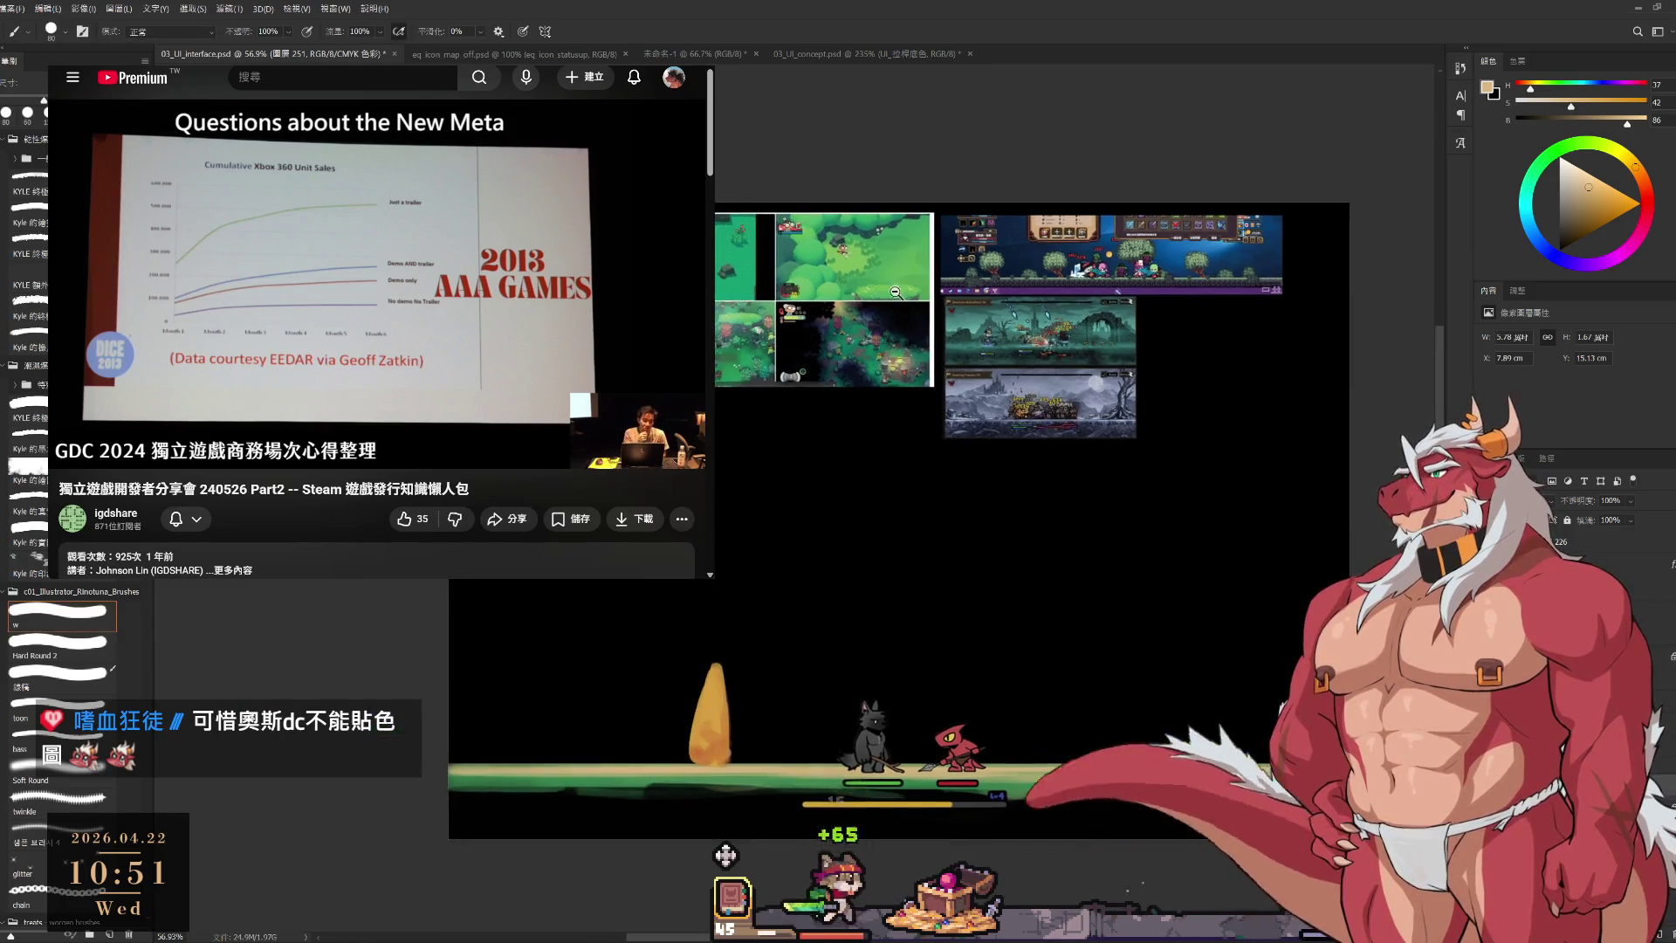
pyautogui.keyDown('alt'); pyautogui.click(908, 245); pyautogui.keyUp('alt')
pyautogui.moveTo(1049, 567); pyautogui.dragTo(1049, 564)
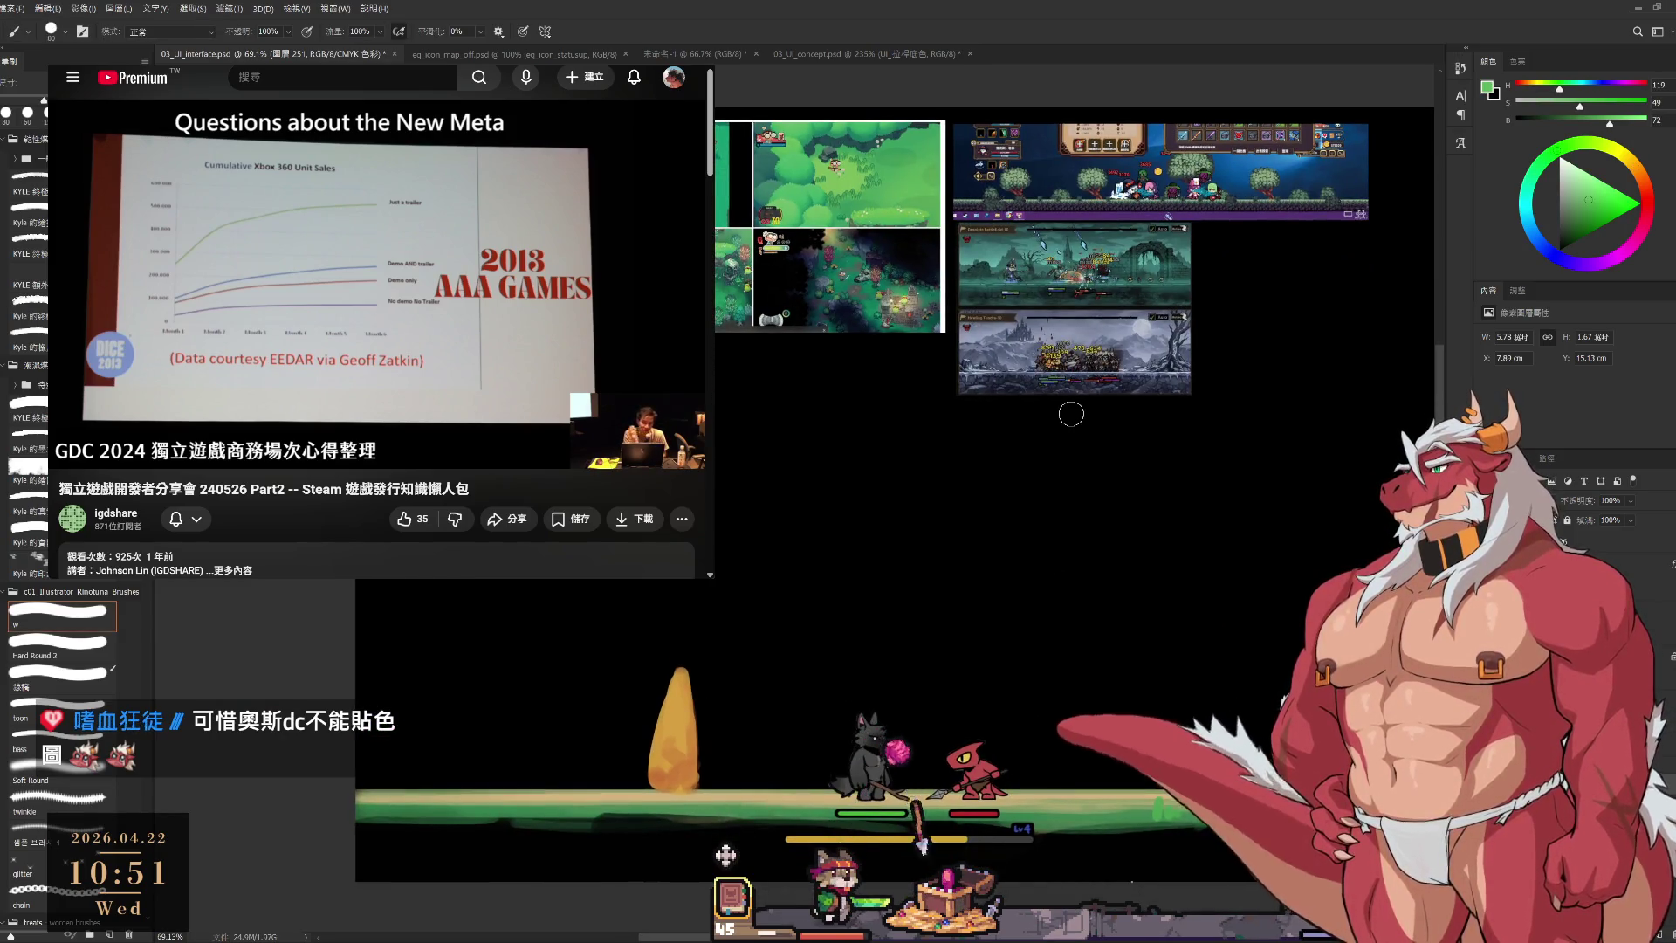
# Pause the GDC talk video in the YouTube player.
pyautogui.click(333, 306)
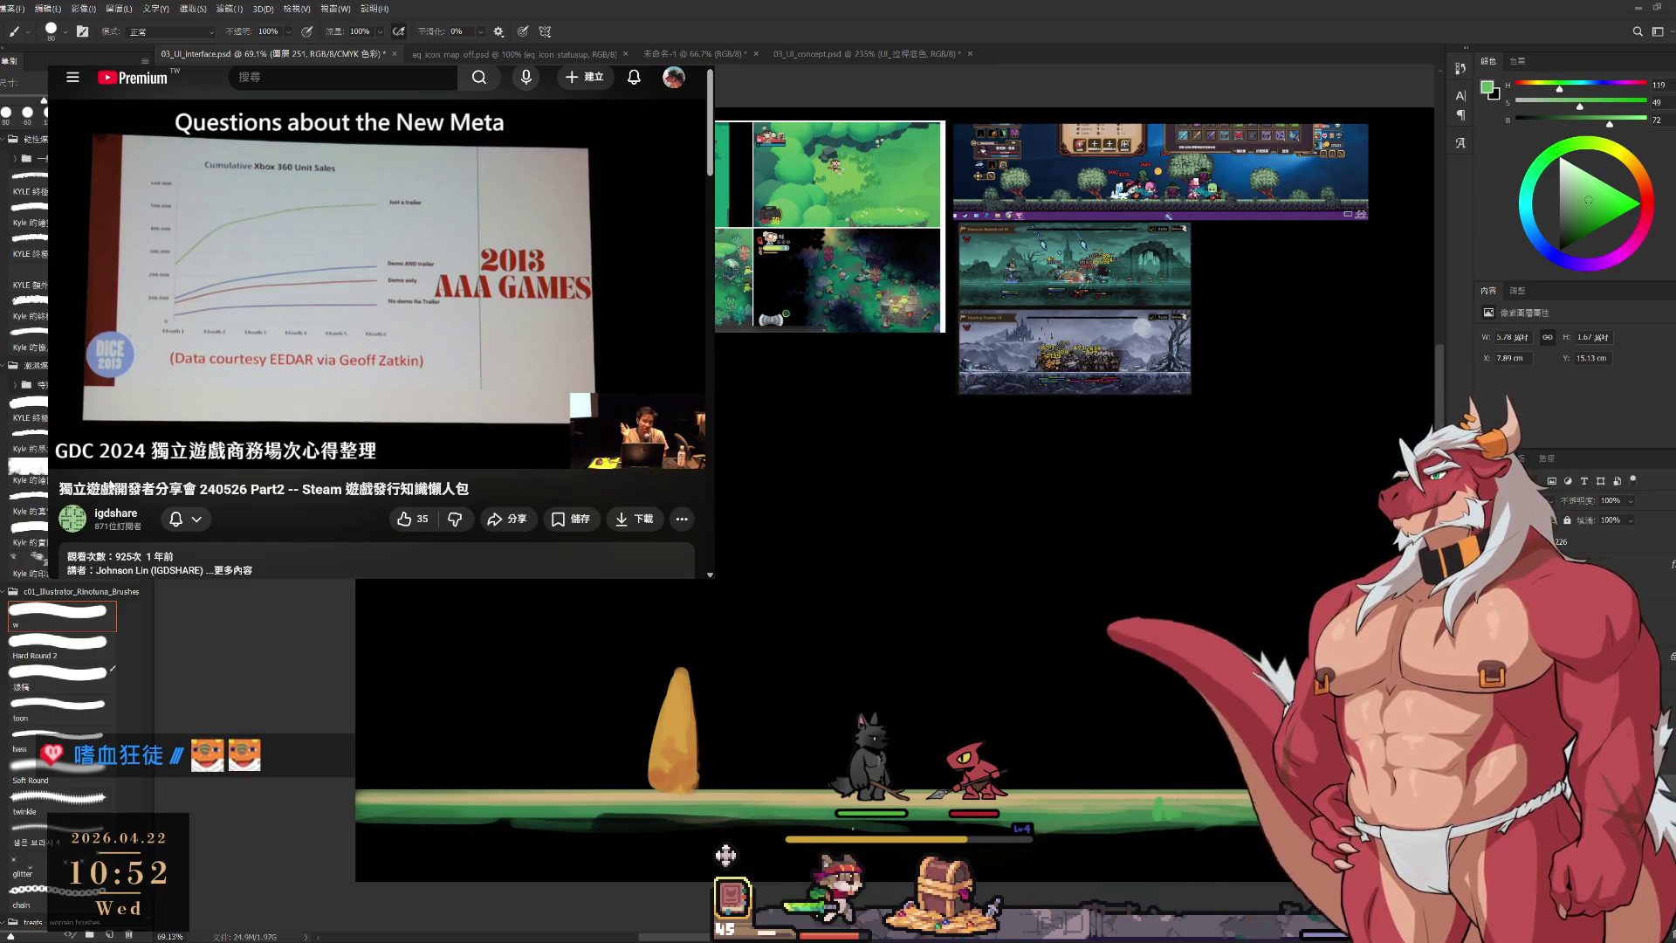
# Resume the talk video, then pick a deeper green and enlarge the brush slightly for the bush.
pyautogui.moveTo(382, 281)
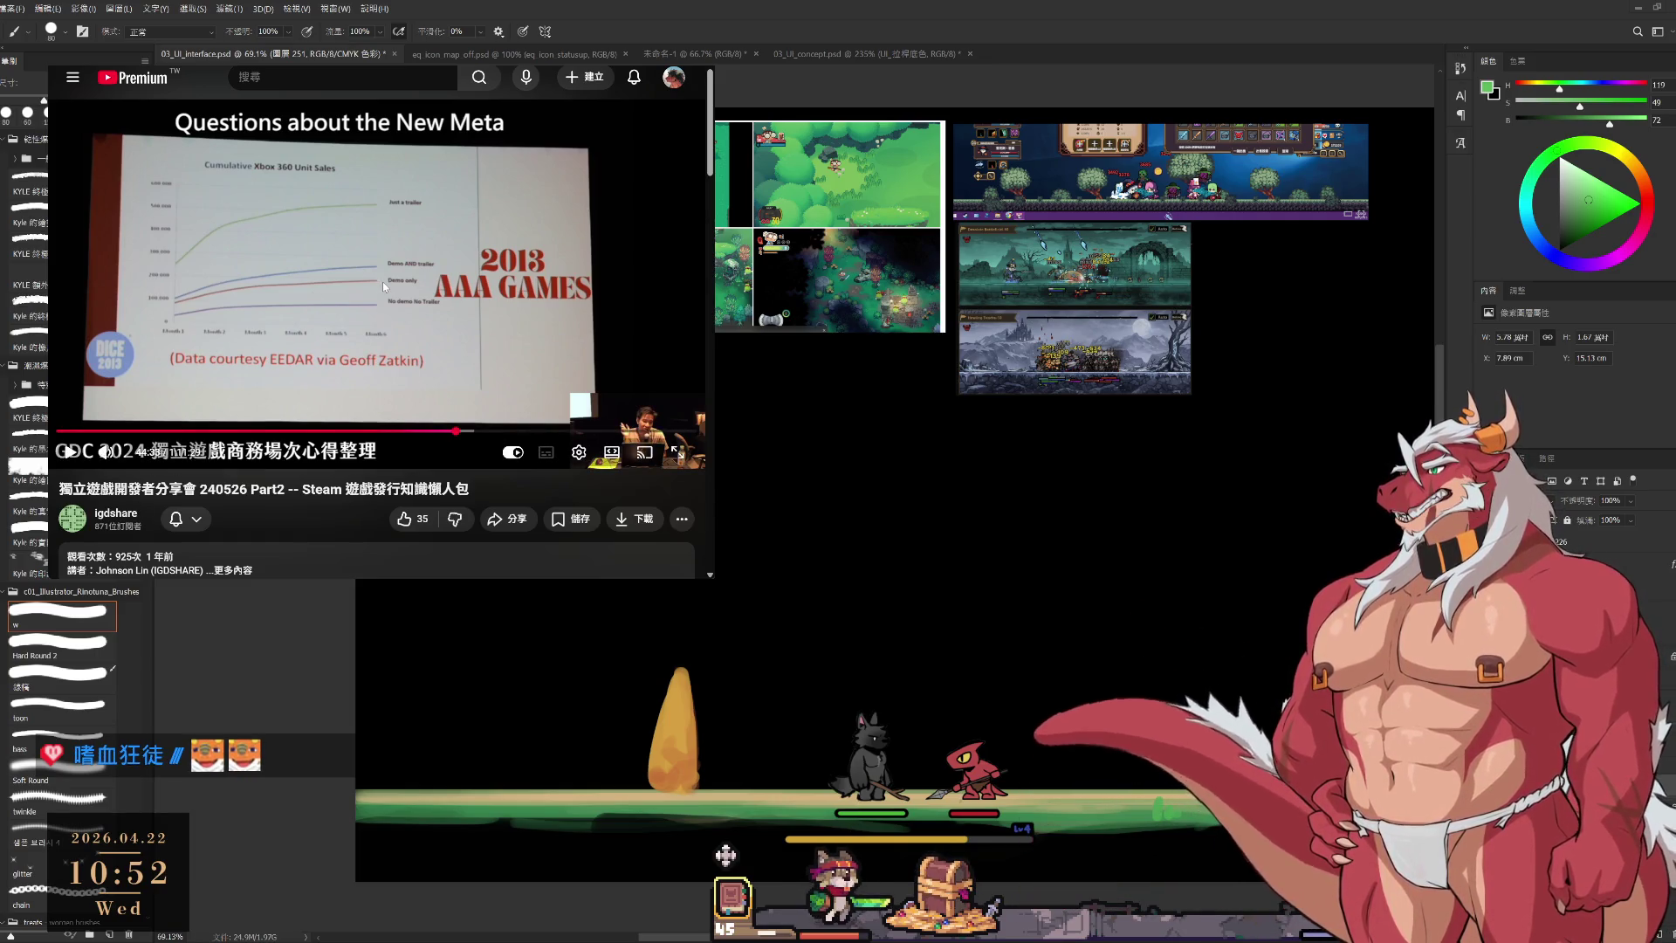
pyautogui.click(383, 281)
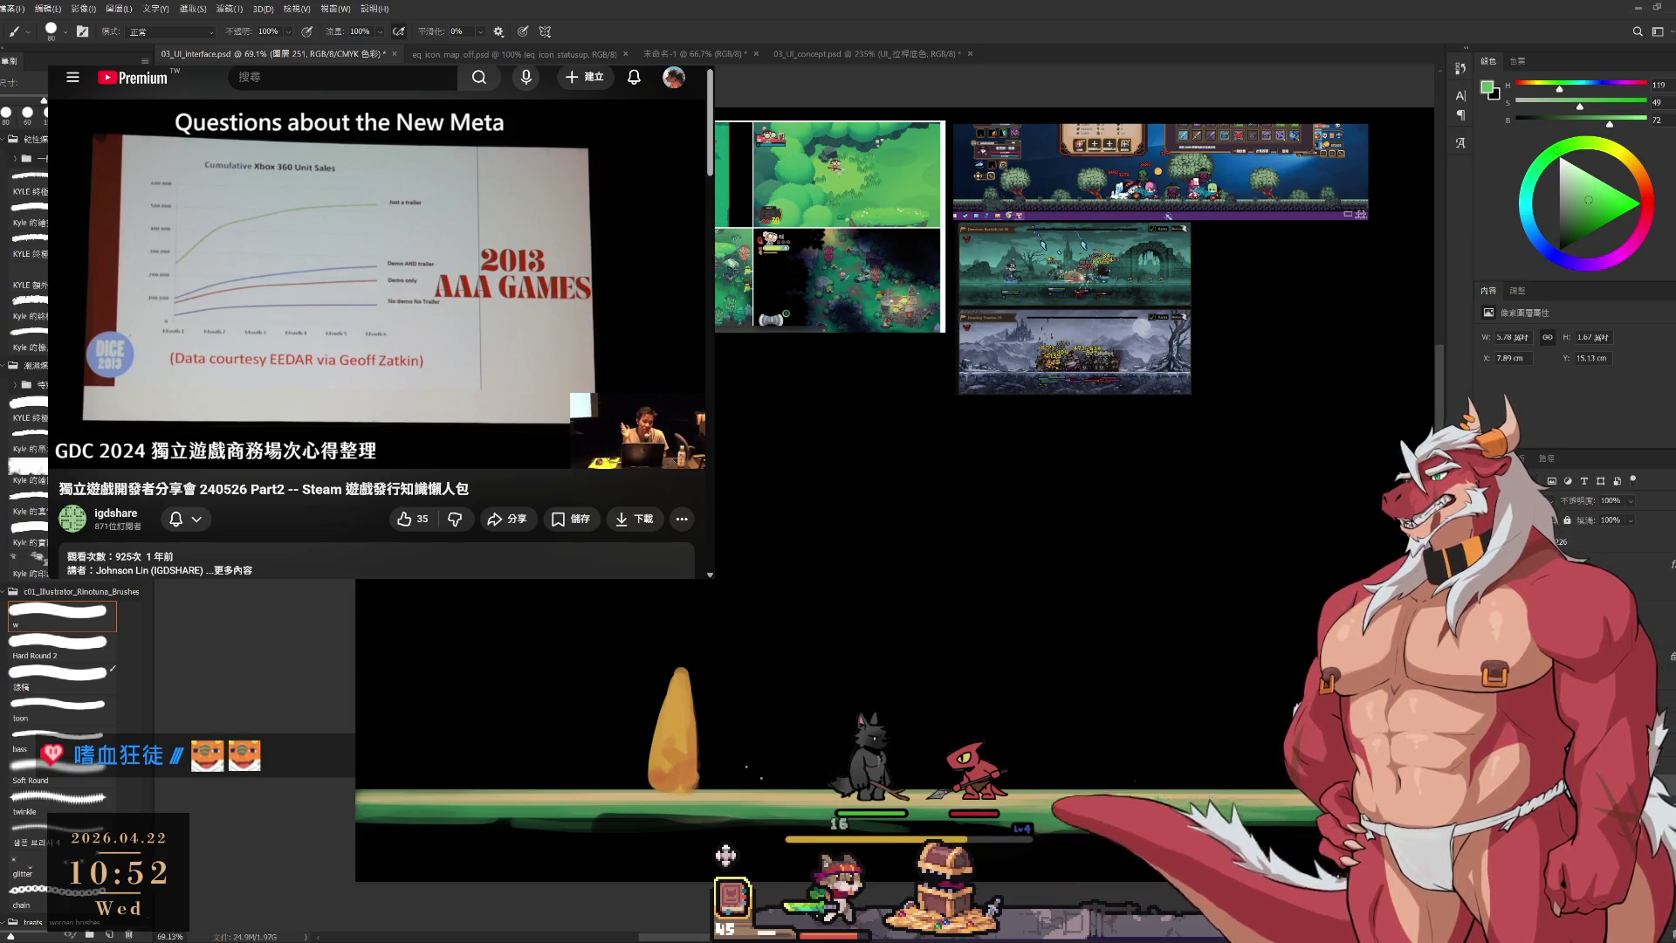
pyautogui.moveTo(1045, 645); pyautogui.dragTo(1111, 650)
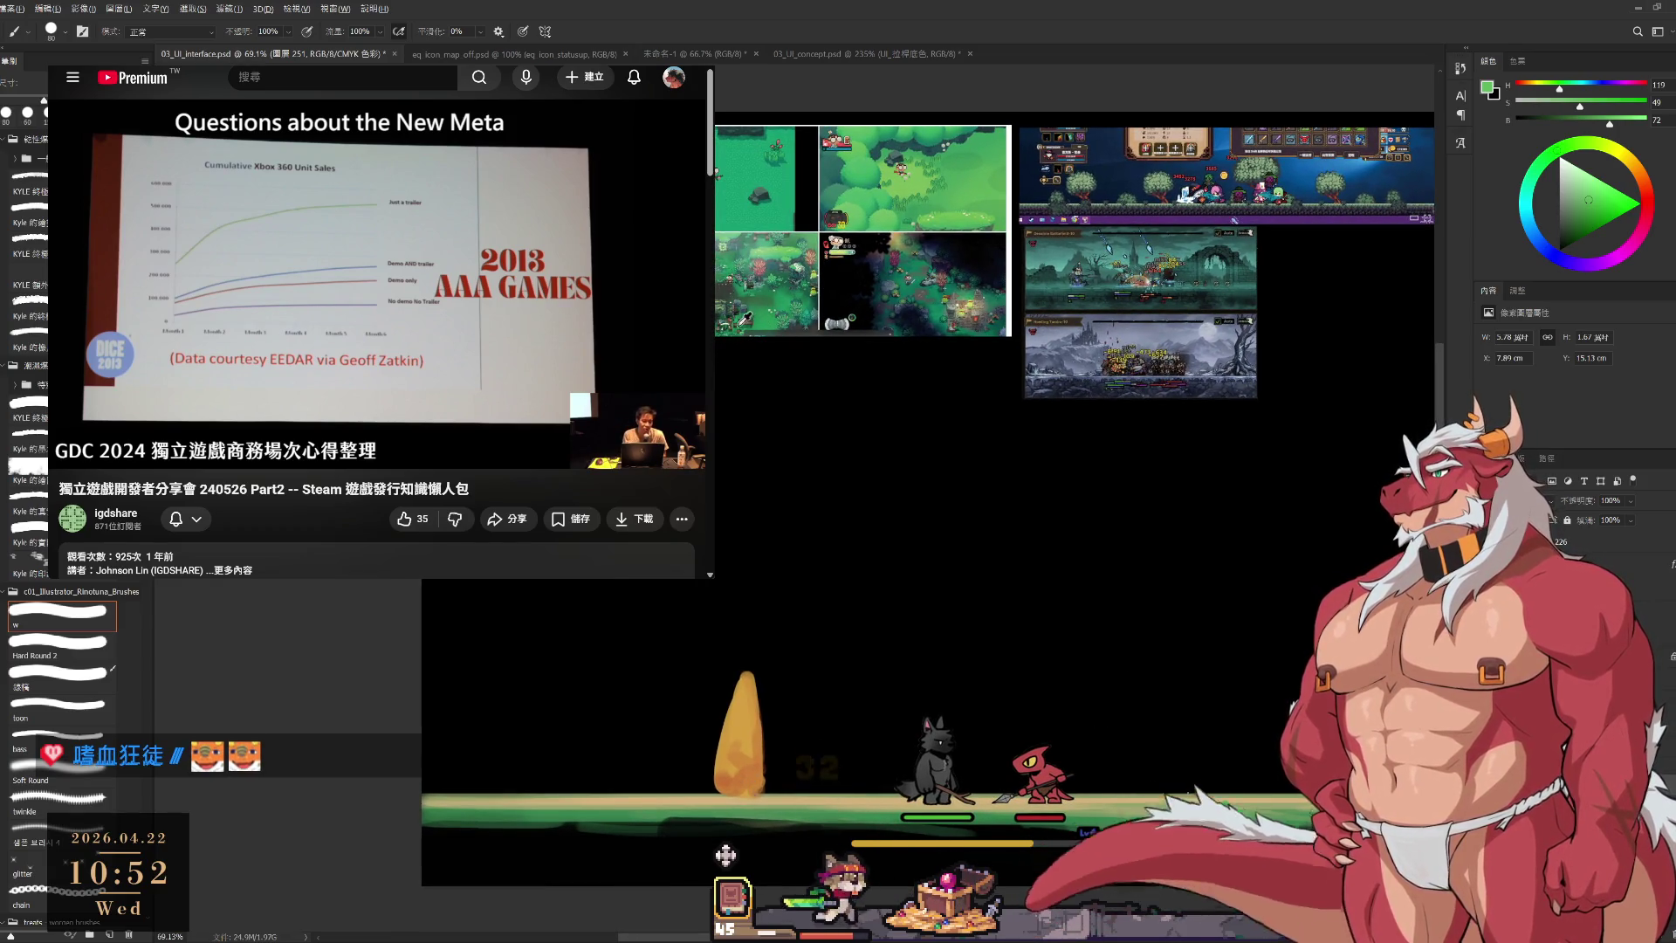
pyautogui.keyDown('alt'); pyautogui.click(1229, 812); pyautogui.keyUp('alt')
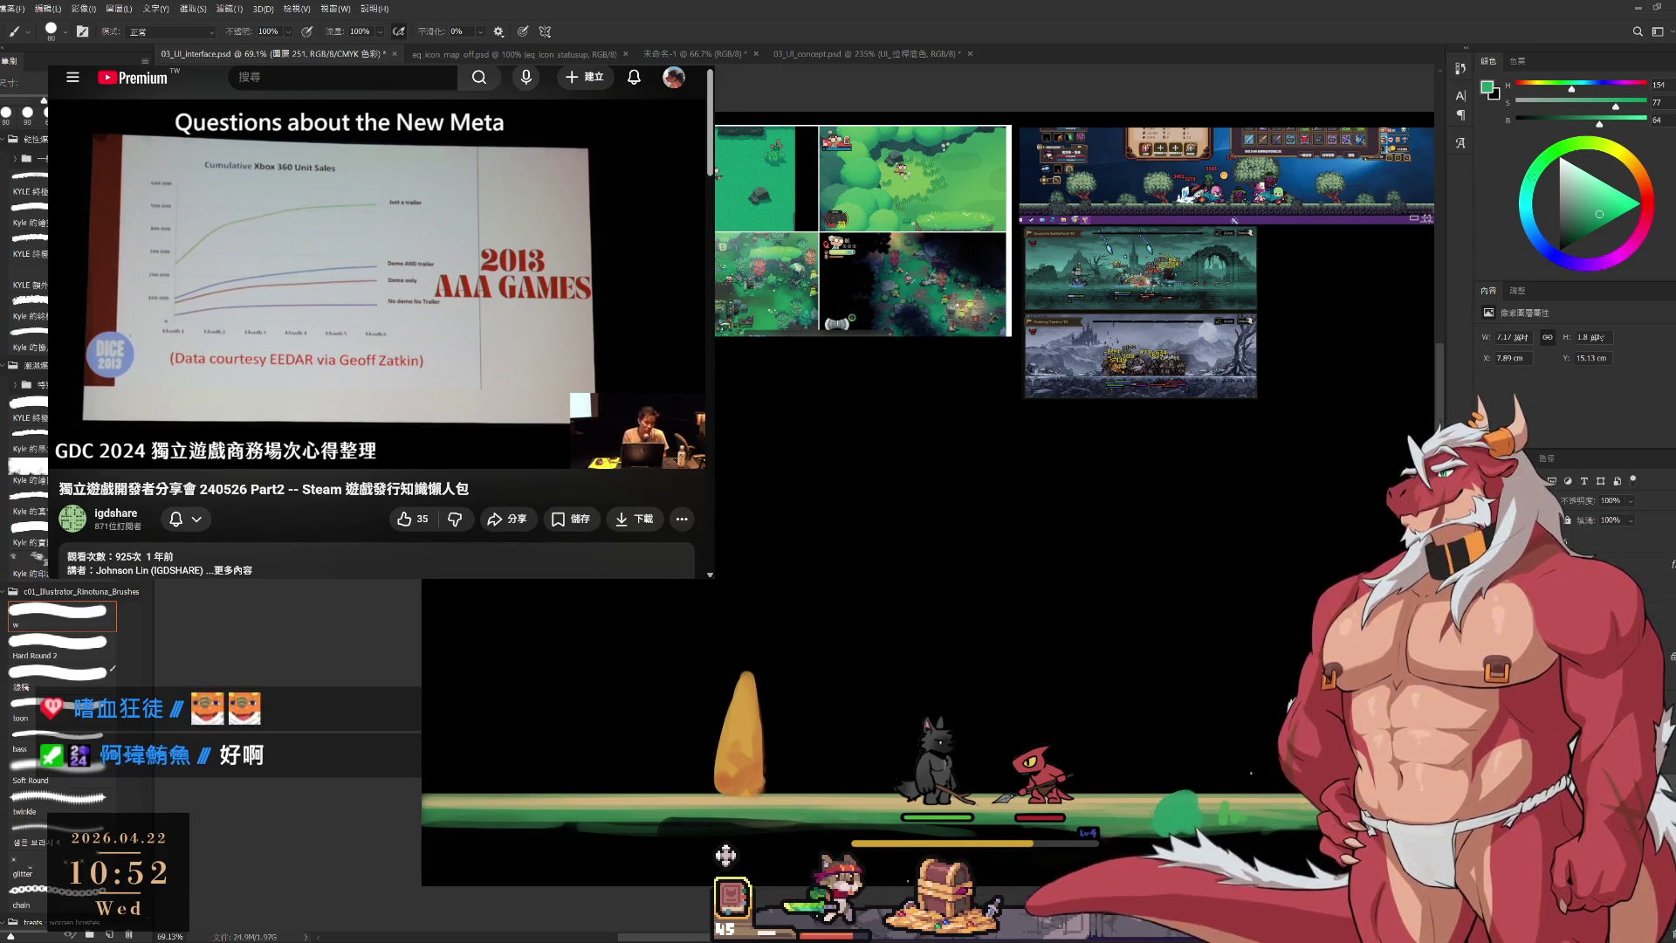
pyautogui.press(']')
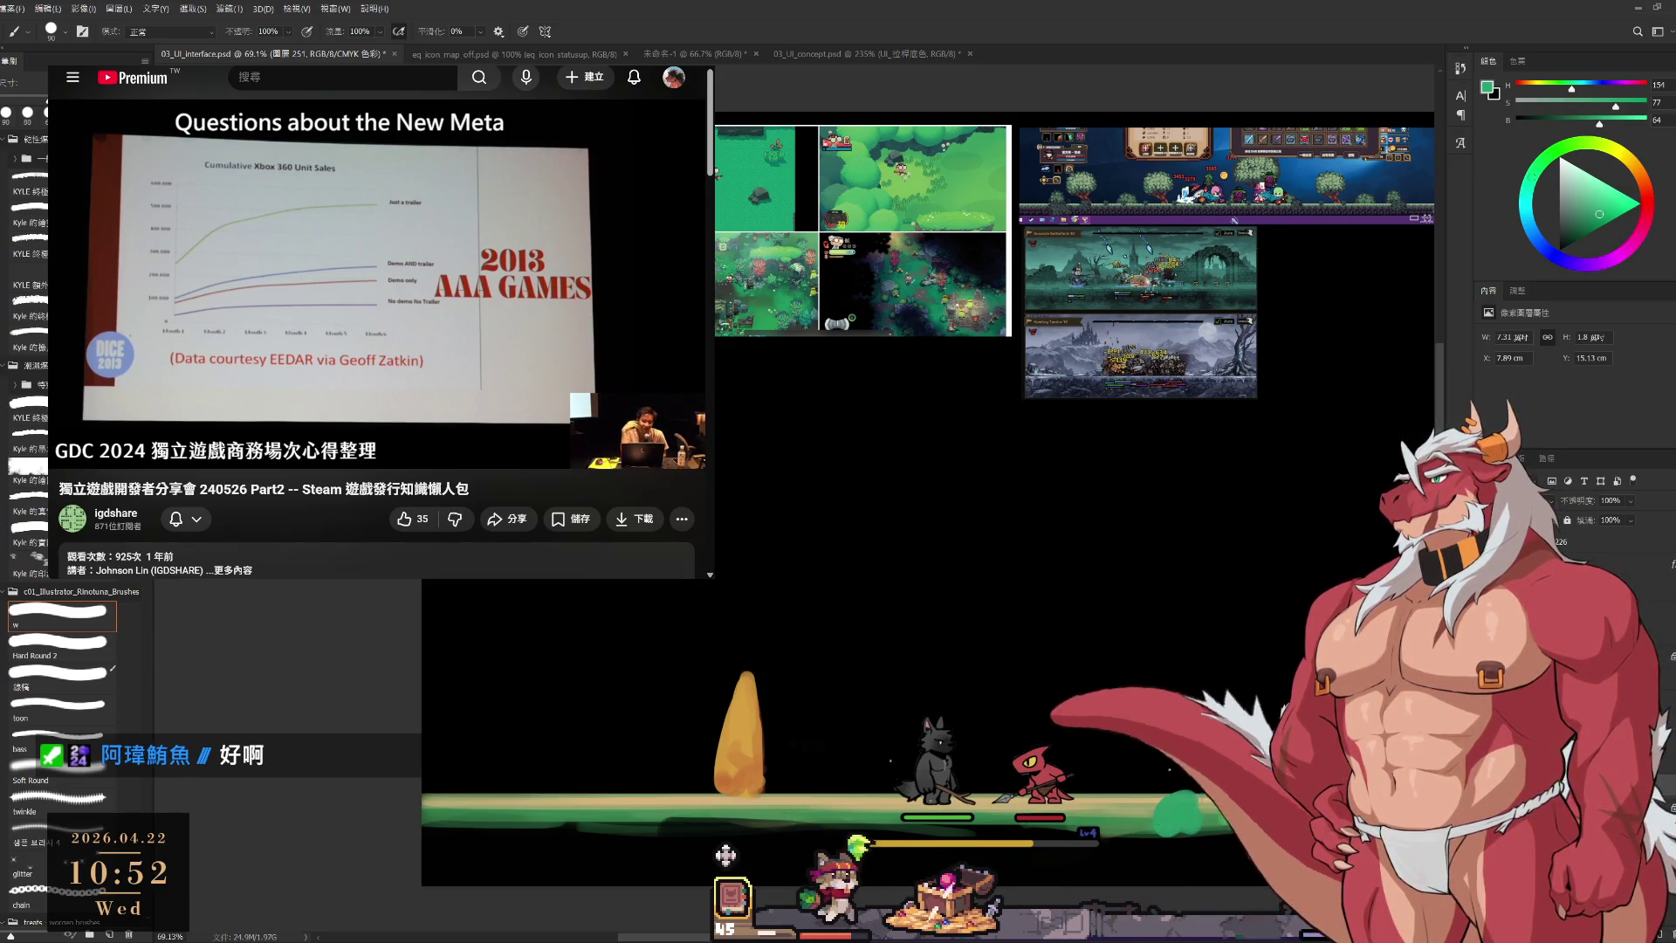
pyautogui.moveTo(963, 694)
pyautogui.mouseDown()
pyautogui.moveTo(1022, 566)
pyautogui.moveTo(1016, 631)
pyautogui.mouseUp()
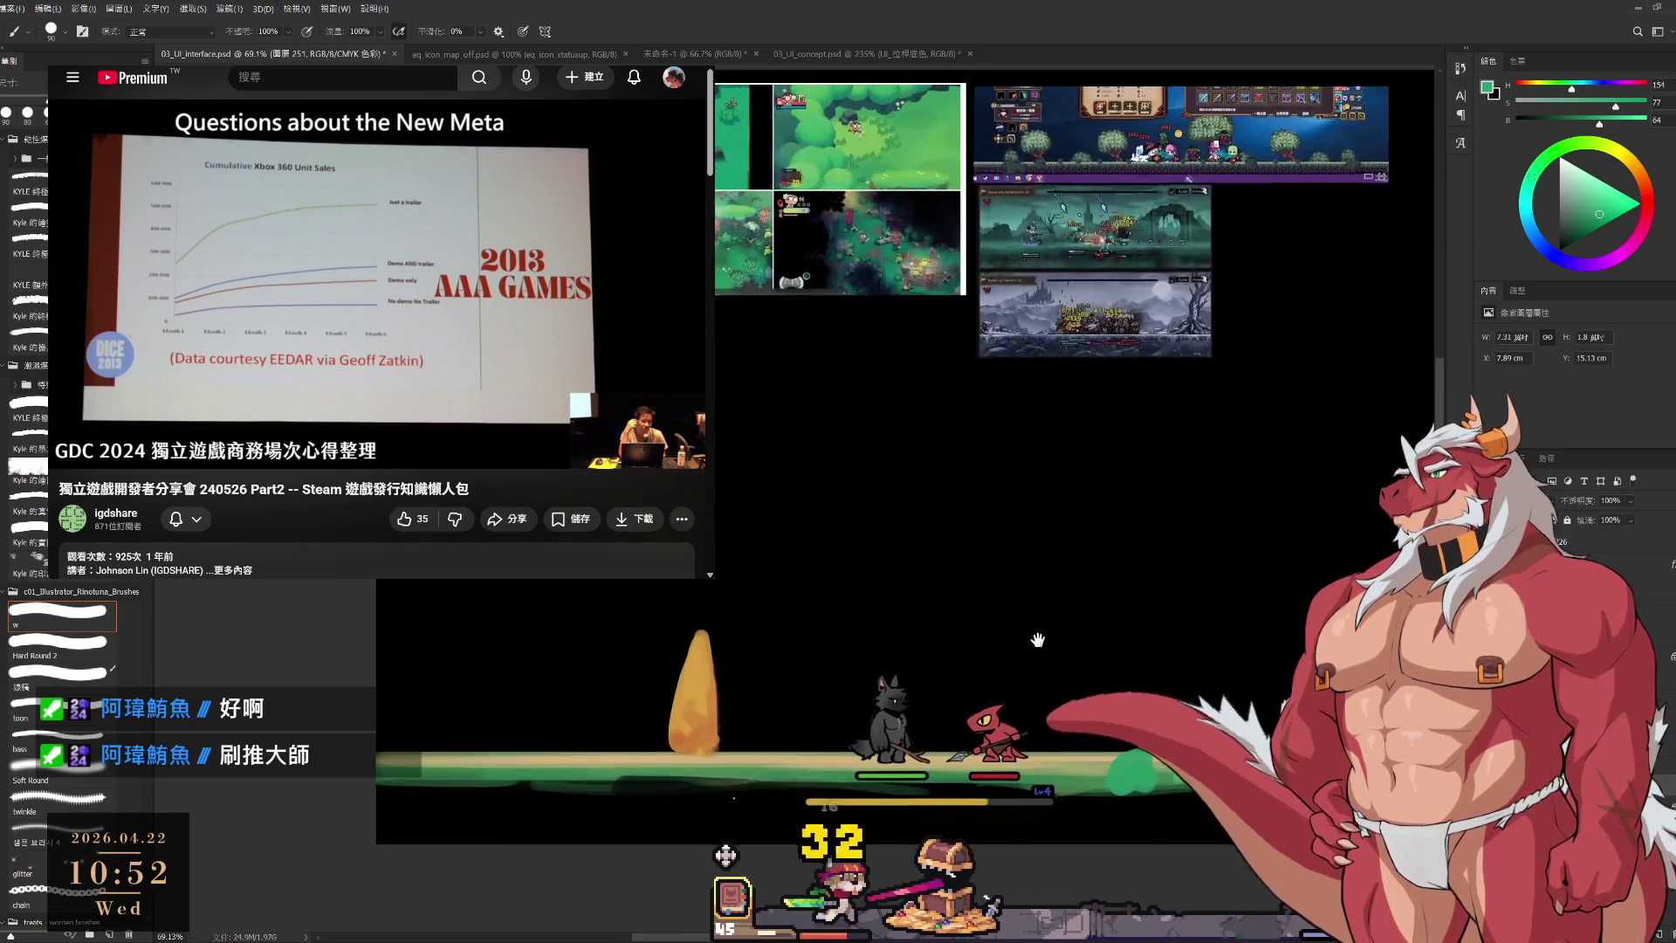
# Sample a dark blue-grey and stroke along the side of the rock left of the spire.
pyautogui.moveTo(1208, 581); pyautogui.dragTo(1132, 540)
pyautogui.moveTo(1160, 663); pyautogui.dragTo(1201, 676)
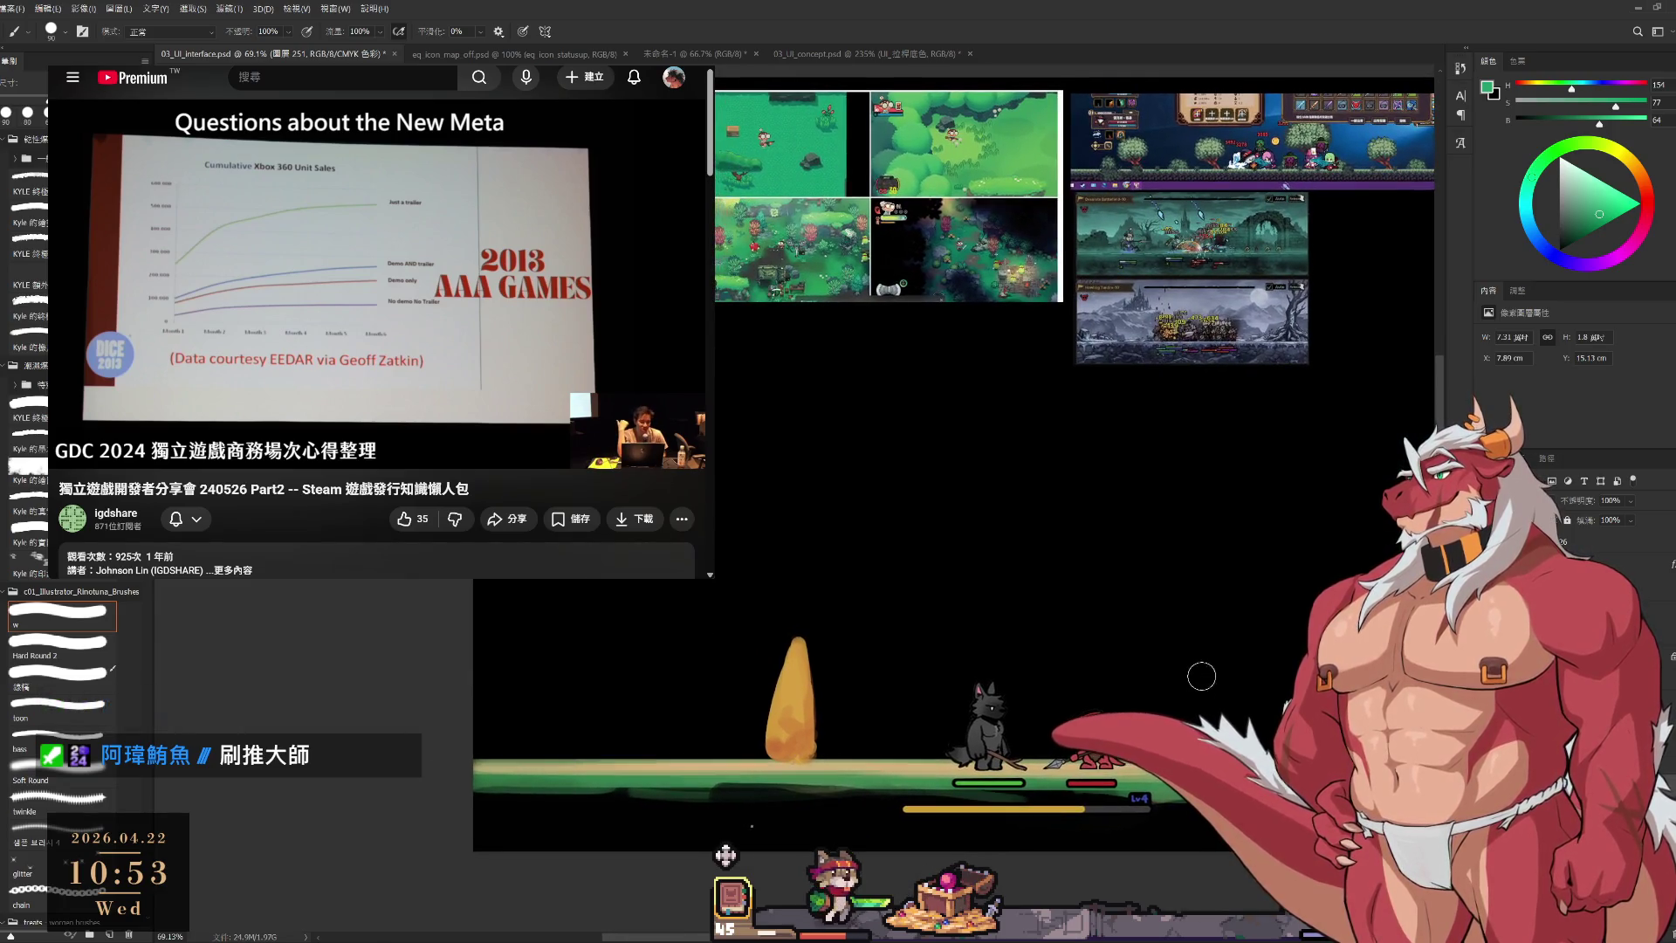
pyautogui.moveTo(966, 145); pyautogui.dragTo(945, 219)
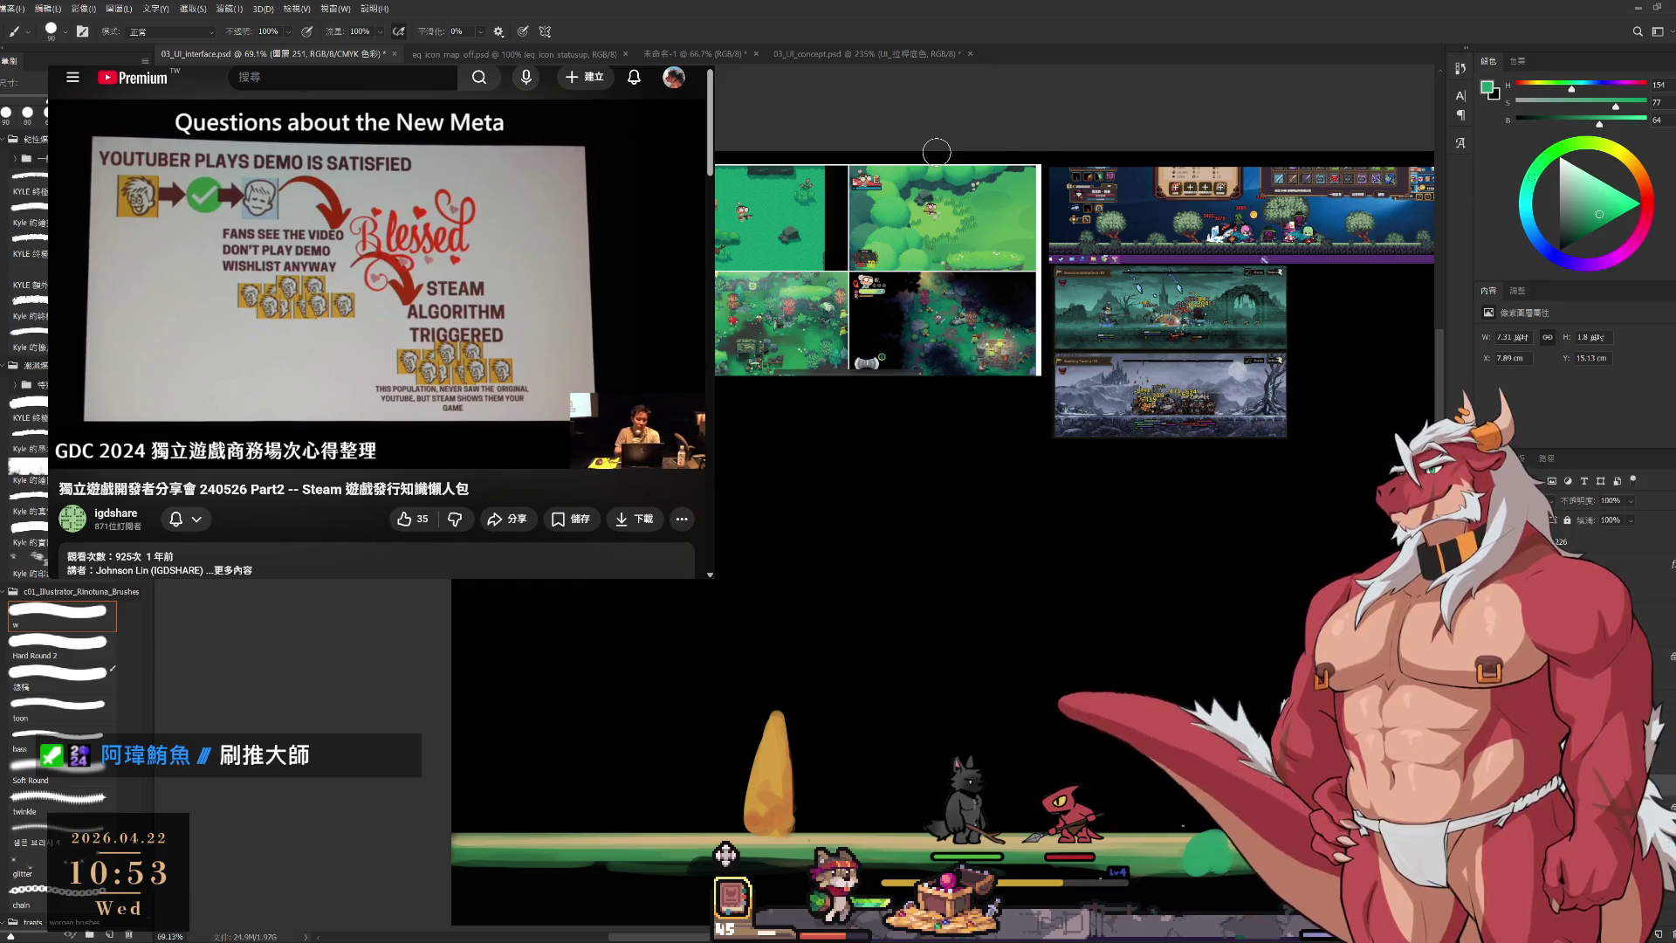
pyautogui.keyDown('alt'); pyautogui.click(1125, 424); pyautogui.keyUp('alt')
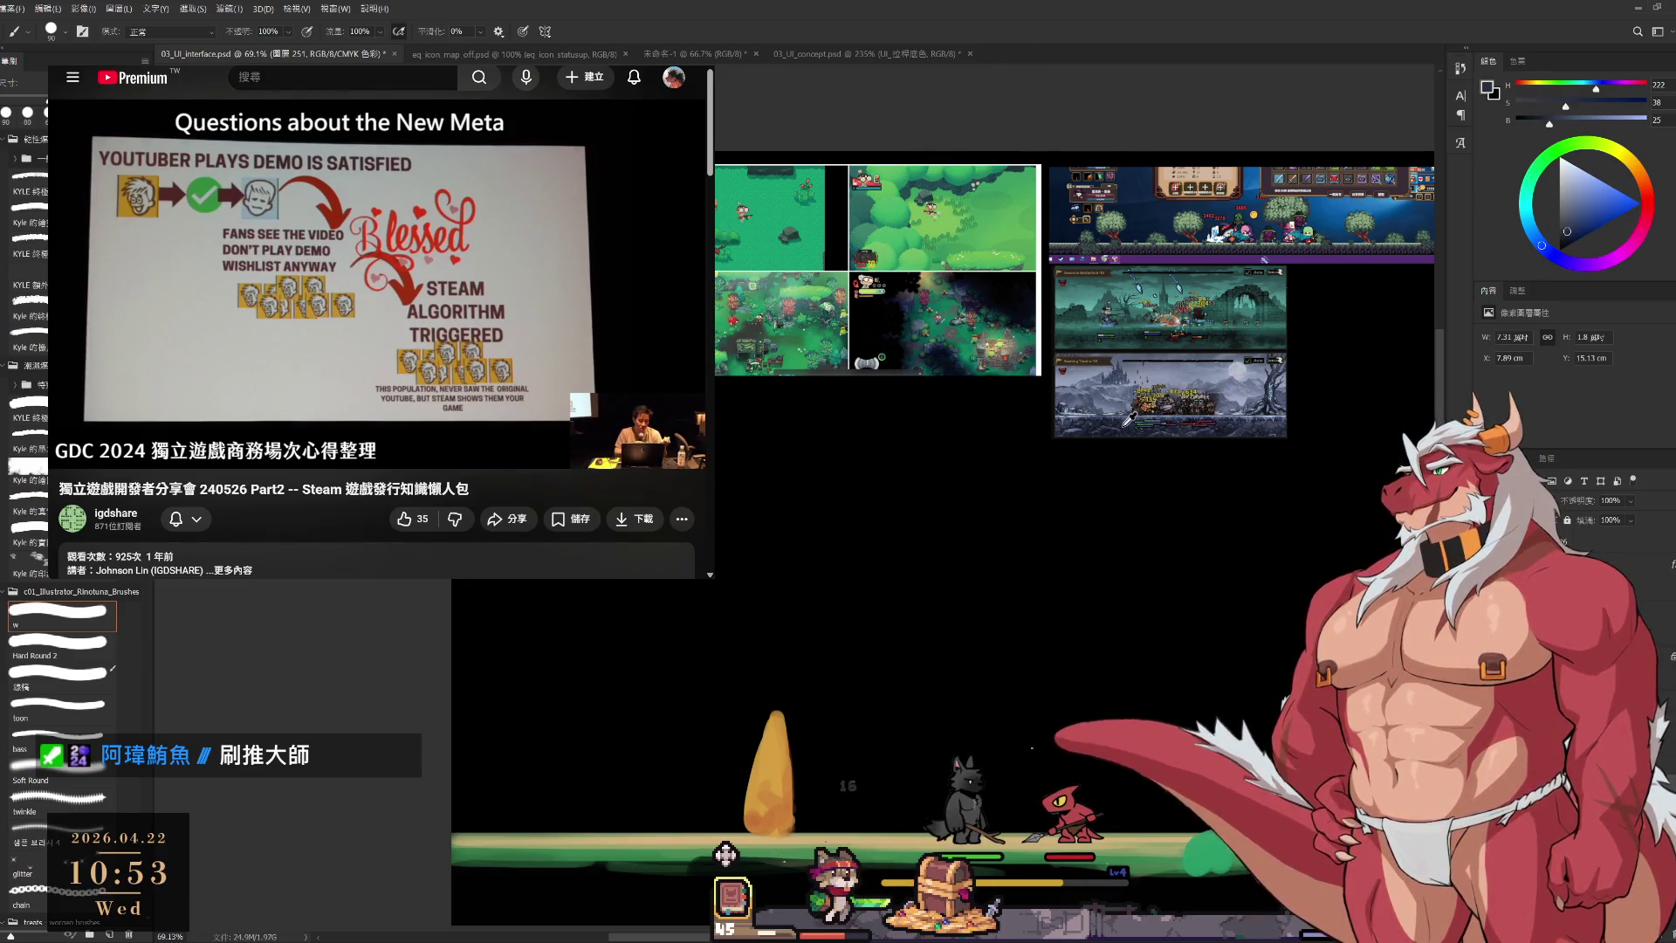
pyautogui.moveTo(643, 795)
pyautogui.mouseDown()
pyautogui.moveTo(655, 842)
pyautogui.moveTo(666, 819)
pyautogui.moveTo(687, 851)
pyautogui.mouseUp()
# Undo and redraw the rock's dark side stroke with a smaller brush.
pyautogui.hotkey('ctrl', 'z')
pyautogui.press('[')
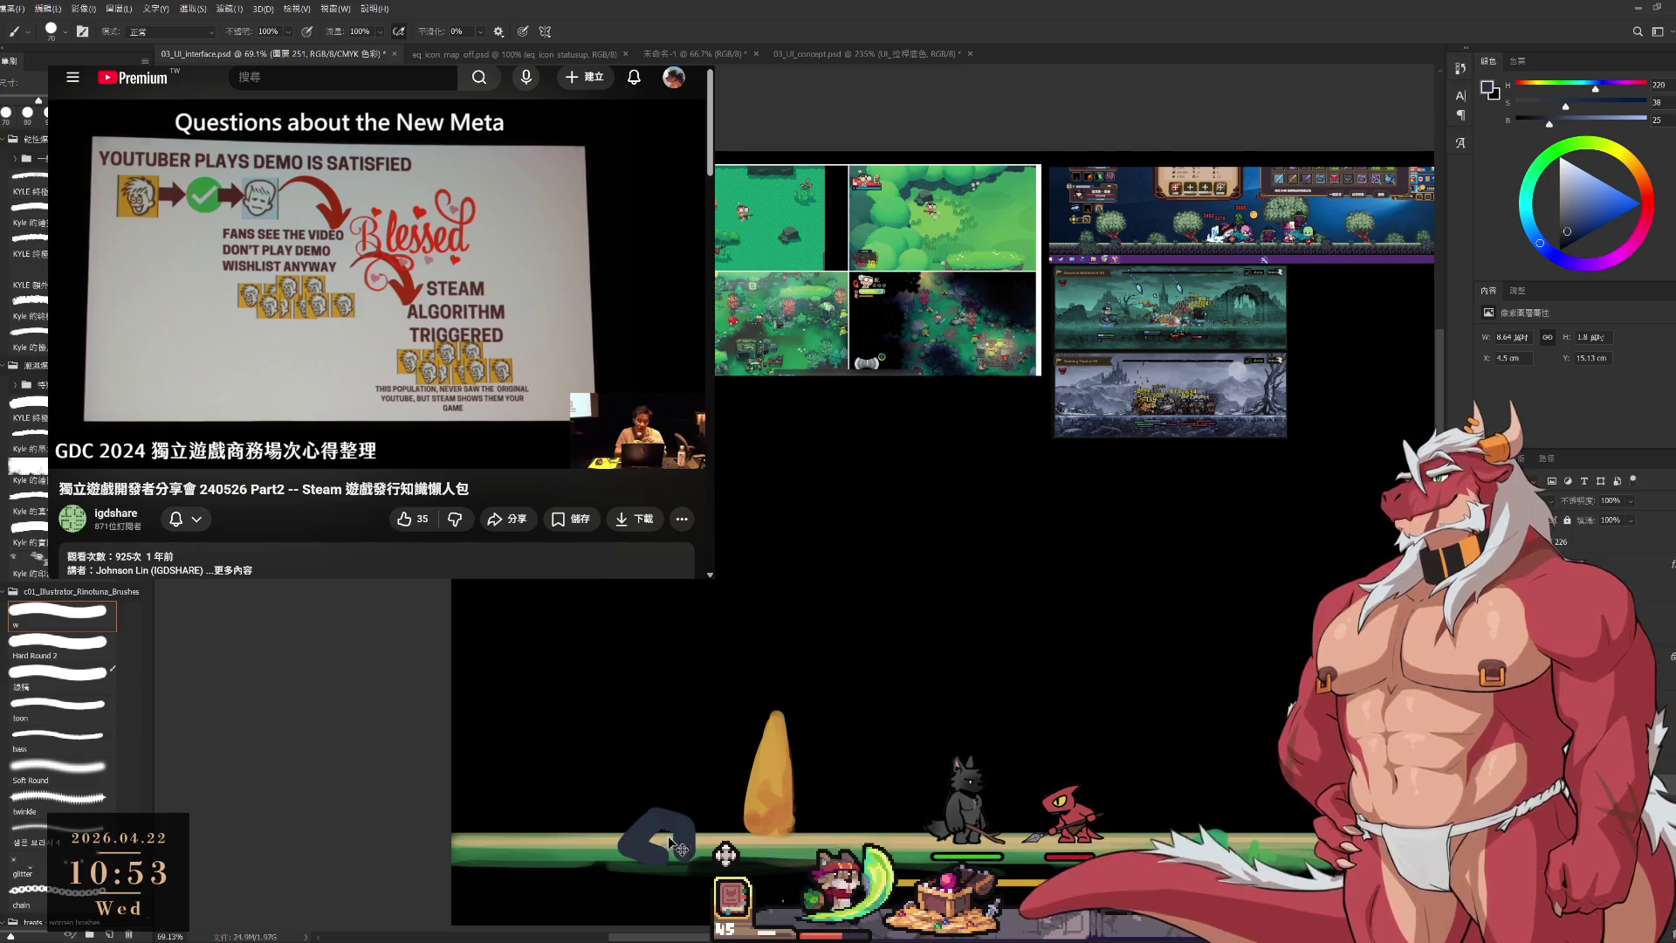
pyautogui.hotkey('ctrl', 'z')
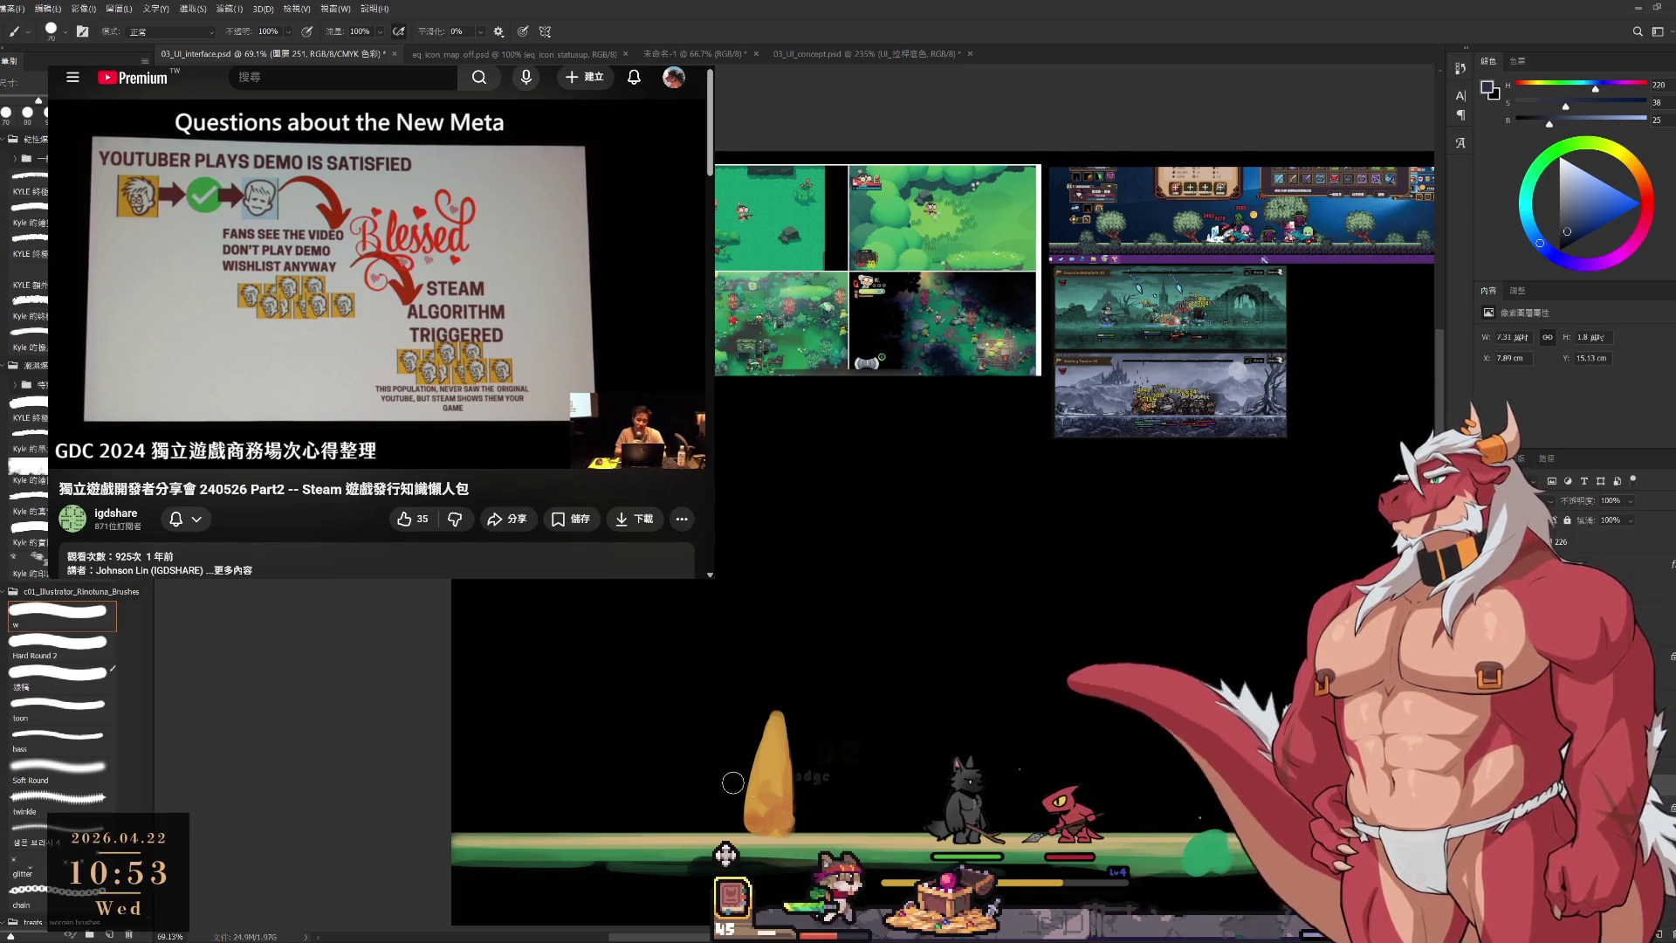
pyautogui.moveTo(723, 801)
pyautogui.mouseDown()
pyautogui.moveTo(686, 846)
pyautogui.moveTo(675, 839)
pyautogui.mouseUp()
pyautogui.hotkey('ctrl', 'z')
pyautogui.press('[')
pyautogui.hotkey('ctrl', 'z')
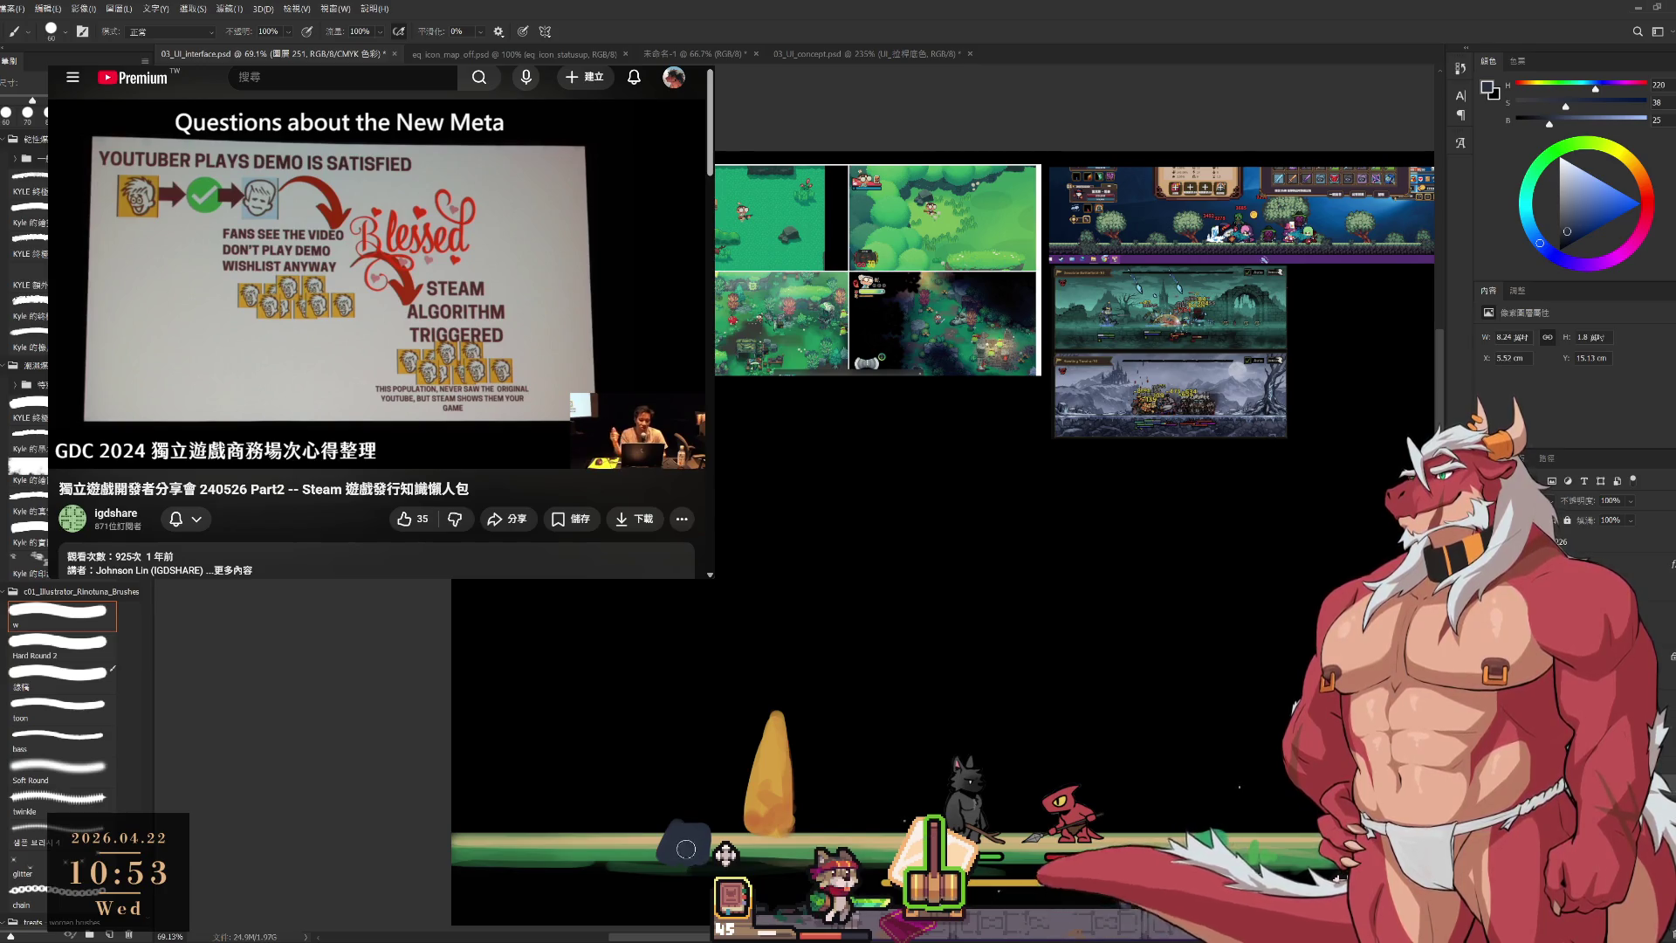
# Paint a lighter blue-grey top onto the dark blue rock.
pyautogui.scroll(3, 709, 835)
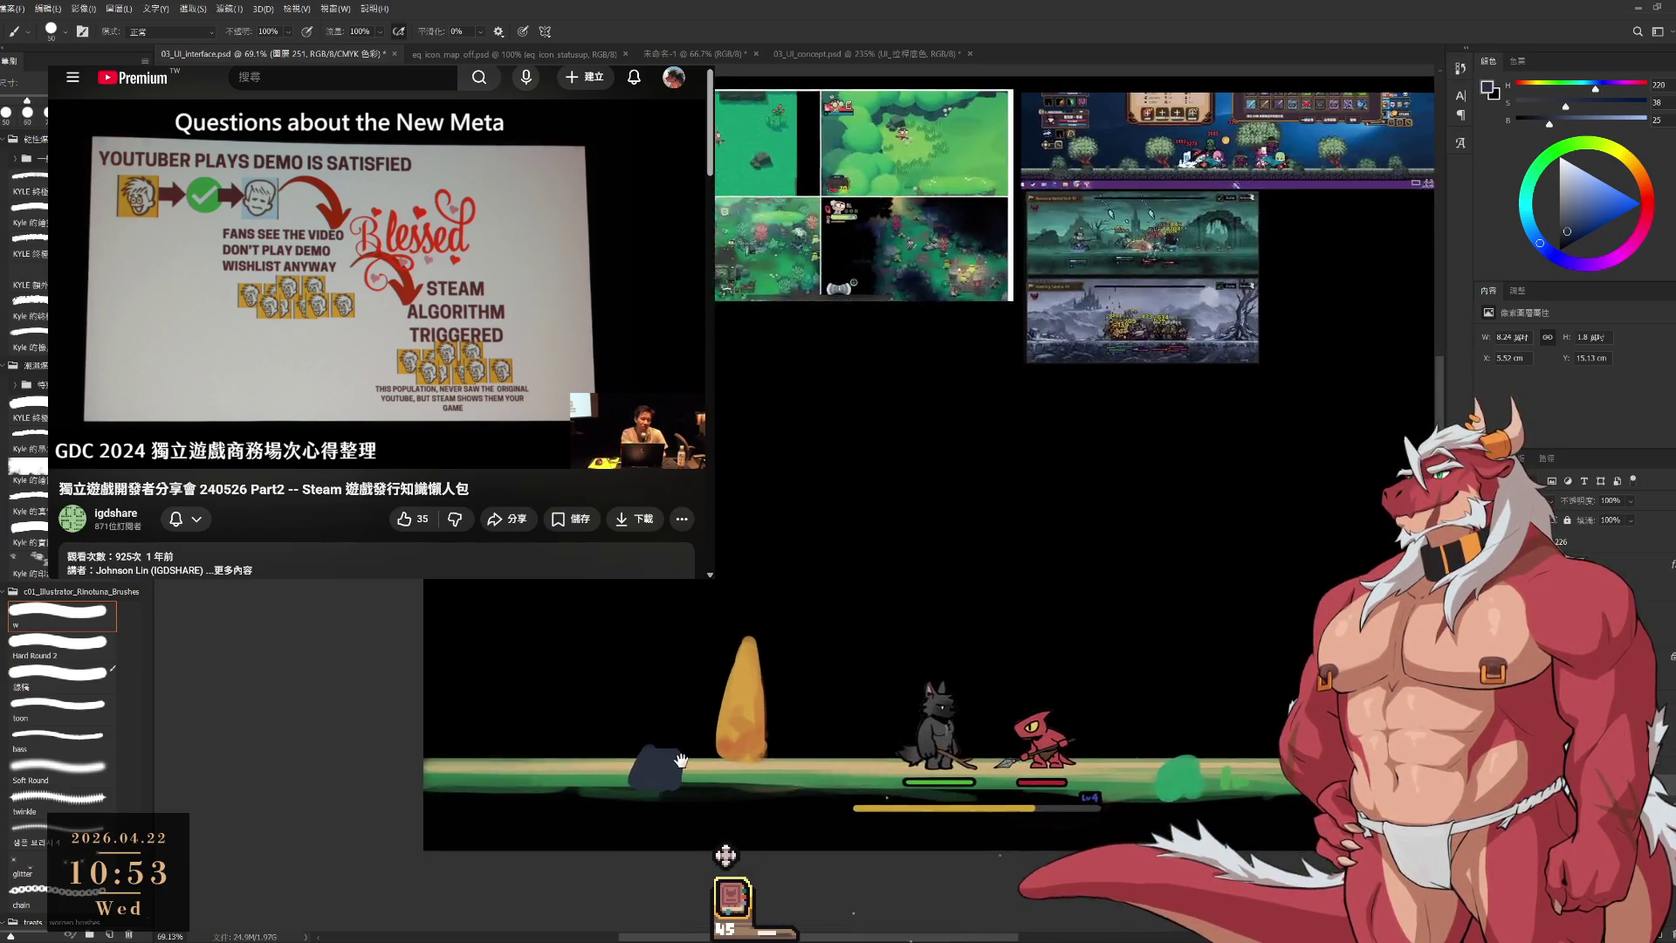
pyautogui.moveTo(800, 673)
pyautogui.mouseDown()
pyautogui.moveTo(630, 670)
pyautogui.moveTo(611, 714)
pyautogui.mouseUp()
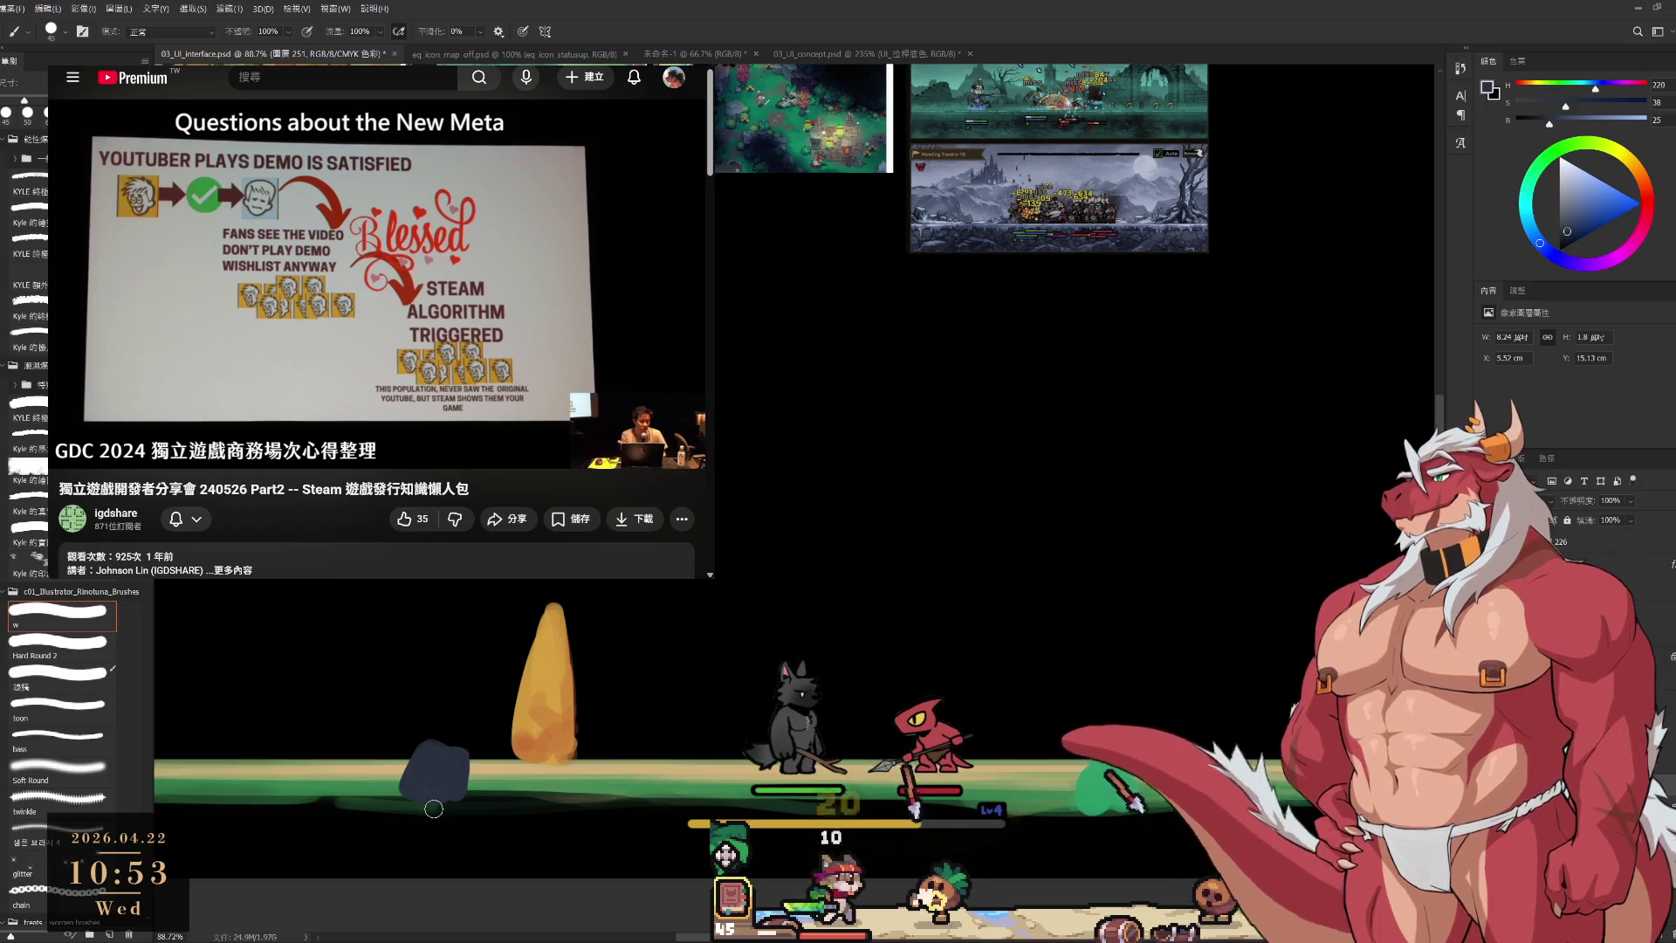
pyautogui.press('e')
pyautogui.press('b')
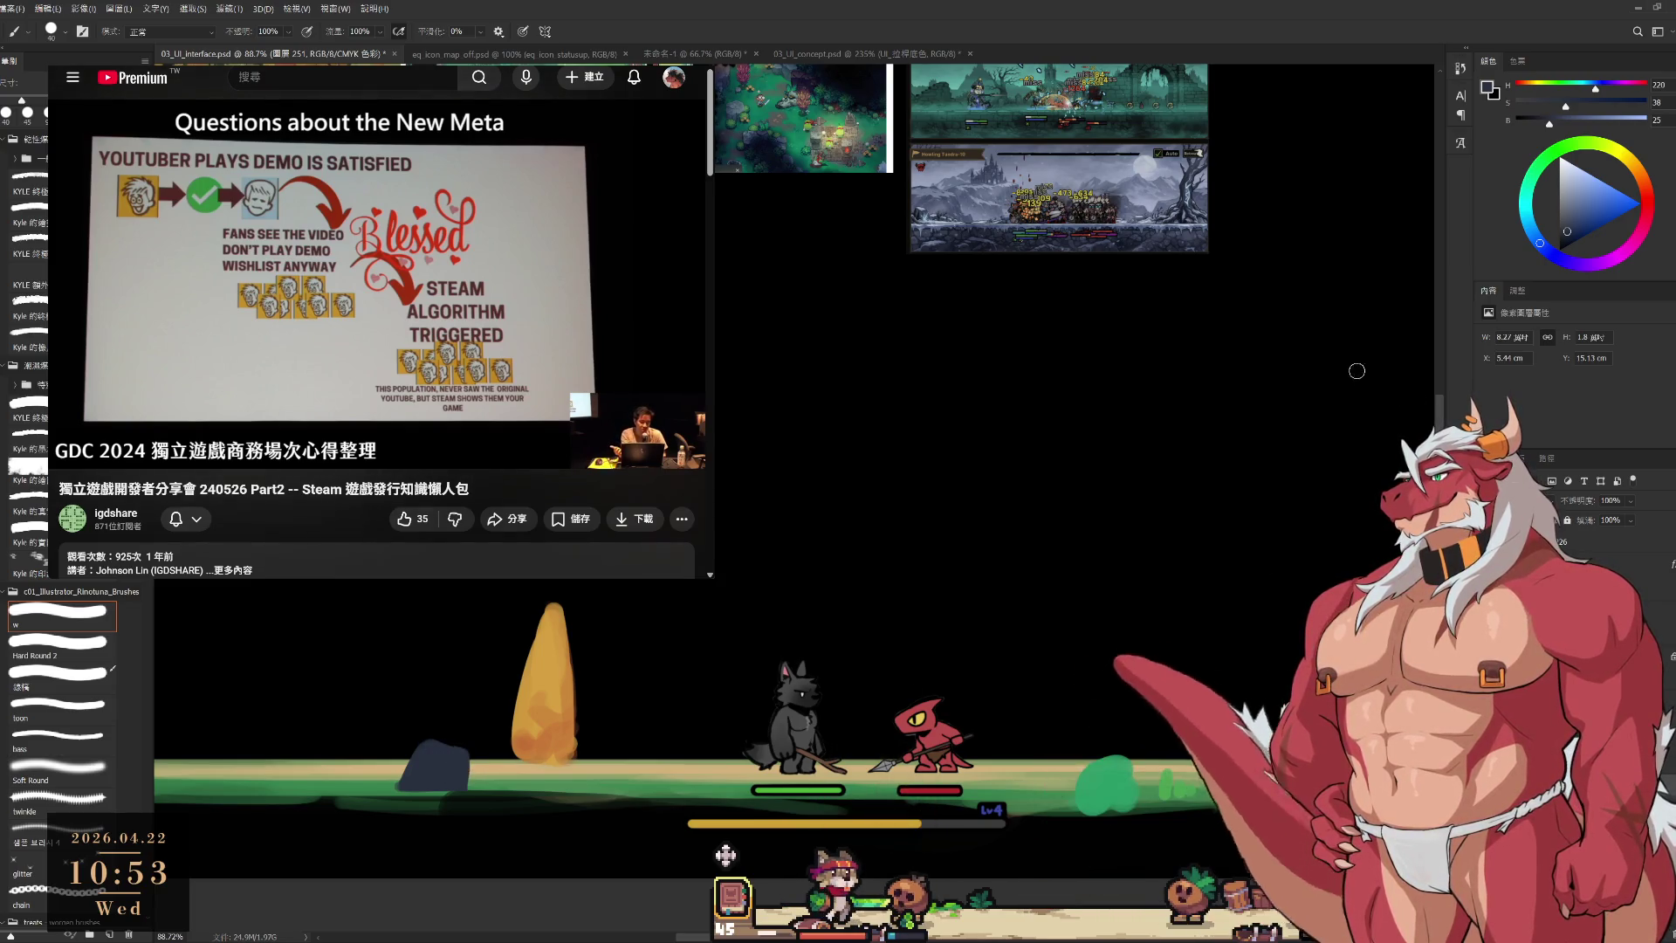
pyautogui.keyDown('alt'); pyautogui.click(725, 855); pyautogui.keyUp('alt')
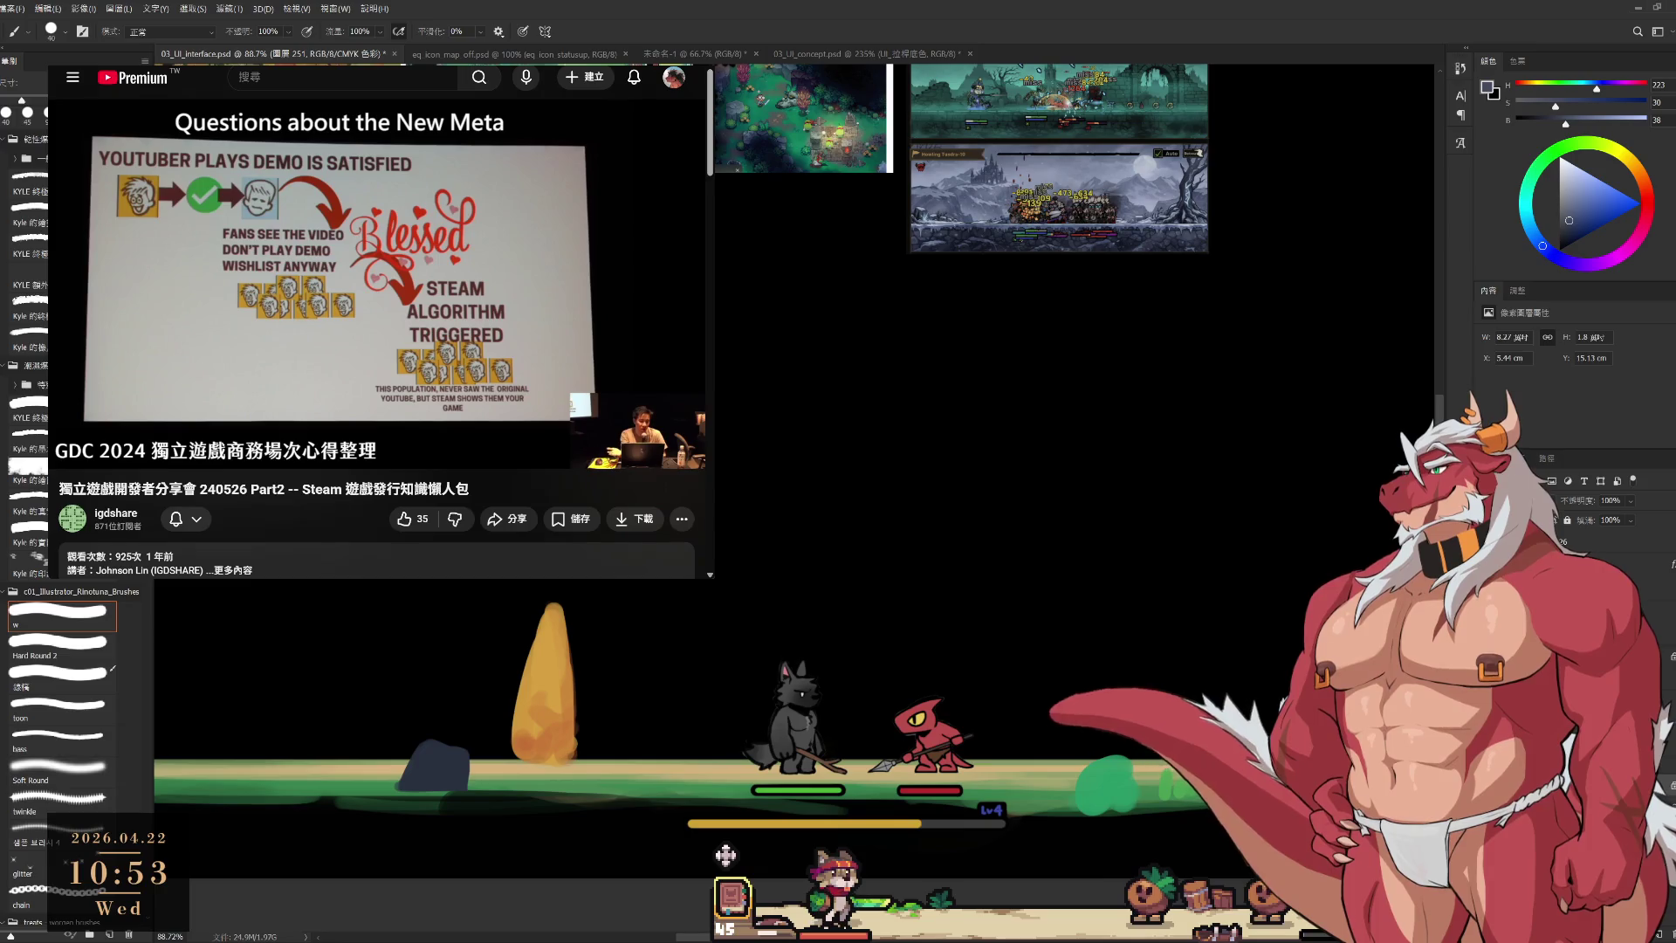
pyautogui.press(']')
pyautogui.moveTo(417, 744); pyautogui.dragTo(458, 741)
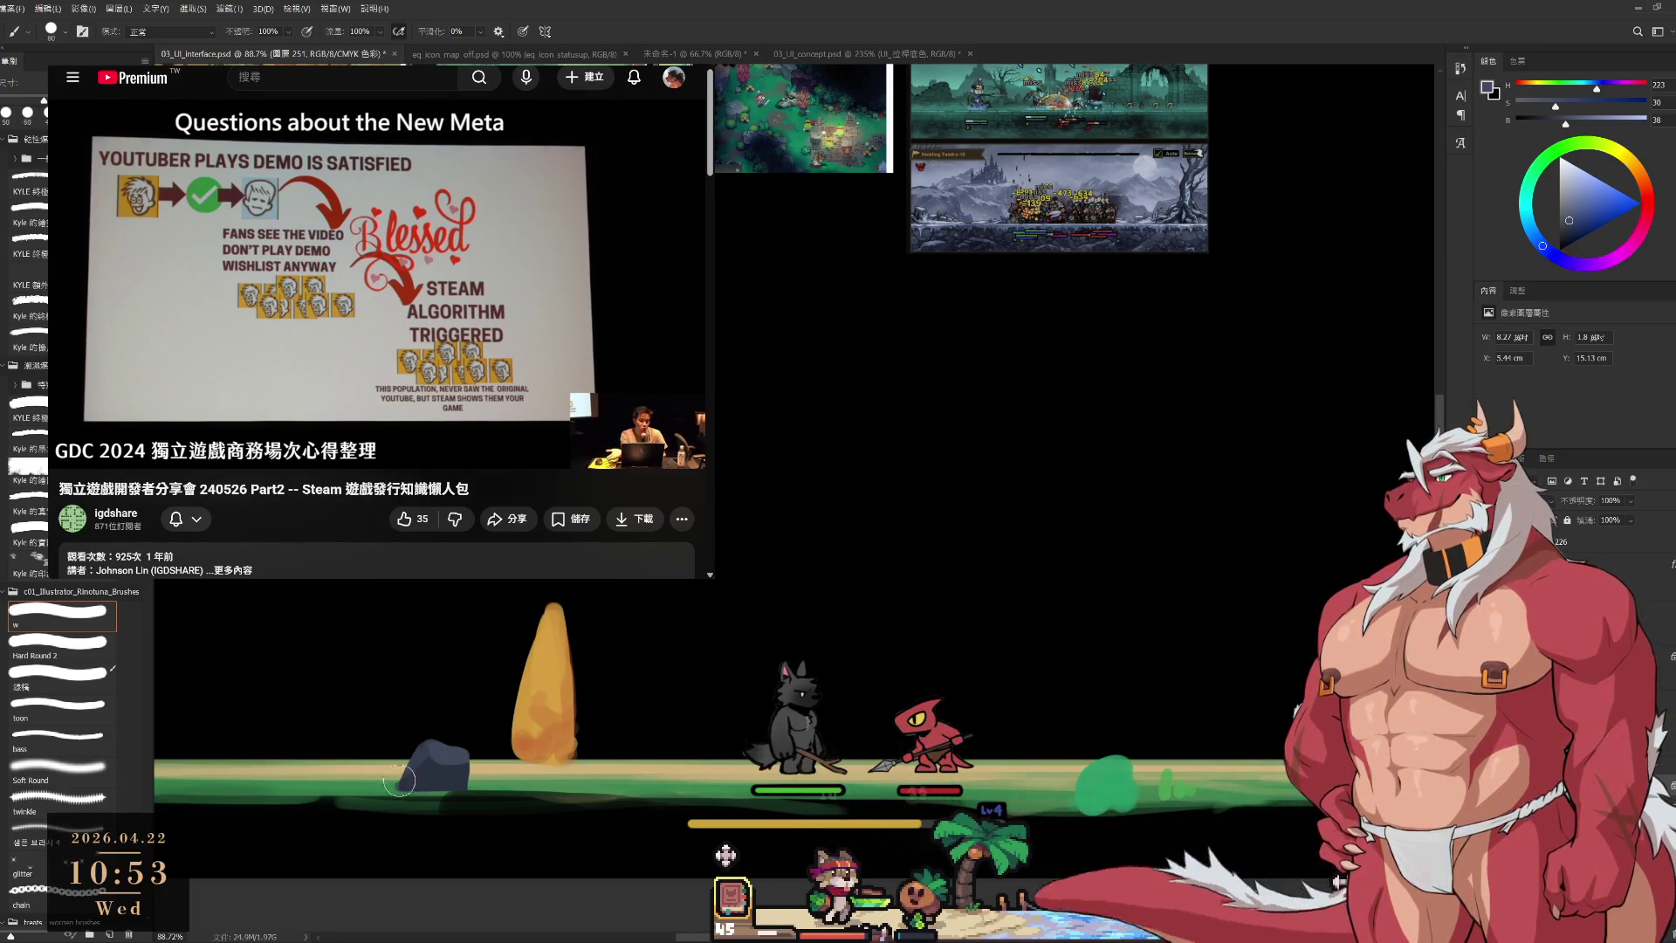
pyautogui.keyDown('alt'); pyautogui.click(422, 766); pyautogui.keyUp('alt')
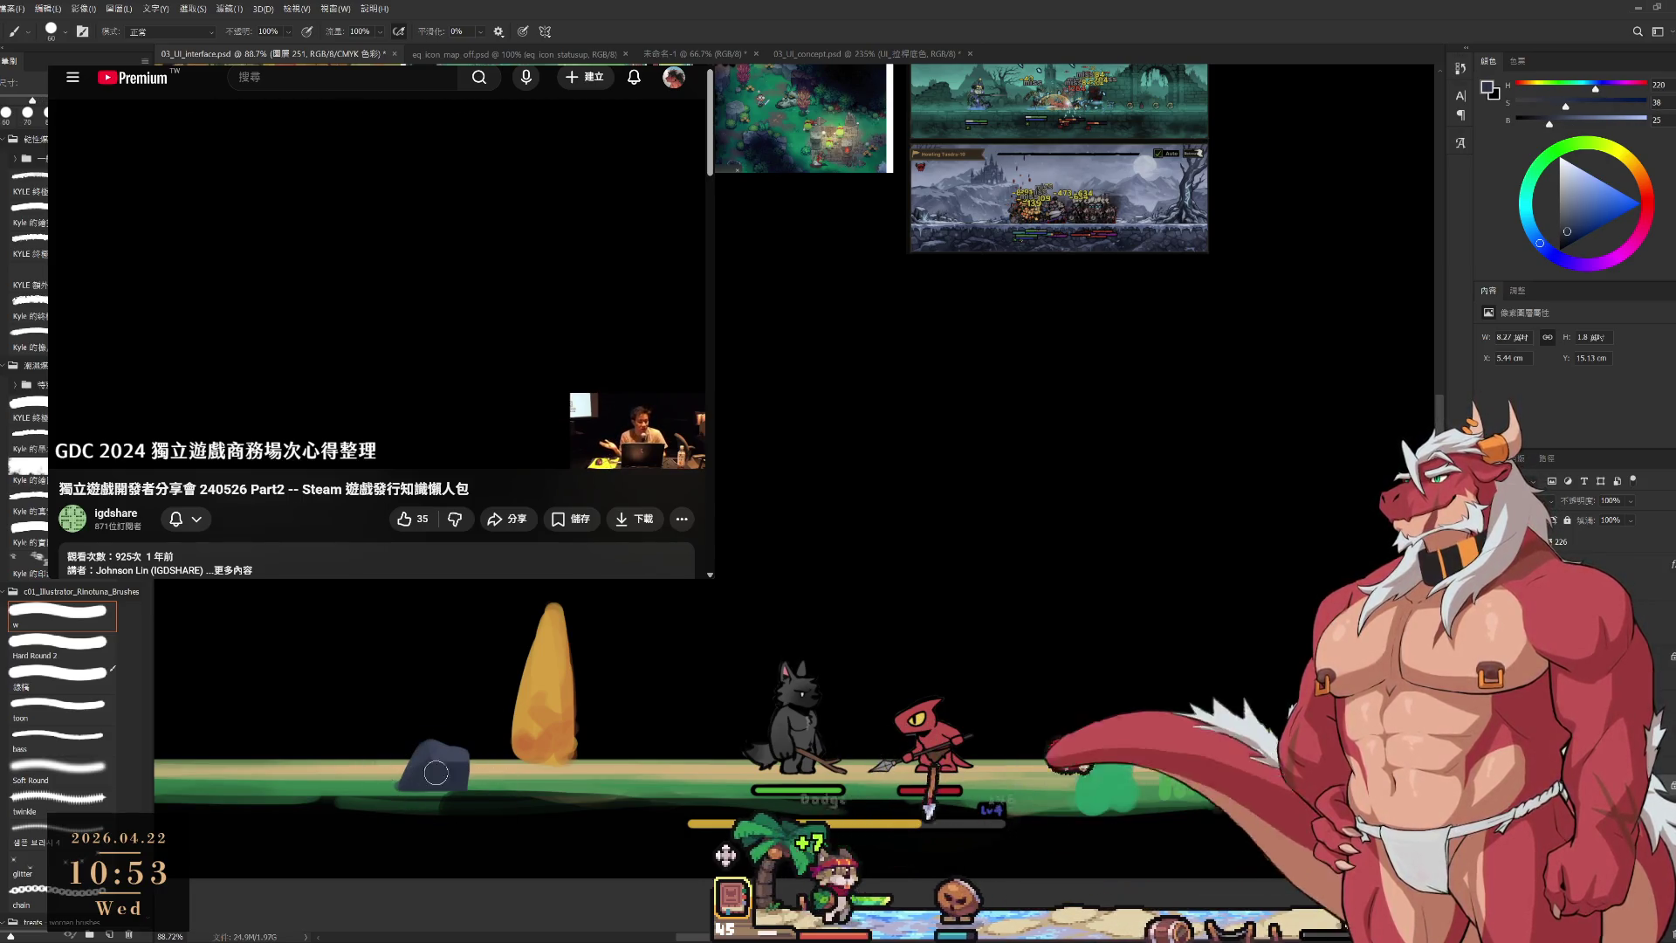
pyautogui.keyDown('alt'); pyautogui.click(453, 747); pyautogui.keyUp('alt')
pyautogui.press('[')
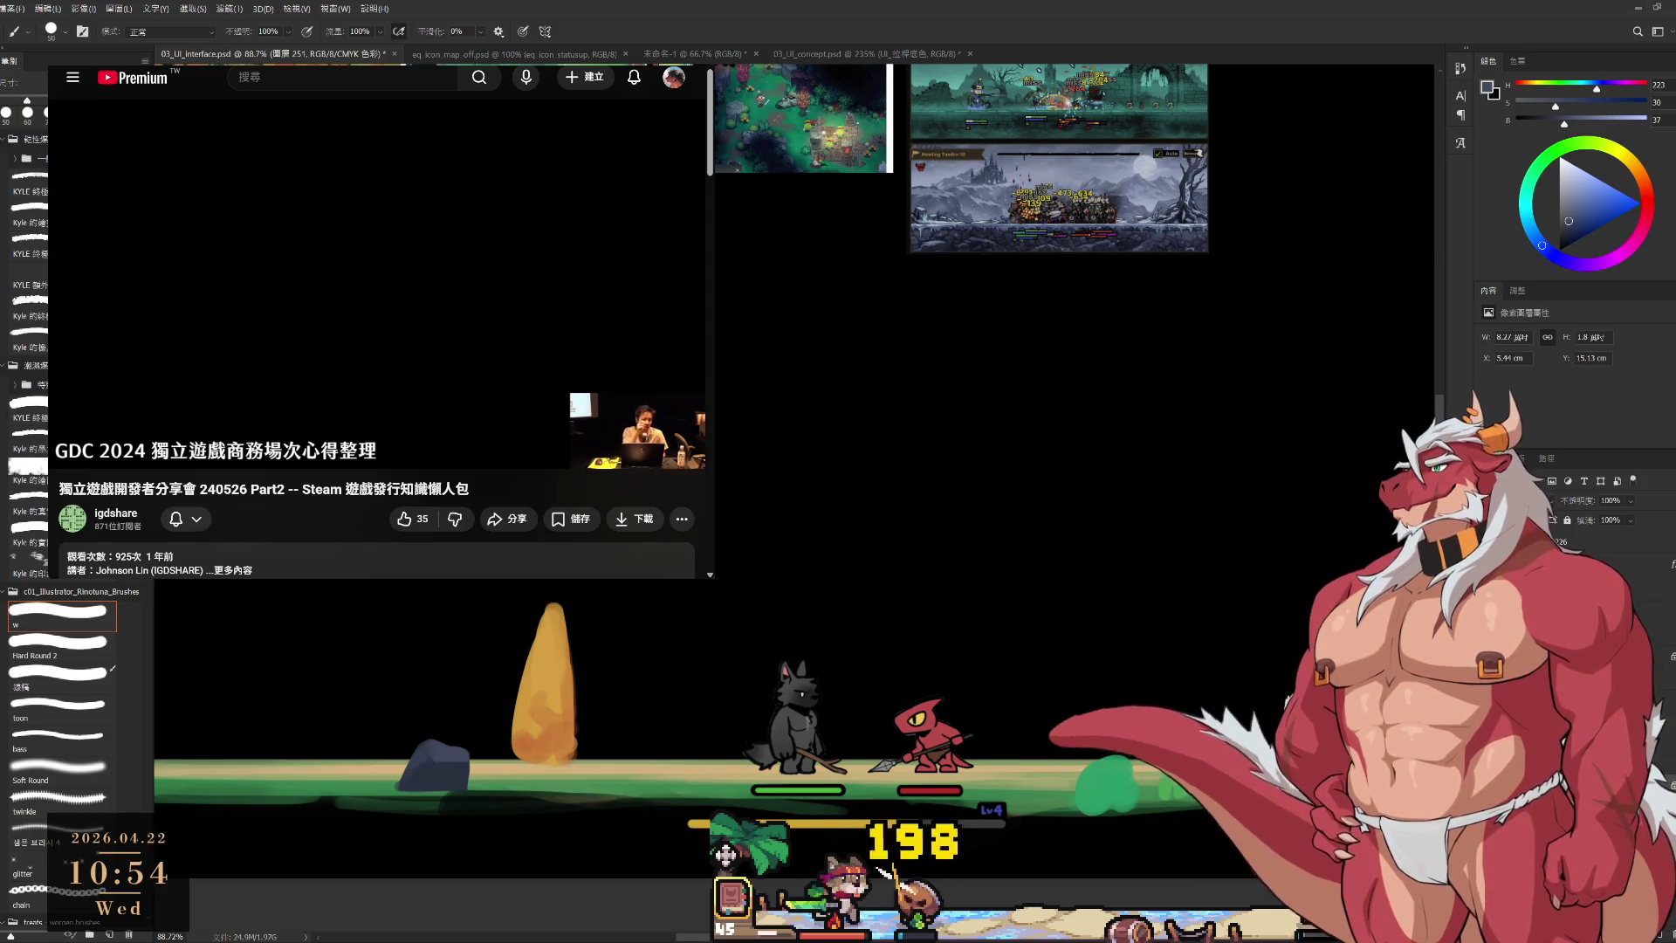
# Dab a small patch of muted green moss onto the rock.
pyautogui.click(1598, 214)
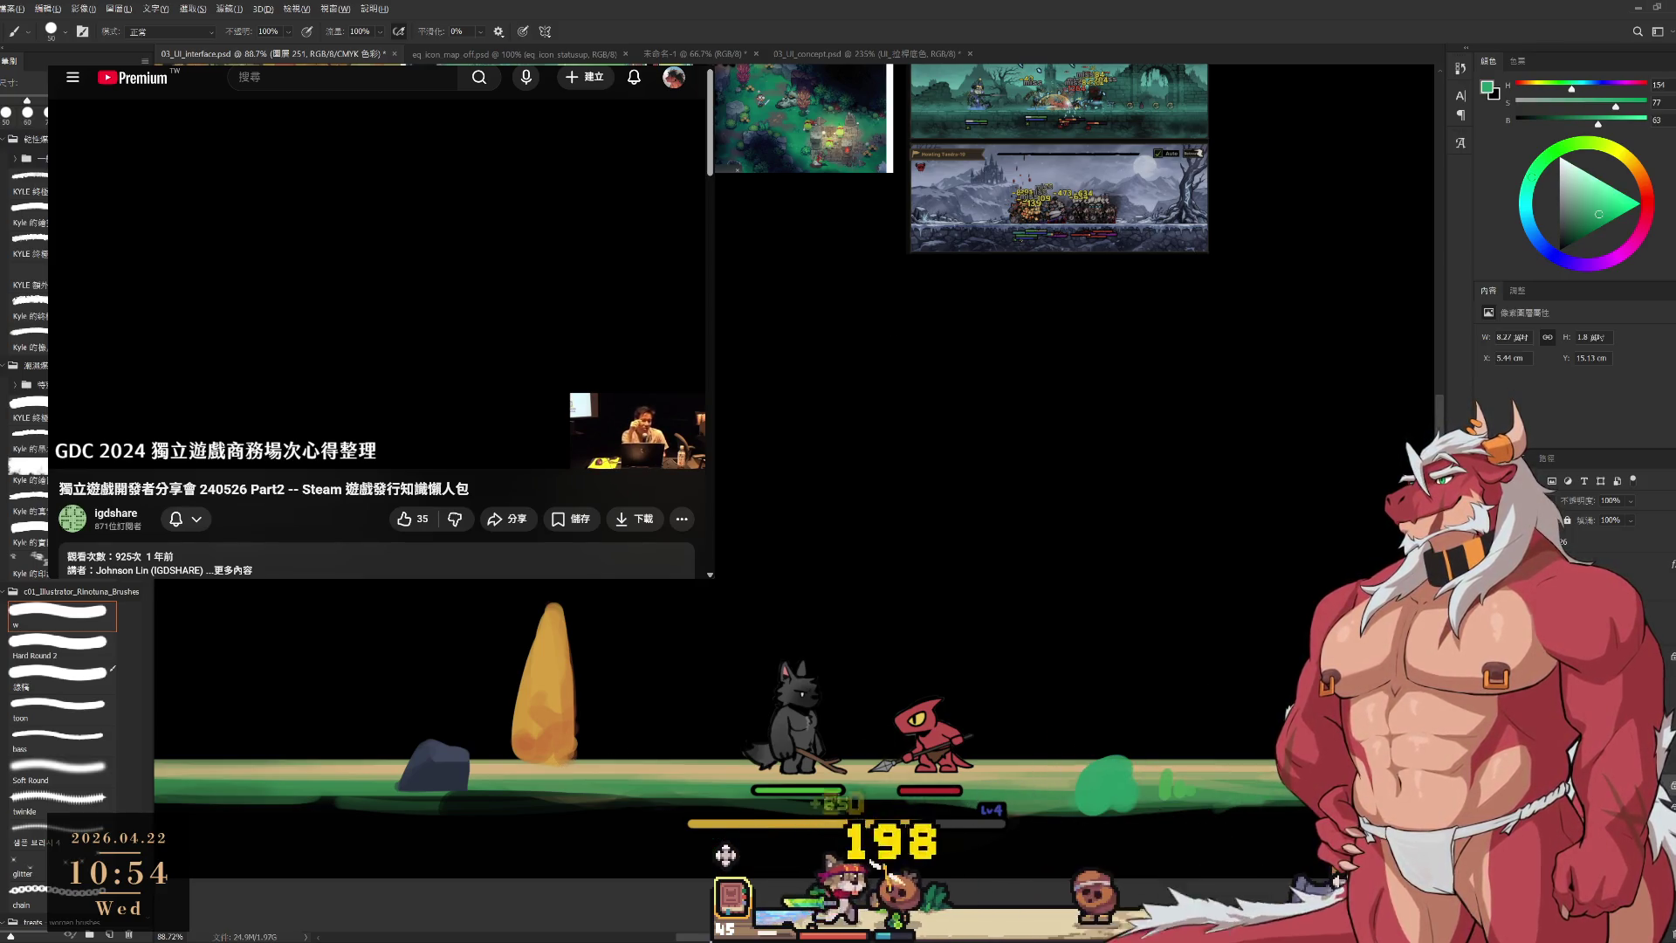
pyautogui.click(445, 778)
pyautogui.press('[')
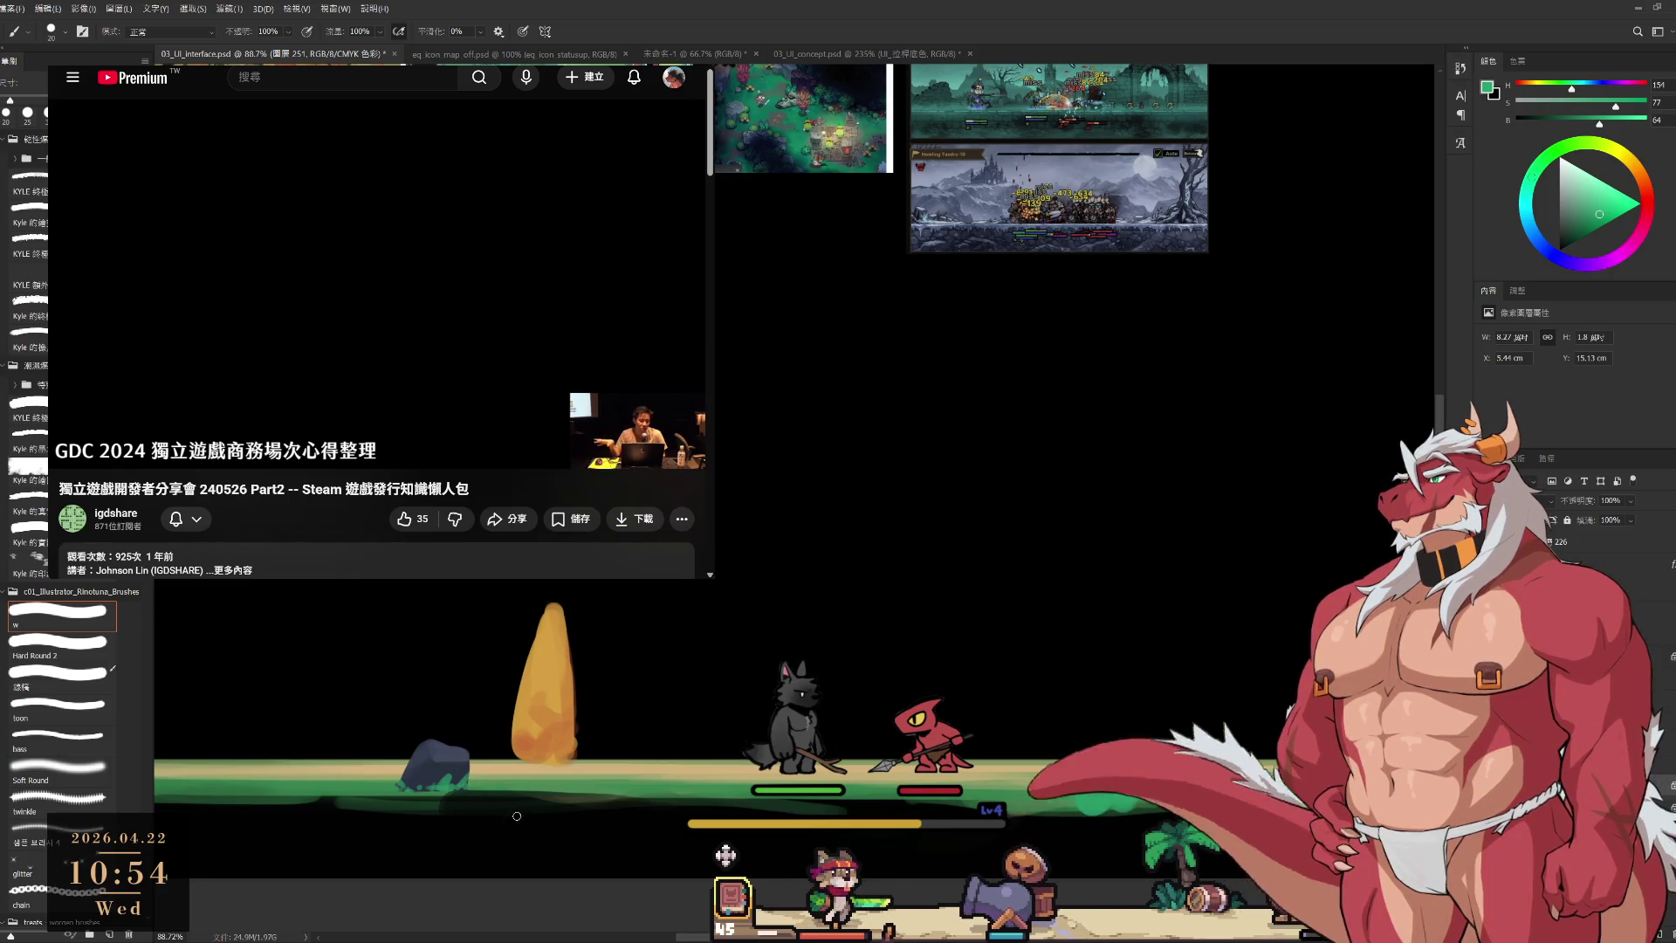
pyautogui.moveTo(775, 662)
pyautogui.mouseDown()
pyautogui.moveTo(778, 731)
pyautogui.moveTo(779, 701)
pyautogui.mouseUp()
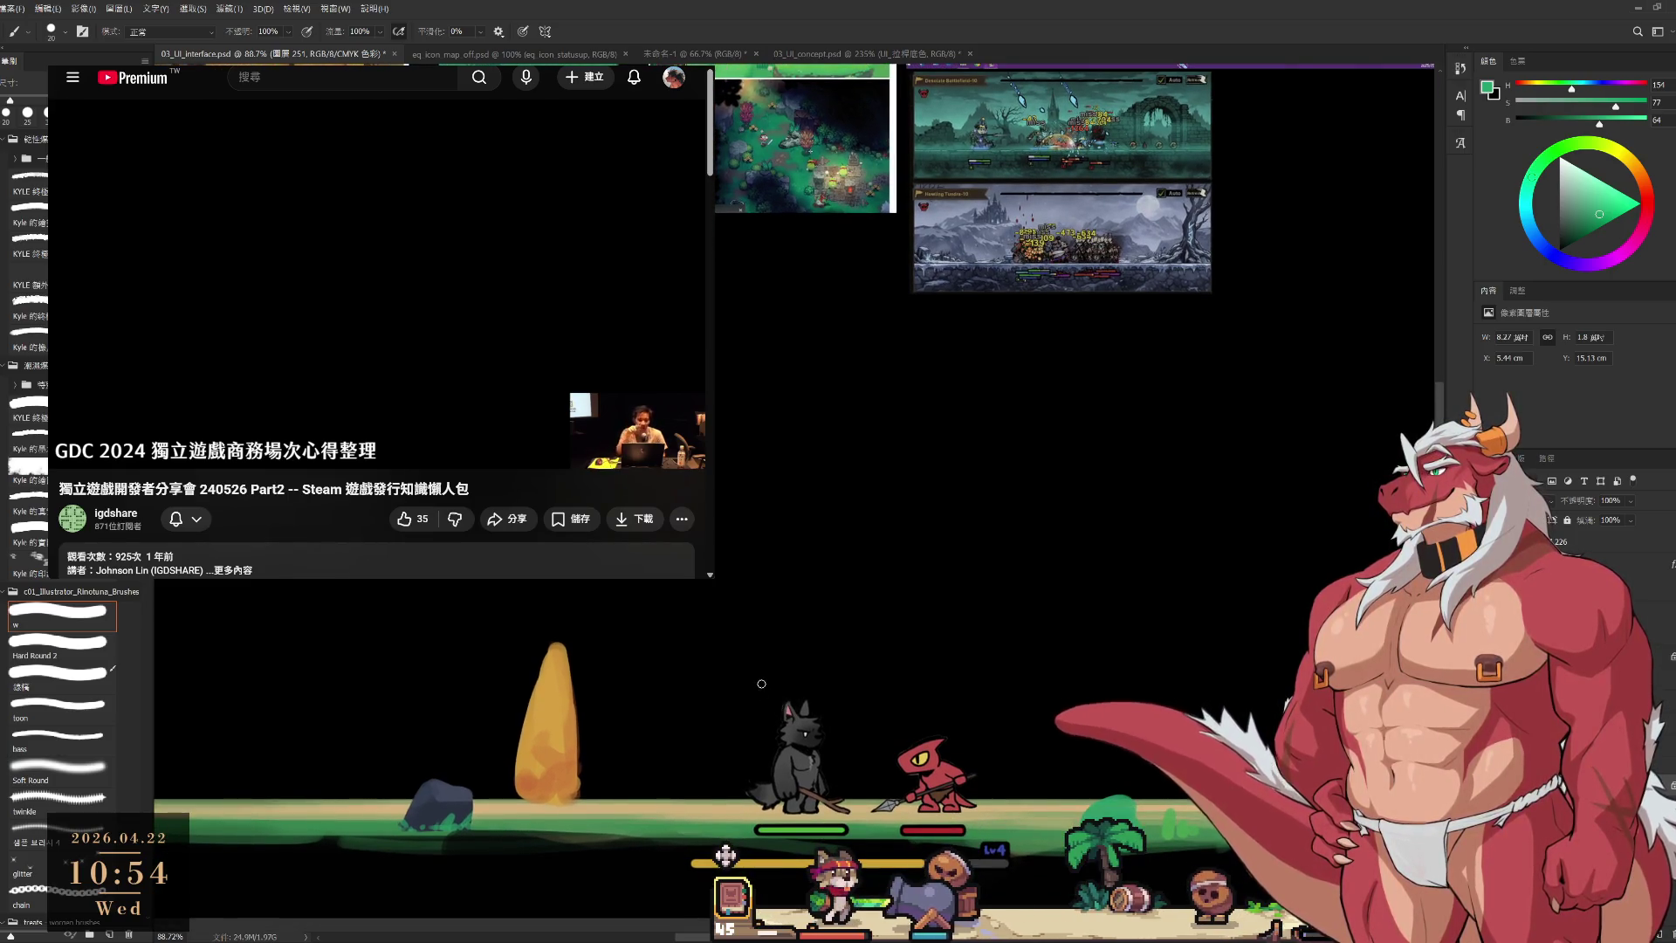
pyautogui.scroll(5, 756, 639)
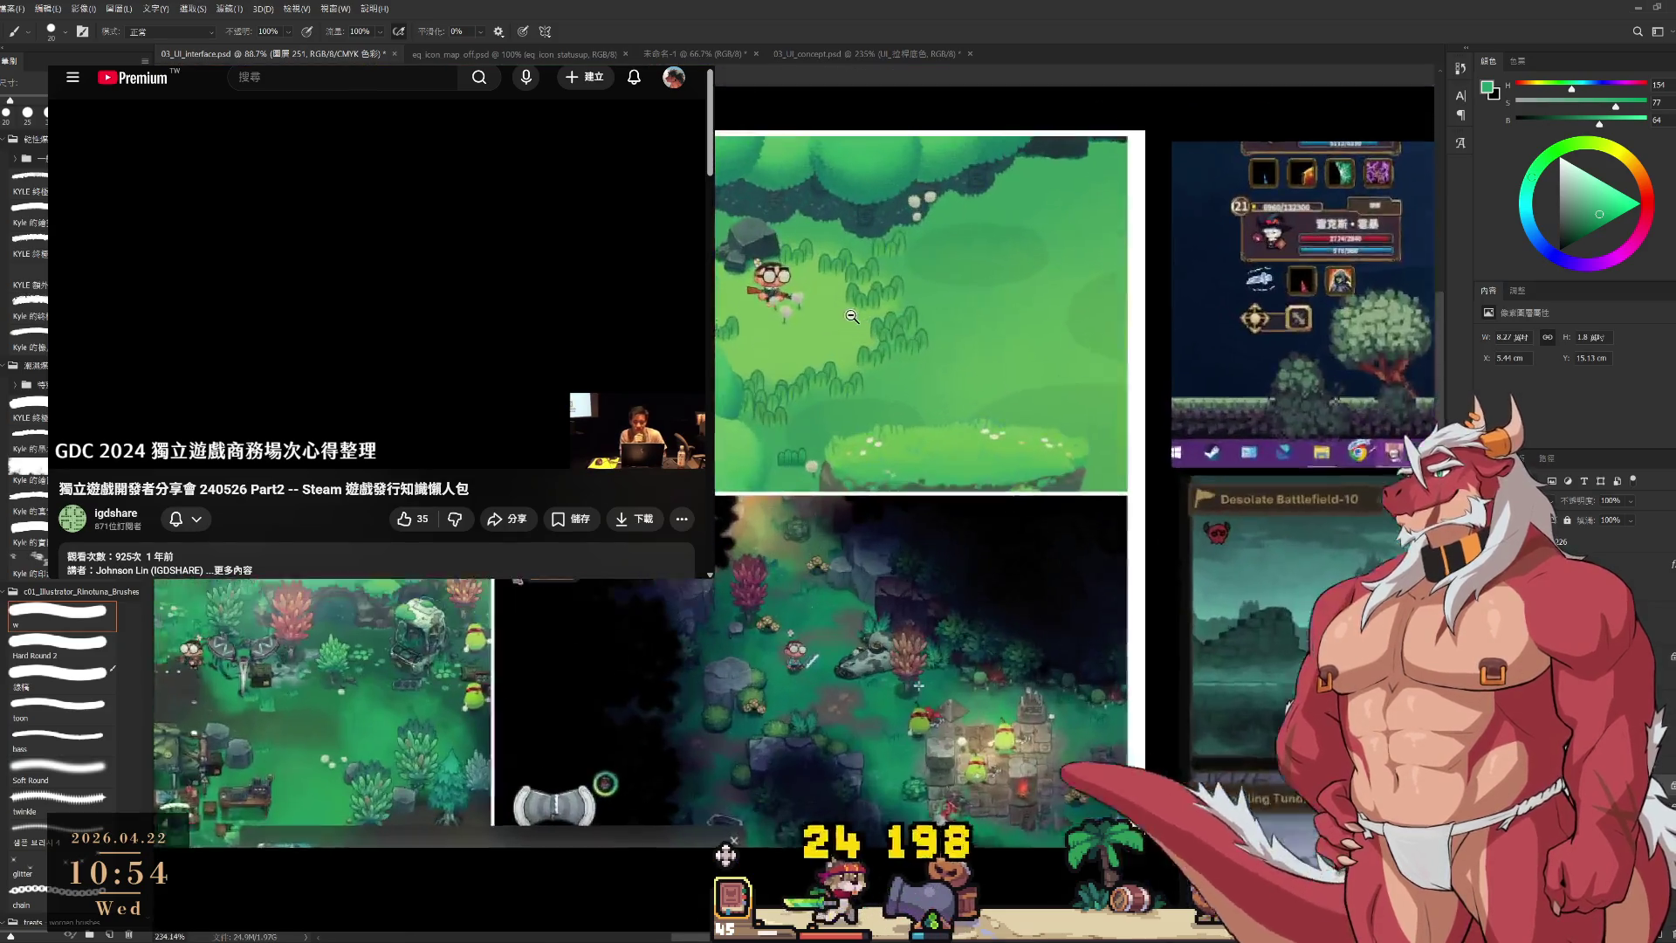
# Reposition the view over the combat mockup and pause the GDC talk video.
pyautogui.moveTo(860, 650); pyautogui.dragTo(864, 595)
pyautogui.scroll(-7, 742, 425)
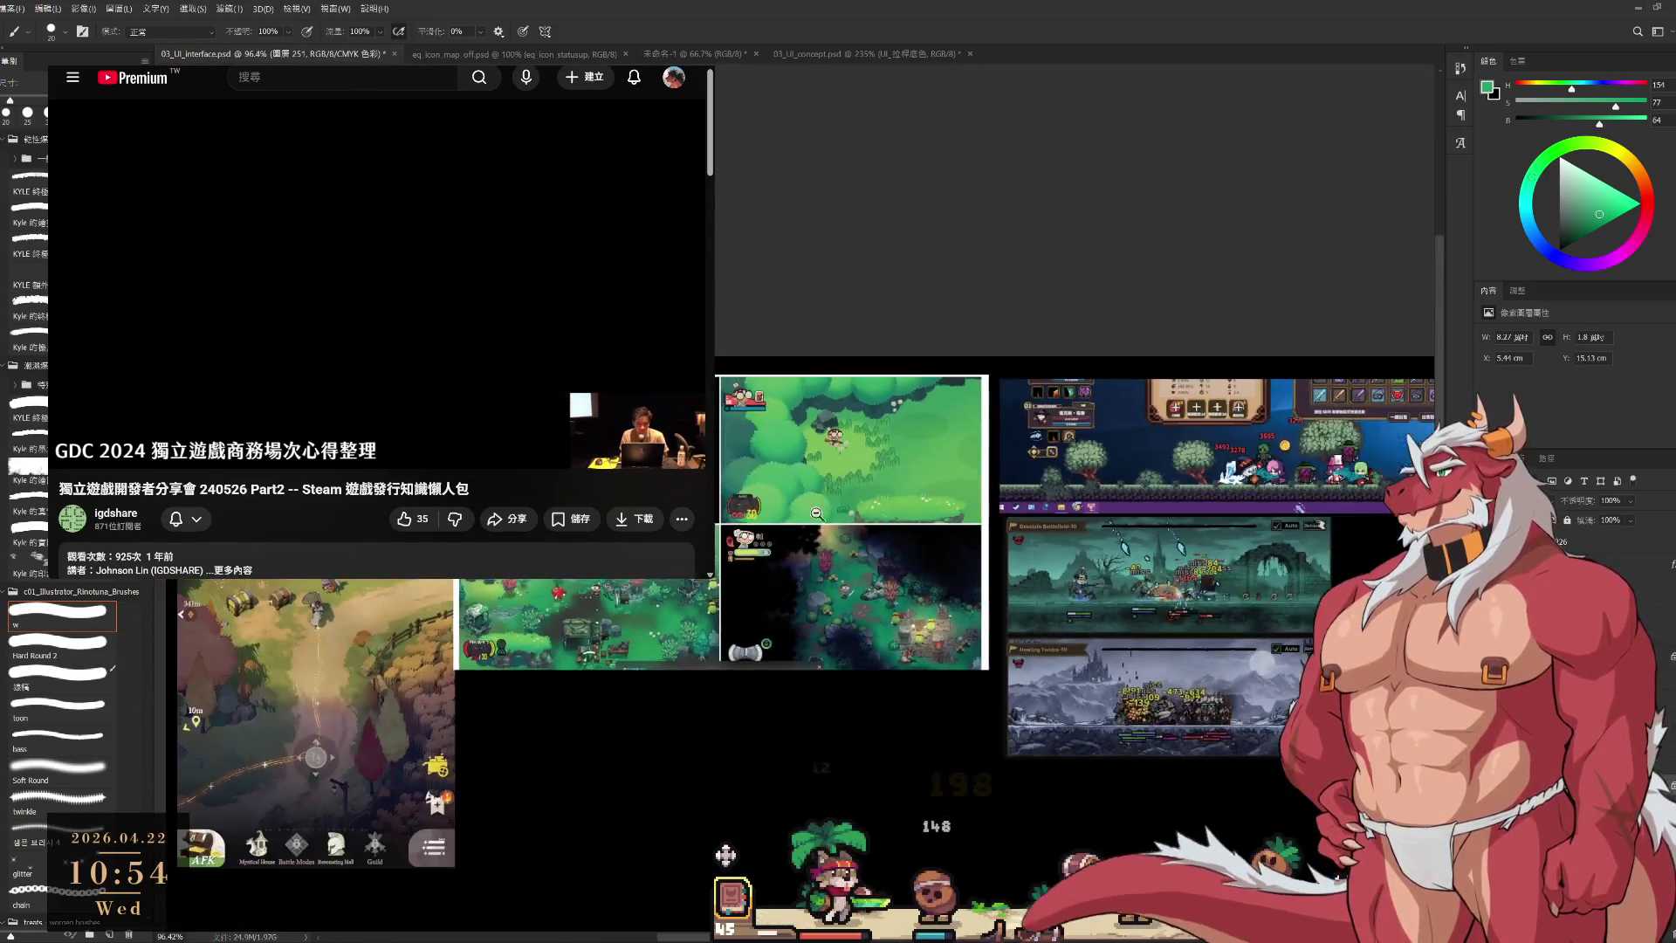
pyautogui.scroll(-4, 742, 425)
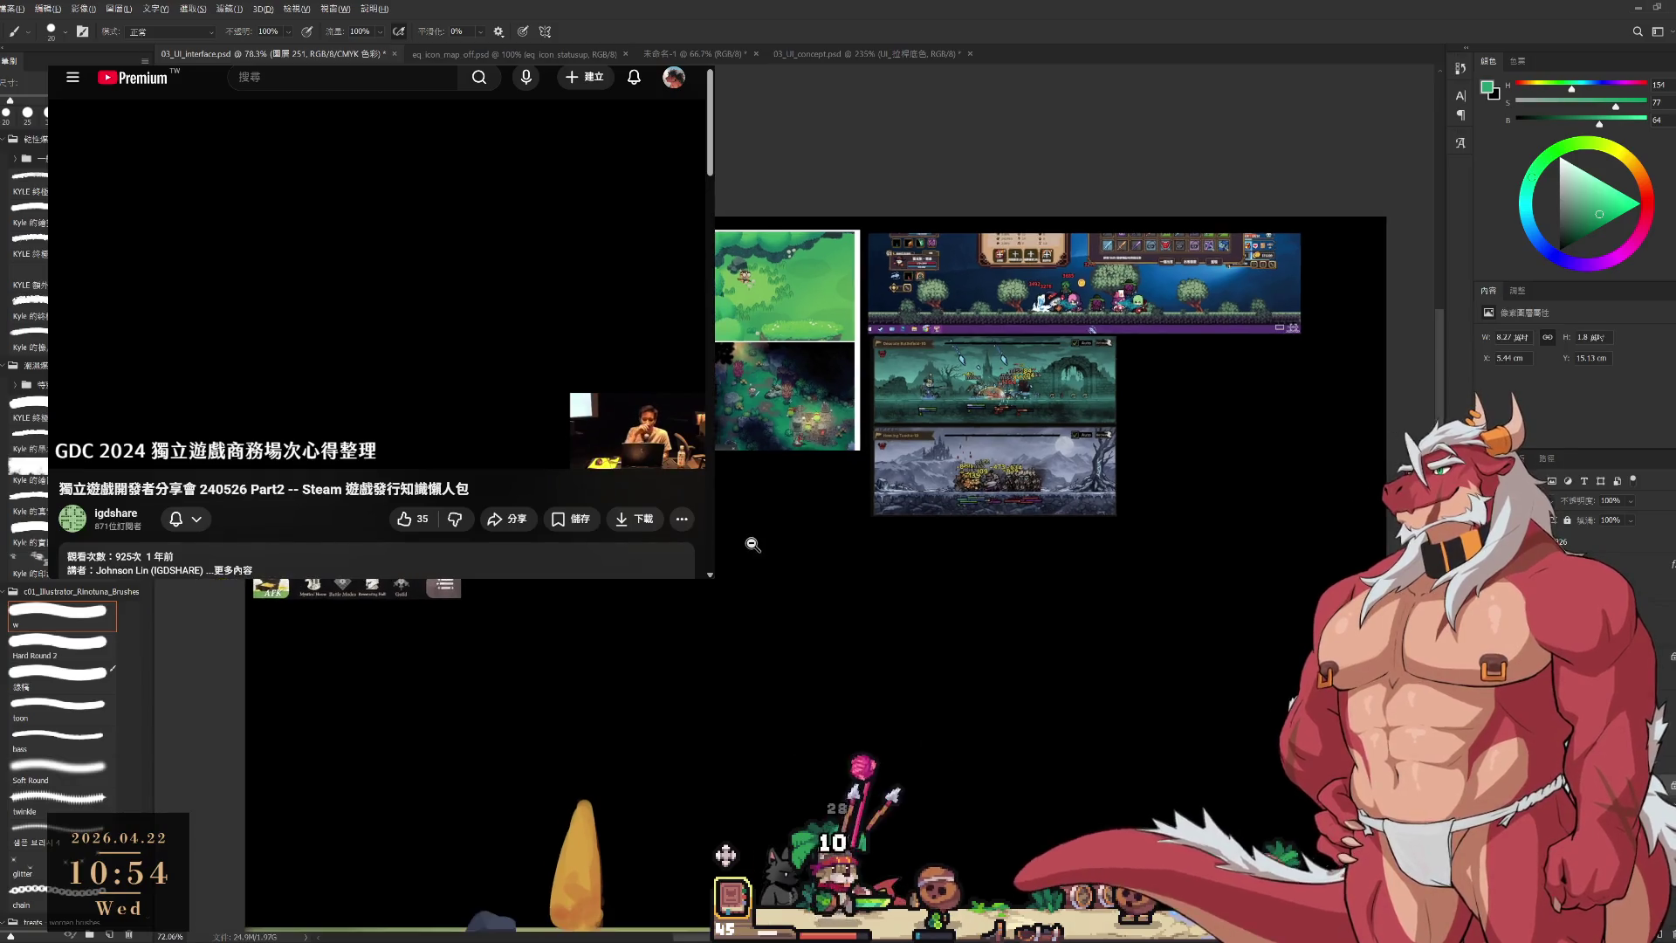
pyautogui.scroll(1, 795, 695)
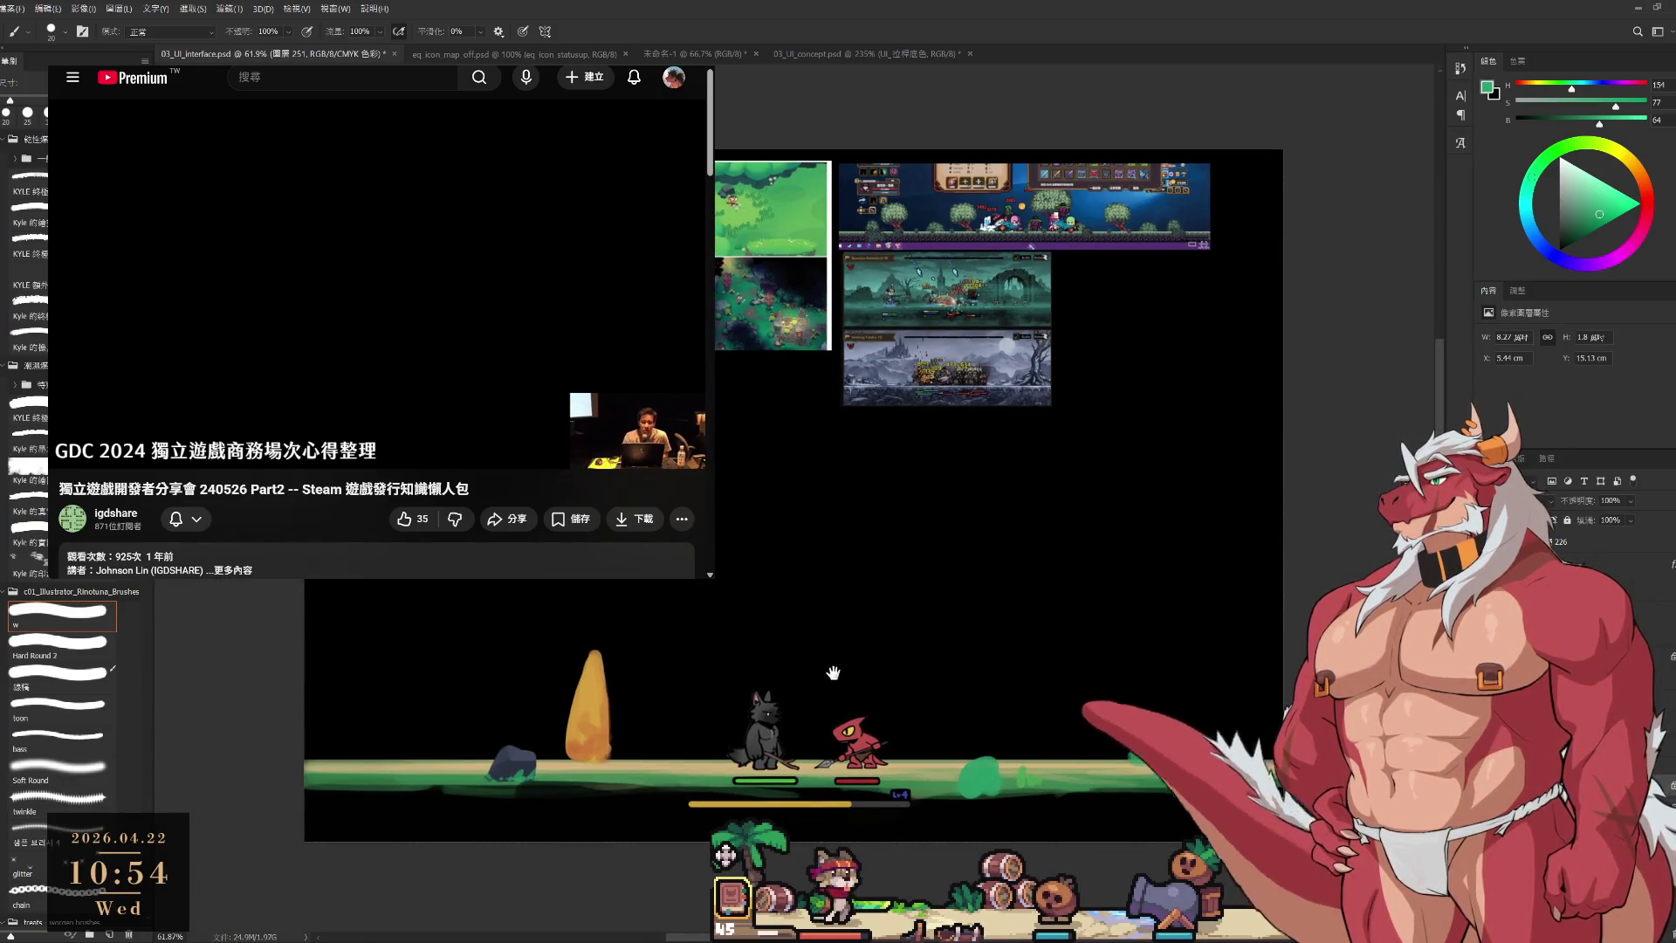
pyautogui.moveTo(832, 672)
pyautogui.mouseDown()
pyautogui.moveTo(797, 625)
pyautogui.moveTo(801, 698)
pyautogui.mouseUp()
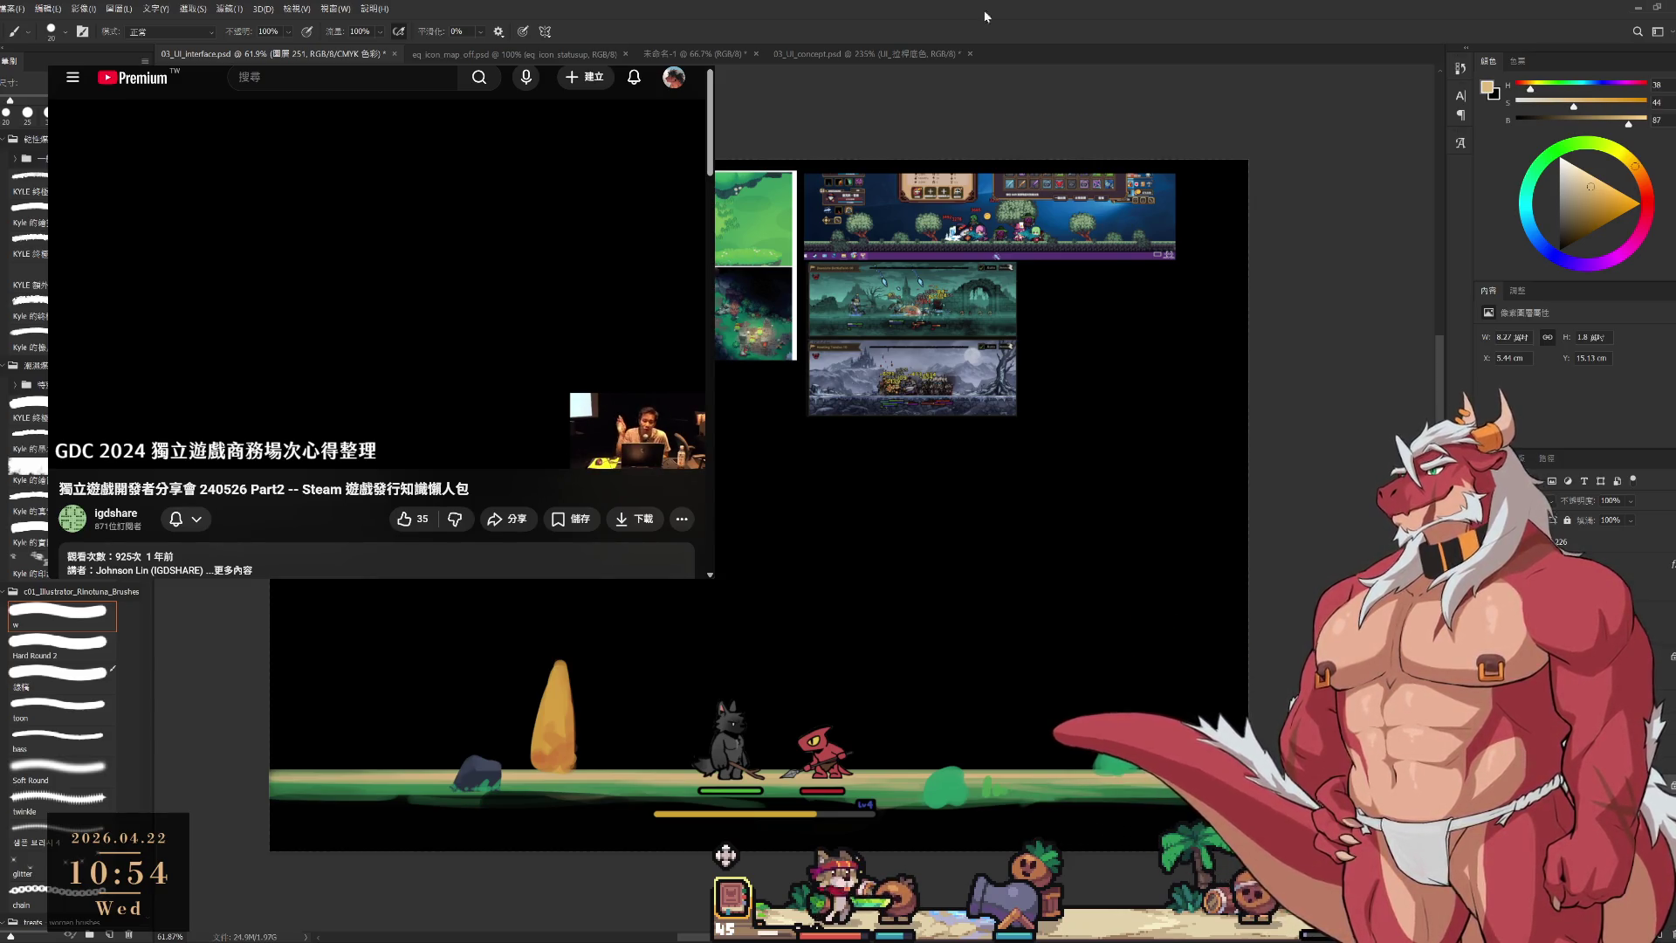
pyautogui.click(271, 300)
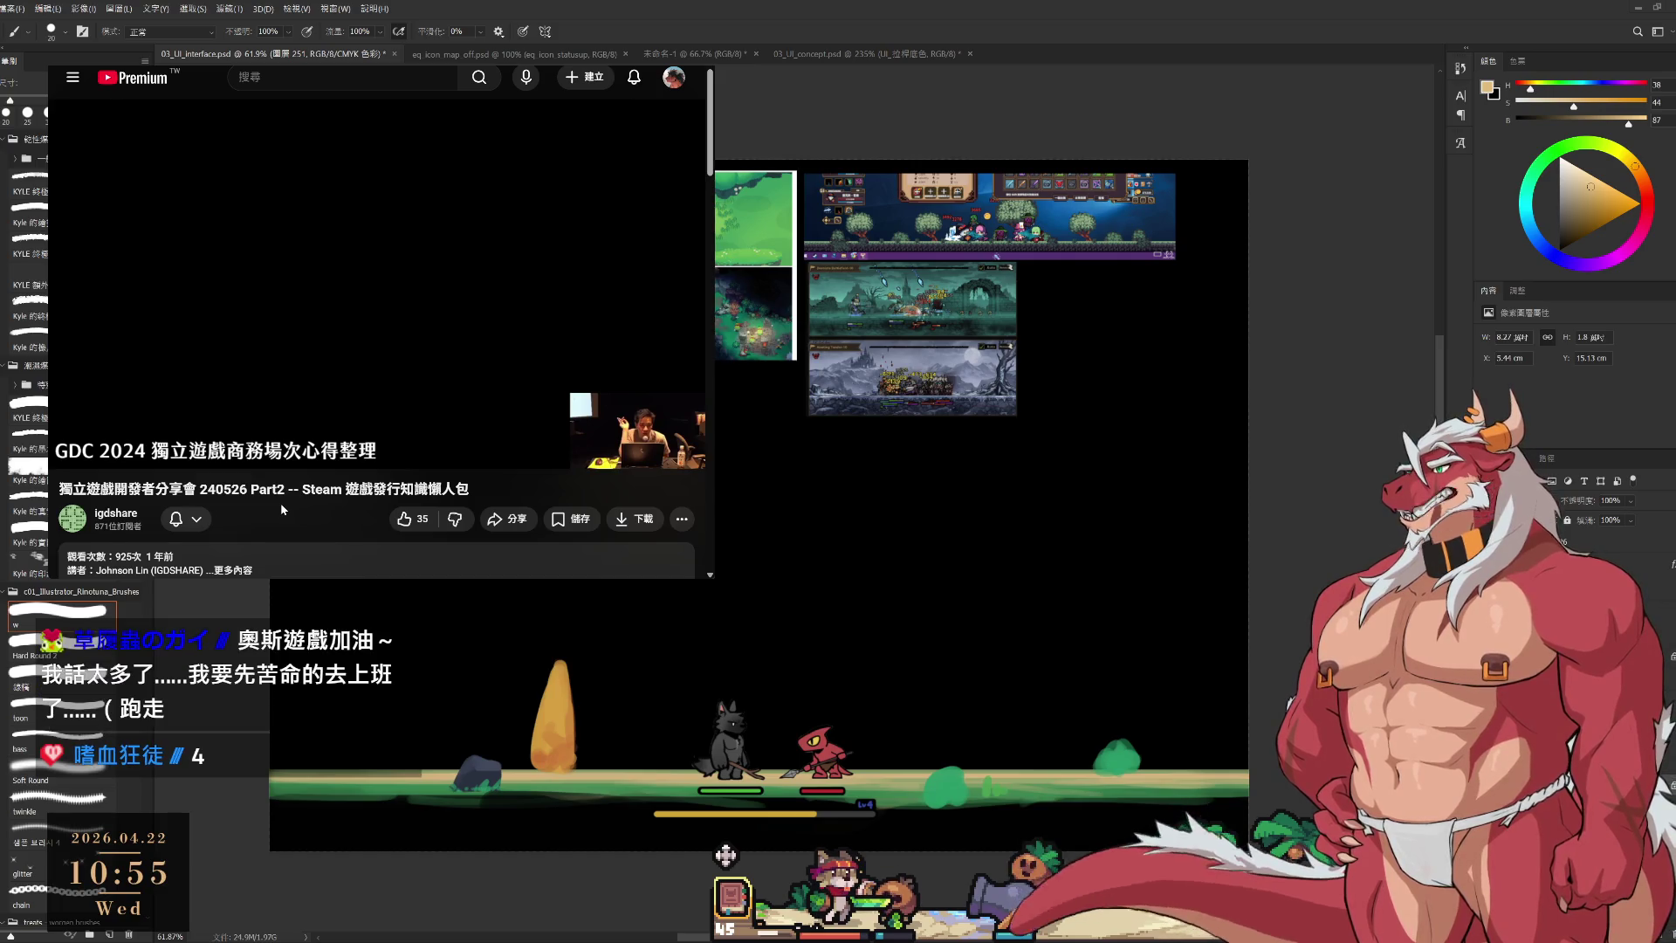
pyautogui.moveTo(239, 266)
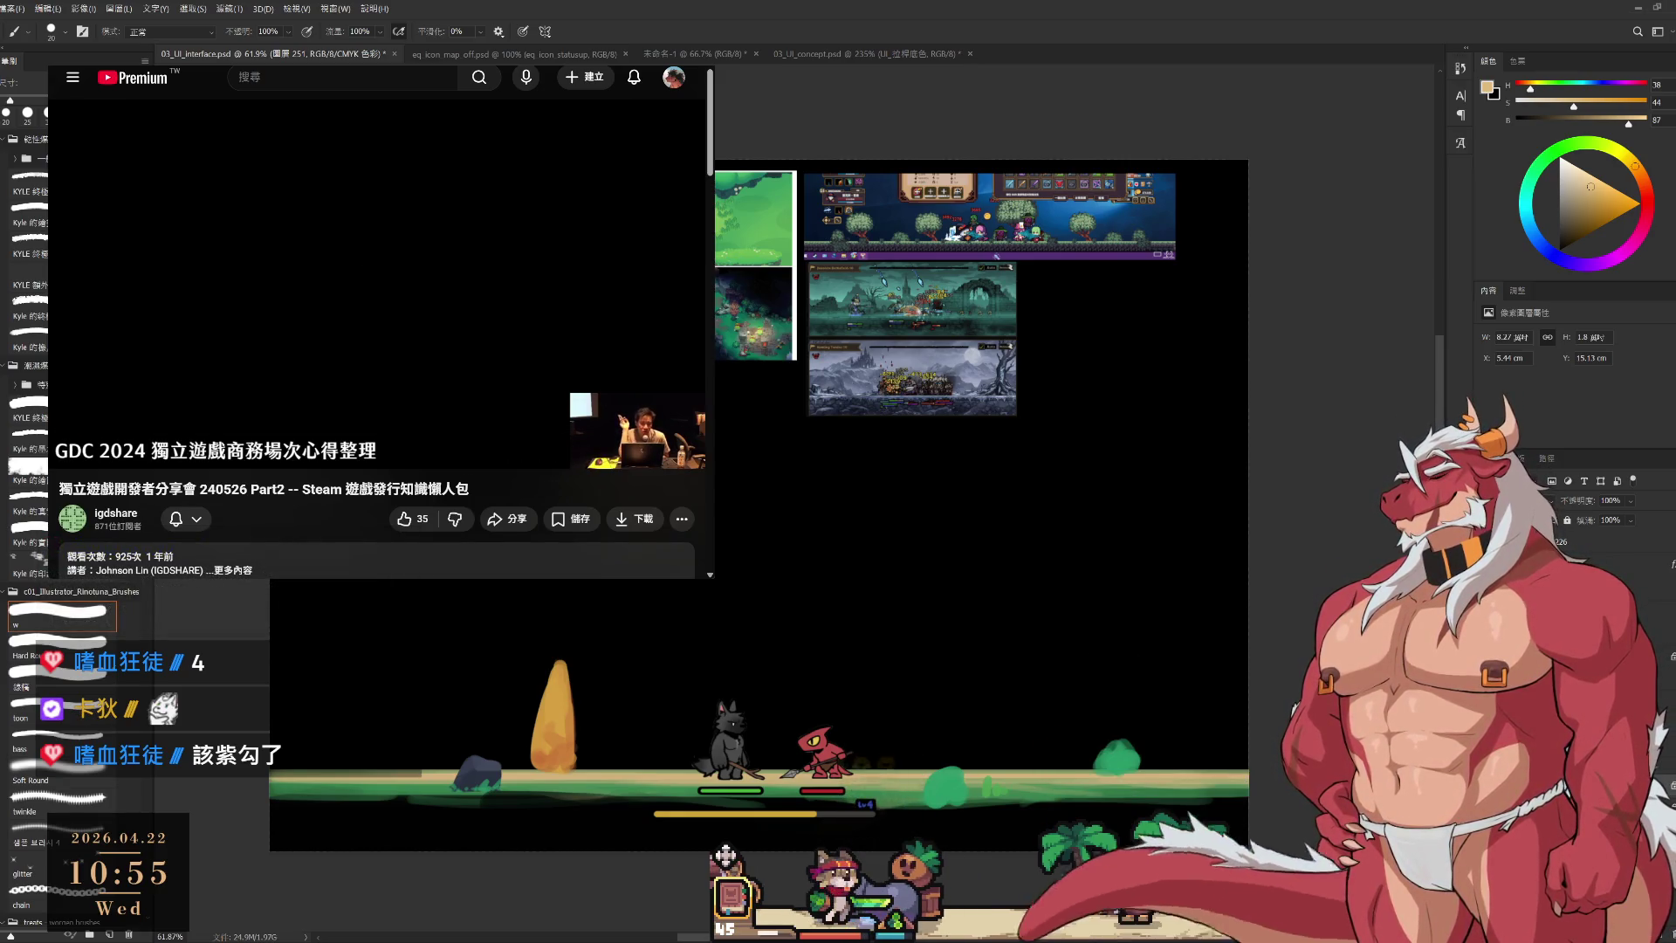
# Switch to the layer beneath and sample the grass green from the ground.
pyautogui.moveTo(906, 575); pyautogui.dragTo(1023, 561)
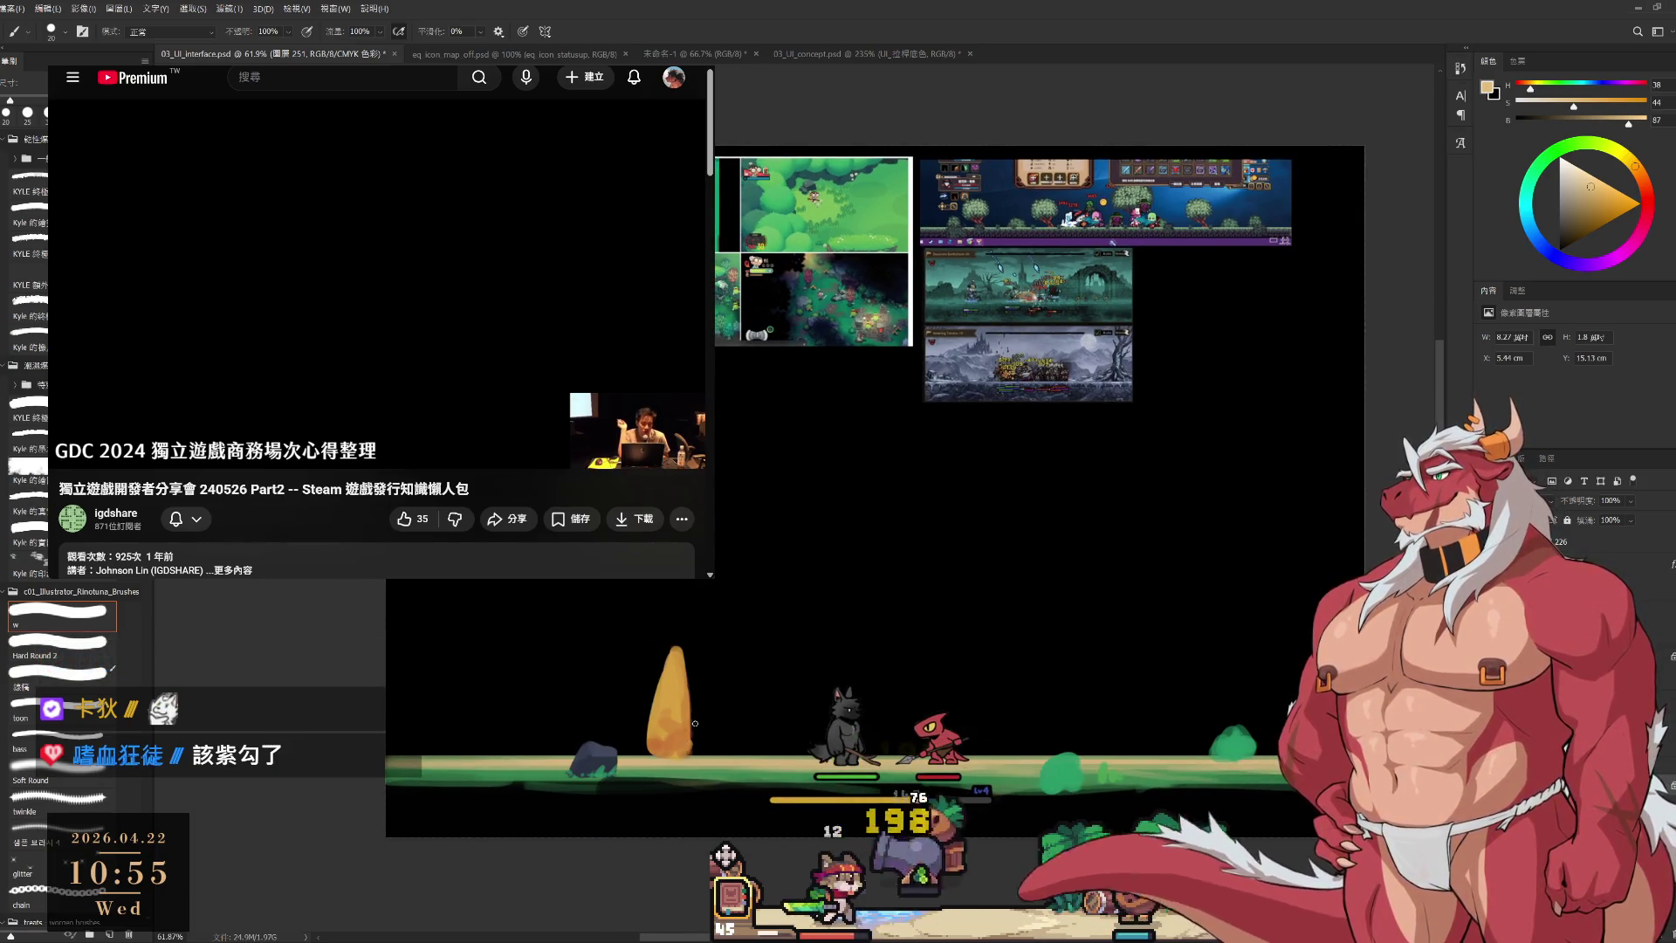
pyautogui.keyDown('alt'); pyautogui.click(775, 713); pyautogui.keyUp('alt')
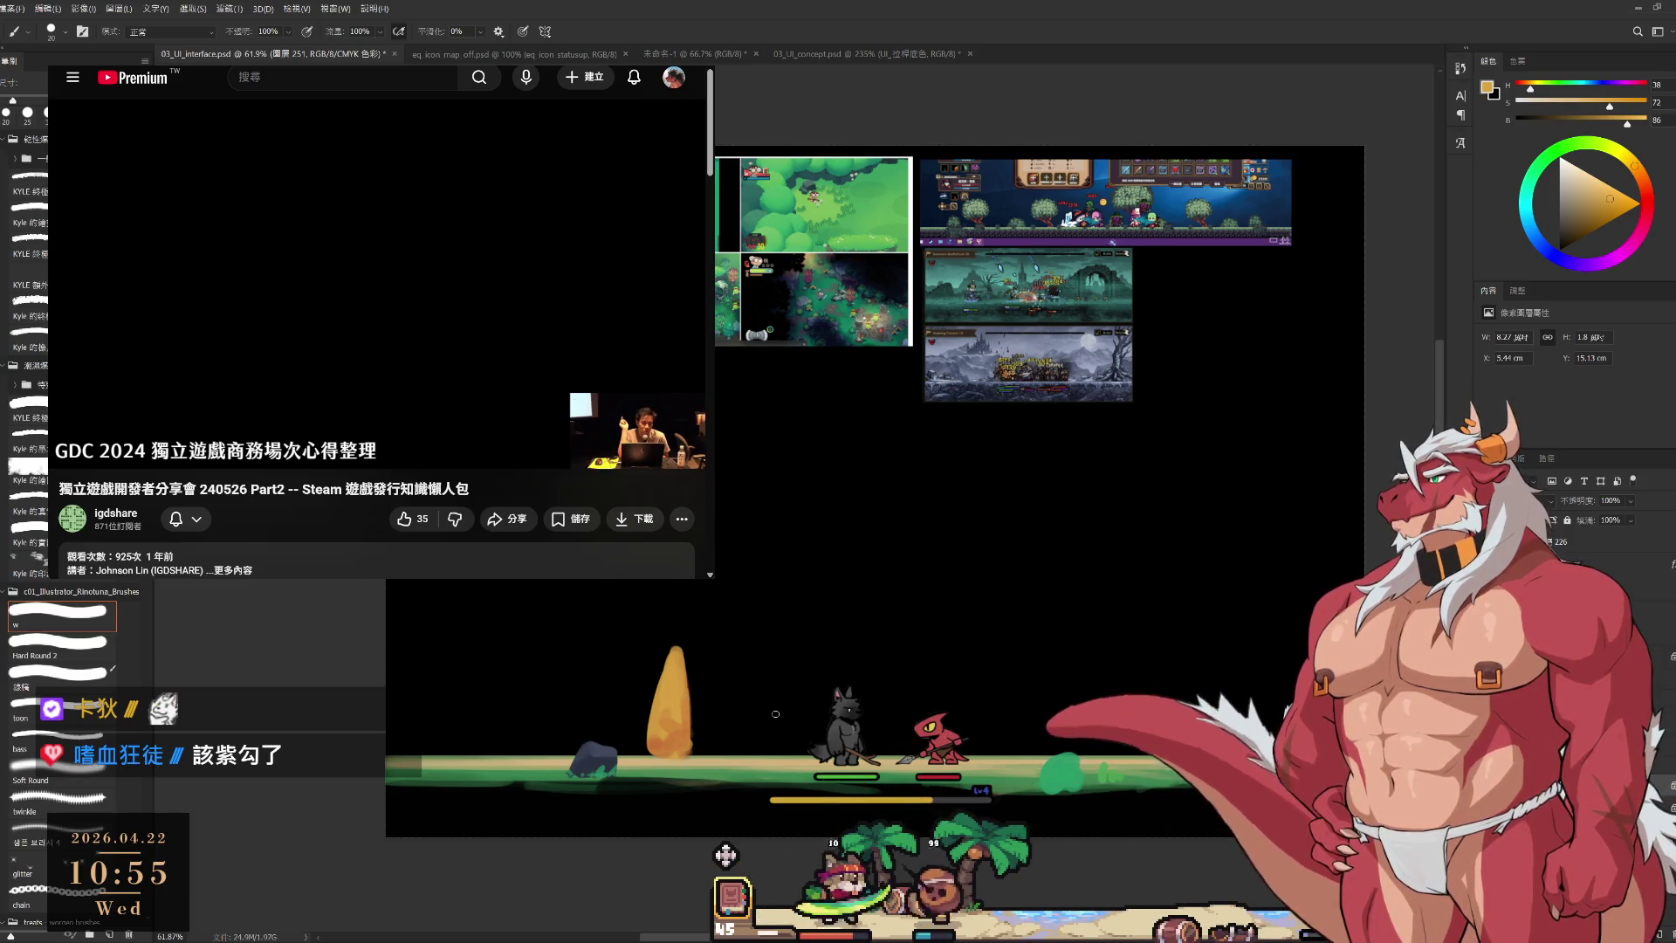
pyautogui.press(']')
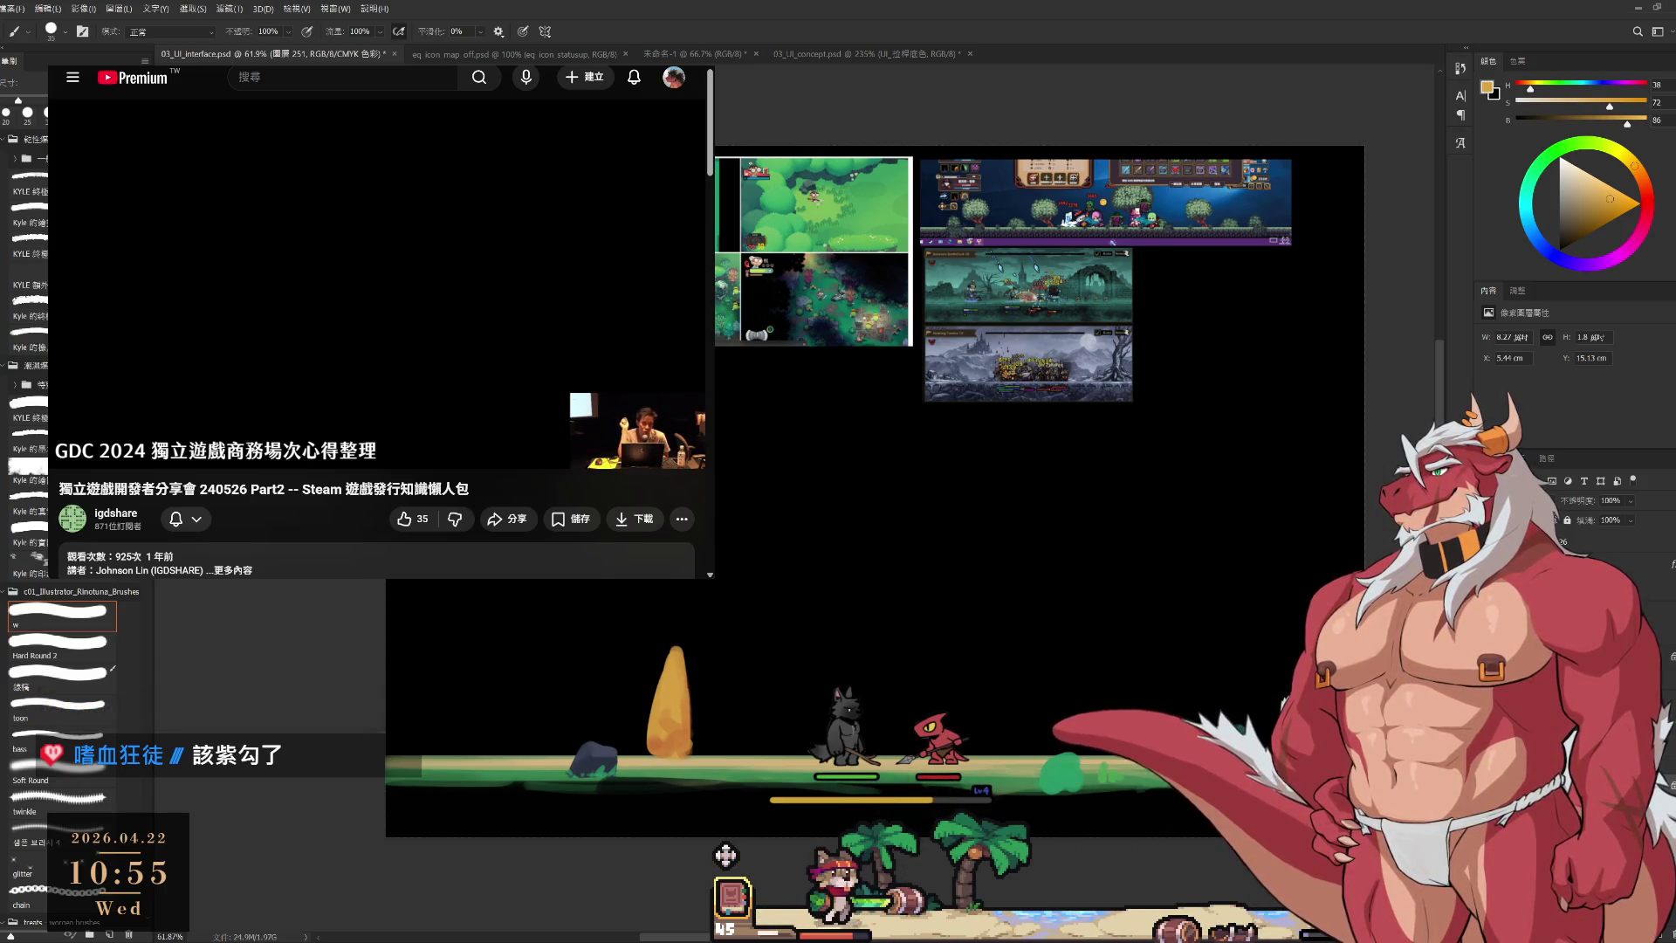
pyautogui.hotkey('alt', '[')
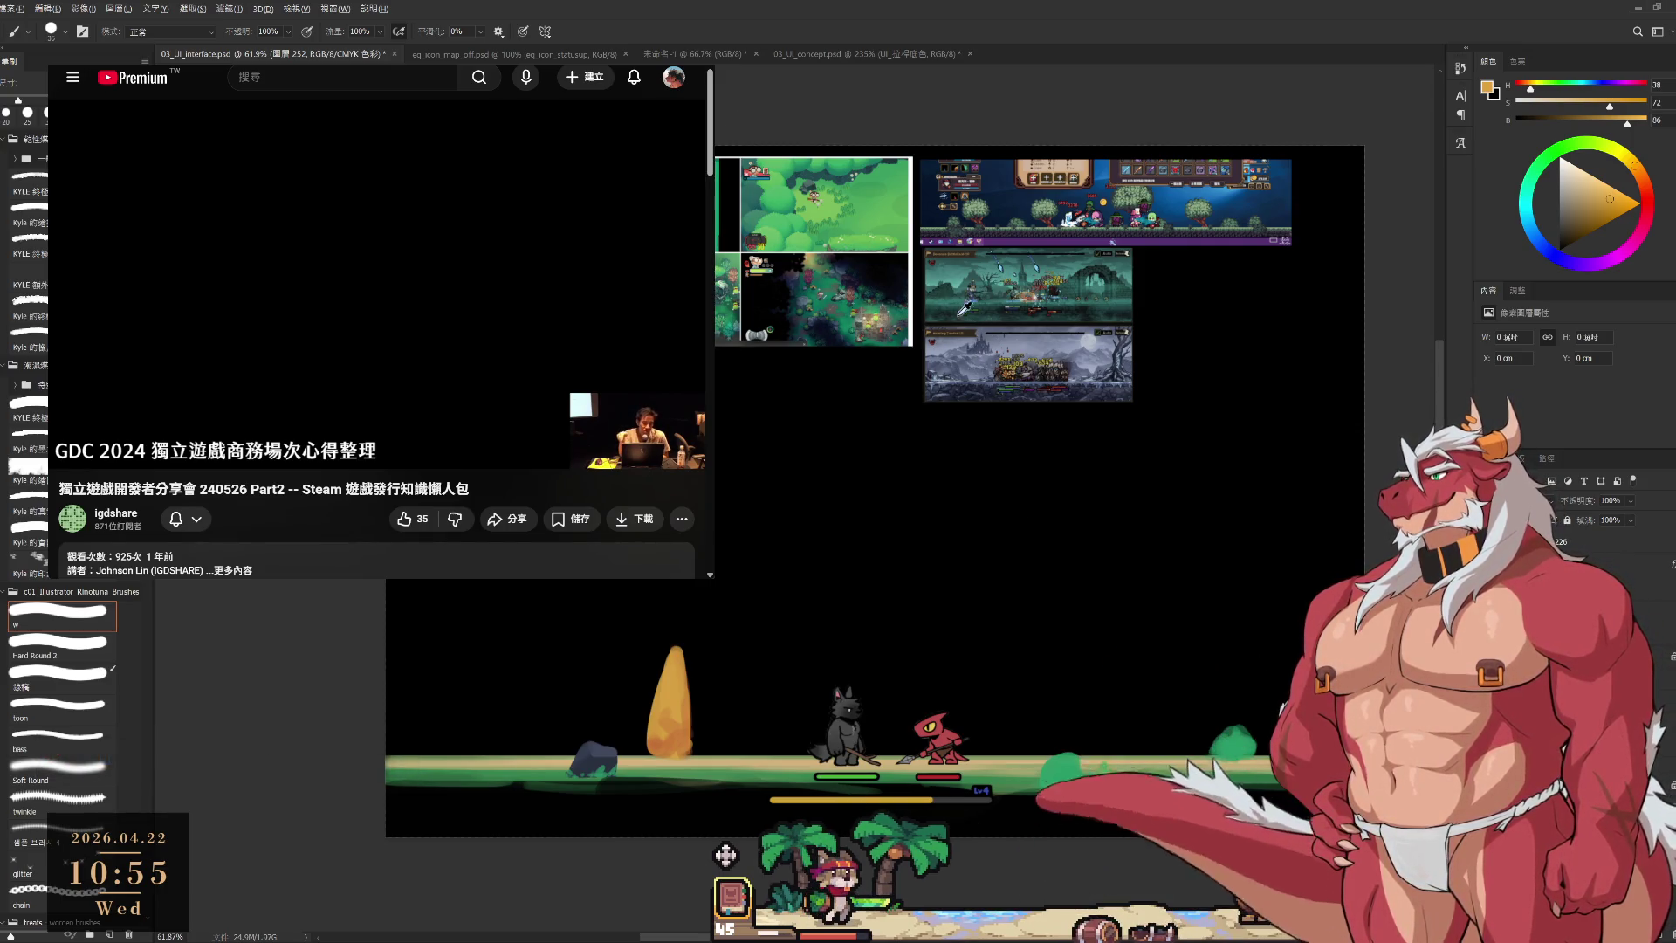
pyautogui.keyDown('alt'); pyautogui.click(695, 761); pyautogui.keyUp('alt')
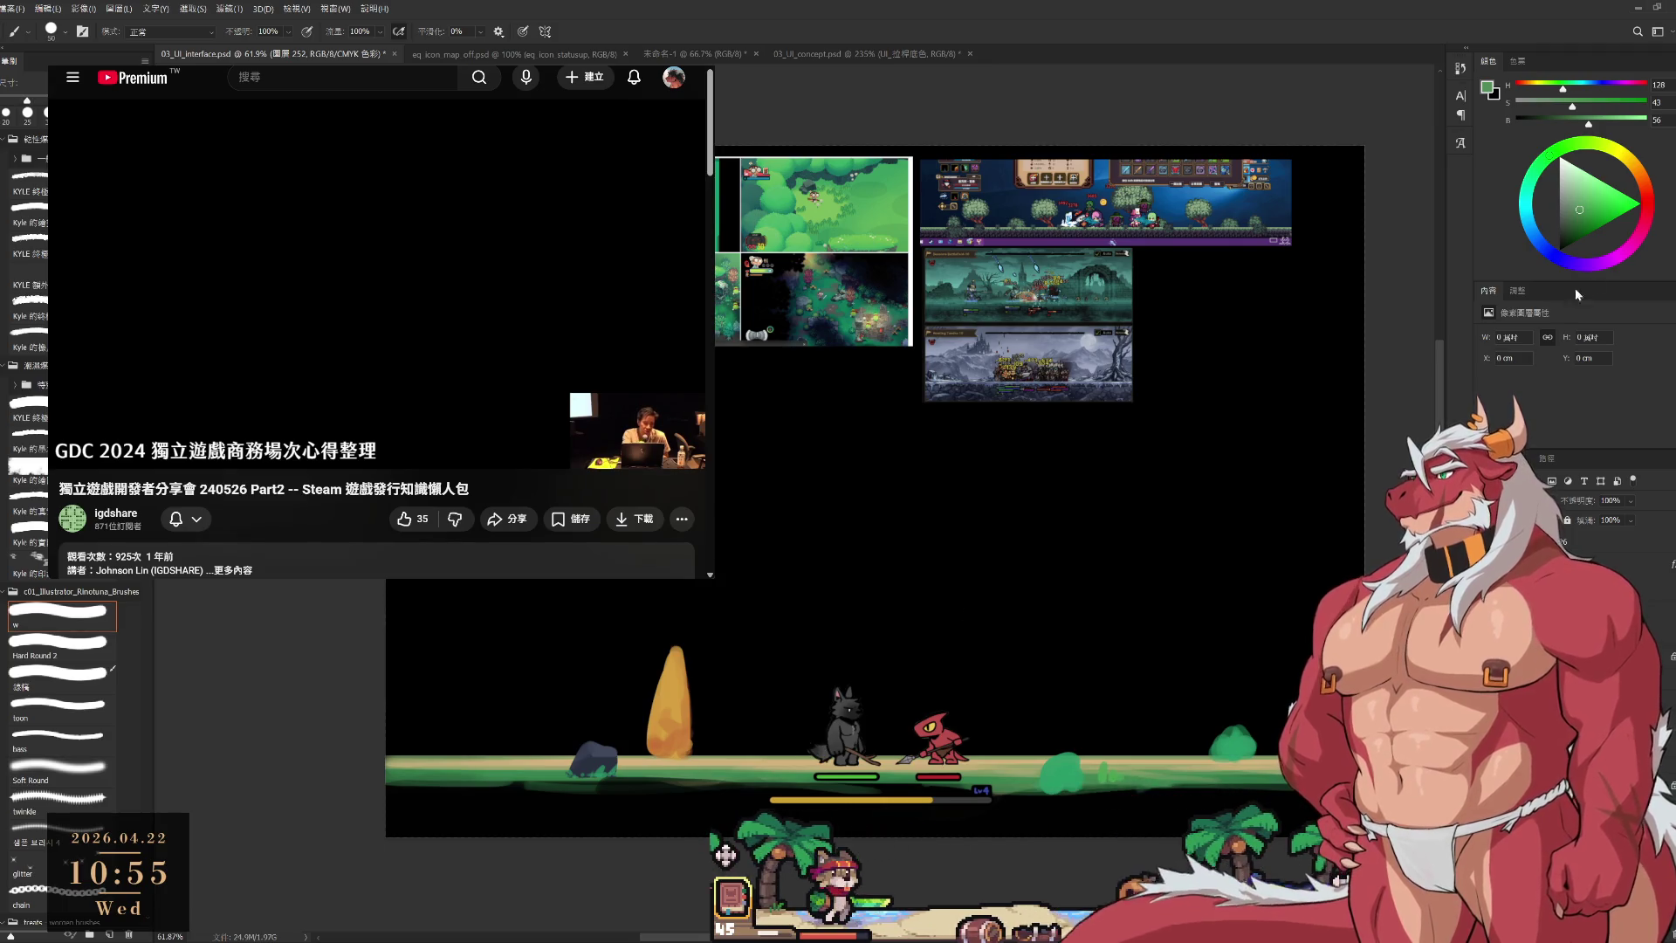
# Try painting a blue-grey distant mountain silhouette behind the wolf and lizard, undoing the strokes.
pyautogui.click(1540, 240)
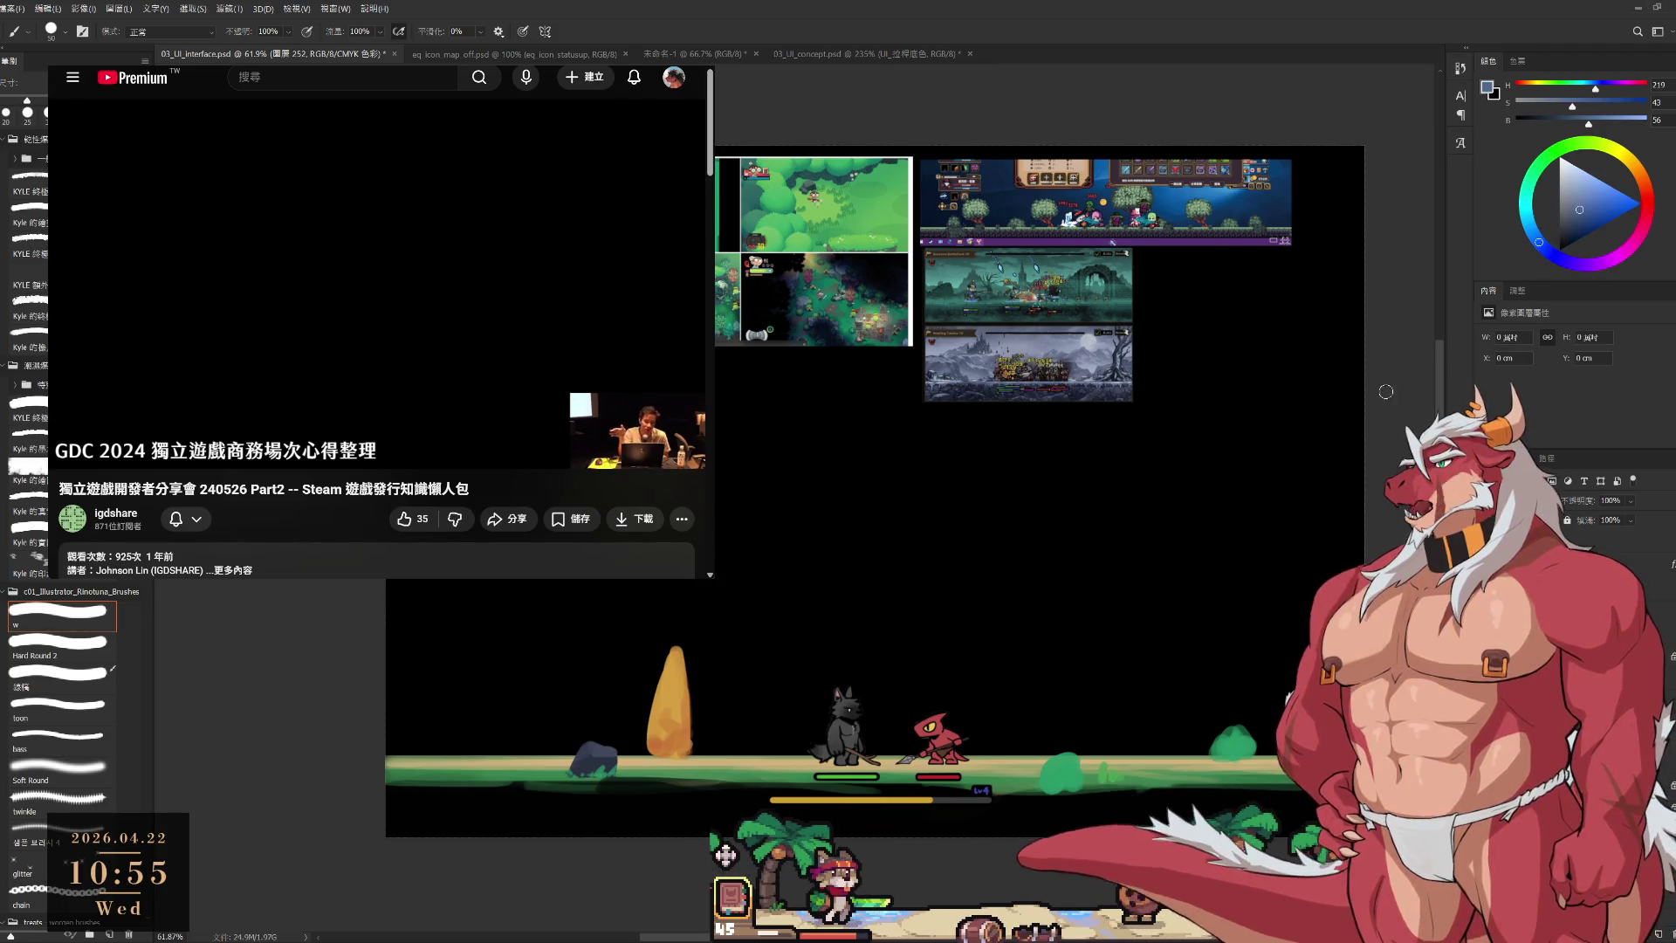
pyautogui.press(']')
pyautogui.press(']')
pyautogui.press(']')
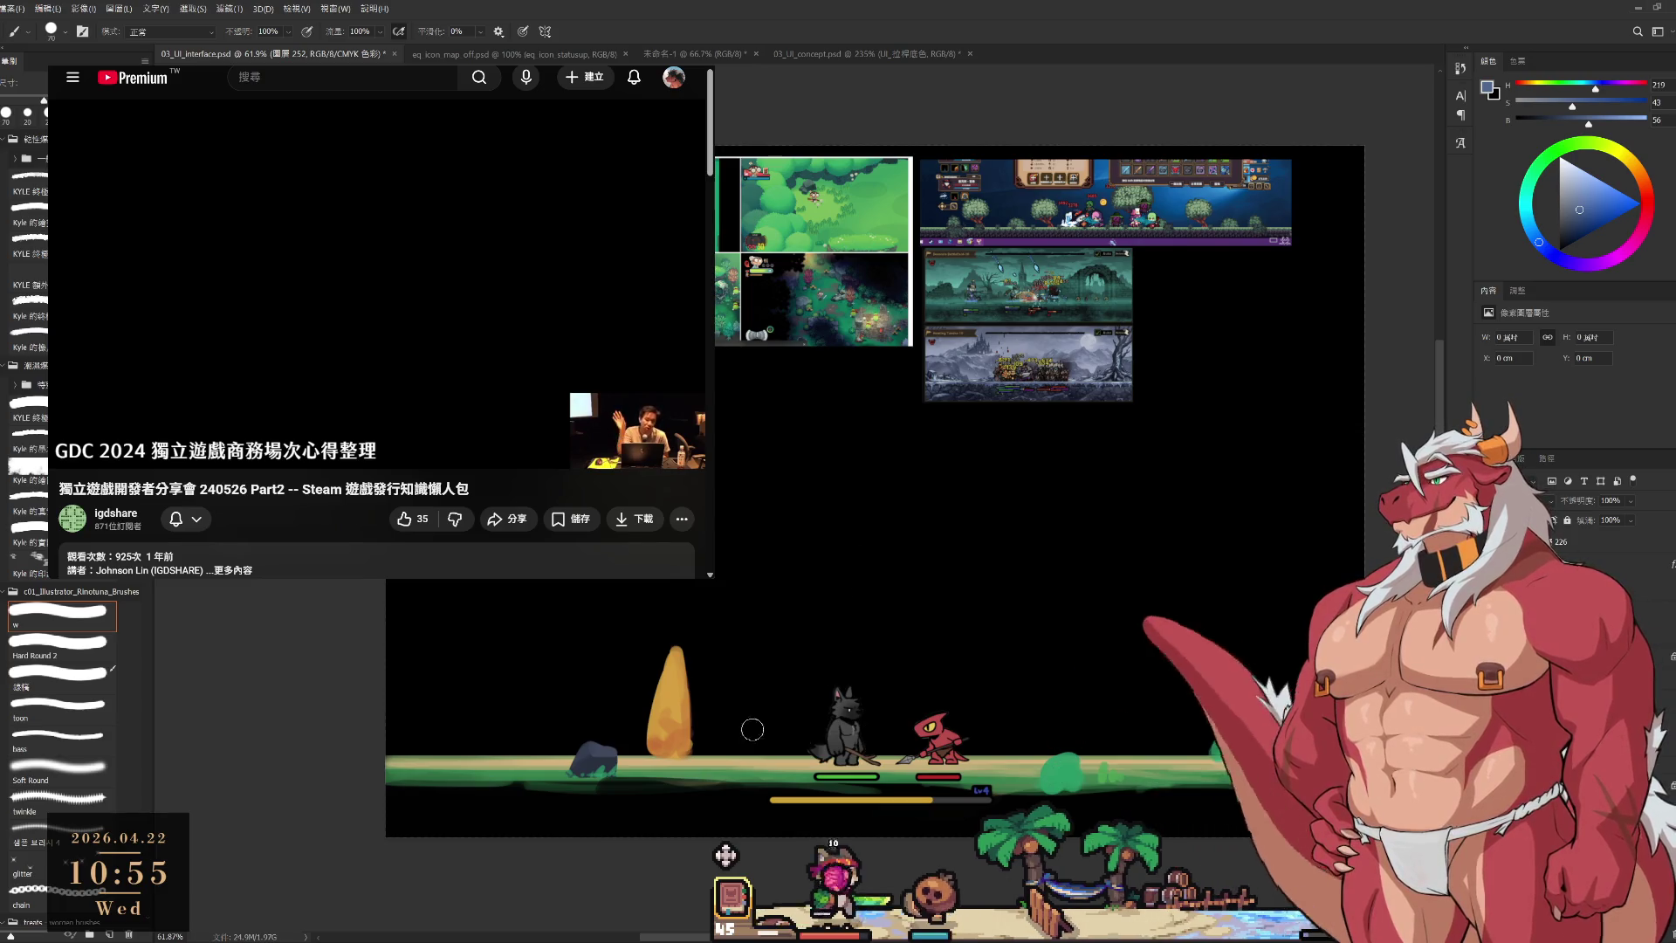
pyautogui.moveTo(694, 749)
pyautogui.mouseDown()
pyautogui.moveTo(825, 722)
pyautogui.moveTo(724, 741)
pyautogui.moveTo(786, 735)
pyautogui.moveTo(763, 731)
pyautogui.mouseUp()
pyautogui.press('[')
pyautogui.press('[')
pyautogui.press('[')
pyautogui.hotkey('ctrl', 'z')
pyautogui.hotkey('ctrl', 'z')
pyautogui.click(1569, 224)
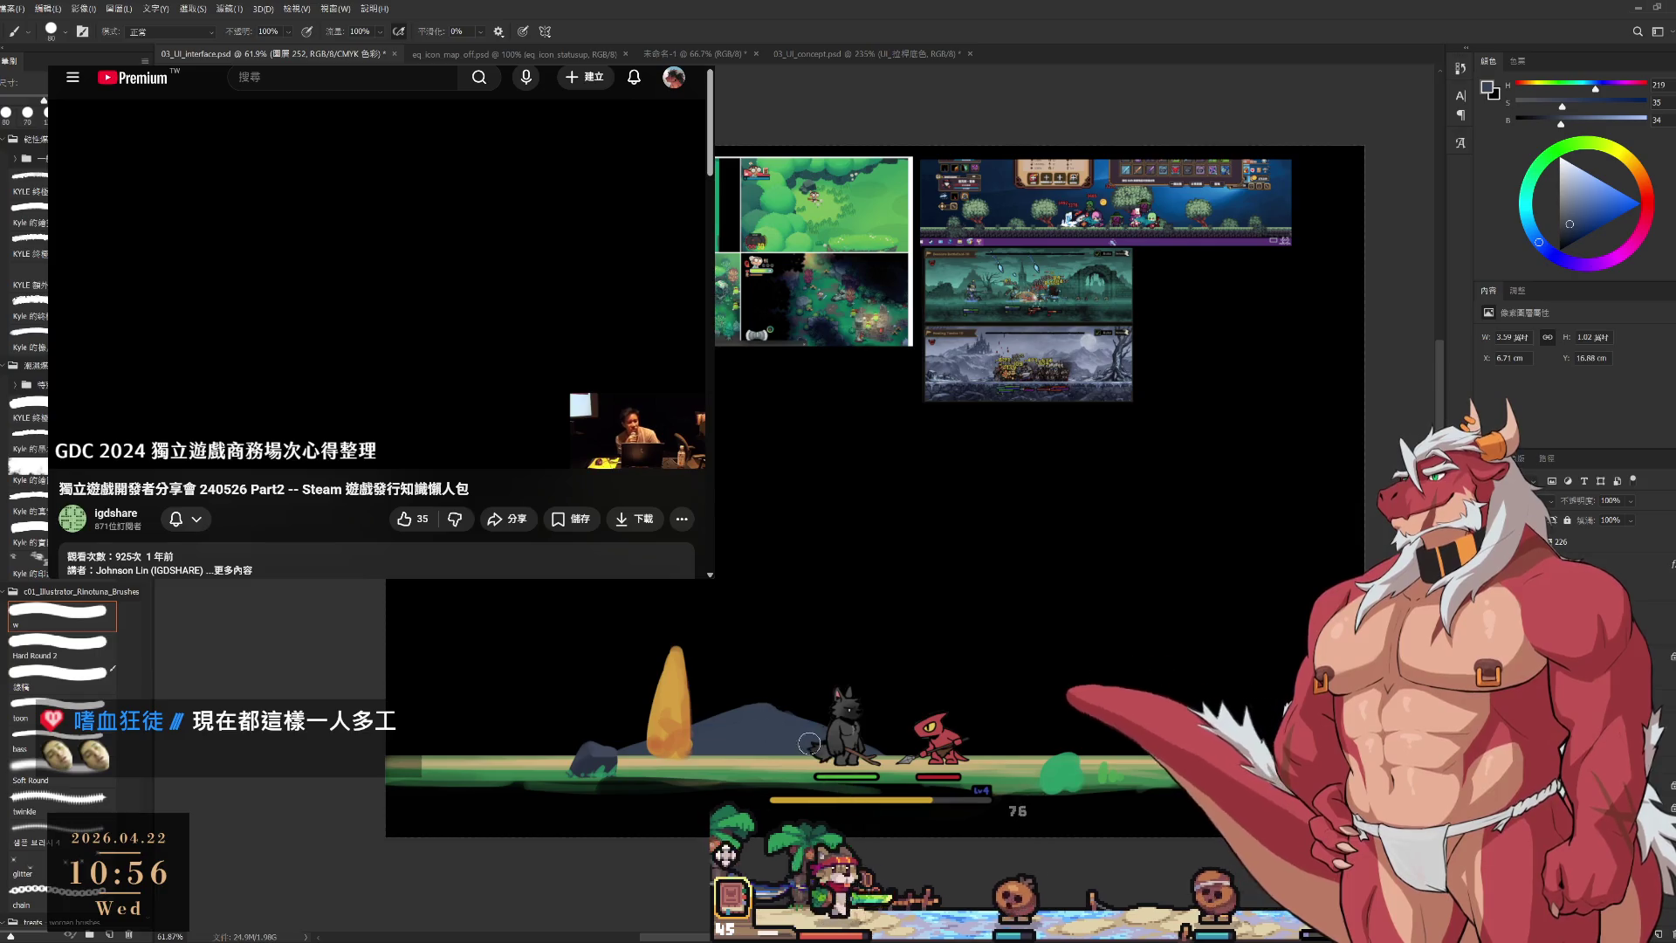
pyautogui.moveTo(873, 744); pyautogui.dragTo(982, 727)
pyautogui.hotkey('ctrl', 'z')
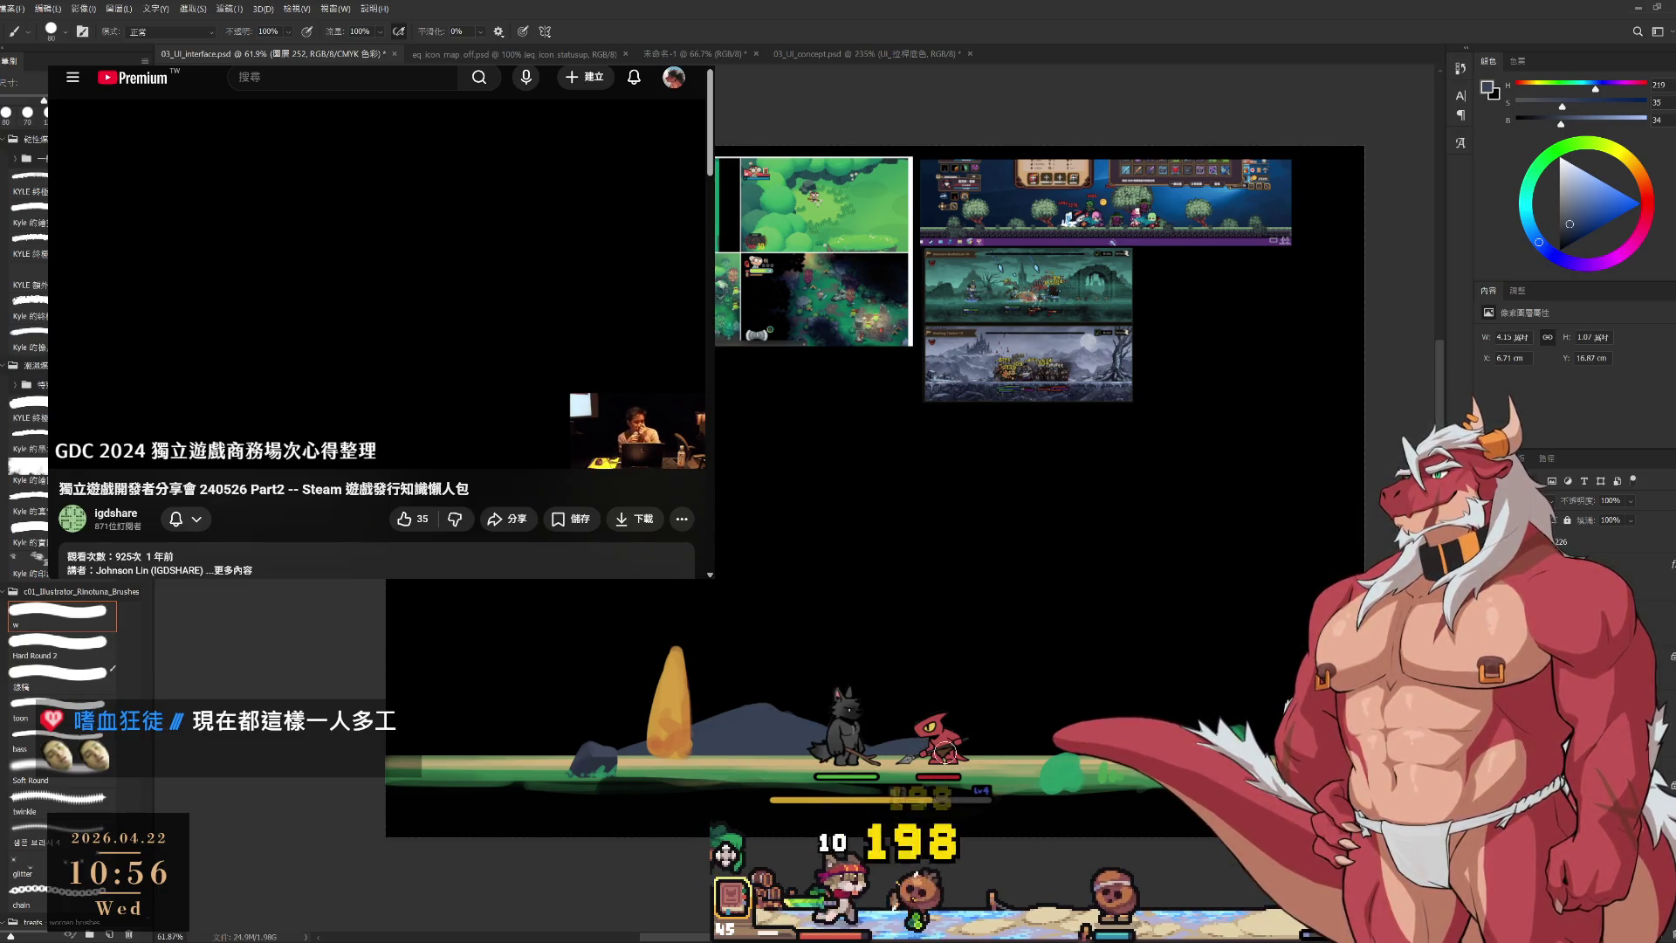
pyautogui.click(607, 764)
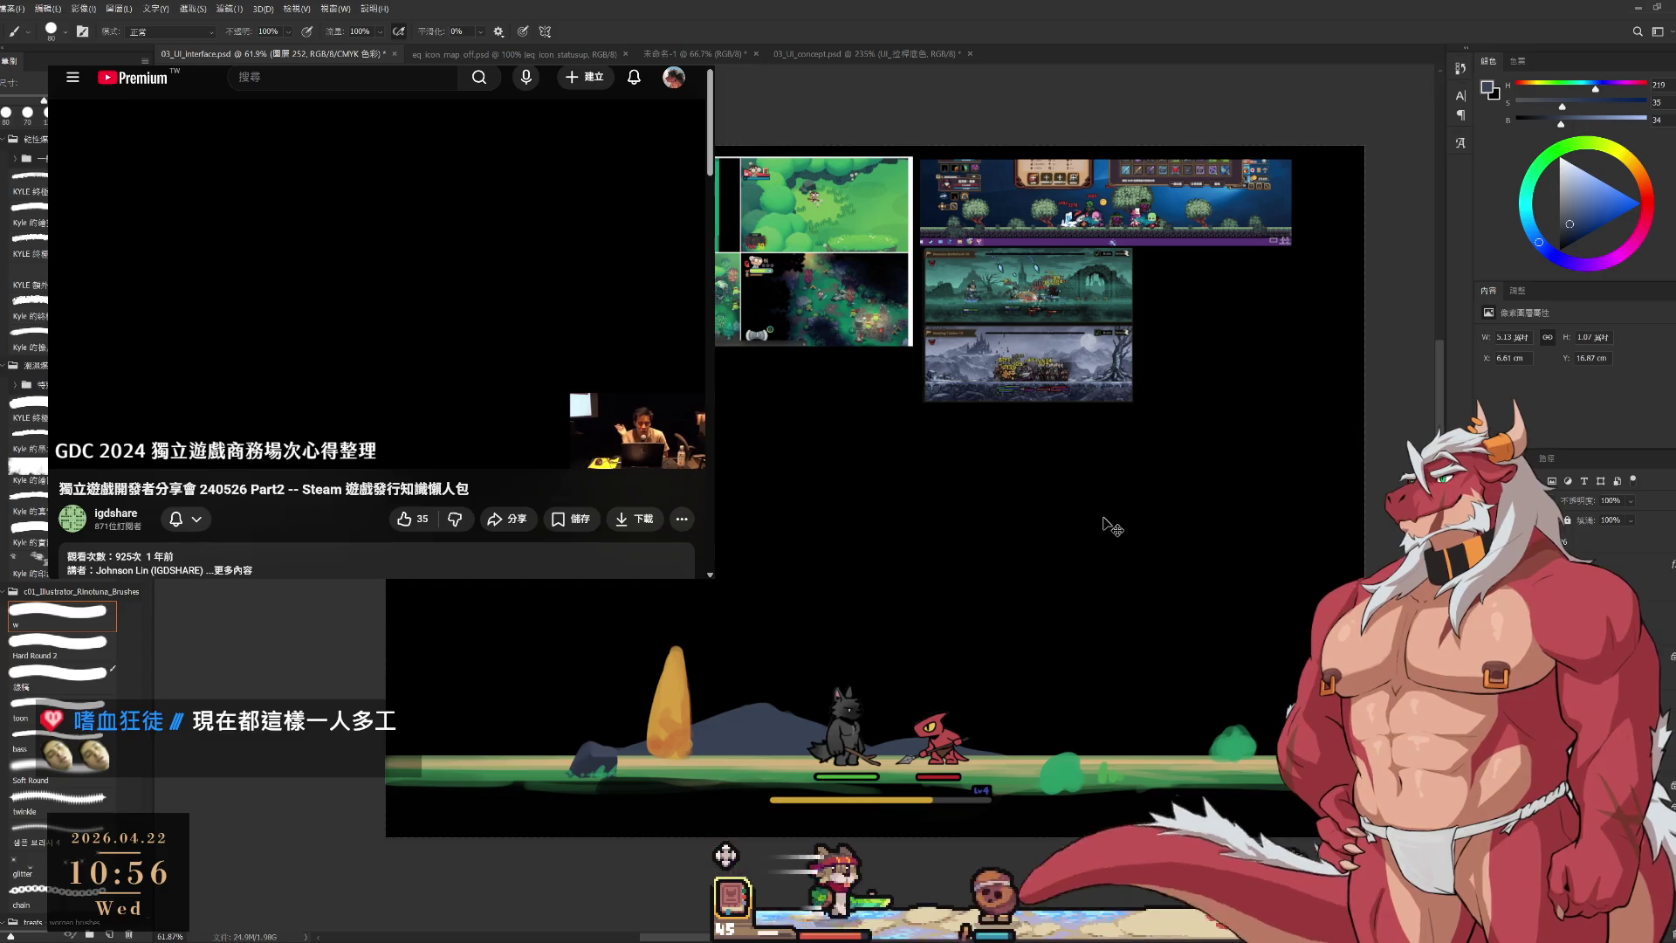
# Move the grey-blue mountain to the scene's left edge and shorten its right tip.
pyautogui.press('i')
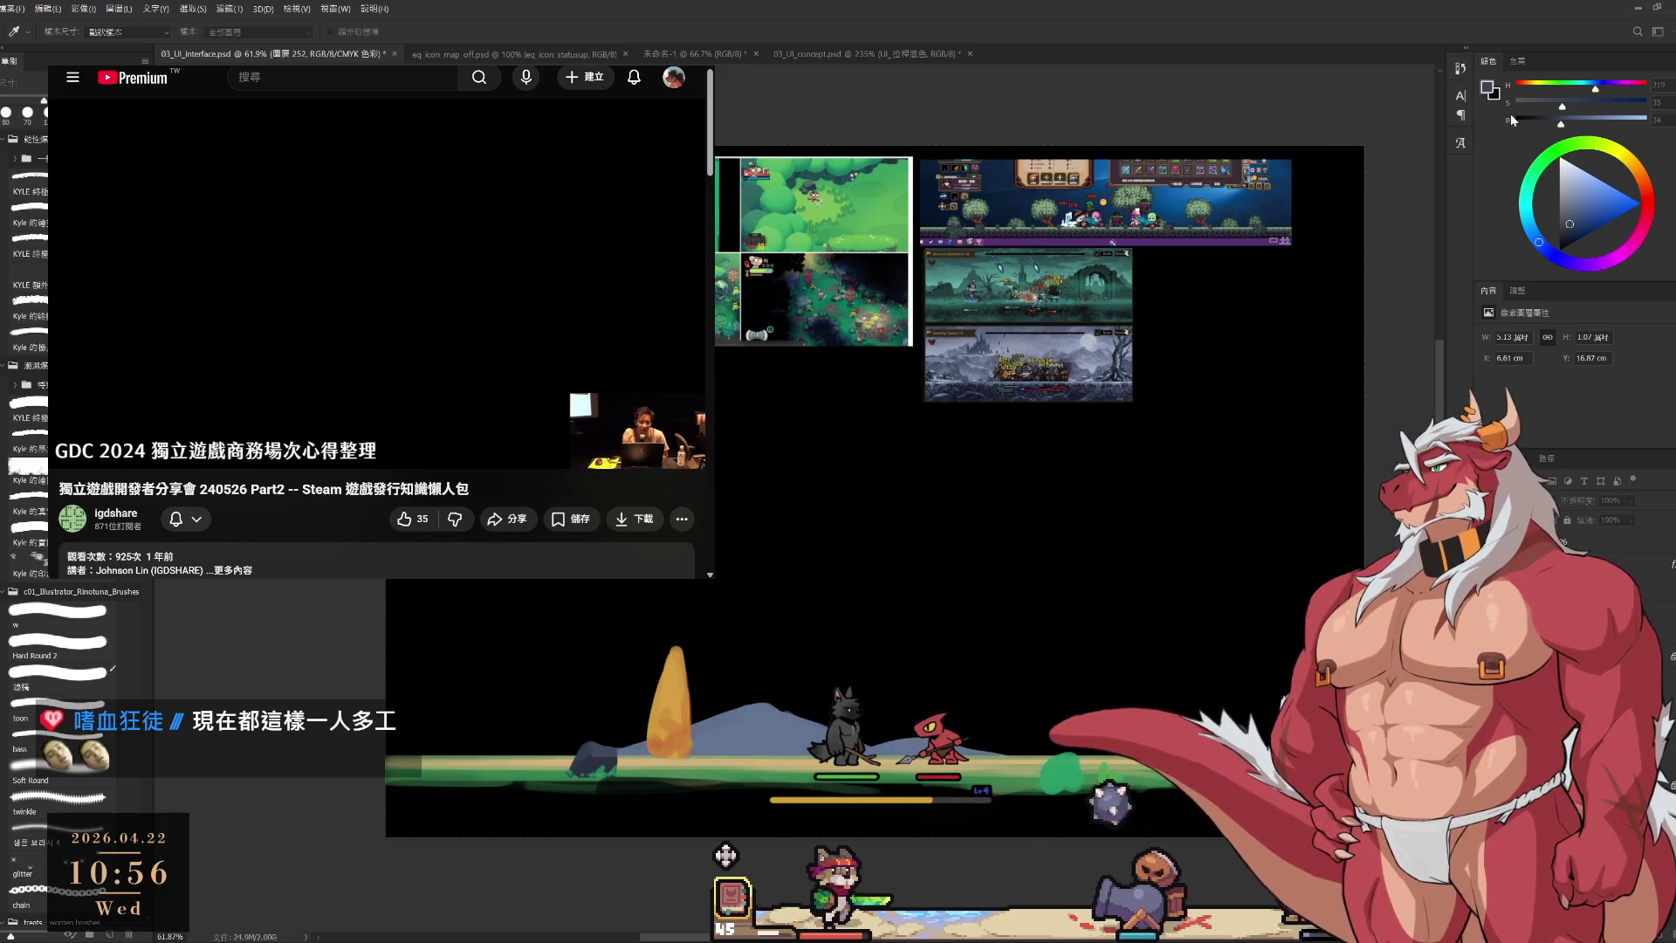
pyautogui.press('b')
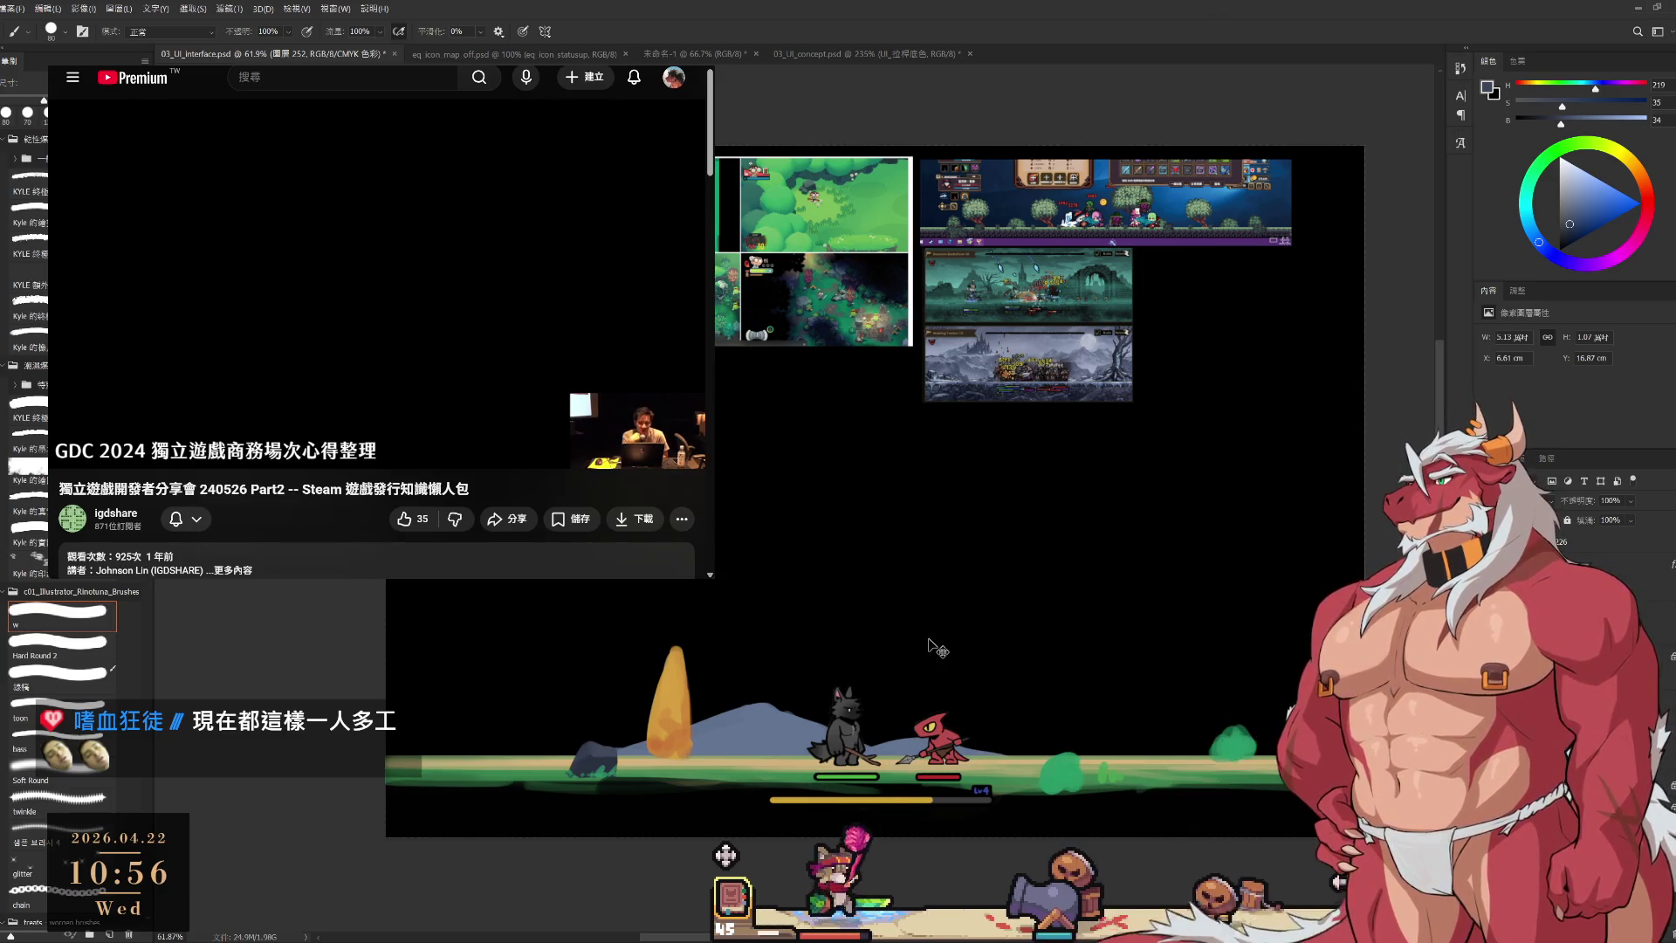
pyautogui.press('i')
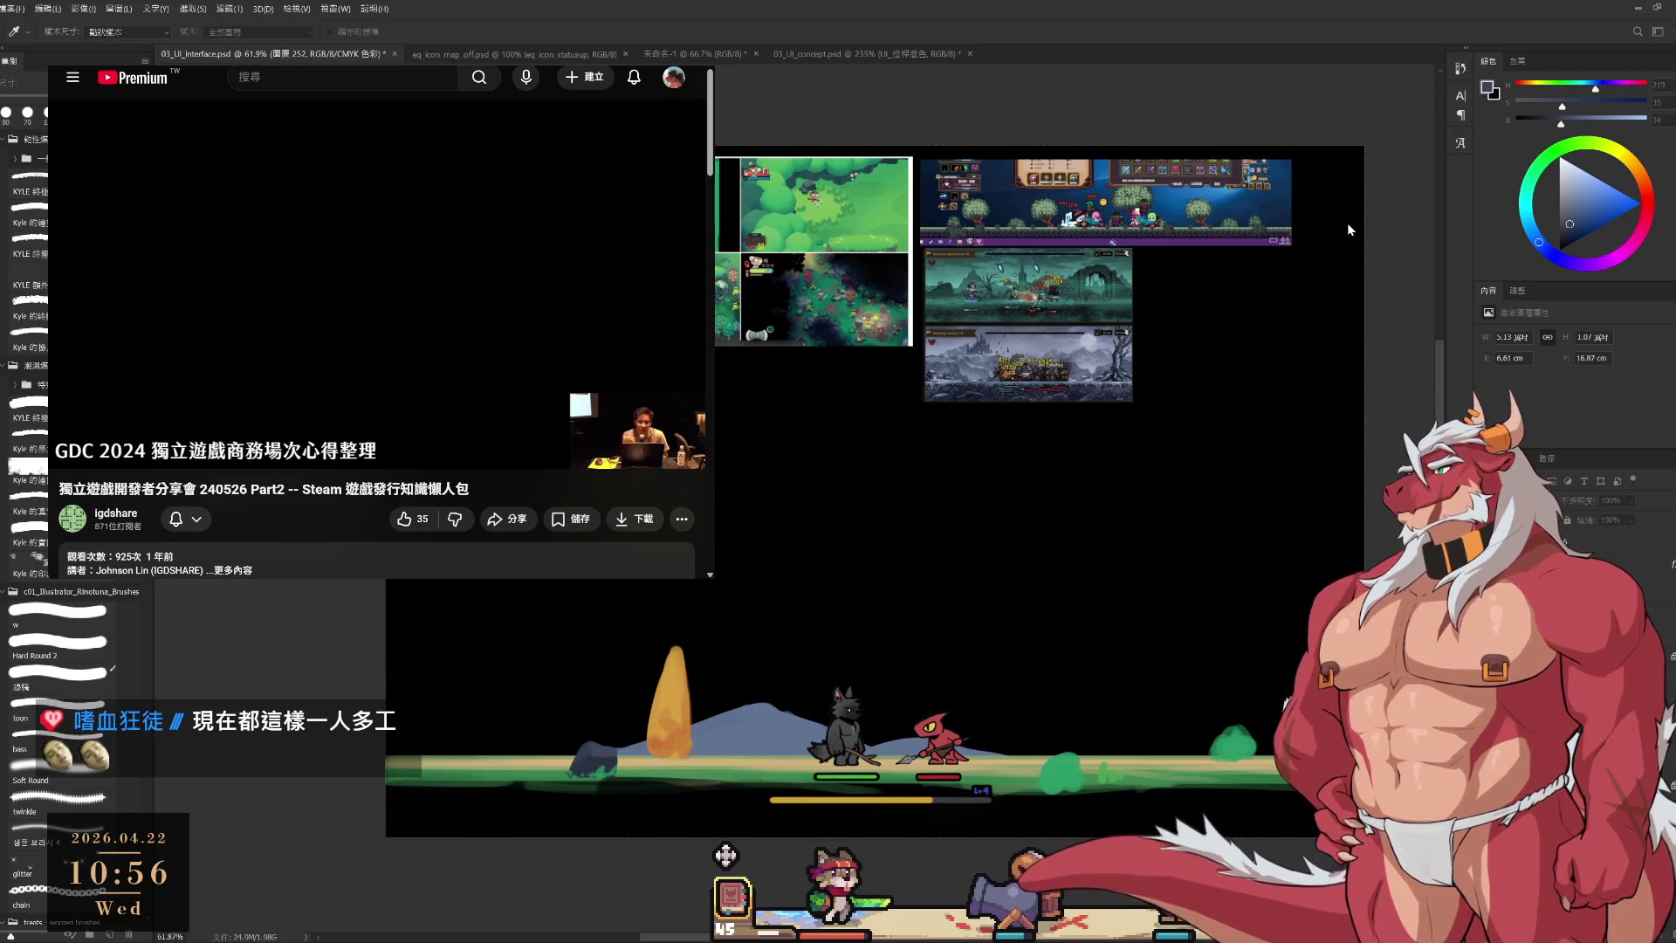
pyautogui.press('b')
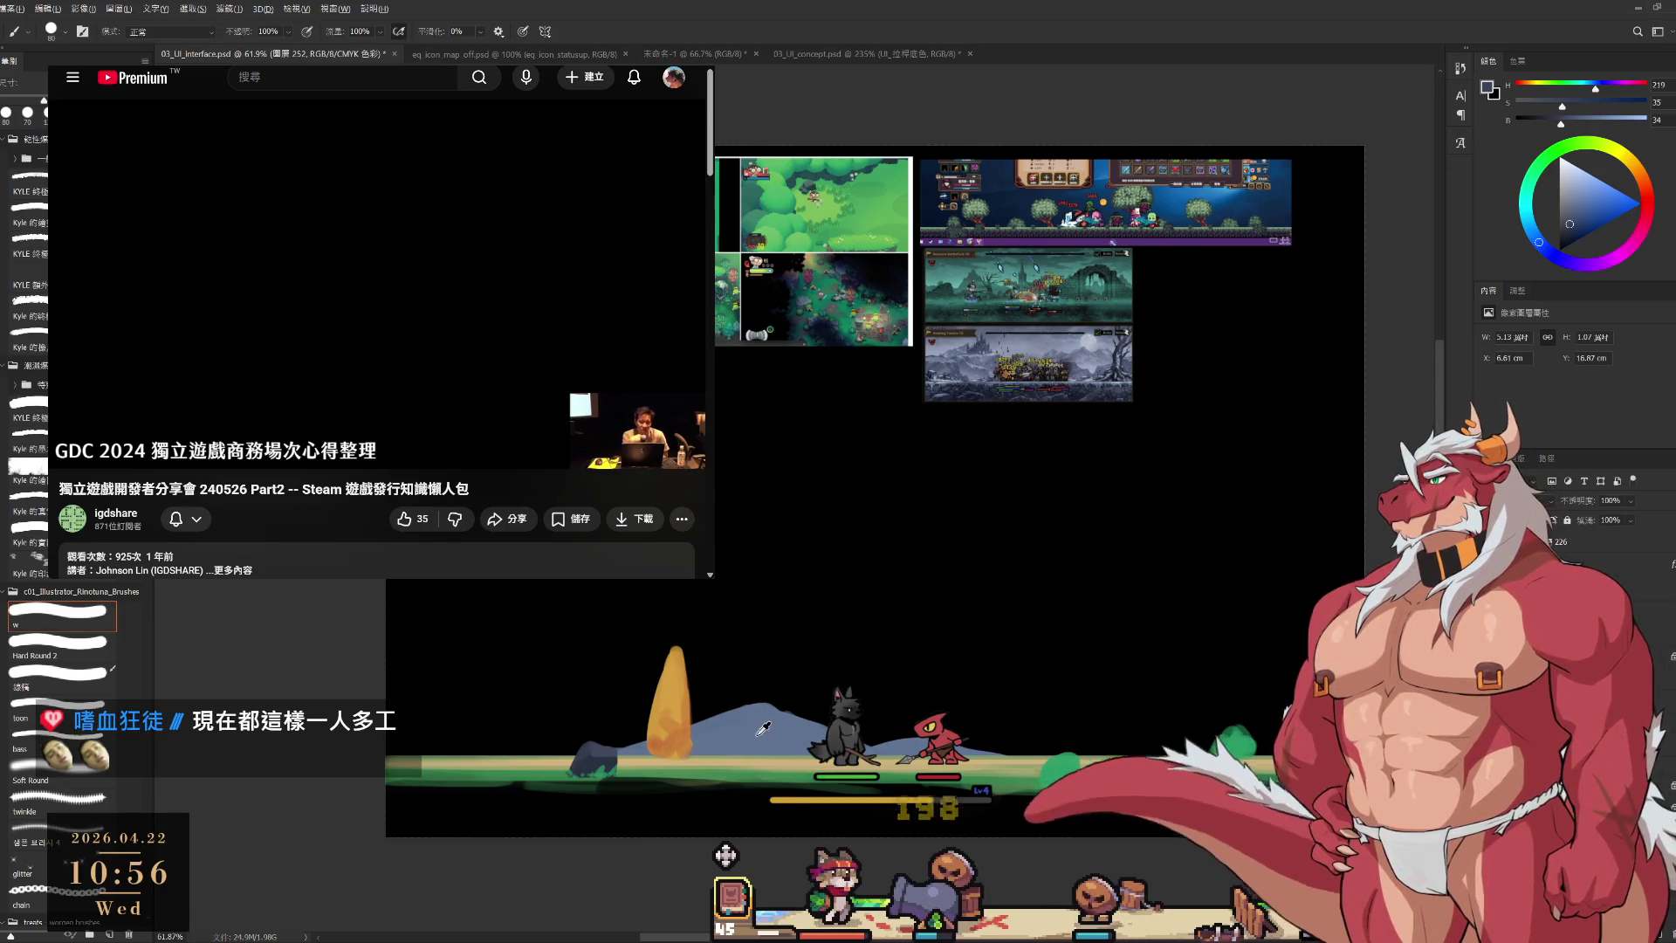
pyautogui.keyDown('alt'); pyautogui.click(759, 732); pyautogui.keyUp('alt')
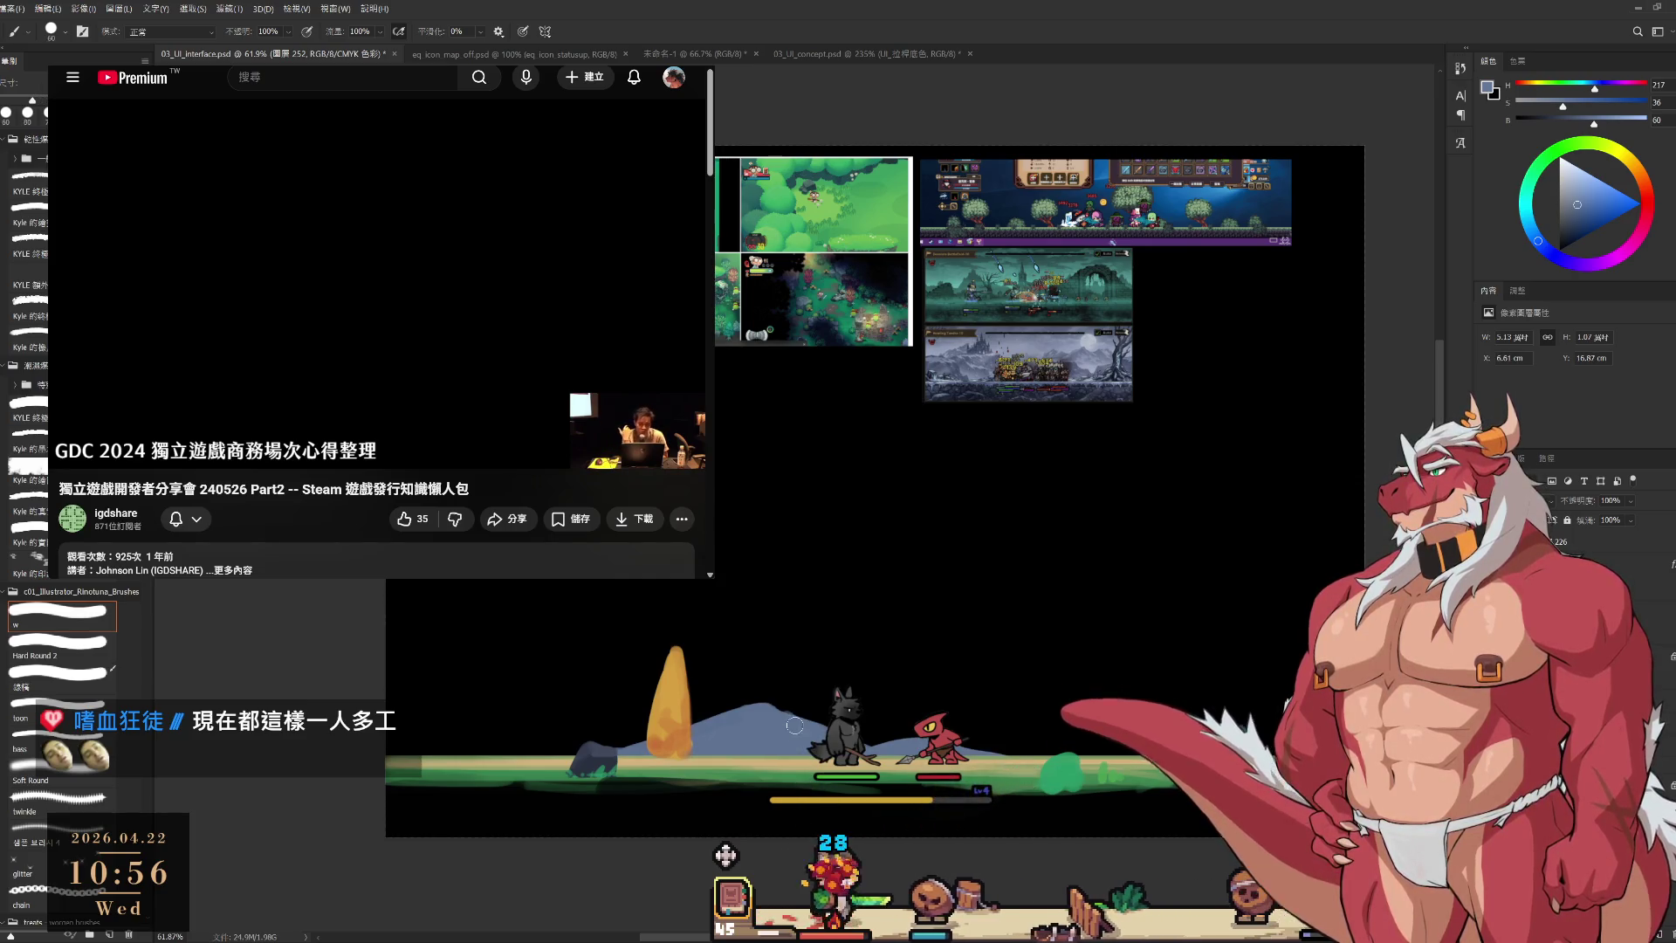
pyautogui.moveTo(794, 726); pyautogui.dragTo(602, 712)
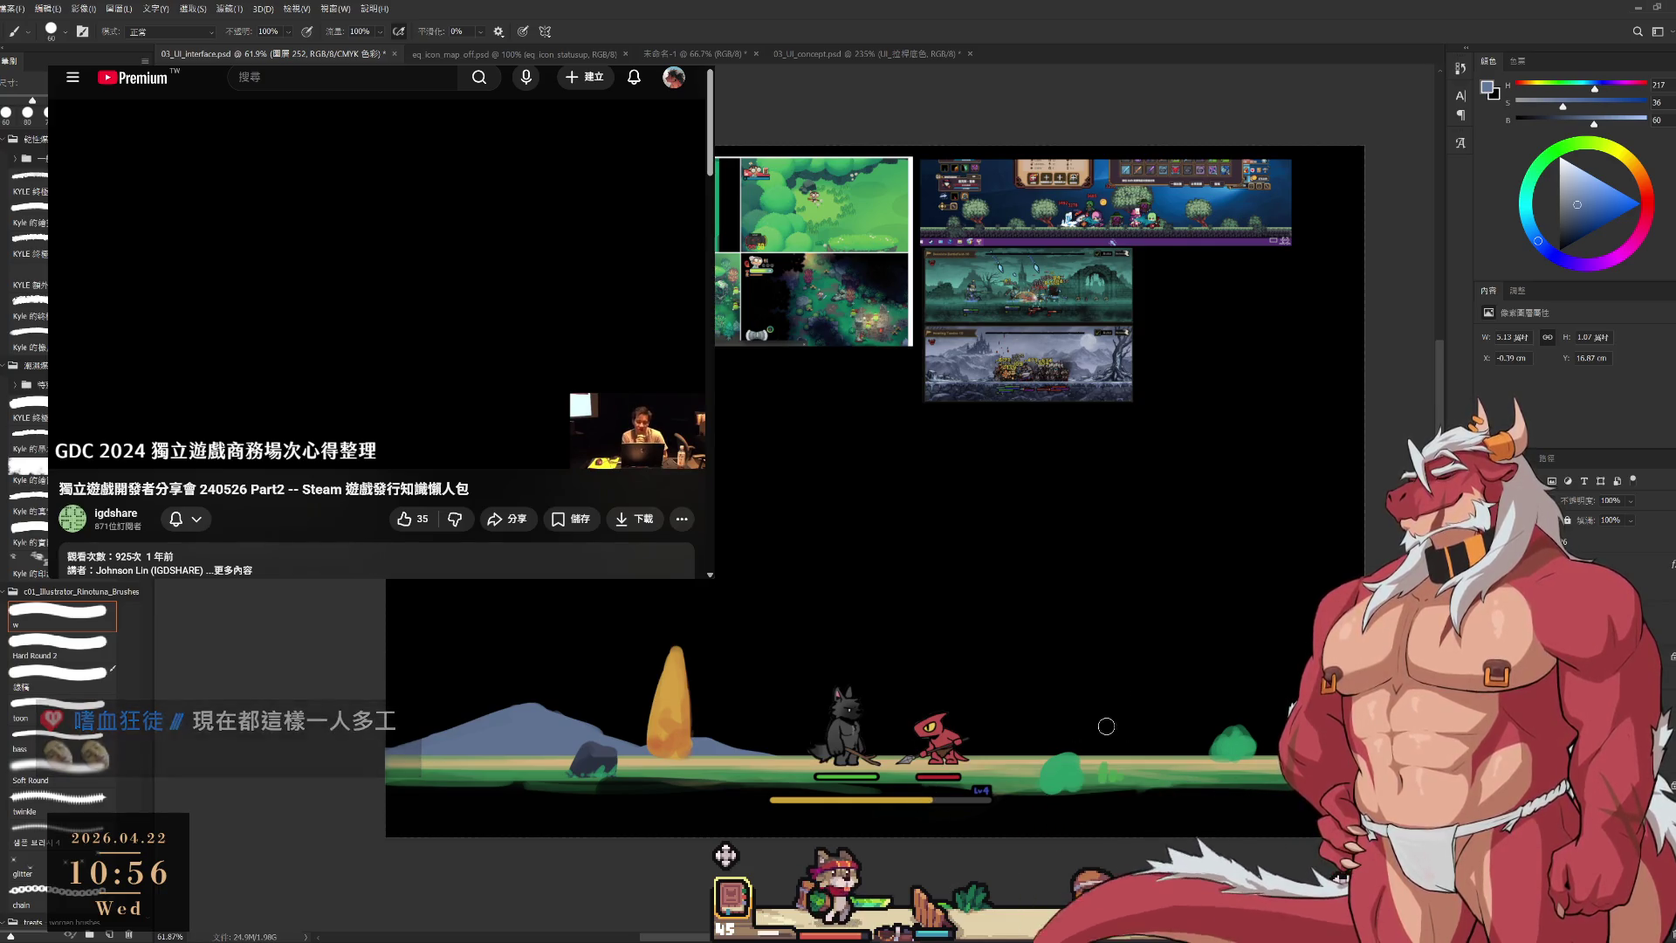
pyautogui.moveTo(1156, 742); pyautogui.dragTo(1146, 738)
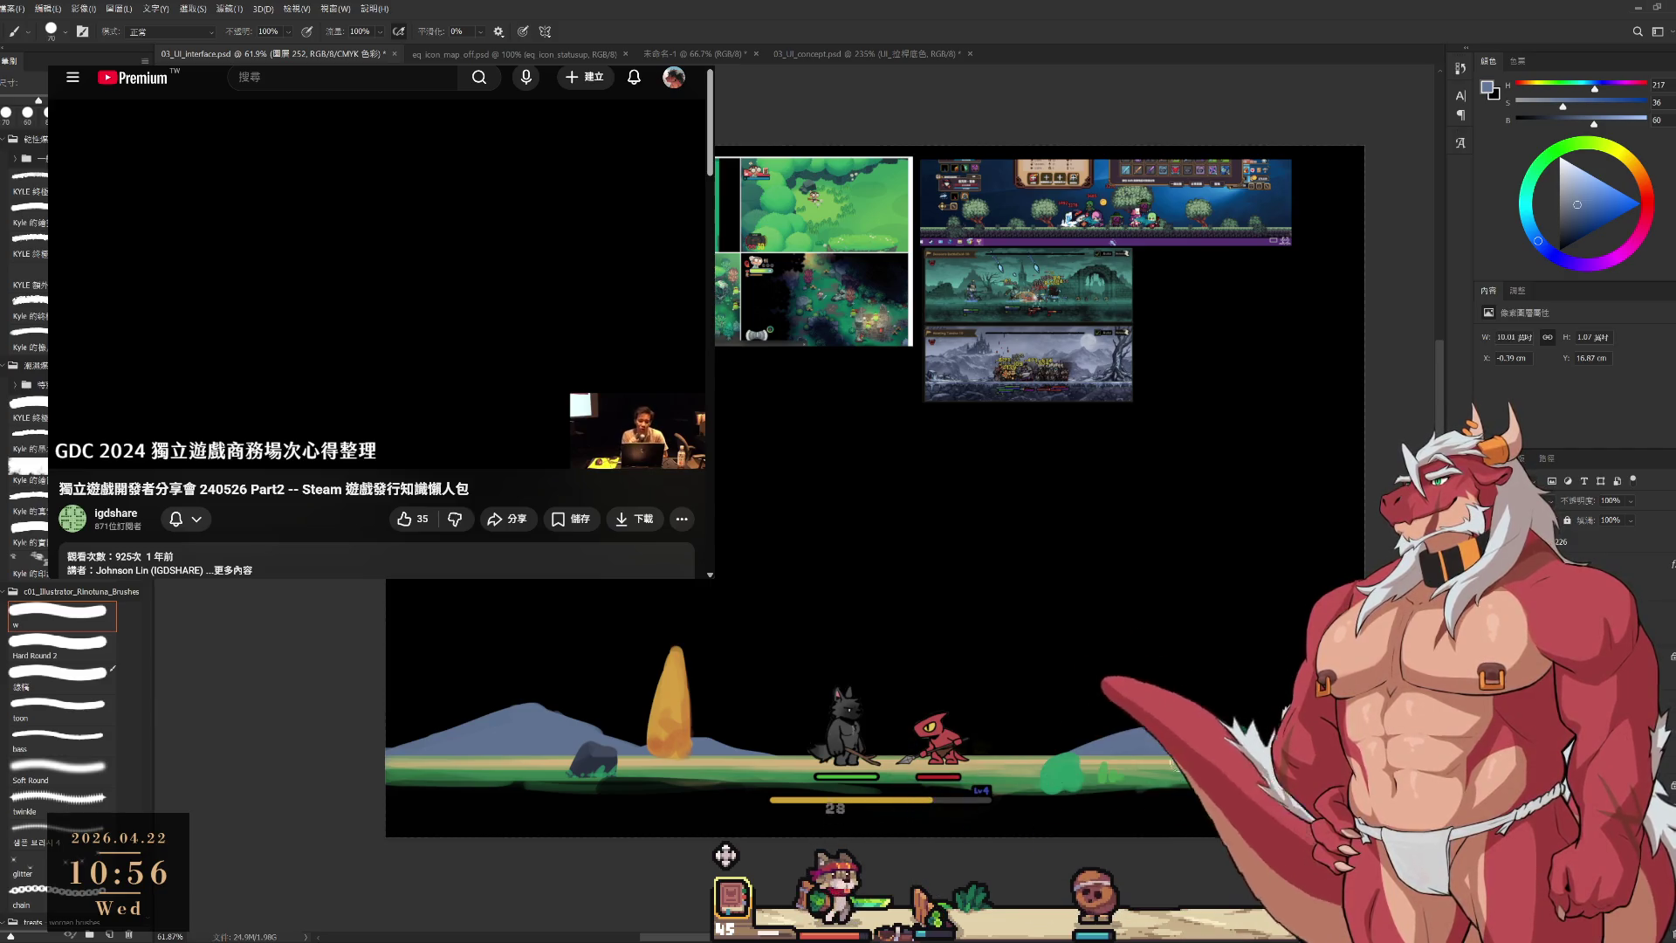
pyautogui.press('e')
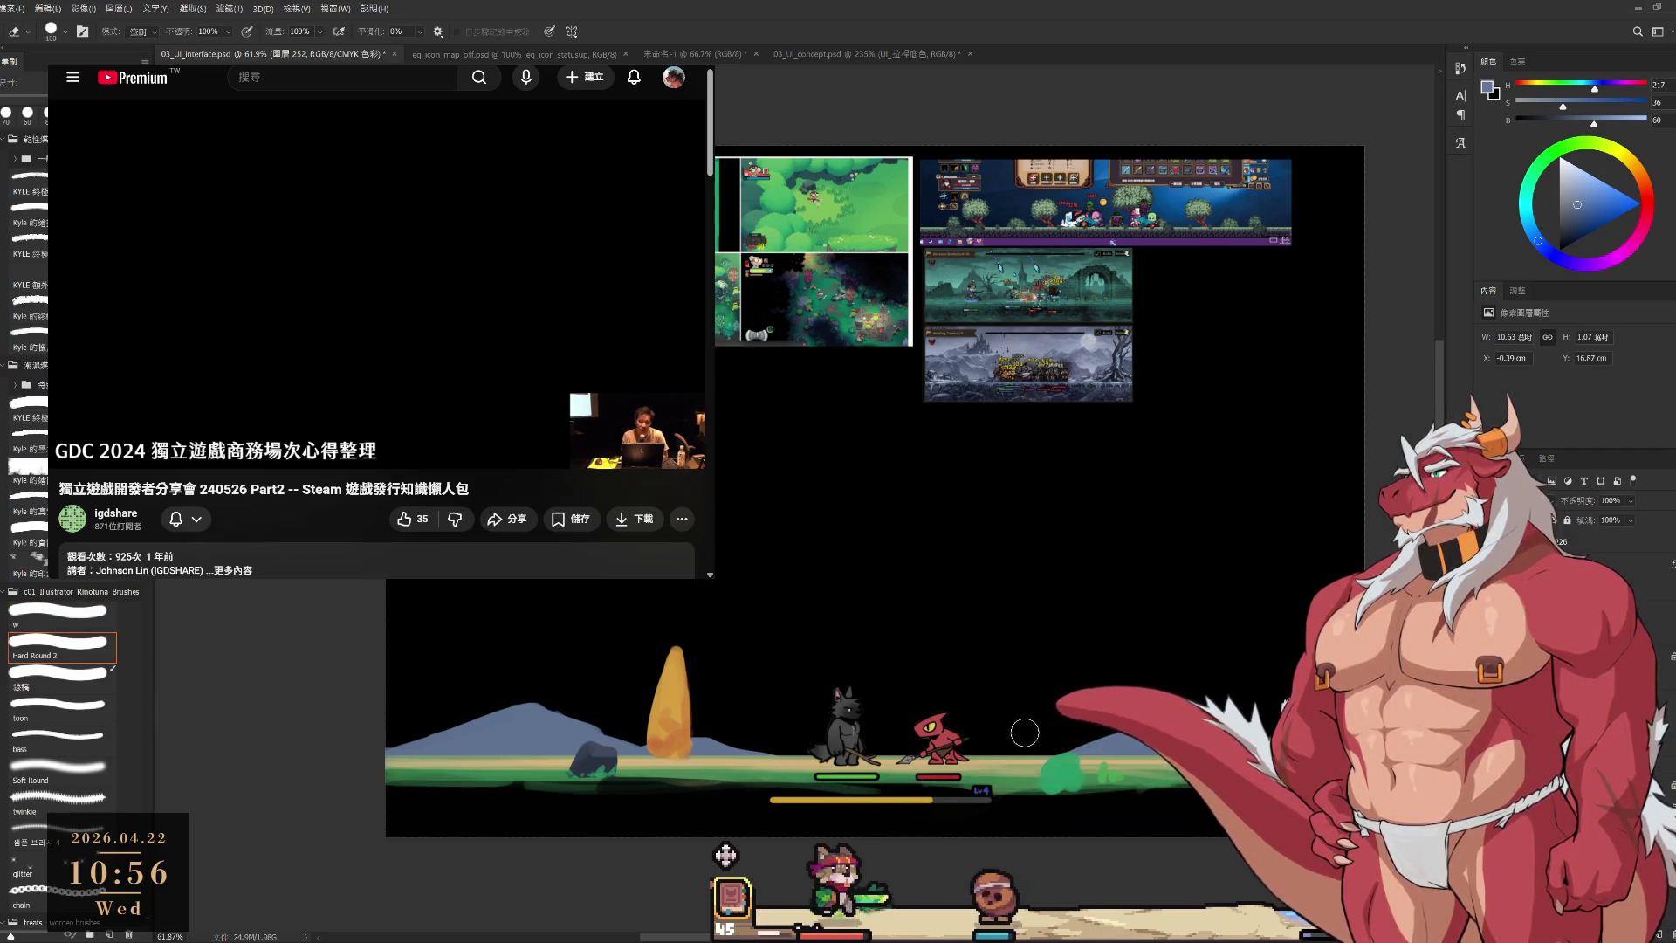
pyautogui.press('b')
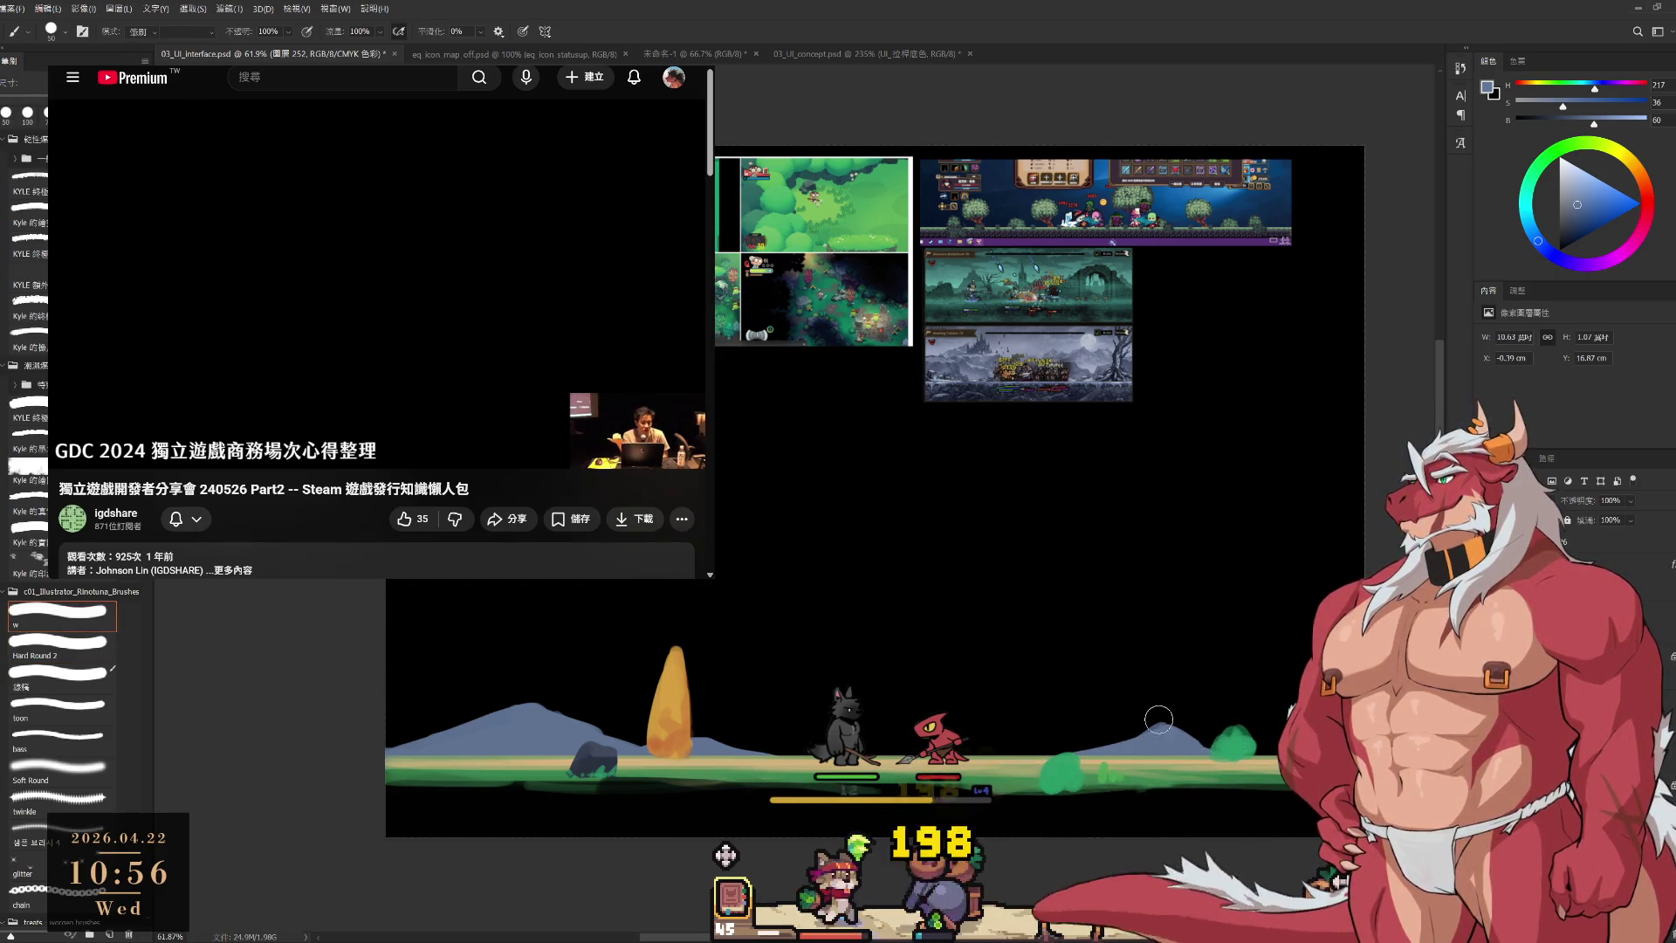
pyautogui.press('e')
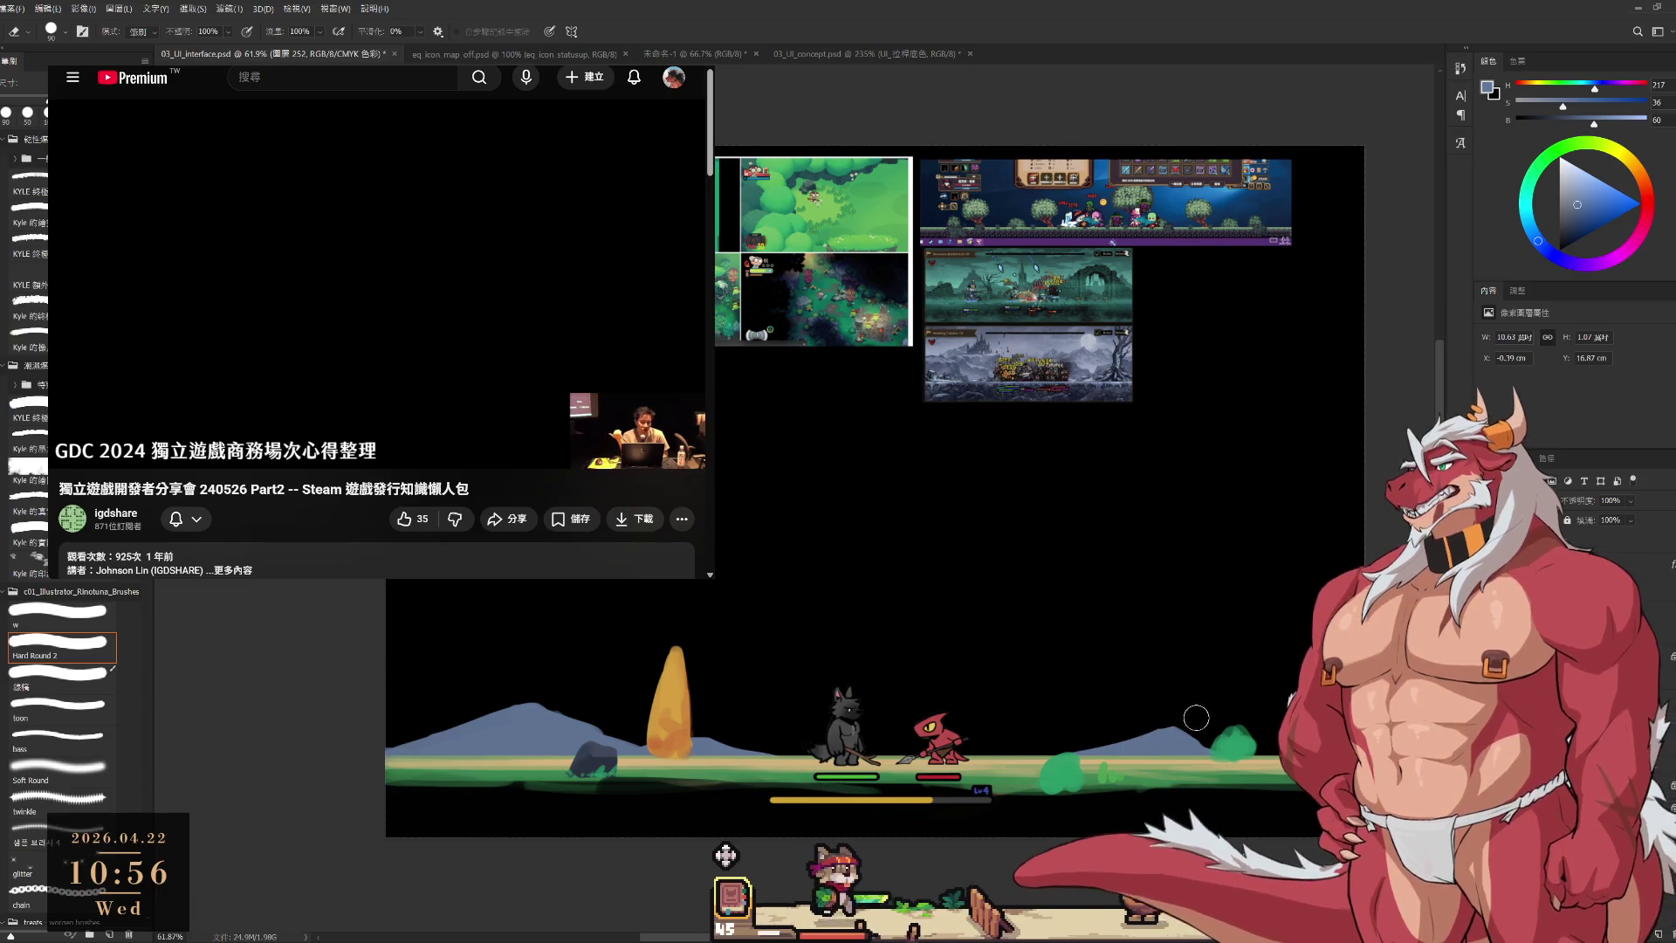
pyautogui.press('b')
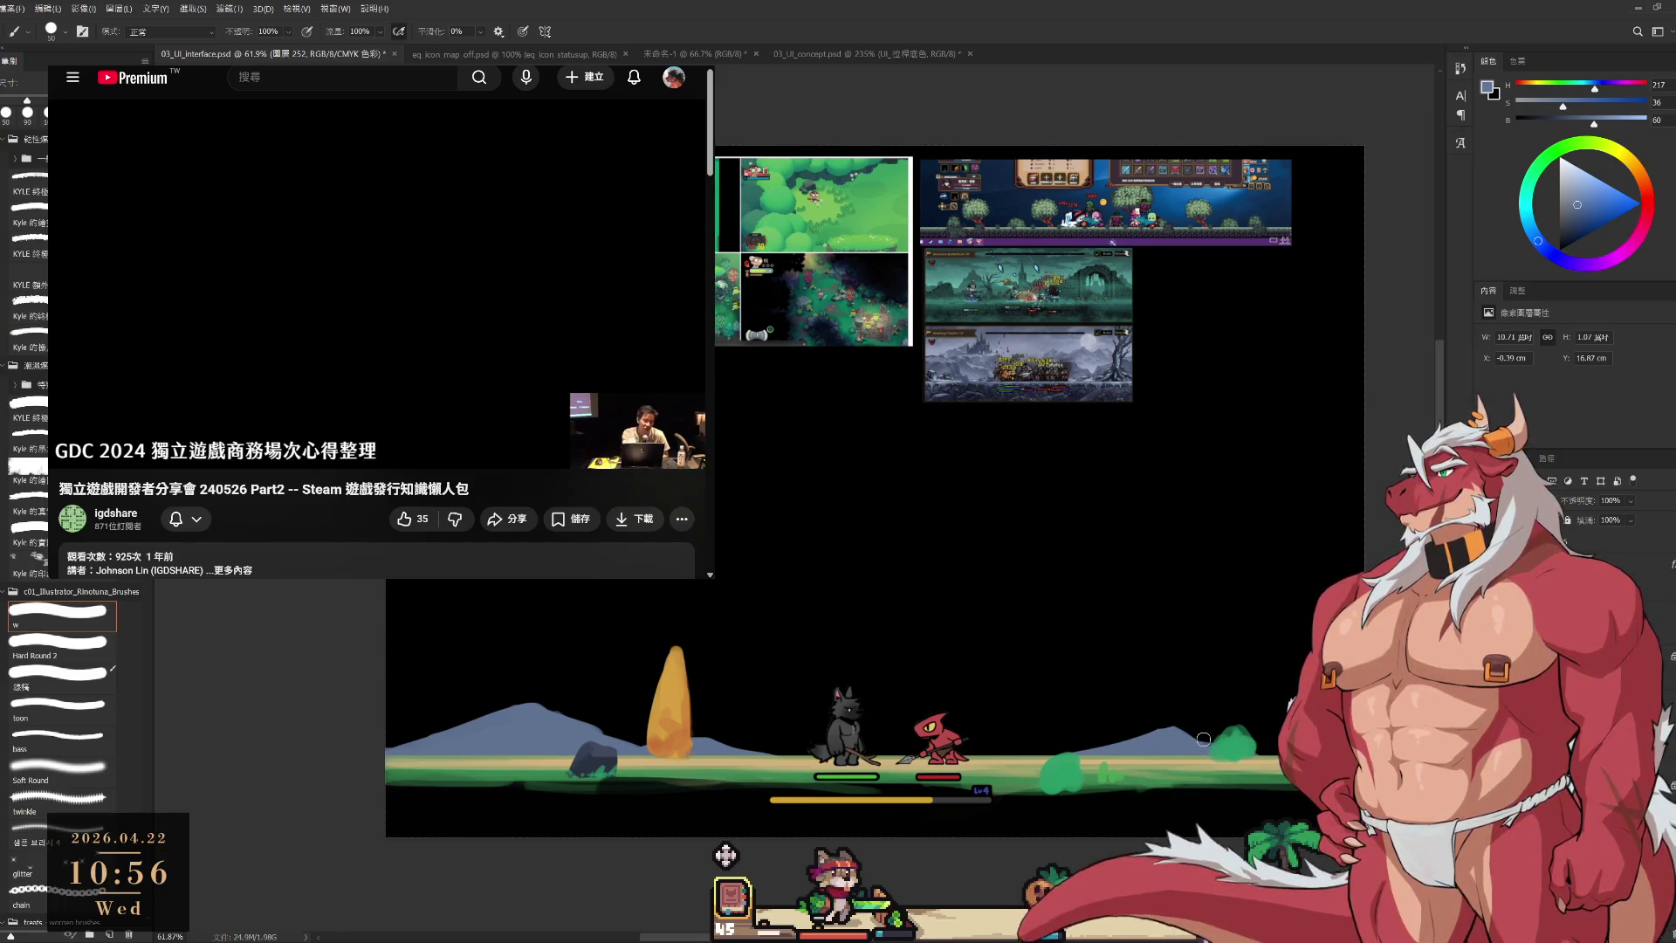
# Lasso the dark rock near the orange spire to duplicate it on the right side of the ground.
pyautogui.keyDown('alt'); pyautogui.scroll(5, 1143, 337); pyautogui.keyUp('alt')
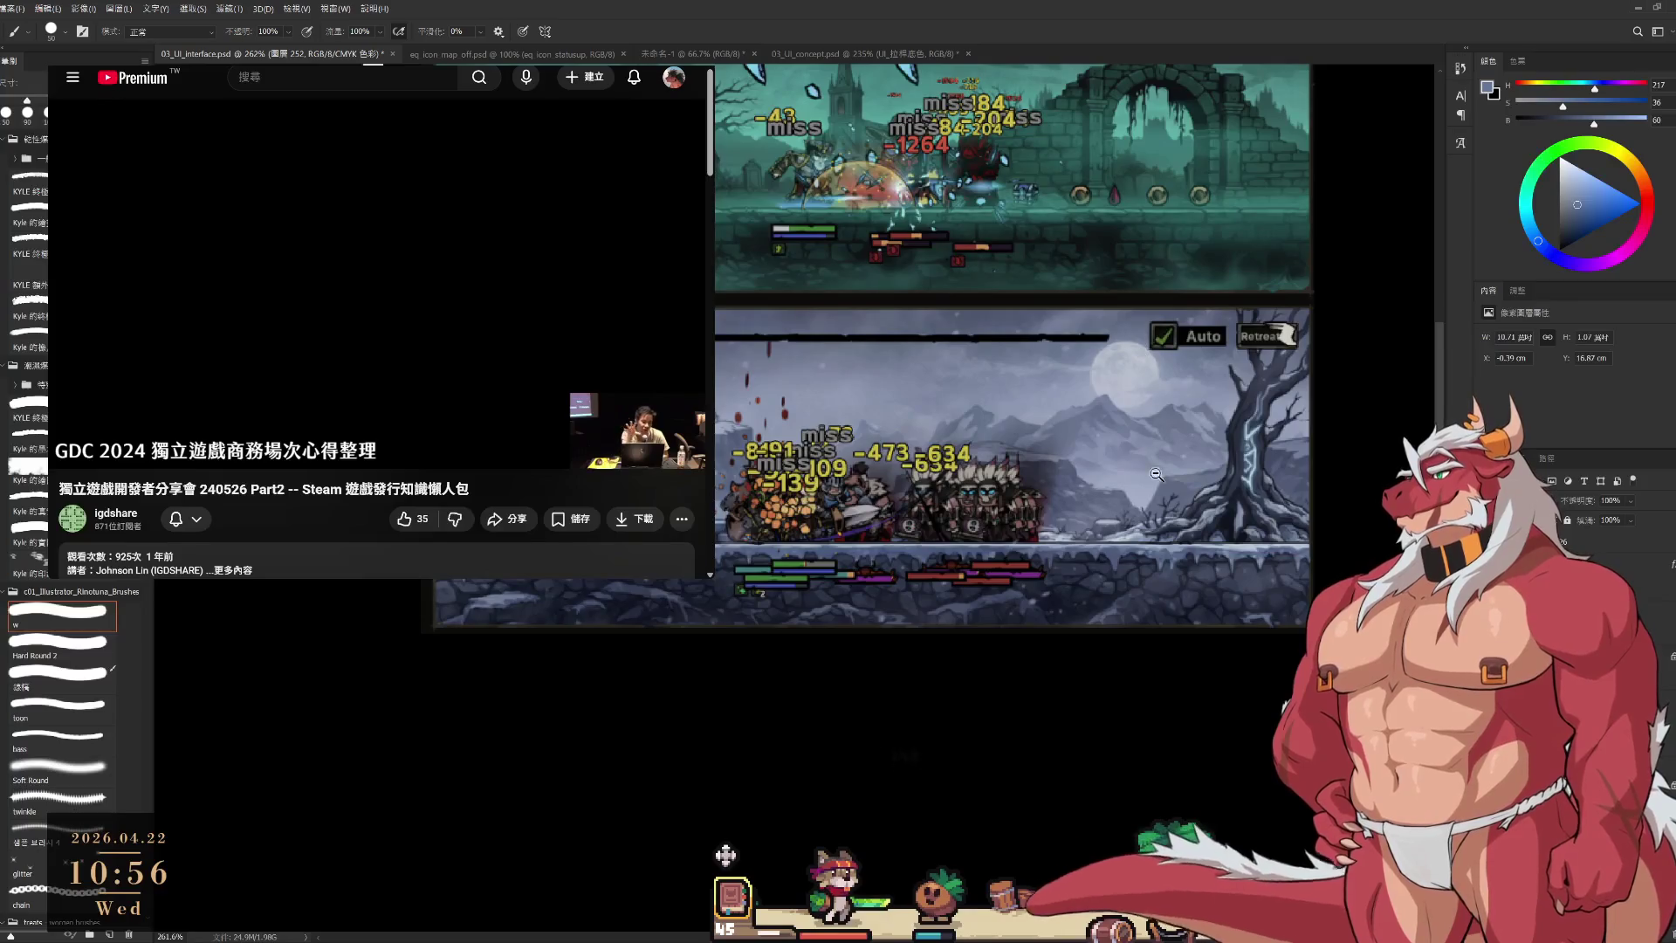
pyautogui.keyDown('alt'); pyautogui.scroll(-1, 1138, 453); pyautogui.keyUp('alt')
pyautogui.keyDown('alt'); pyautogui.scroll(-8, 1112, 334); pyautogui.keyUp('alt')
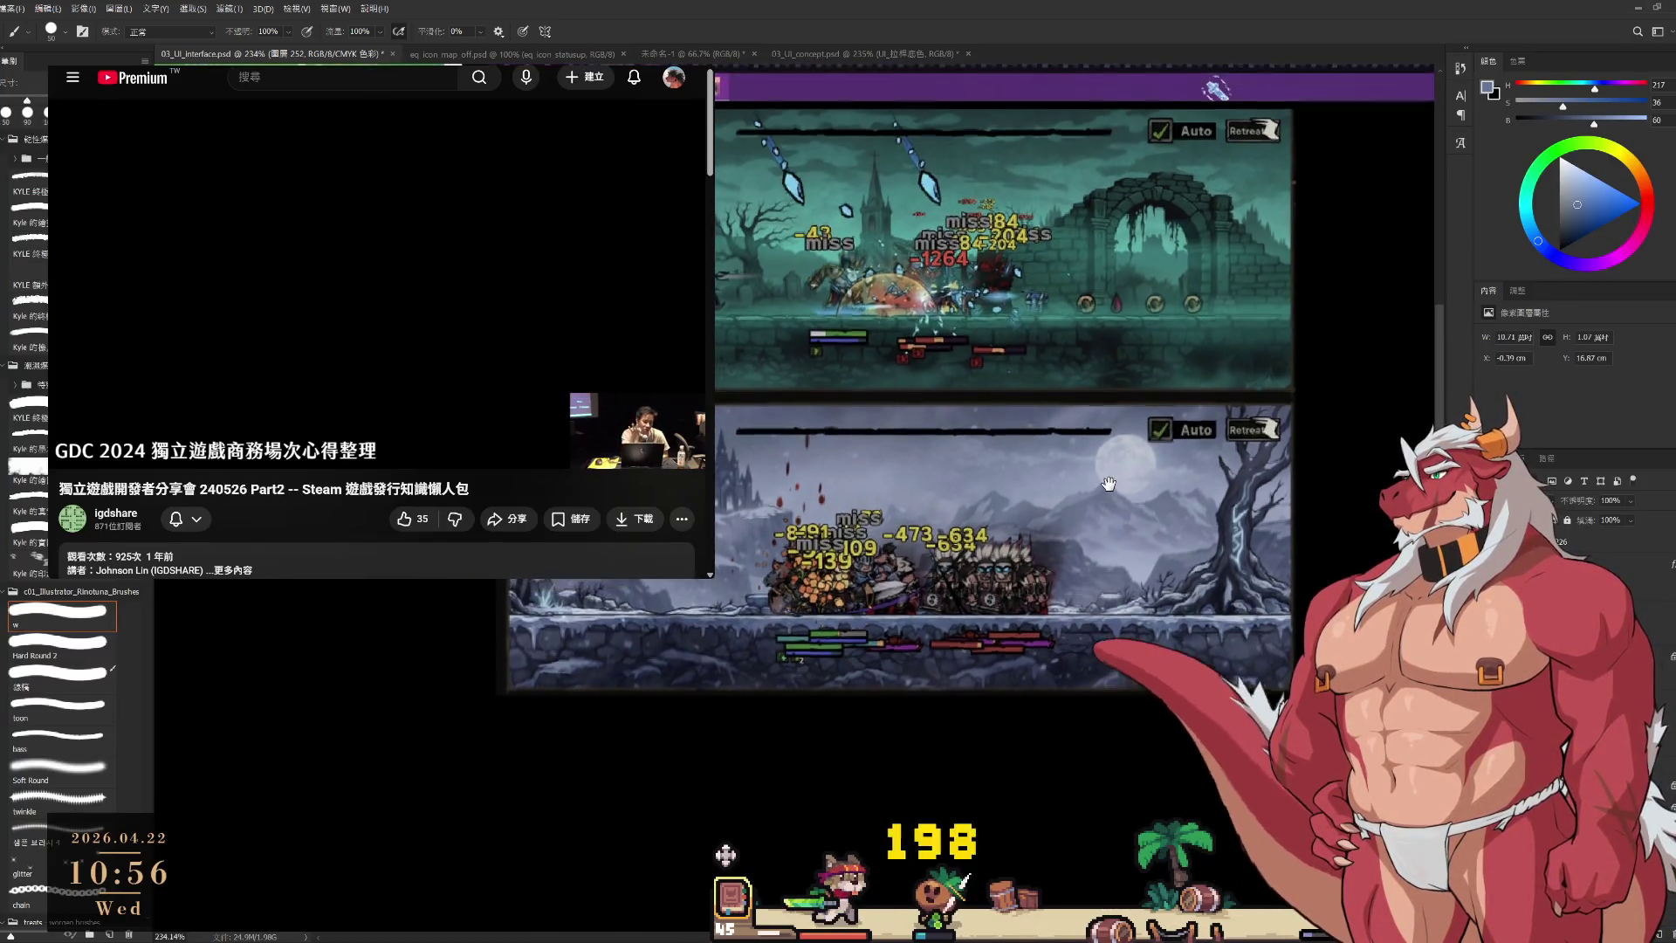
pyautogui.keyDown('alt'); pyautogui.scroll(-5, 1033, 436); pyautogui.keyUp('alt')
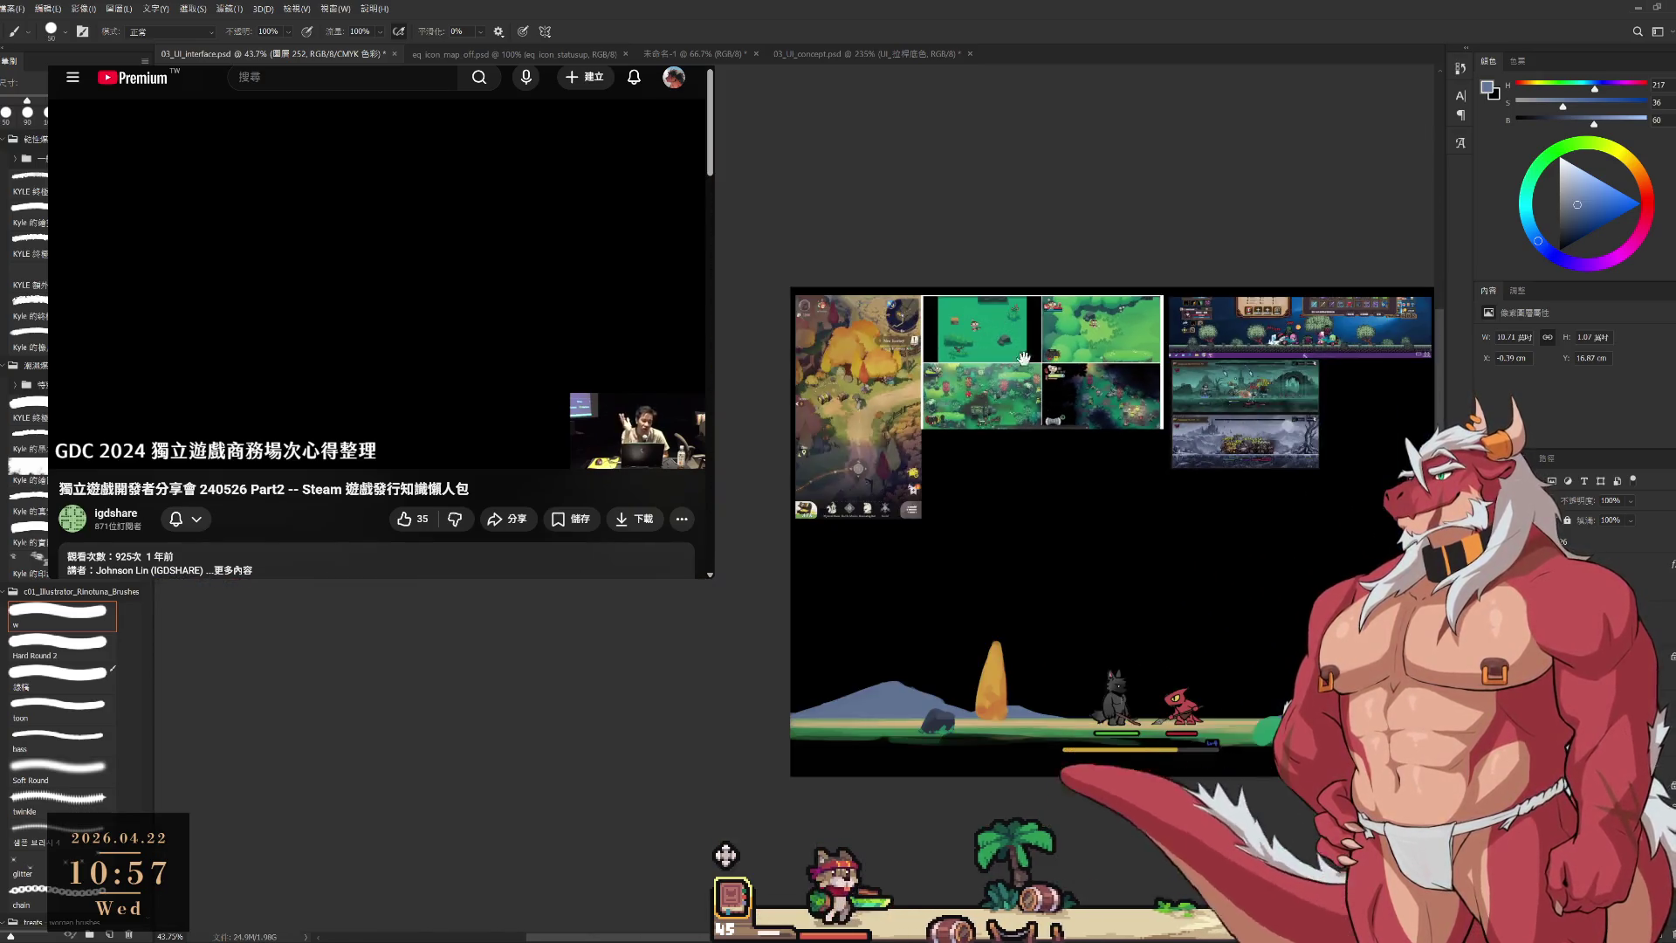
pyautogui.moveTo(1023, 357); pyautogui.dragTo(832, 306)
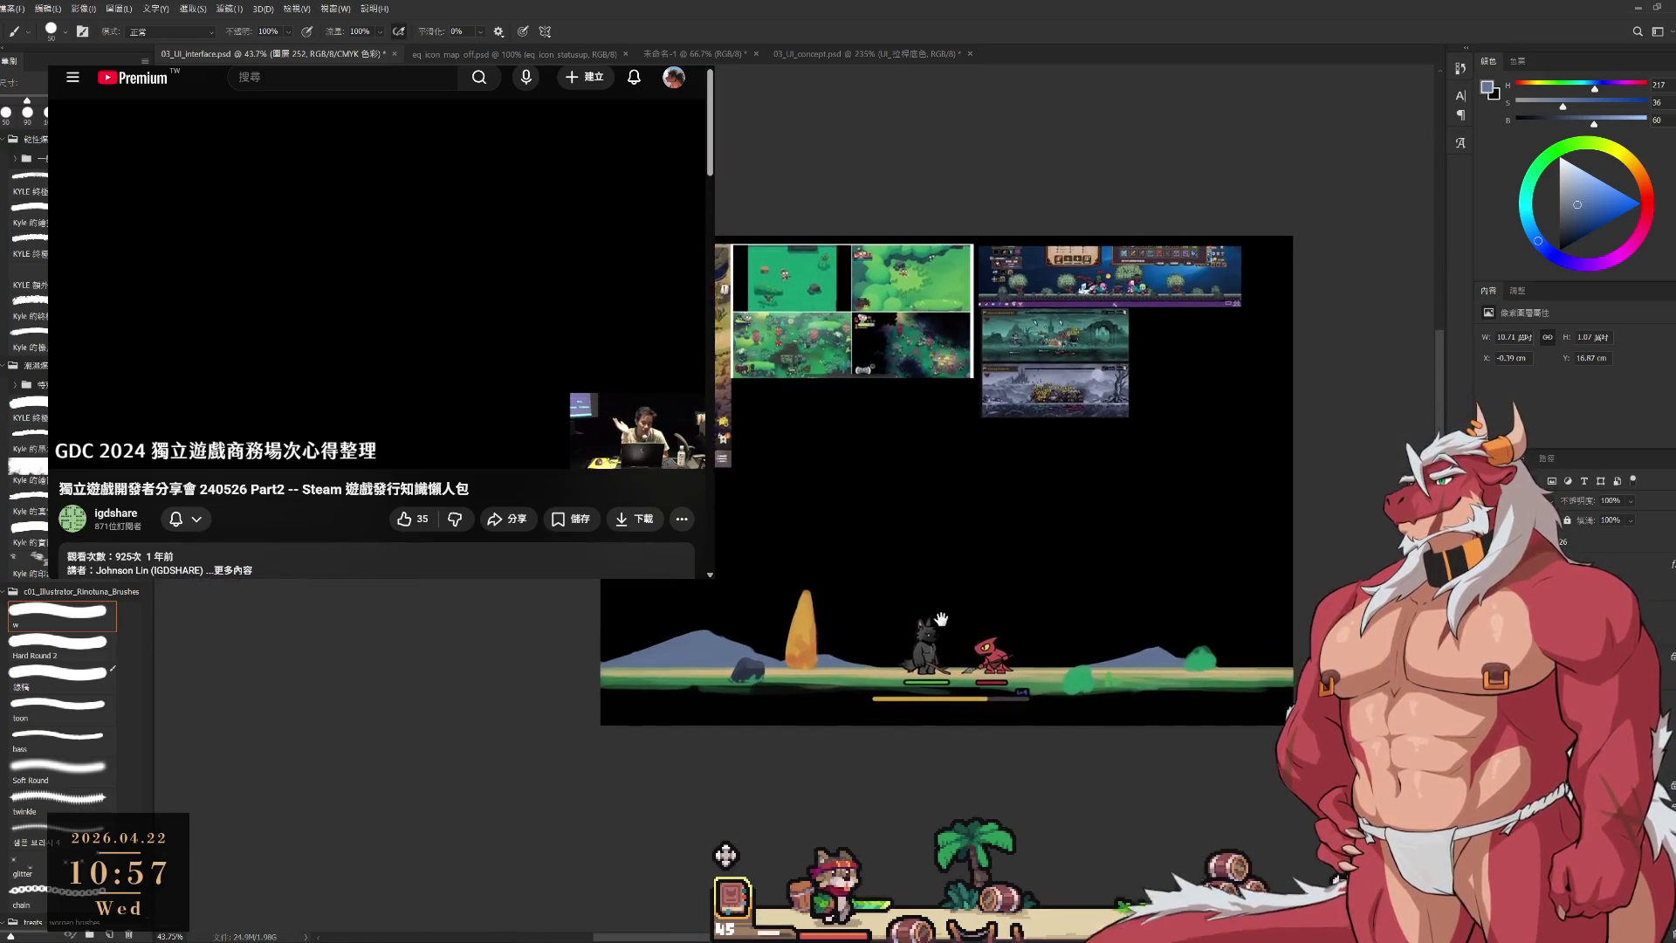
pyautogui.keyDown('alt'); pyautogui.scroll(3, 1134, 628); pyautogui.keyUp('alt')
pyautogui.keyDown('alt'); pyautogui.scroll(-1, 1133, 628); pyautogui.keyUp('alt')
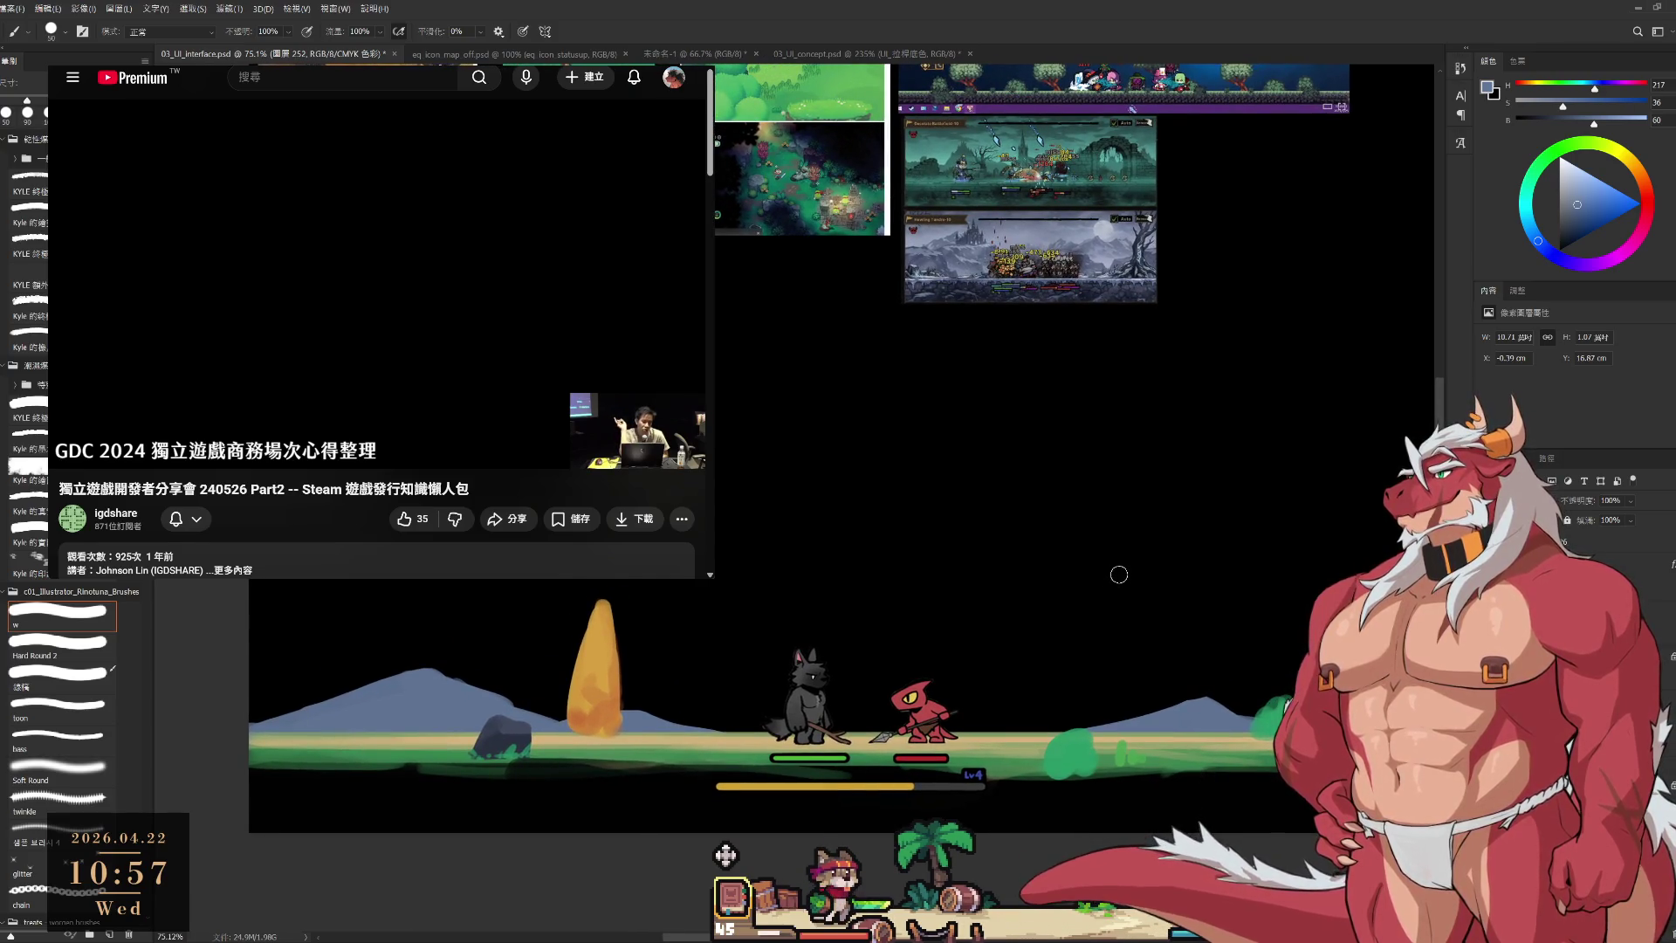
pyautogui.press('l')
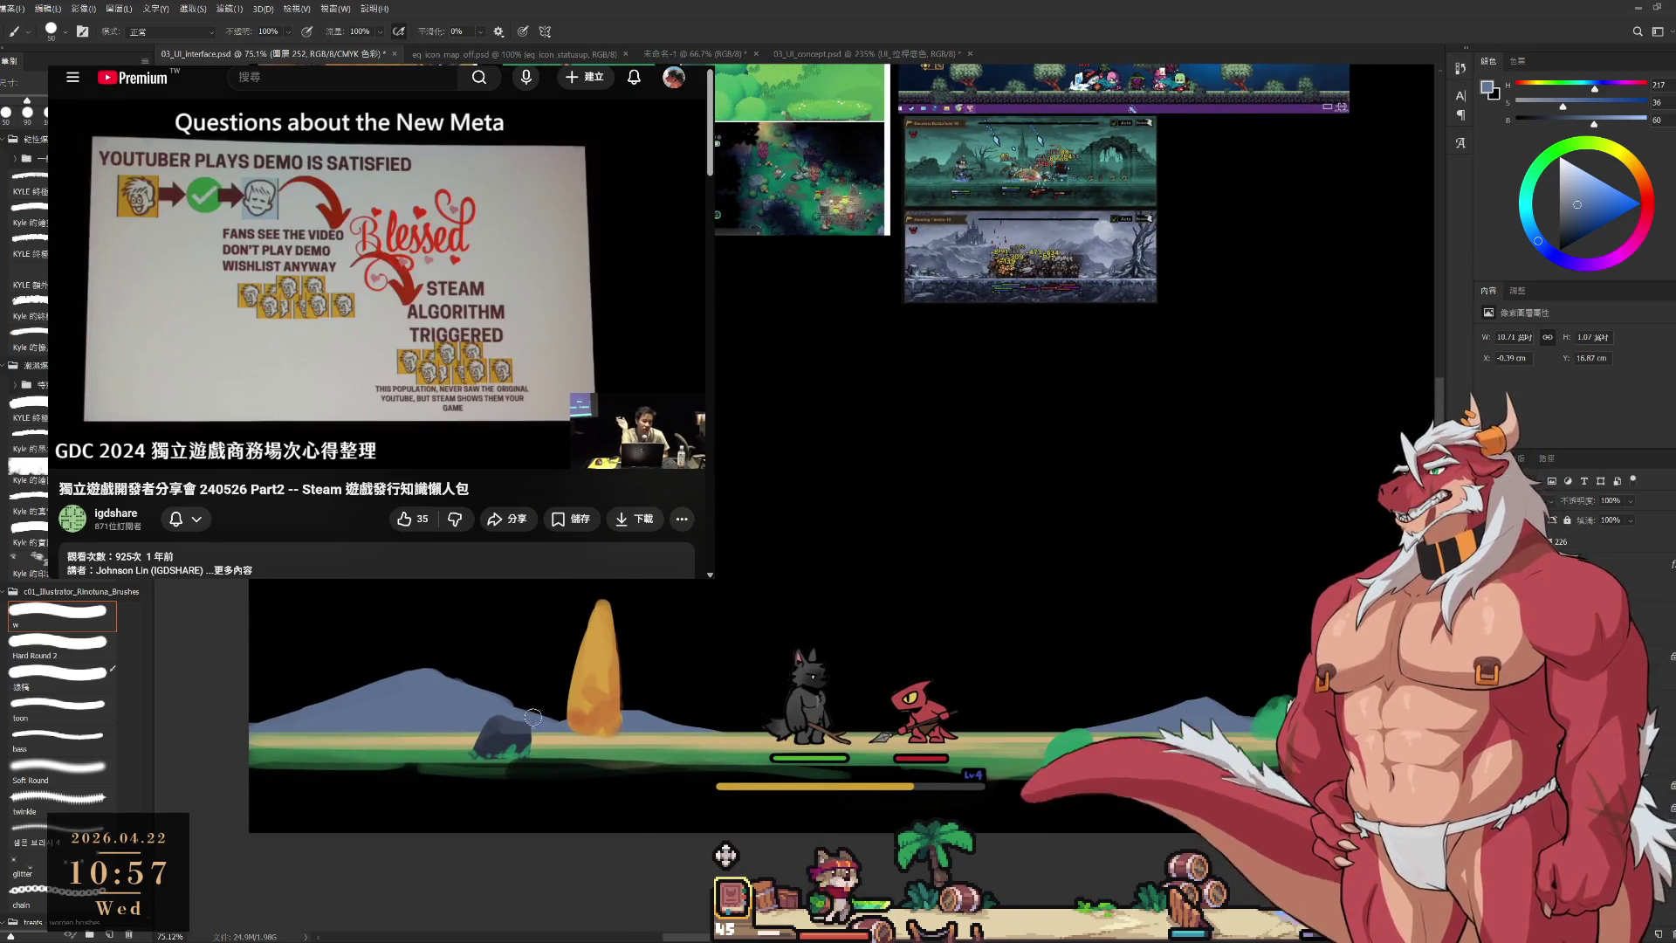
pyautogui.keyDown('ctrl'); pyautogui.click(521, 733); pyautogui.keyUp('ctrl')
pyautogui.moveTo(525, 693)
pyautogui.mouseDown()
pyautogui.moveTo(534, 794)
pyautogui.moveTo(515, 694)
pyautogui.moveTo(1229, 747)
pyautogui.mouseUp()
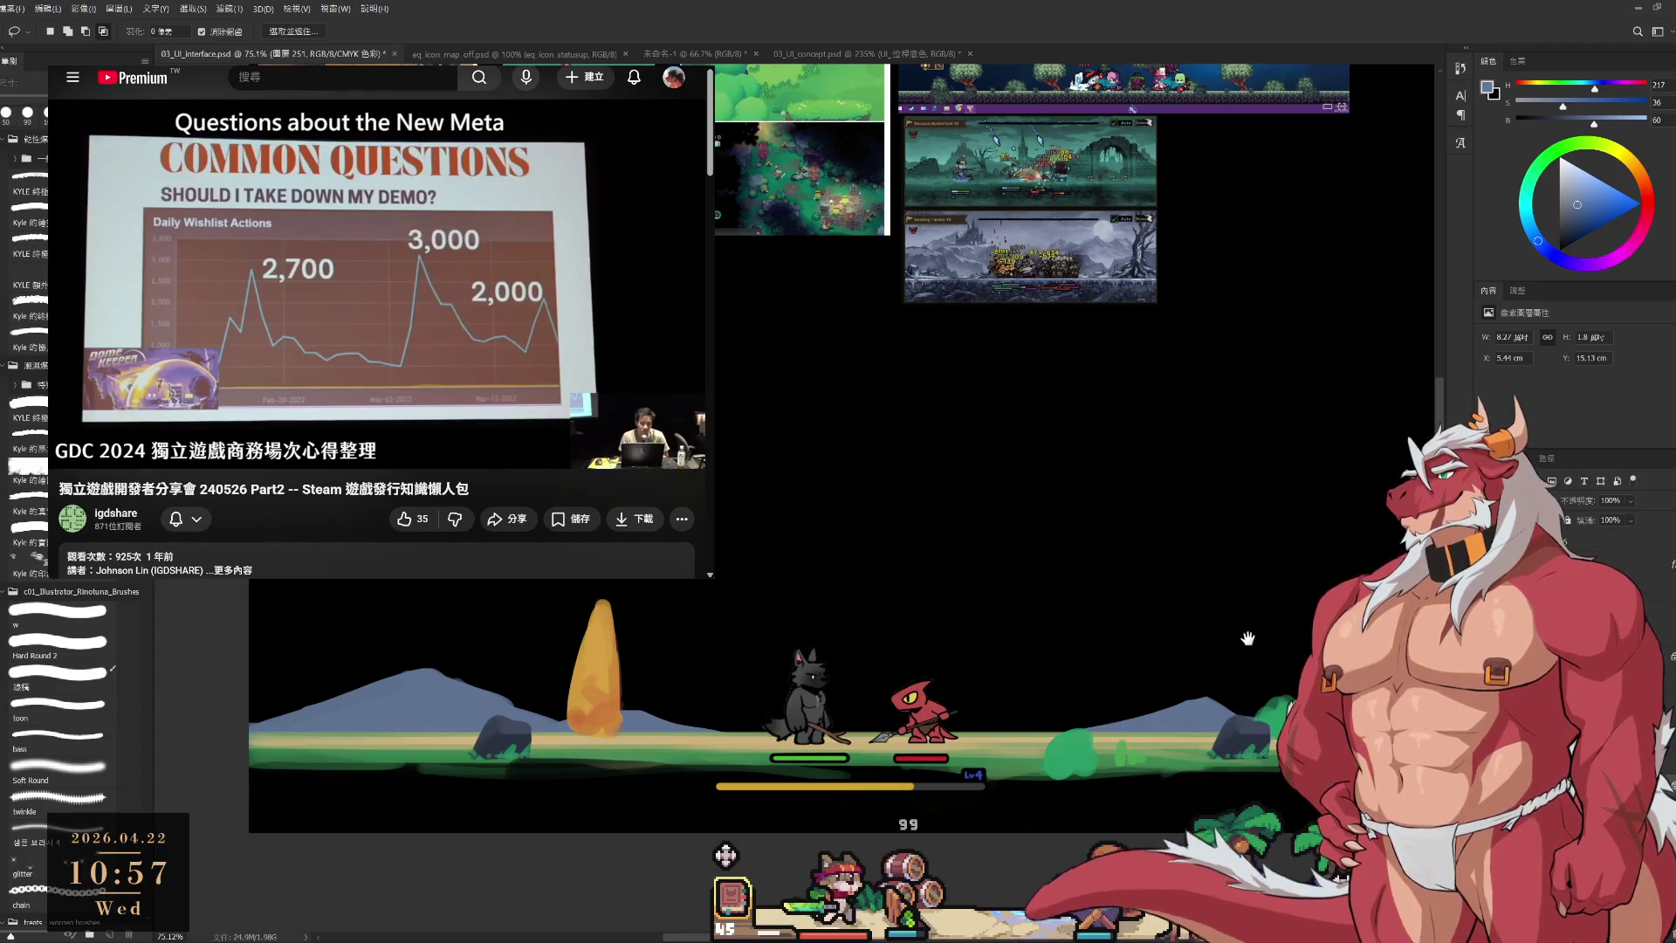
pyautogui.scroll(-1, 1270, 646)
pyautogui.moveTo(1269, 646); pyautogui.dragTo(1210, 637)
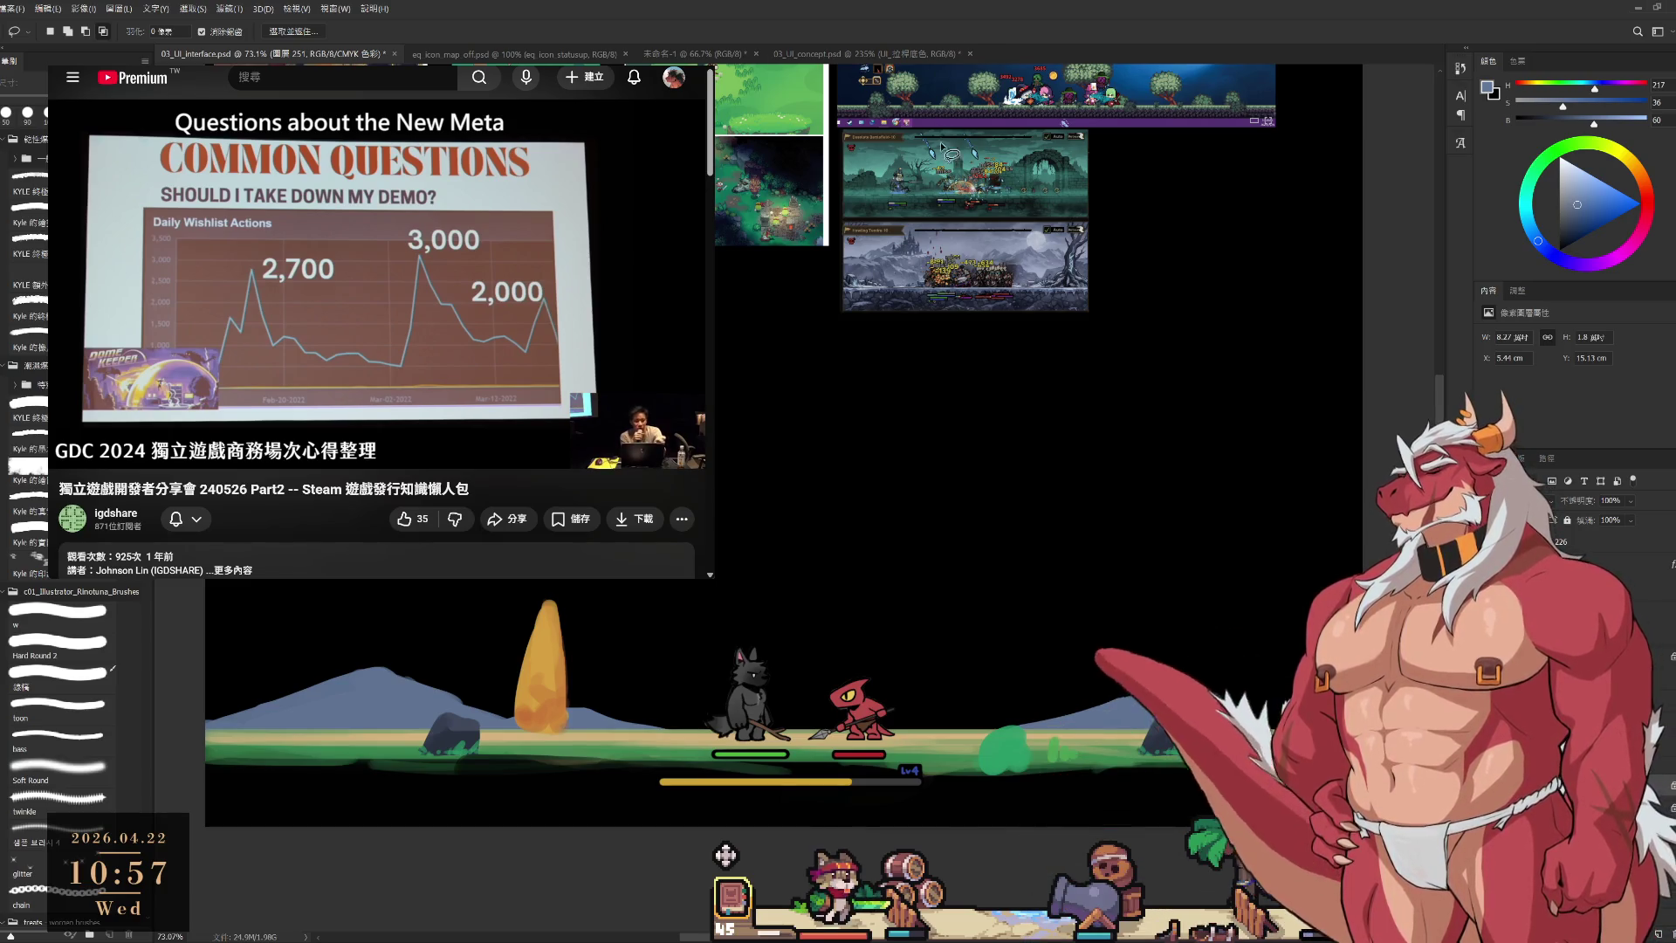
# Select the Brush and choose a dark red painting colour on the colour wheel.
pyautogui.moveTo(851, 317); pyautogui.dragTo(1043, 540)
pyautogui.moveTo(1043, 564); pyautogui.dragTo(997, 432)
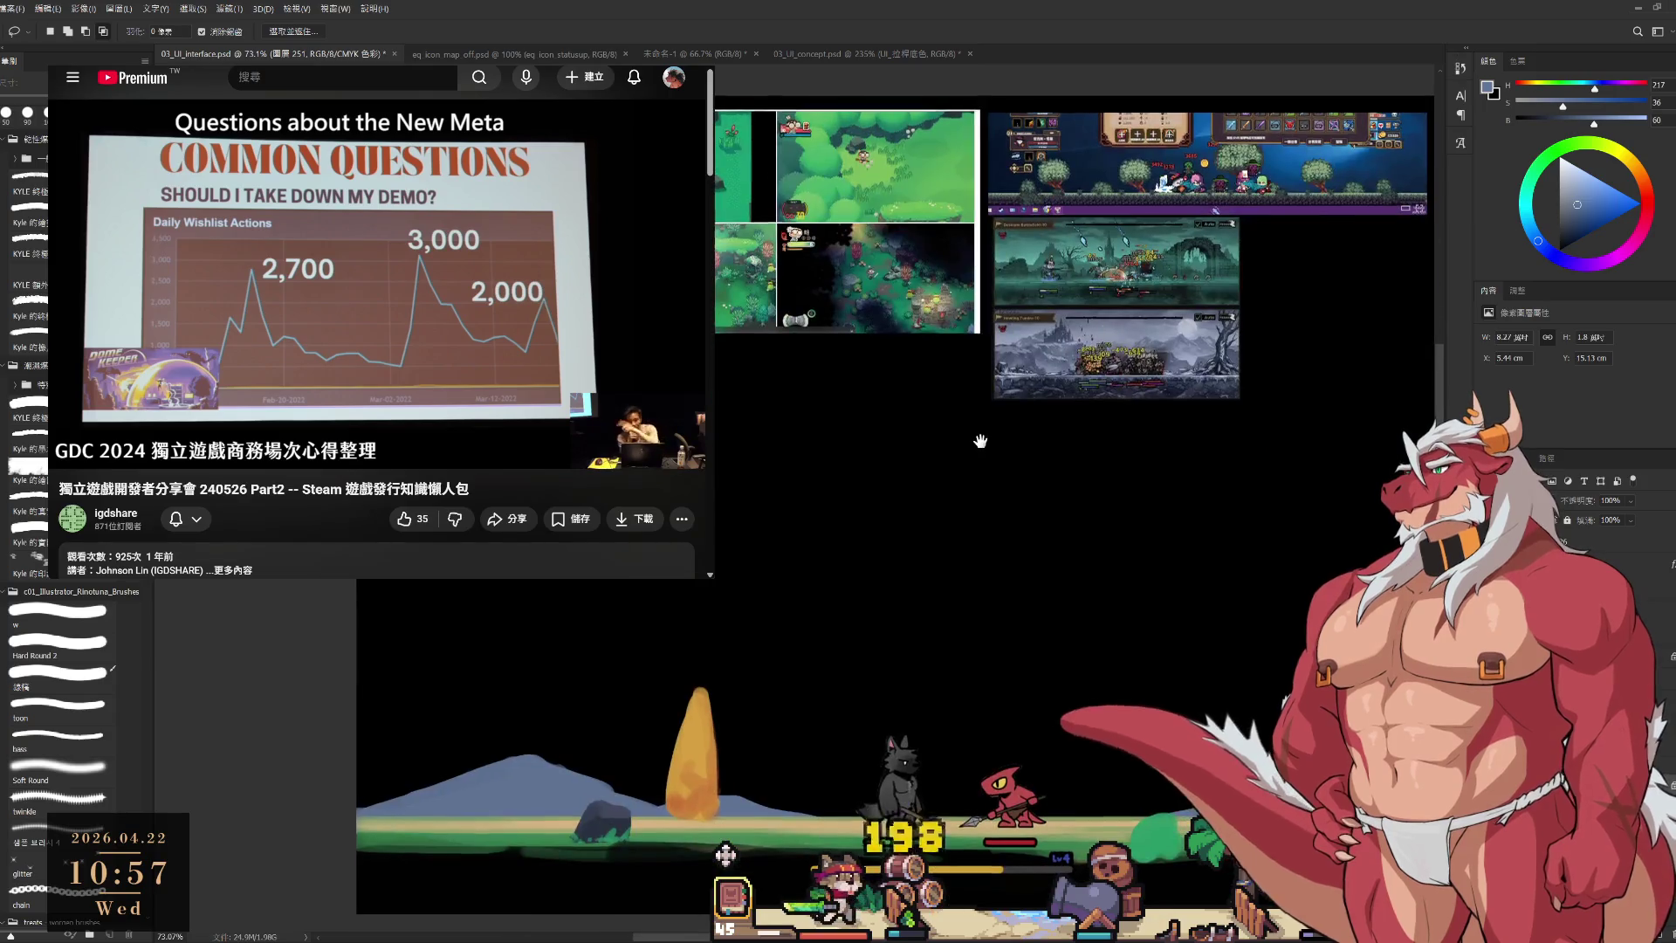
pyautogui.press('b')
pyautogui.keyDown('alt'); pyautogui.click(1018, 797); pyautogui.keyUp('alt')
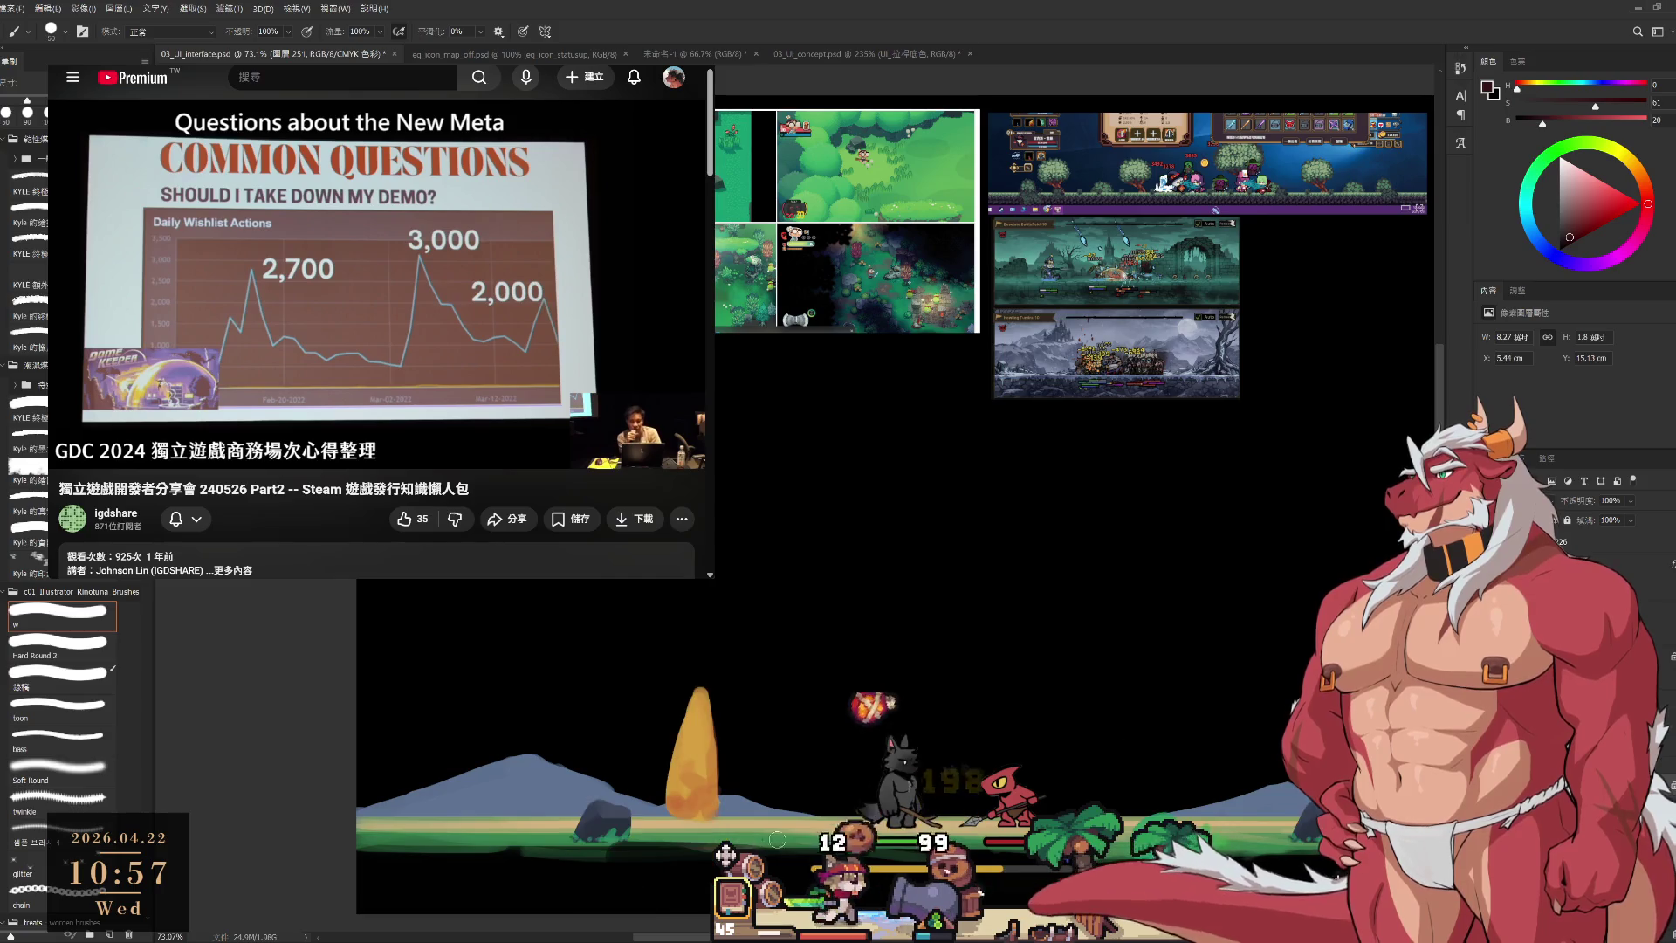
pyautogui.moveTo(780, 858); pyautogui.dragTo(760, 814)
pyautogui.scroll(2, 759, 814)
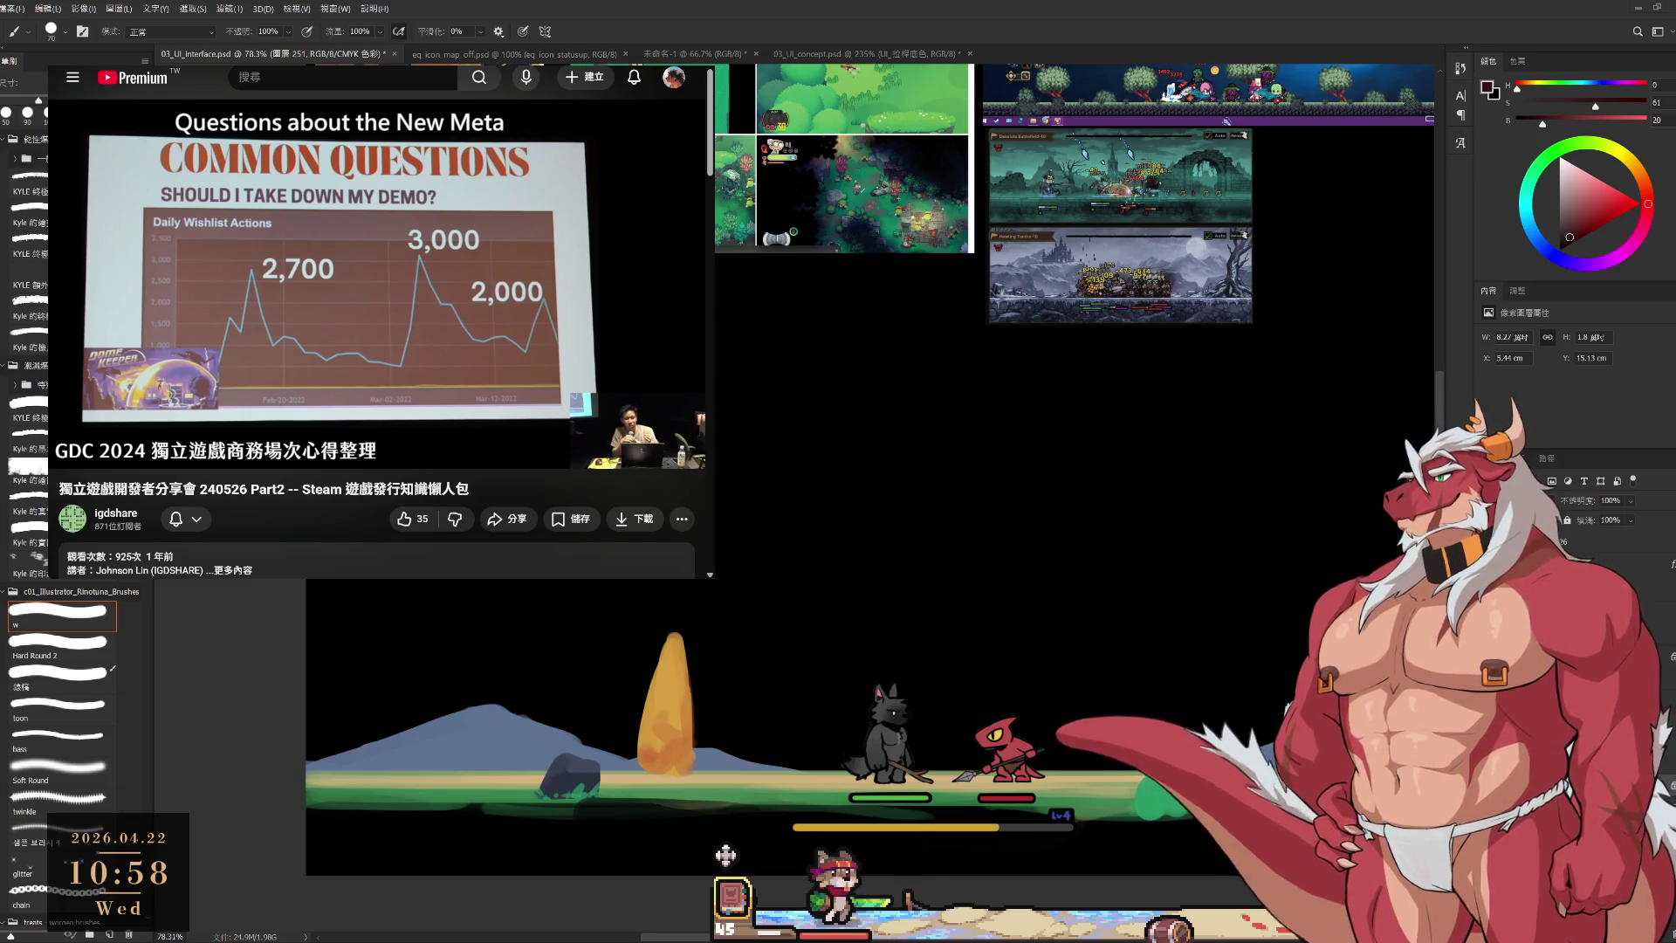
pyautogui.click(399, 242)
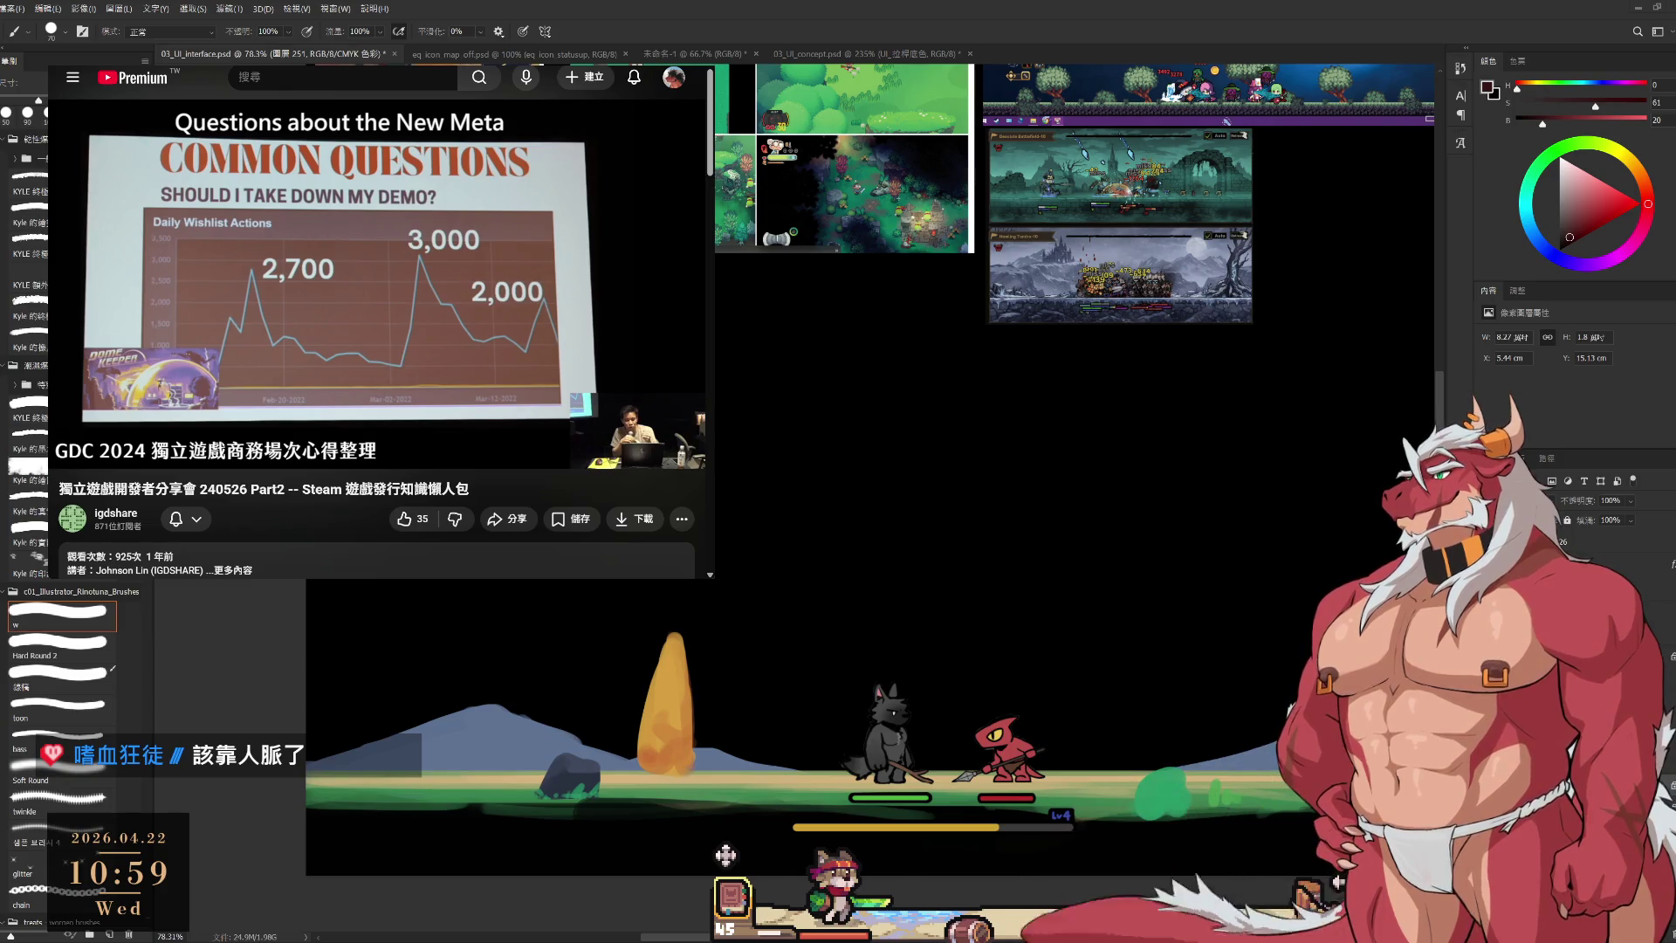
pyautogui.moveTo(463, 183)
pyautogui.click(344, 220)
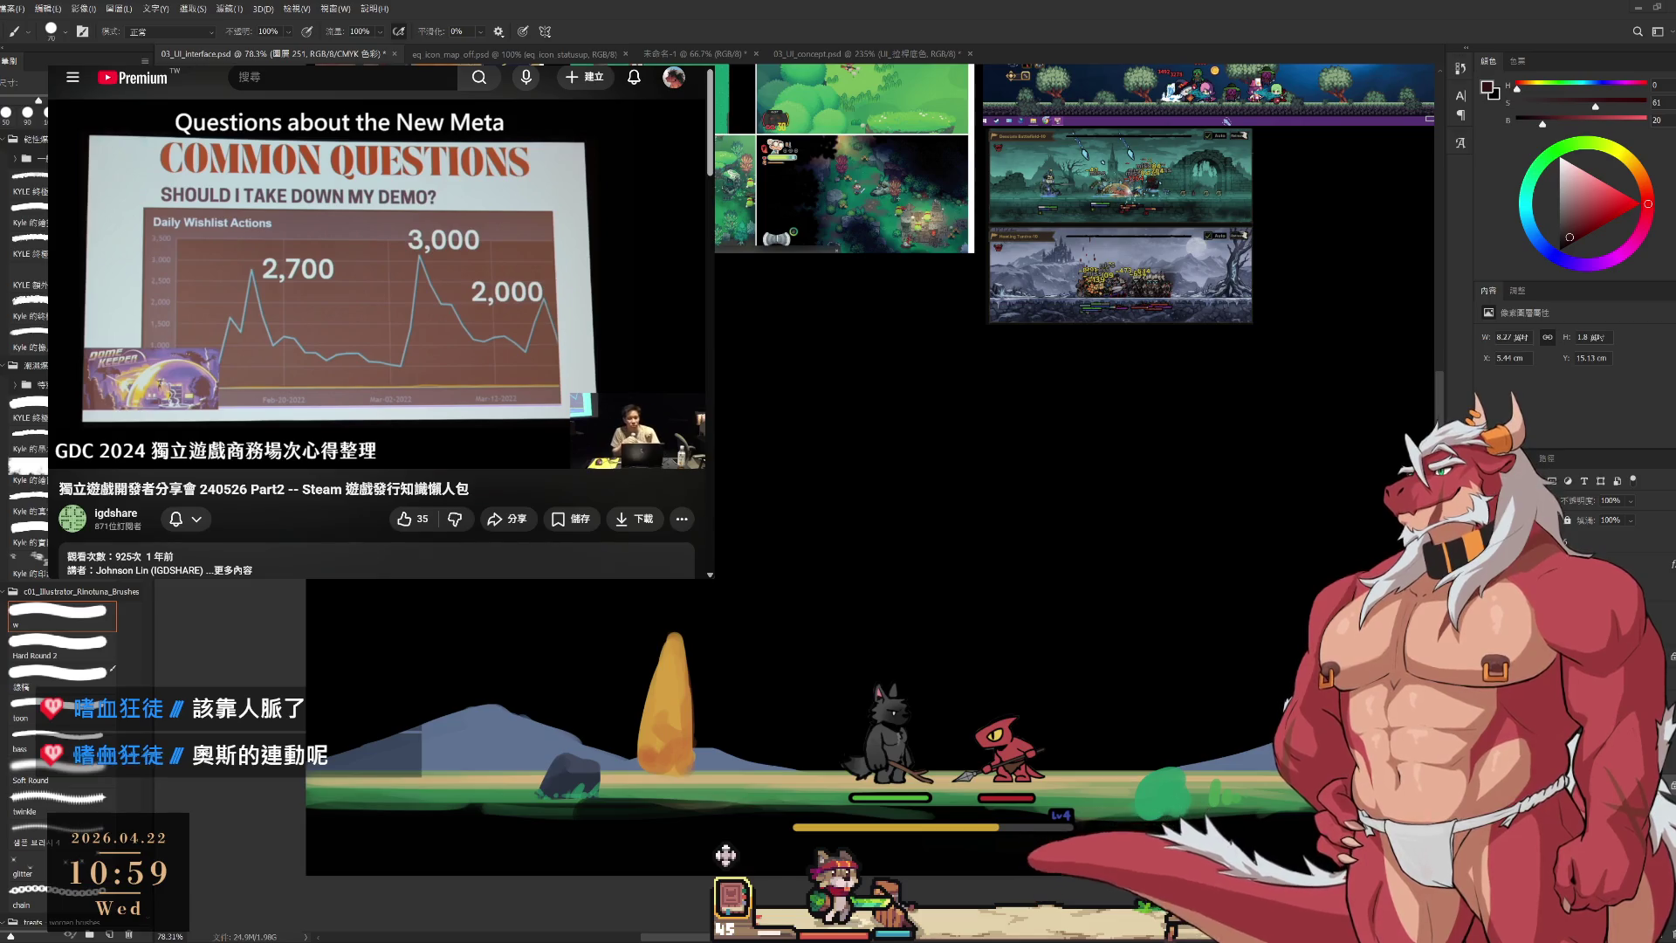
pyautogui.click(482, 247)
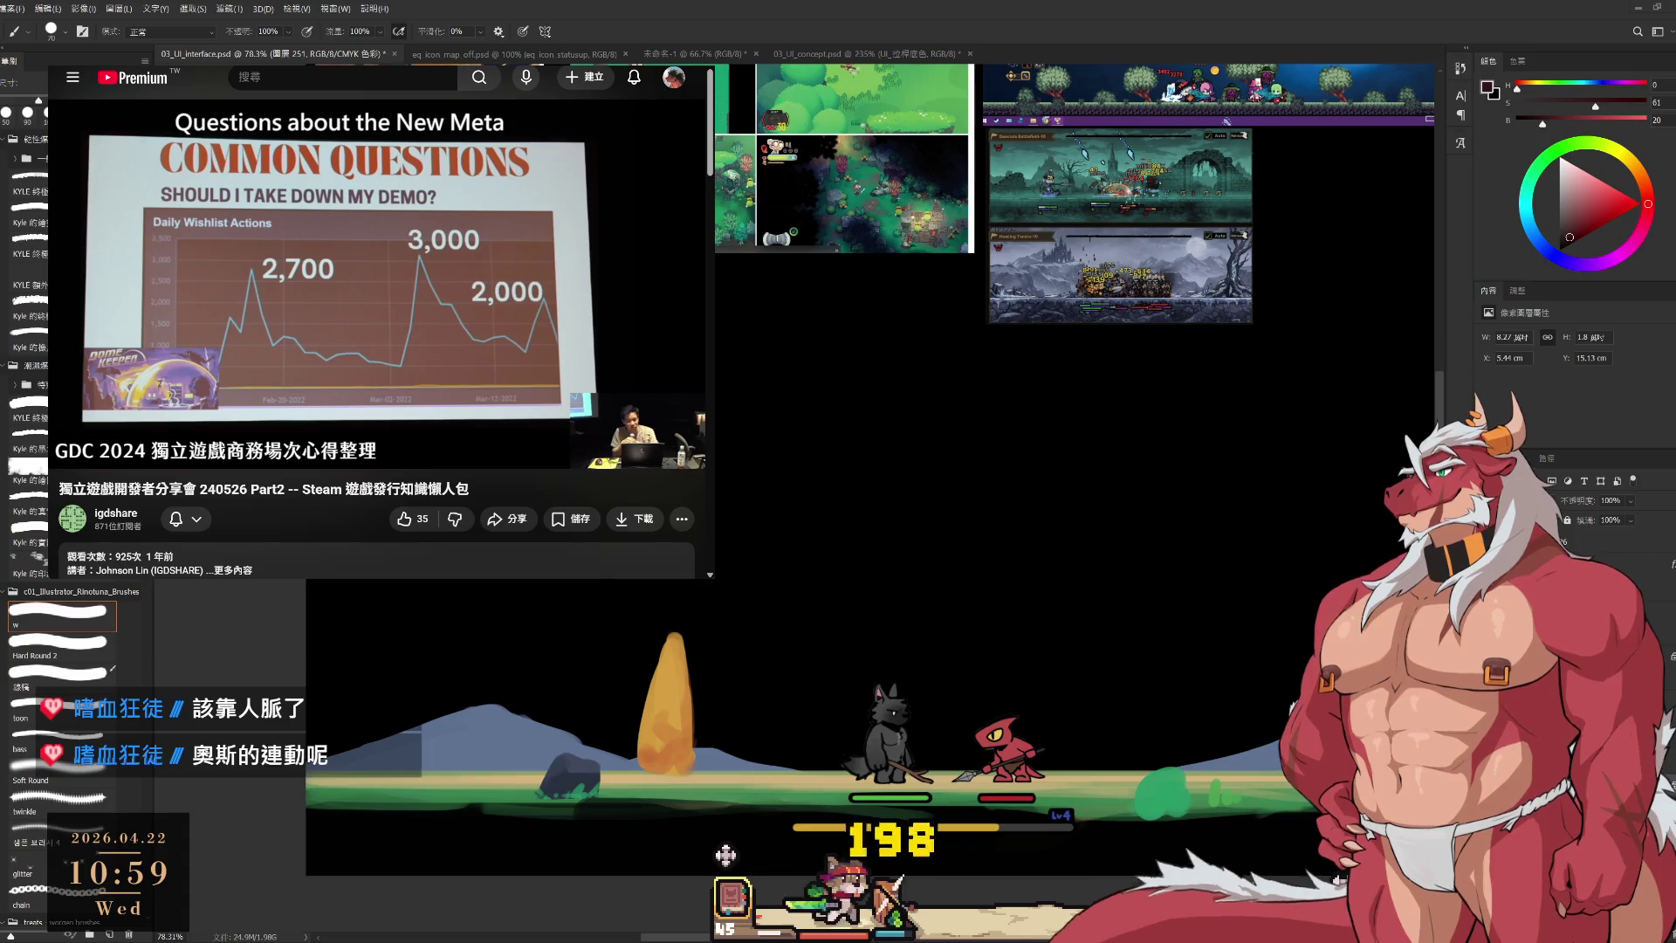
pyautogui.press('space')
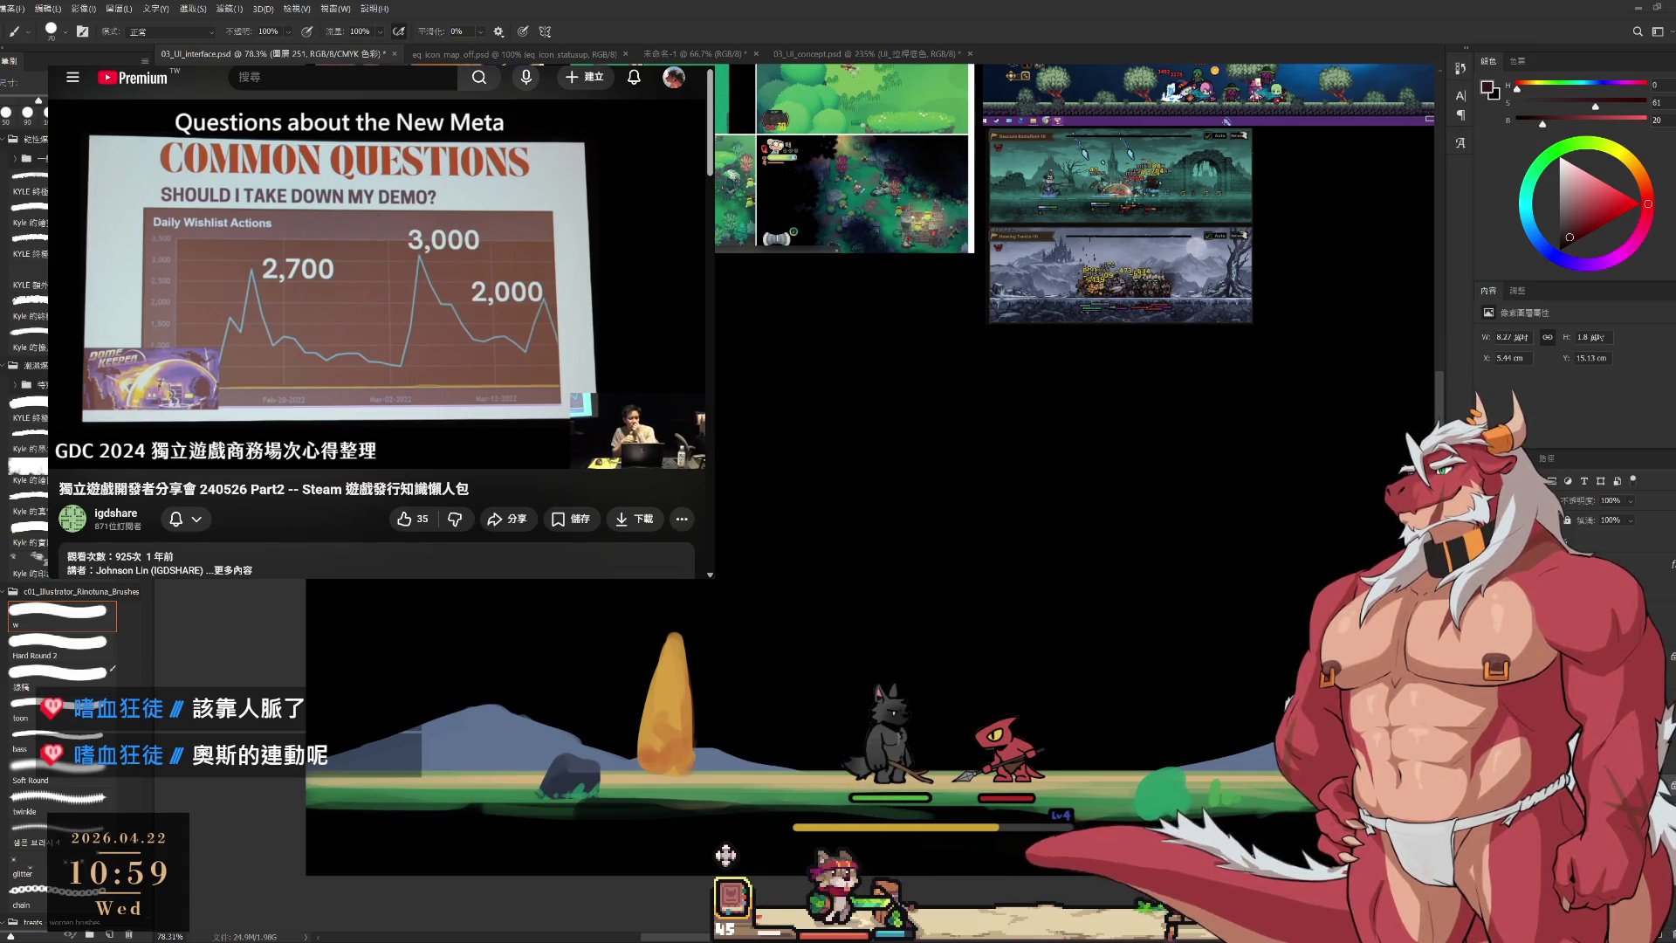
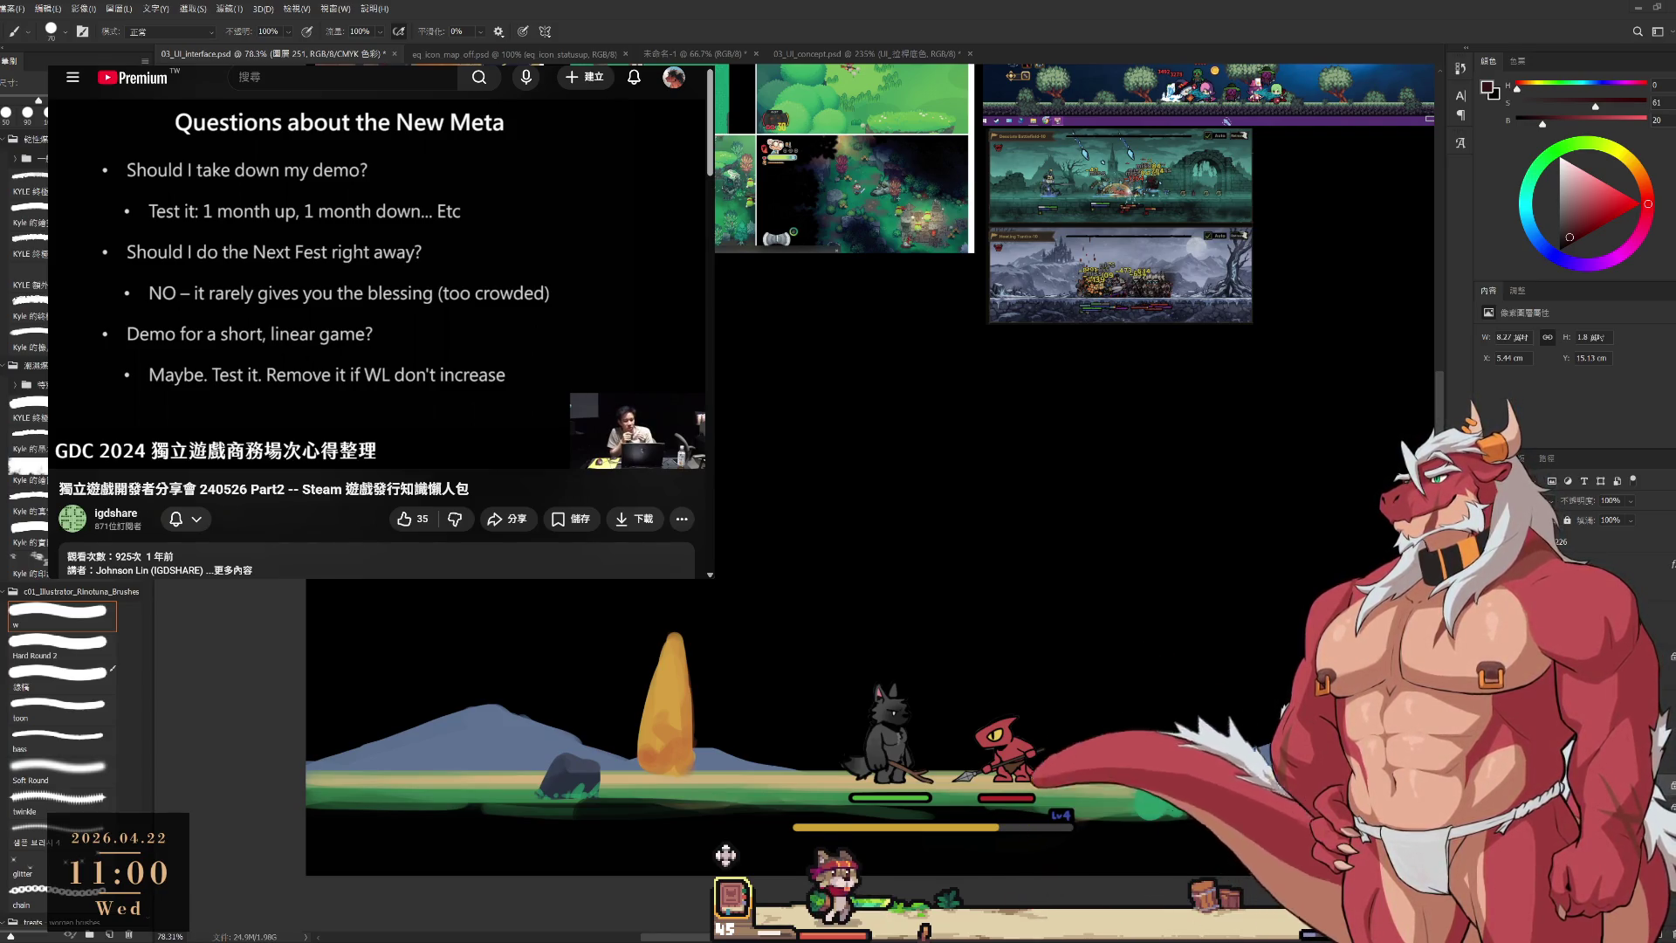
# Lasso-select the right-hand tree and zoom in on it.
pyautogui.press('l')
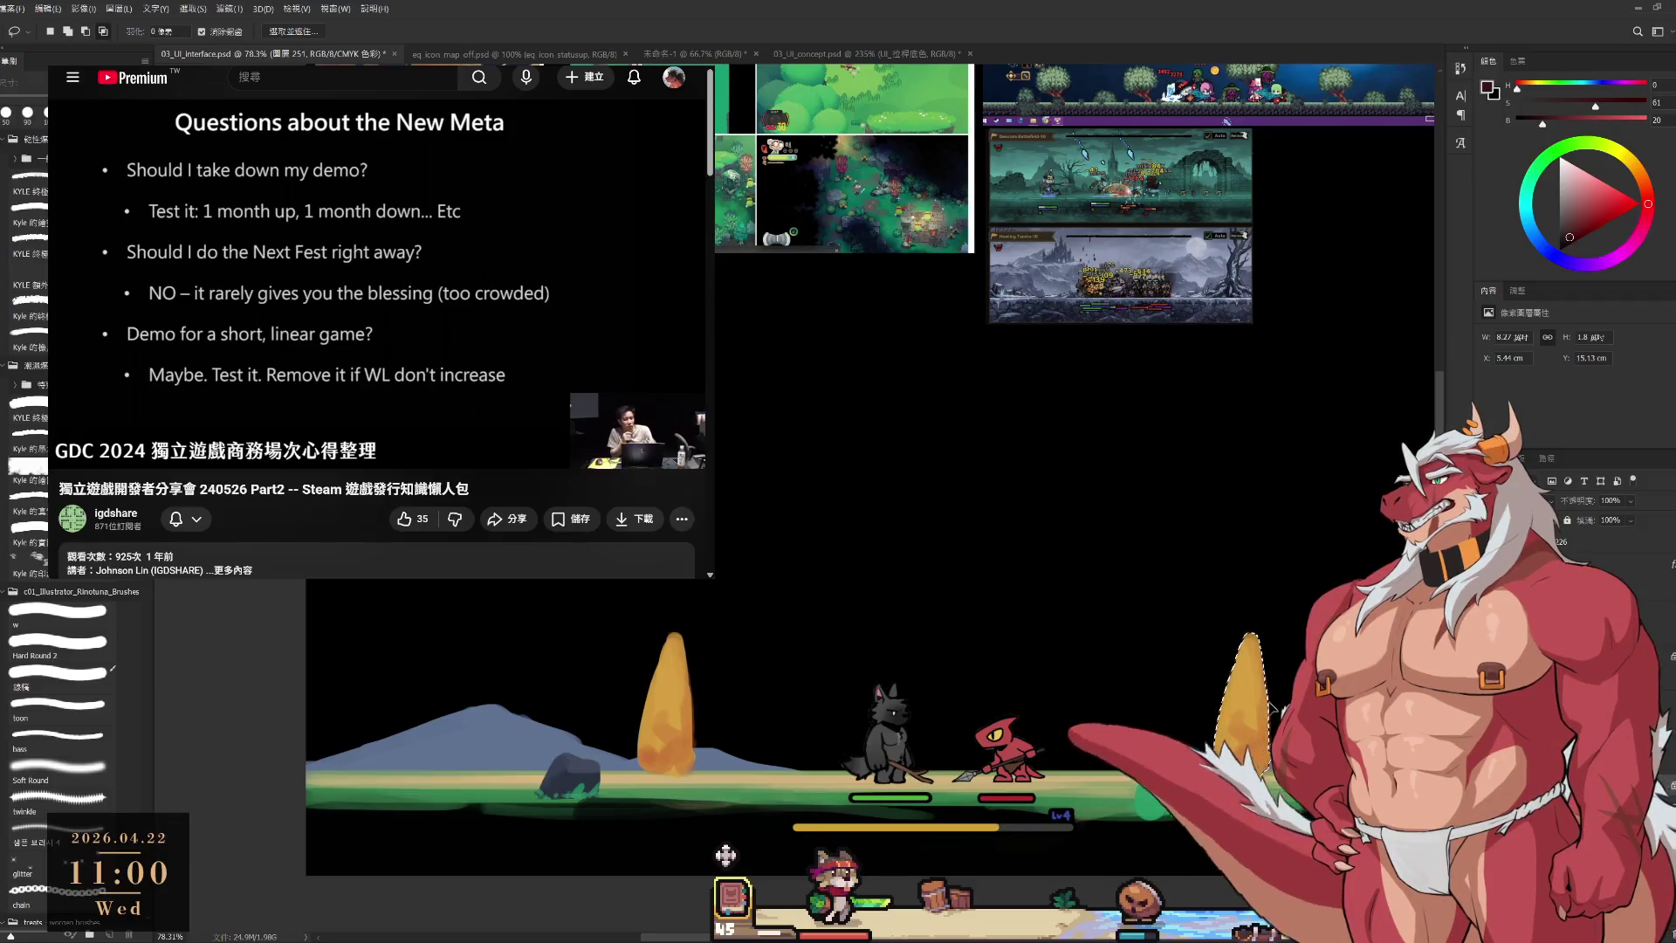
pyautogui.click(1279, 702)
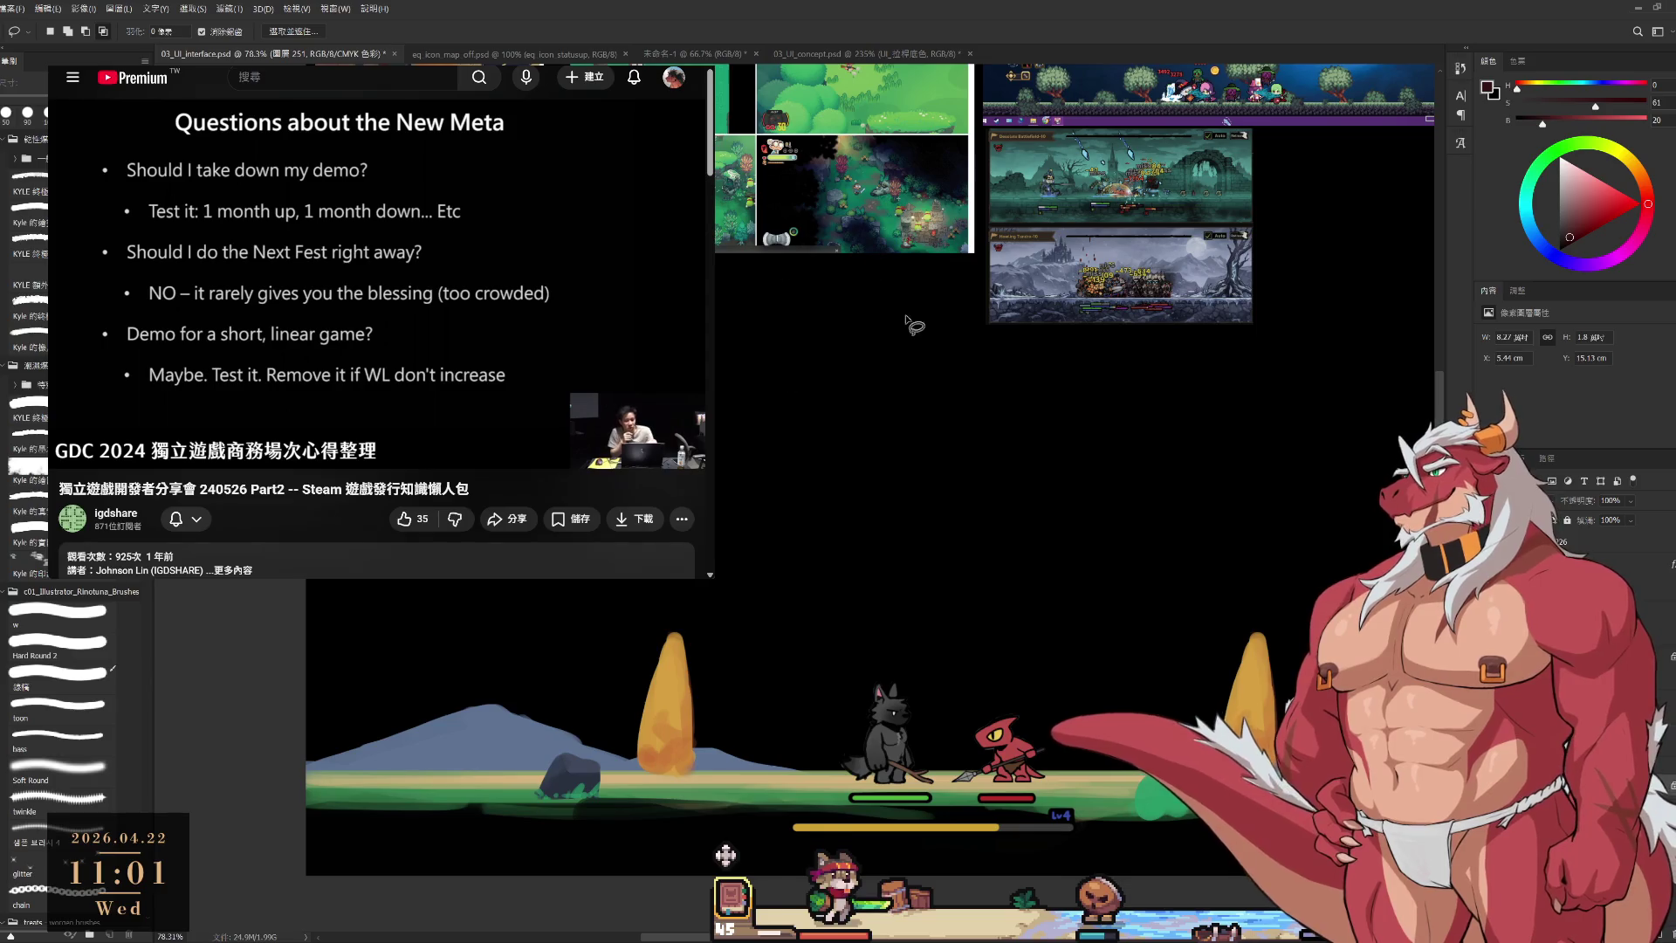
pyautogui.press('z')
pyautogui.moveTo(1235, 681); pyautogui.dragTo(1266, 668)
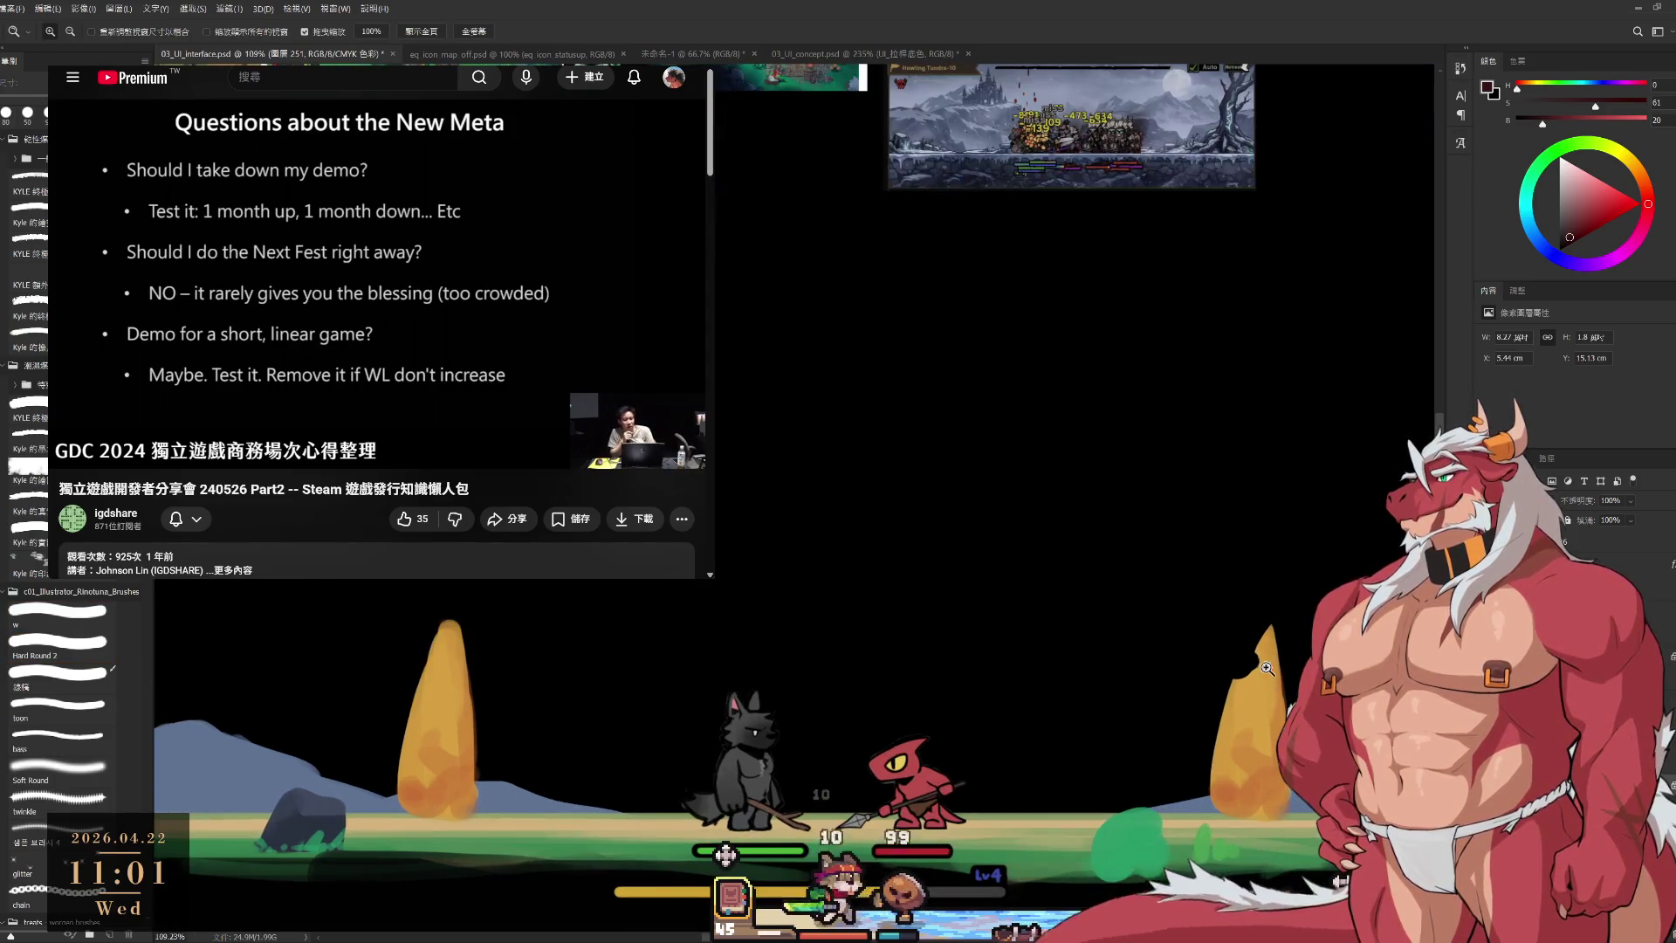
pyautogui.scroll(-2, 1266, 667)
# Erase and repaint the tree with a size-100 brush in a lighter, yellower orange.
pyautogui.press('e')
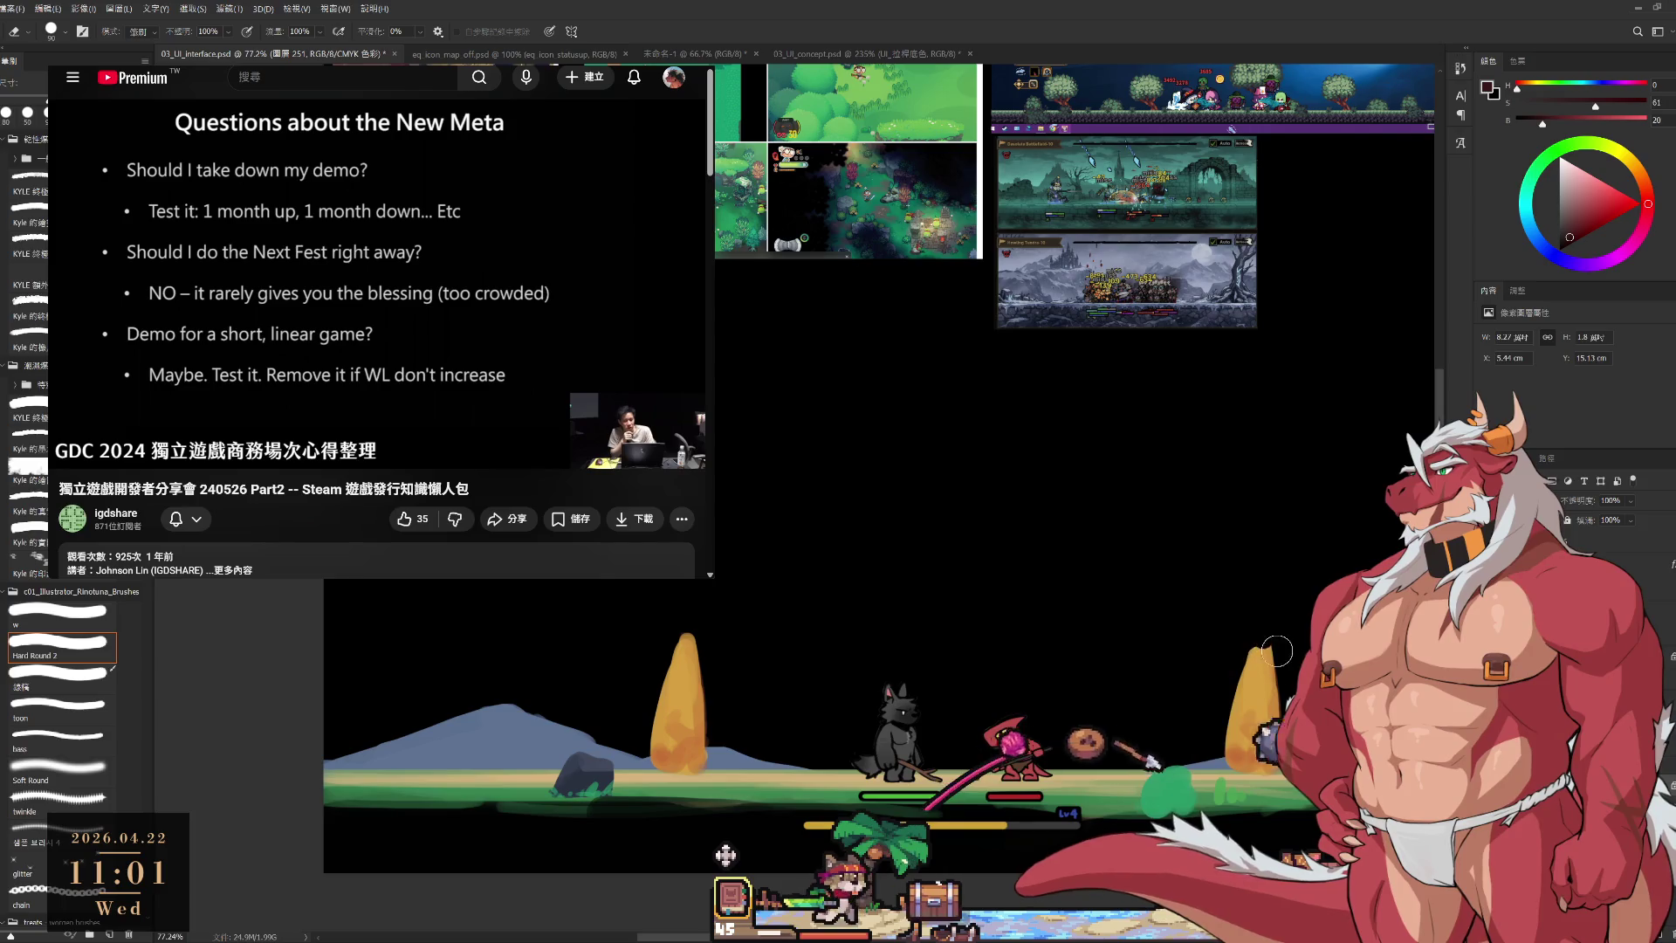
pyautogui.press('b')
pyautogui.click(61, 613)
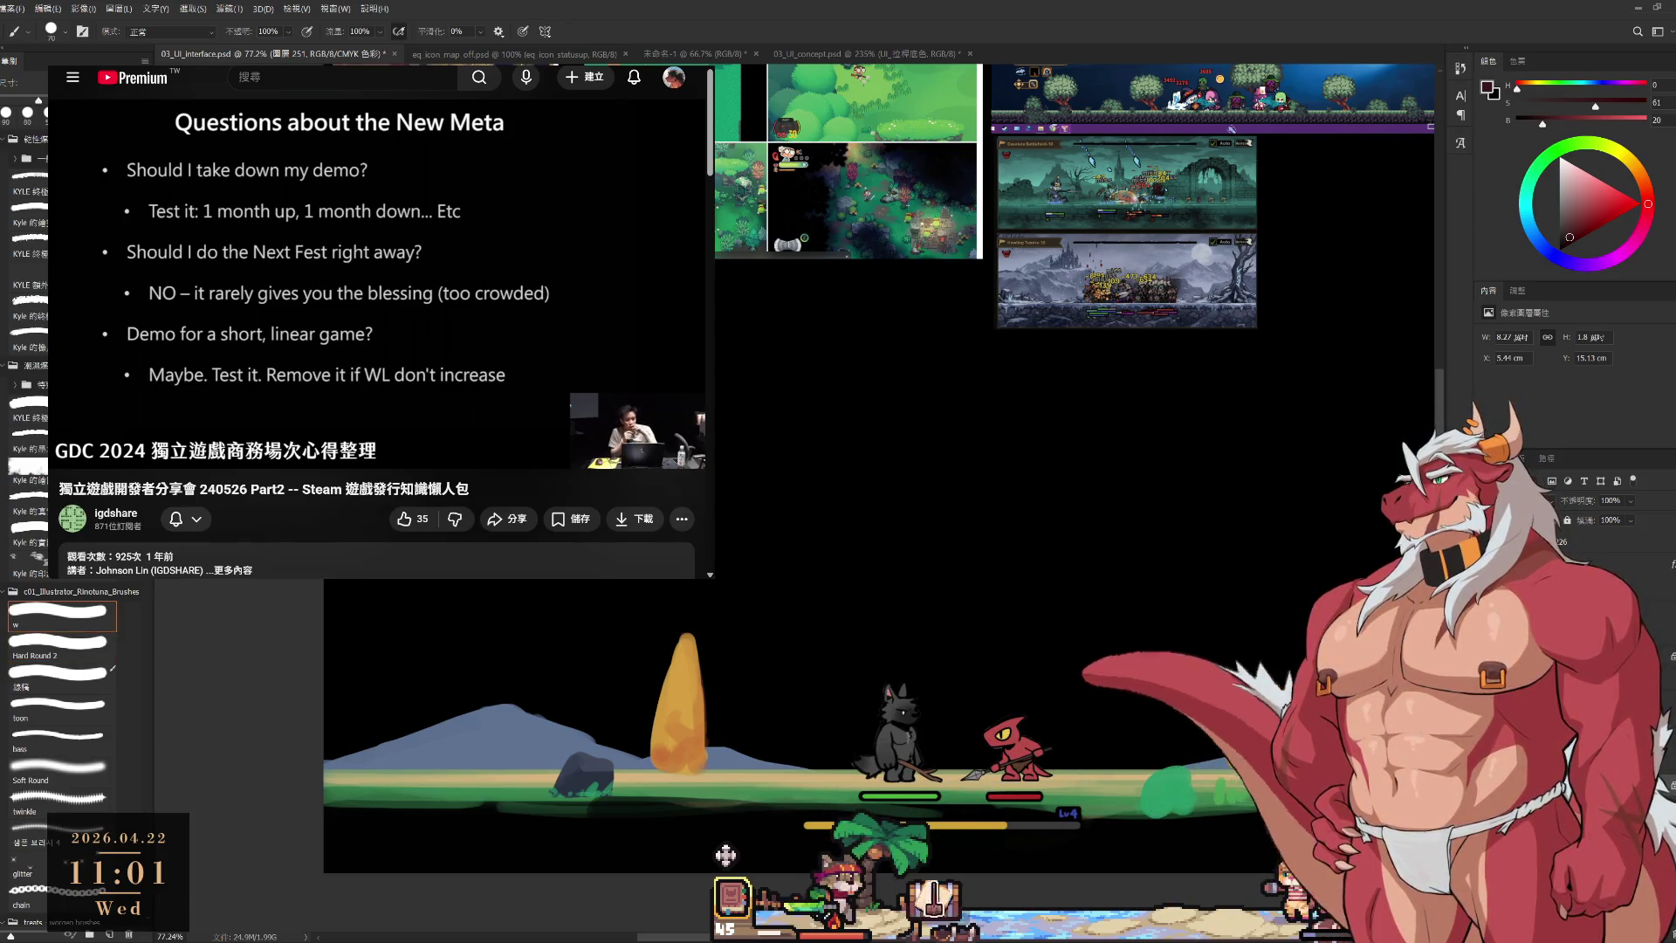
pyautogui.press(']')
pyautogui.press(']')
pyautogui.press(']')
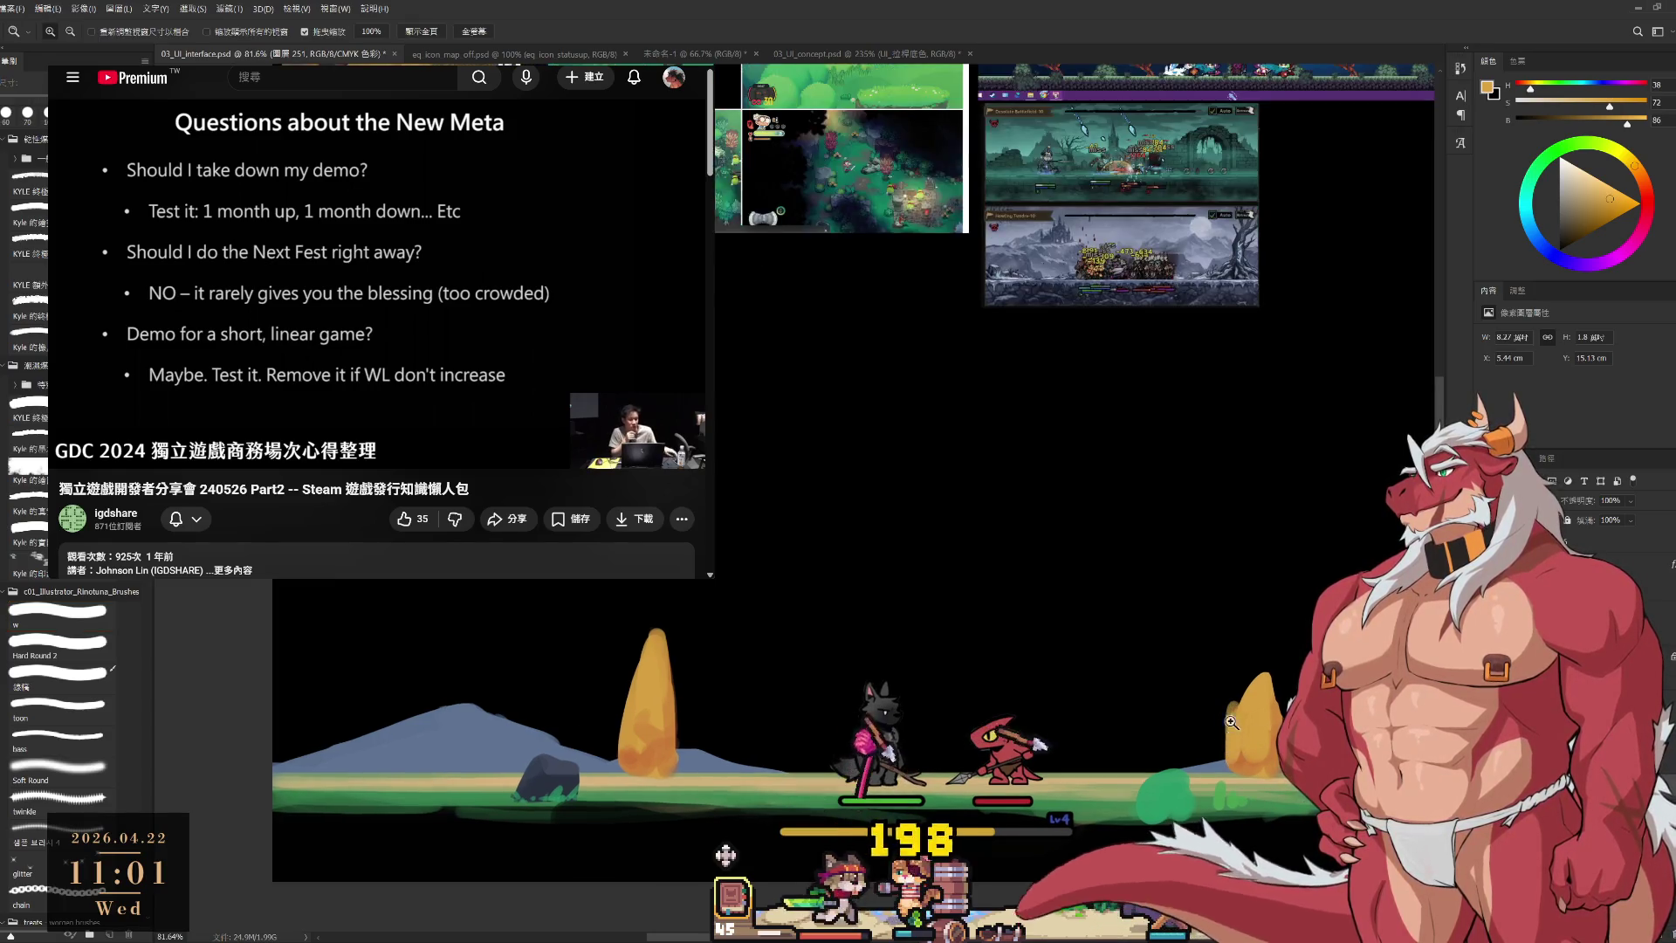
pyautogui.scroll(-2, 1234, 753)
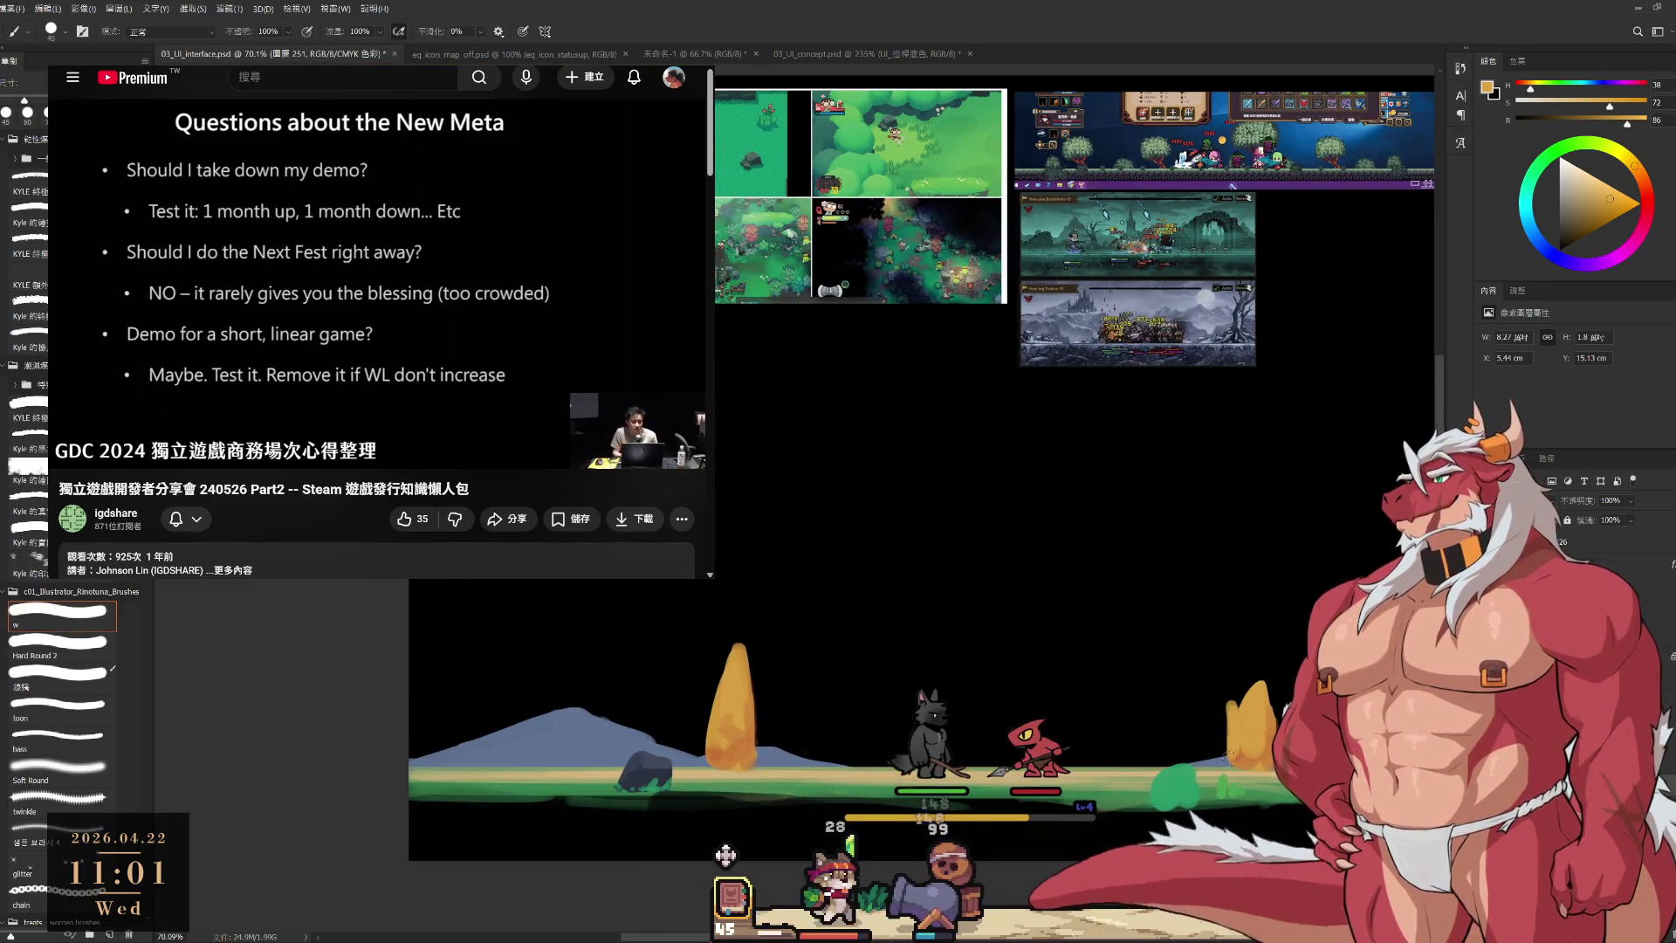
pyautogui.press('e')
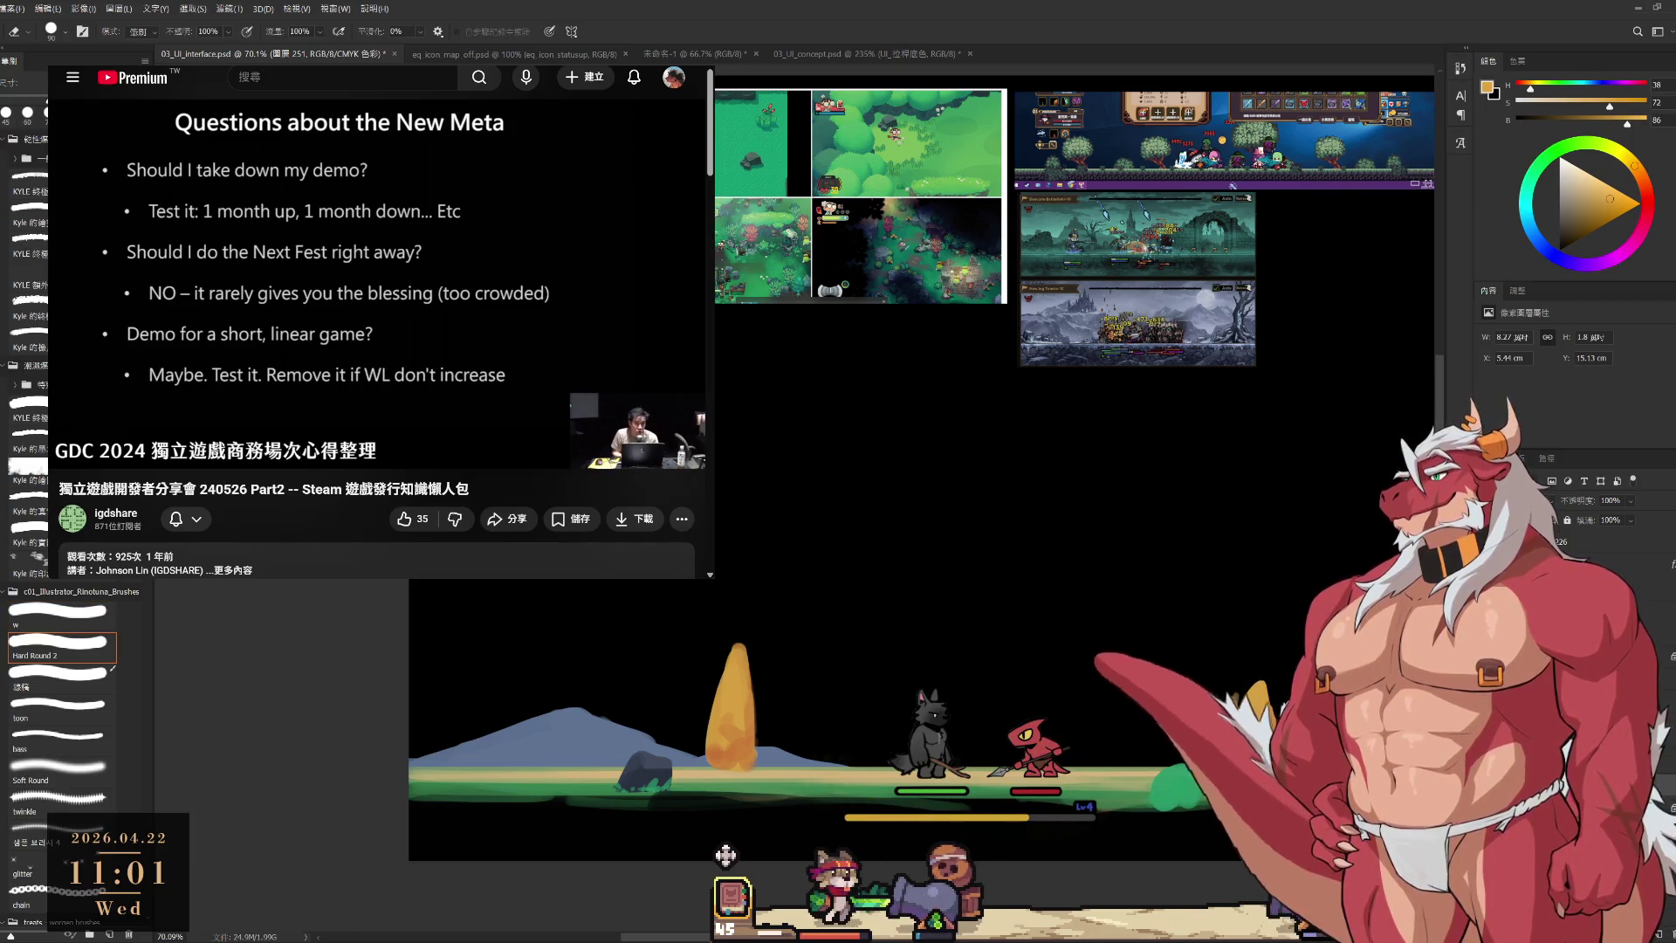
pyautogui.press('b')
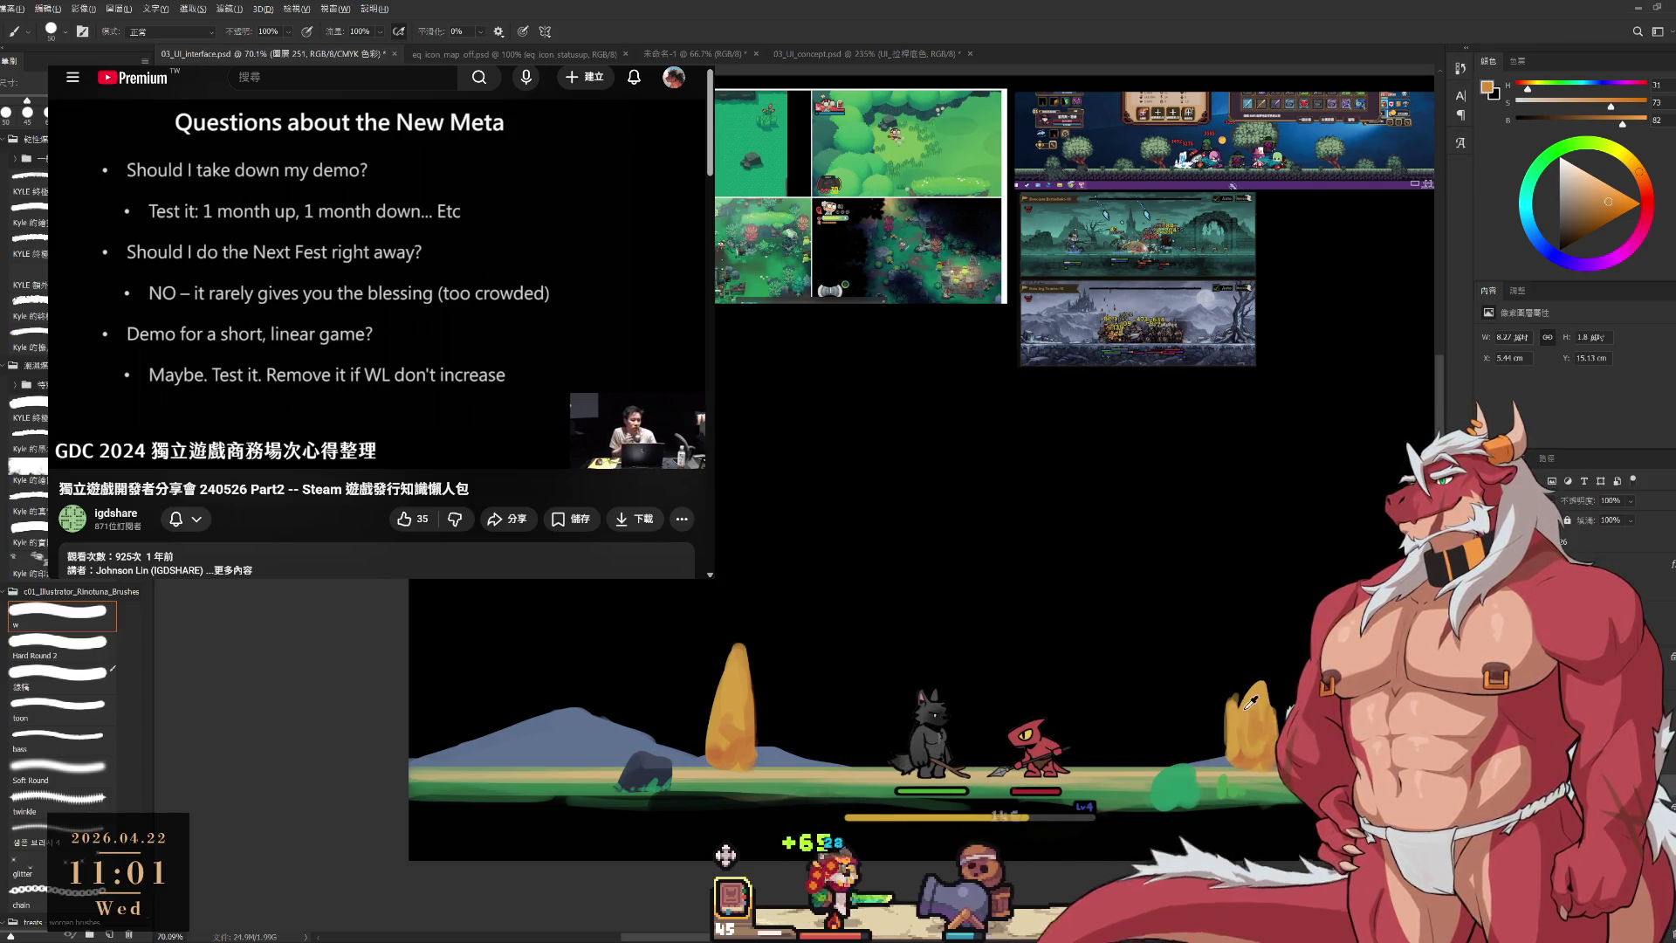
pyautogui.keyDown('alt'); pyautogui.click(1257, 733); pyautogui.keyUp('alt')
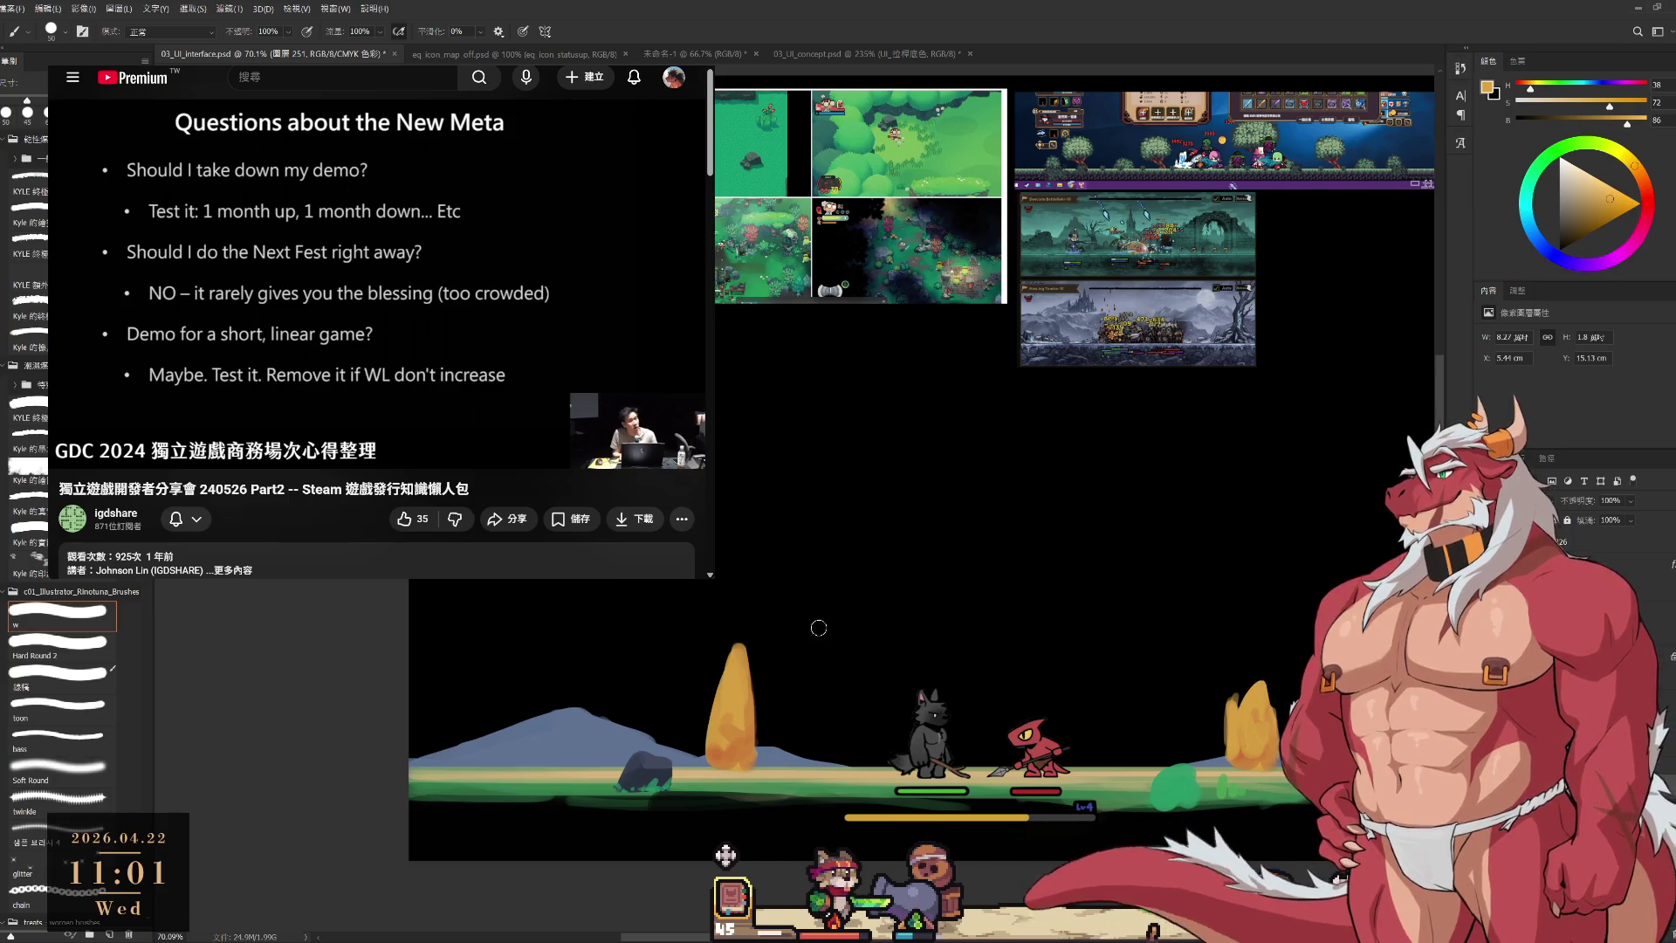
# Mix olive and brighter greens, sampling a dark green from the canvas, for the bush beside the tree.
pyautogui.click(1578, 215)
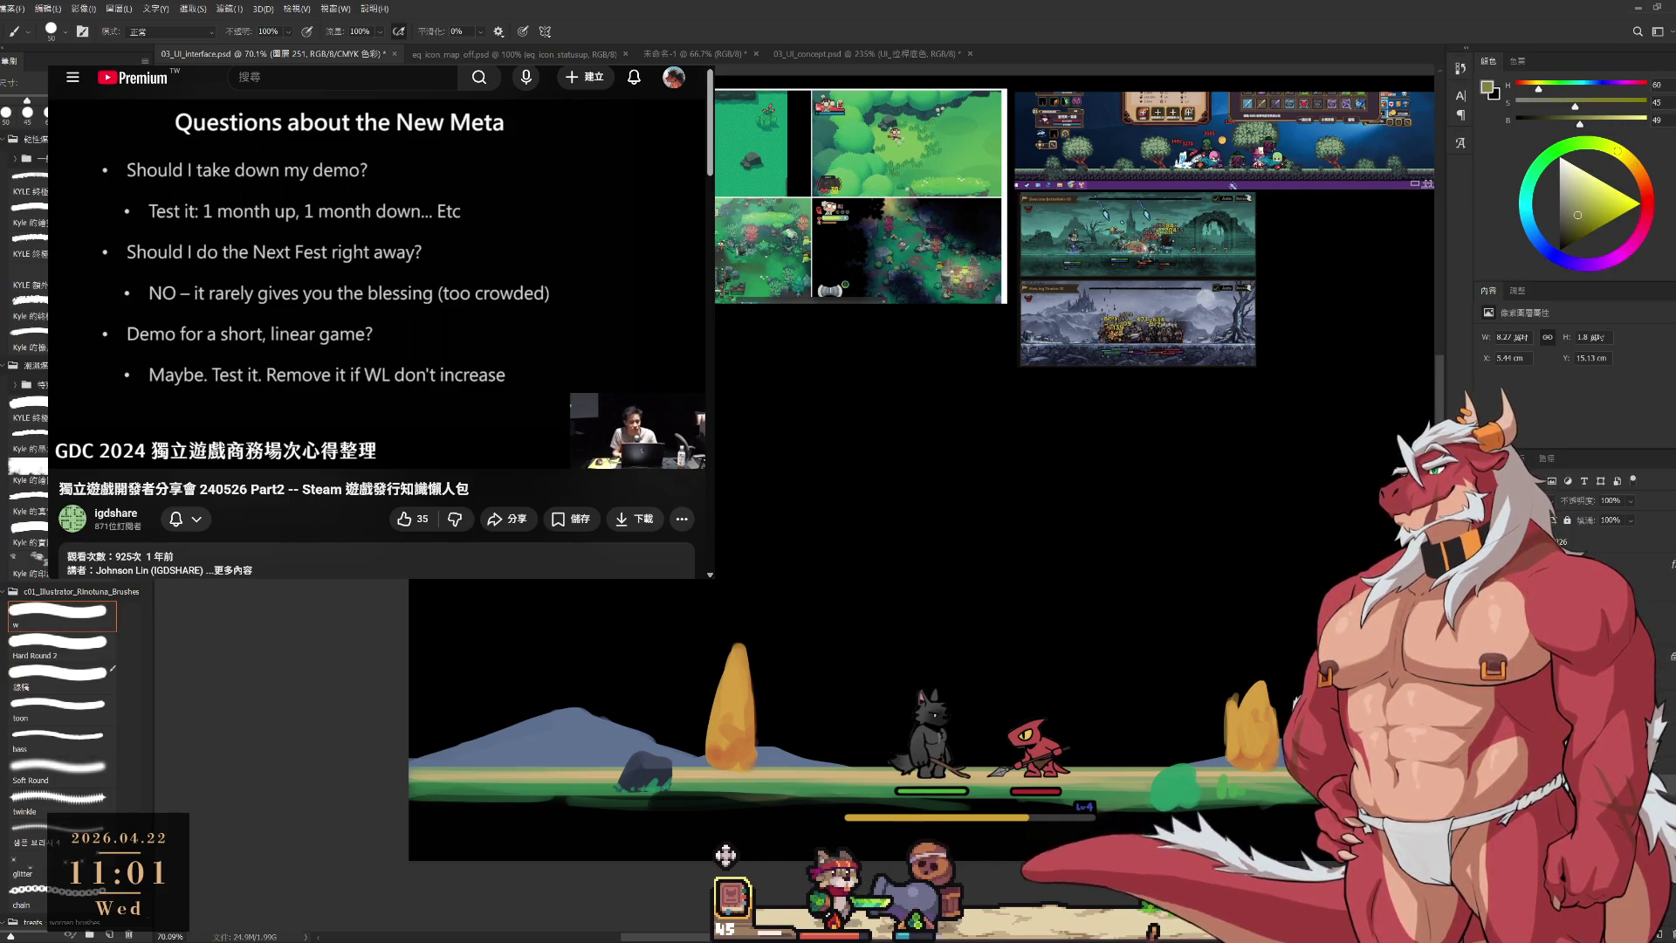
pyautogui.click(1586, 201)
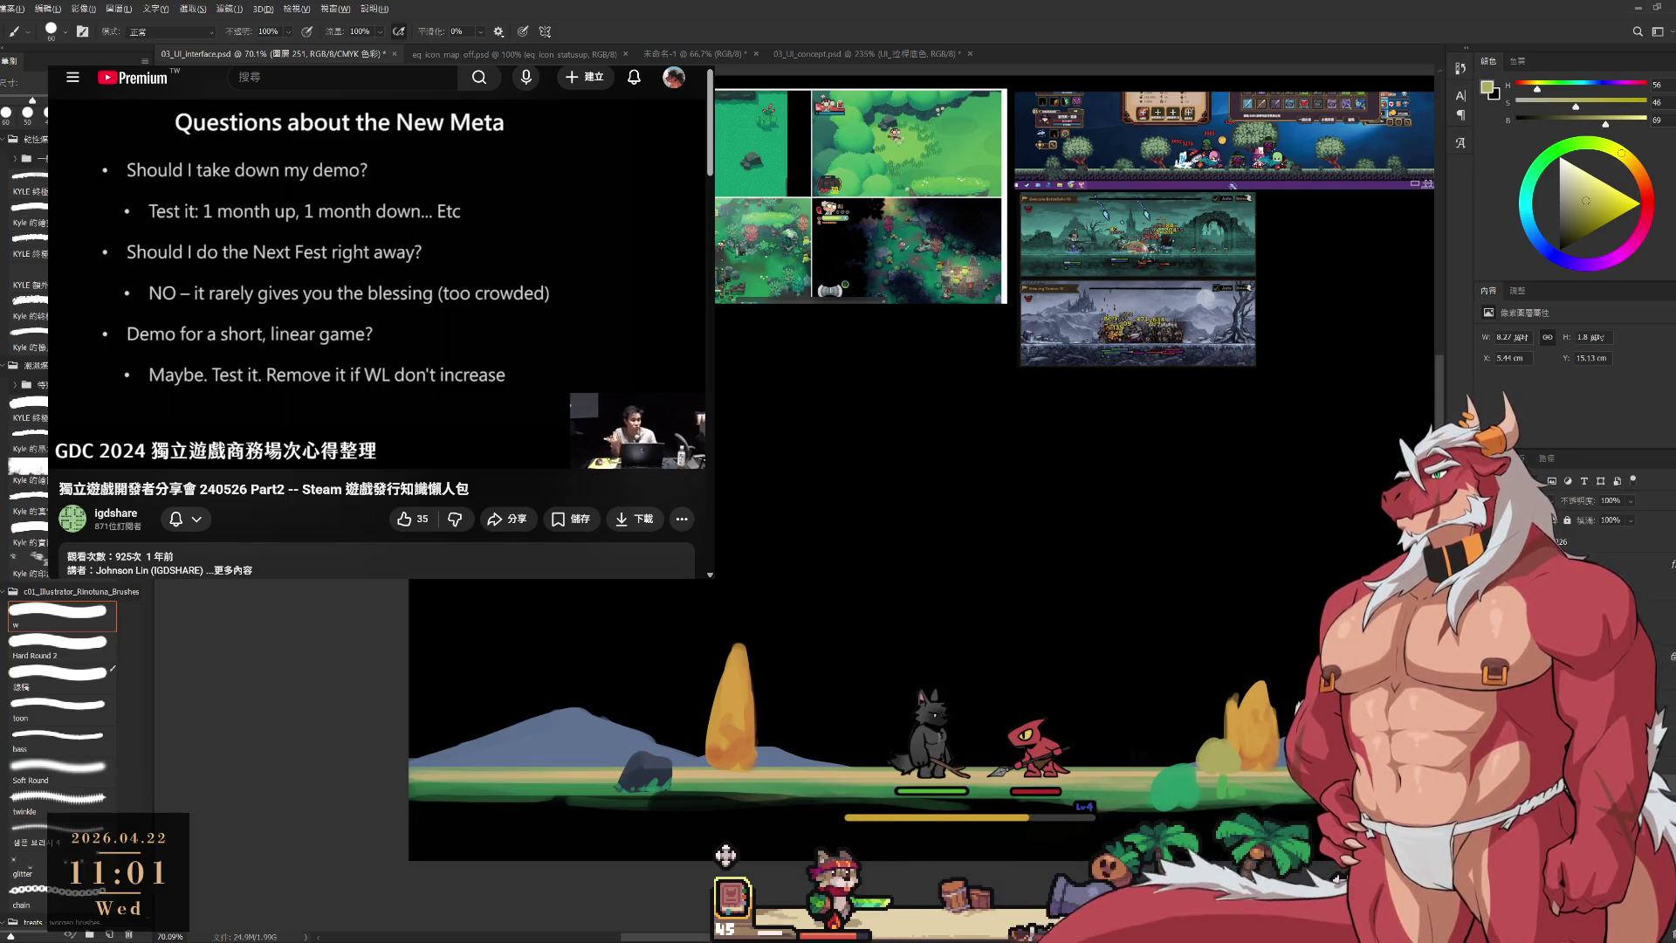
pyautogui.keyDown('alt'); pyautogui.click(955, 460); pyautogui.keyUp('alt')
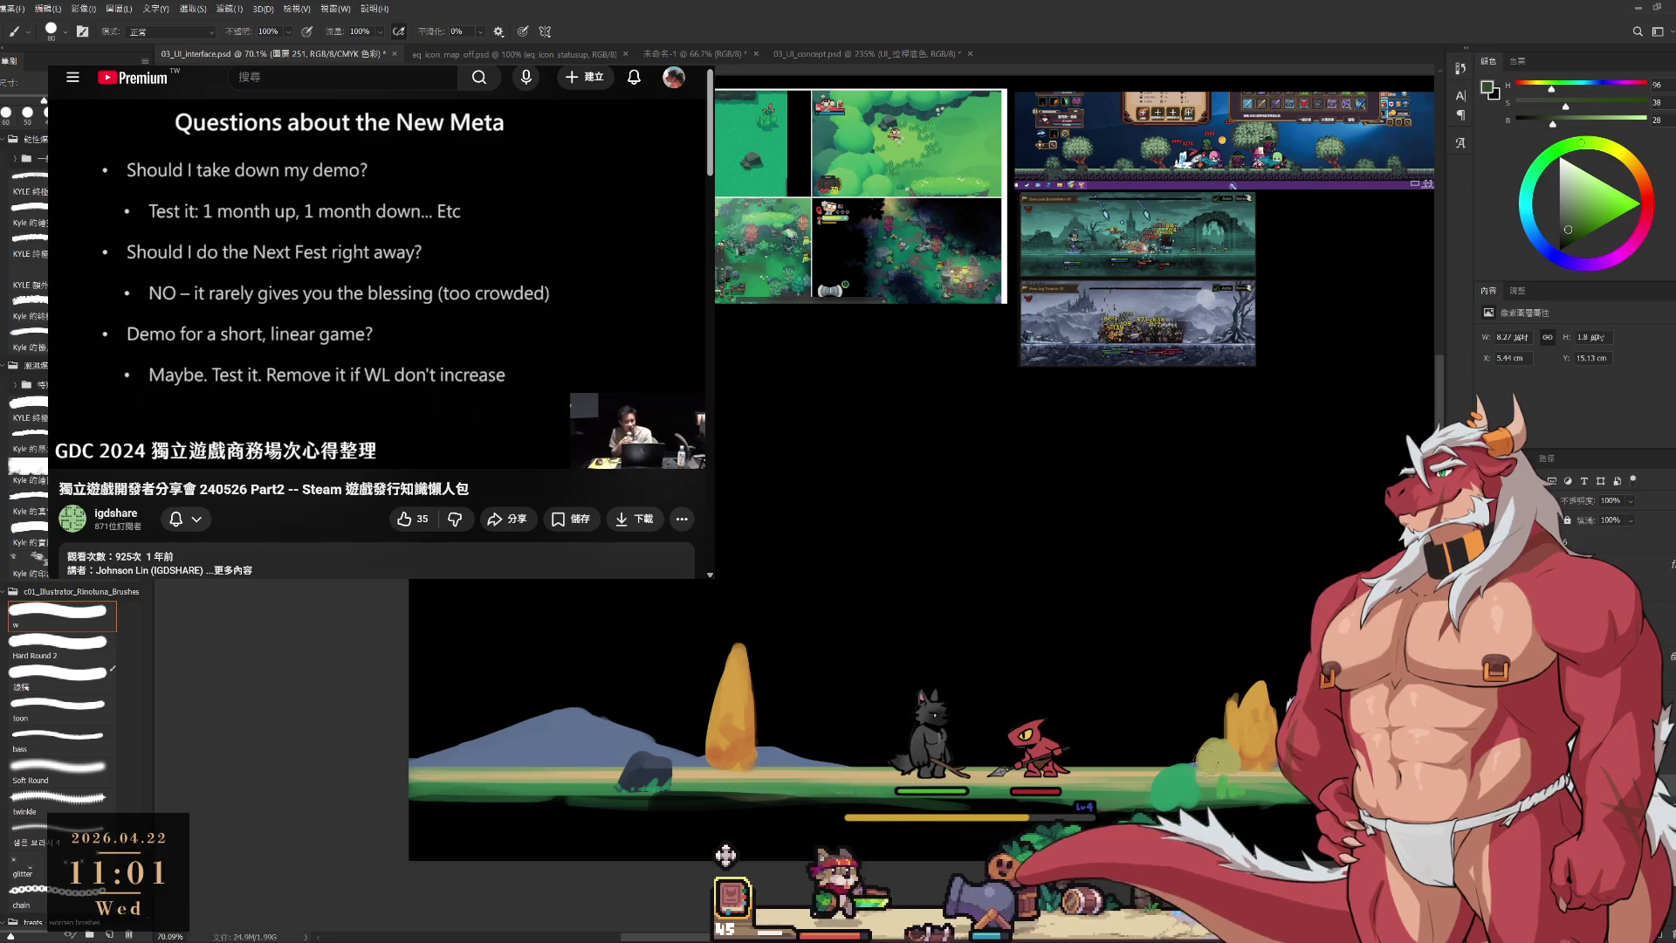
pyautogui.click(1616, 150)
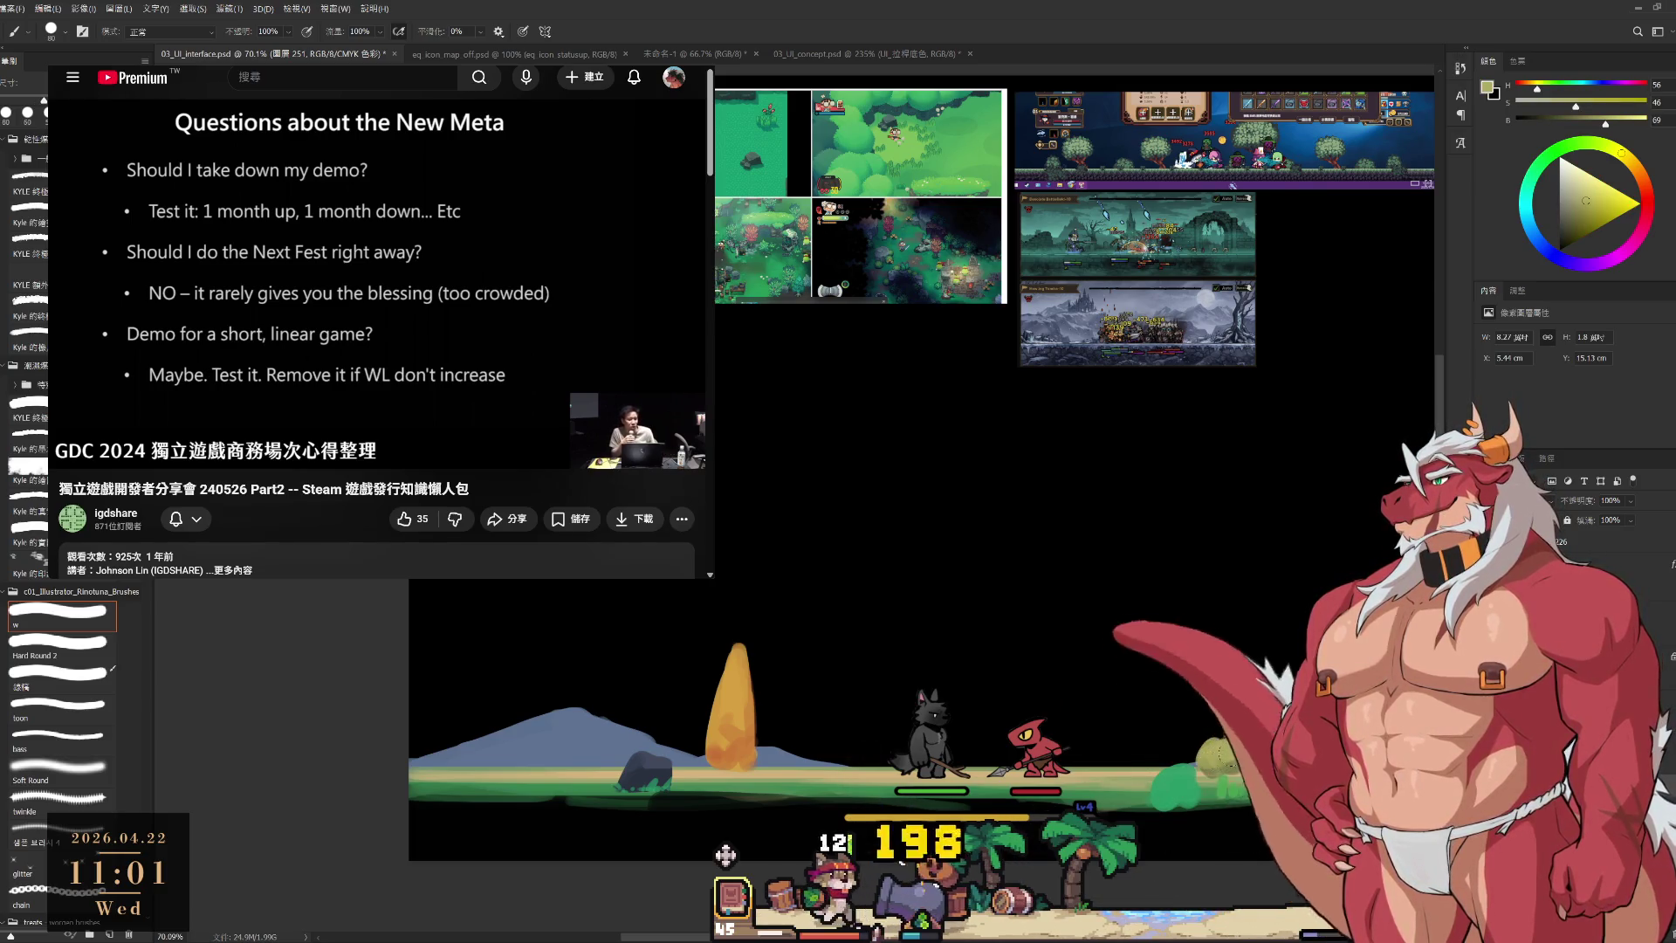
pyautogui.click(1578, 211)
pyautogui.click(1589, 210)
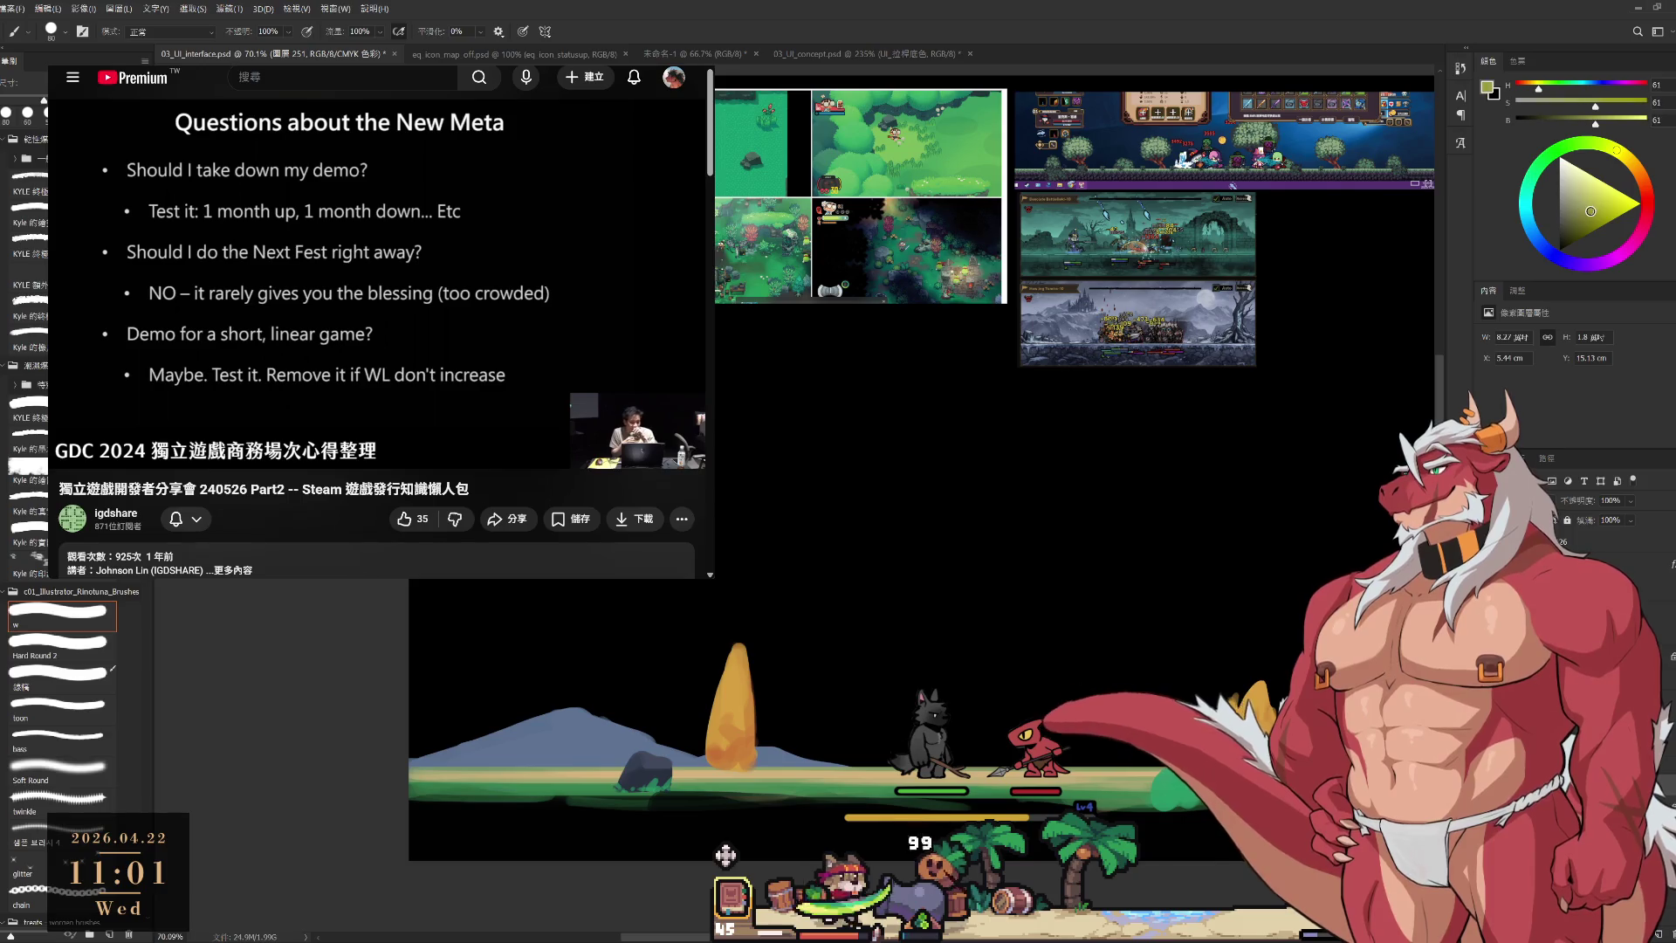
pyautogui.click(1589, 163)
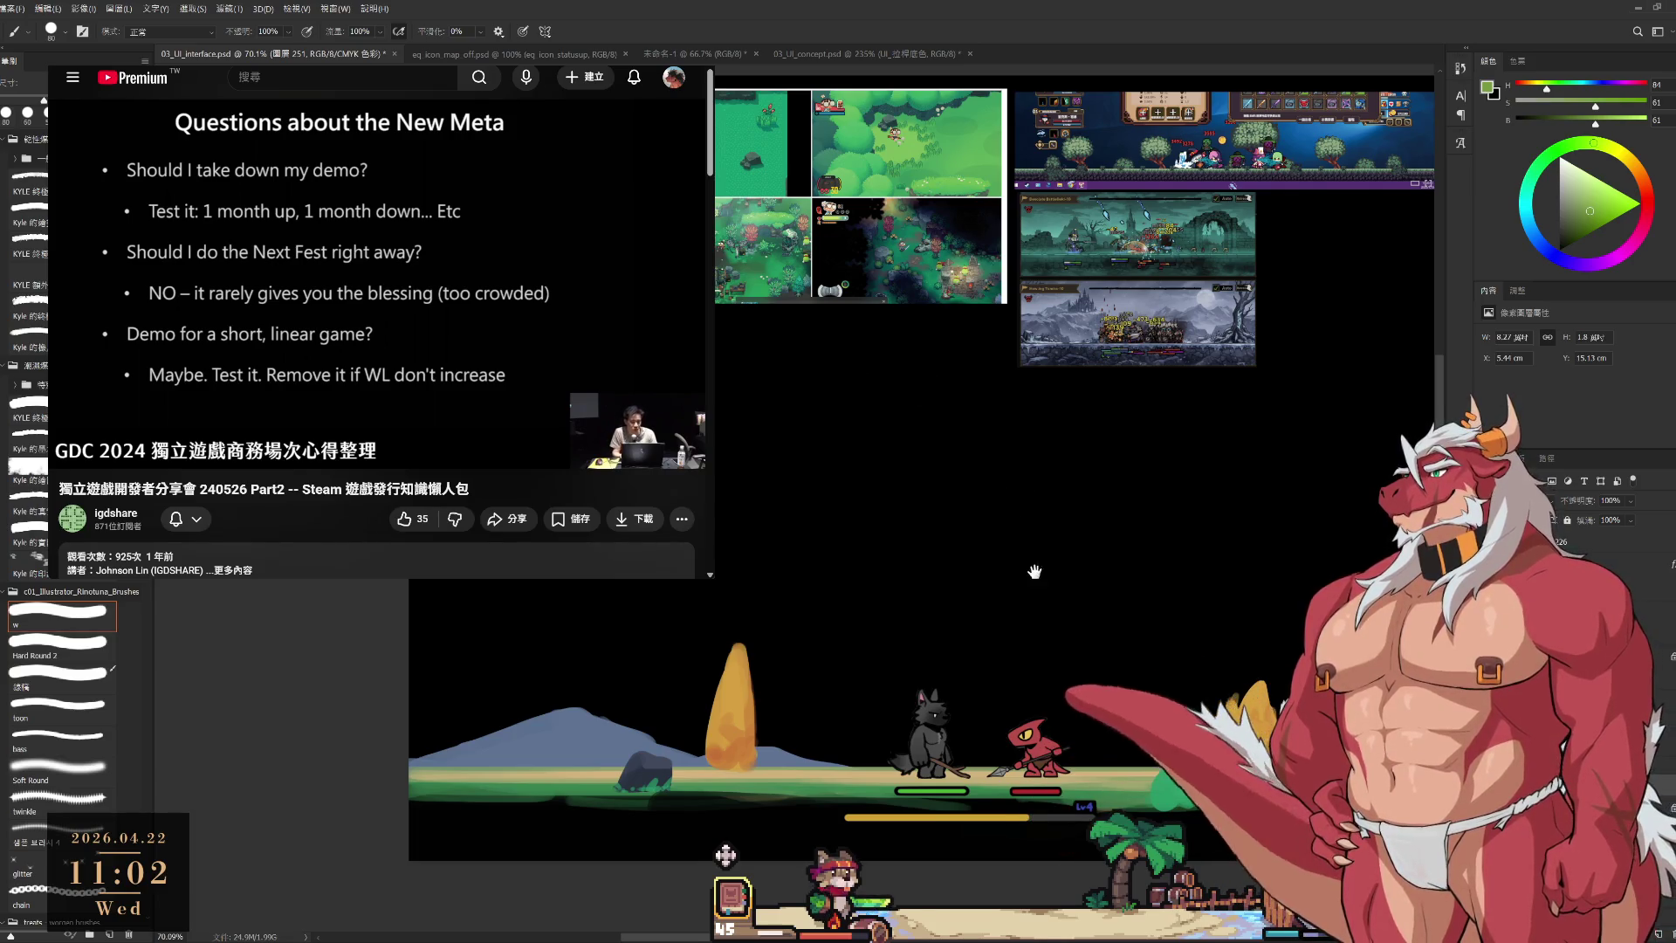
pyautogui.scroll(-2, 1100, 624)
pyautogui.scroll(2, 1100, 625)
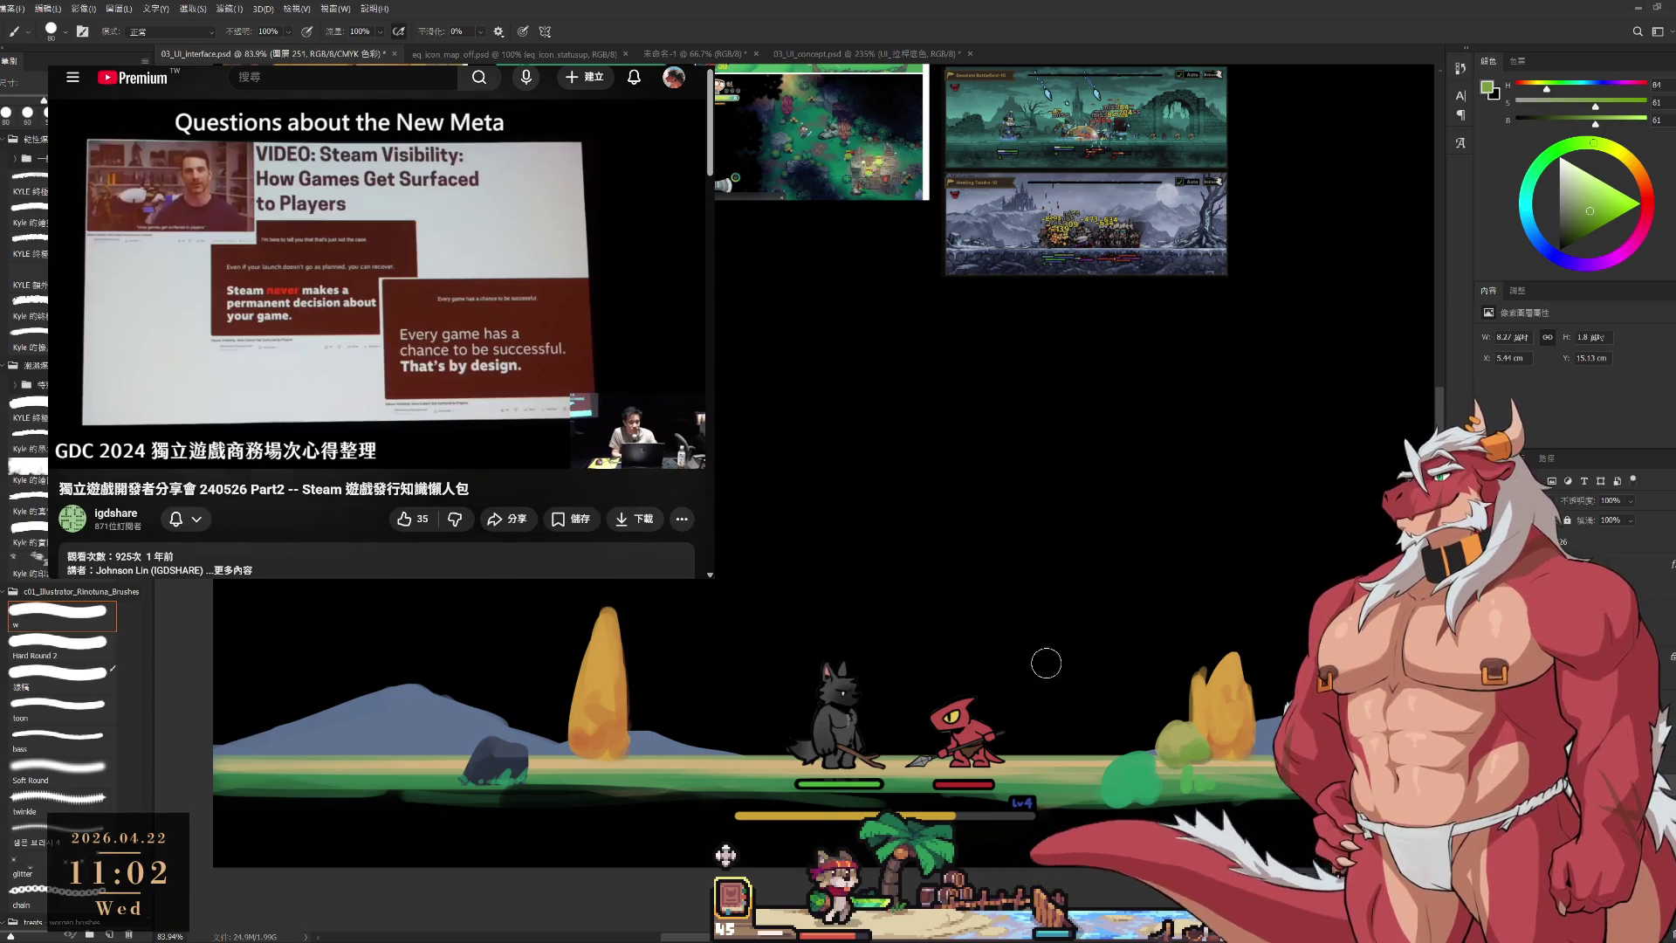
# Set a pale blue-grey foreground colour and size the brush down to 60.
pyautogui.click(1555, 179)
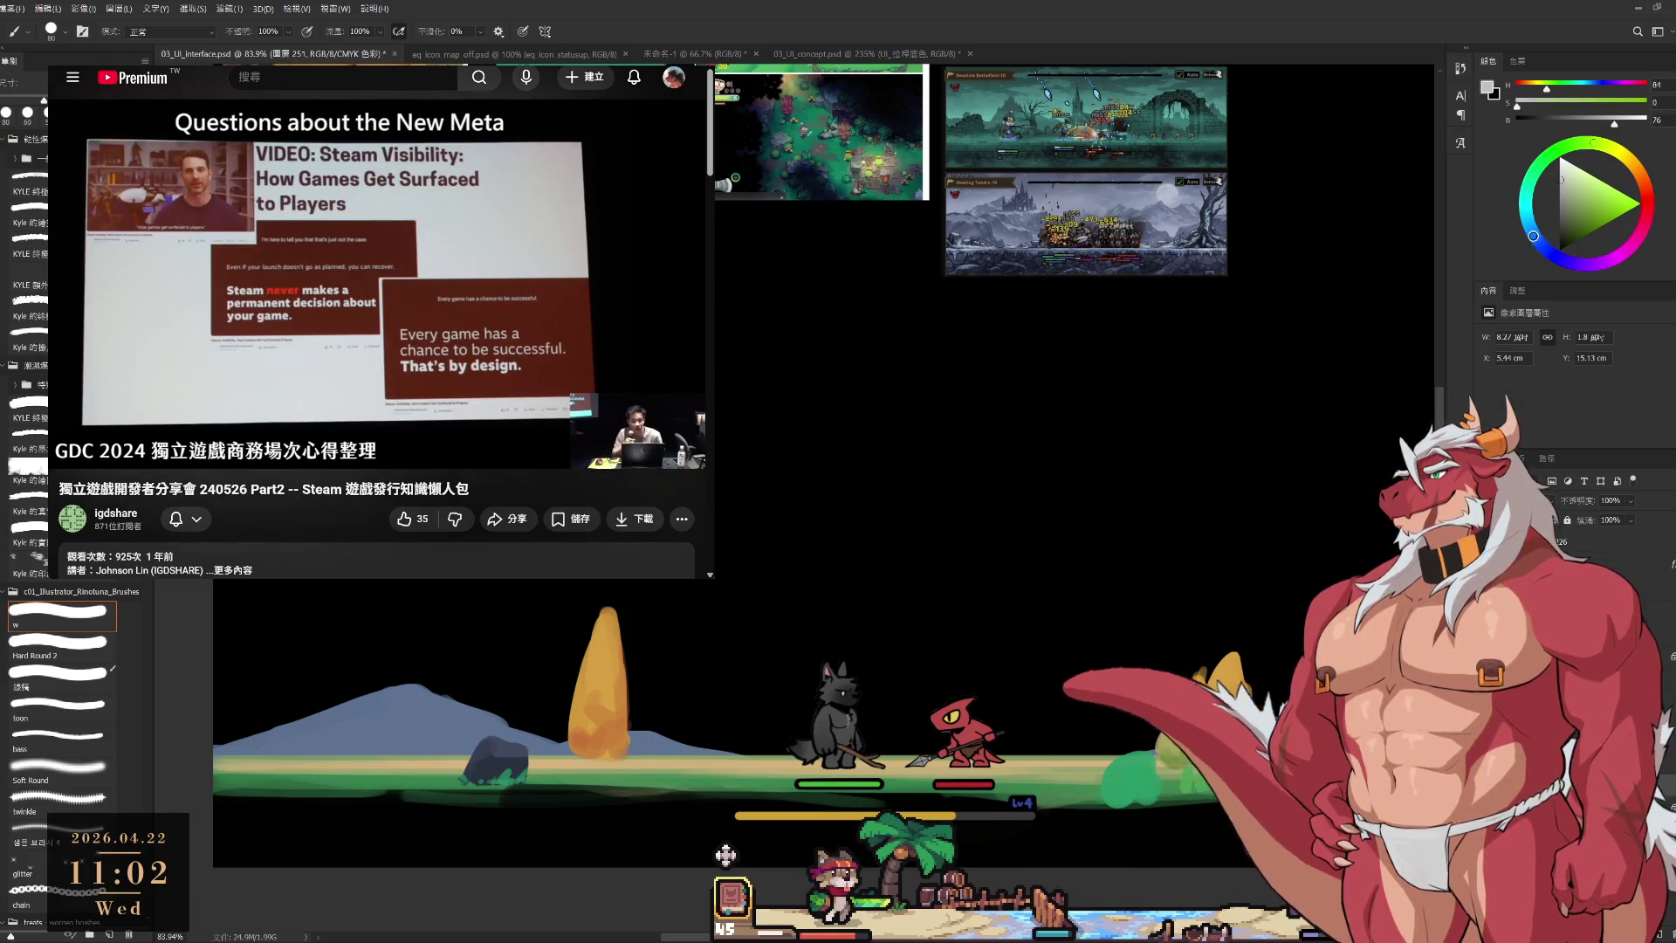
pyautogui.moveTo(1561, 178); pyautogui.dragTo(1588, 174)
pyautogui.click(1570, 178)
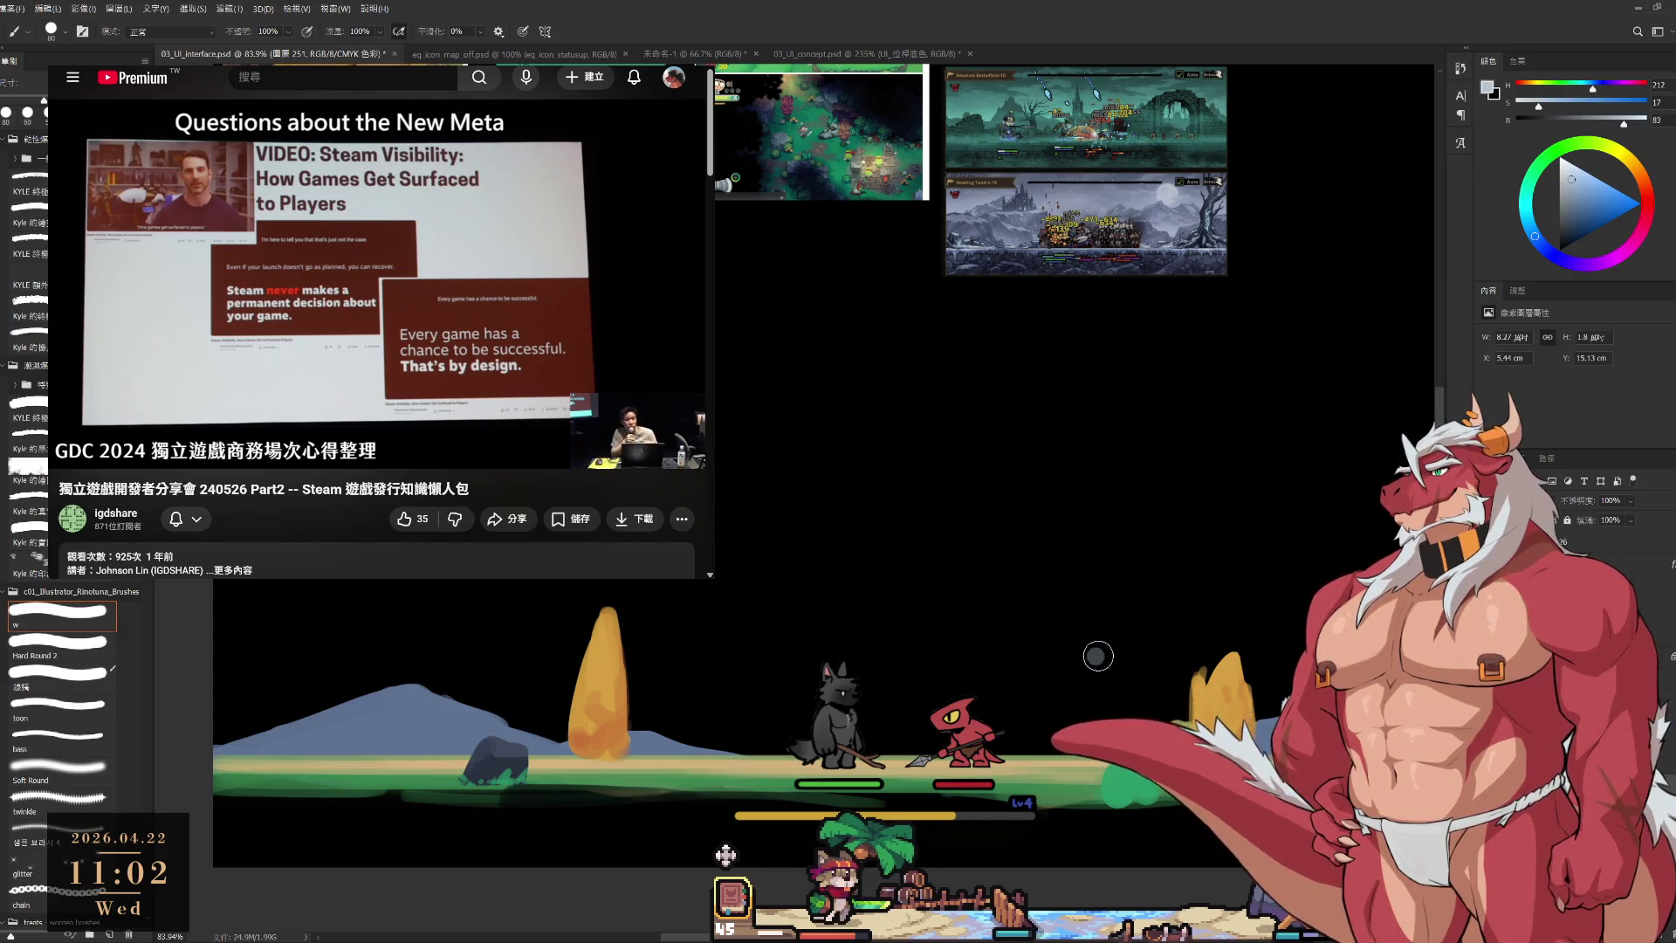
pyautogui.press(']')
pyautogui.press(']')
pyautogui.press(']')
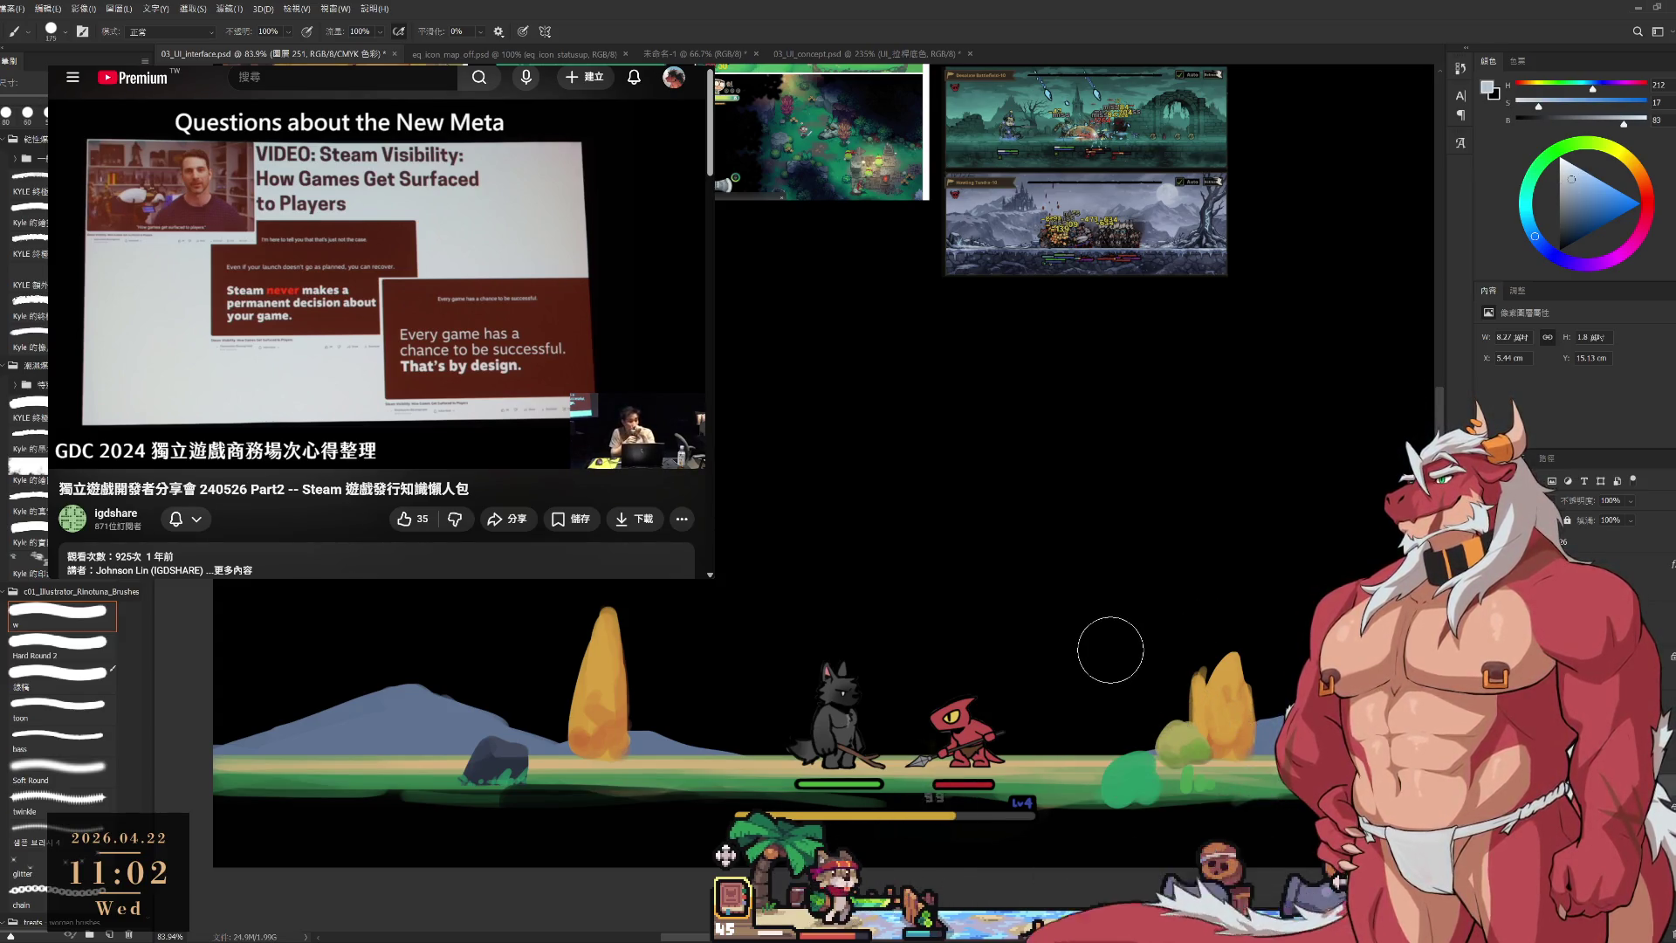
pyautogui.press('[')
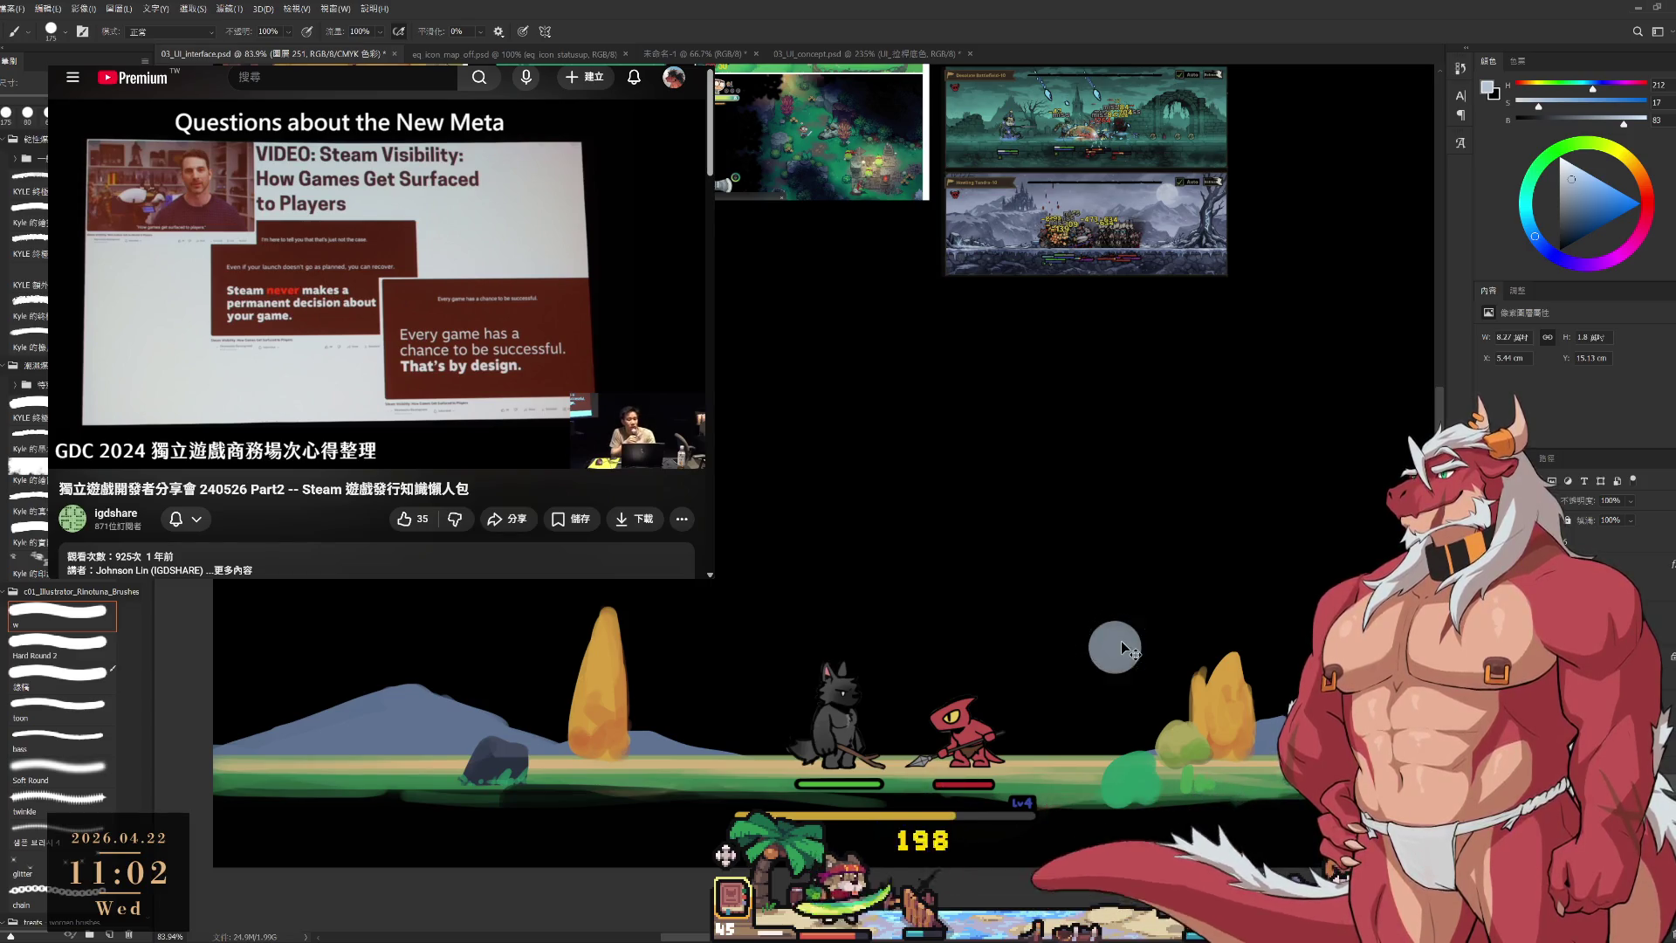
pyautogui.press('[')
pyautogui.press('[')
pyautogui.press('[')
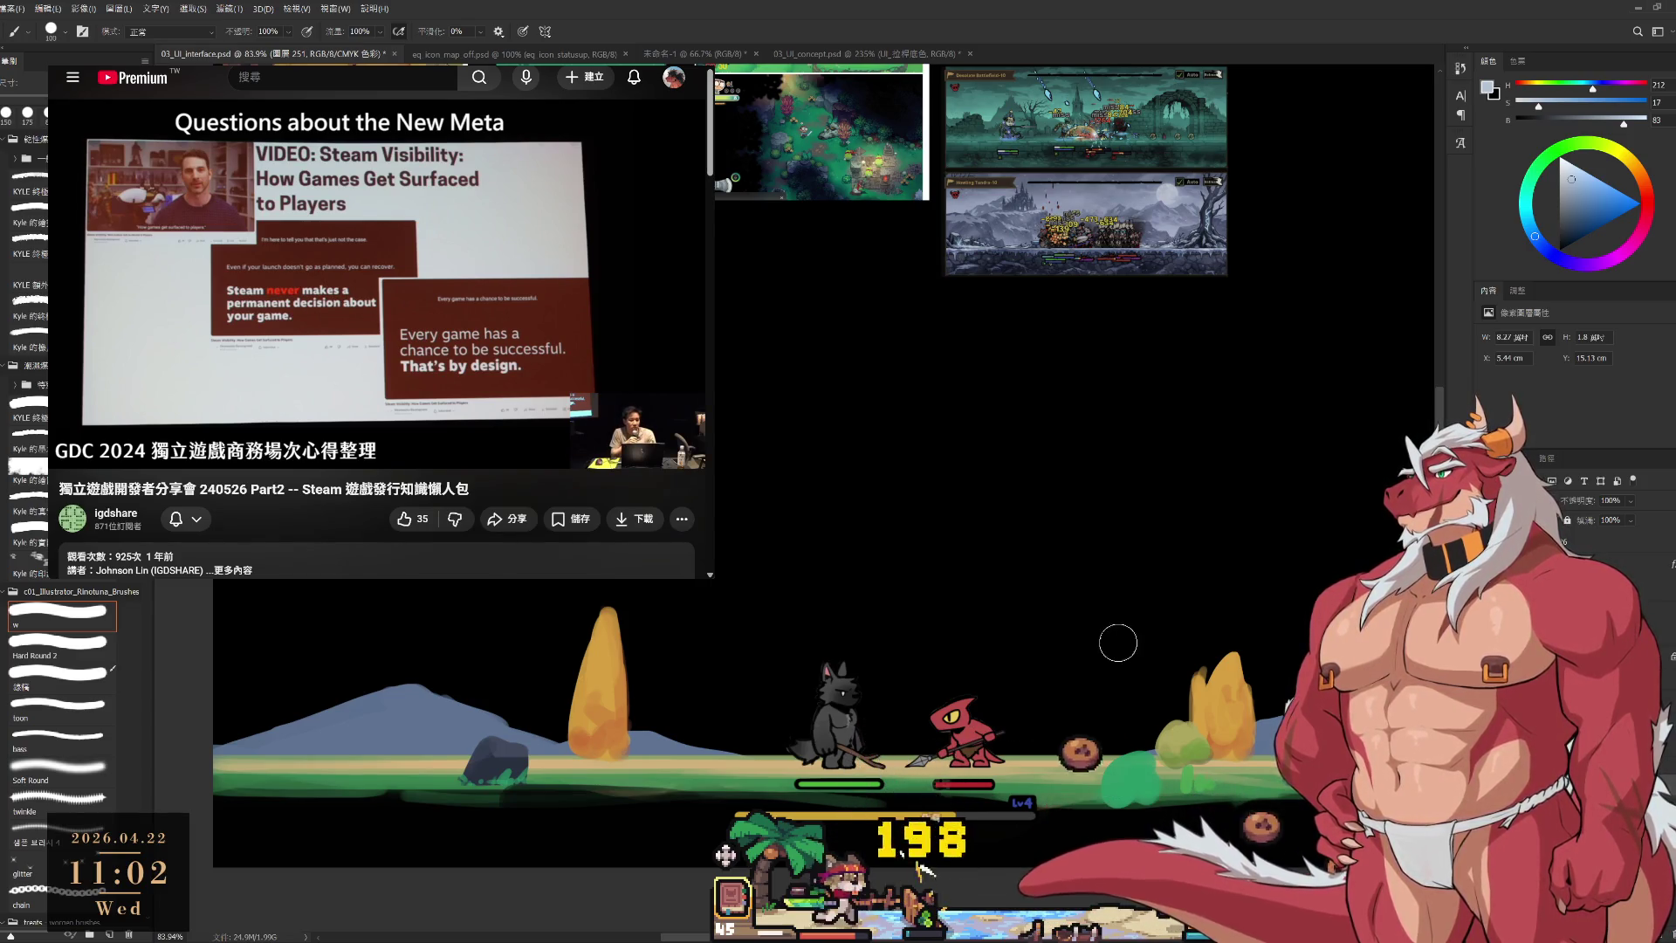
pyautogui.press('[')
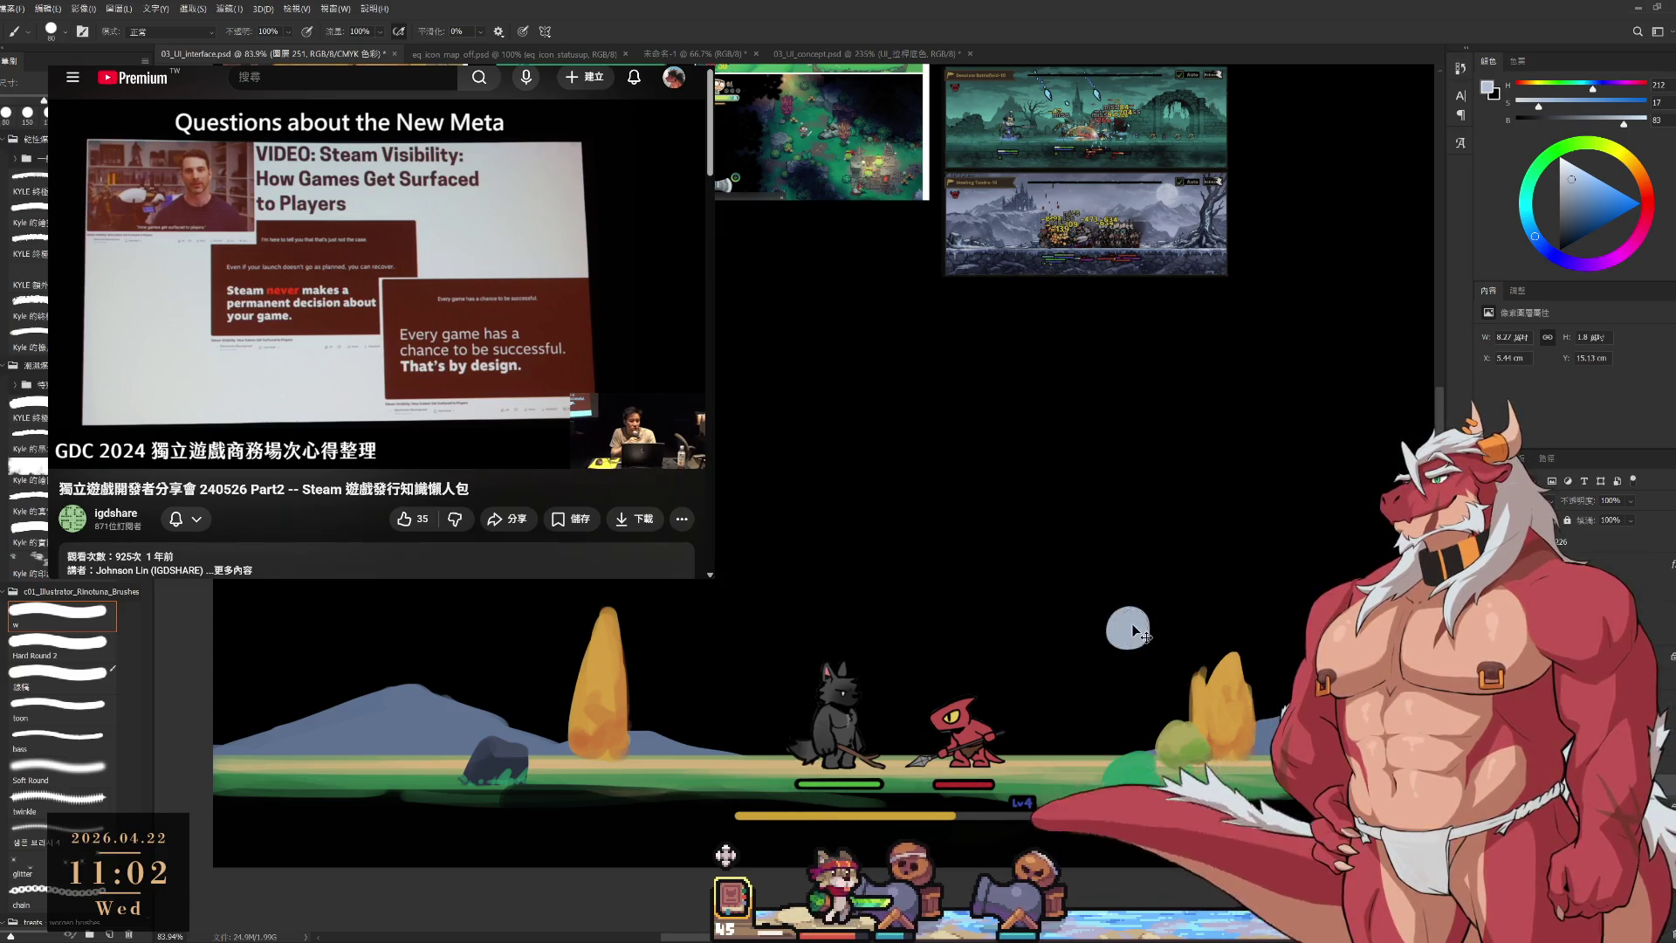
pyautogui.press('[')
# Dab a round moon into the sky, then set the glitter brush preset at size 25.
pyautogui.click(1127, 630)
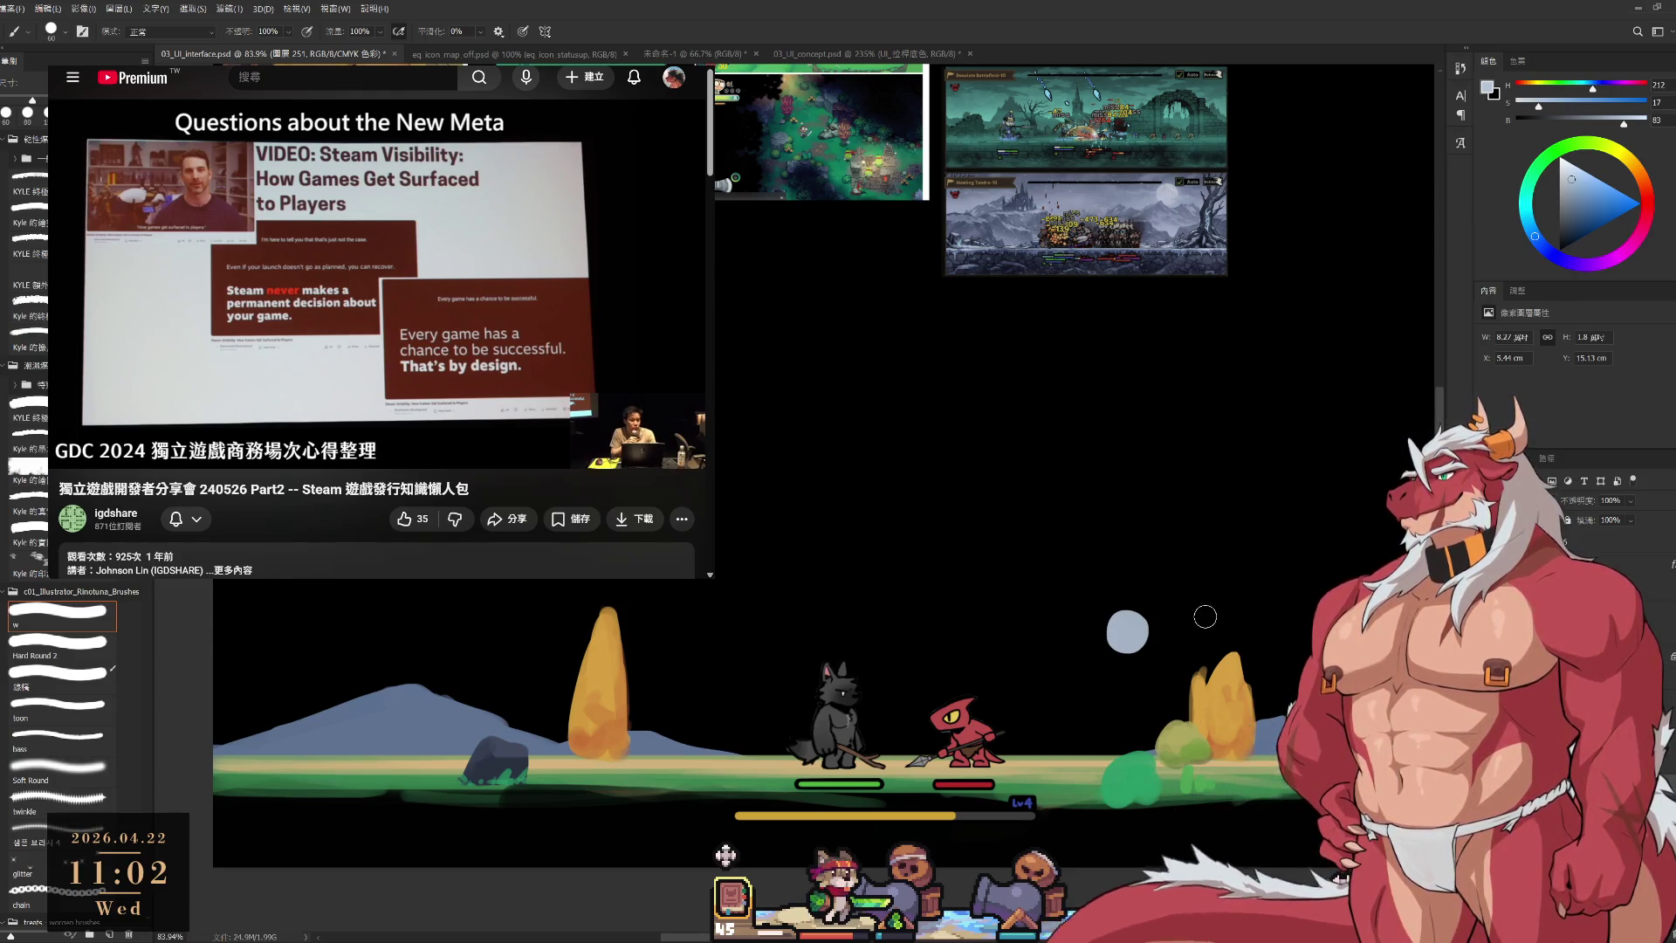
pyautogui.scroll(-1, 1139, 662)
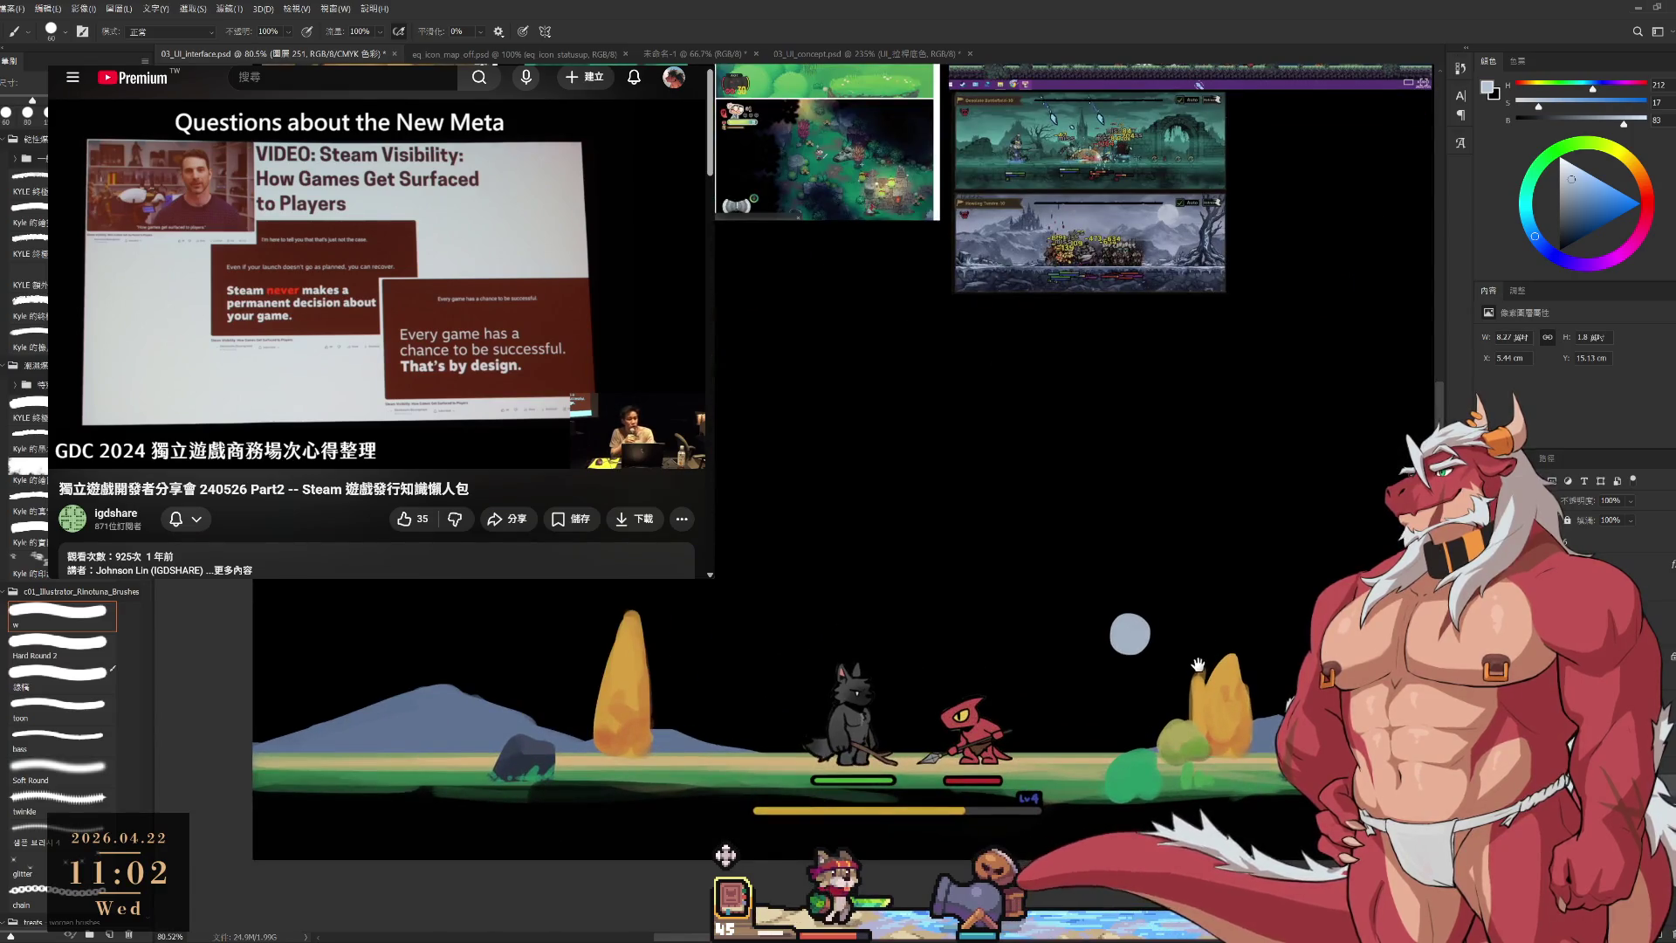
pyautogui.press('[')
pyautogui.press('[')
pyautogui.press('[')
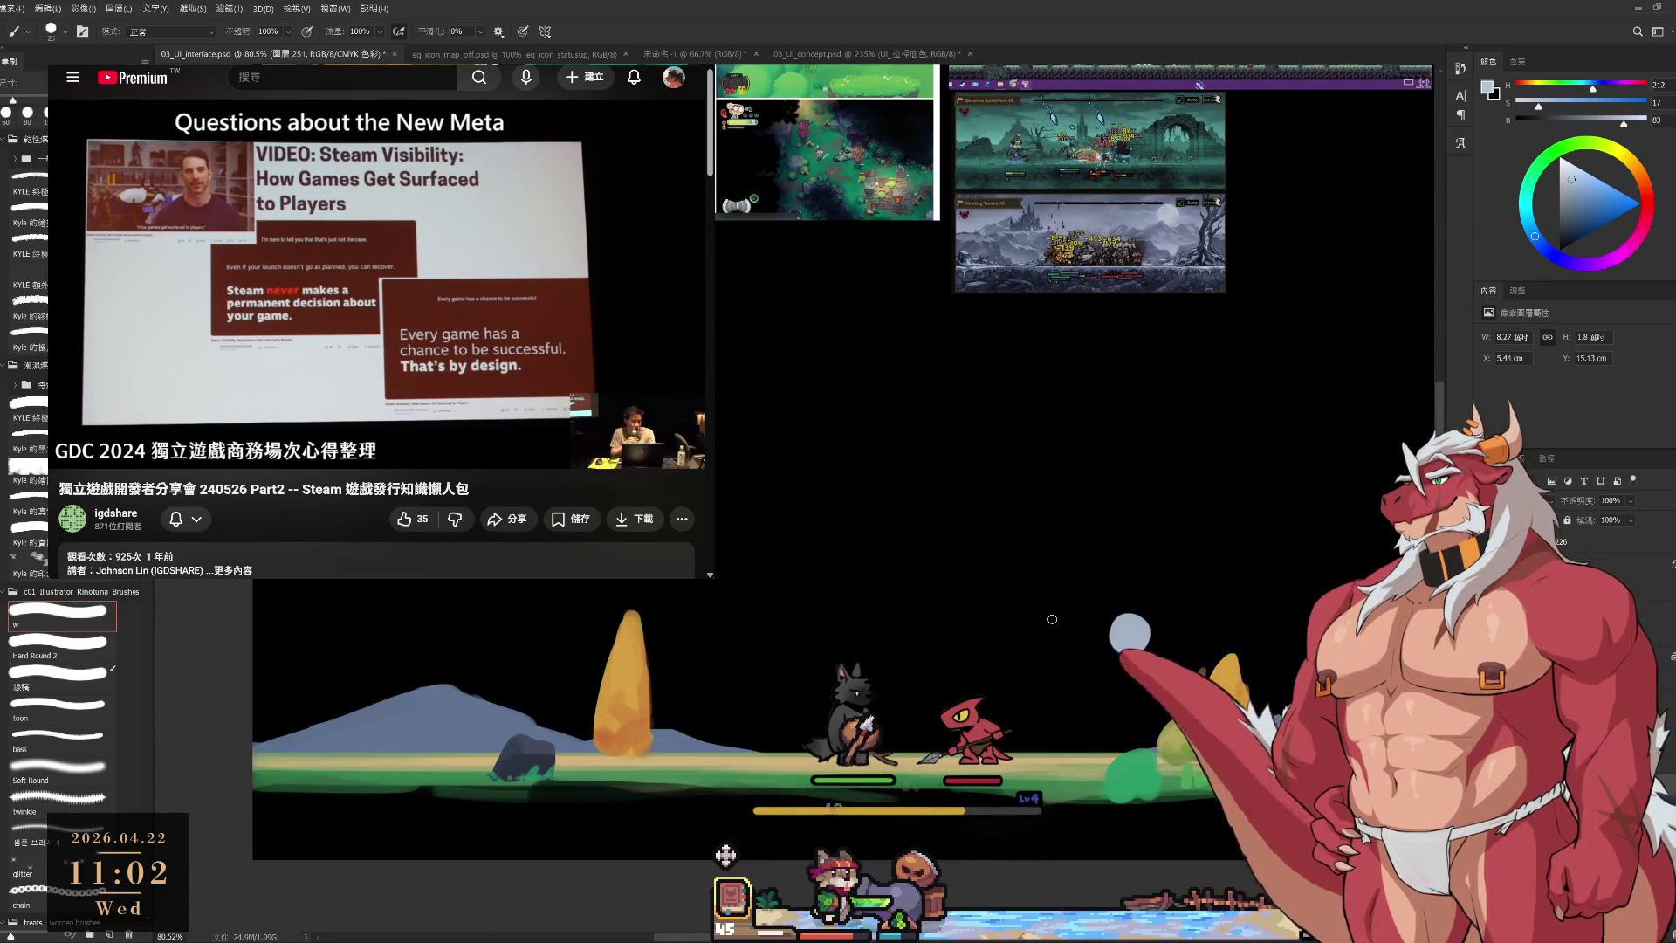
pyautogui.click(21, 868)
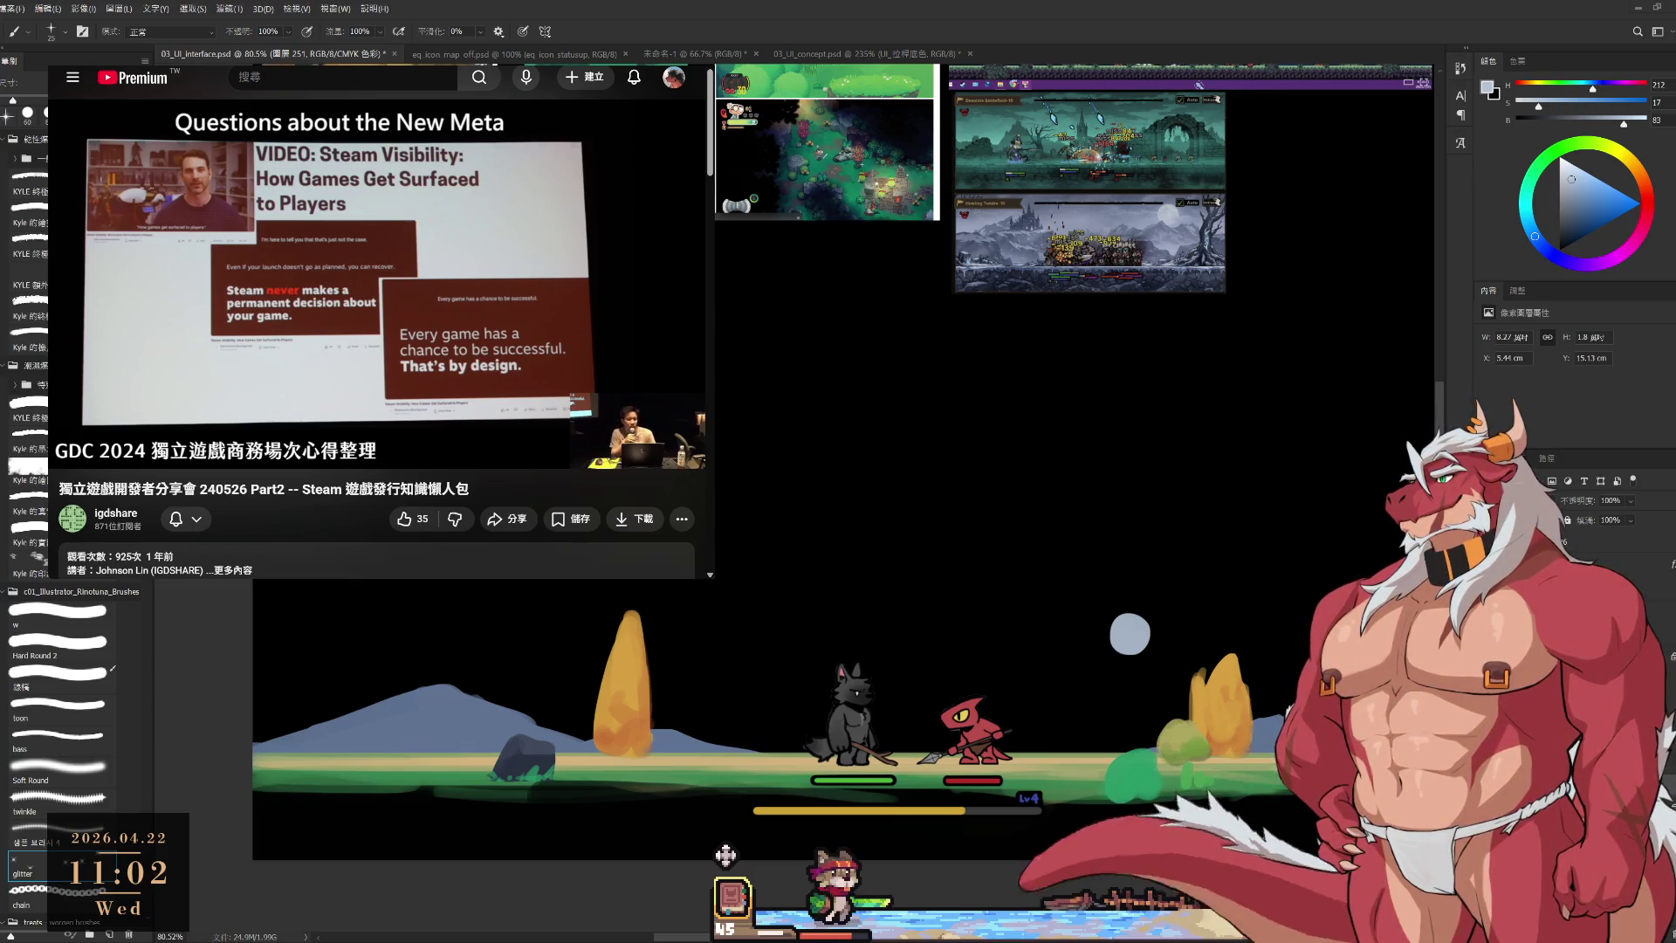
# Switch to the Twitch page and open a followed streamer's live channel.
pyautogui.hotkey('alt', 'Tab')
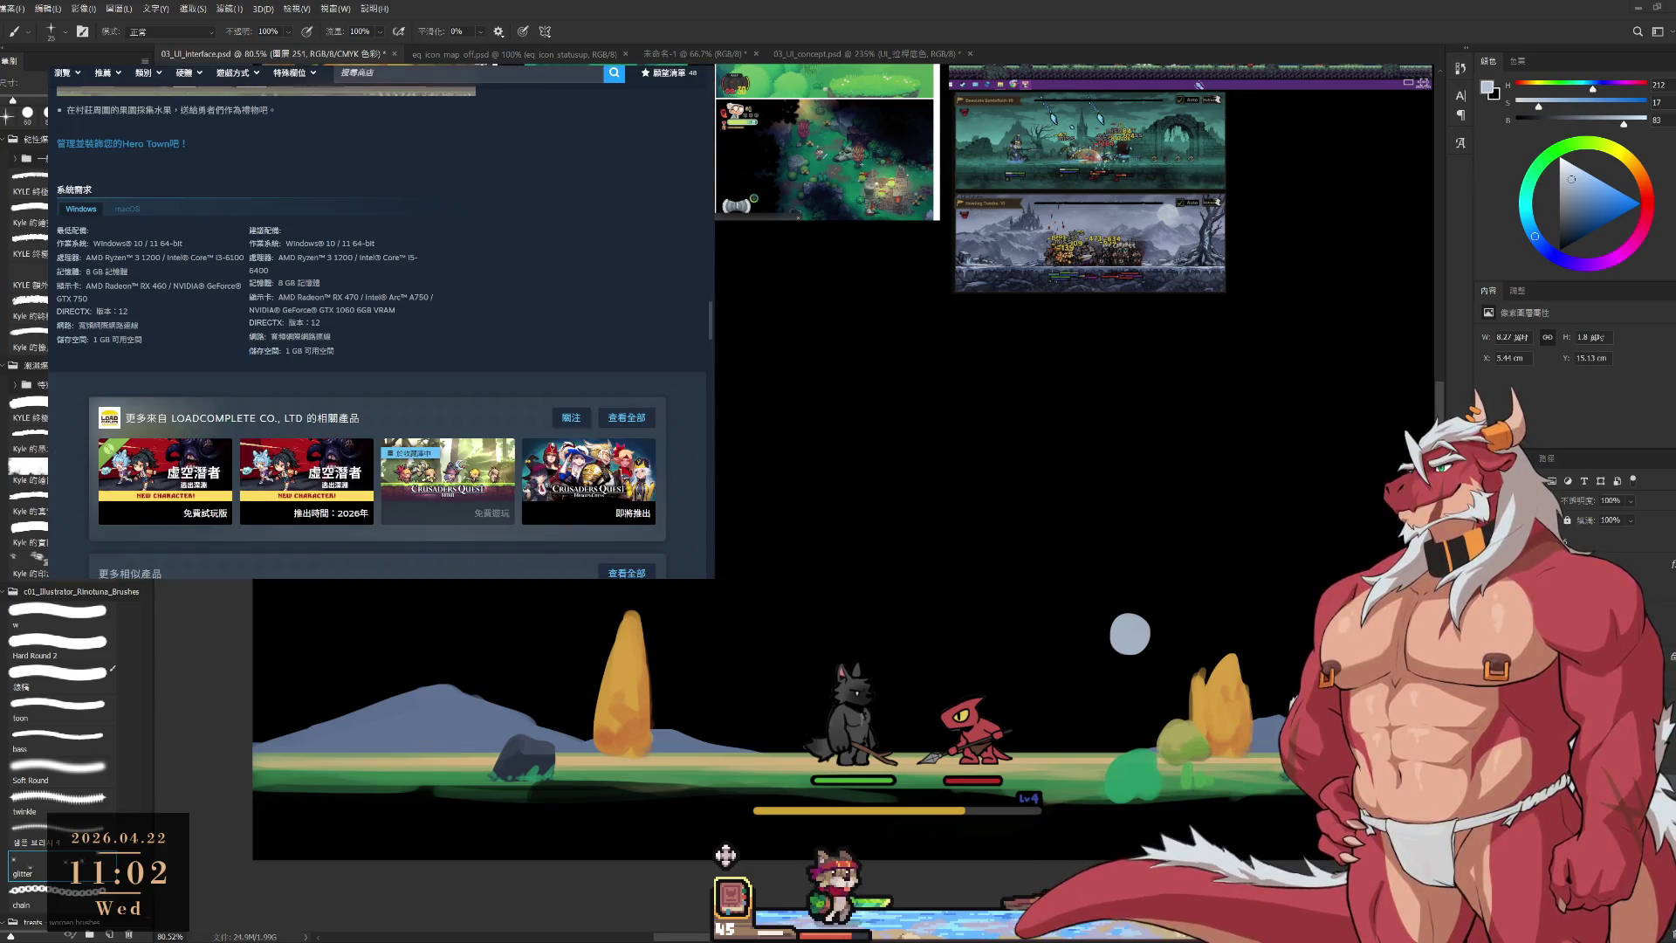
pyautogui.hotkey('alt', 'Tab')
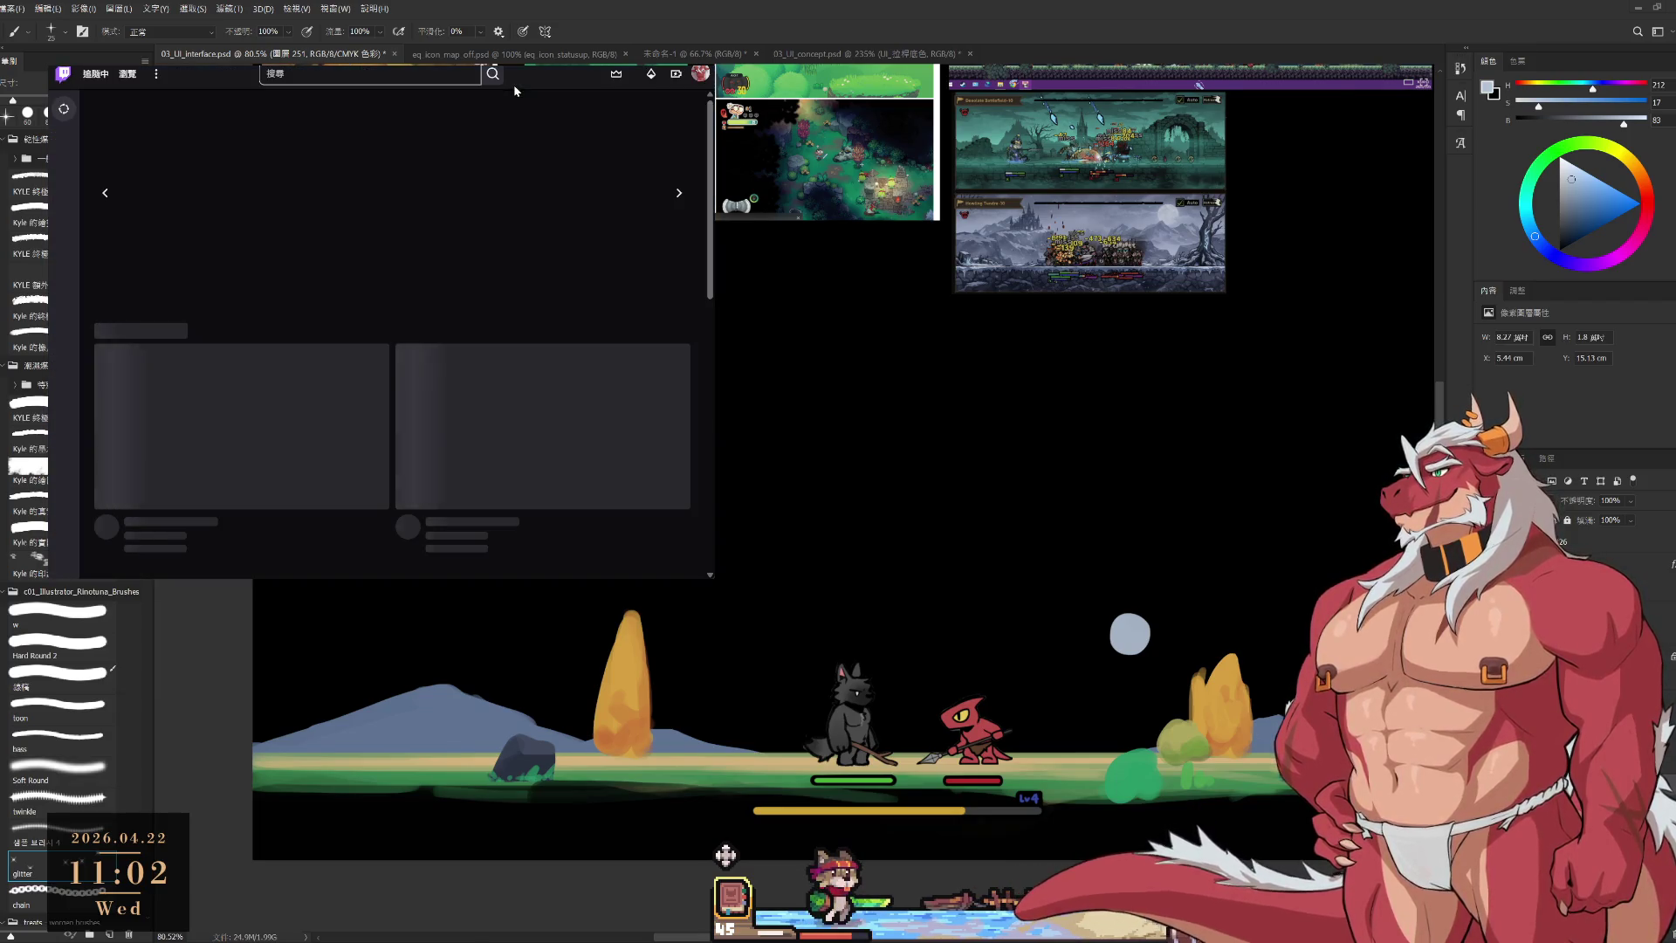
pyautogui.moveTo(63, 180)
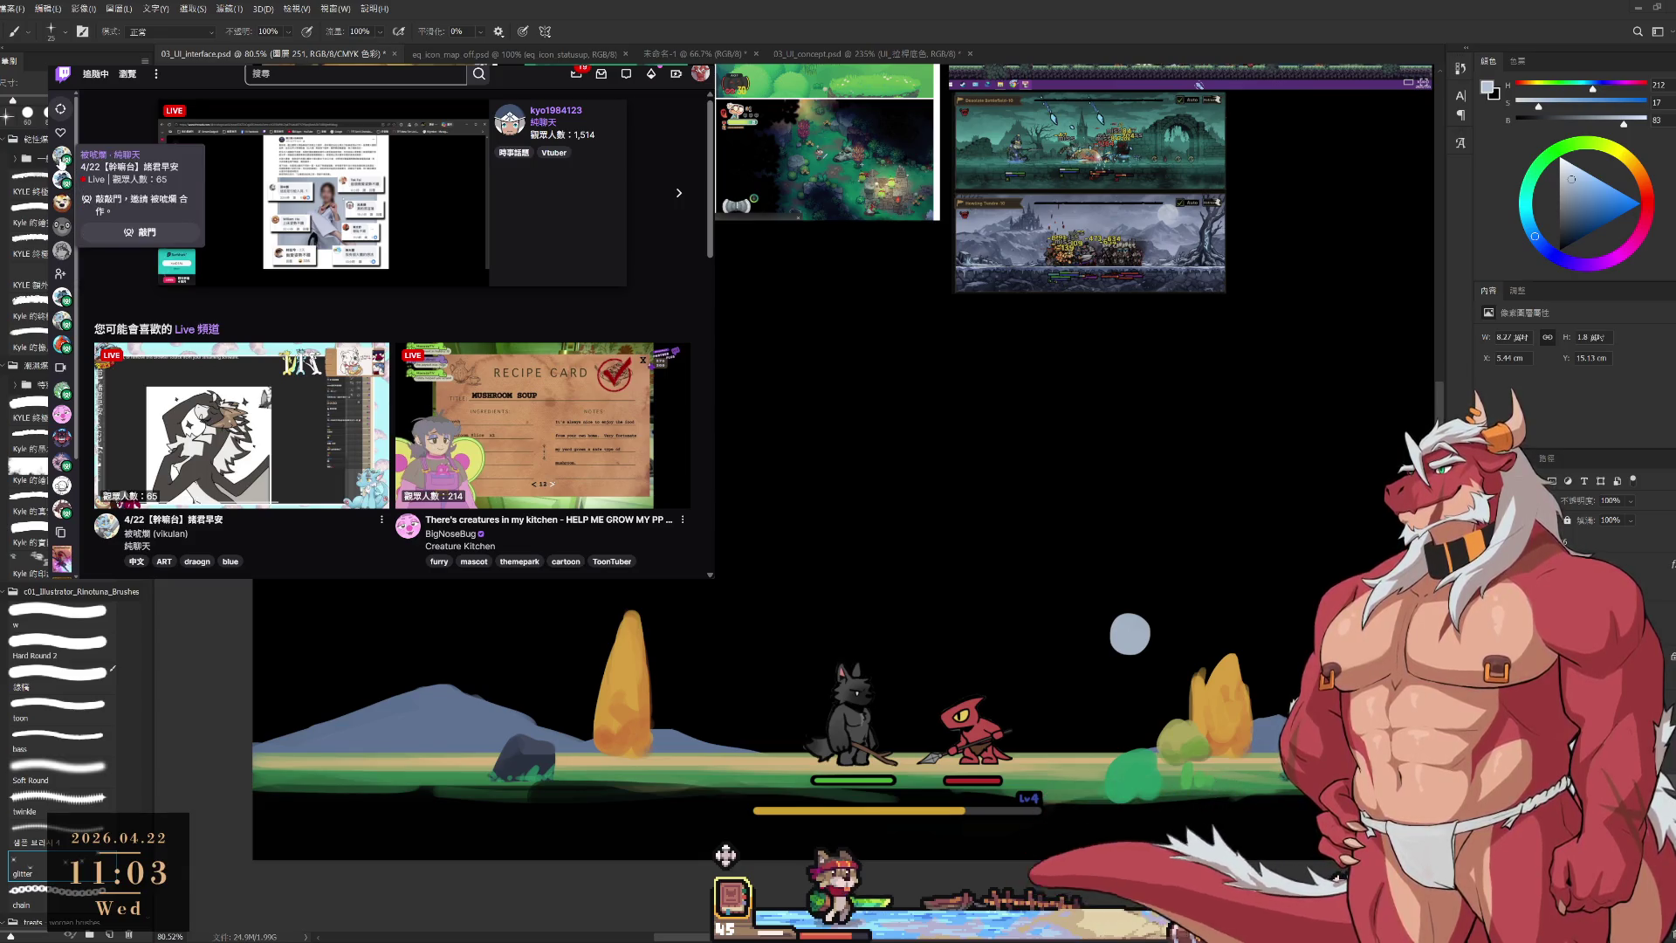
pyautogui.click(62, 180)
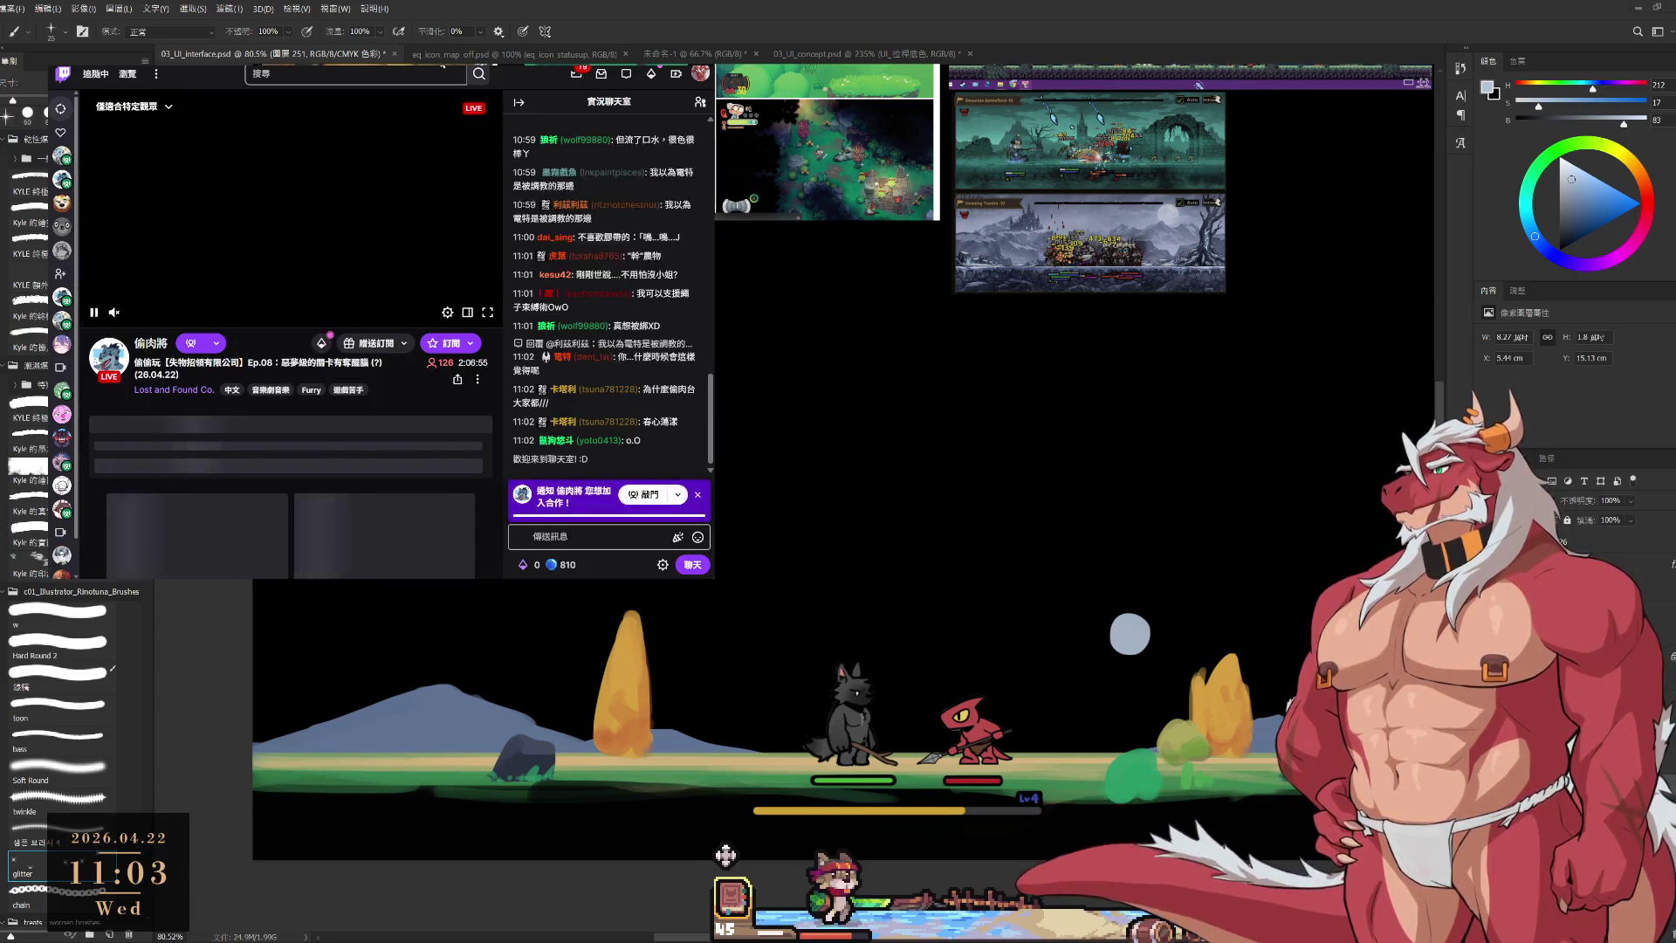
# Cycle through the Steam, calculator and time-converter pages, ending on the GDC 2024 talk video.
pyautogui.hotkey('alt', 'Tab')
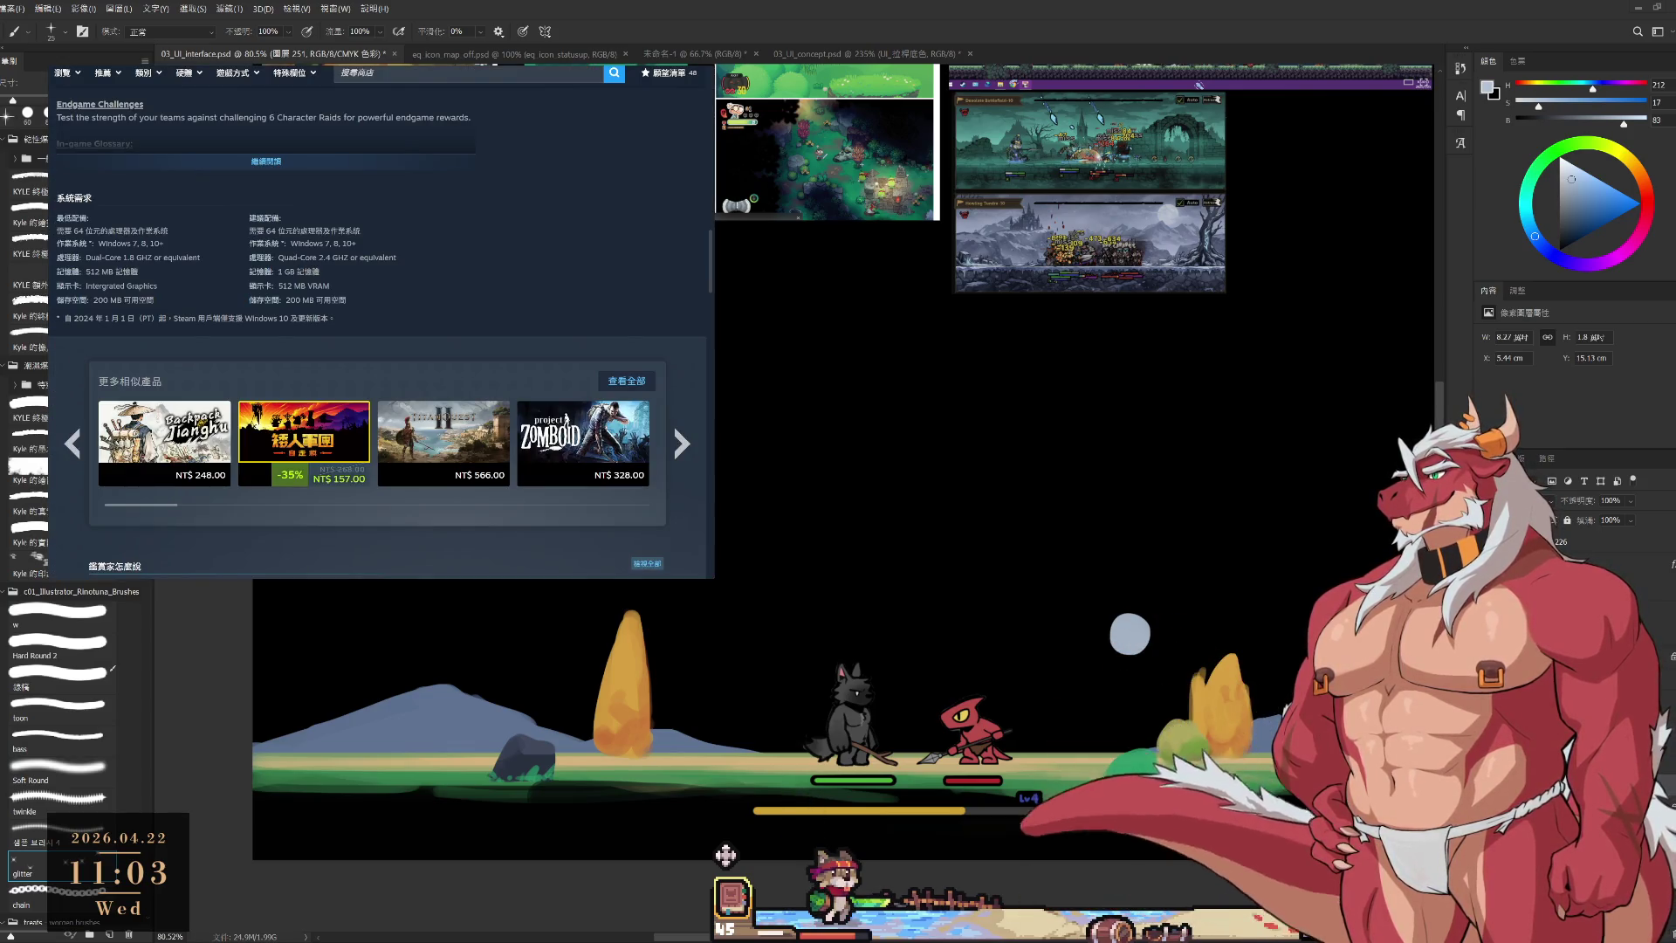
pyautogui.hotkey('alt', 'Tab')
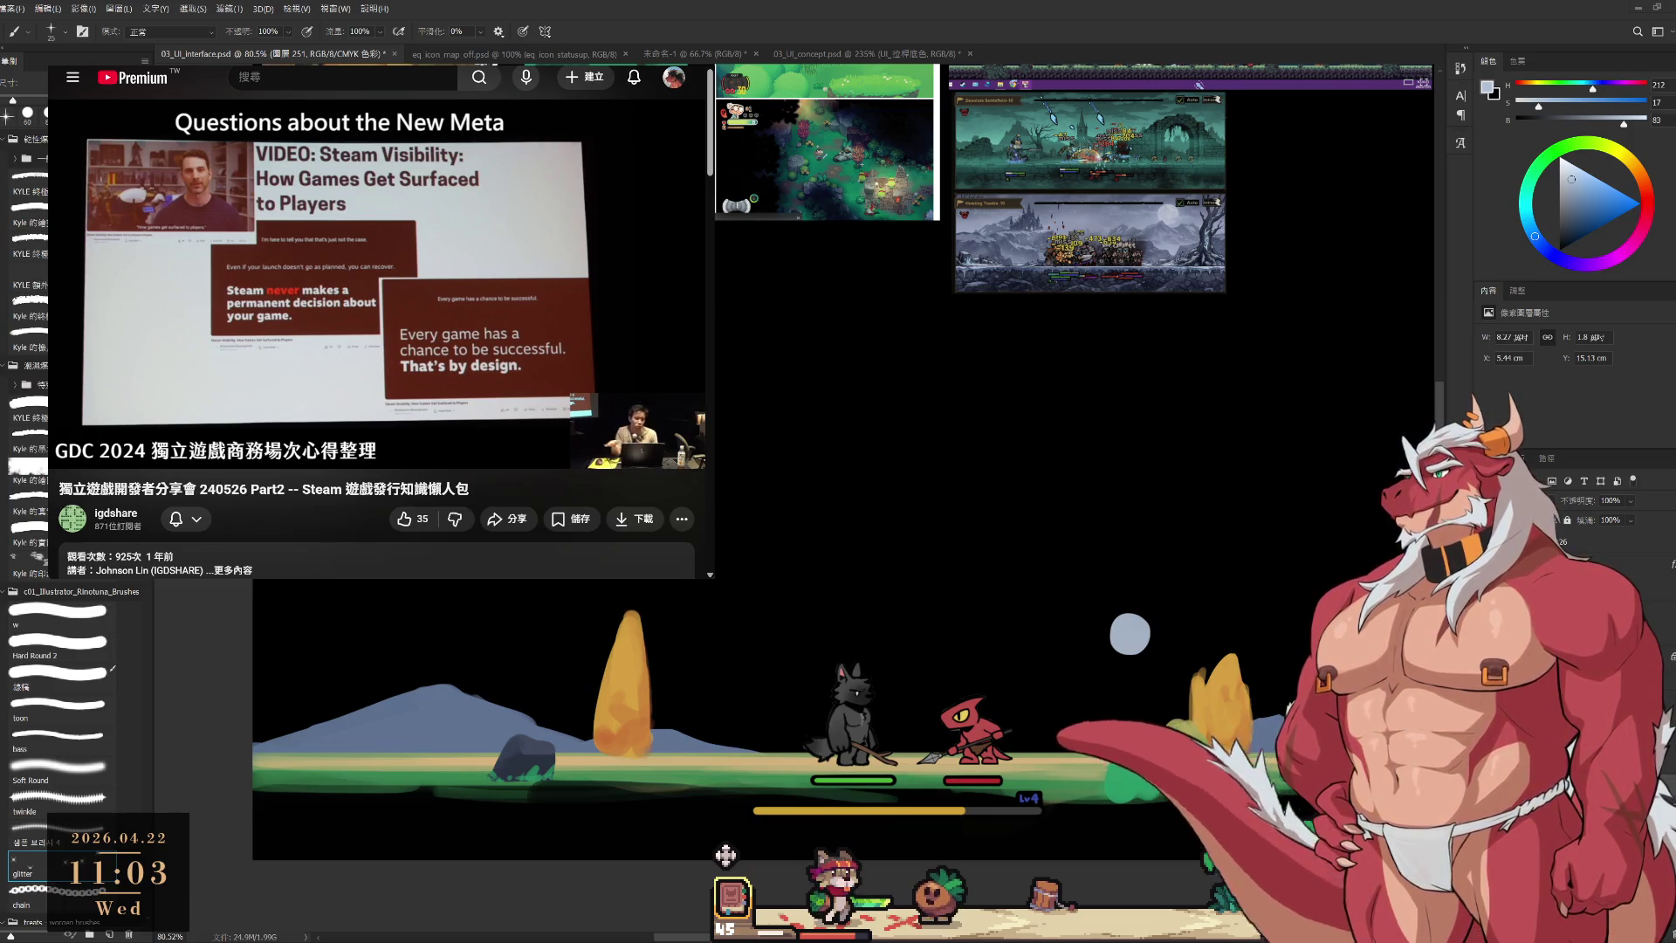
pyautogui.hotkey('alt', 'Tab')
pyautogui.hotkey('alt', 'Tab')
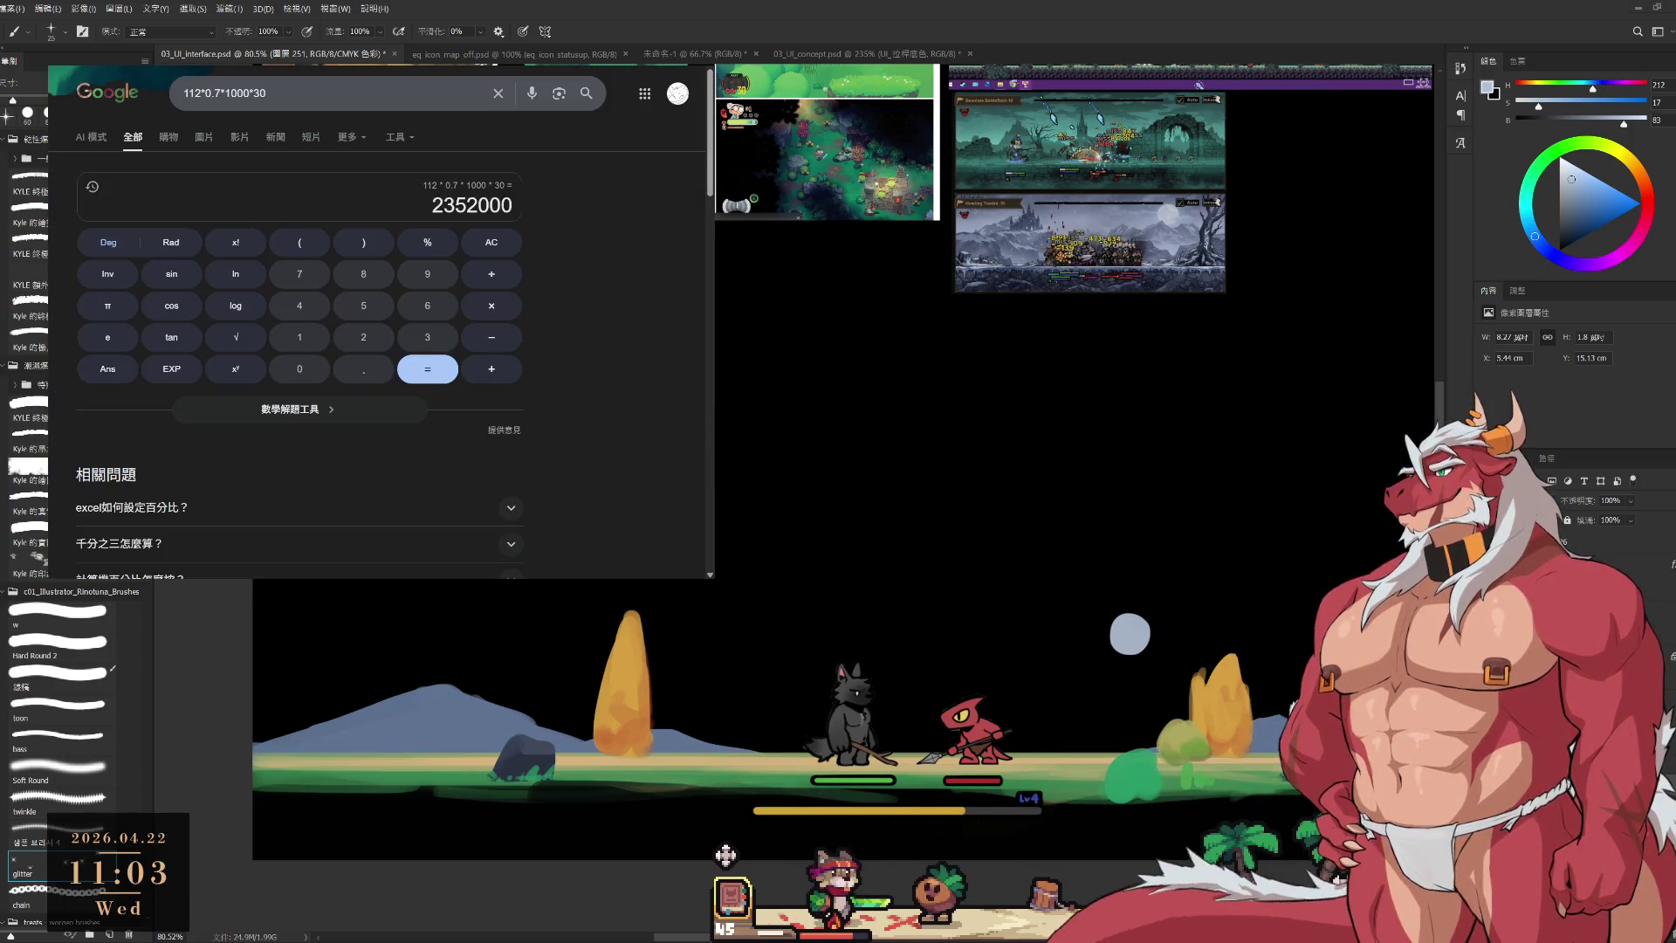
pyautogui.hotkey('alt', 'Tab')
pyautogui.hotkey('ctrl', 'Tab')
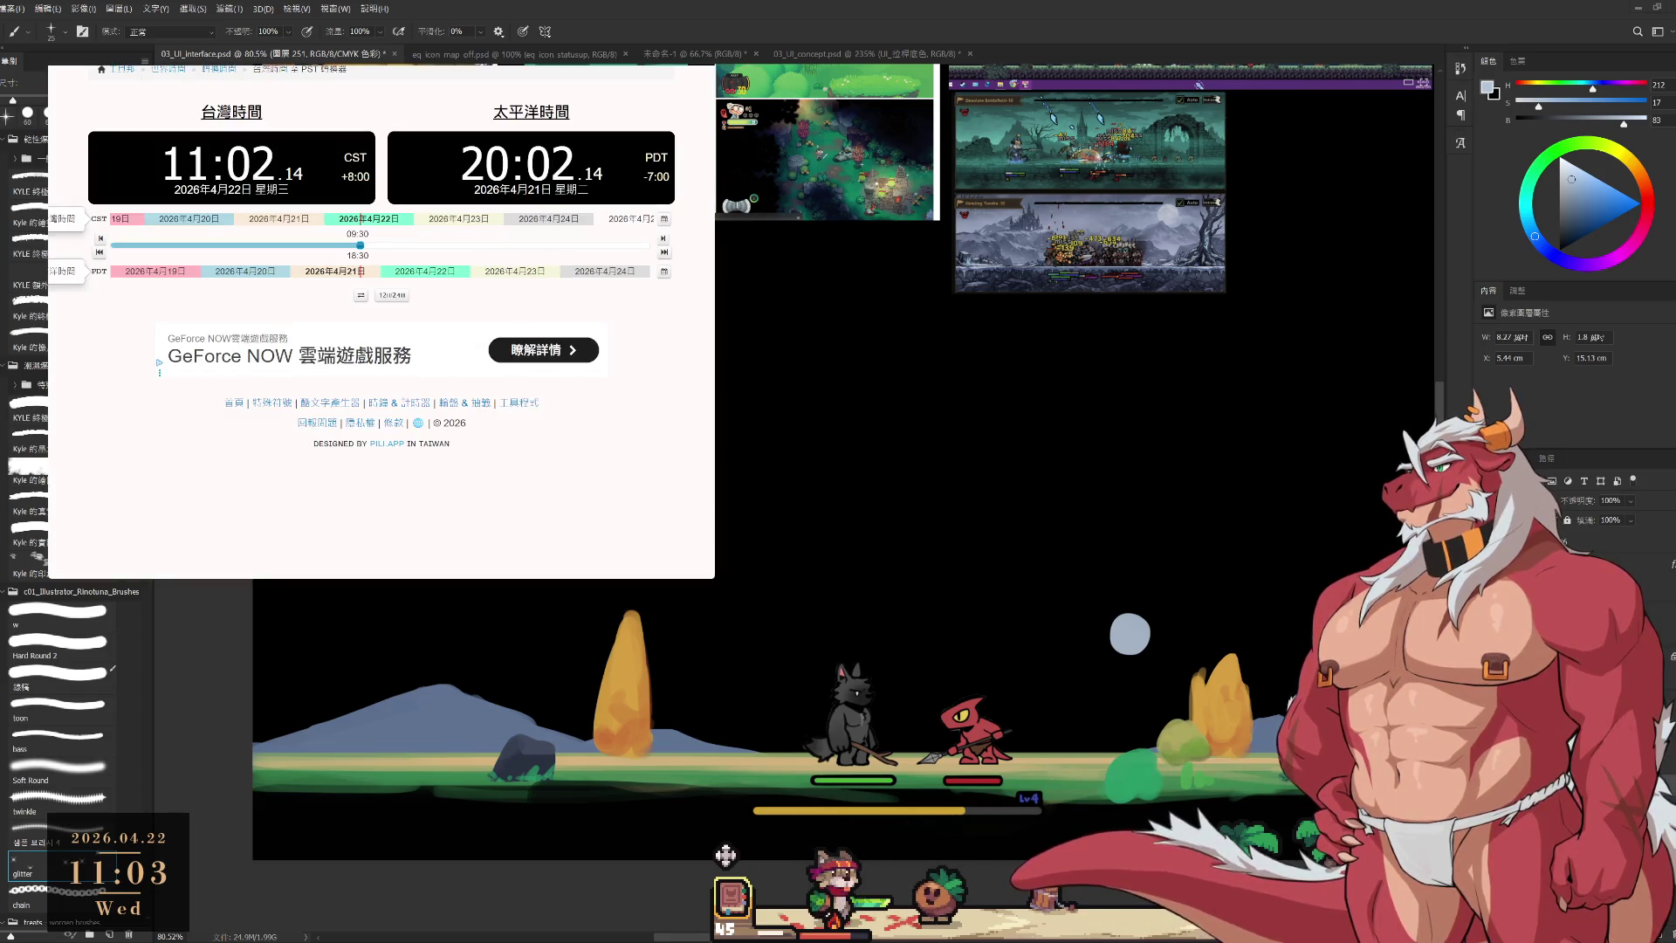
pyautogui.hotkey('ctrl', 'Tab')
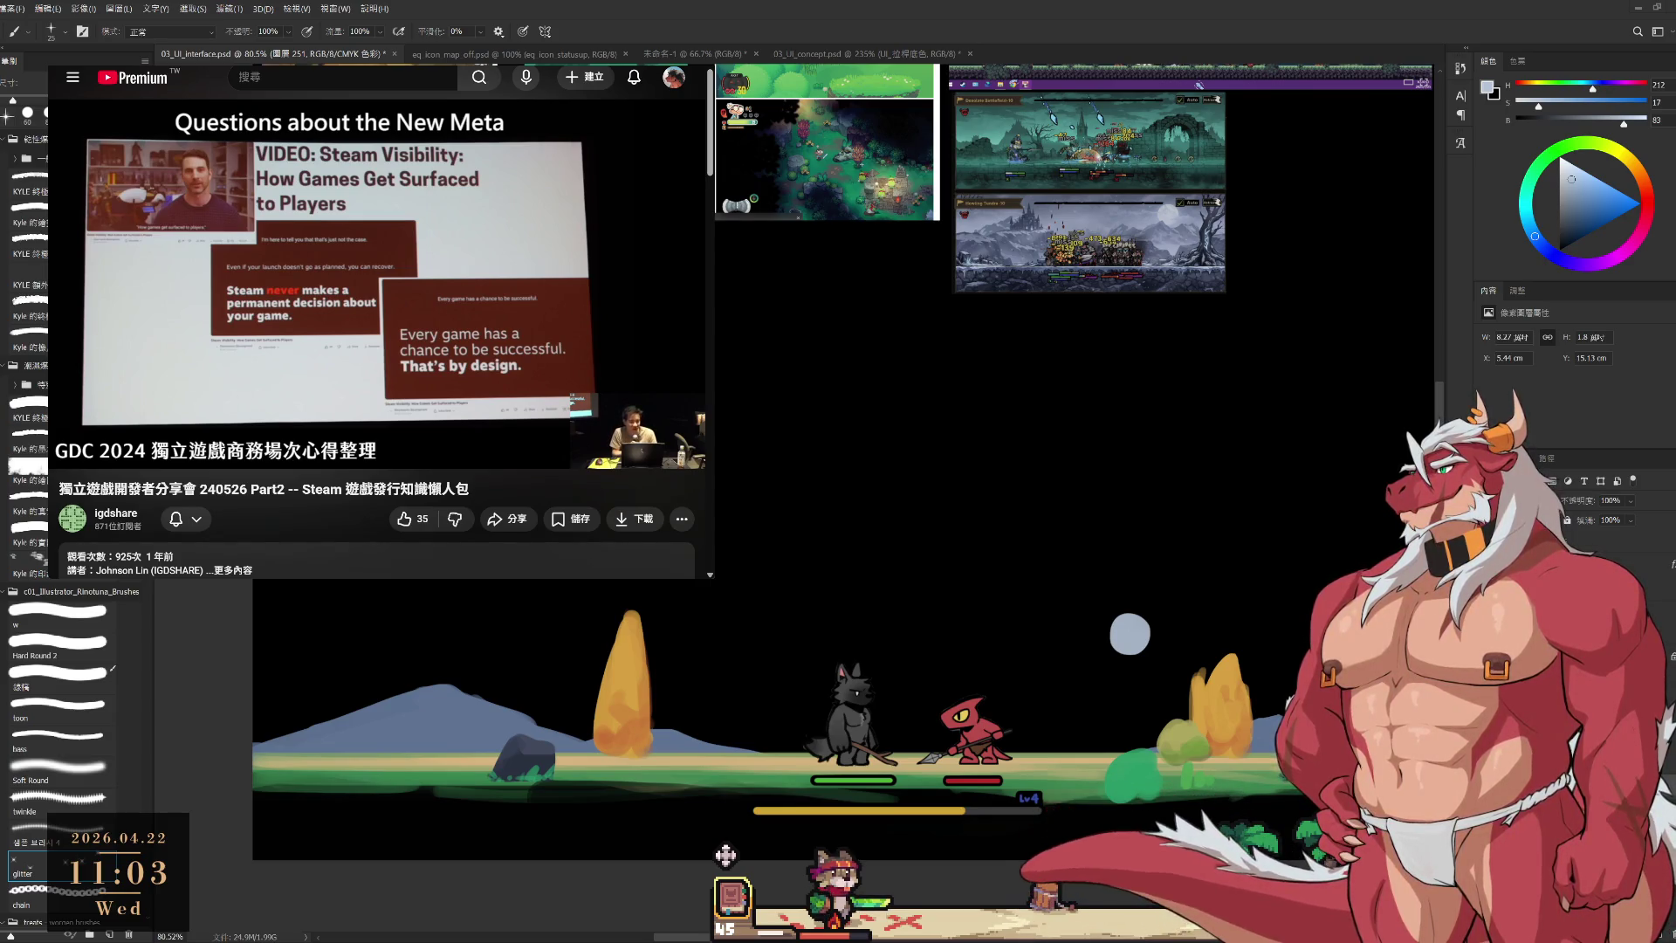
# Lasso the small moon, scale it up into a large moon and nudge it into place.
pyautogui.press('l')
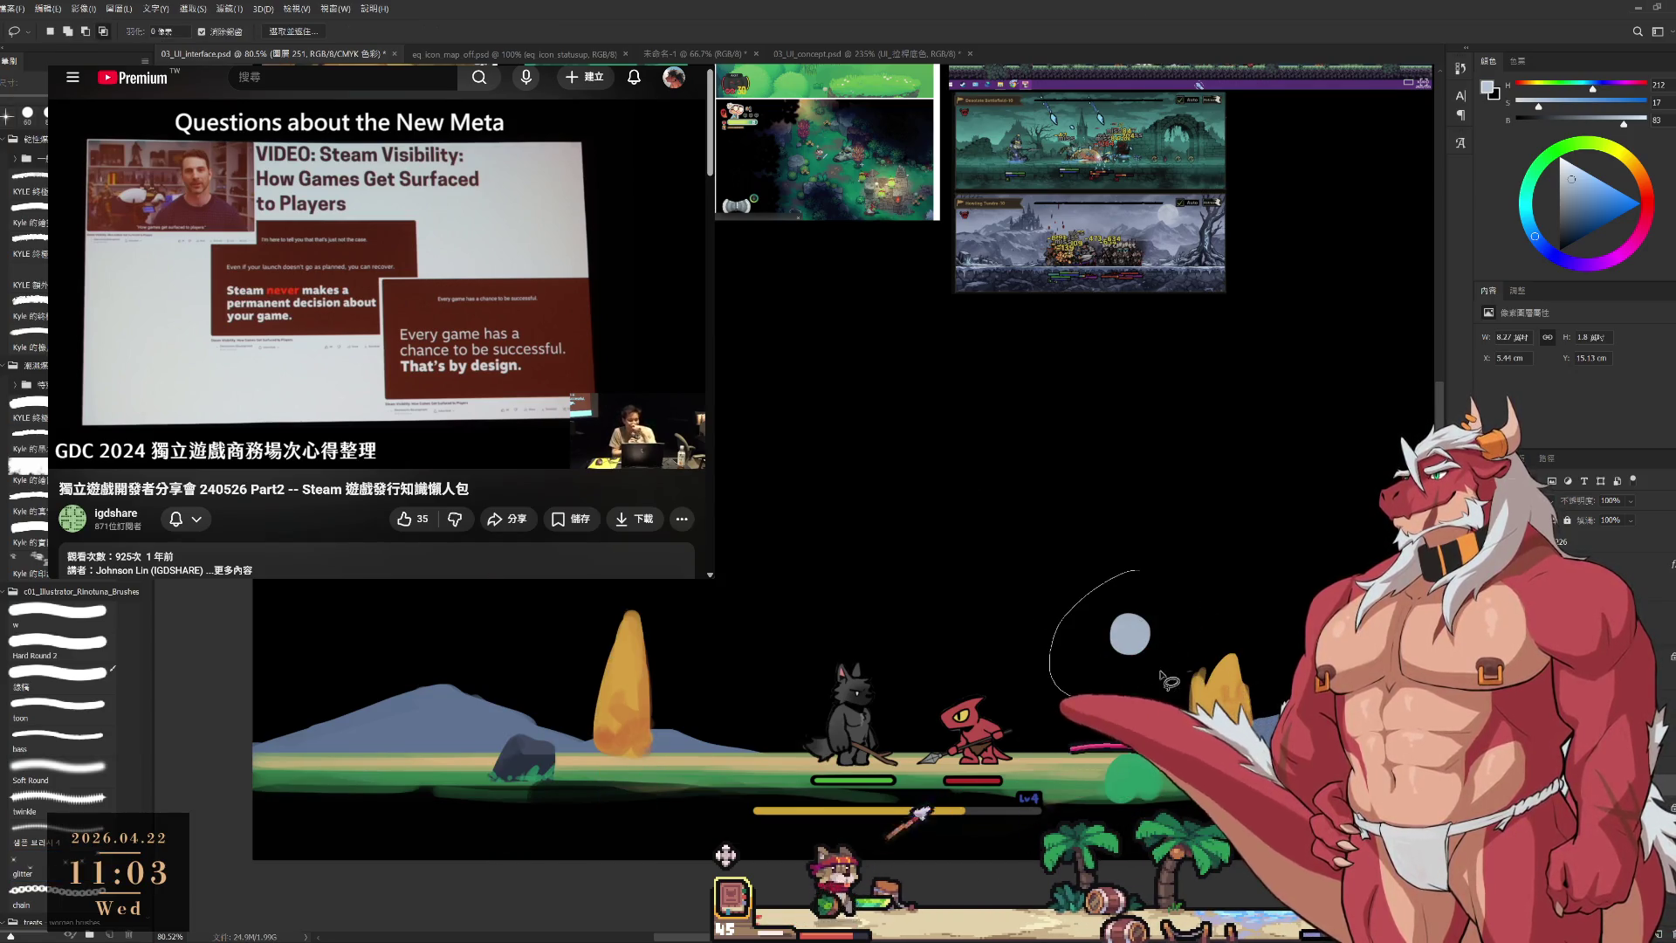
pyautogui.moveTo(1141, 529)
pyautogui.mouseDown()
pyautogui.moveTo(1194, 603)
pyautogui.moveTo(1082, 698)
pyautogui.moveTo(1139, 571)
pyautogui.mouseUp()
pyautogui.hotkey('ctrl', 't')
pyautogui.moveTo(1129, 633)
pyautogui.mouseDown()
pyautogui.moveTo(1028, 667)
pyautogui.moveTo(1021, 384)
pyautogui.moveTo(1061, 473)
pyautogui.mouseUp()
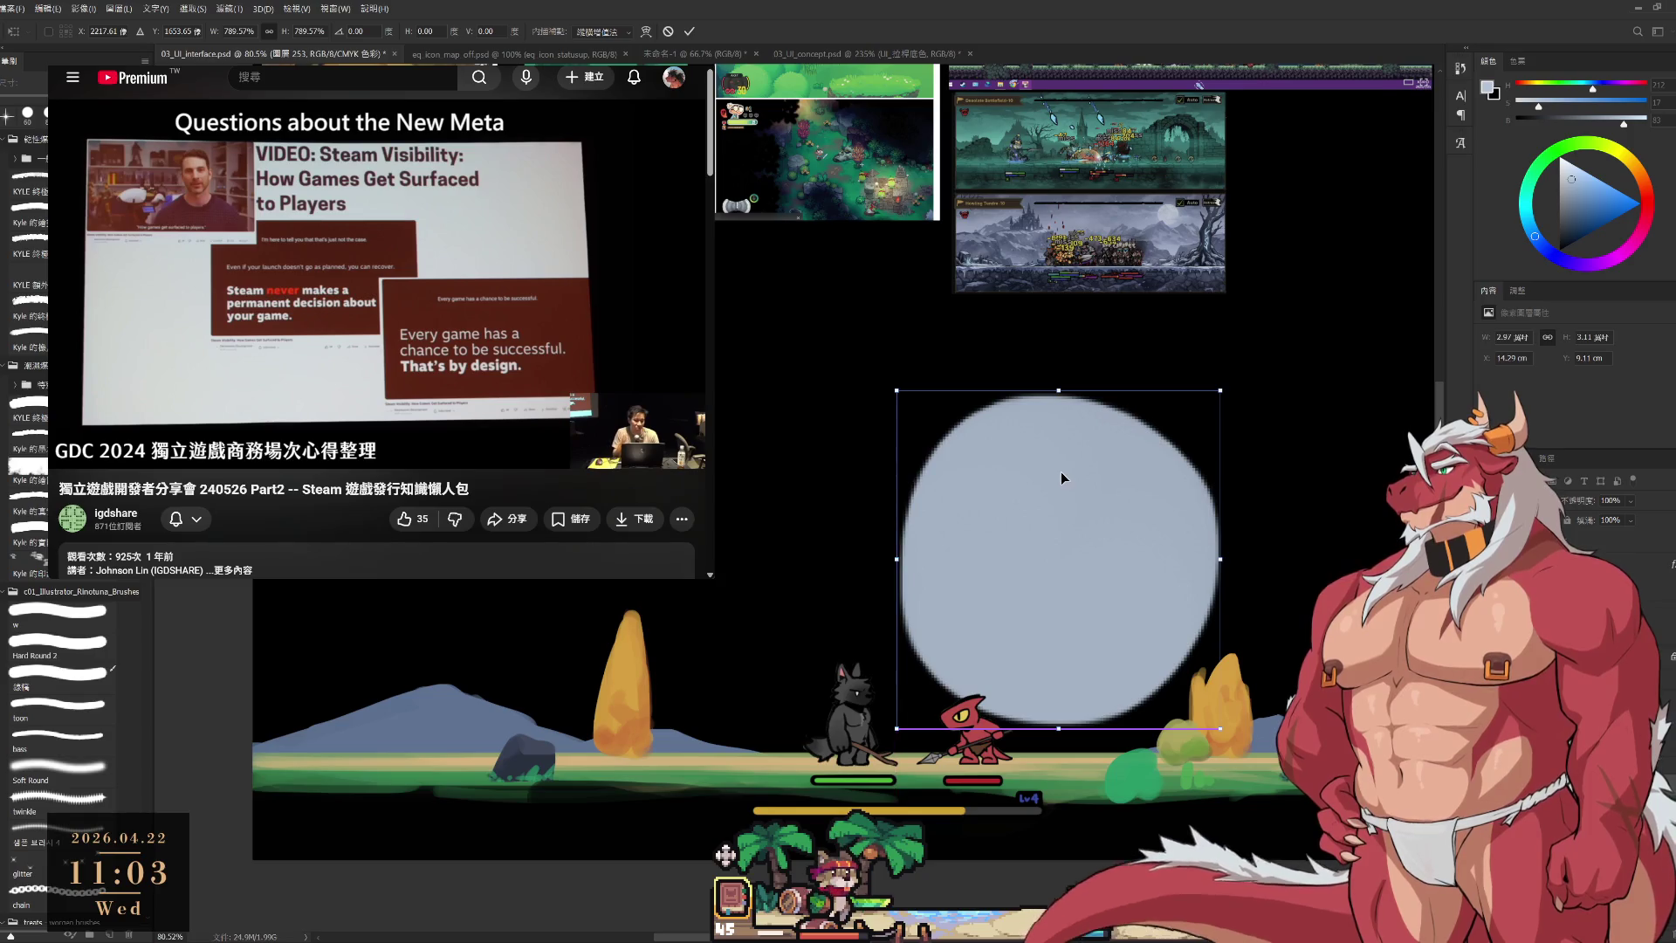
pyautogui.hotkey('shift', 'Left')
pyautogui.press('Return')
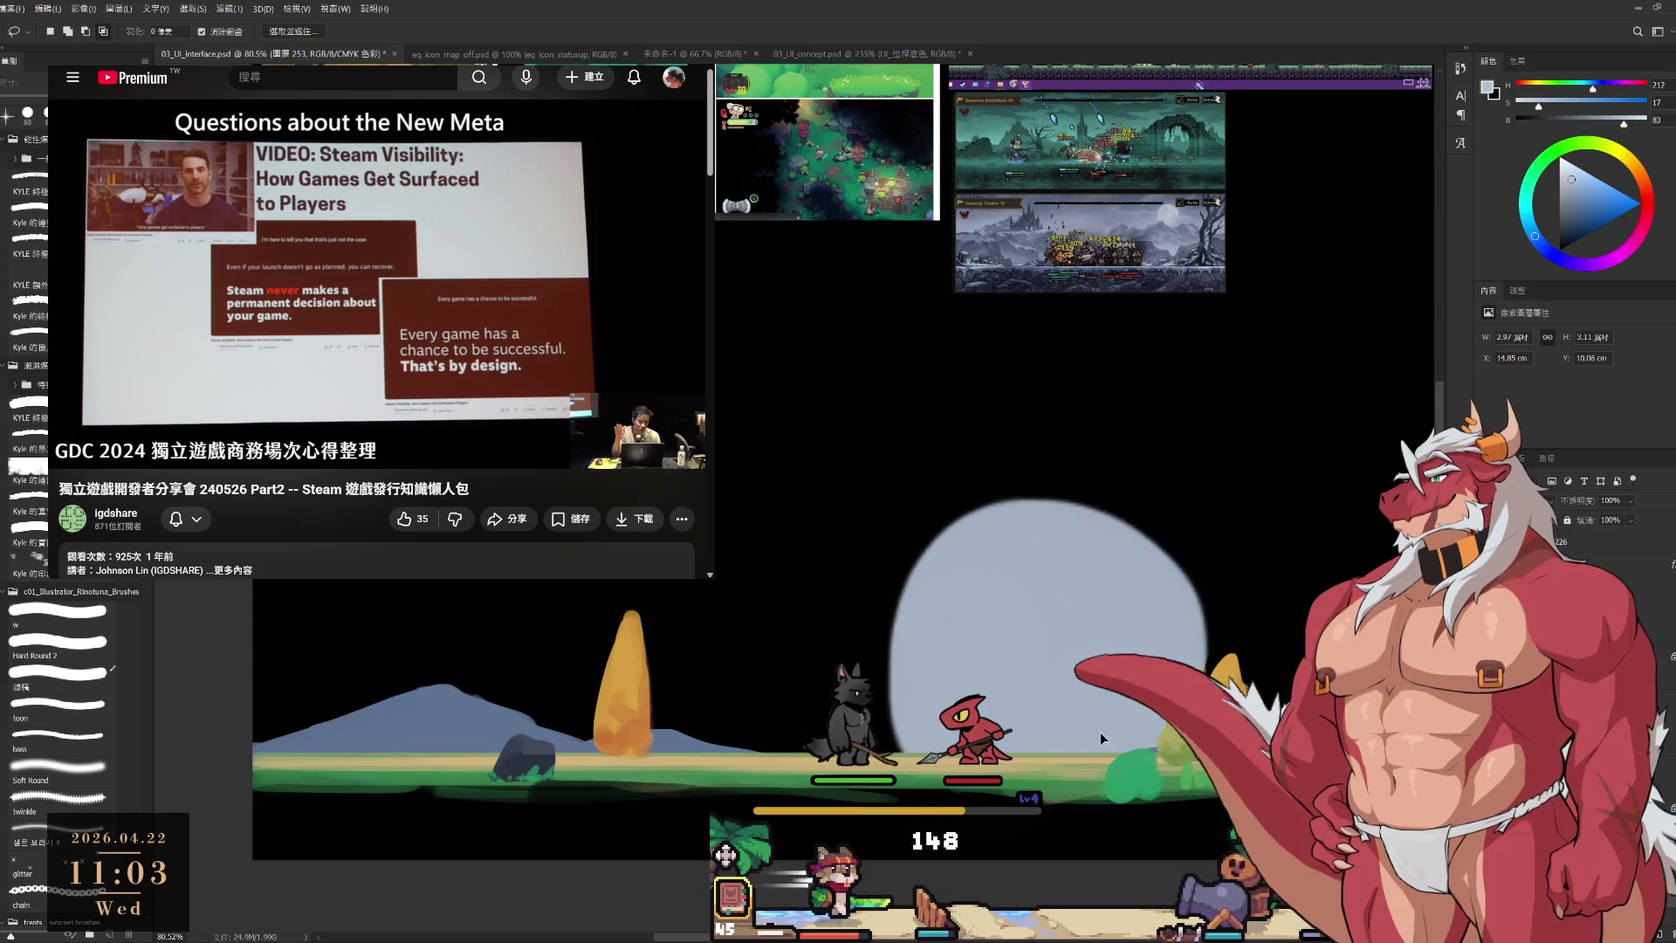
pyautogui.moveTo(1103, 652); pyautogui.dragTo(1125, 622)
# Fade the moon's top half into the black sky with a large soft eraser.
pyautogui.press('e')
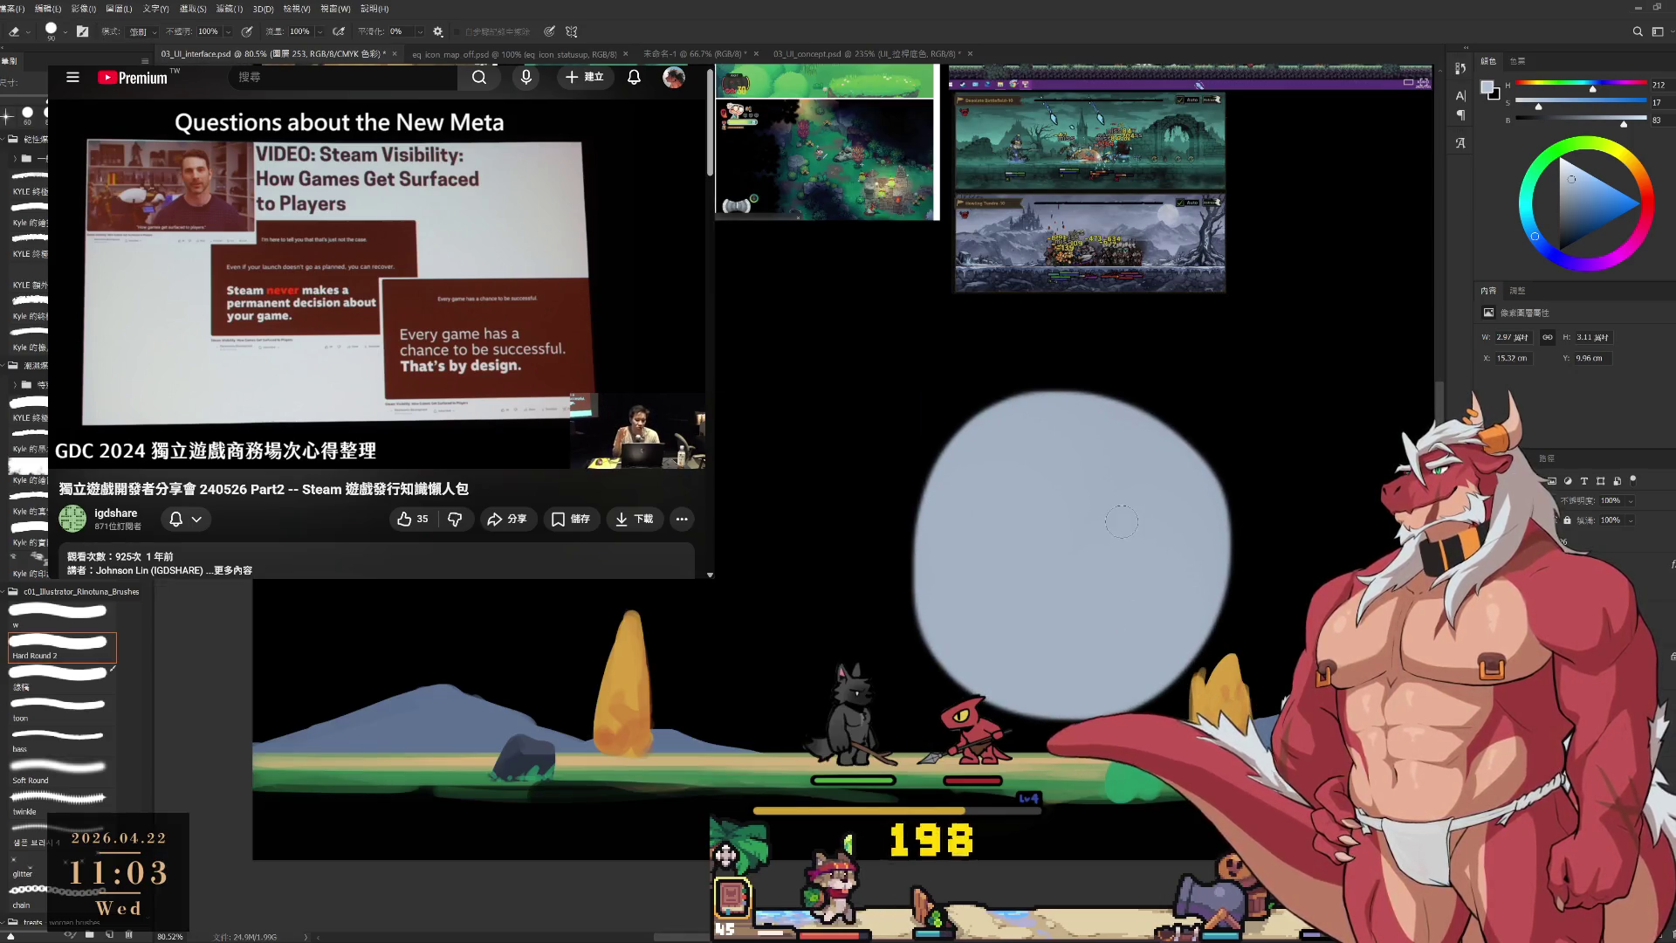
pyautogui.press(']')
pyautogui.press(']')
pyautogui.press(']')
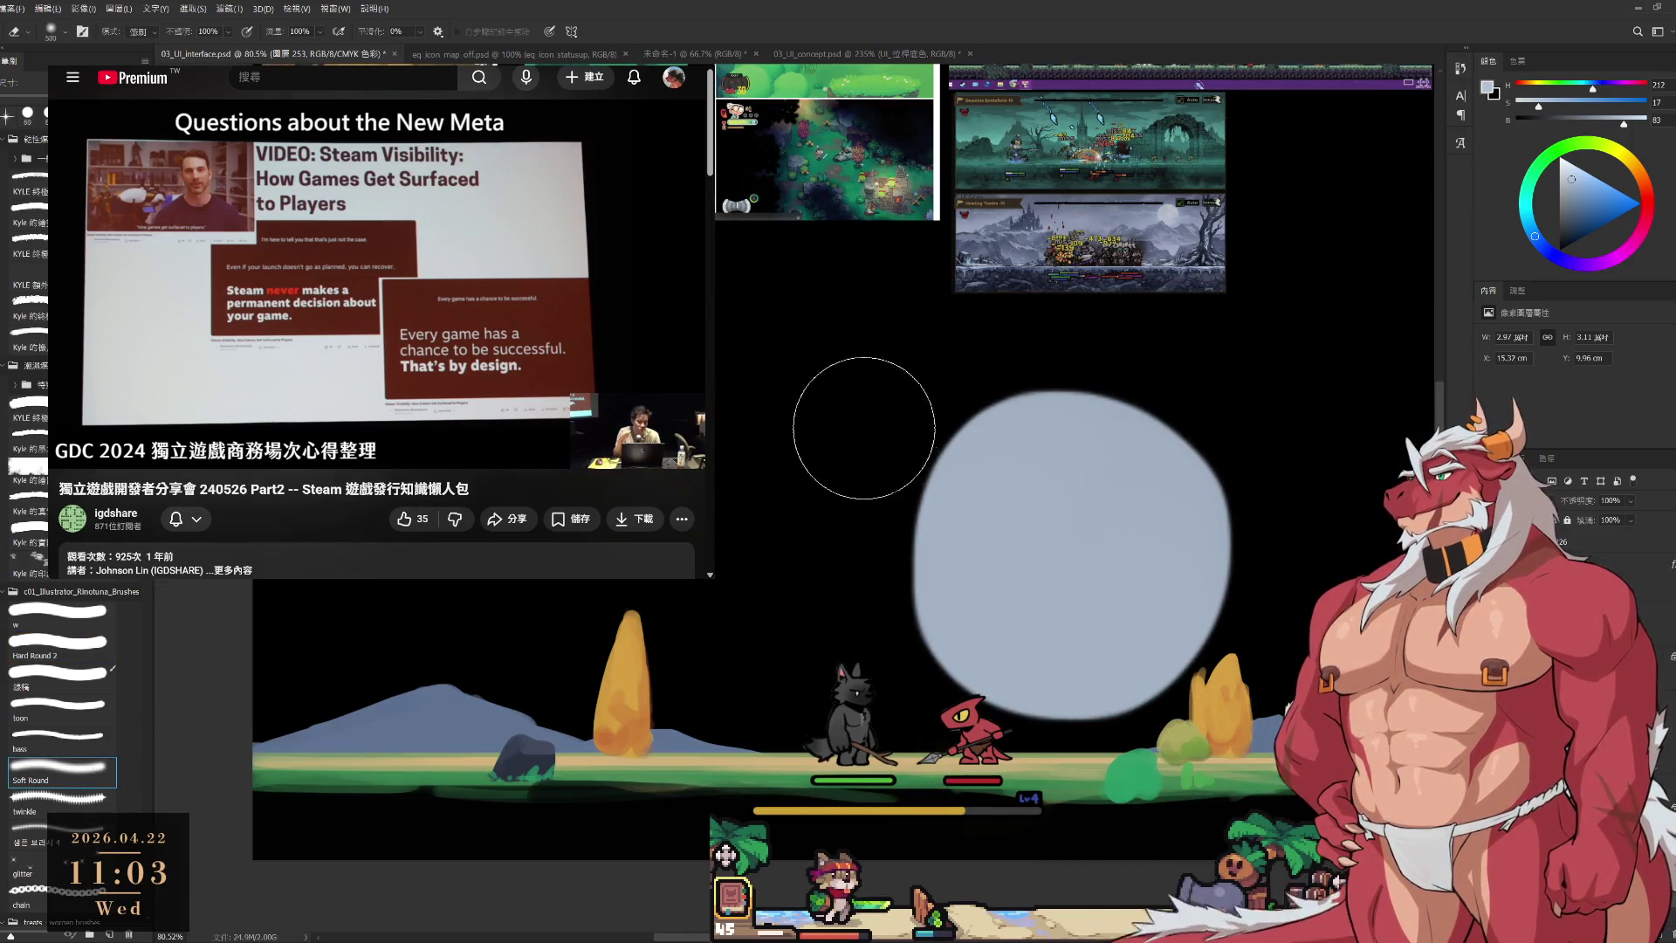
pyautogui.moveTo(860, 441)
pyautogui.mouseDown()
pyautogui.moveTo(1190, 437)
pyautogui.moveTo(1288, 485)
pyautogui.mouseUp()
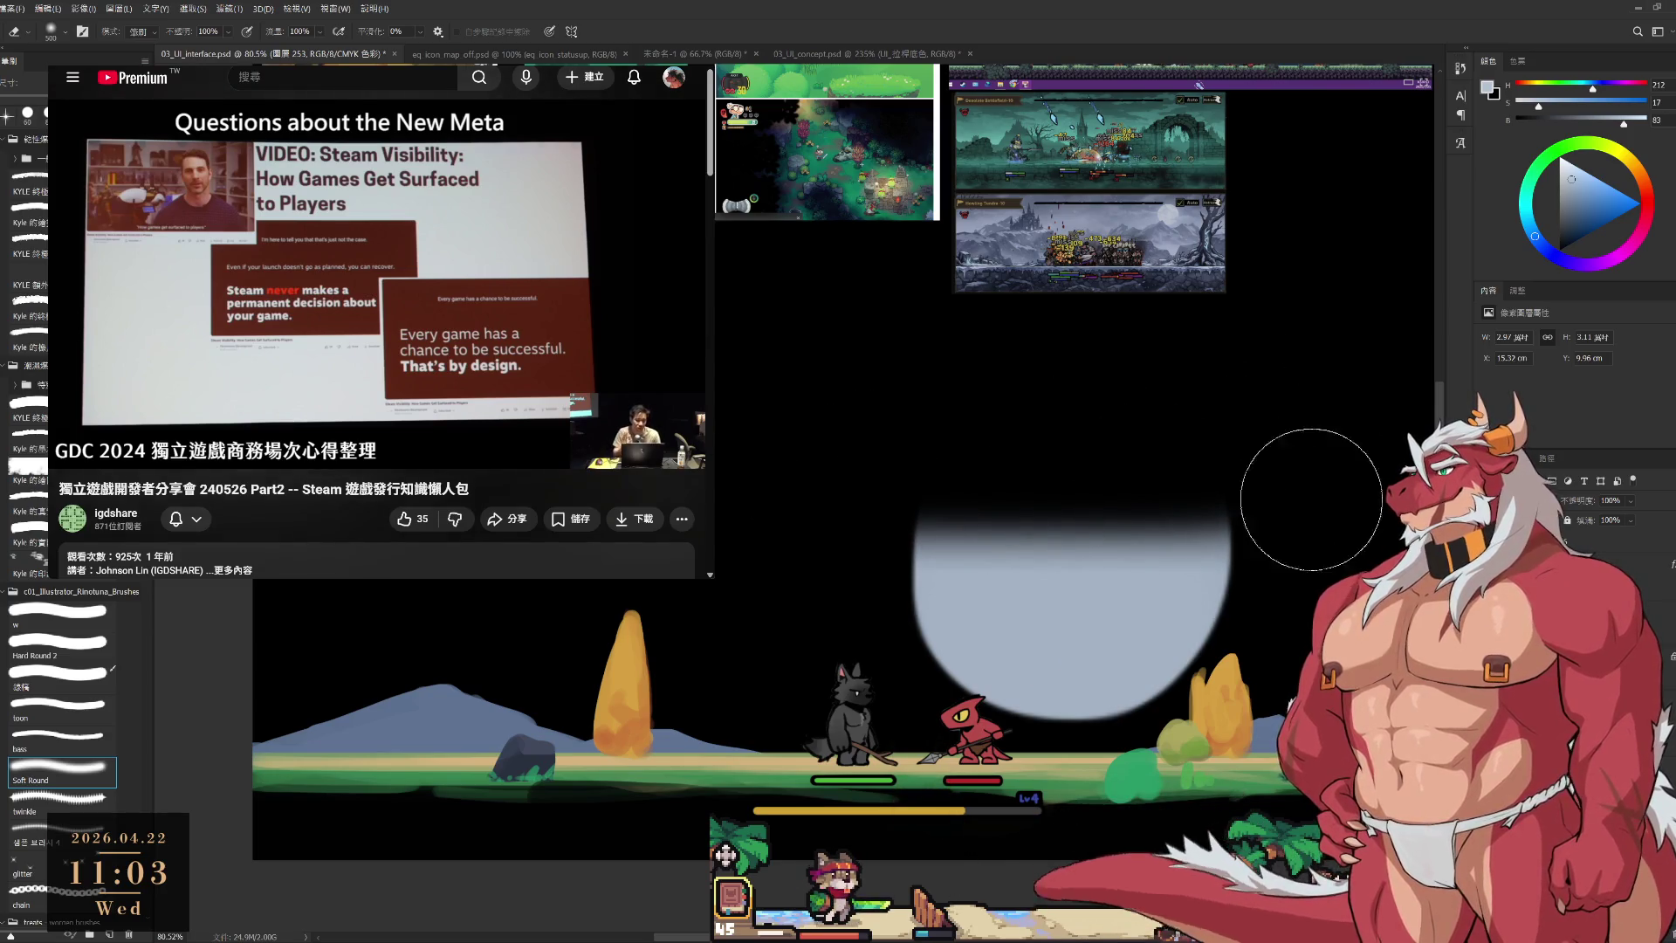
pyautogui.press('[')
pyautogui.press('[')
pyautogui.press('[')
pyautogui.moveTo(898, 494)
pyautogui.mouseDown()
pyautogui.moveTo(1371, 480)
pyautogui.moveTo(771, 550)
pyautogui.mouseUp()
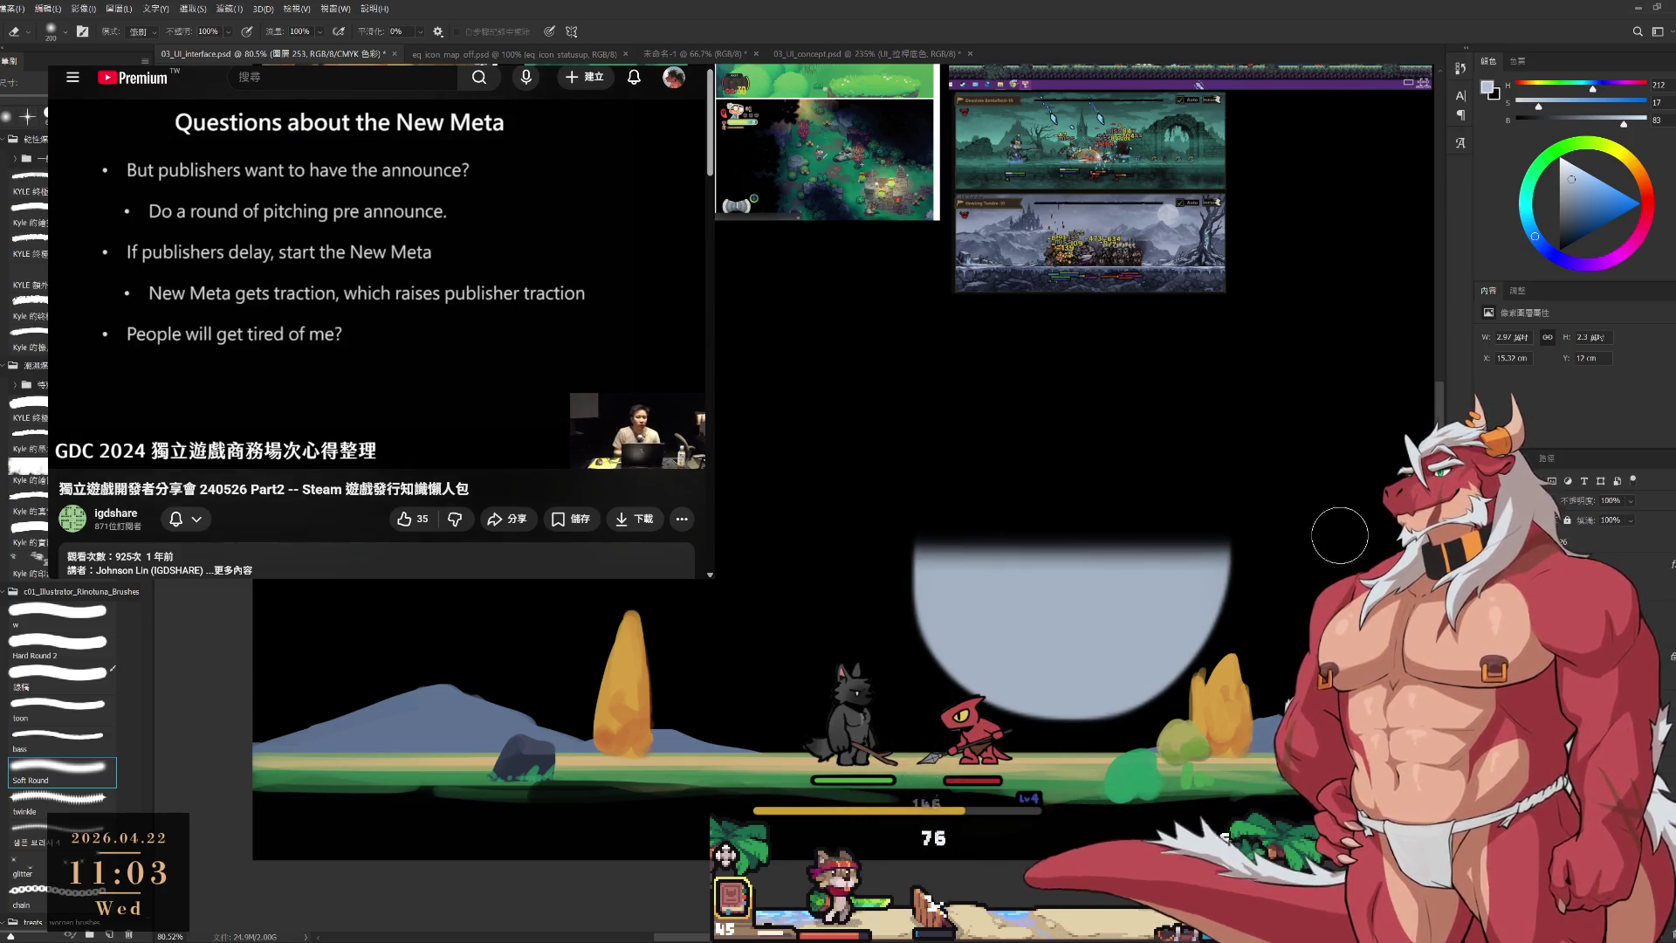
pyautogui.press(']')
pyautogui.moveTo(1099, 524); pyautogui.dragTo(1196, 537)
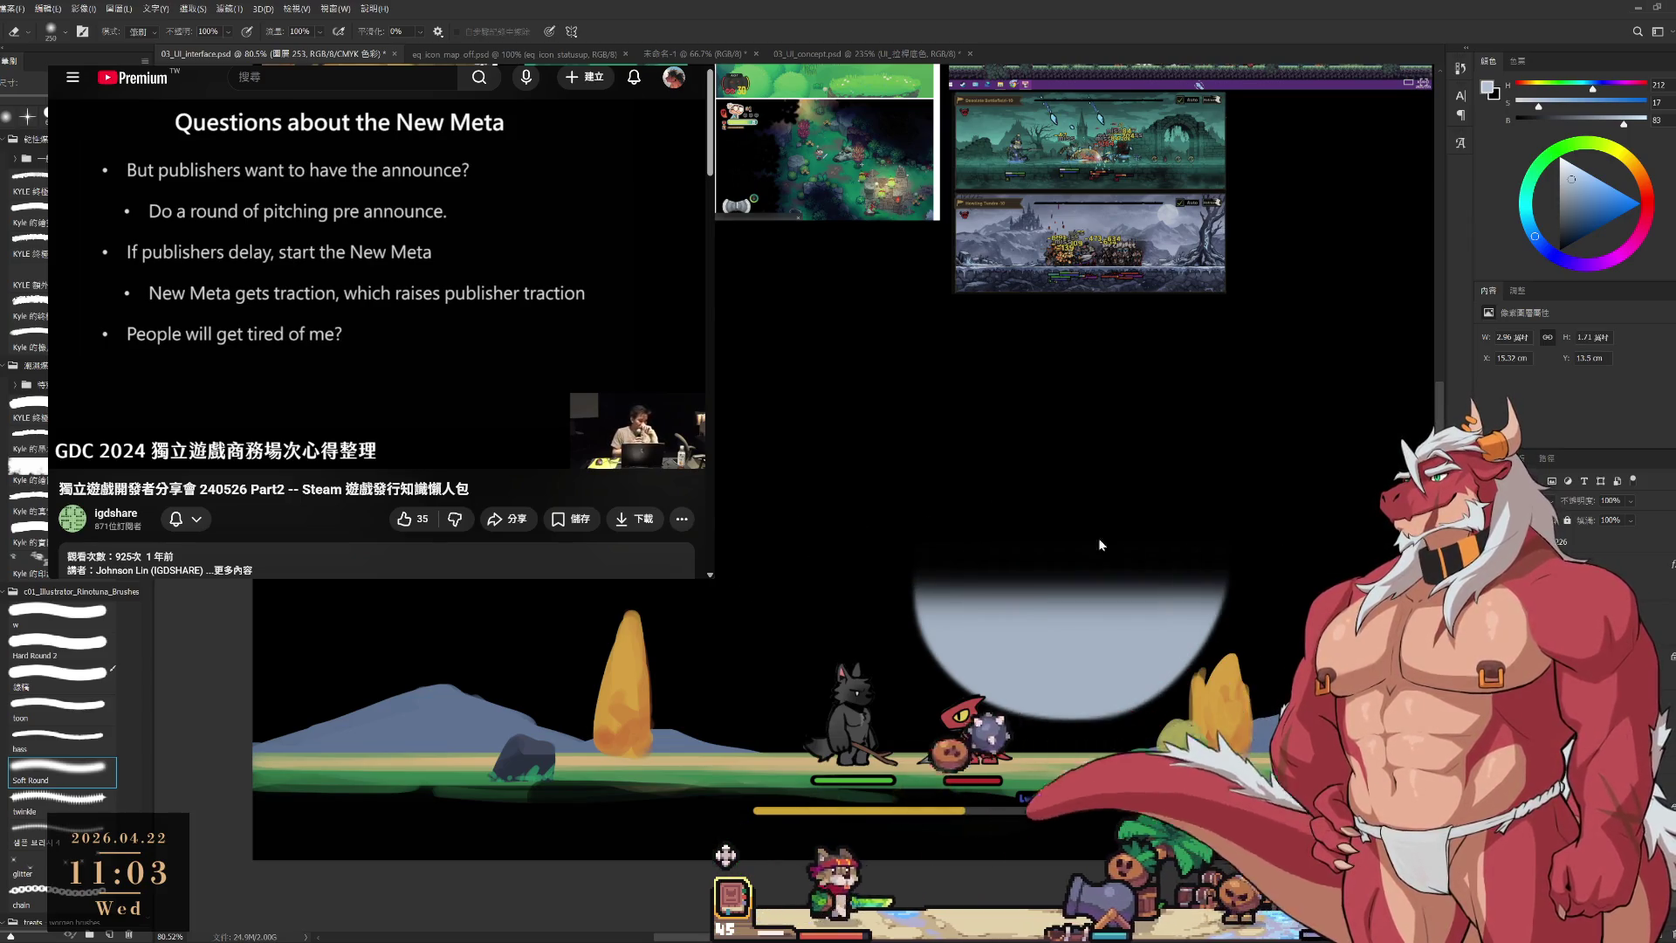
pyautogui.press(']')
pyautogui.press(']')
pyautogui.press(']')
pyautogui.press(']')
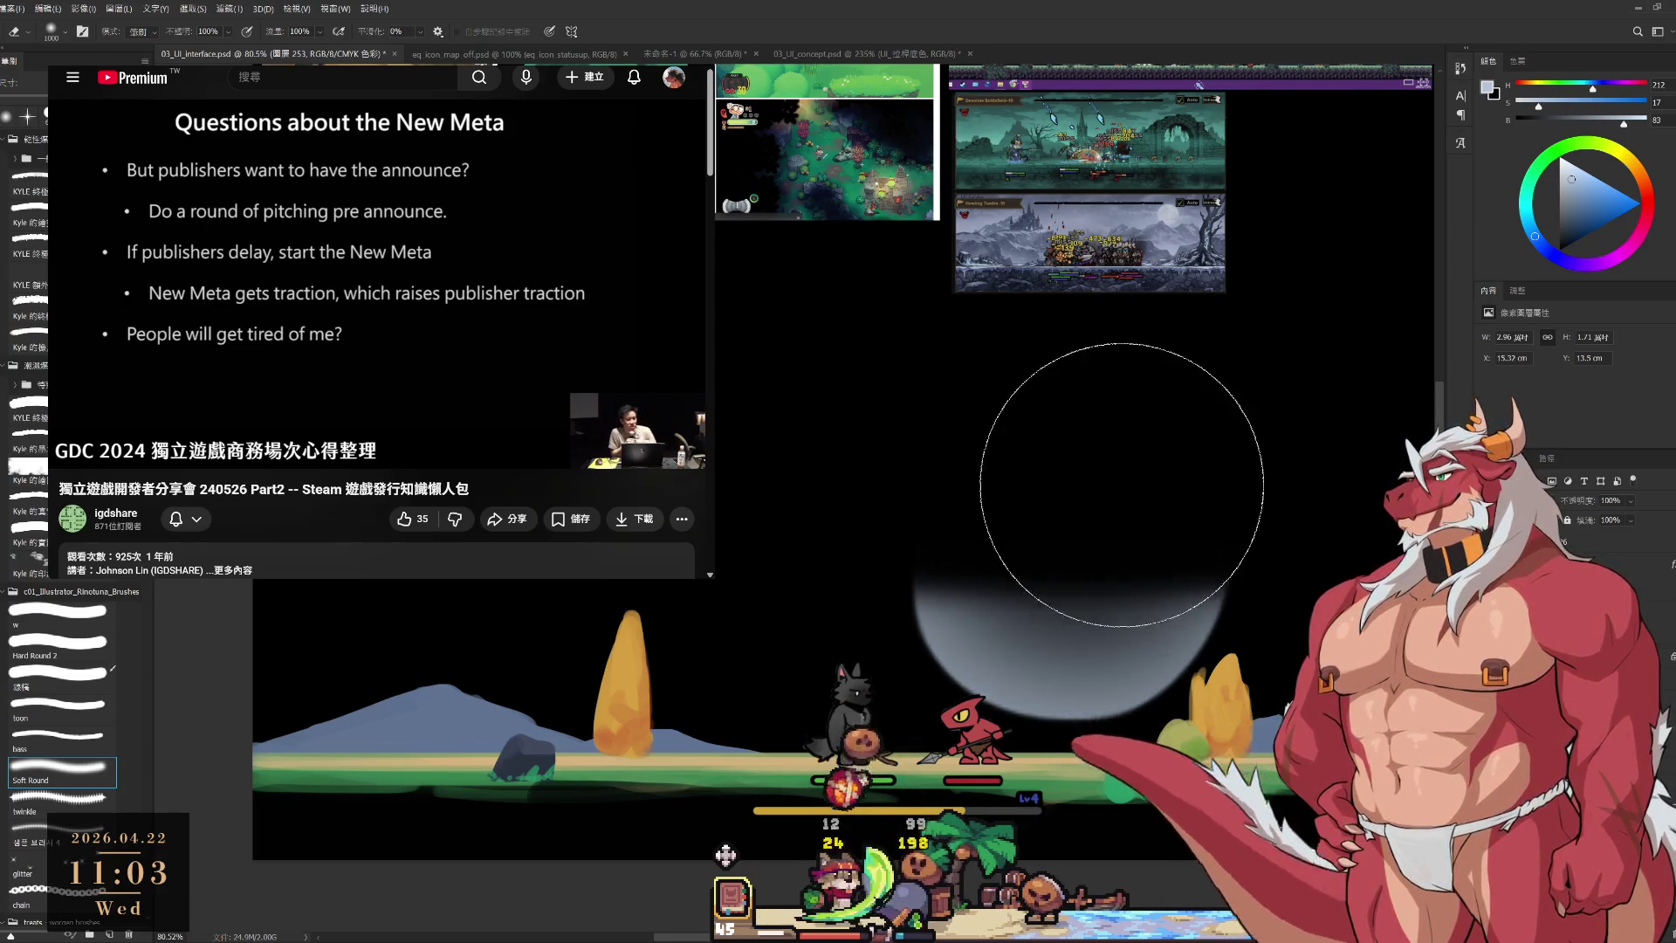
pyautogui.moveTo(1085, 479); pyautogui.dragTo(965, 497)
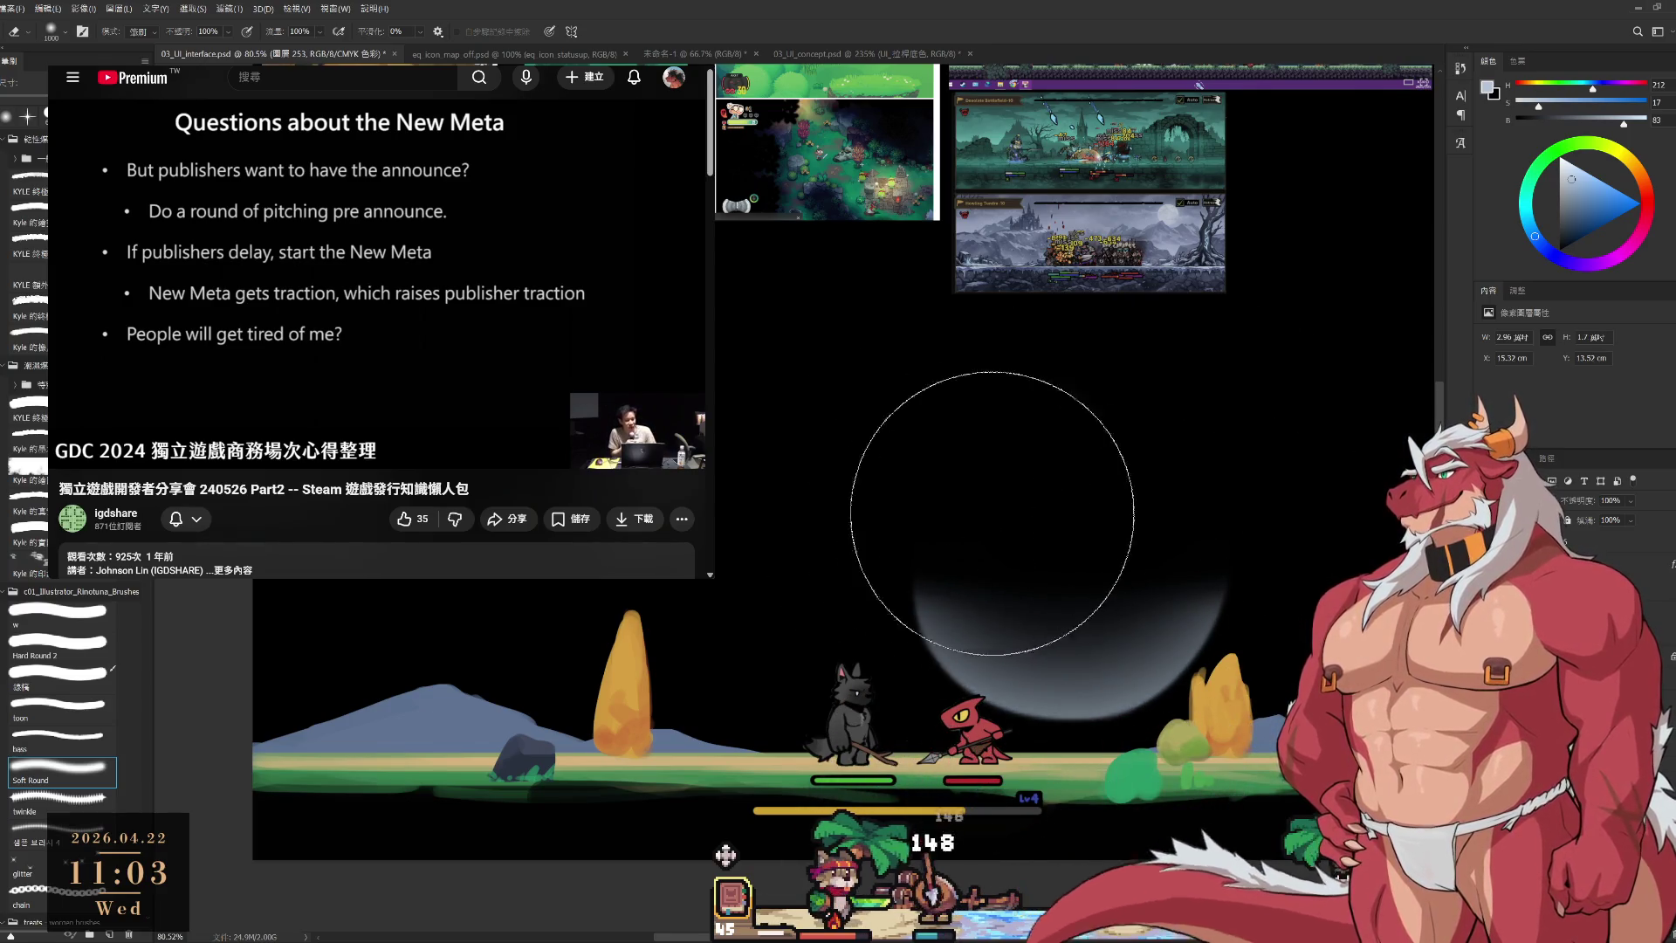
pyautogui.press('b')
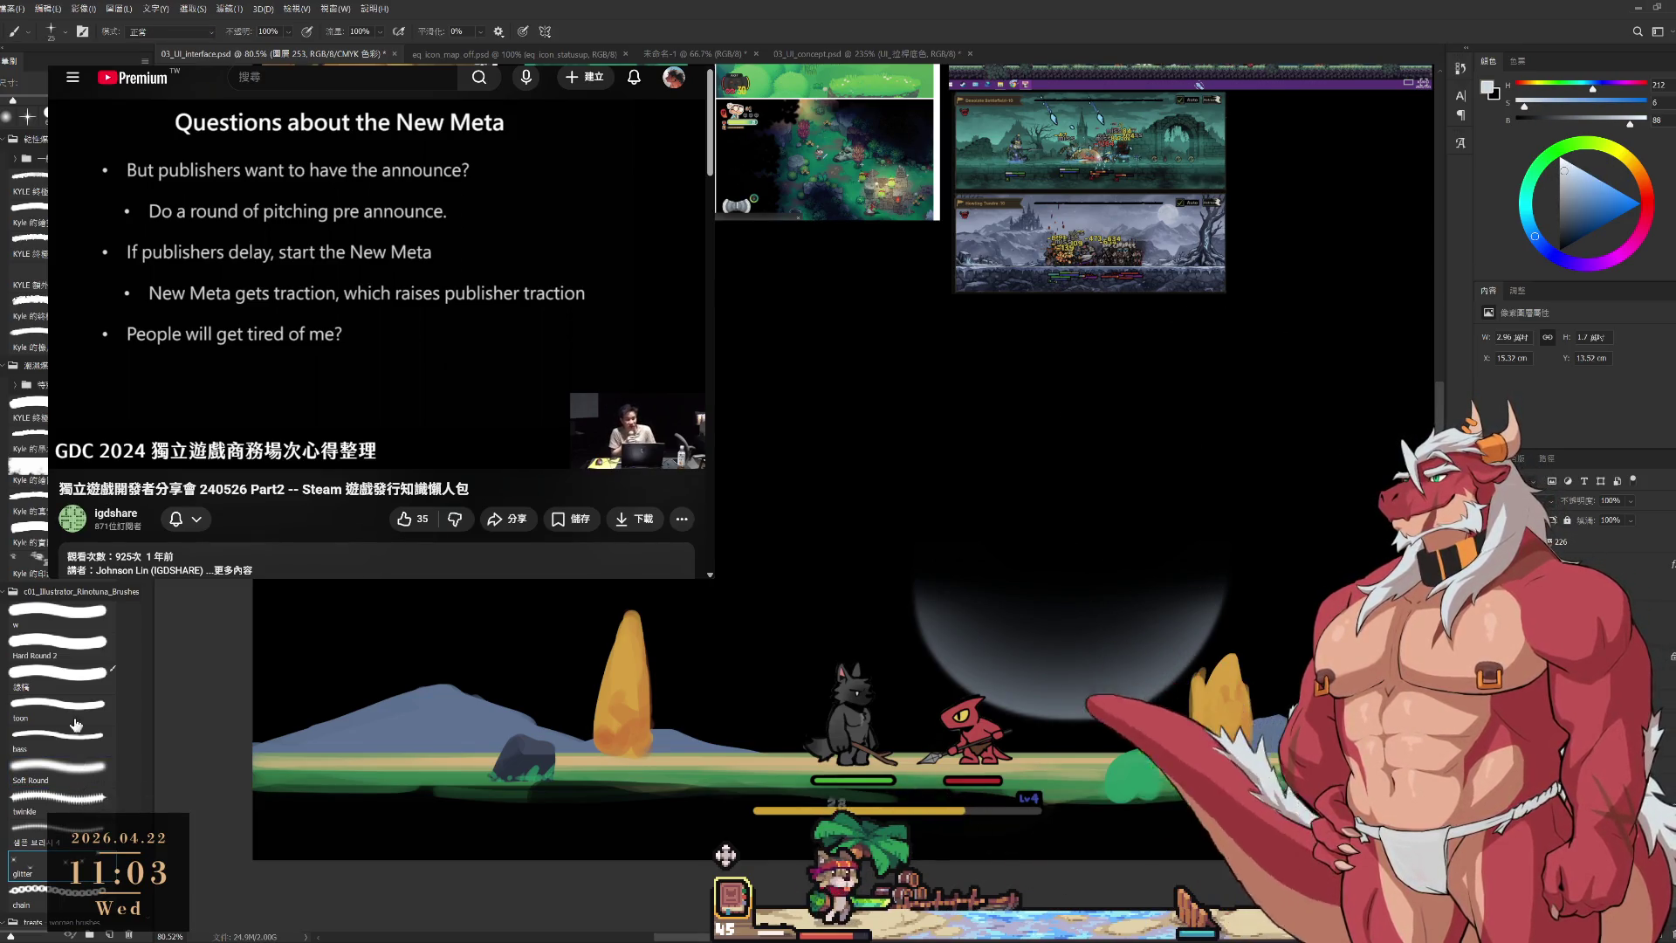
# Choose the small 'w' brush preset for star specks and fine-tune its size.
pyautogui.click(58, 616)
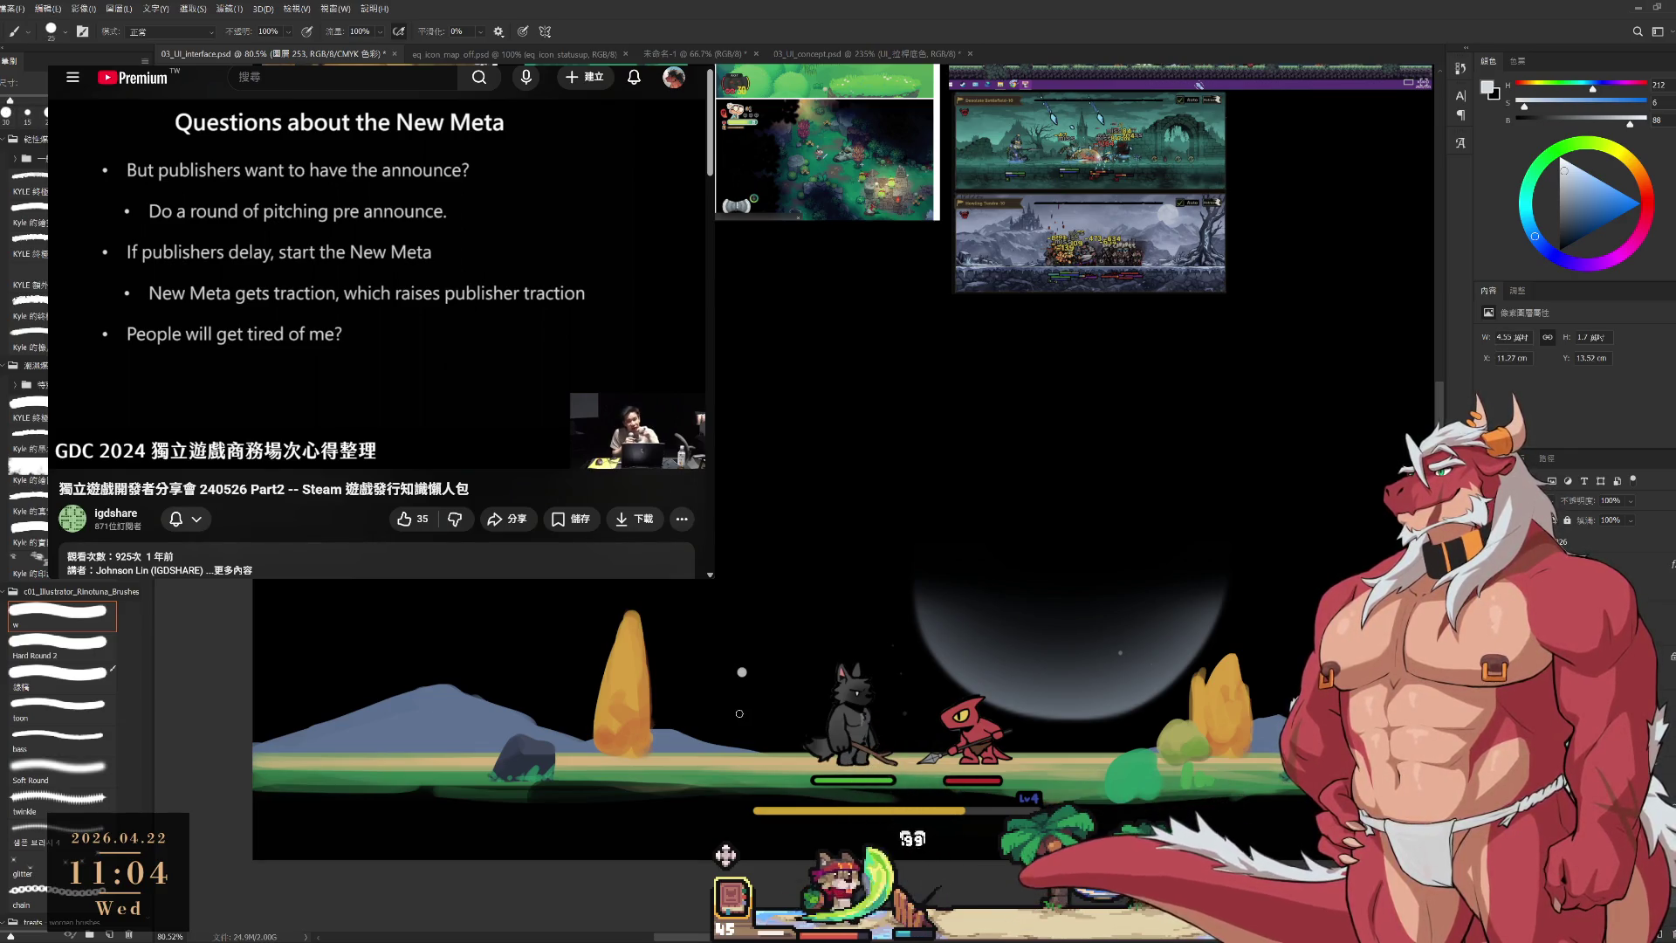
pyautogui.hotkey('ctrl', 'z')
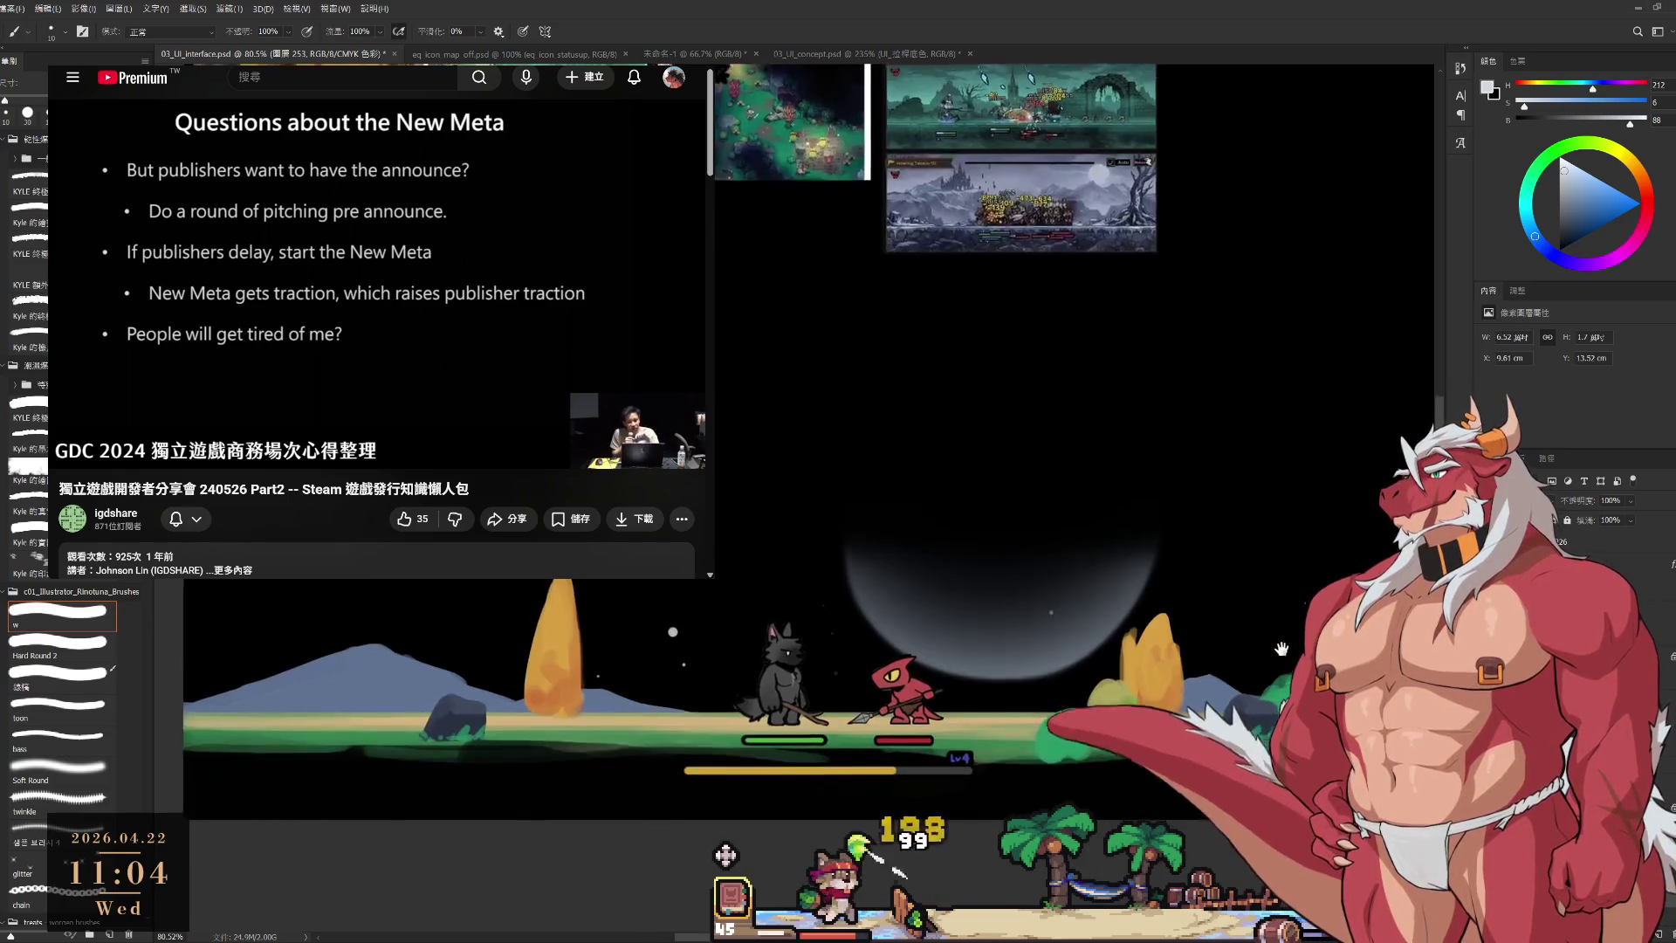
pyautogui.scroll(-2, 698, 436)
pyautogui.press(']')
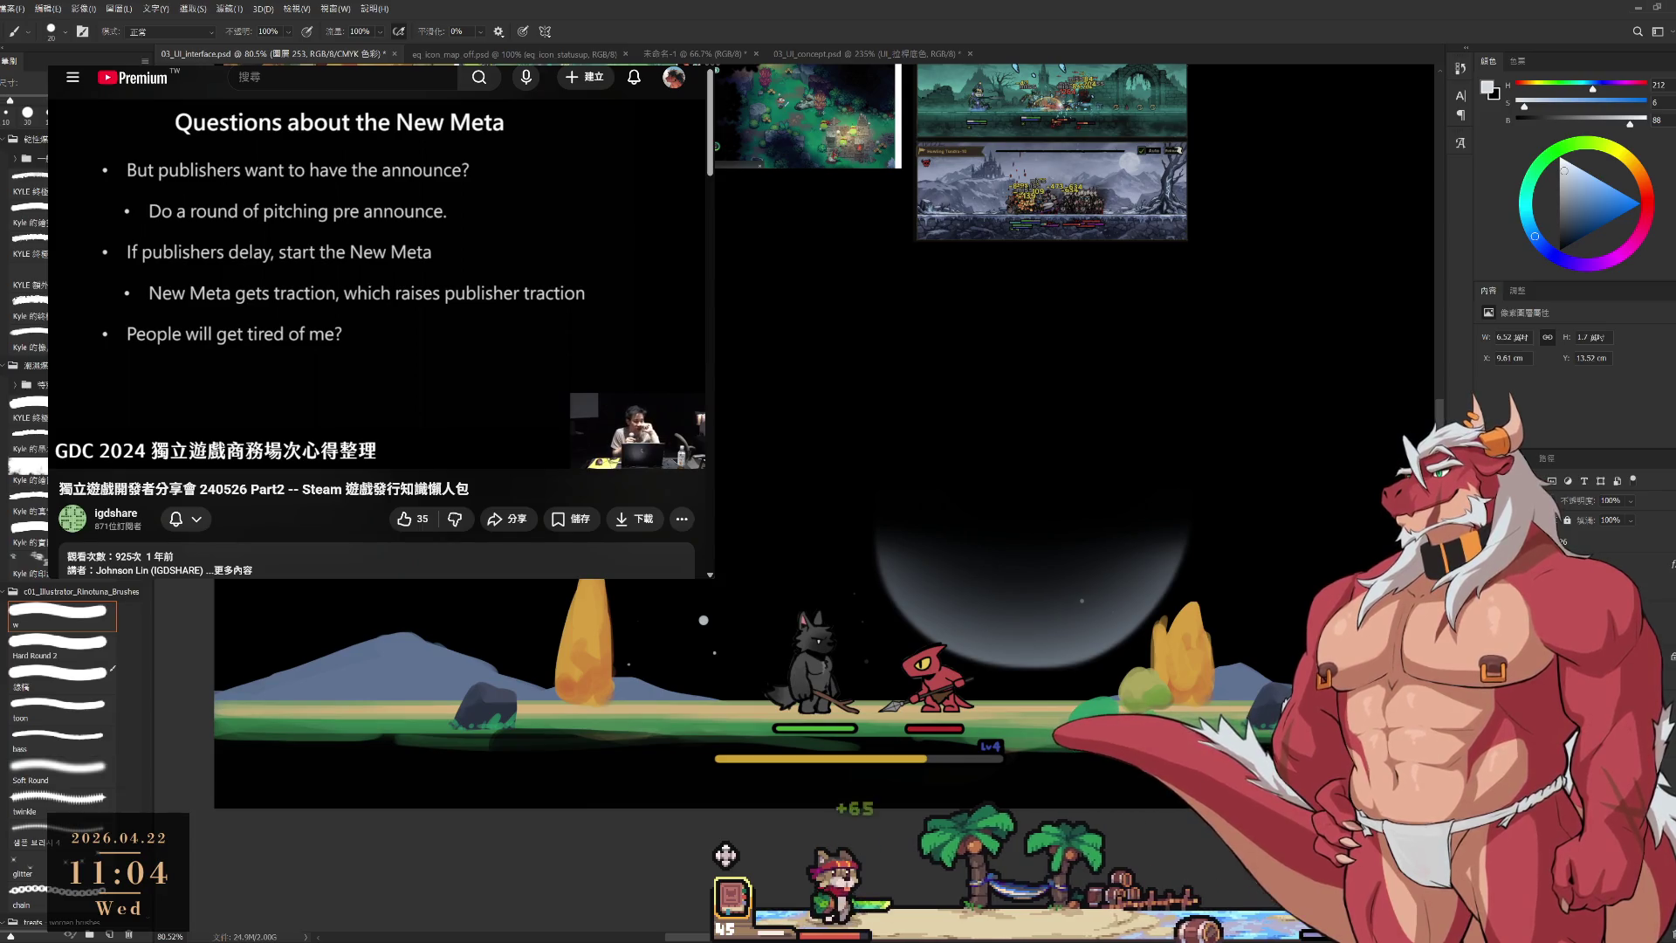
pyautogui.press('[')
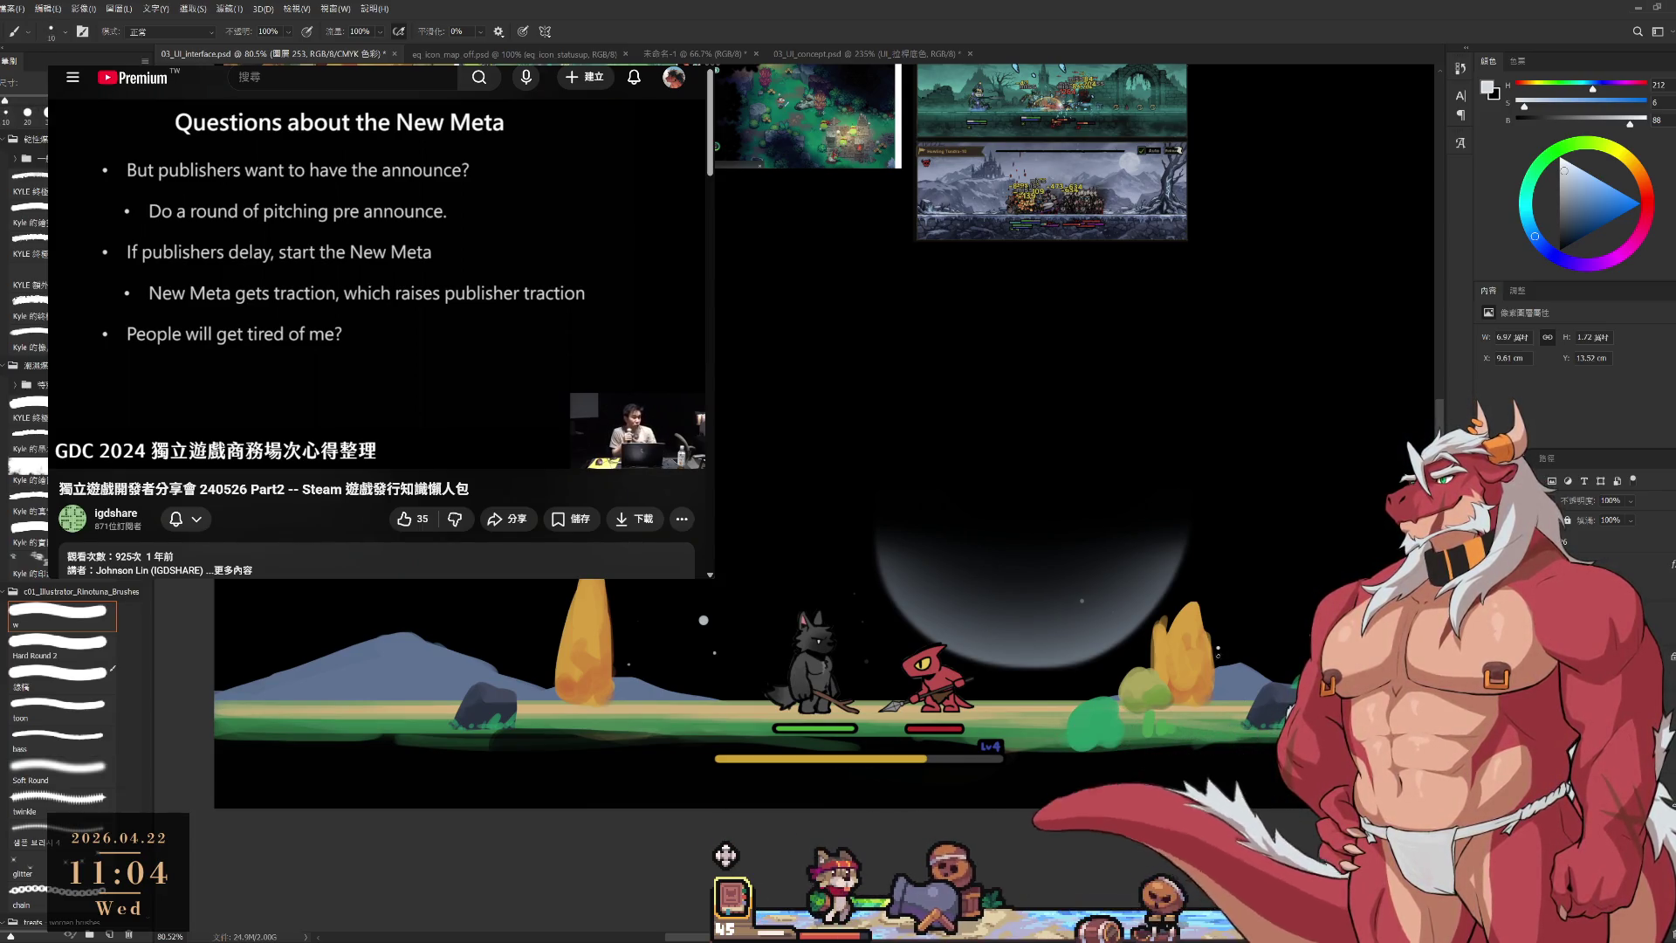
pyautogui.press(']')
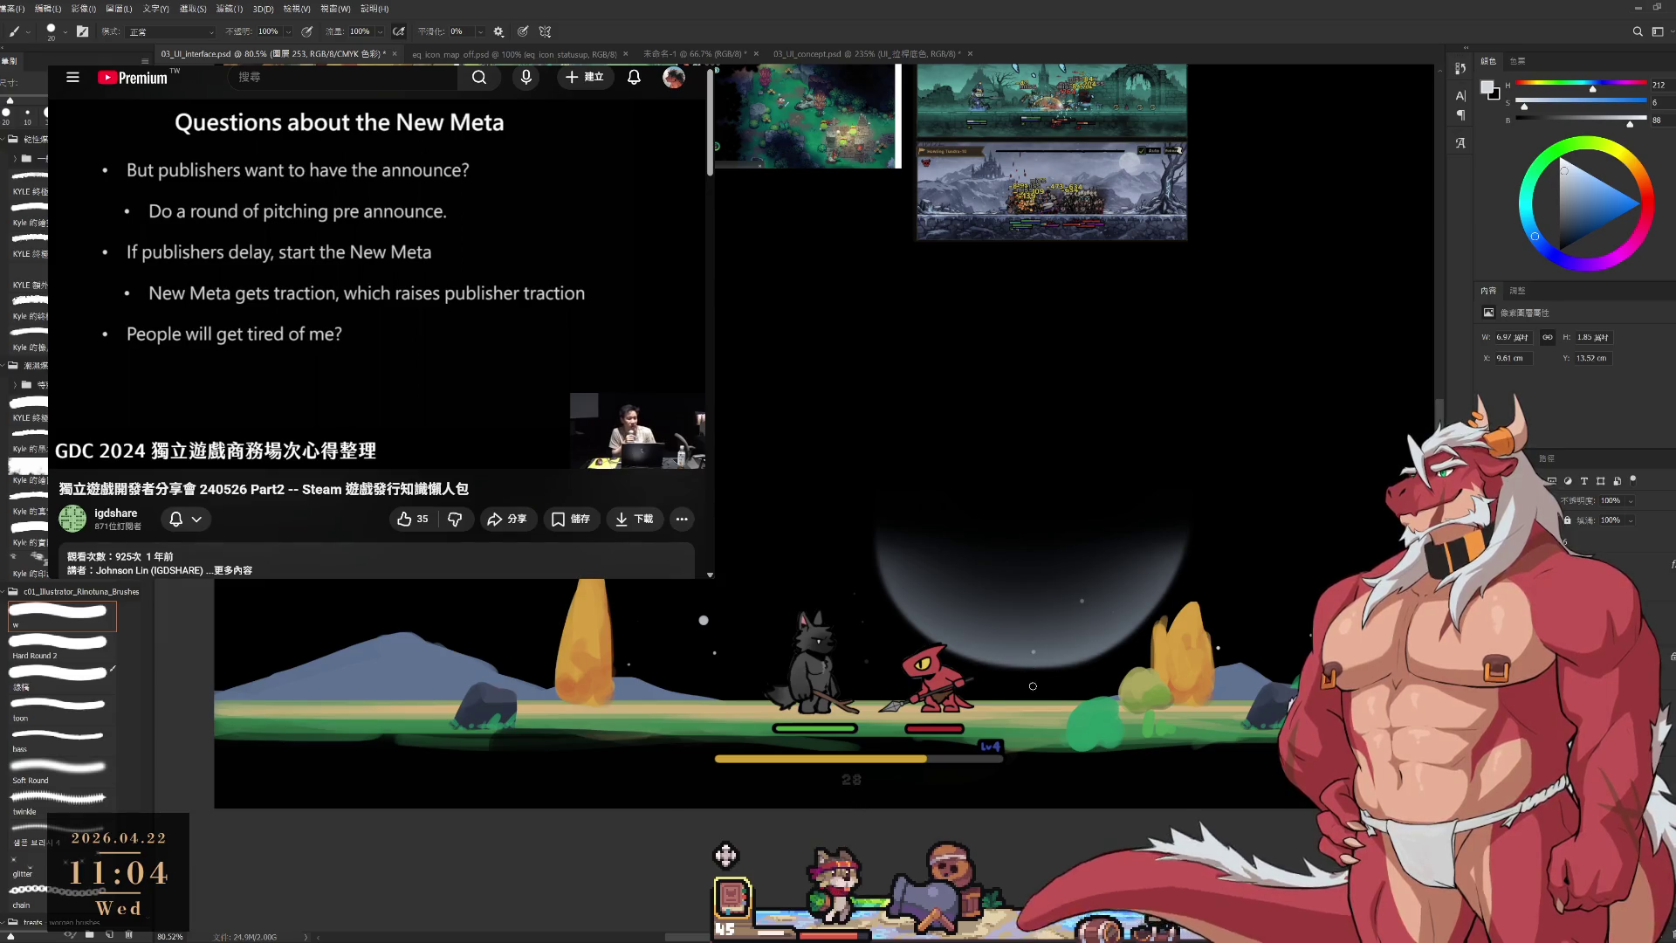
pyautogui.press('[')
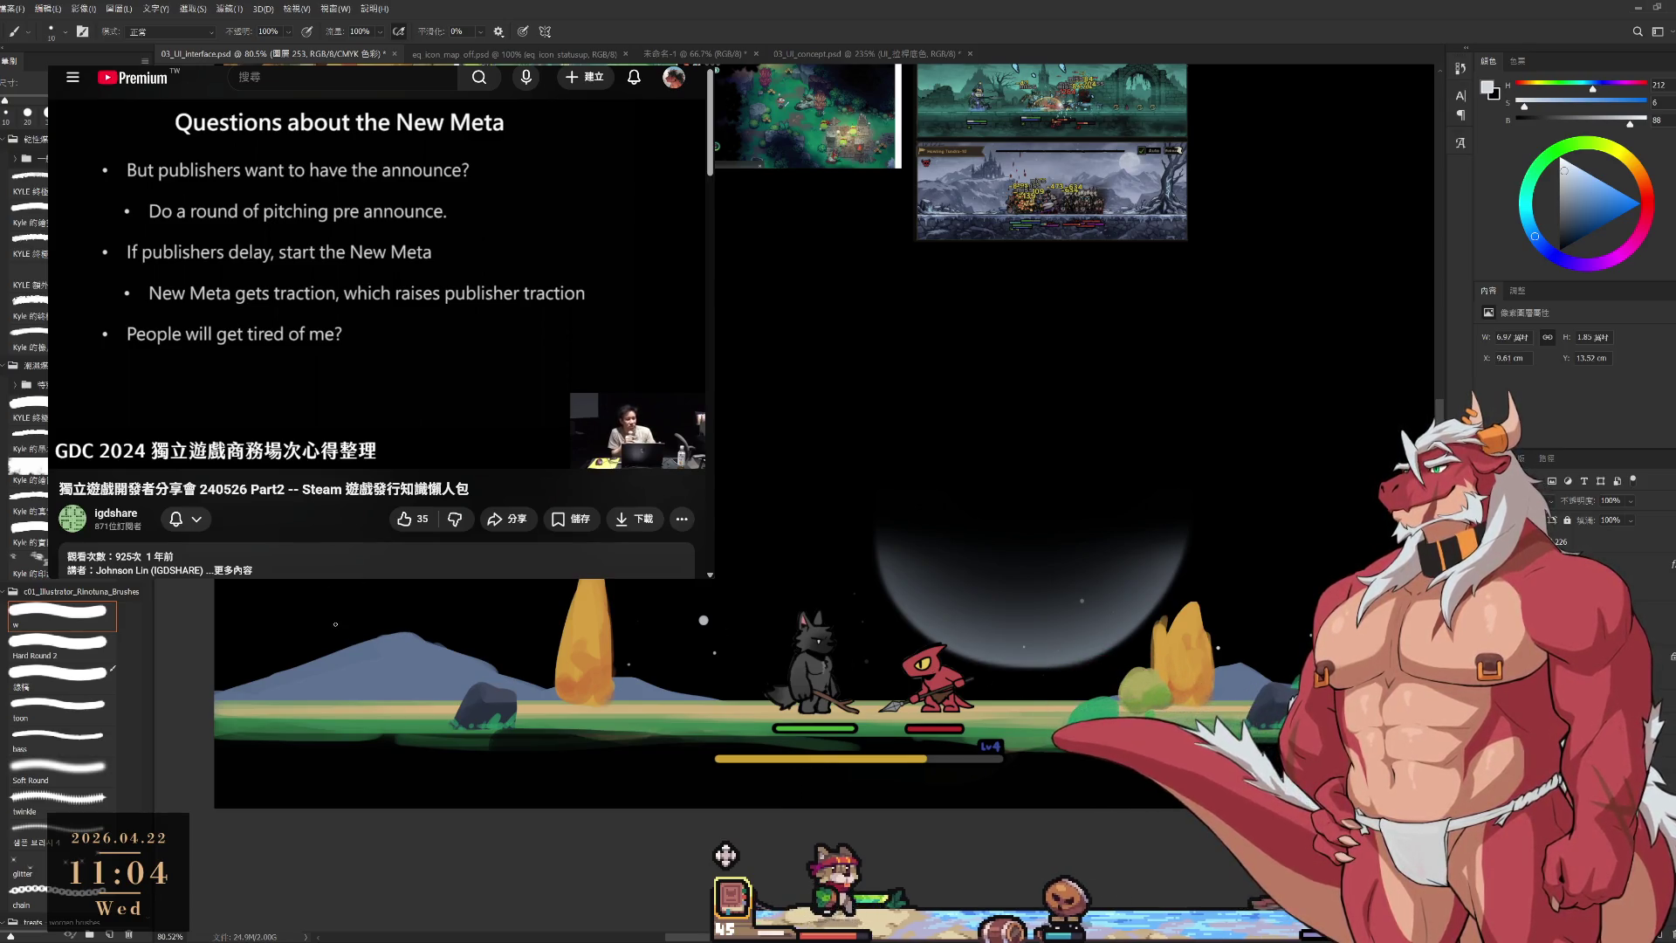
pyautogui.press(']')
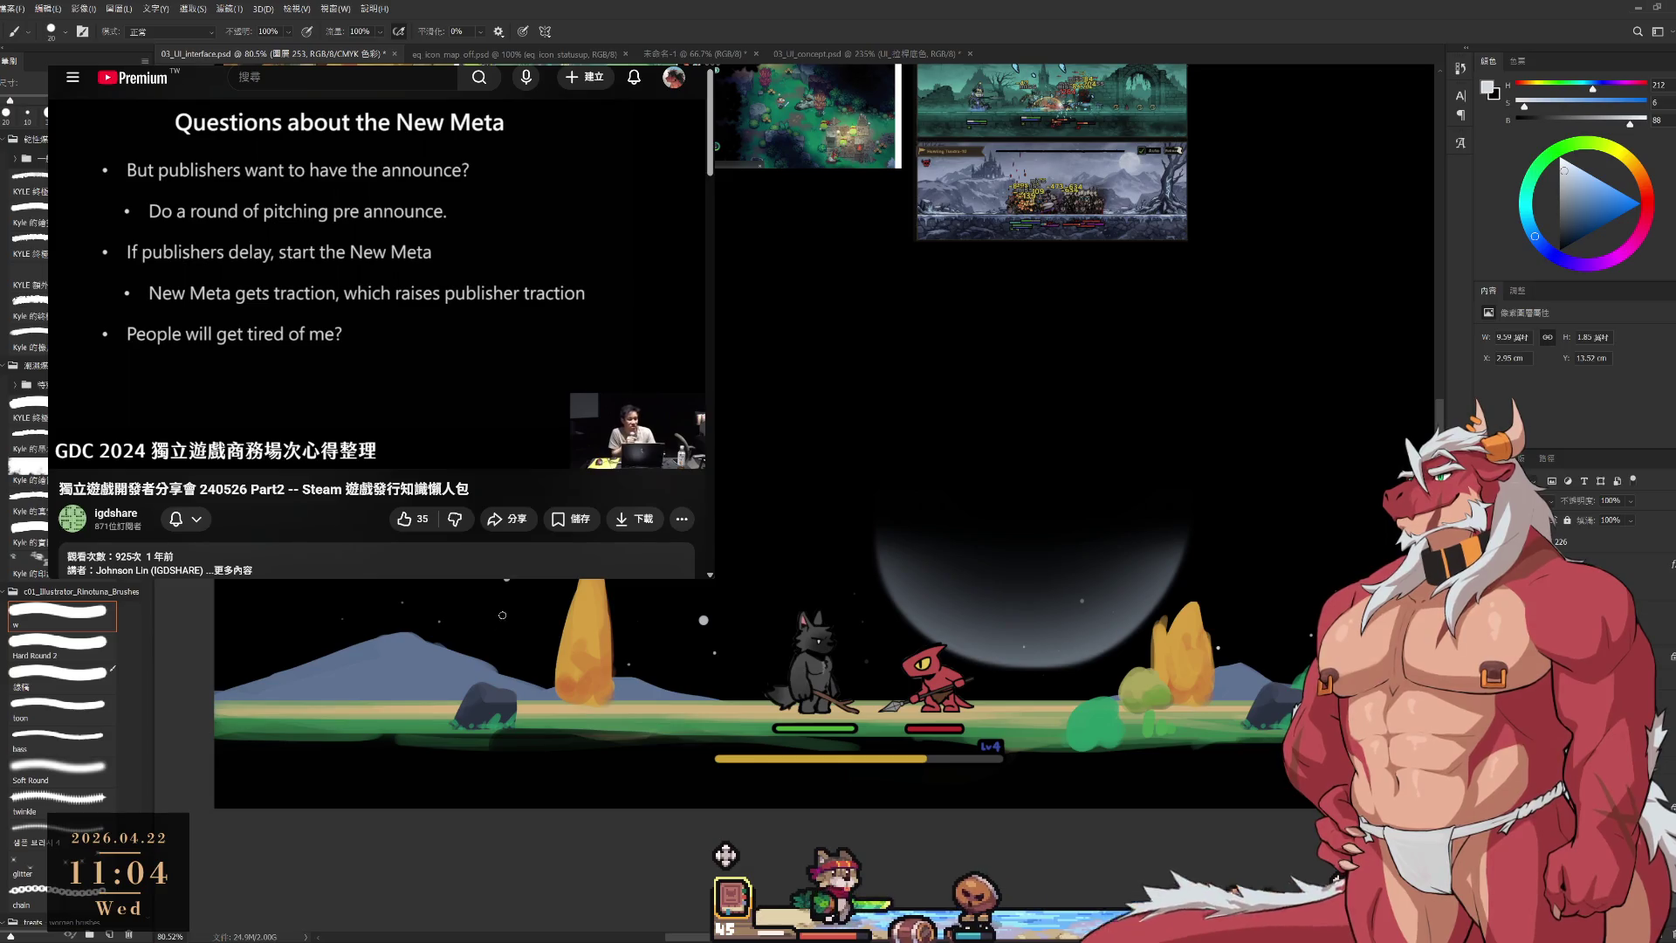
pyautogui.press('[')
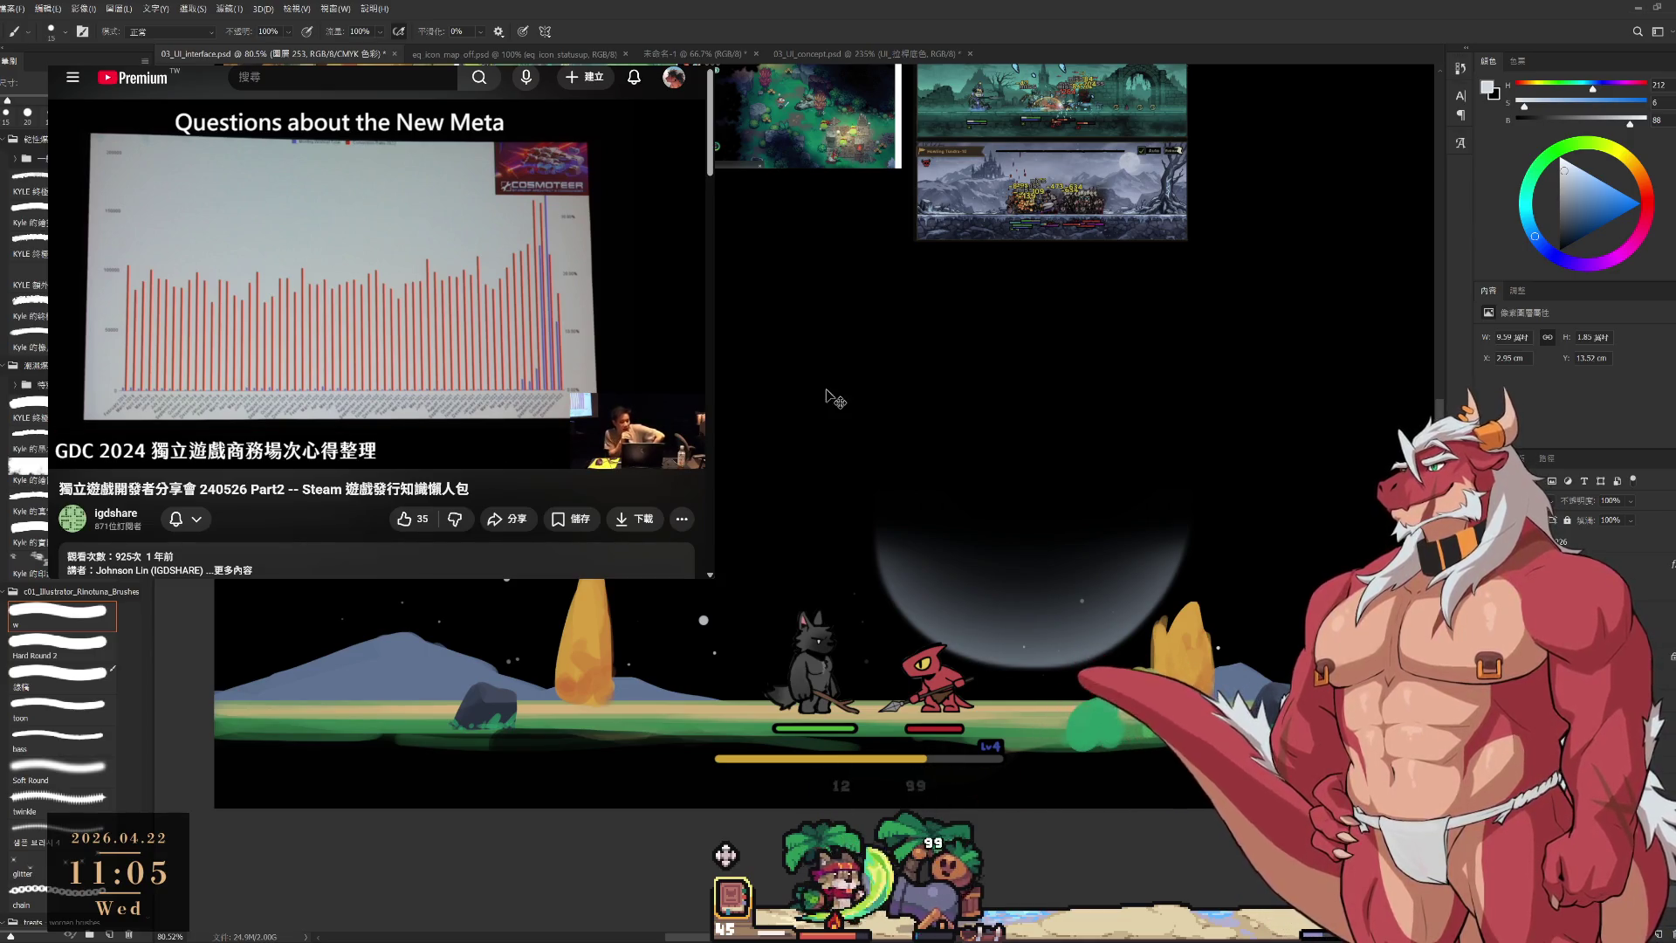
# Paste the jungle reference image, then cancel its placement.
pyautogui.hotkey('ctrl', 'v')
pyautogui.moveTo(998, 506)
pyautogui.mouseDown()
pyautogui.moveTo(898, 479)
pyautogui.moveTo(923, 456)
pyautogui.mouseUp()
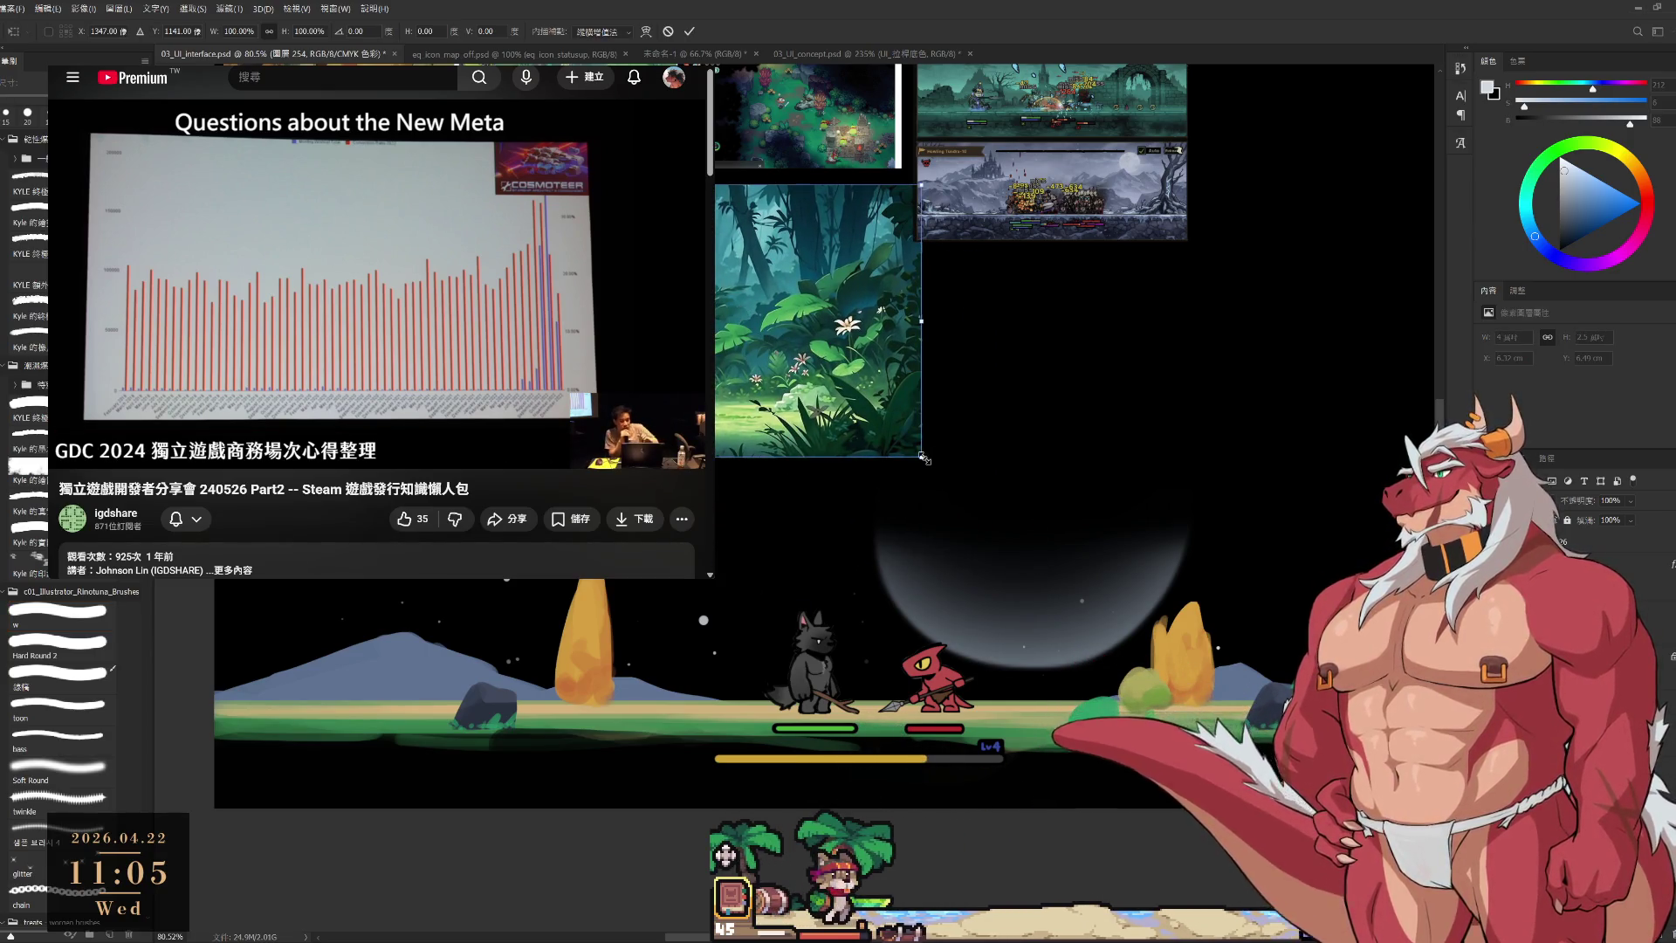
pyautogui.press('Escape')
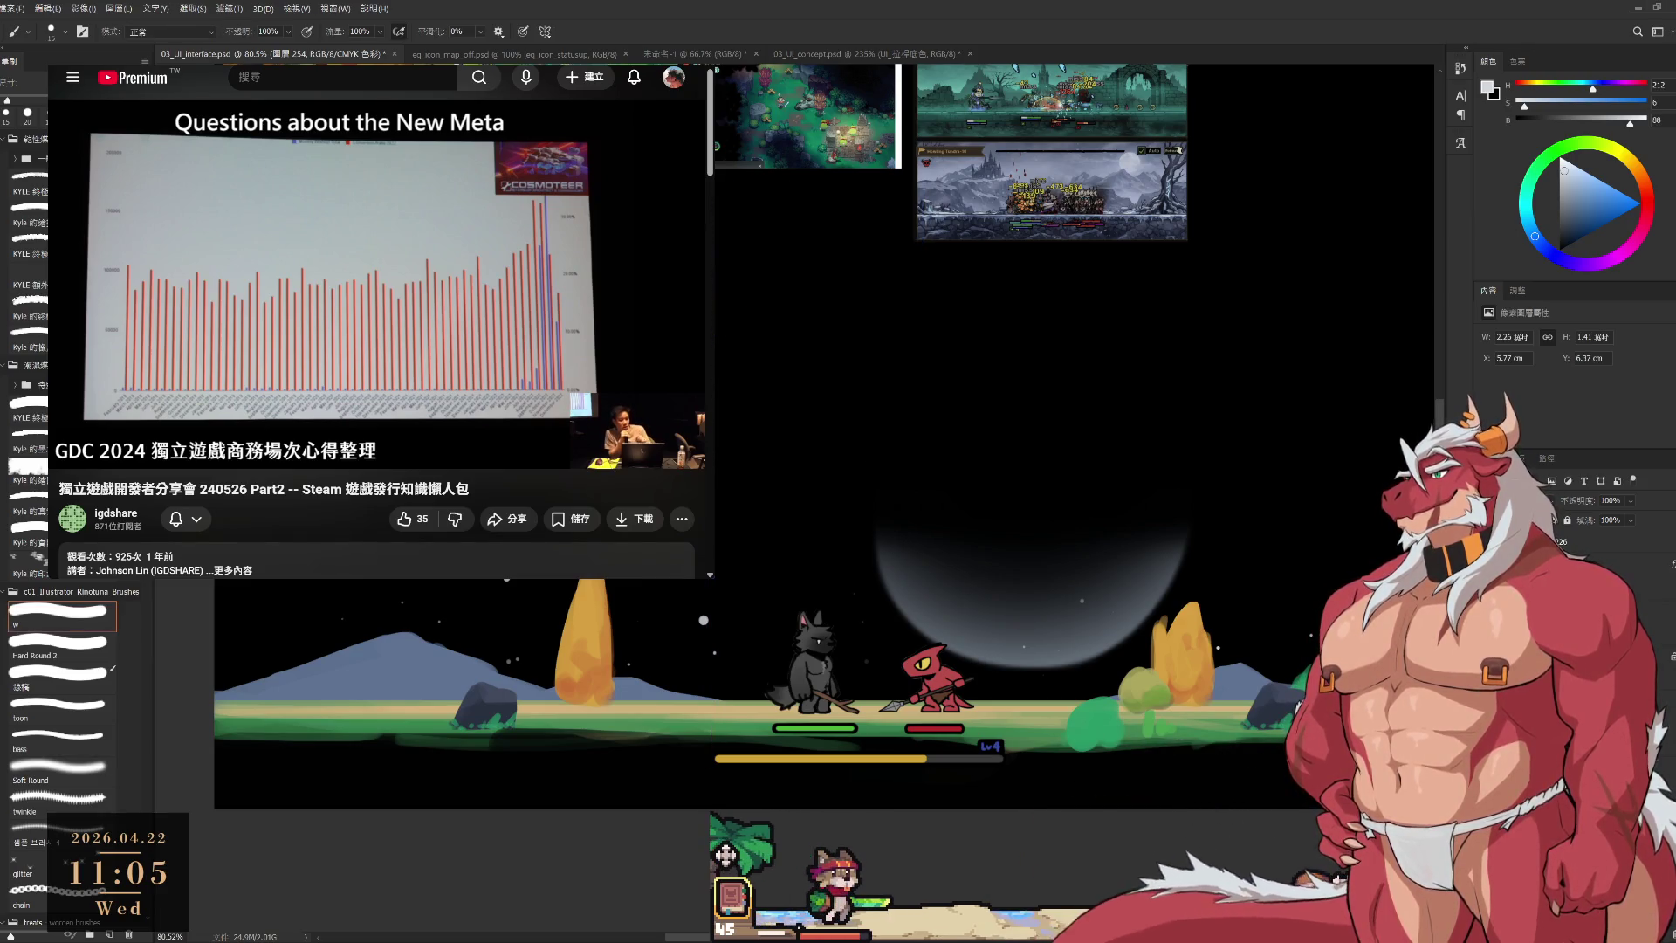
# On a new layer, paint dark green grass blades and a leafy bush at brush size 20.
pyautogui.keyDown('alt'); pyautogui.click(678, 319); pyautogui.keyUp('alt')
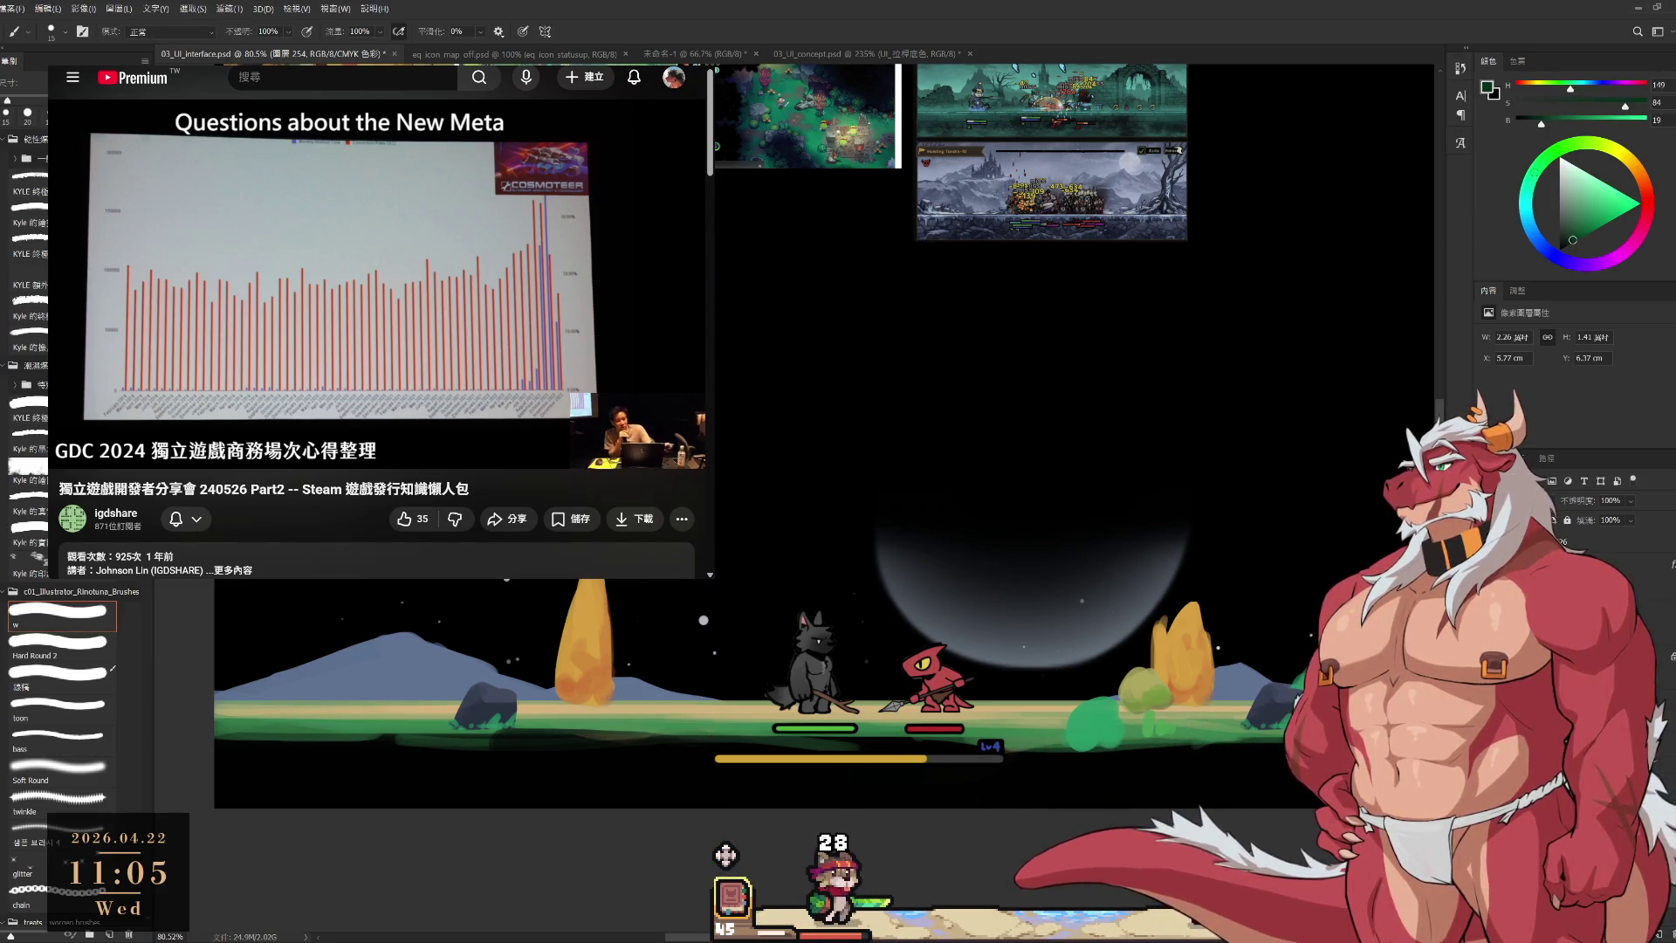
pyautogui.hotkey('ctrl', 'shift', 'alt', 'n')
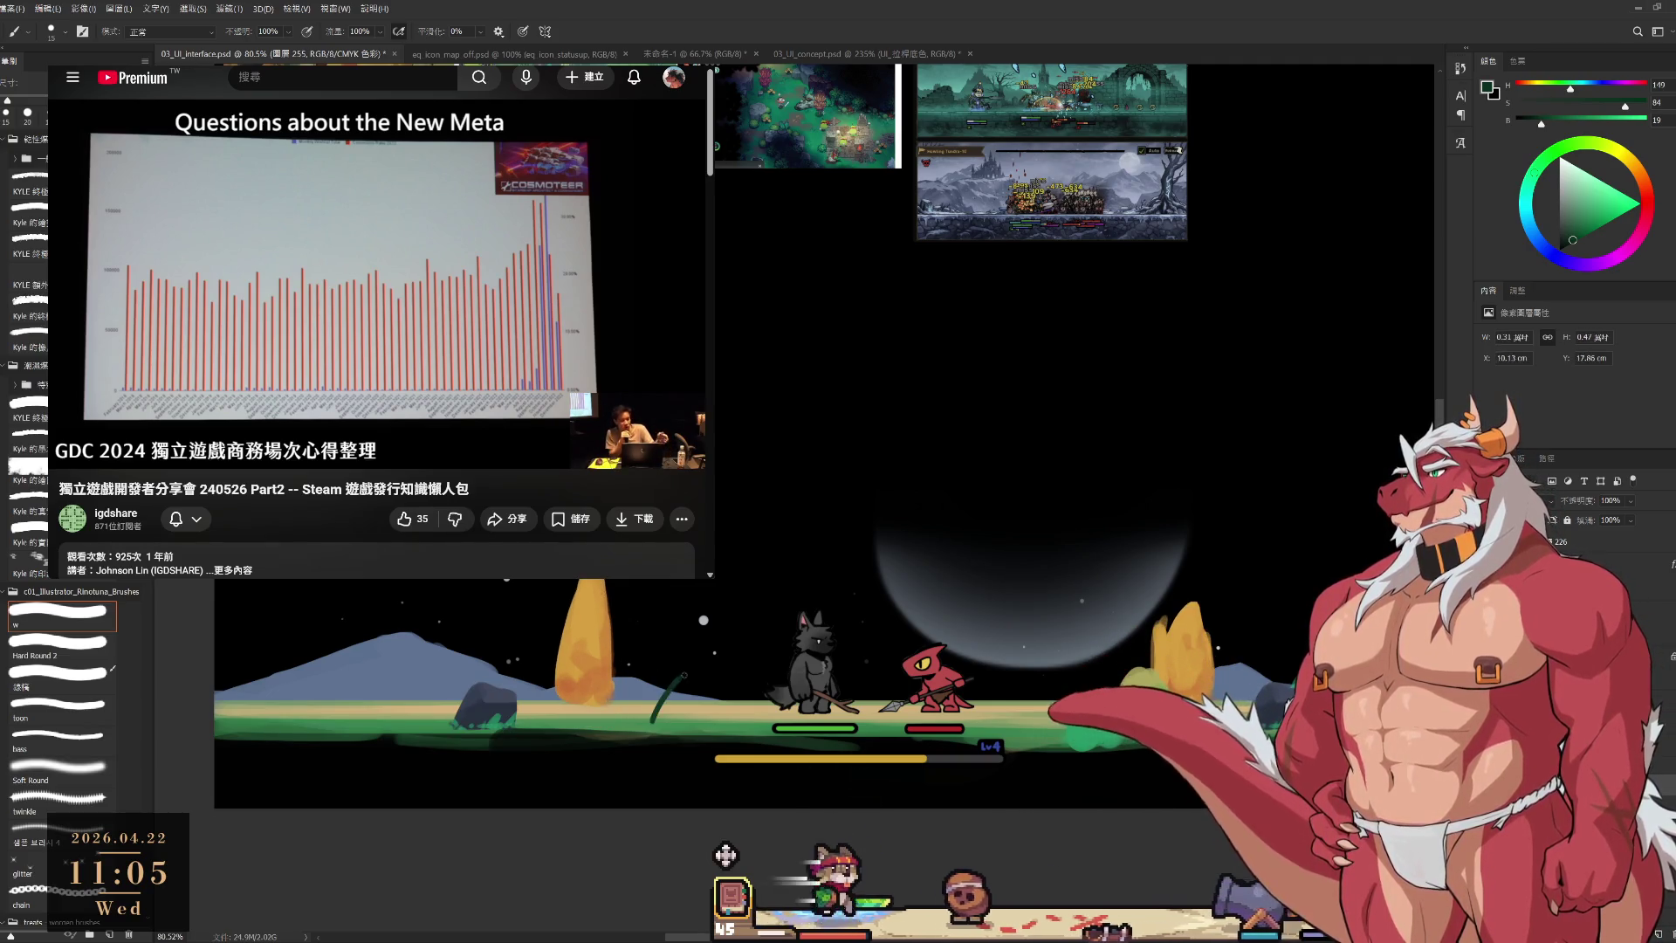
pyautogui.press(']')
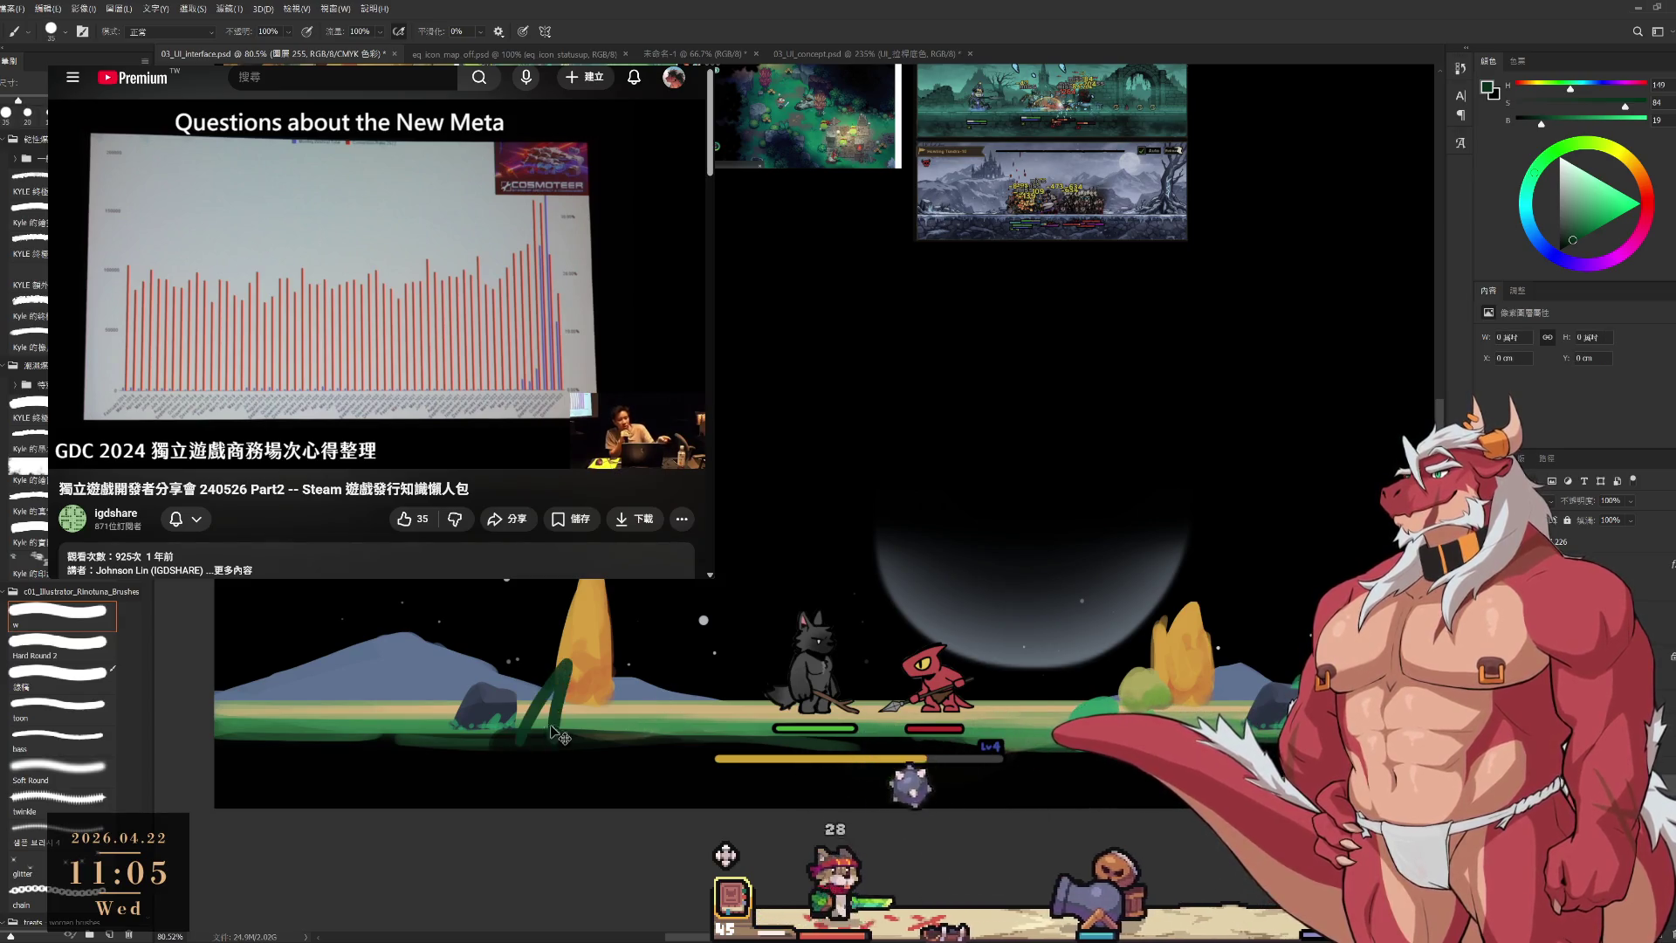
pyautogui.moveTo(536, 744); pyautogui.dragTo(584, 677)
pyautogui.hotkey('ctrl', 'z')
pyautogui.press('[')
pyautogui.moveTo(556, 746); pyautogui.dragTo(579, 690)
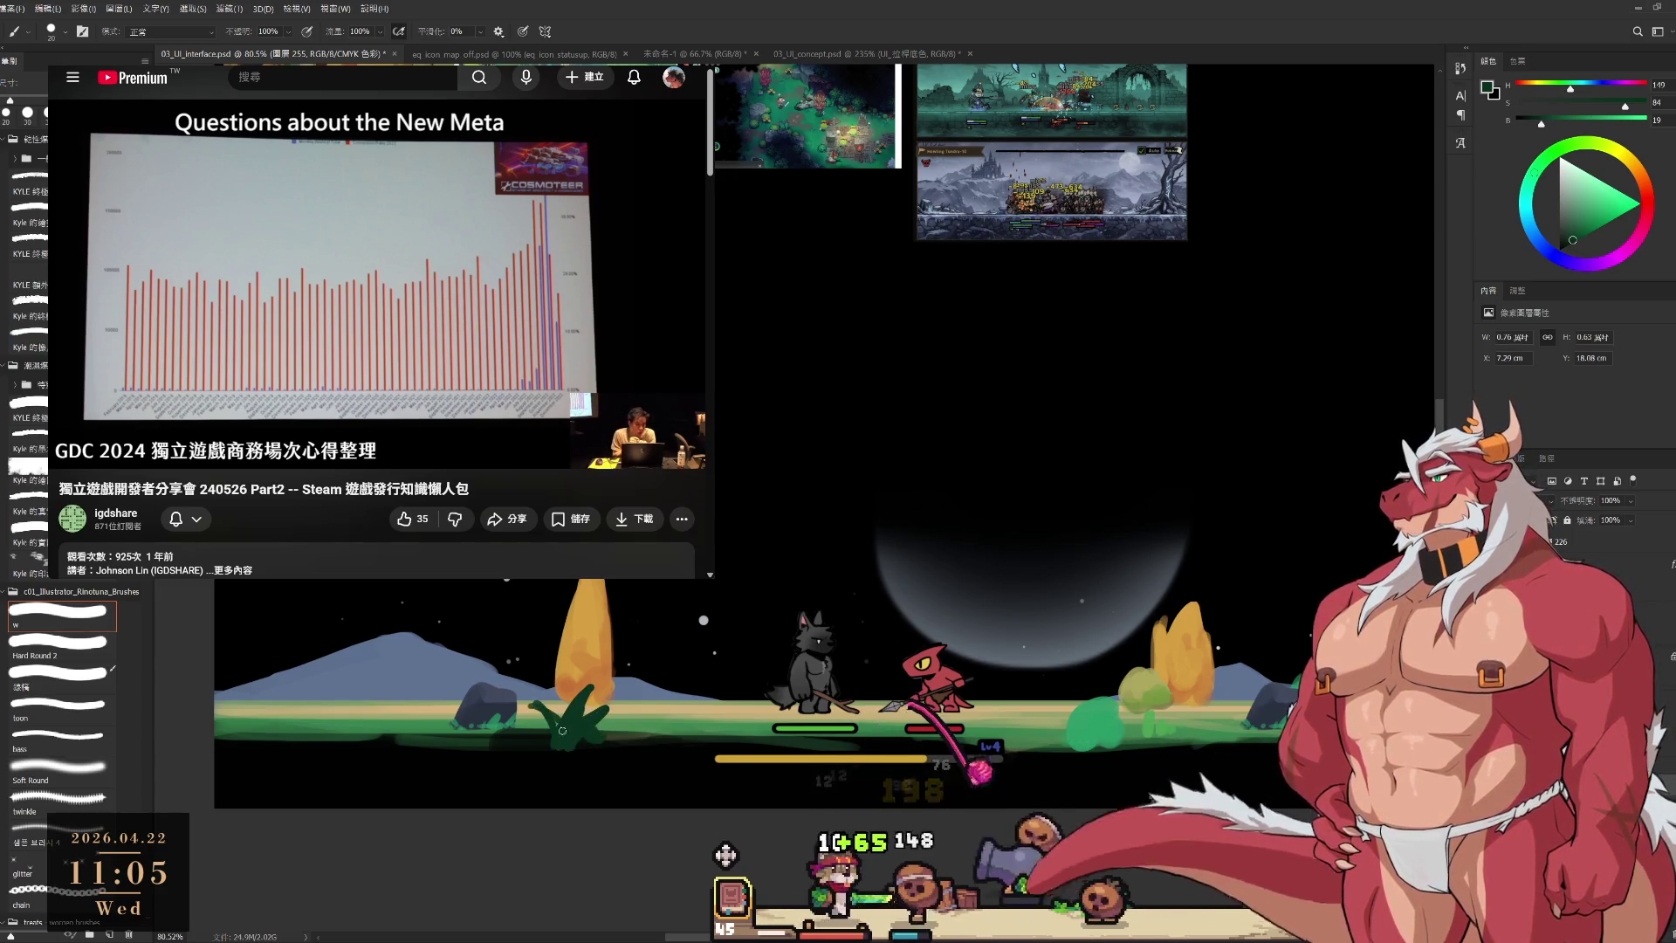
pyautogui.moveTo(502, 698); pyautogui.dragTo(553, 736)
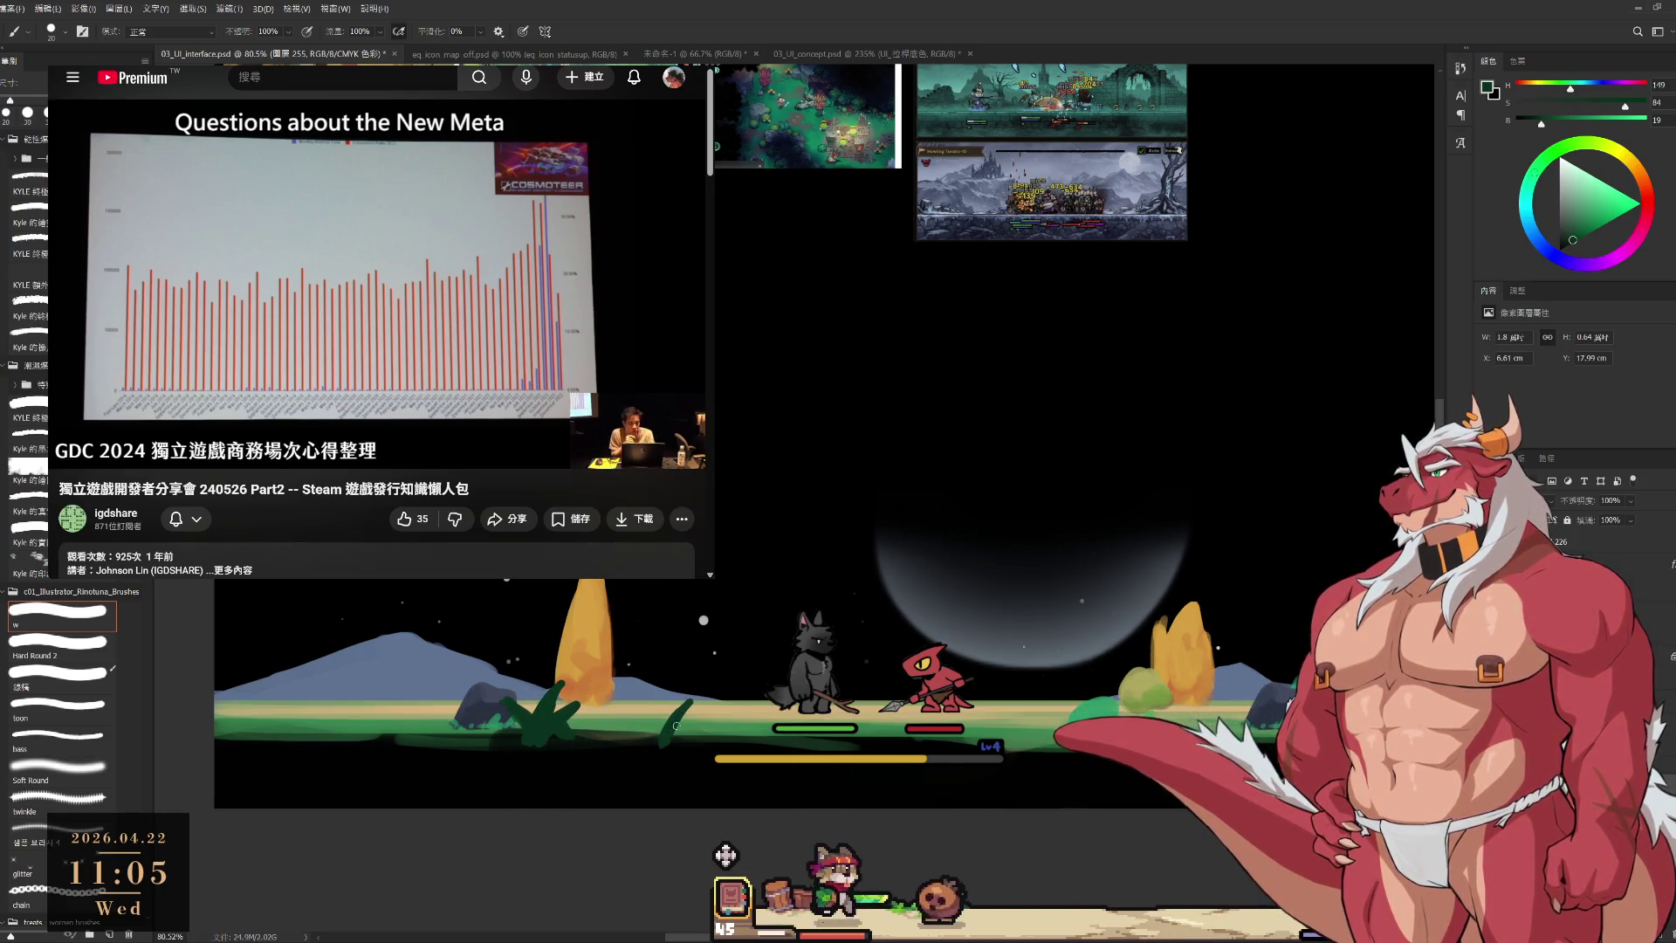
# With the Hard Round 2 tip, erase a sliver off the plant and paint a curved green stem under the bush.
pyautogui.press('e')
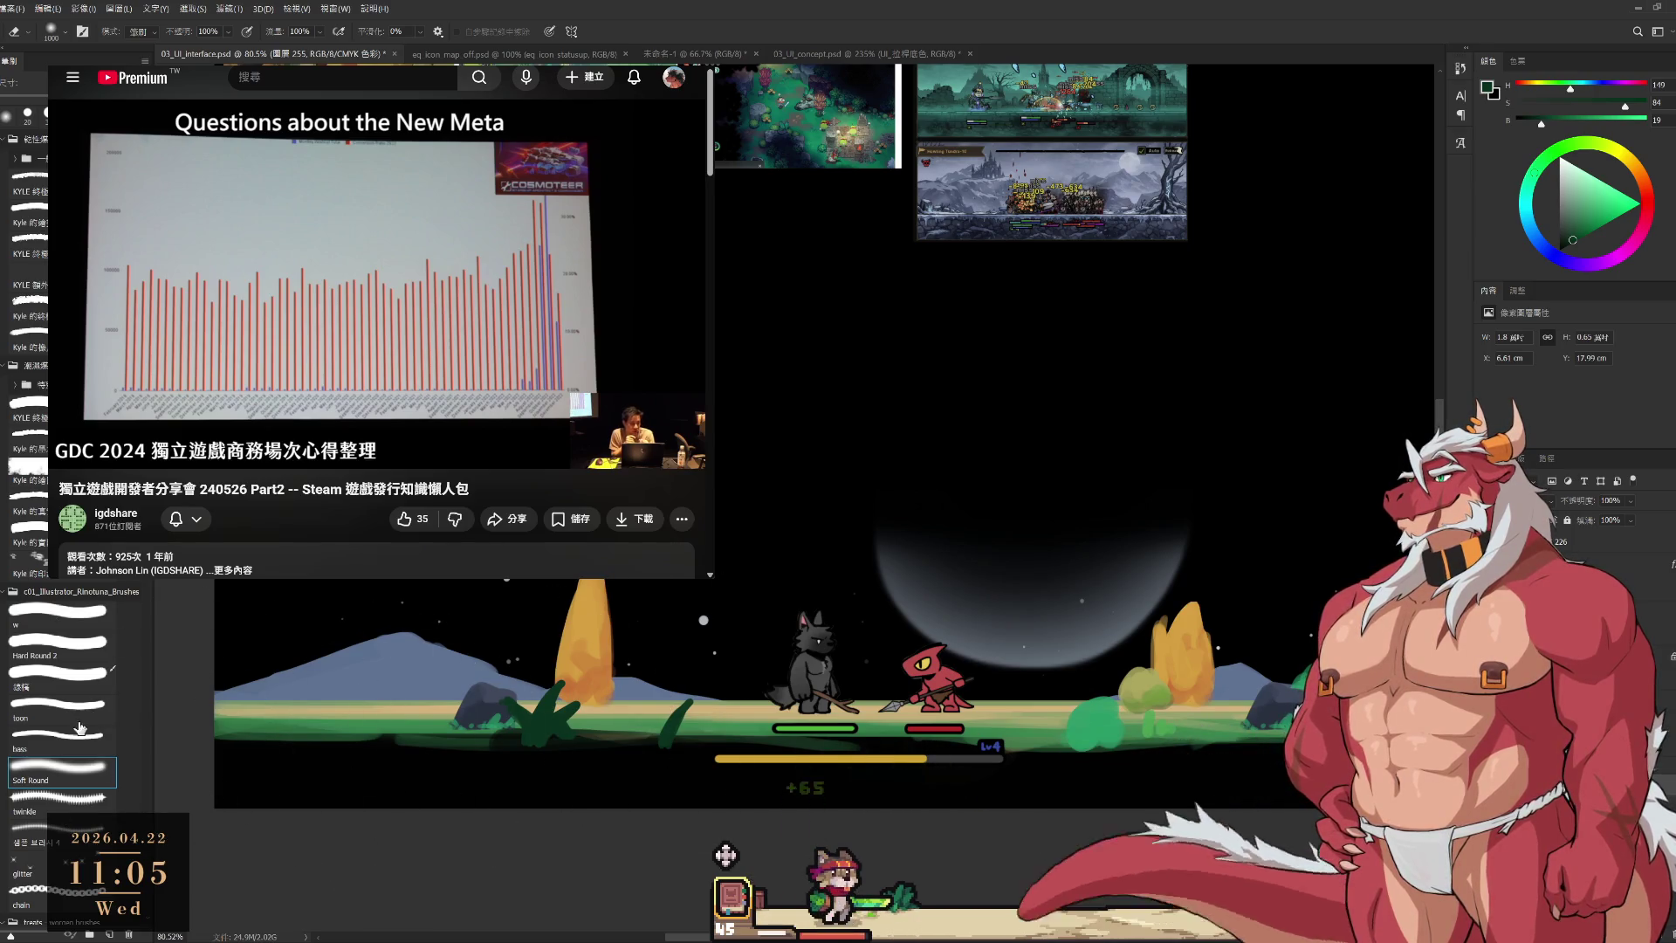
pyautogui.click(77, 657)
pyautogui.press(']')
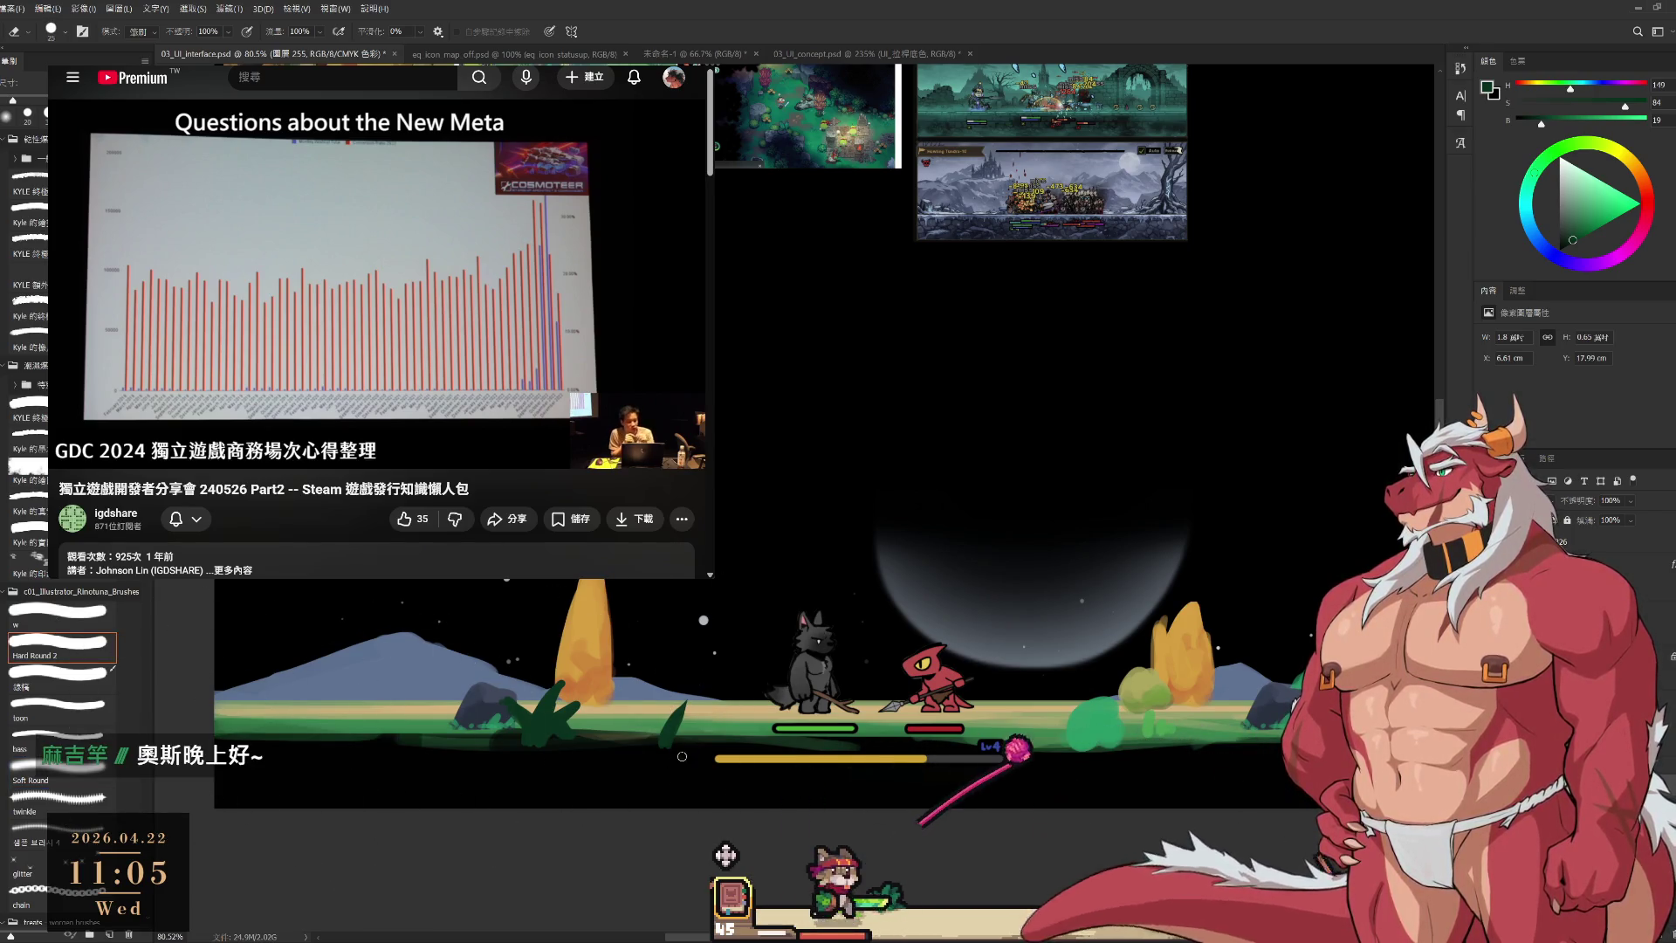
pyautogui.moveTo(739, 696); pyautogui.dragTo(708, 698)
pyautogui.press('b')
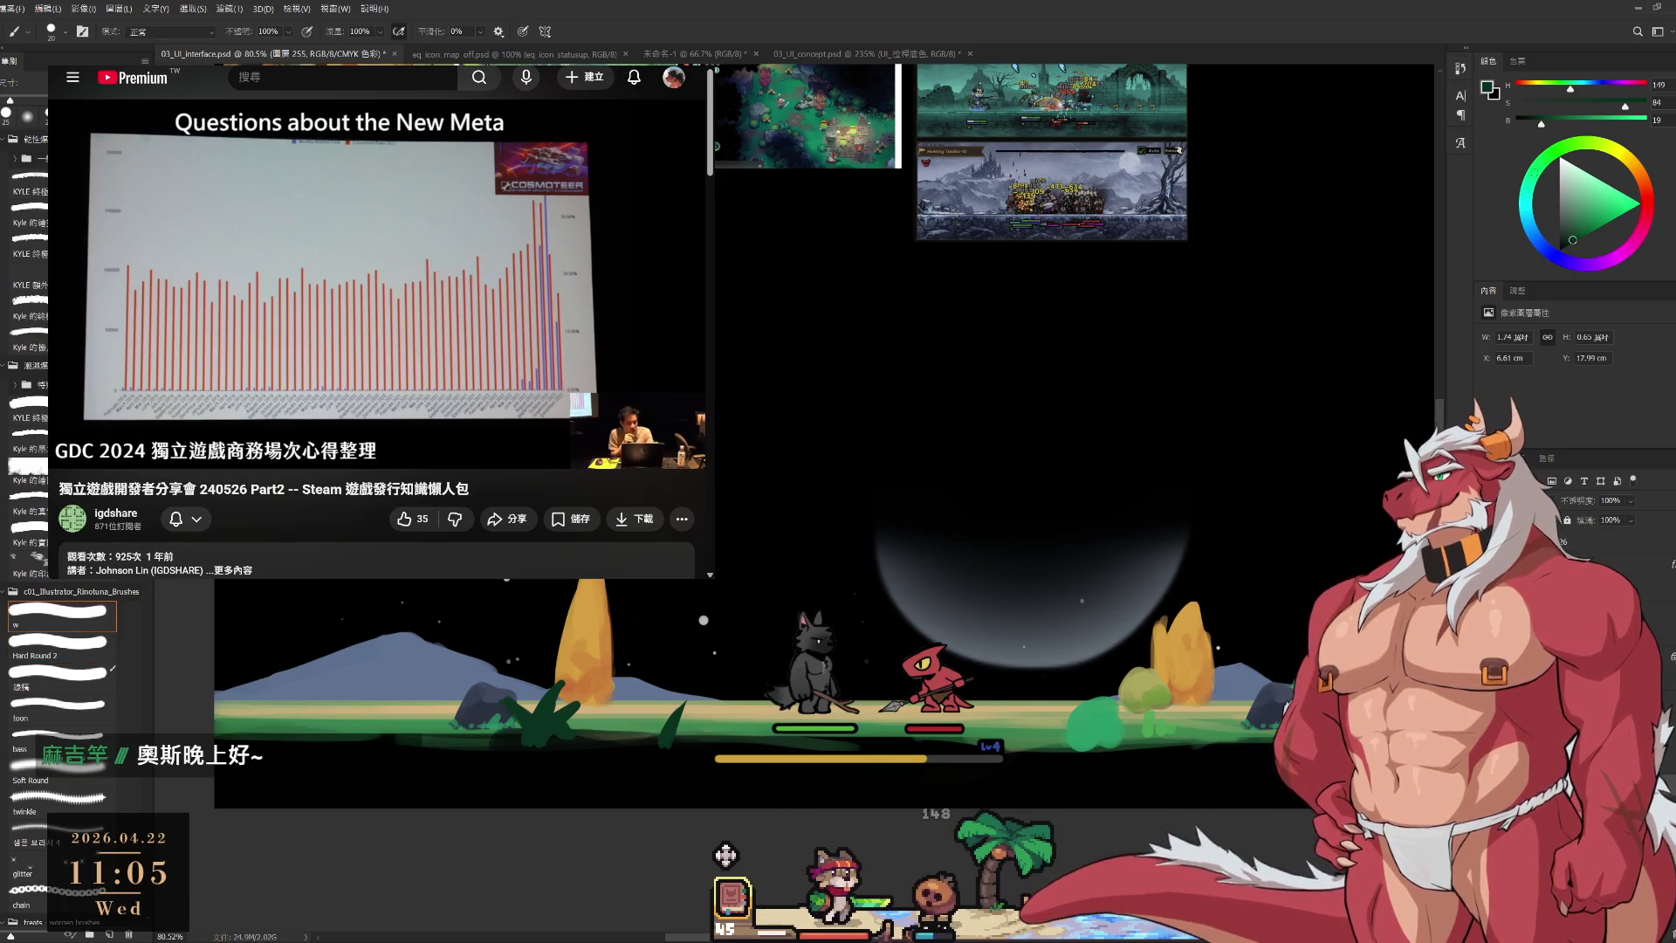
pyautogui.moveTo(1208, 744)
pyautogui.mouseDown()
pyautogui.moveTo(1192, 701)
pyautogui.moveTo(1100, 653)
pyautogui.mouseUp()
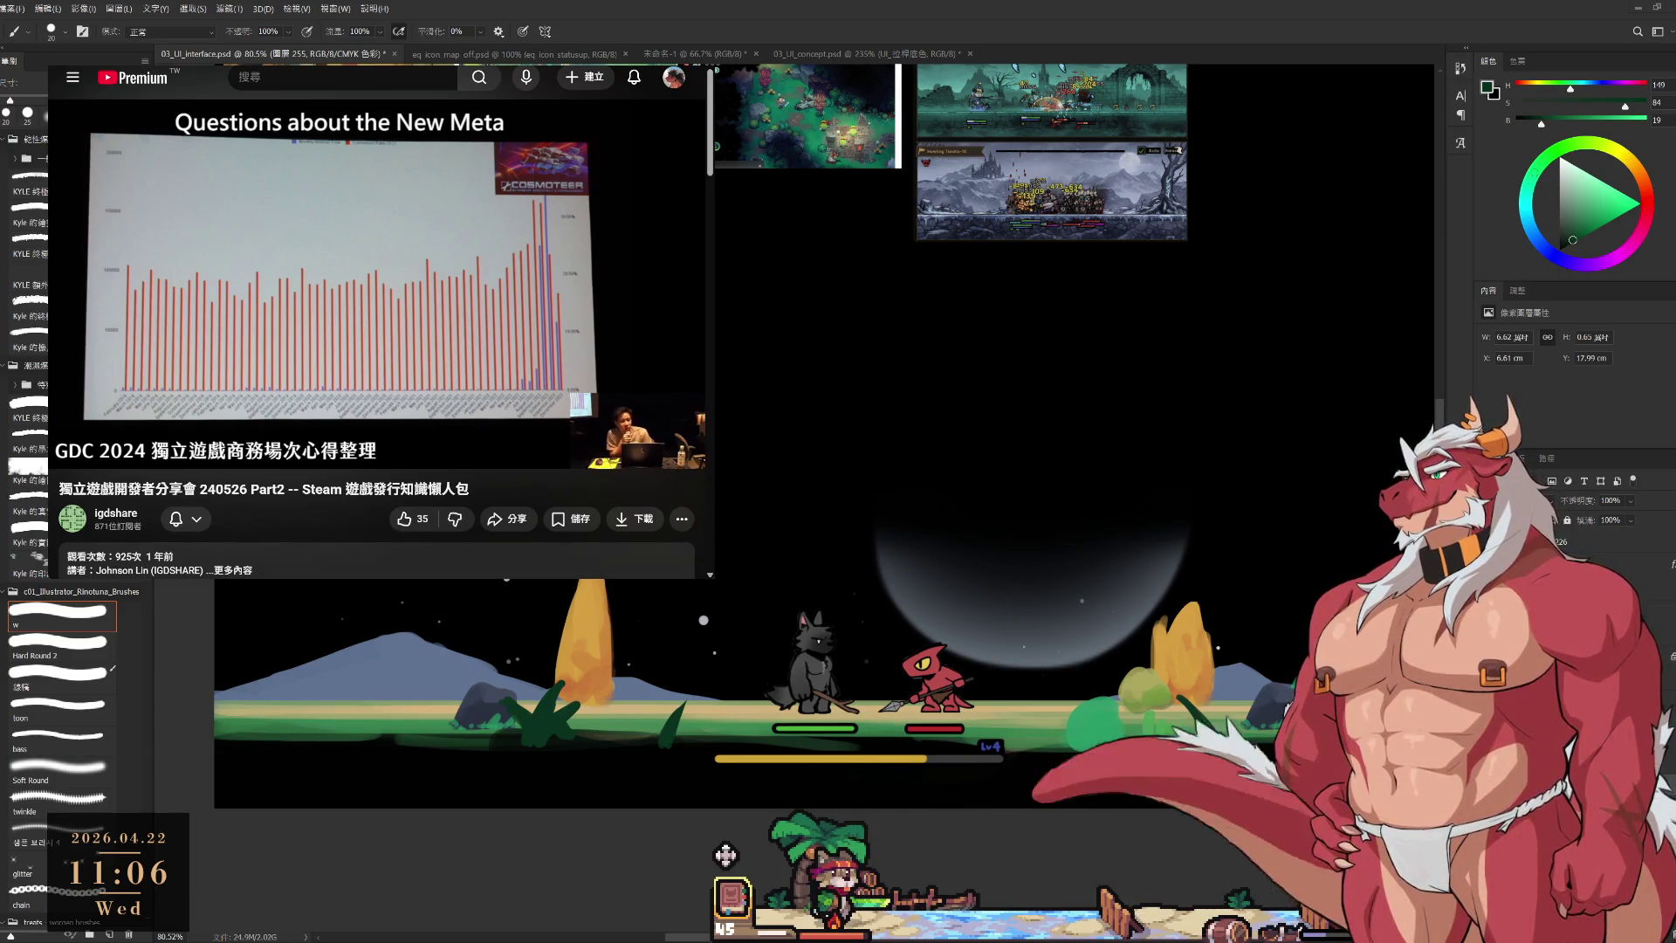
# Shift the left mountain shape and set a huge 700 px Soft Round brush in bluish grey.
pyautogui.moveTo(401, 672); pyautogui.dragTo(424, 665)
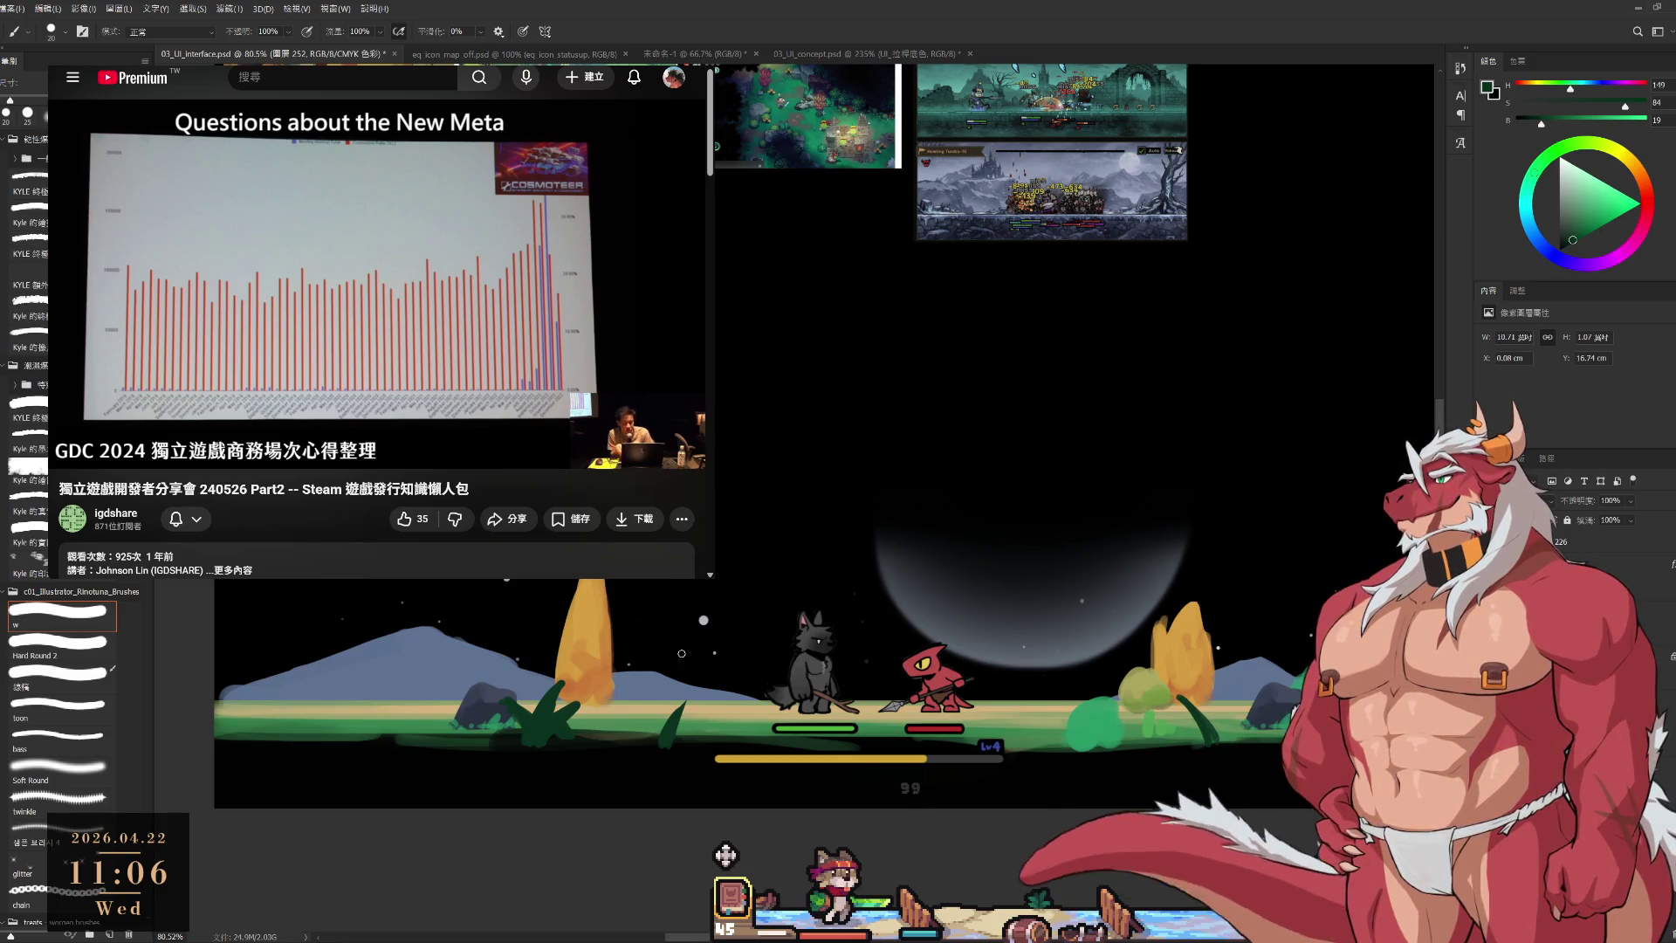
pyautogui.keyDown('alt'); pyautogui.click(436, 662); pyautogui.keyUp('alt')
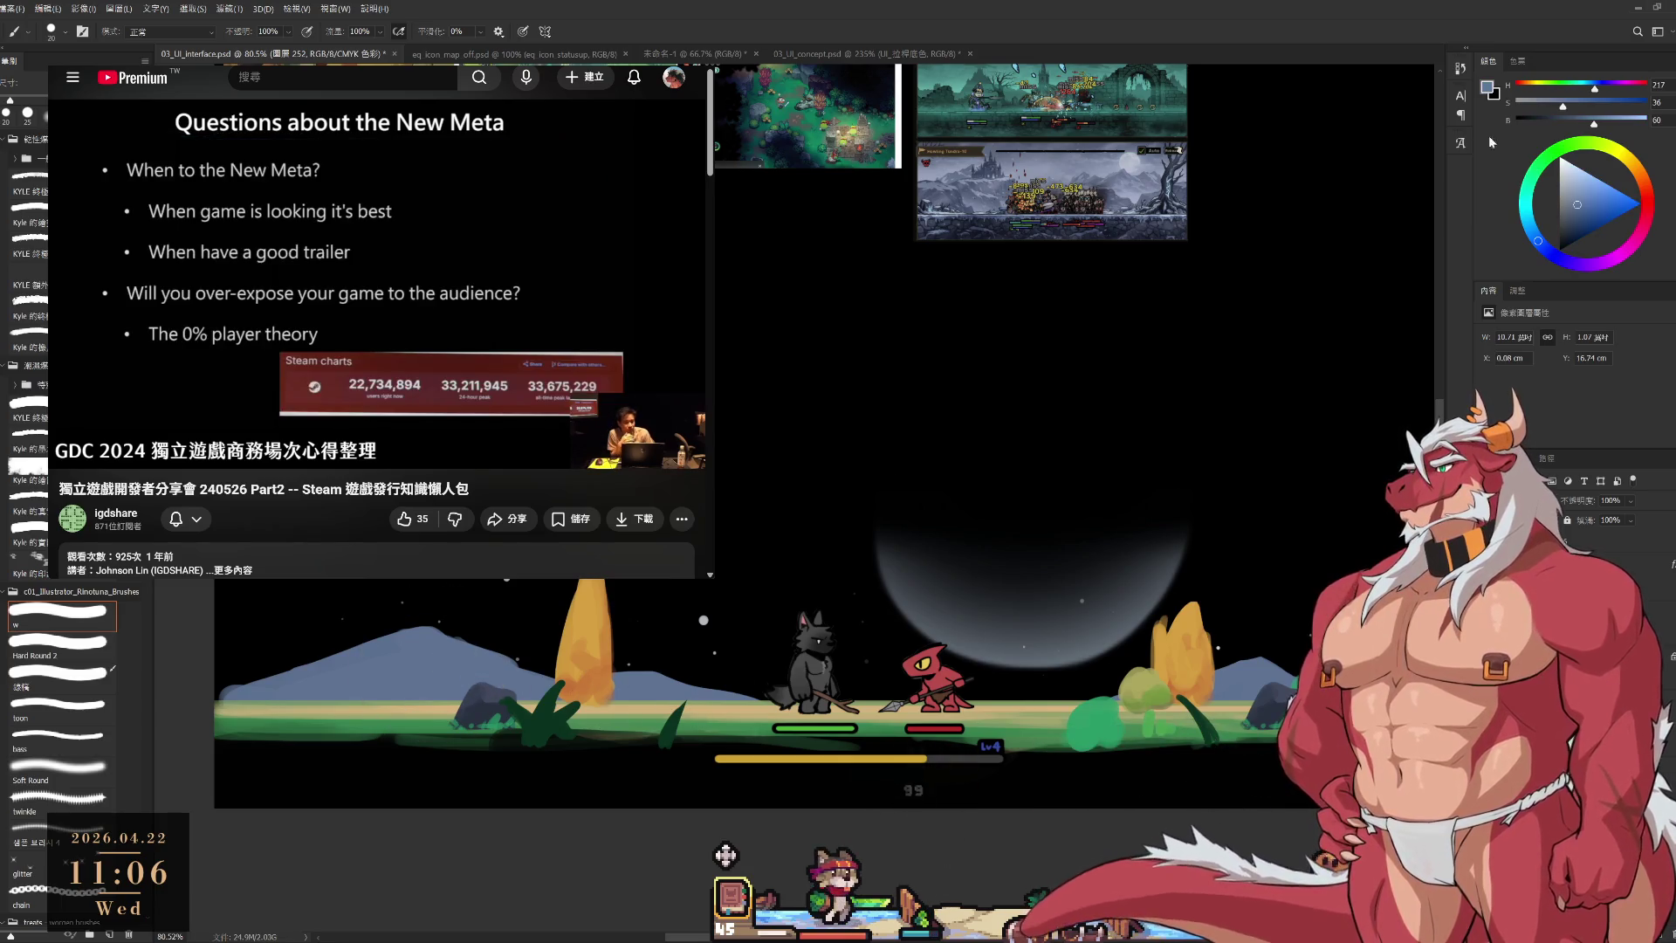
pyautogui.click(1565, 182)
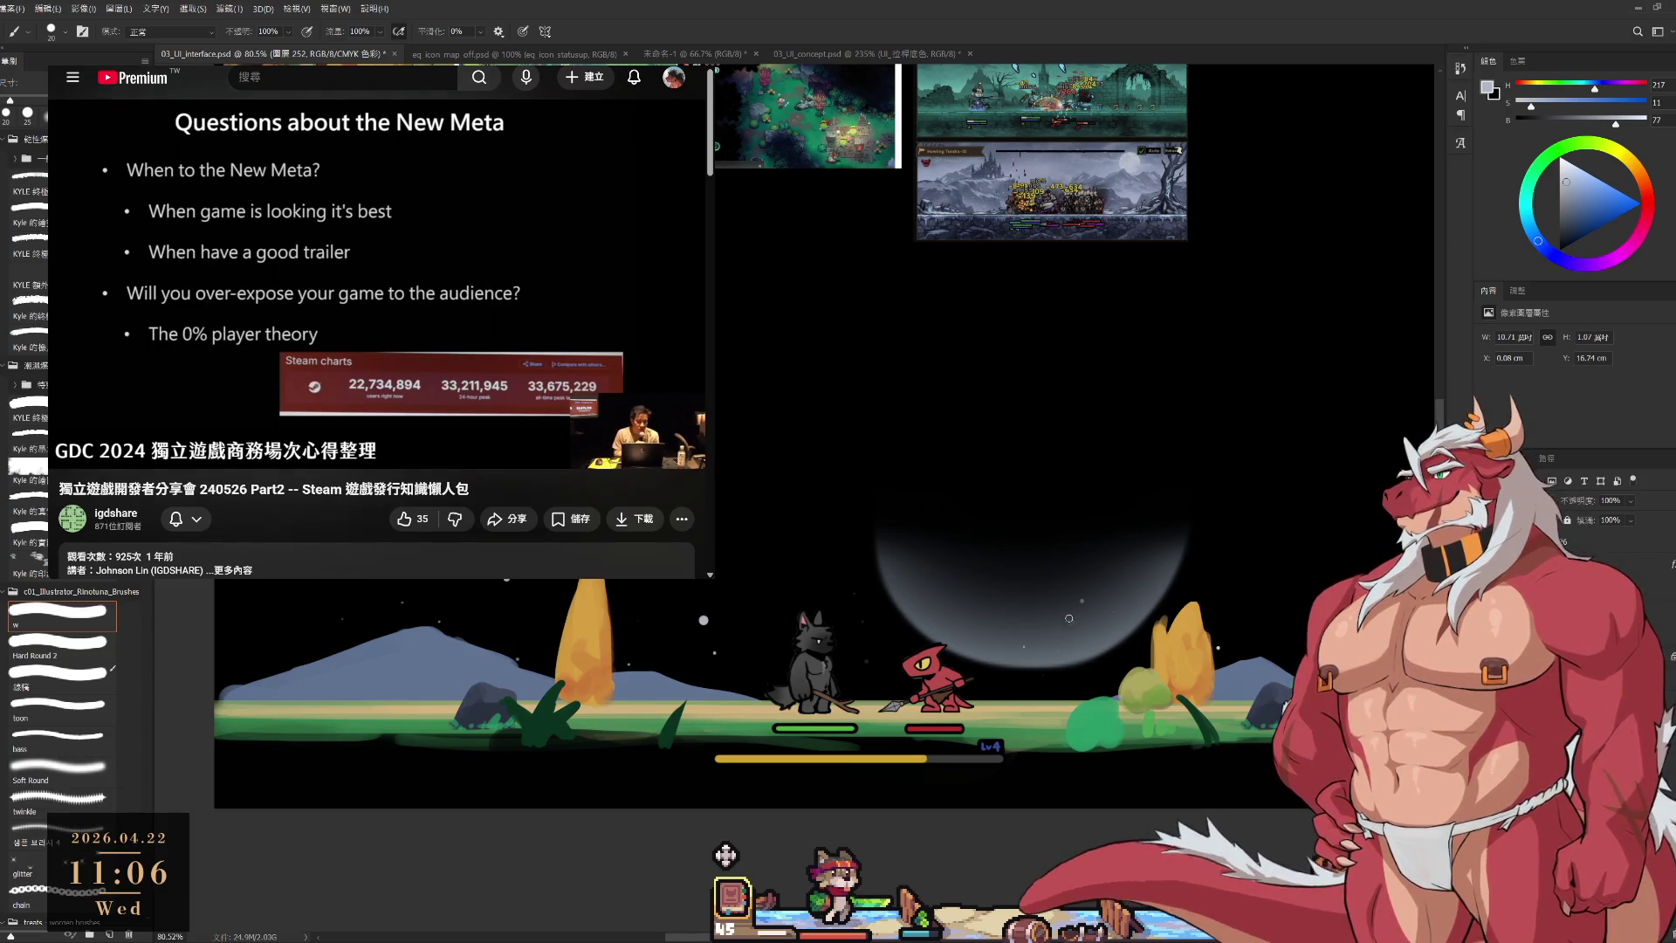
pyautogui.click(62, 770)
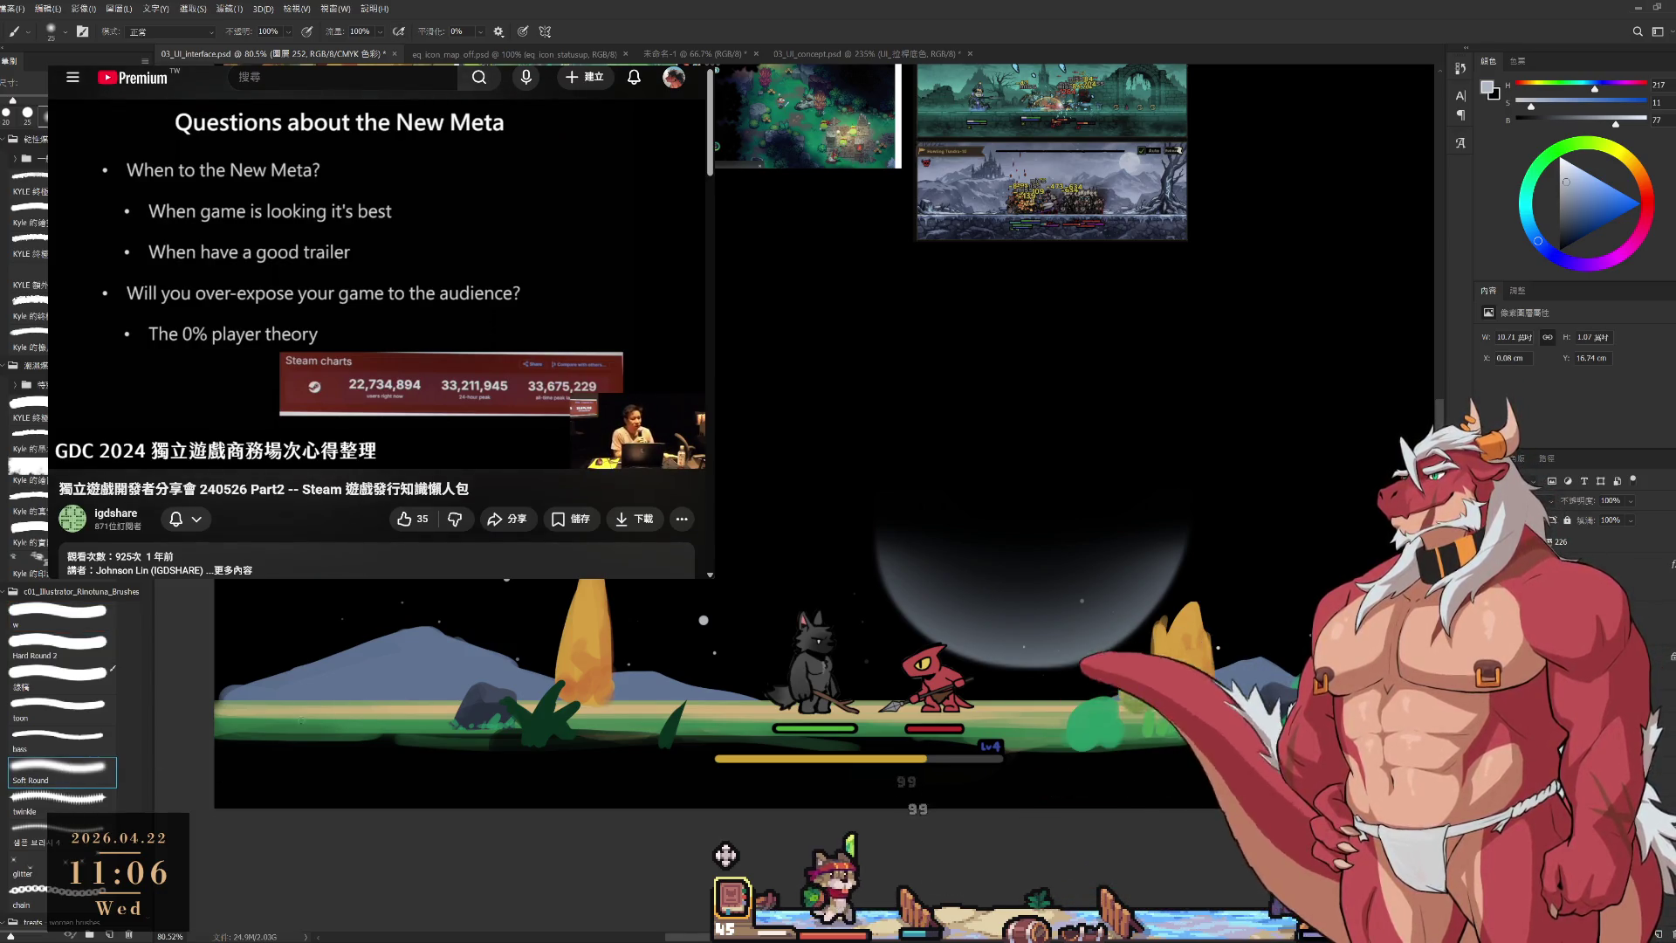
pyautogui.press(']')
pyautogui.press(']')
pyautogui.press(']')
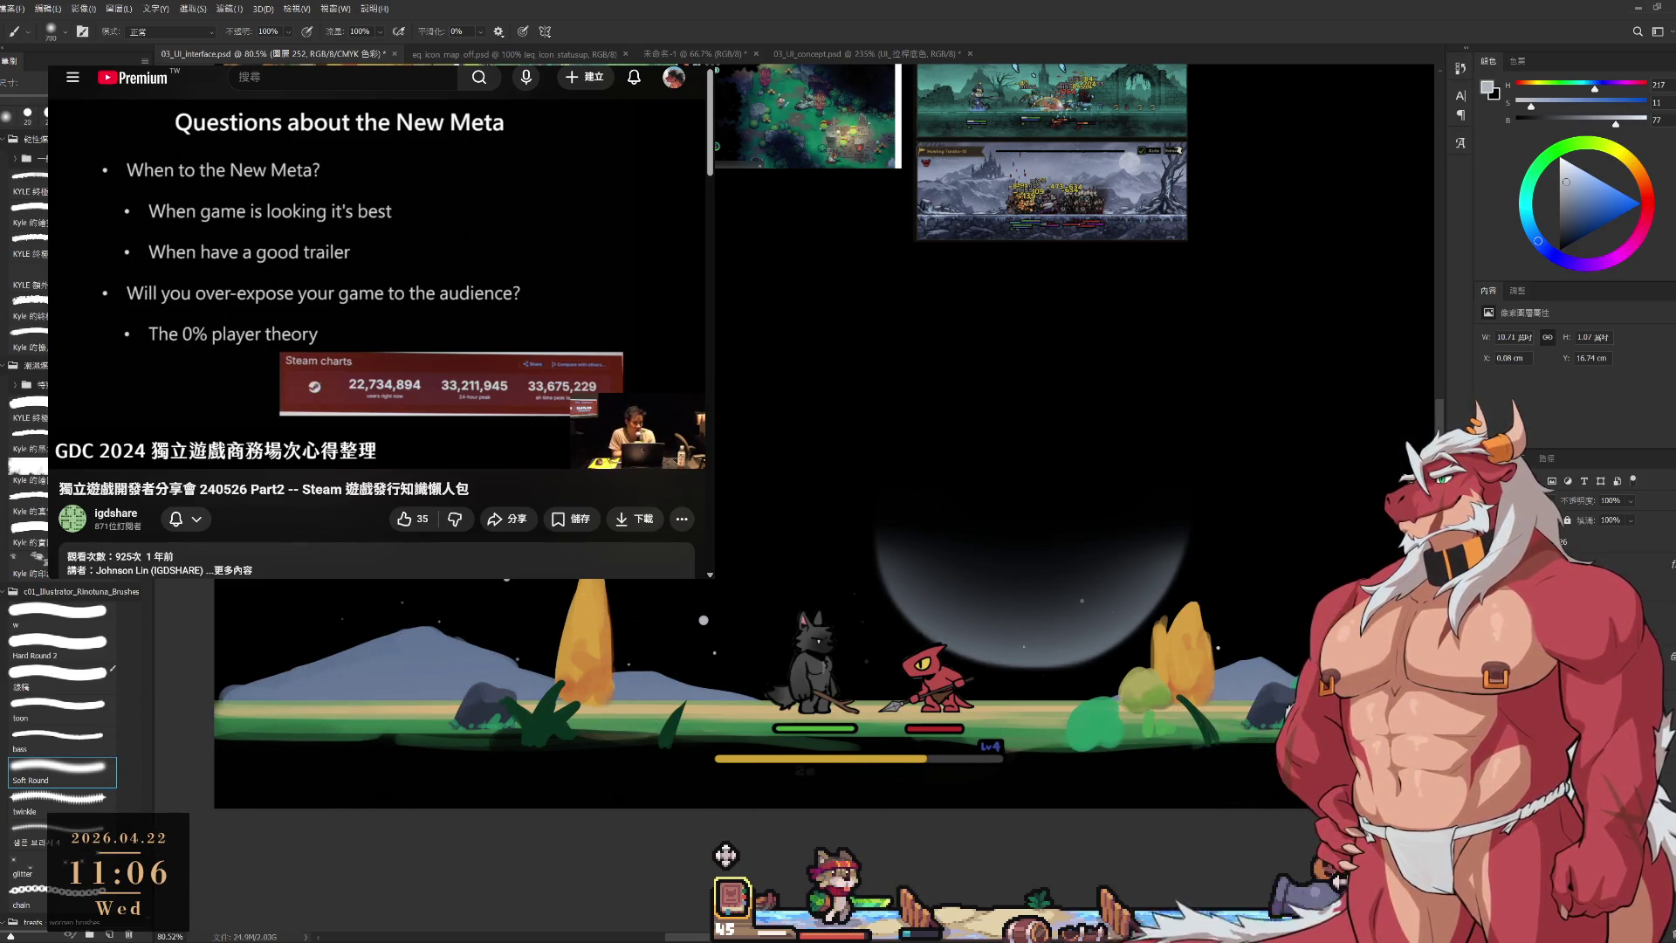
pyautogui.click(1576, 205)
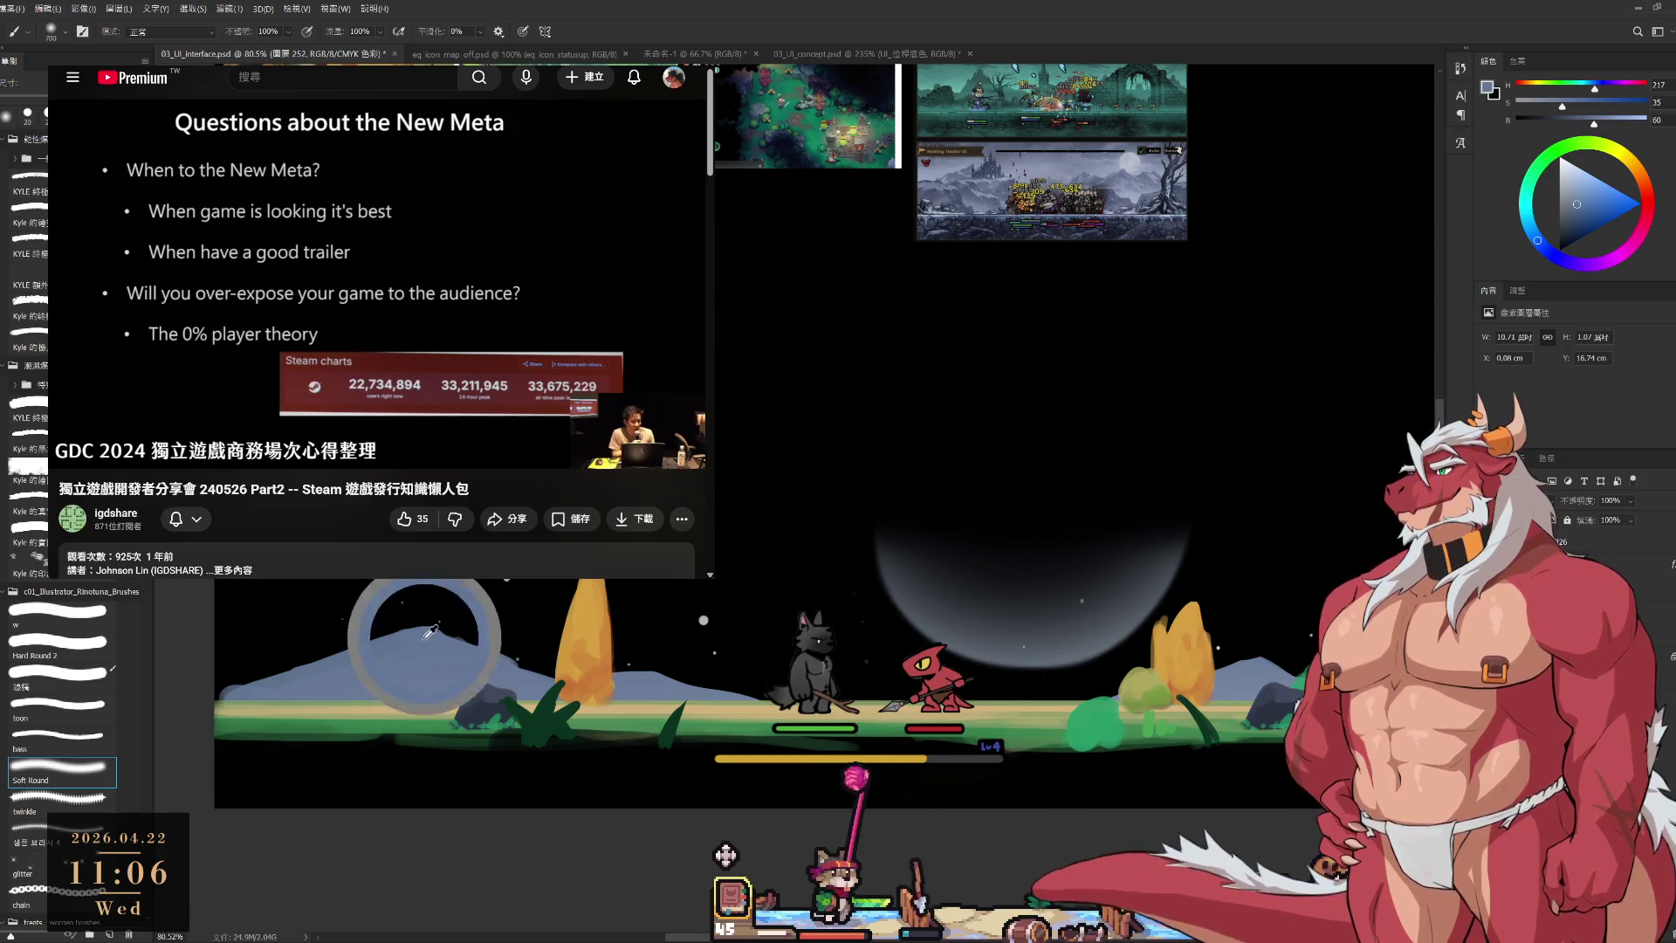
pyautogui.click(1589, 214)
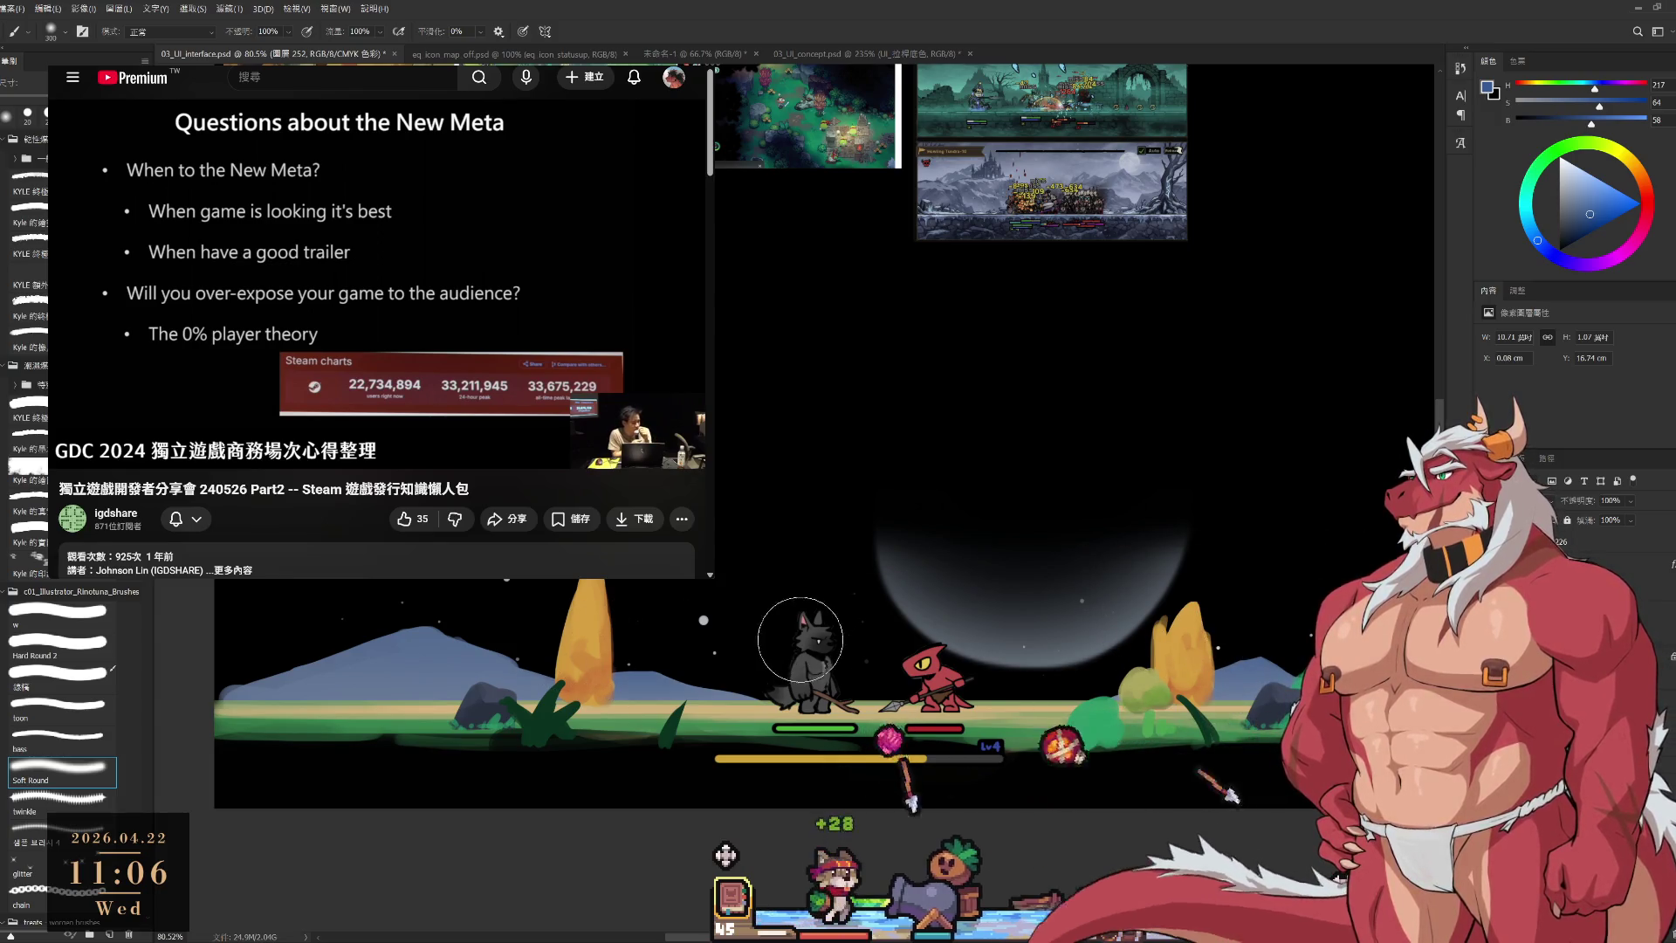
# Move the moon and star field down-left, then pause and resume the reference talk video.
pyautogui.scroll(-5, 846, 597)
pyautogui.scroll(5, 847, 597)
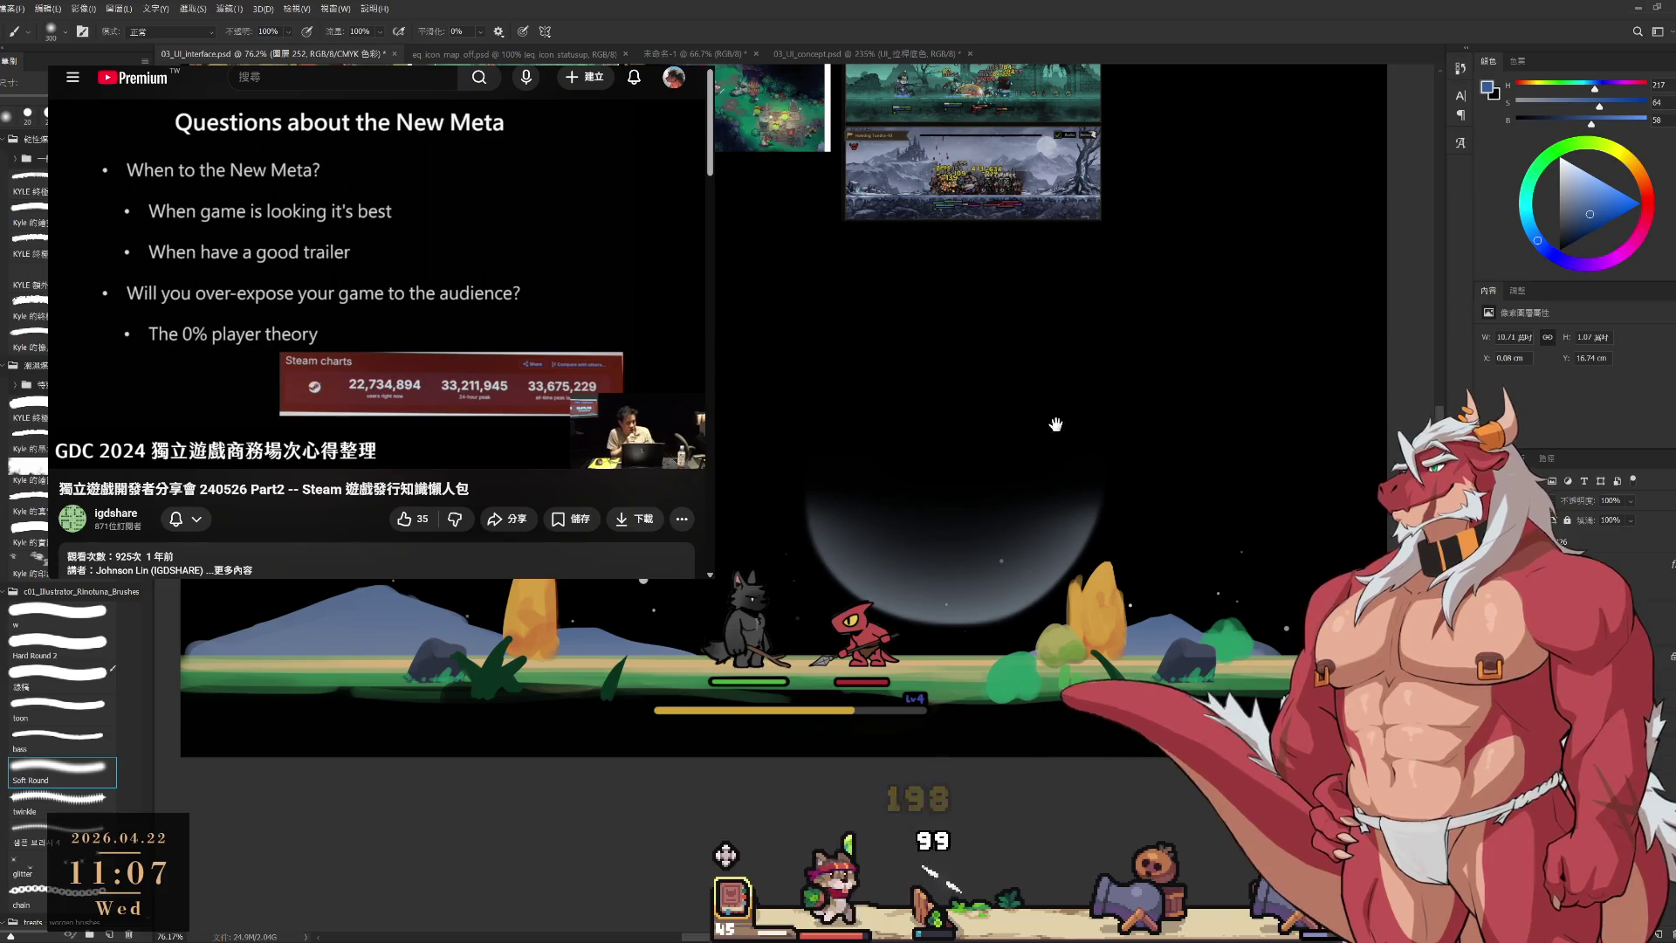
pyautogui.scroll(-3, 1048, 433)
pyautogui.scroll(3, 1048, 433)
pyautogui.scroll(-1, 1047, 433)
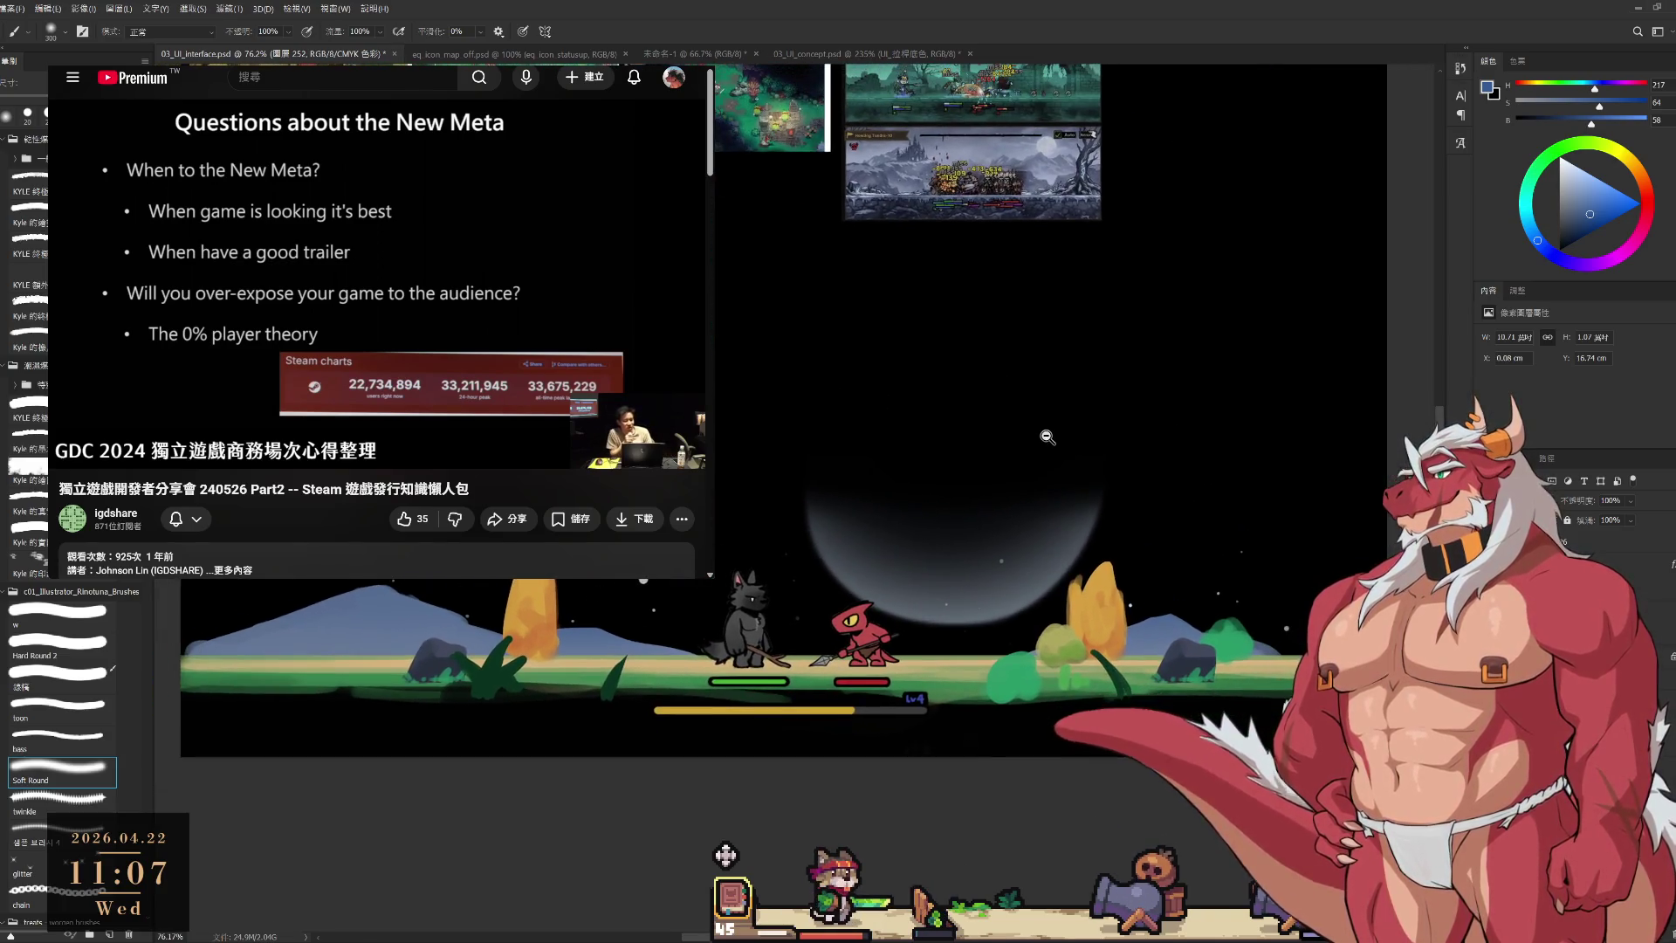
pyautogui.moveTo(1072, 504); pyautogui.dragTo(1042, 553)
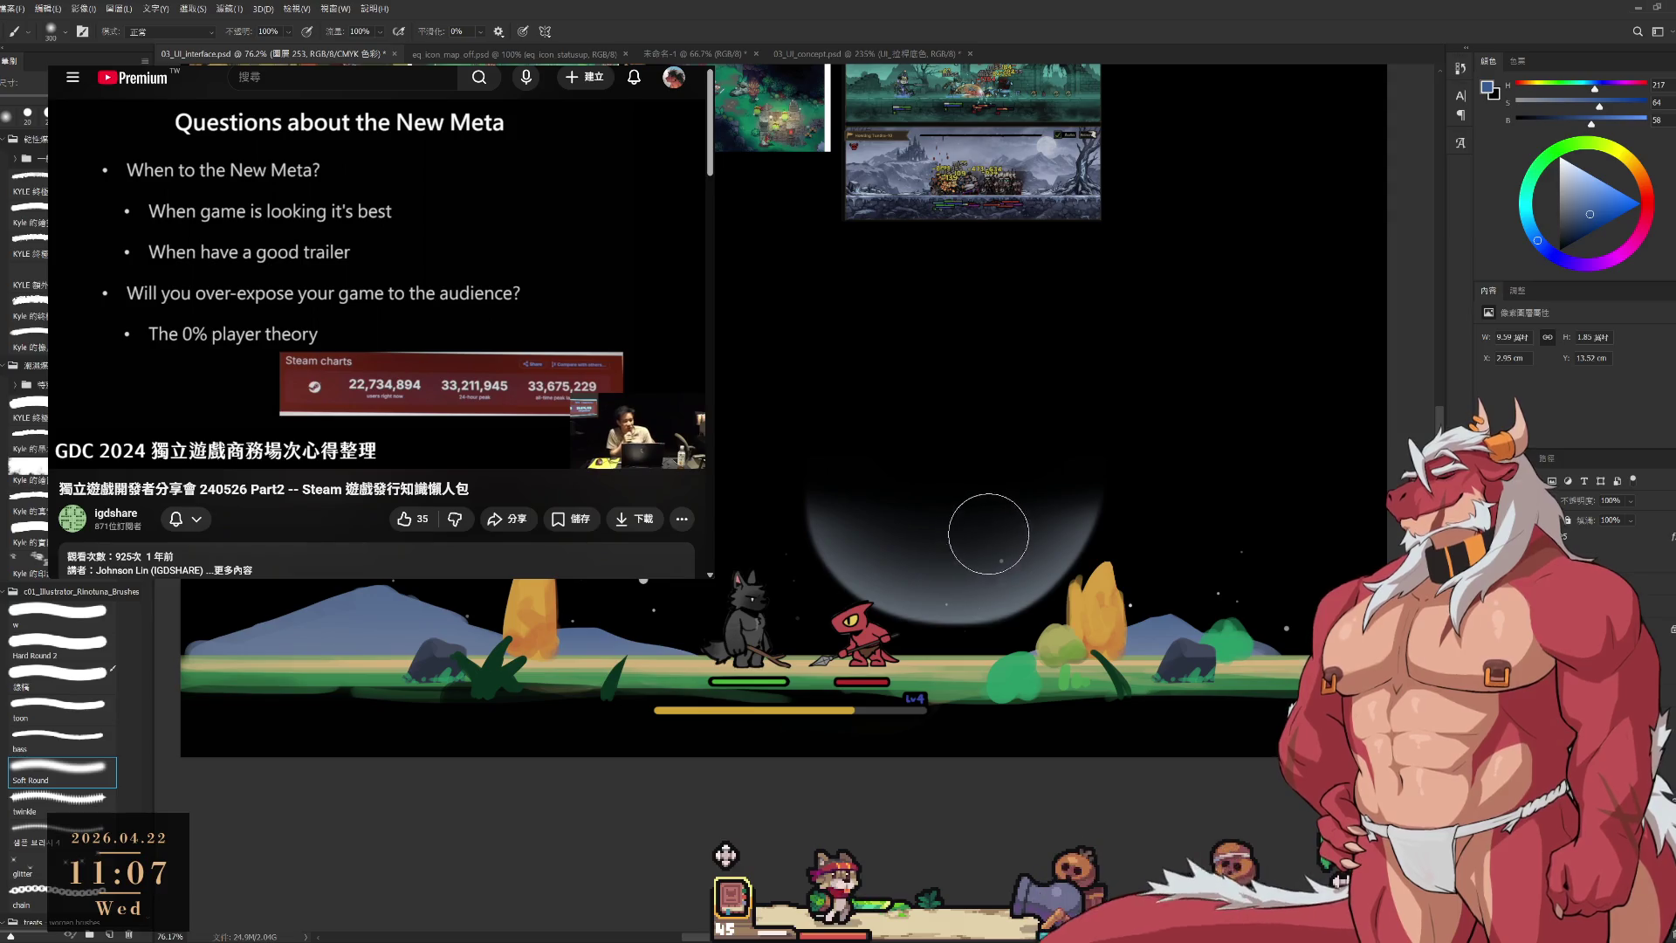
pyautogui.press('i')
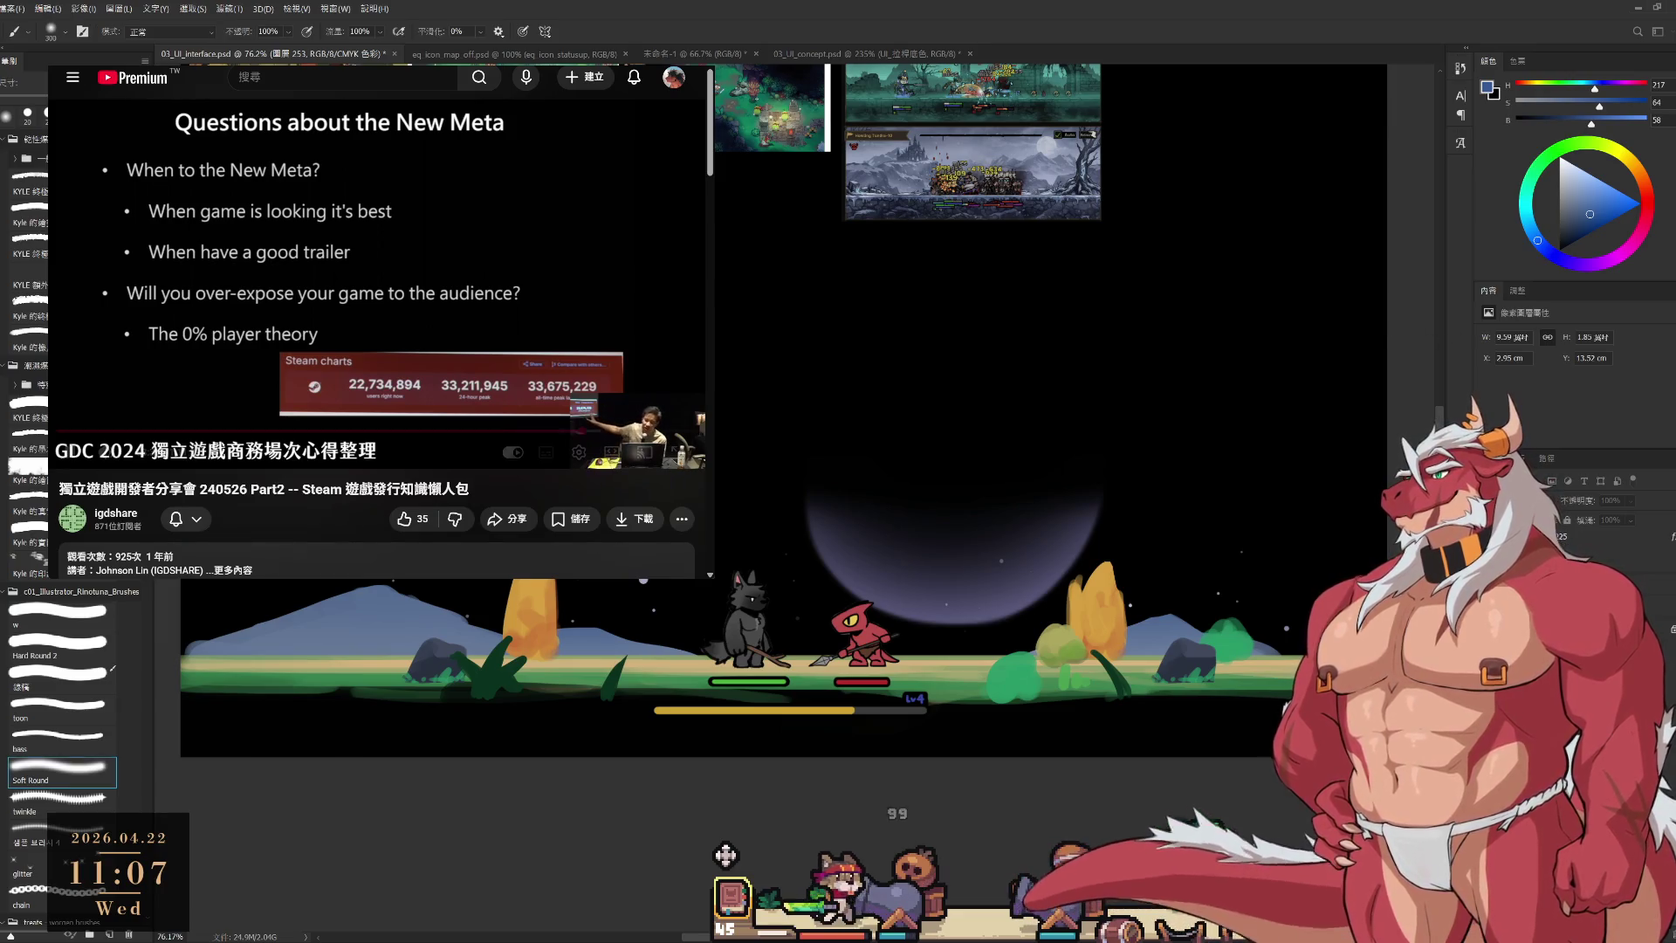
pyautogui.press('b')
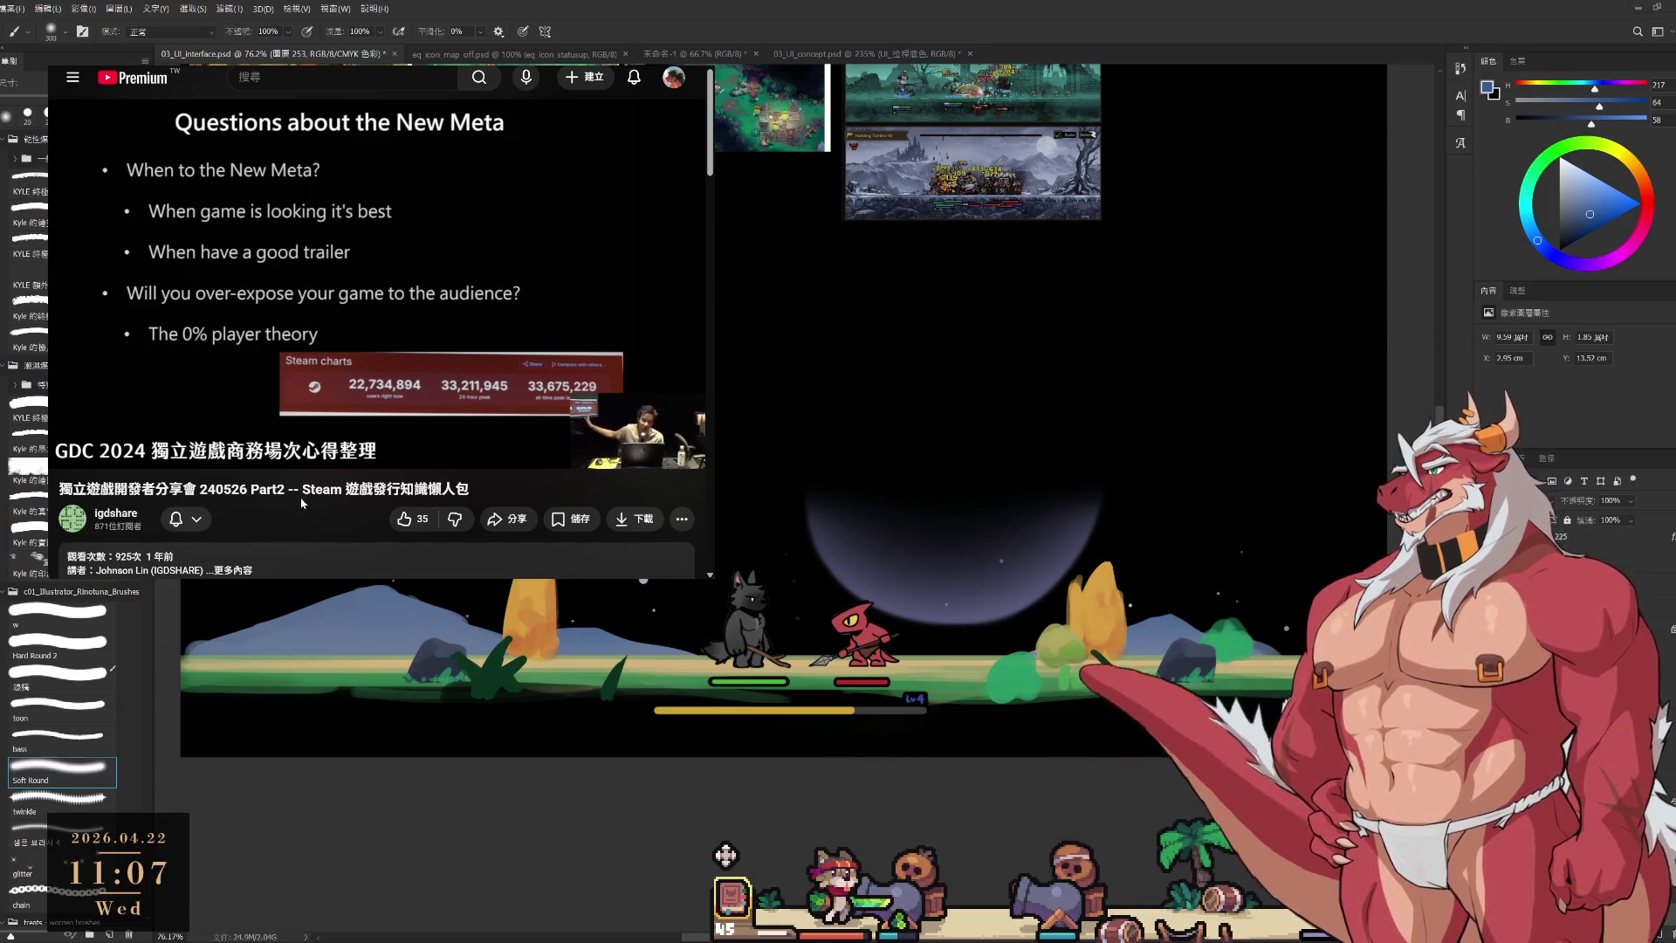
pyautogui.click(199, 353)
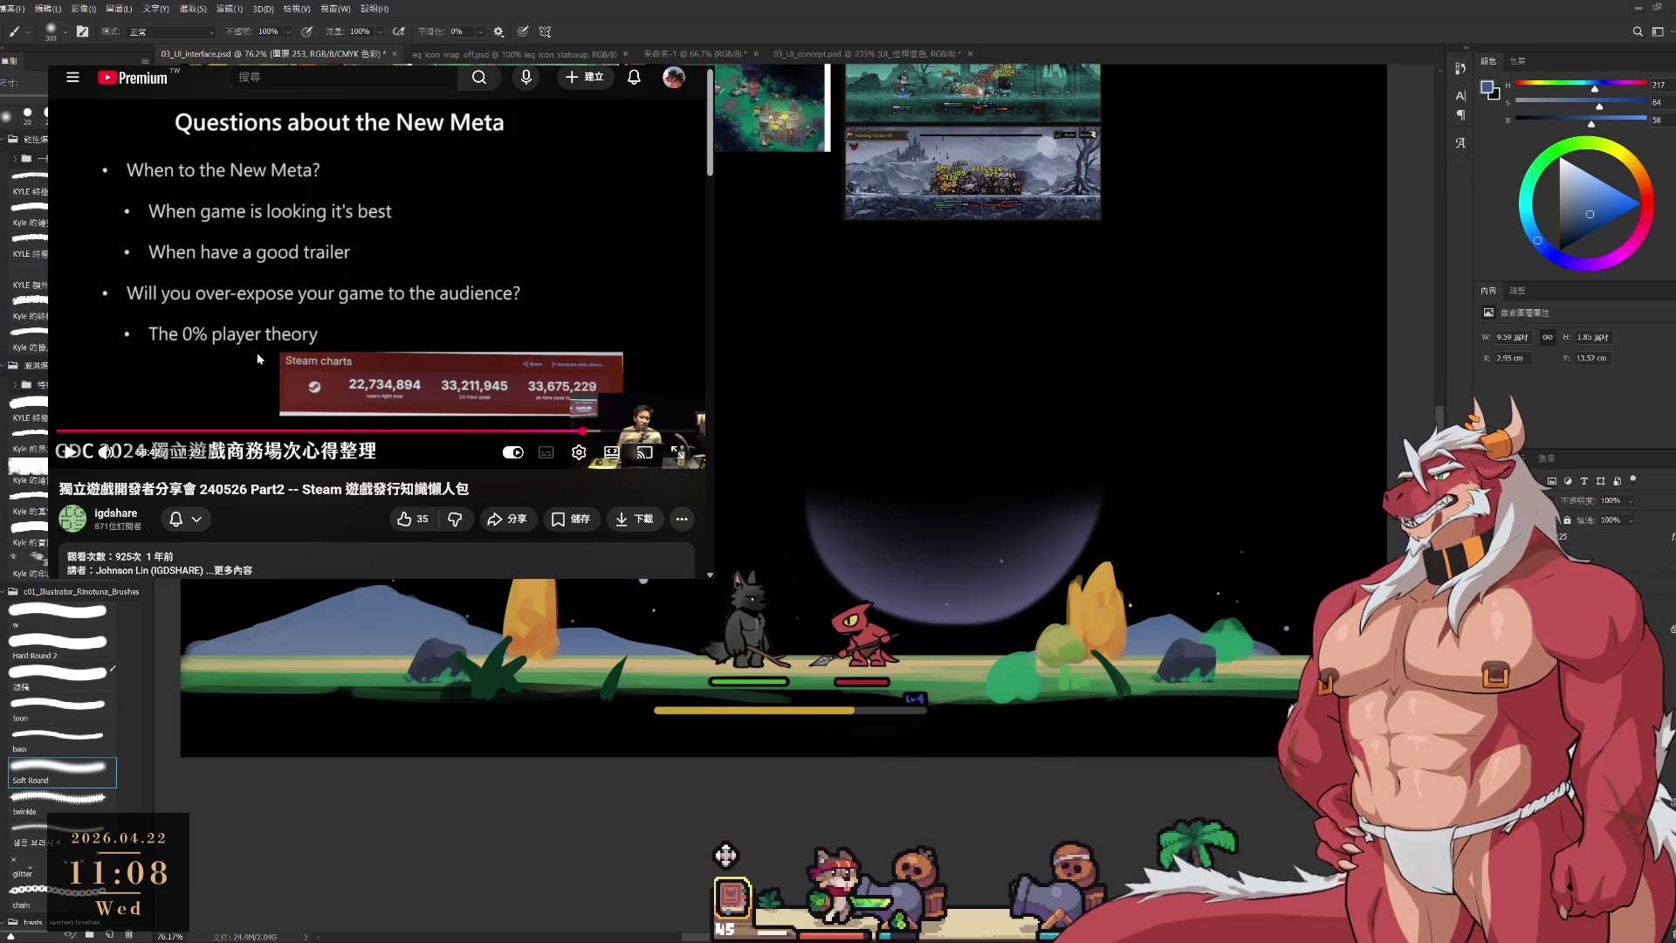
pyautogui.click(258, 354)
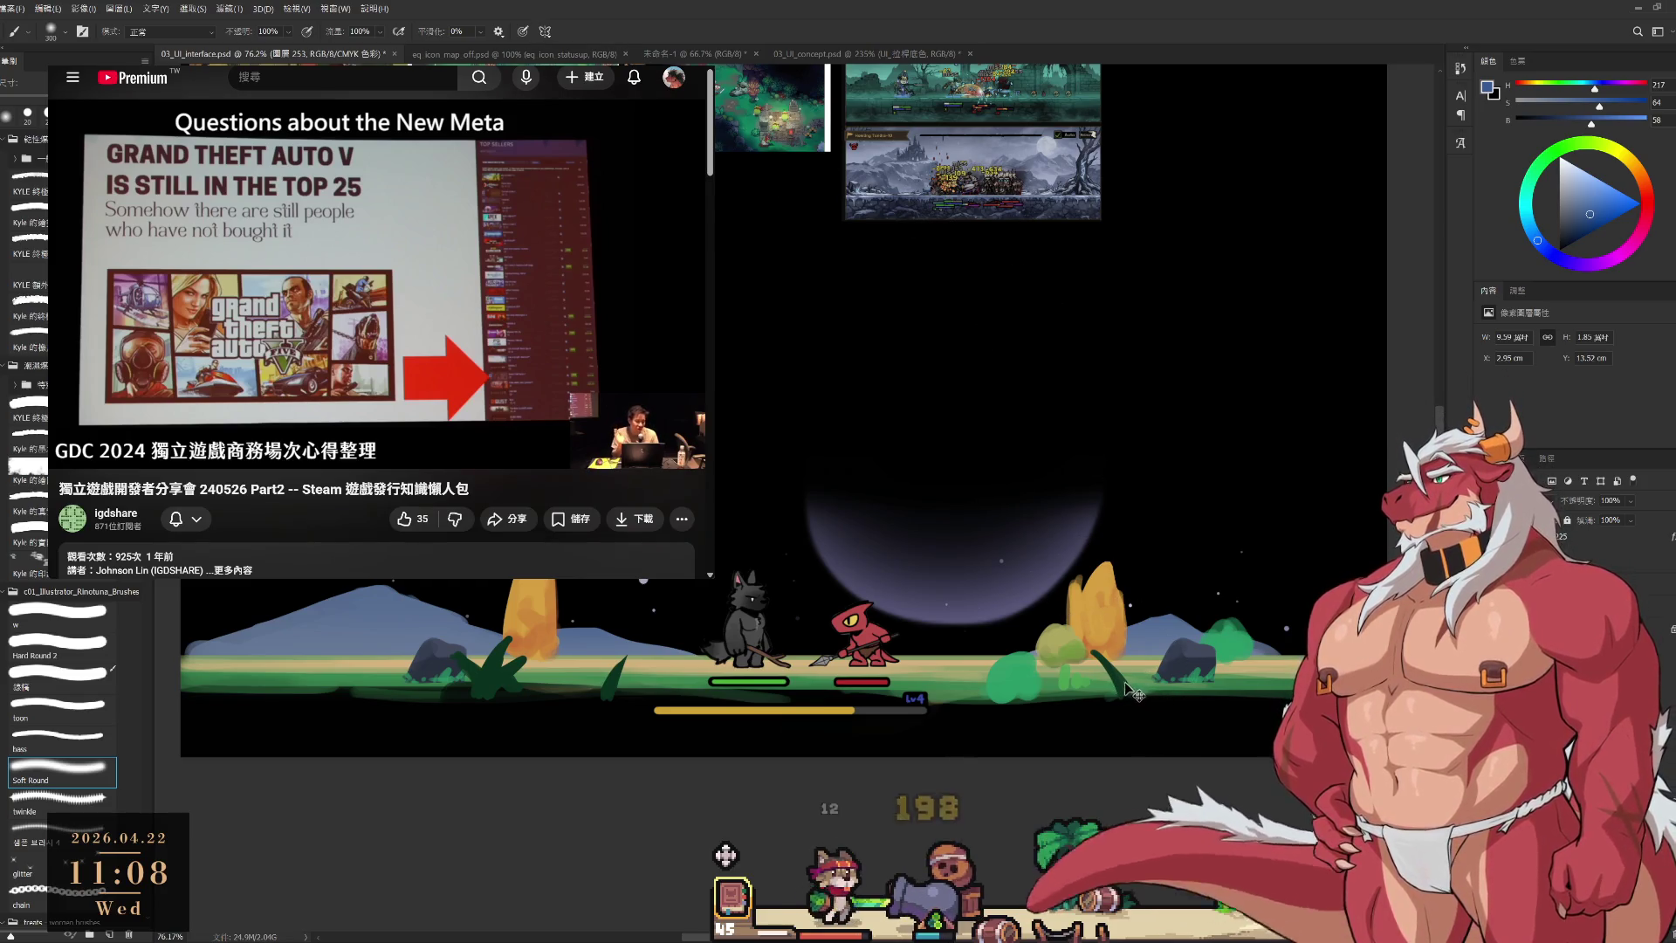
pyautogui.moveTo(1154, 674)
pyautogui.mouseDown()
pyautogui.moveTo(1082, 654)
pyautogui.moveTo(1141, 672)
pyautogui.mouseUp()
pyautogui.hotkey('ctrl', 'z')
pyautogui.hotkey('ctrl', 'z')
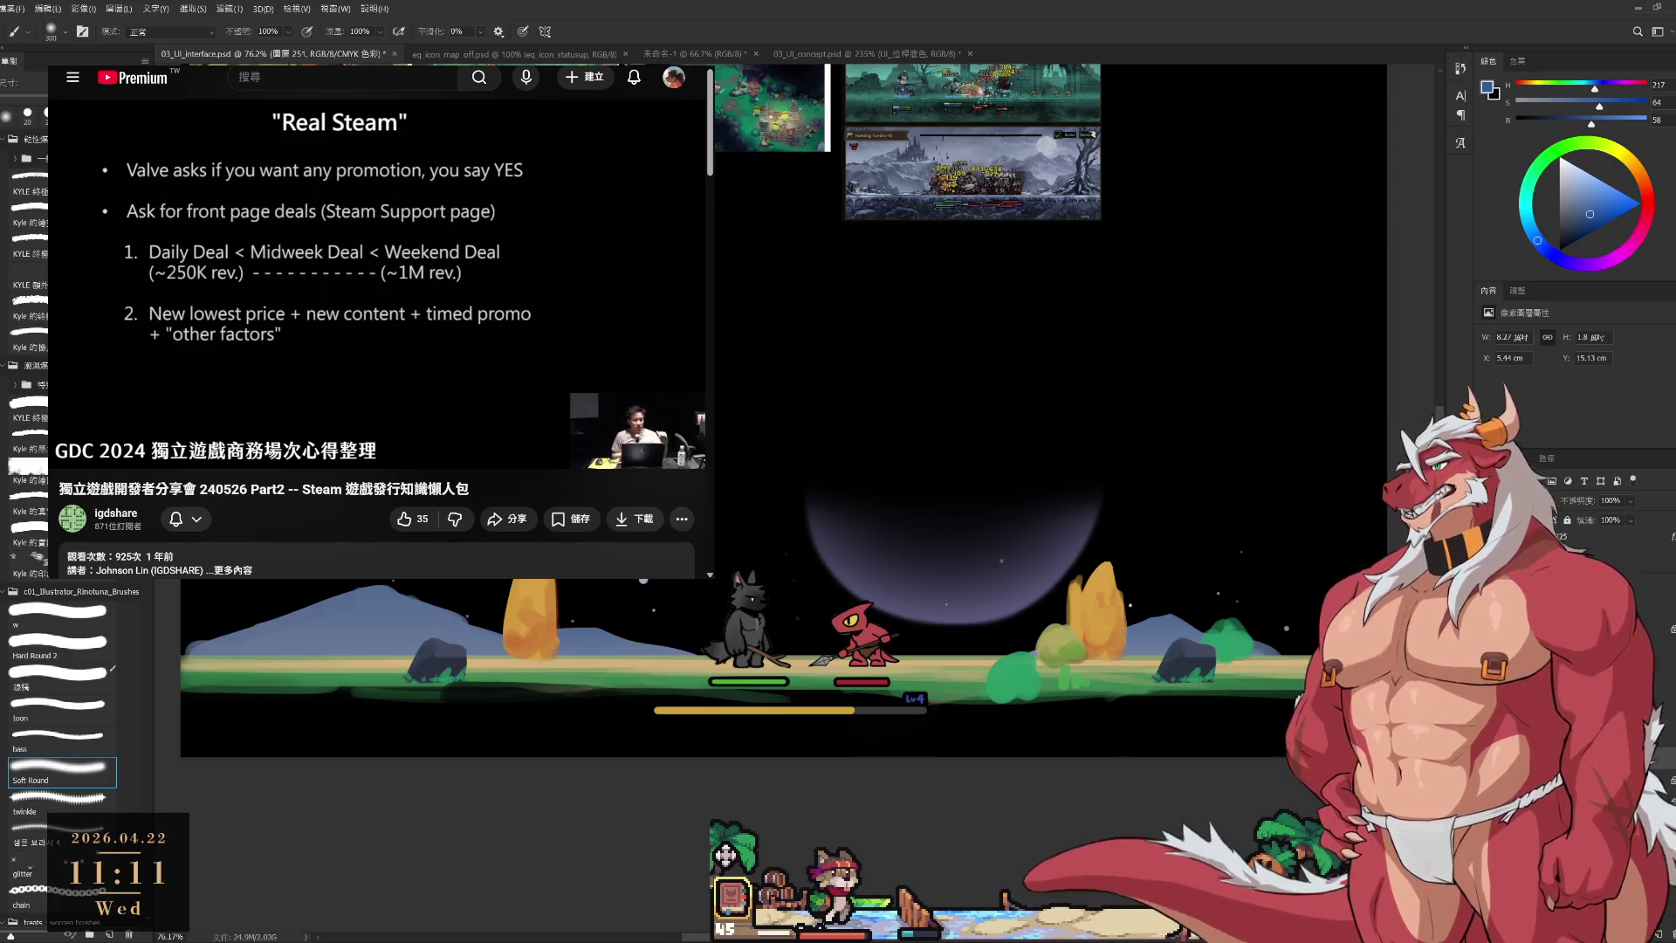
pyautogui.keyDown('ctrl'); pyautogui.click(663, 701); pyautogui.keyUp('ctrl')
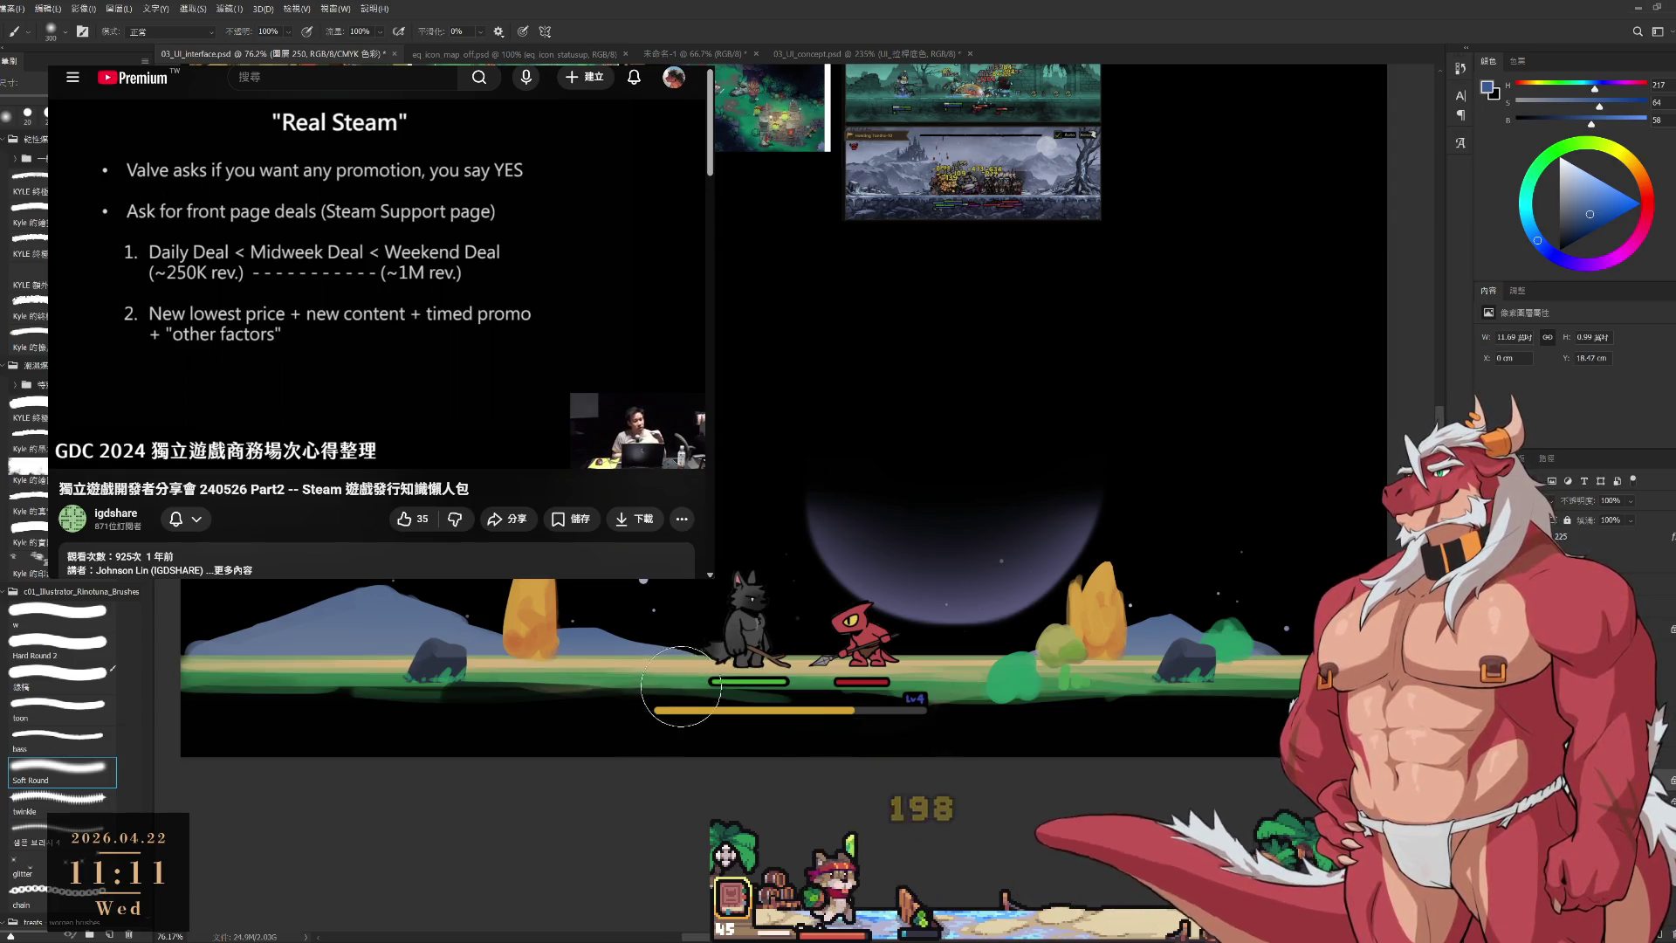
pyautogui.keyDown('alt'); pyautogui.click(676, 681); pyautogui.keyUp('alt')
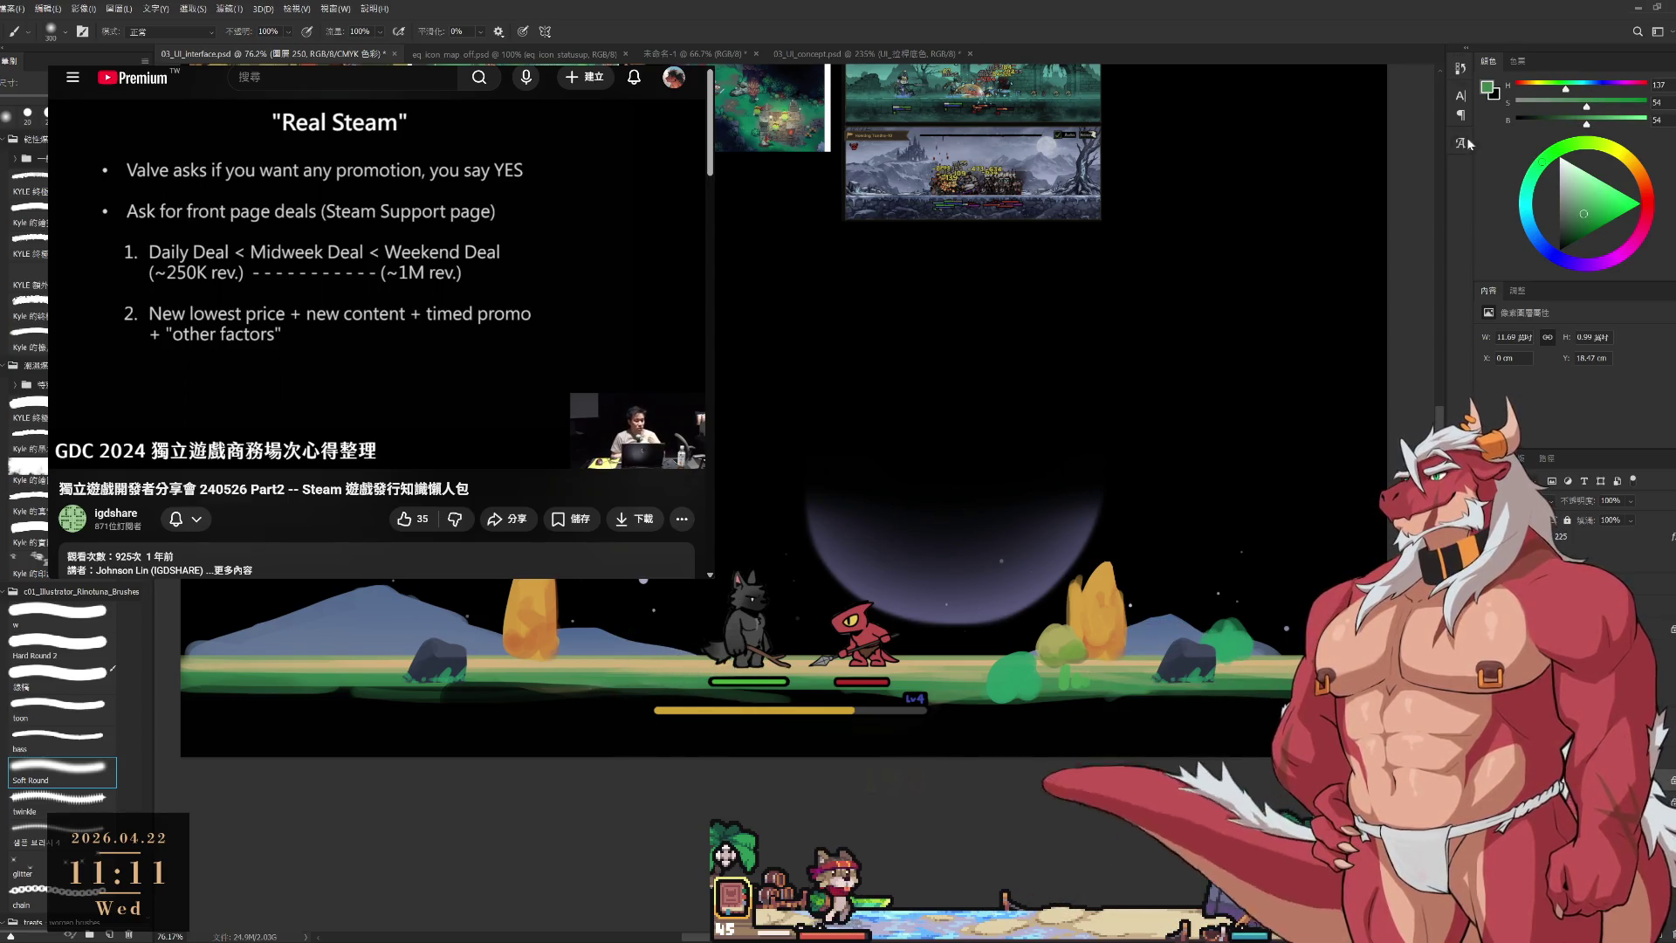
pyautogui.keyDown('alt'); pyautogui.click(524, 716); pyautogui.keyUp('alt')
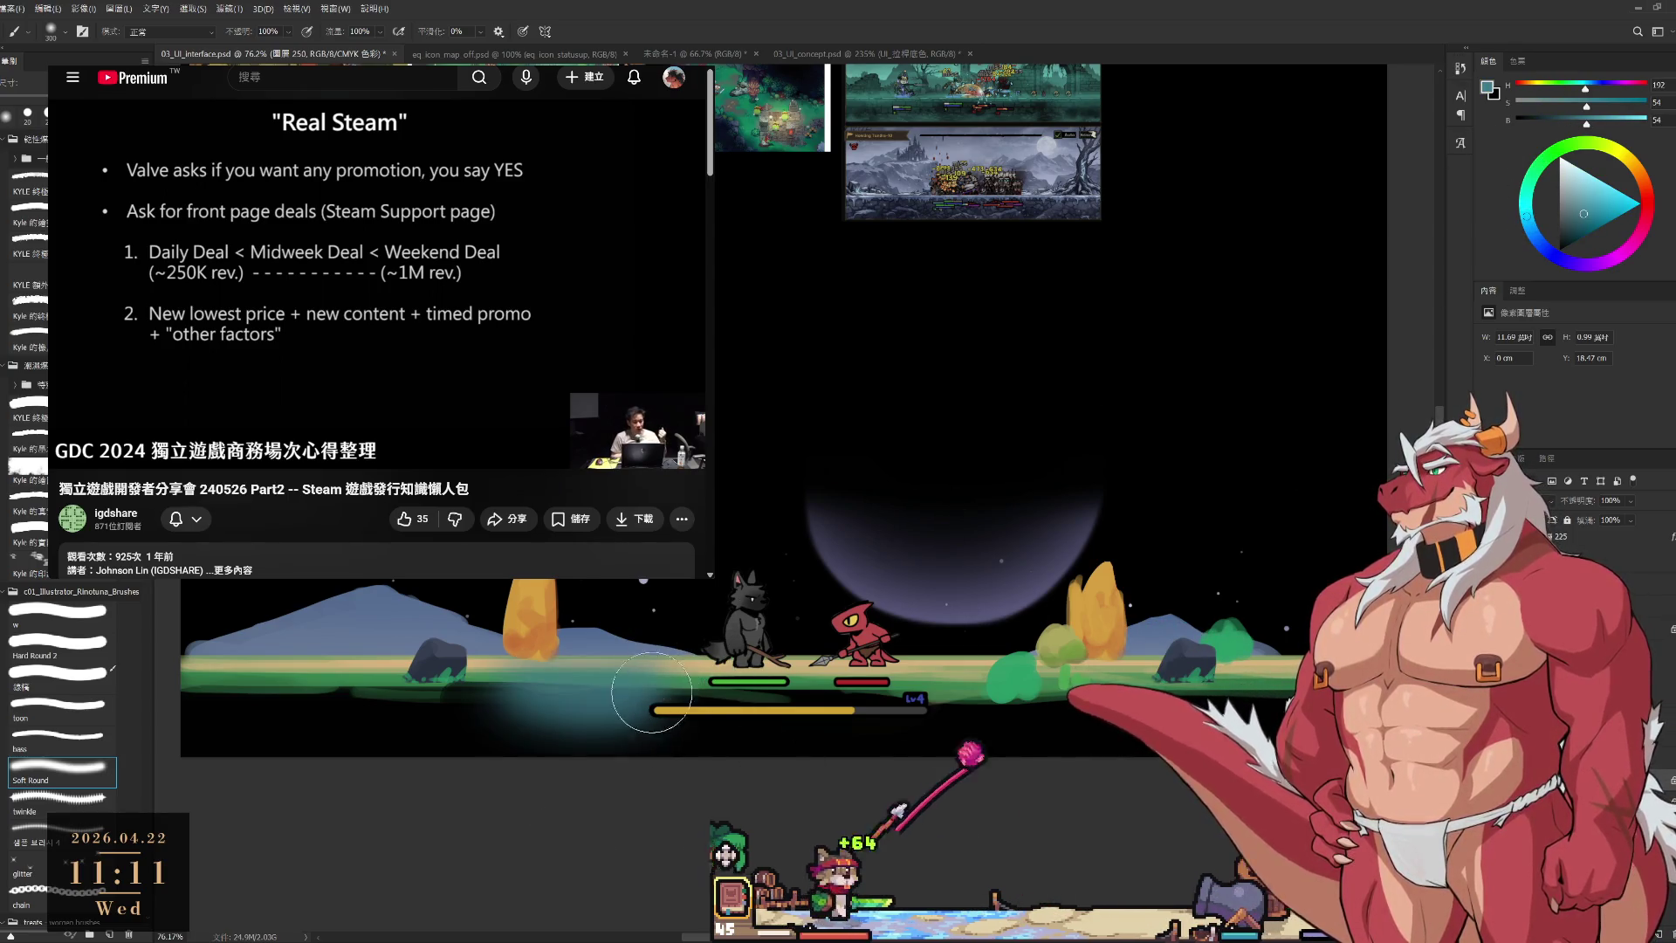
pyautogui.click(59, 623)
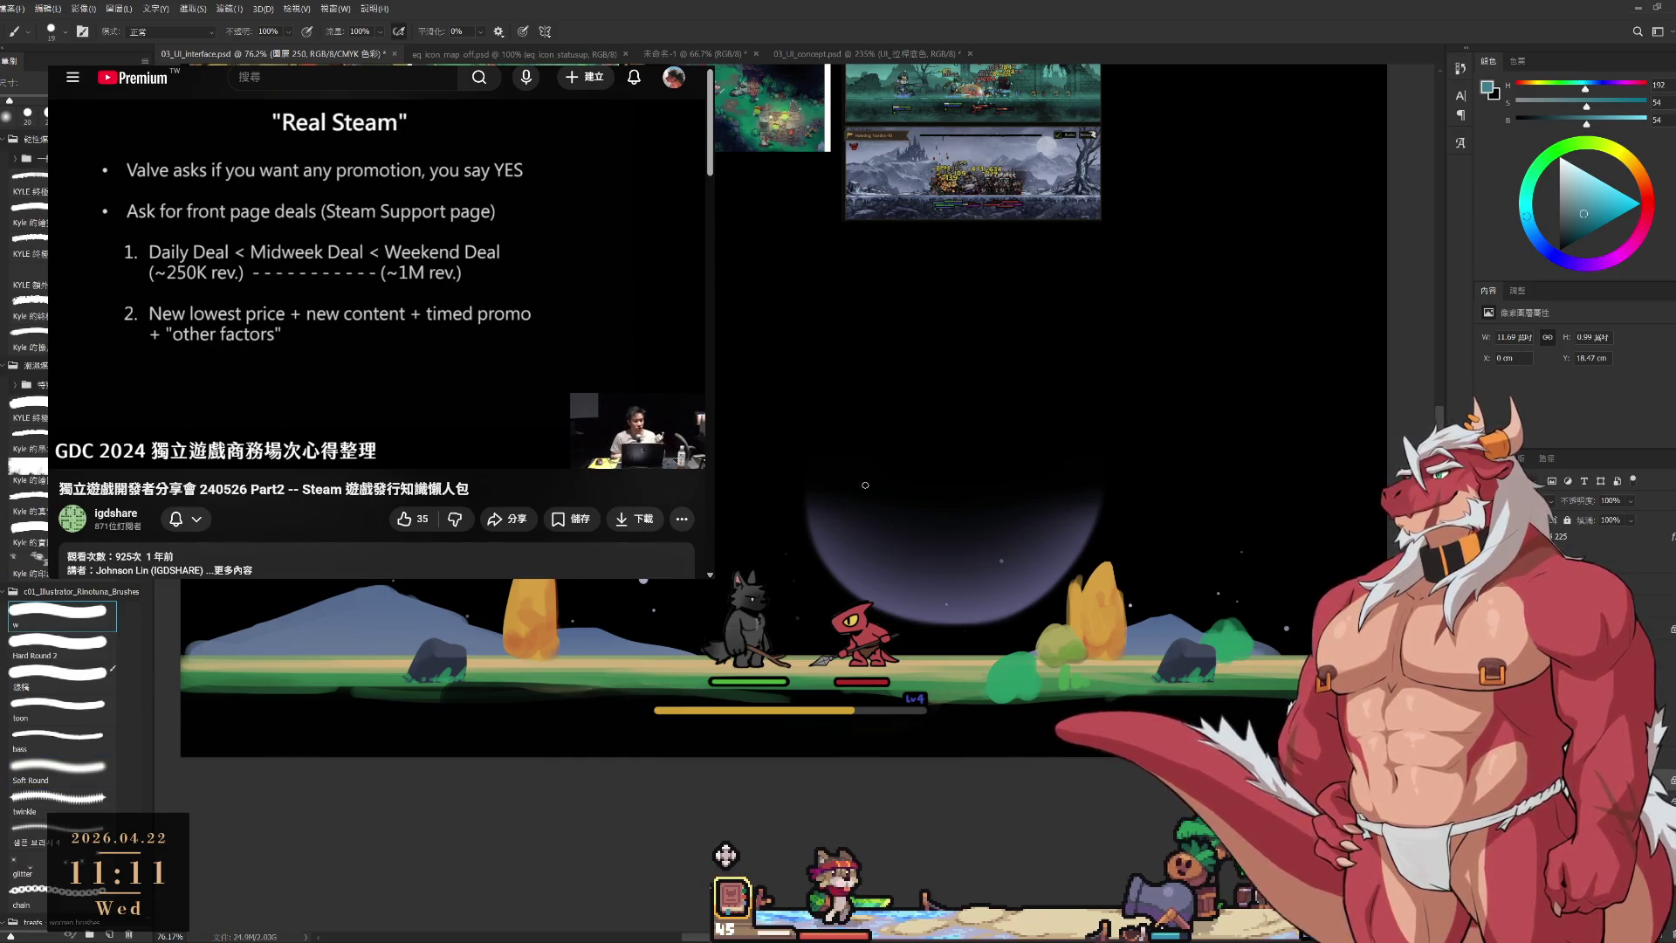
pyautogui.press('r')
pyautogui.moveTo(865, 485); pyautogui.dragTo(738, 334)
pyautogui.scroll(-2, 738, 333)
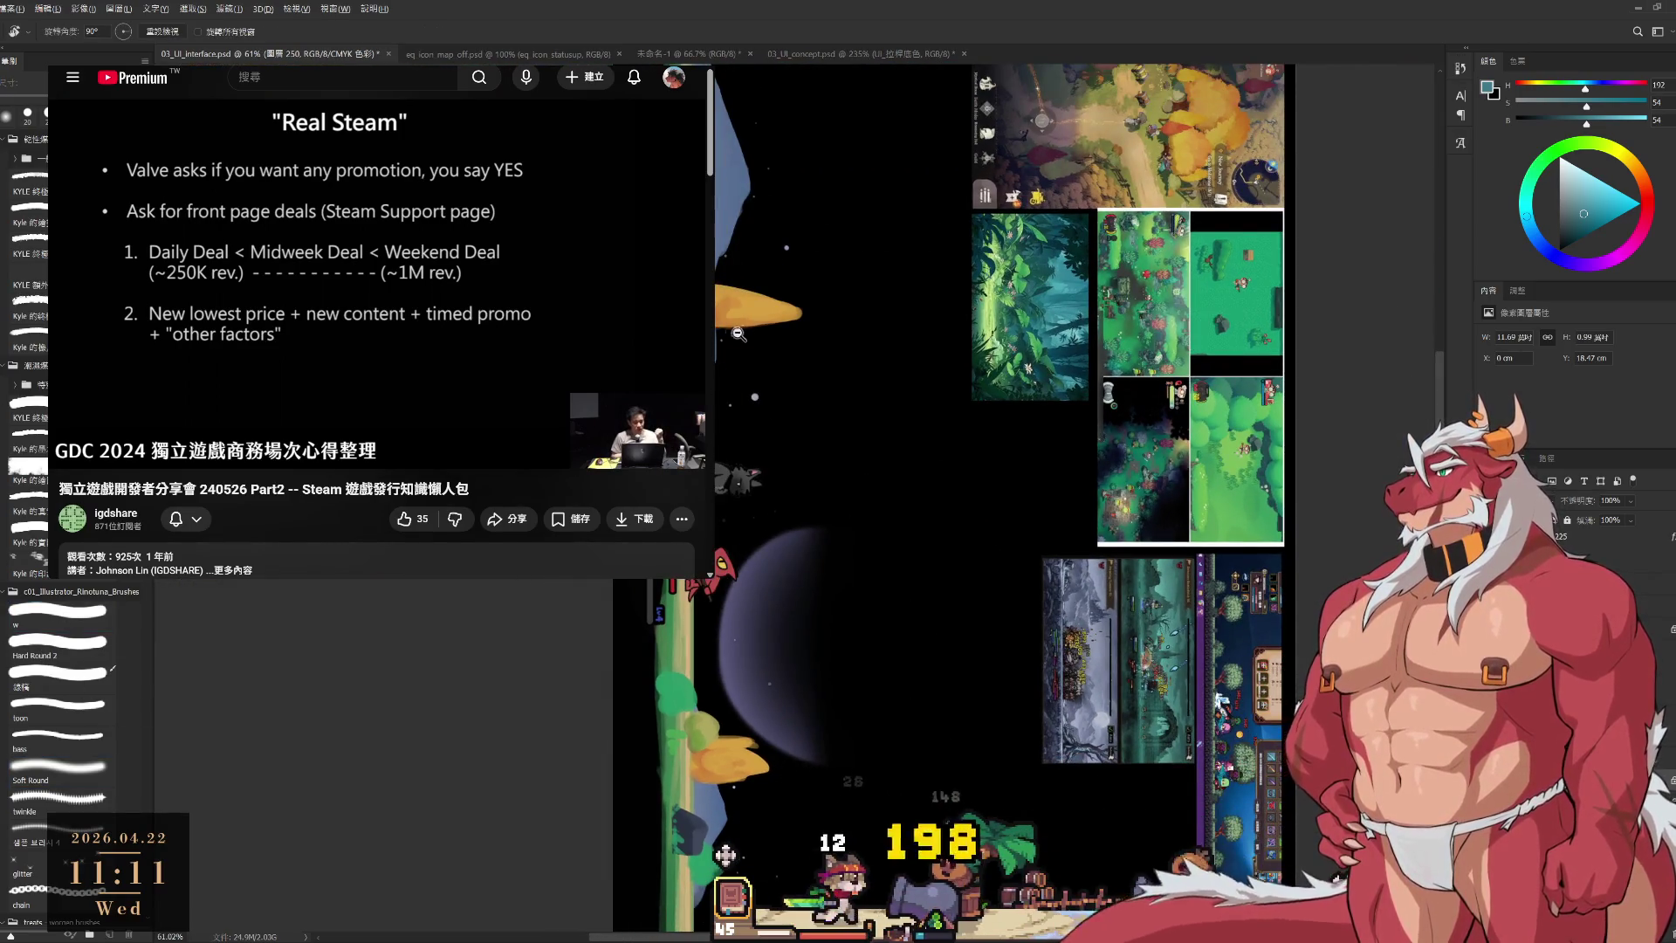
pyautogui.scroll(-2, 738, 334)
pyautogui.press('b')
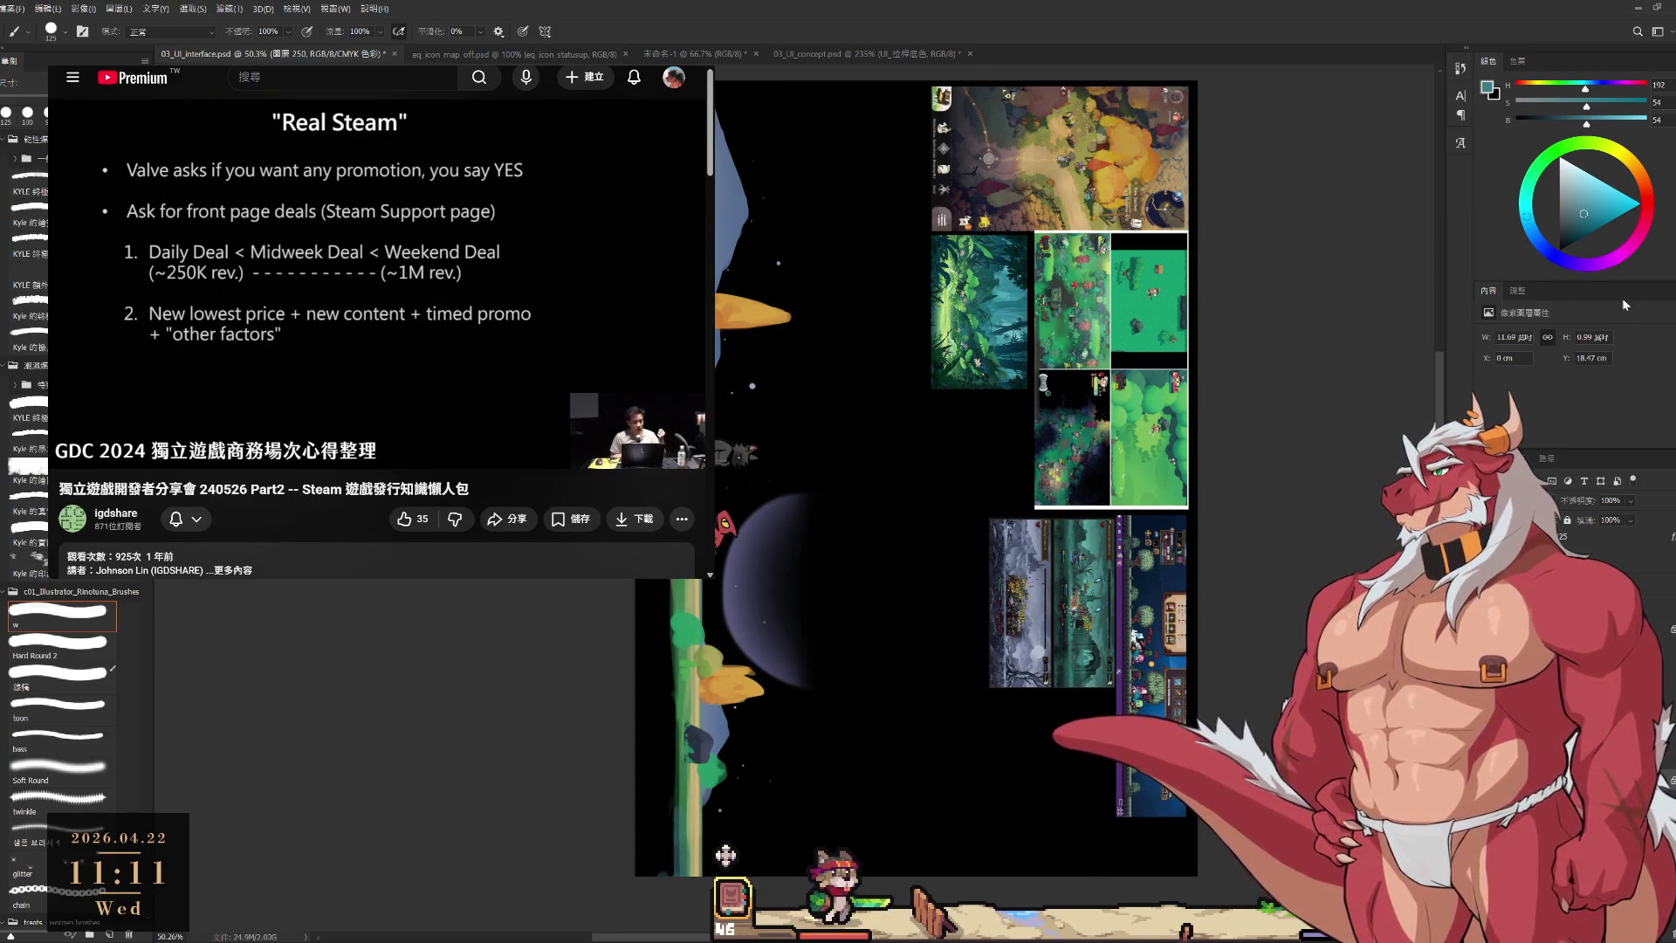
pyautogui.moveTo(1537, 254); pyautogui.dragTo(1551, 254)
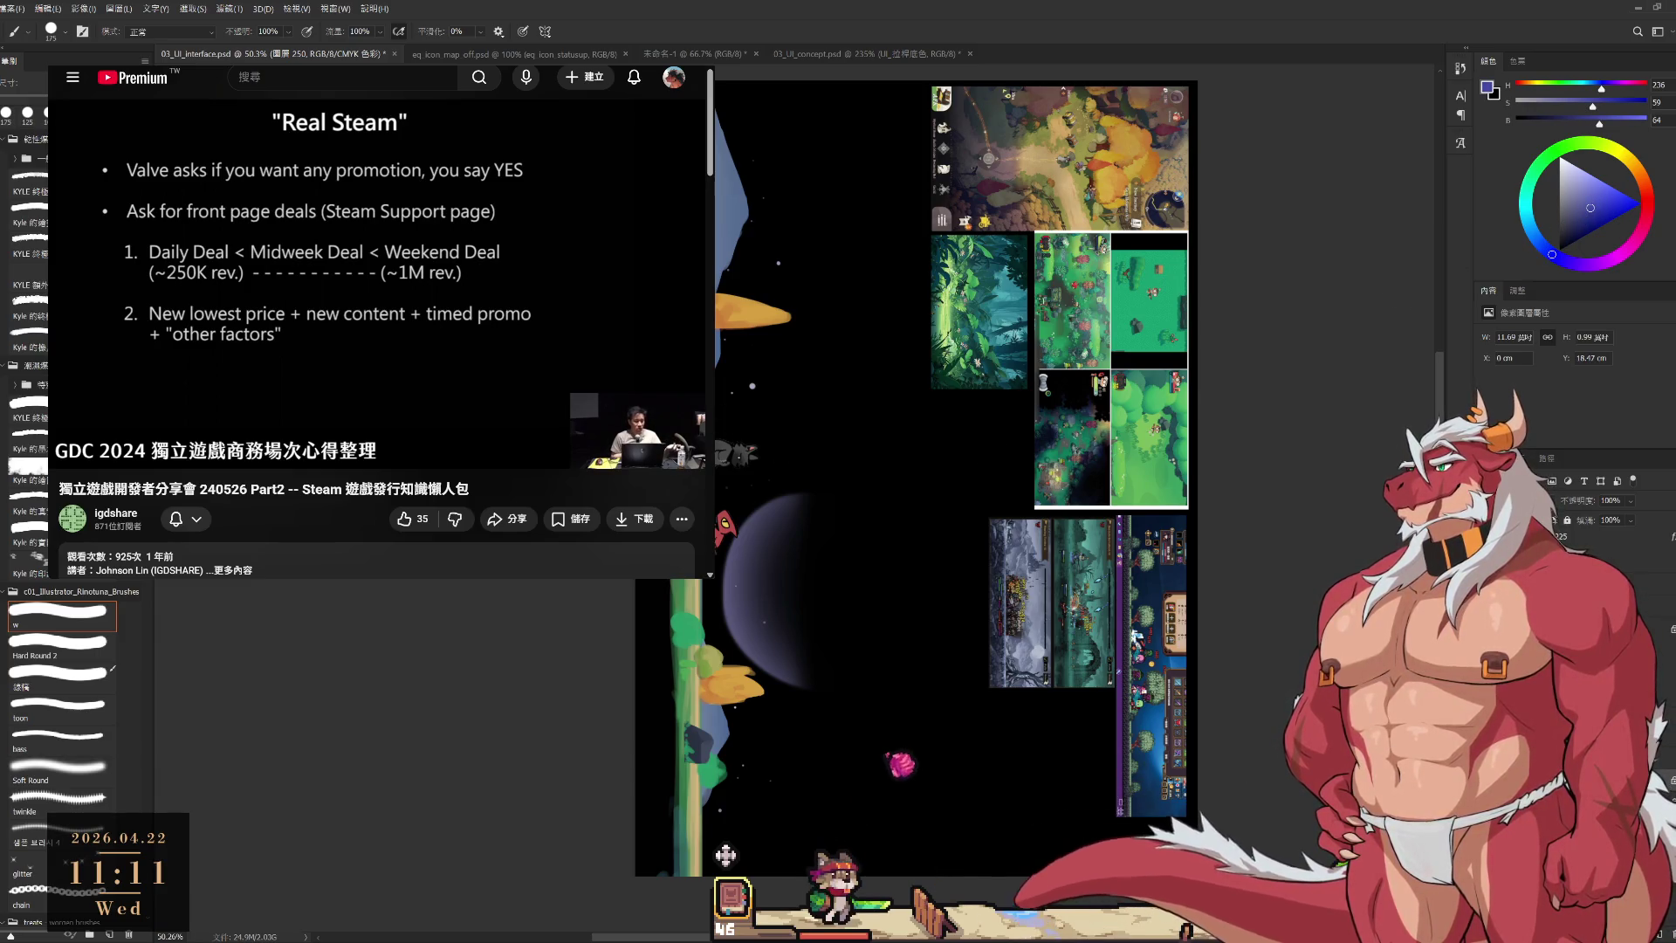
pyautogui.press('r')
pyautogui.press('Escape')
pyautogui.scroll(2, 691, 600)
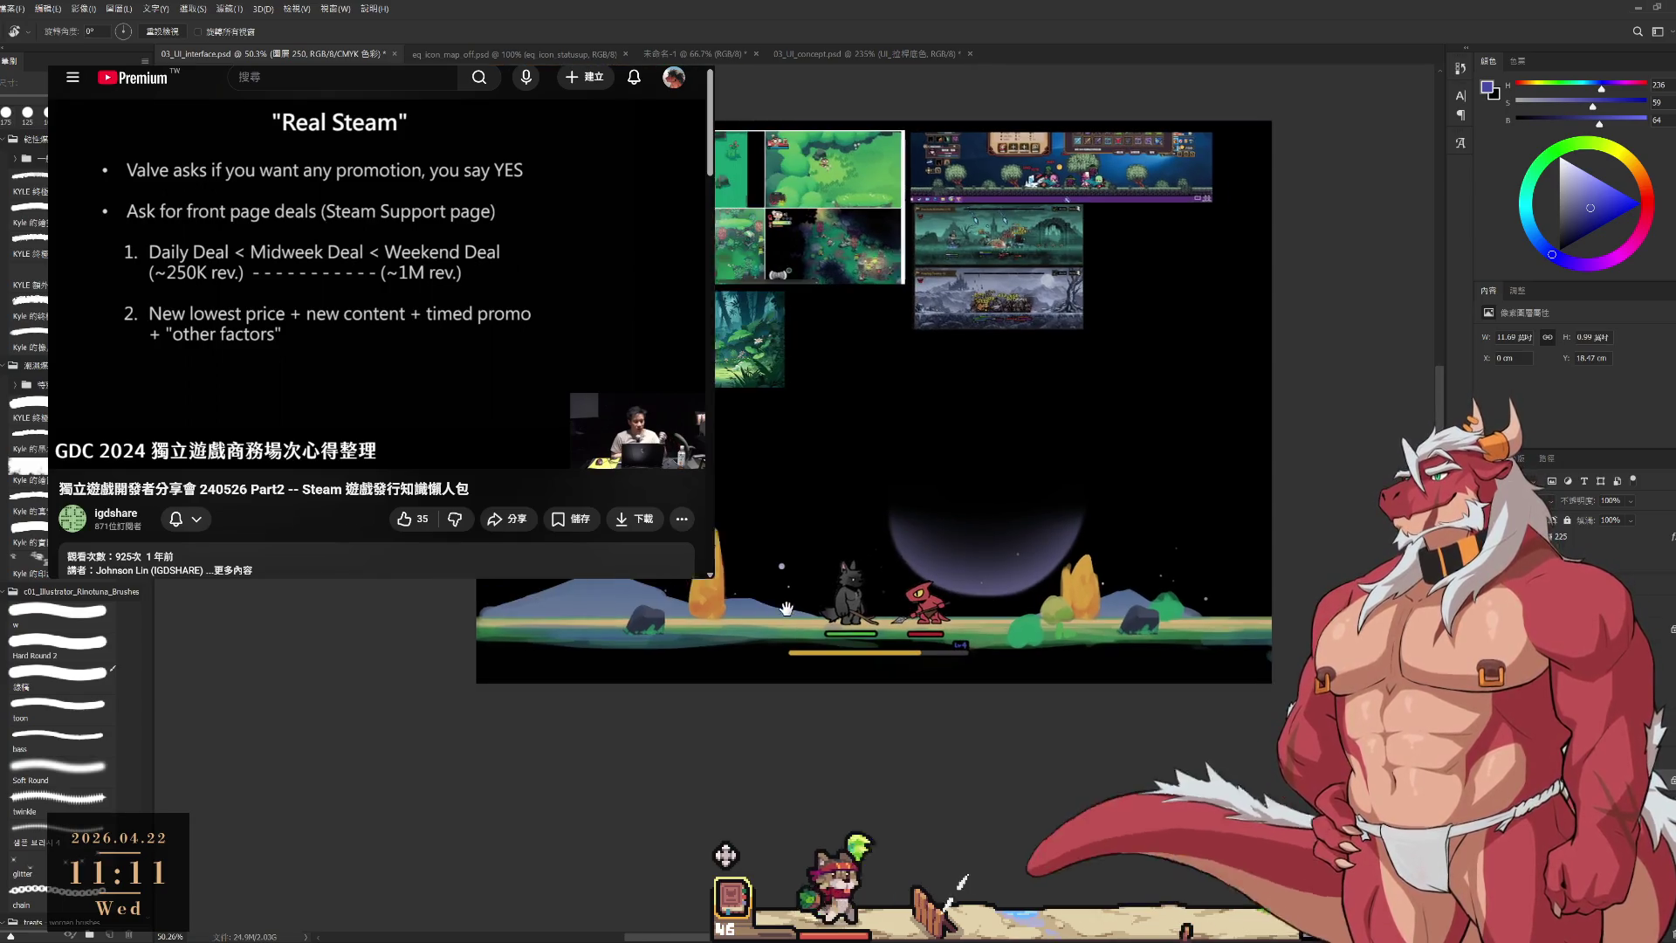
pyautogui.scroll(4, 692, 601)
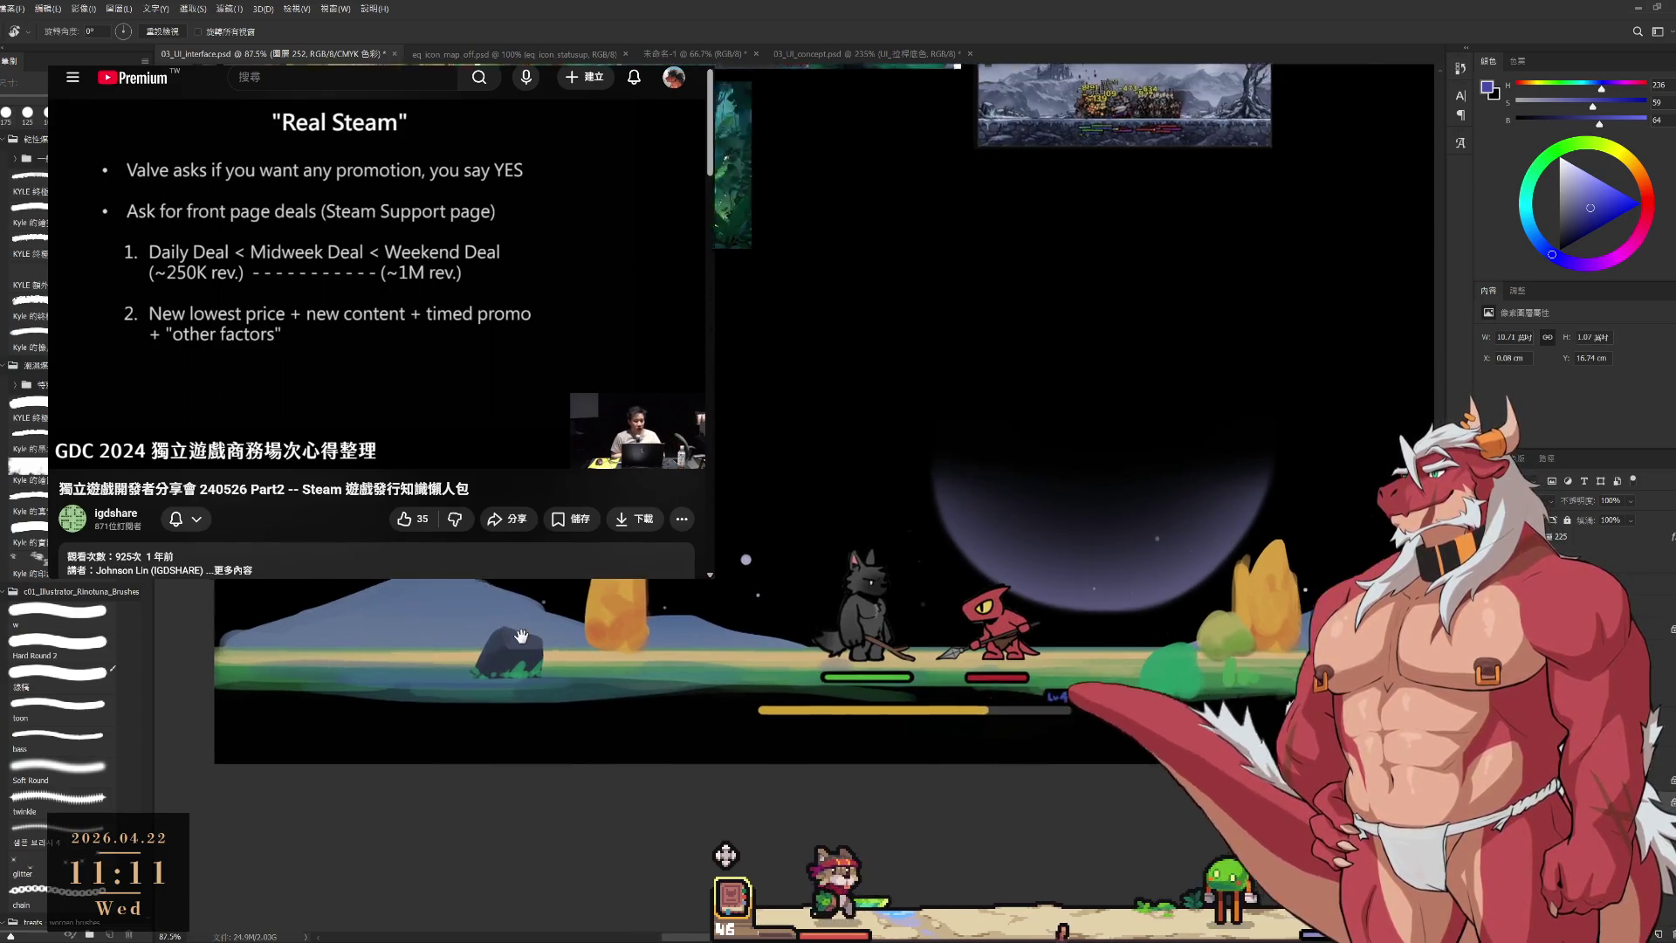
# Set a near-white Soft Round brush at size 500 and switch to layer 圖層 250.
pyautogui.scroll(-2, 416, 627)
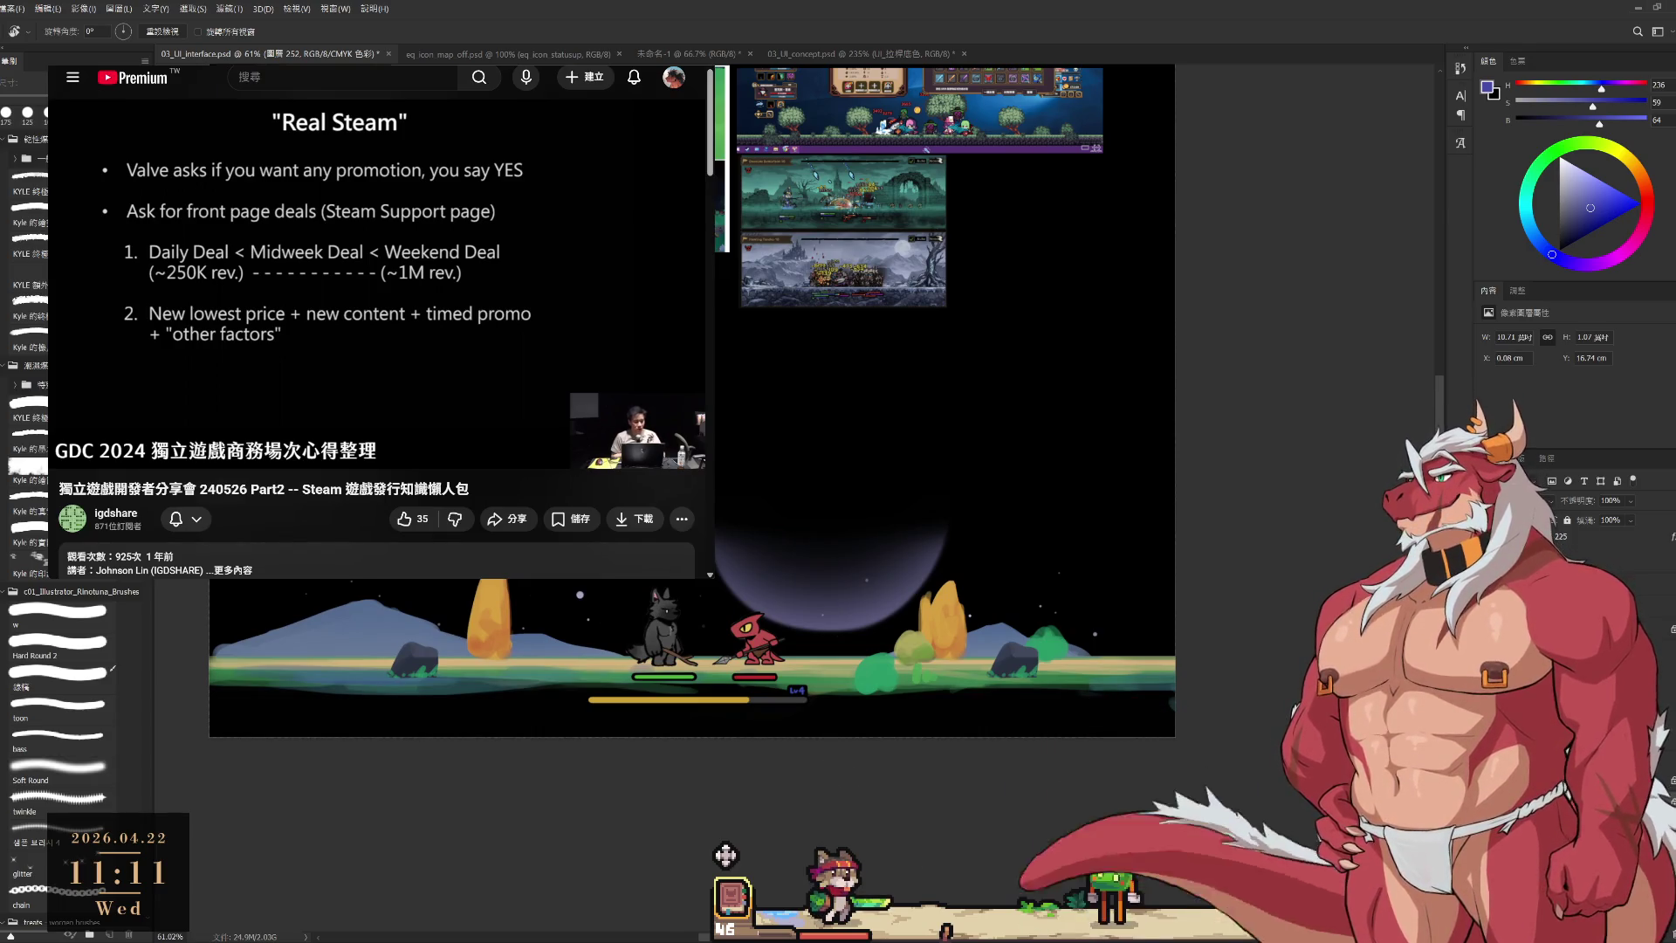
pyautogui.click(51, 764)
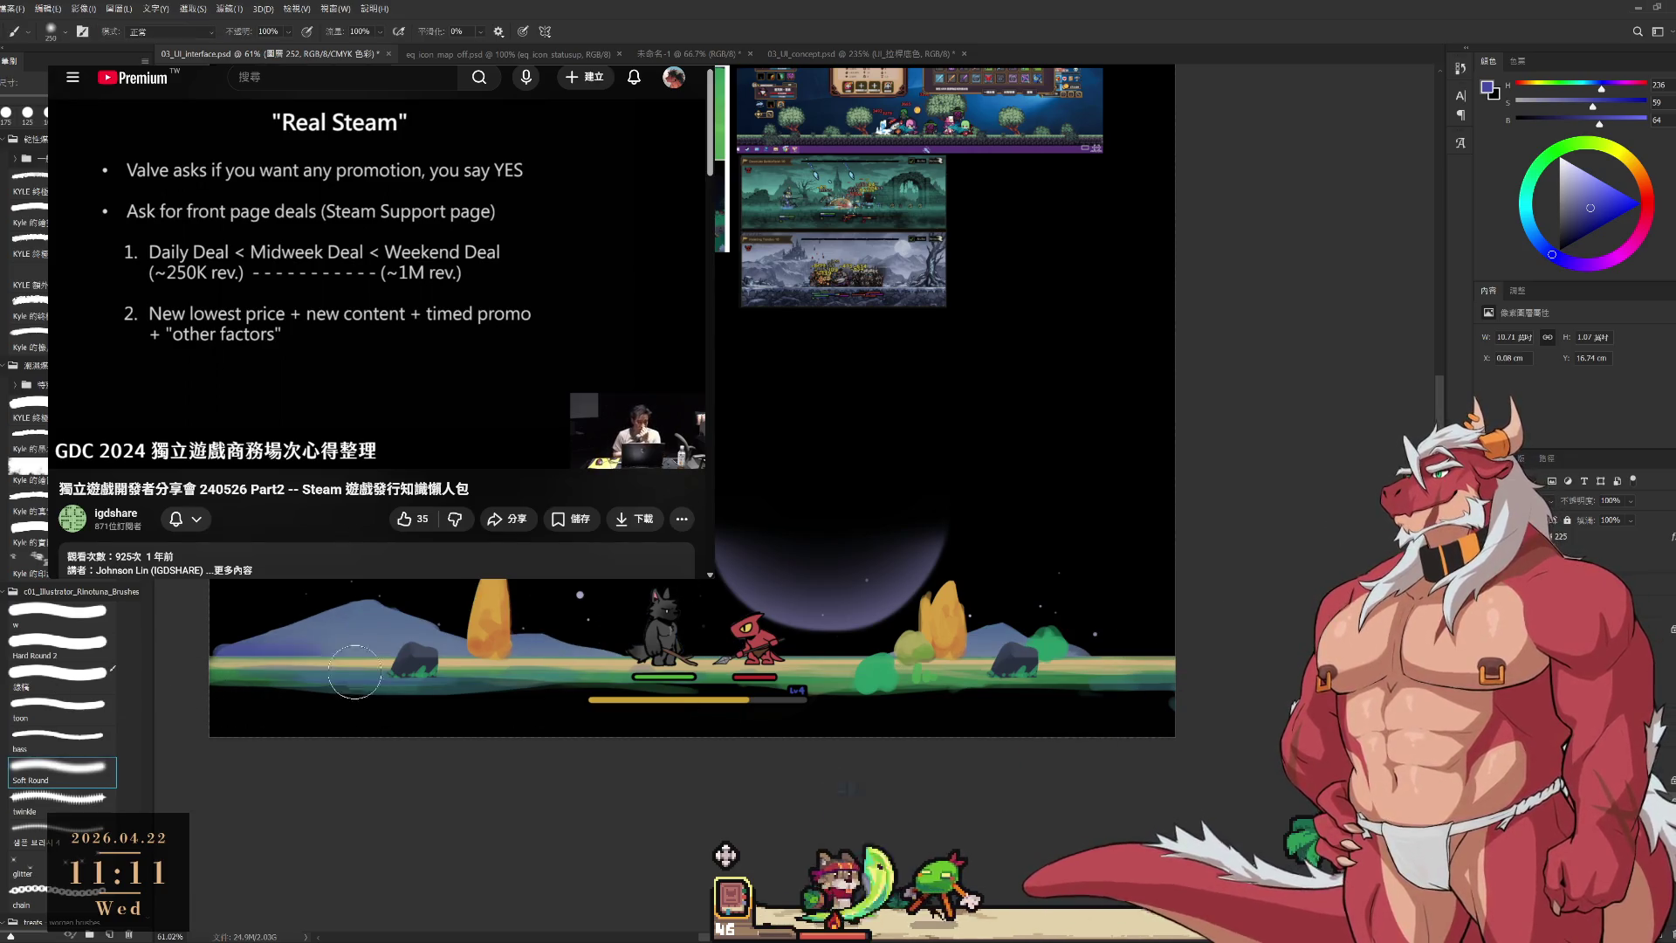
pyautogui.press(']')
pyautogui.press(']')
pyautogui.click(1559, 178)
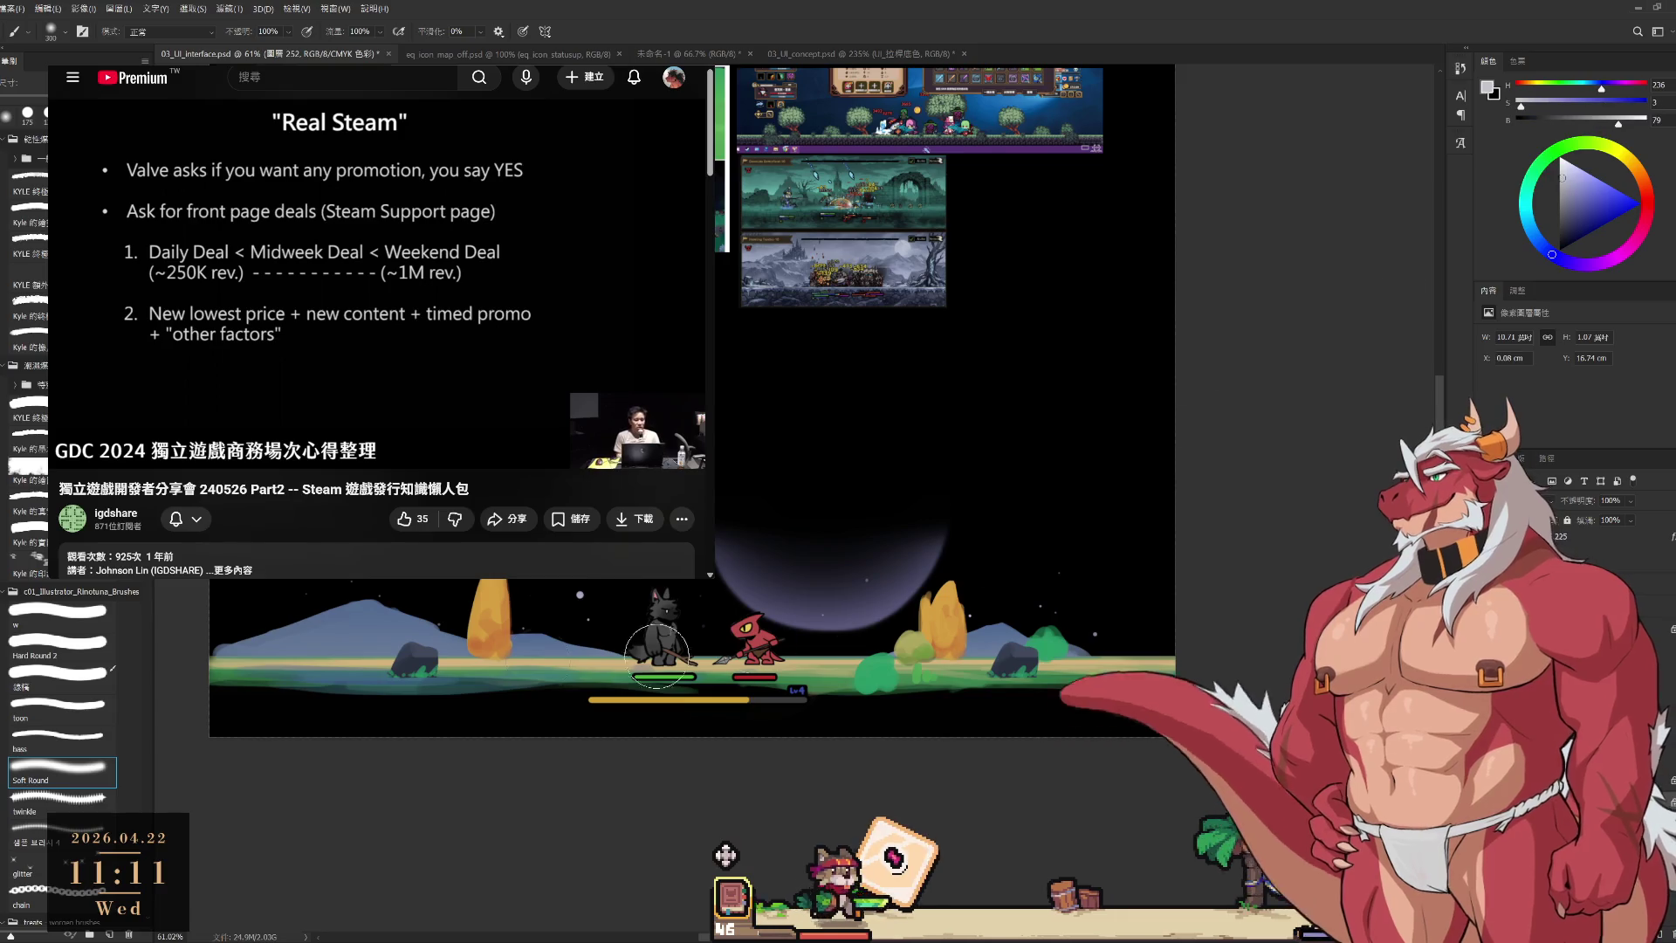
pyautogui.press(']')
pyautogui.press(']')
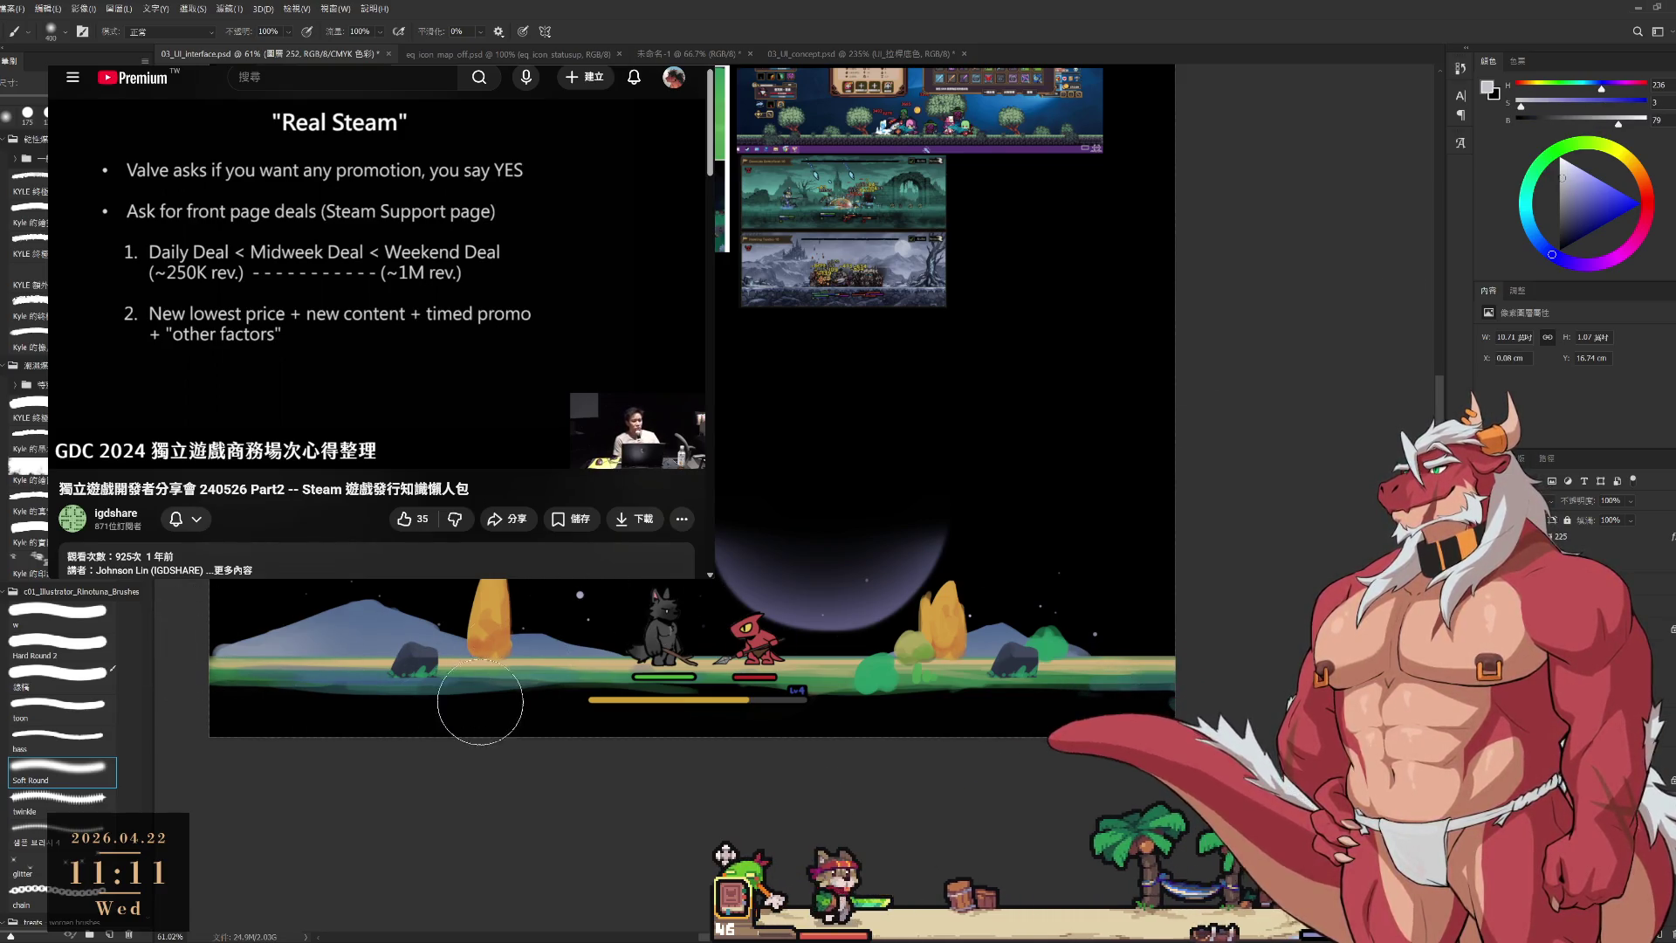
pyautogui.press(']')
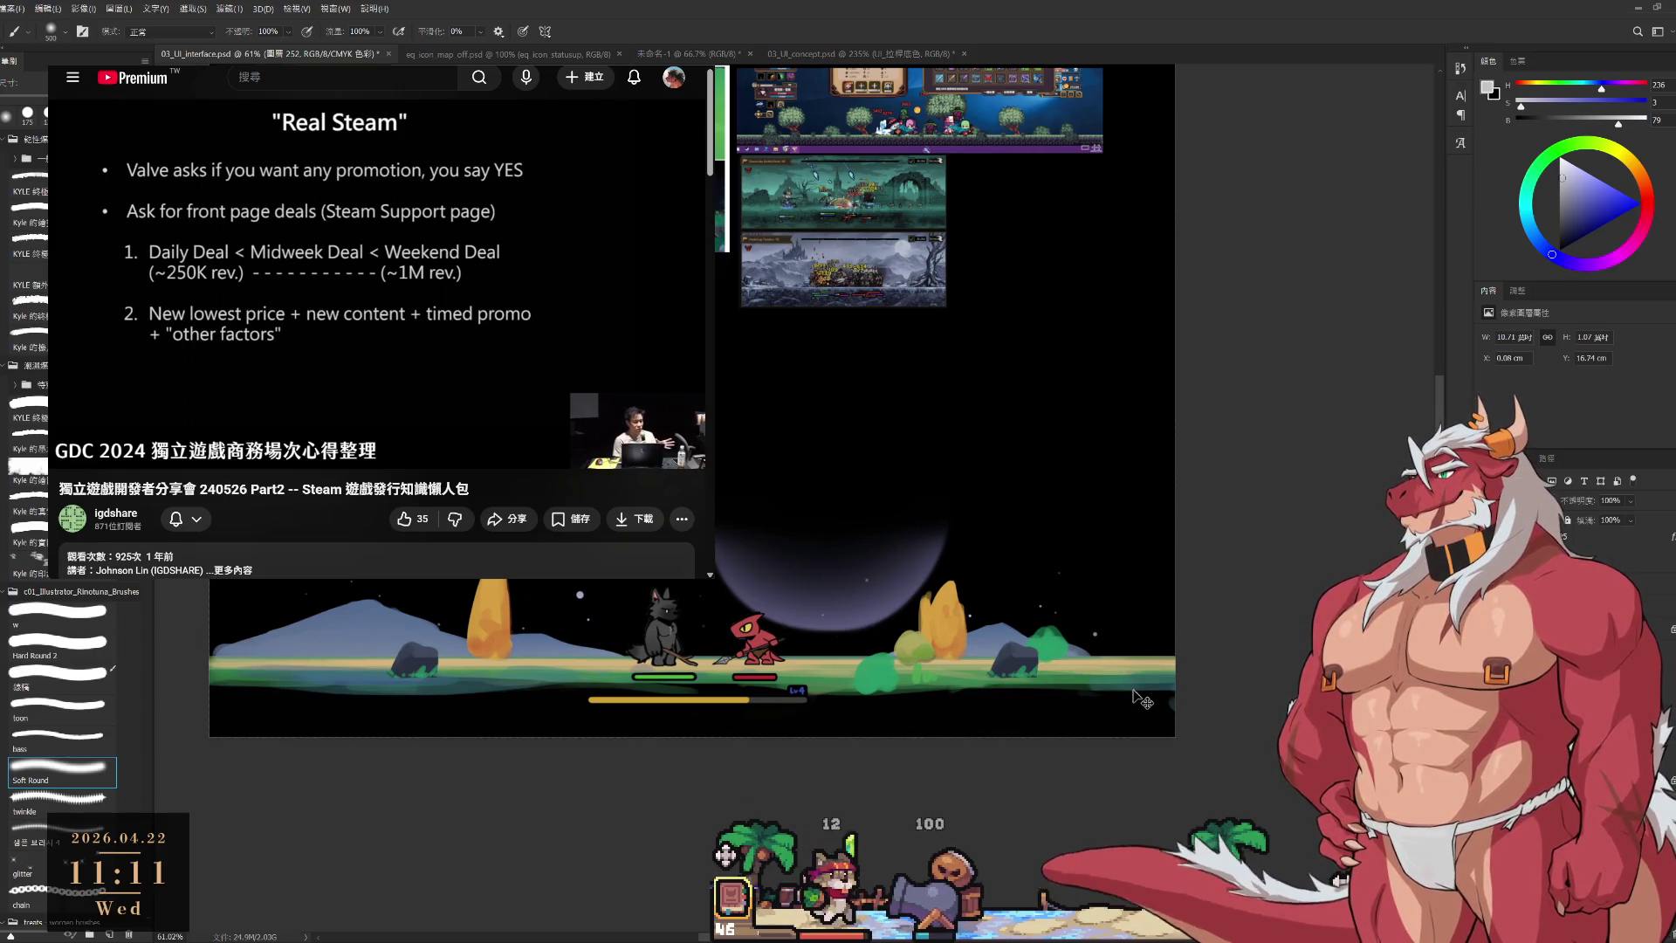
pyautogui.hotkey('alt', '[')
# Sample teal tones from the scene, shift to a saturated blue, and switch to the 'w' brush preset.
pyautogui.keyDown('alt'); pyautogui.click(583, 652); pyautogui.keyUp('alt')
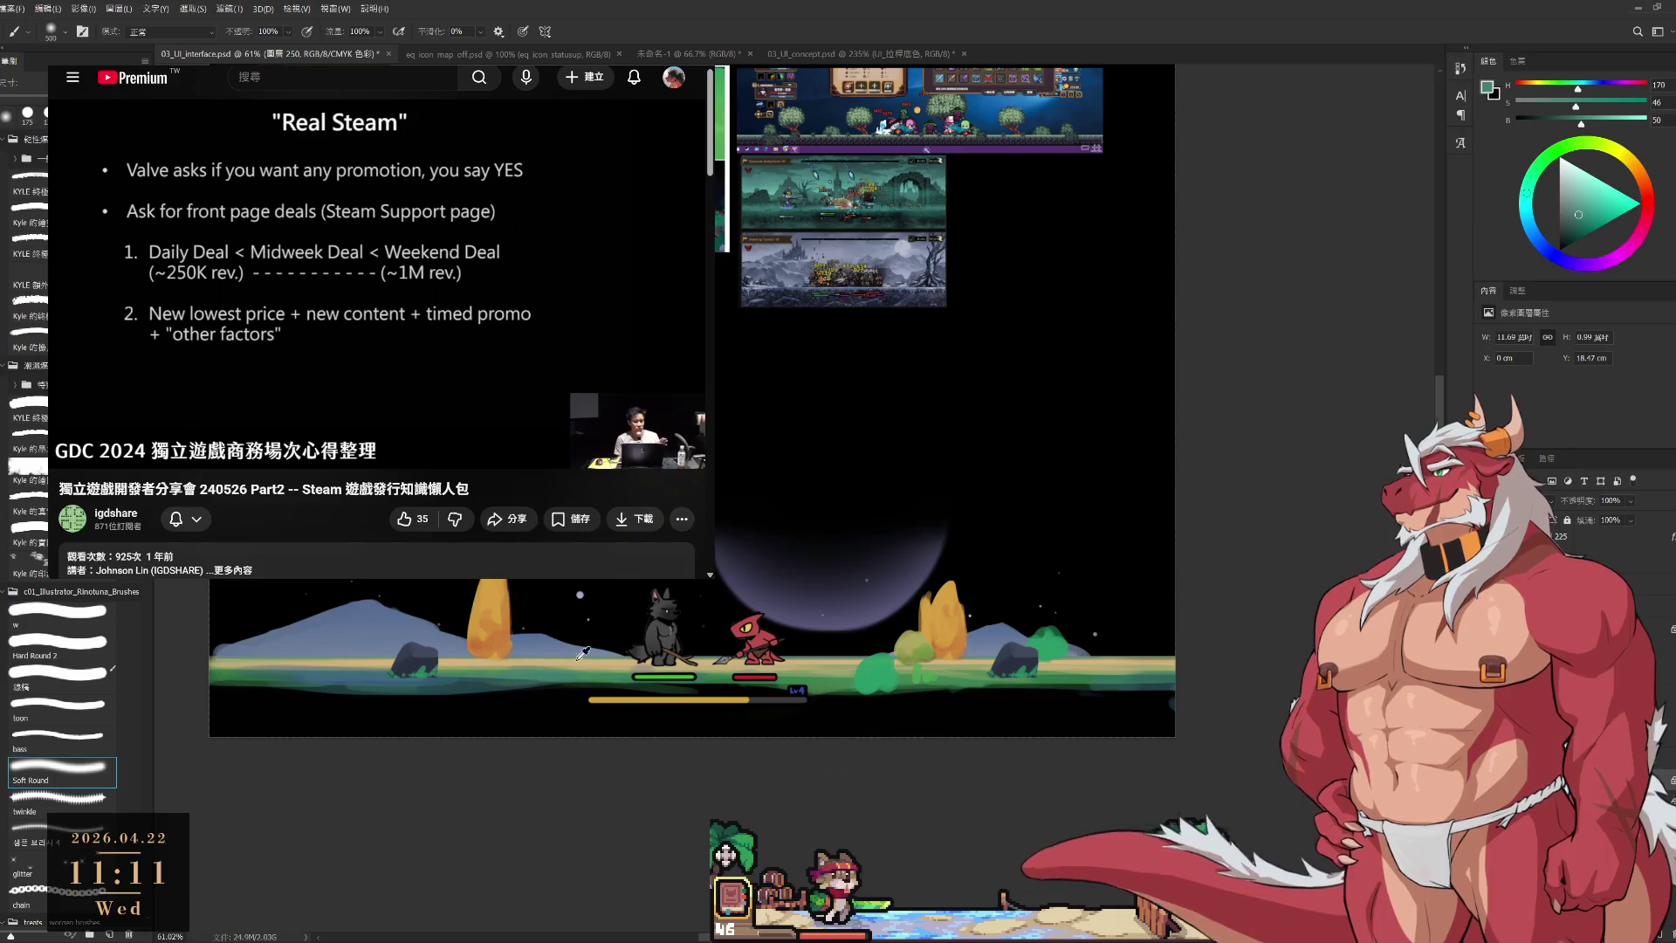
pyautogui.keyDown('alt'); pyautogui.click(419, 664); pyautogui.keyUp('alt')
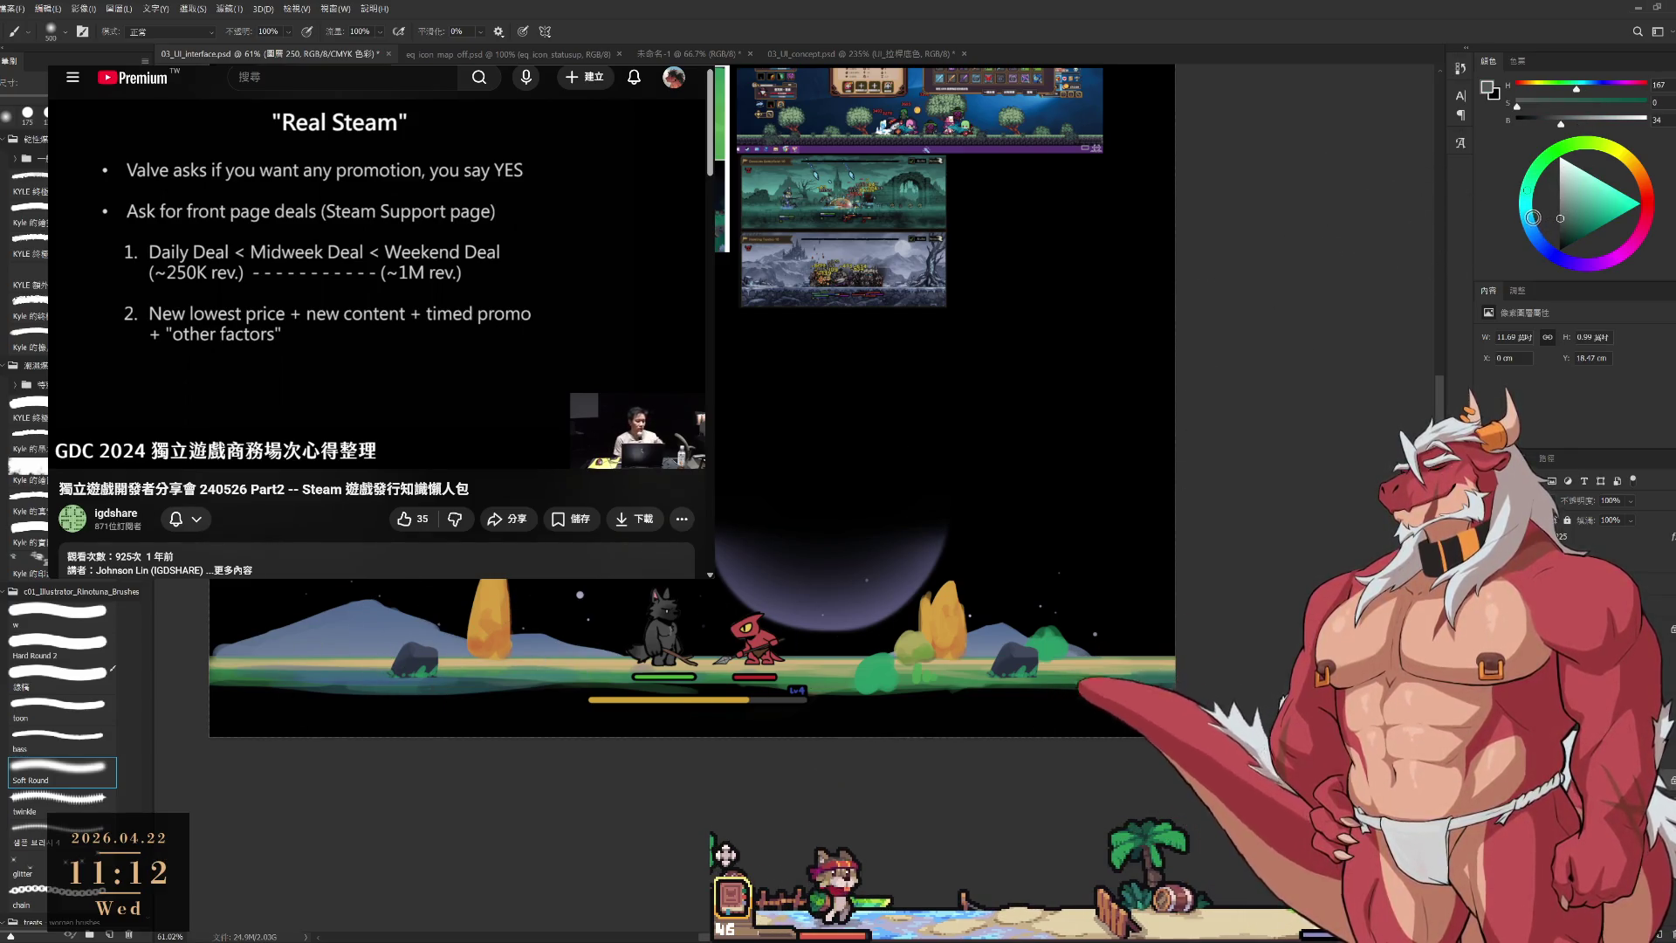
pyautogui.moveTo(1532, 217); pyautogui.dragTo(1518, 240)
pyautogui.click(44, 628)
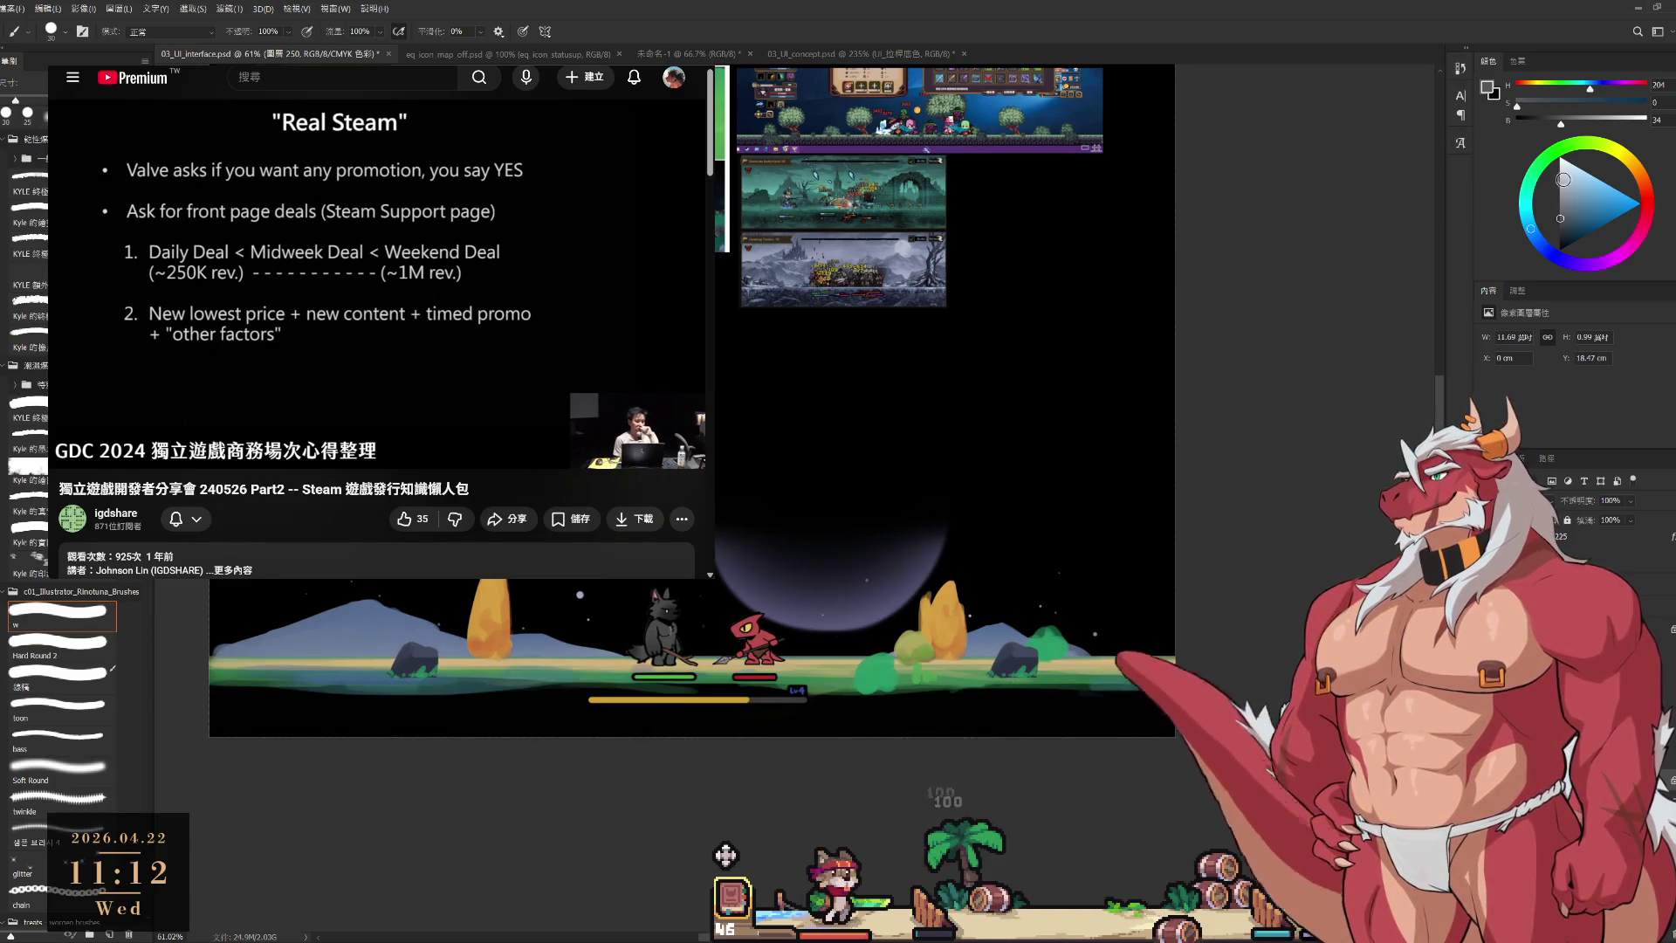
pyautogui.click(1548, 251)
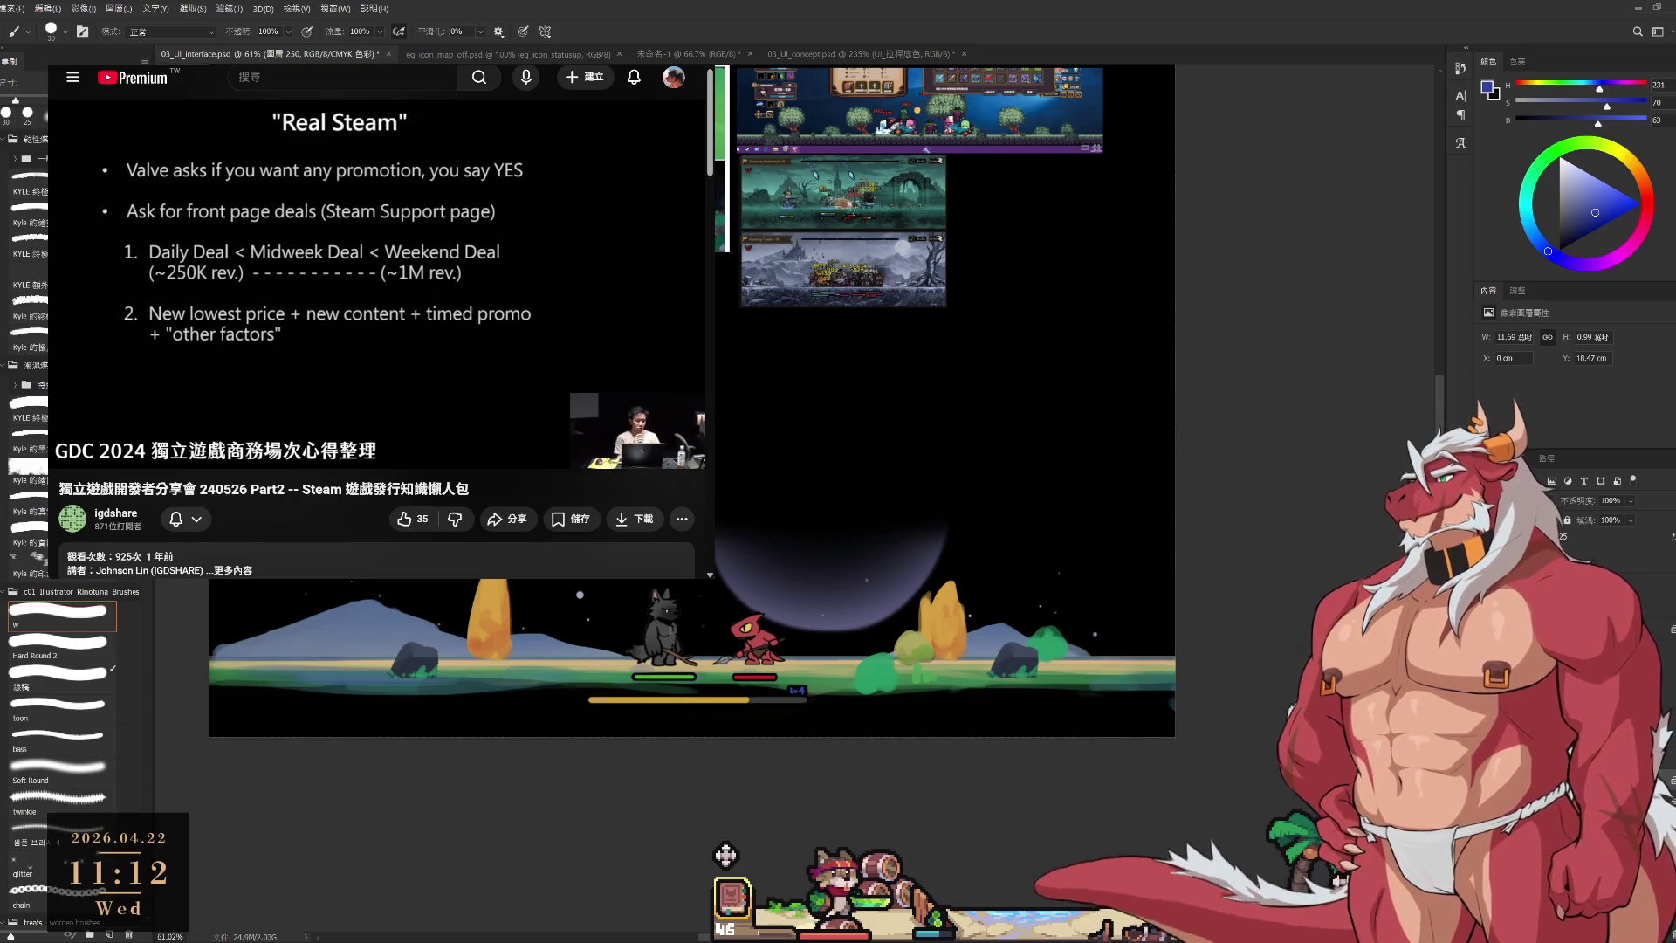
pyautogui.hscroll(-2, 724, 402)
# Tilt the view about 15 degrees, sample scene colours, set a deep blue and enlarge the brush to 80.
pyautogui.scroll(5, 932, 686)
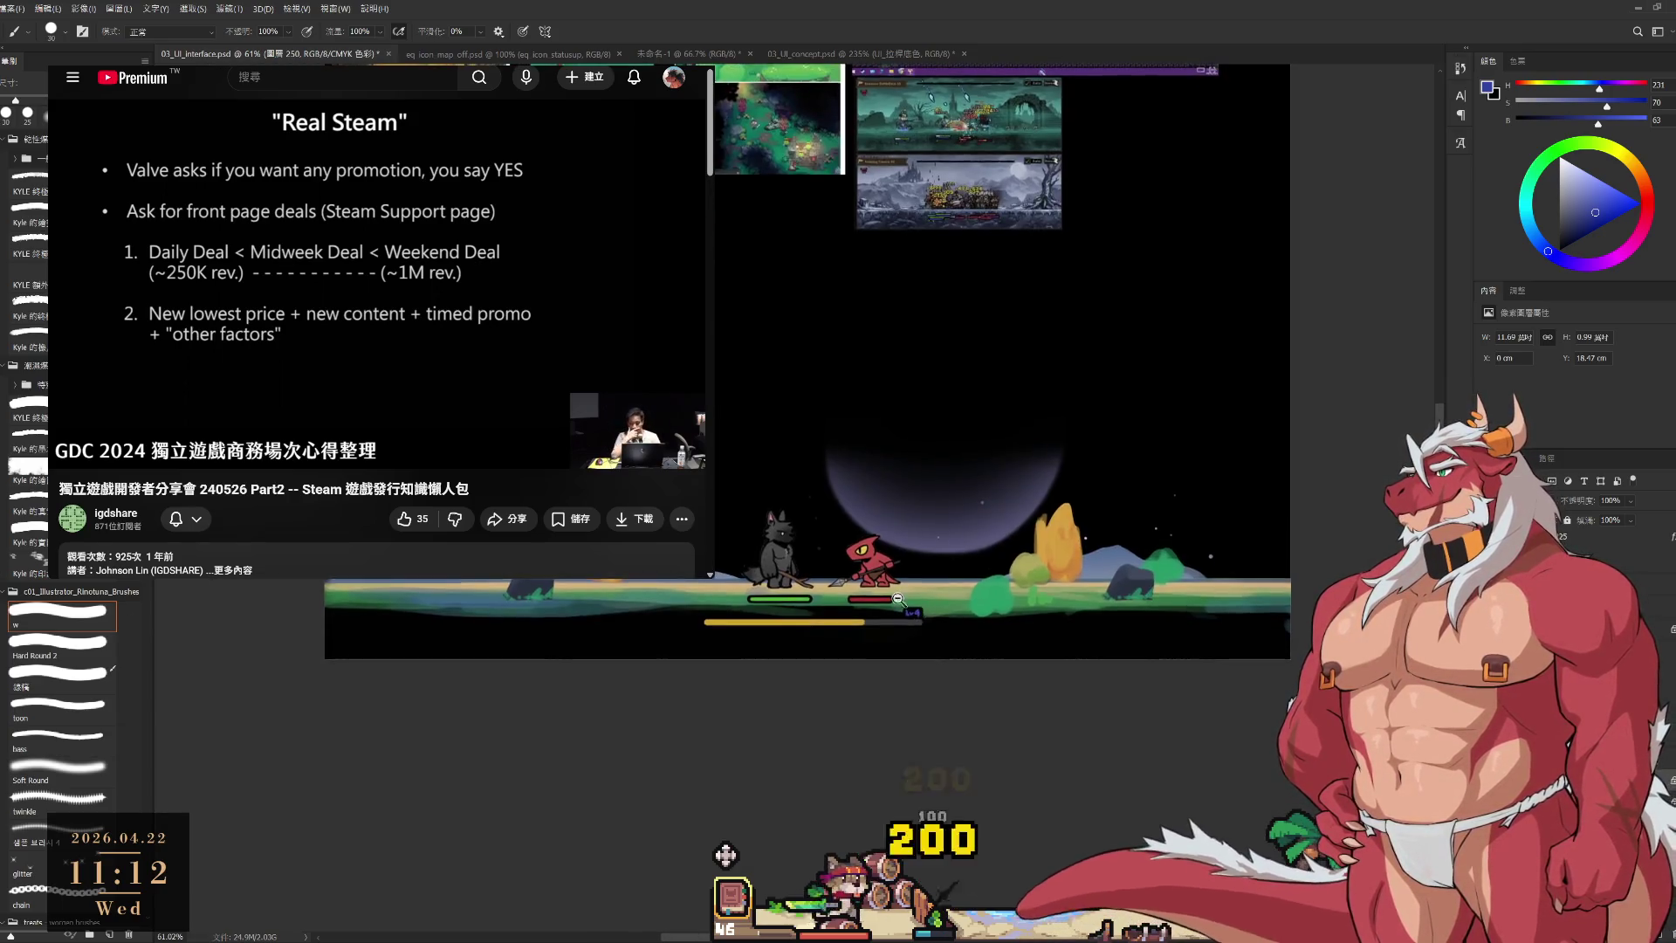
pyautogui.moveTo(890, 630); pyautogui.dragTo(736, 272)
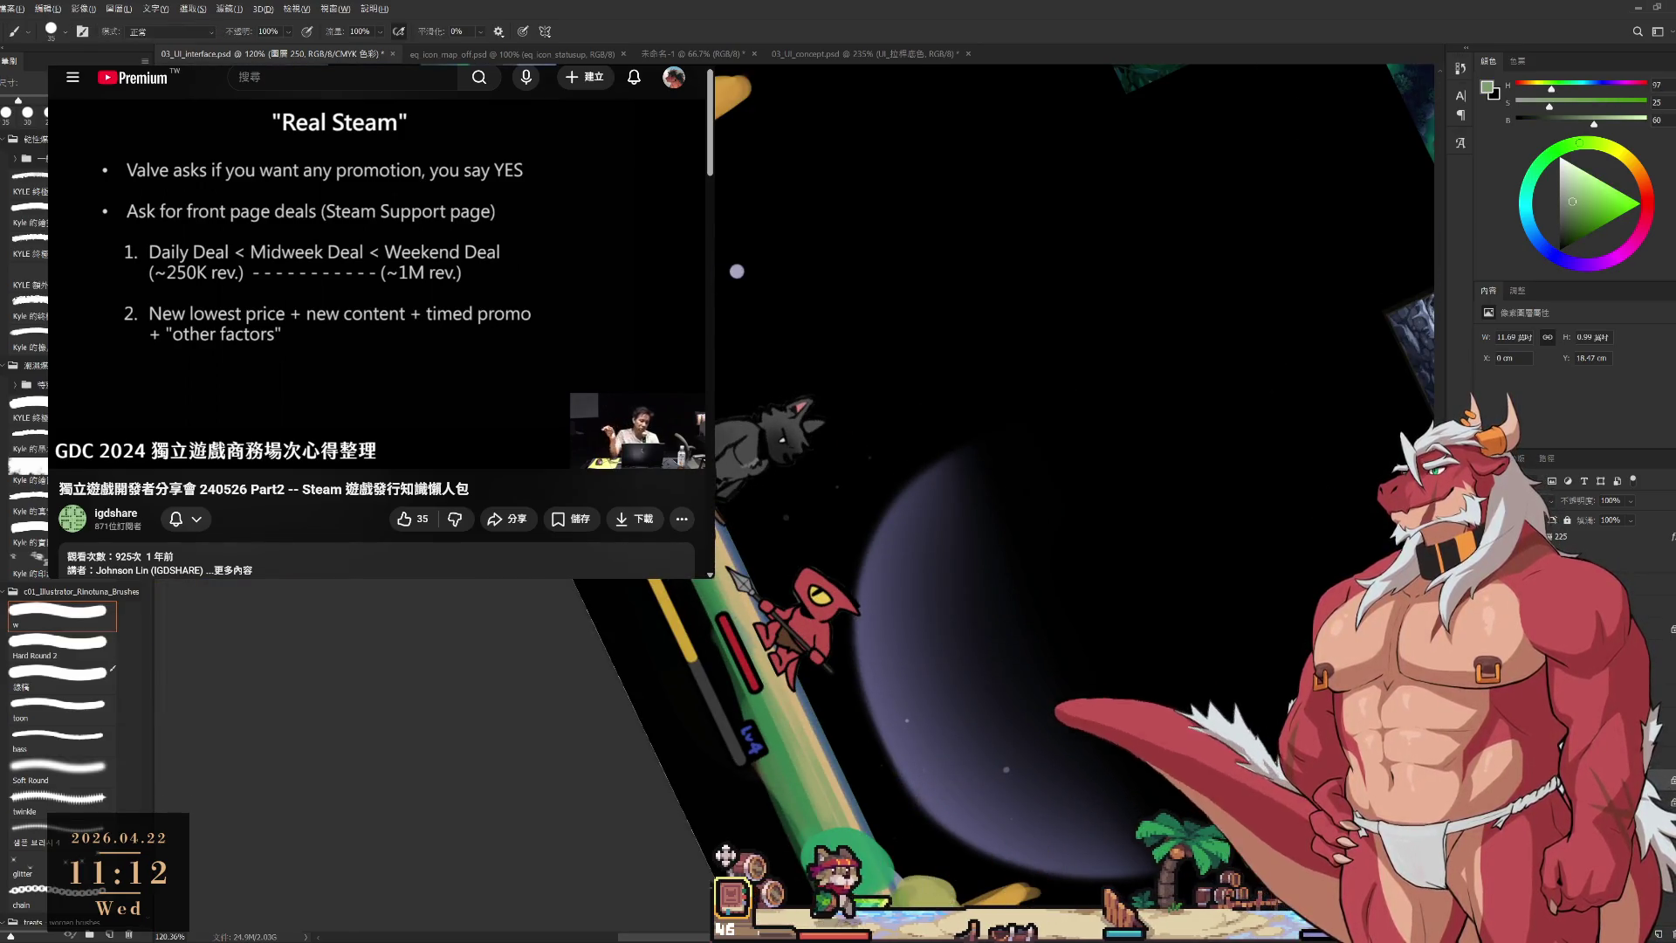
pyautogui.keyDown('alt'); pyautogui.click(736, 272); pyautogui.keyUp('alt')
pyautogui.scroll(-2, 736, 272)
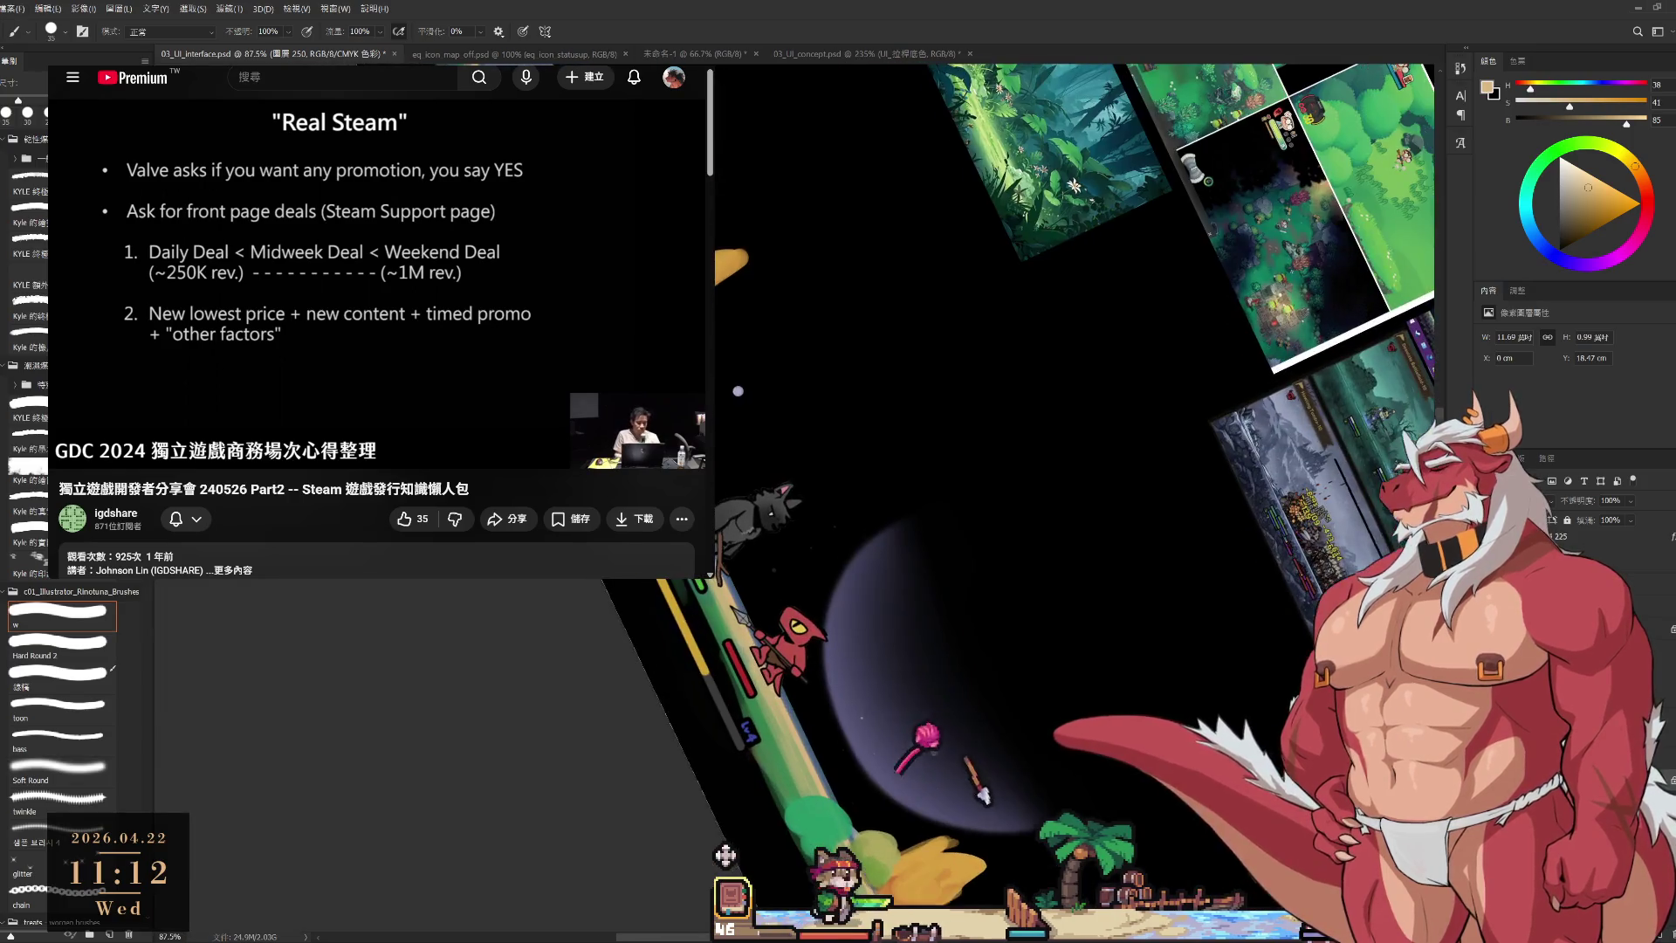
pyautogui.keyDown('alt'); pyautogui.click(737, 390); pyautogui.keyUp('alt')
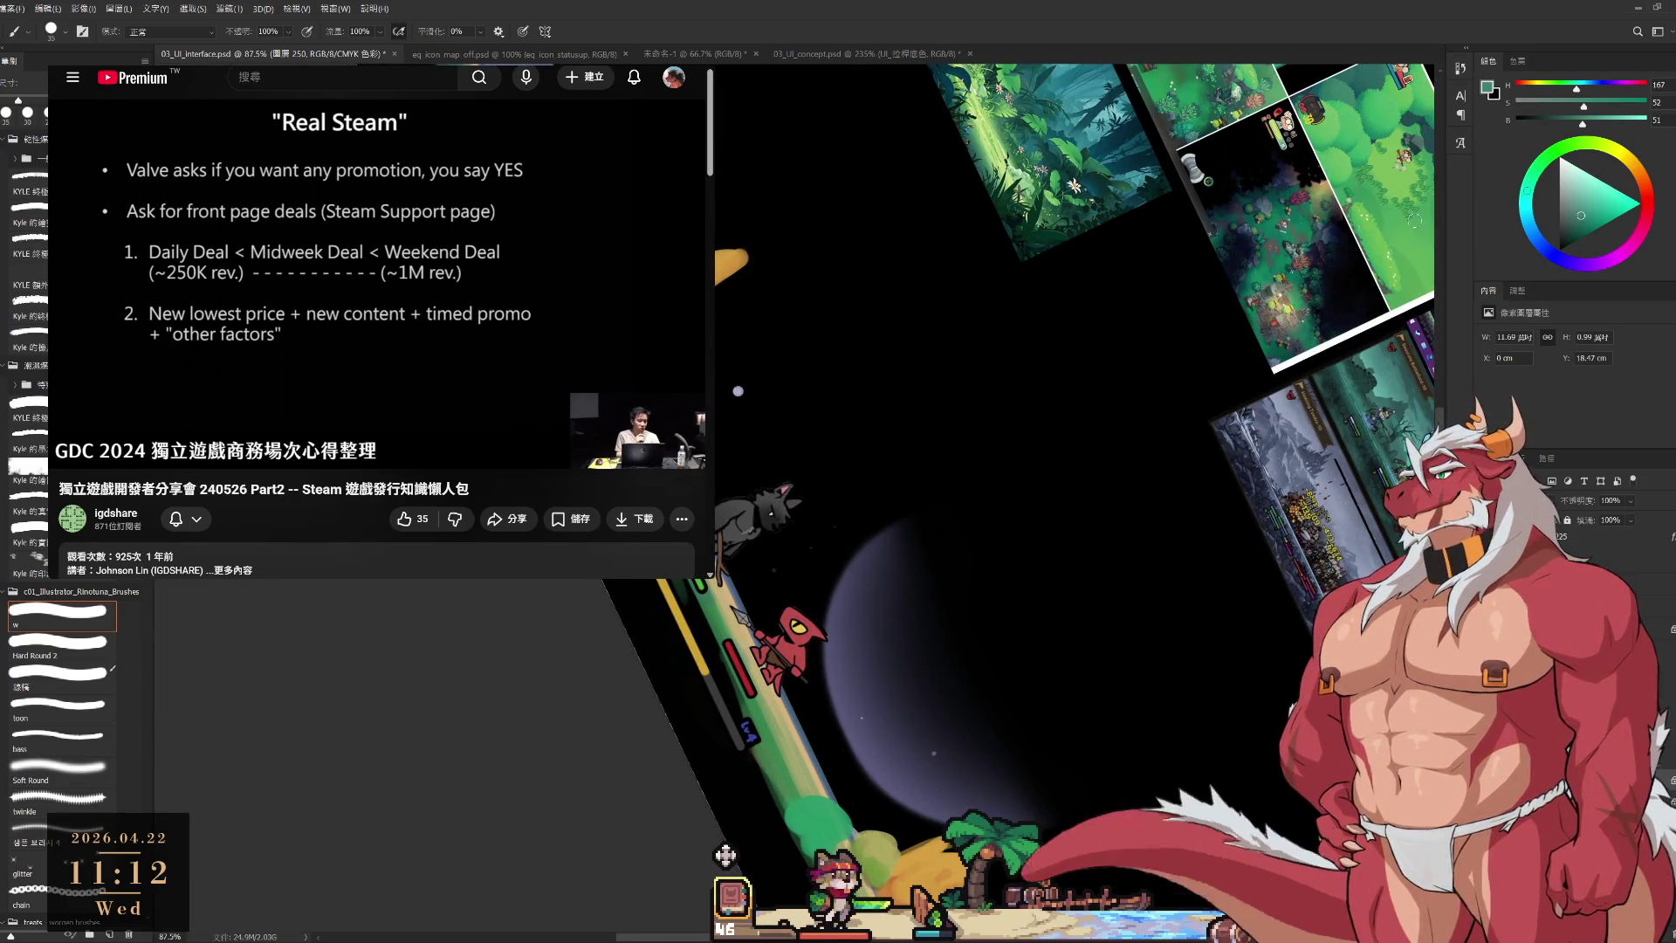
pyautogui.click(1560, 259)
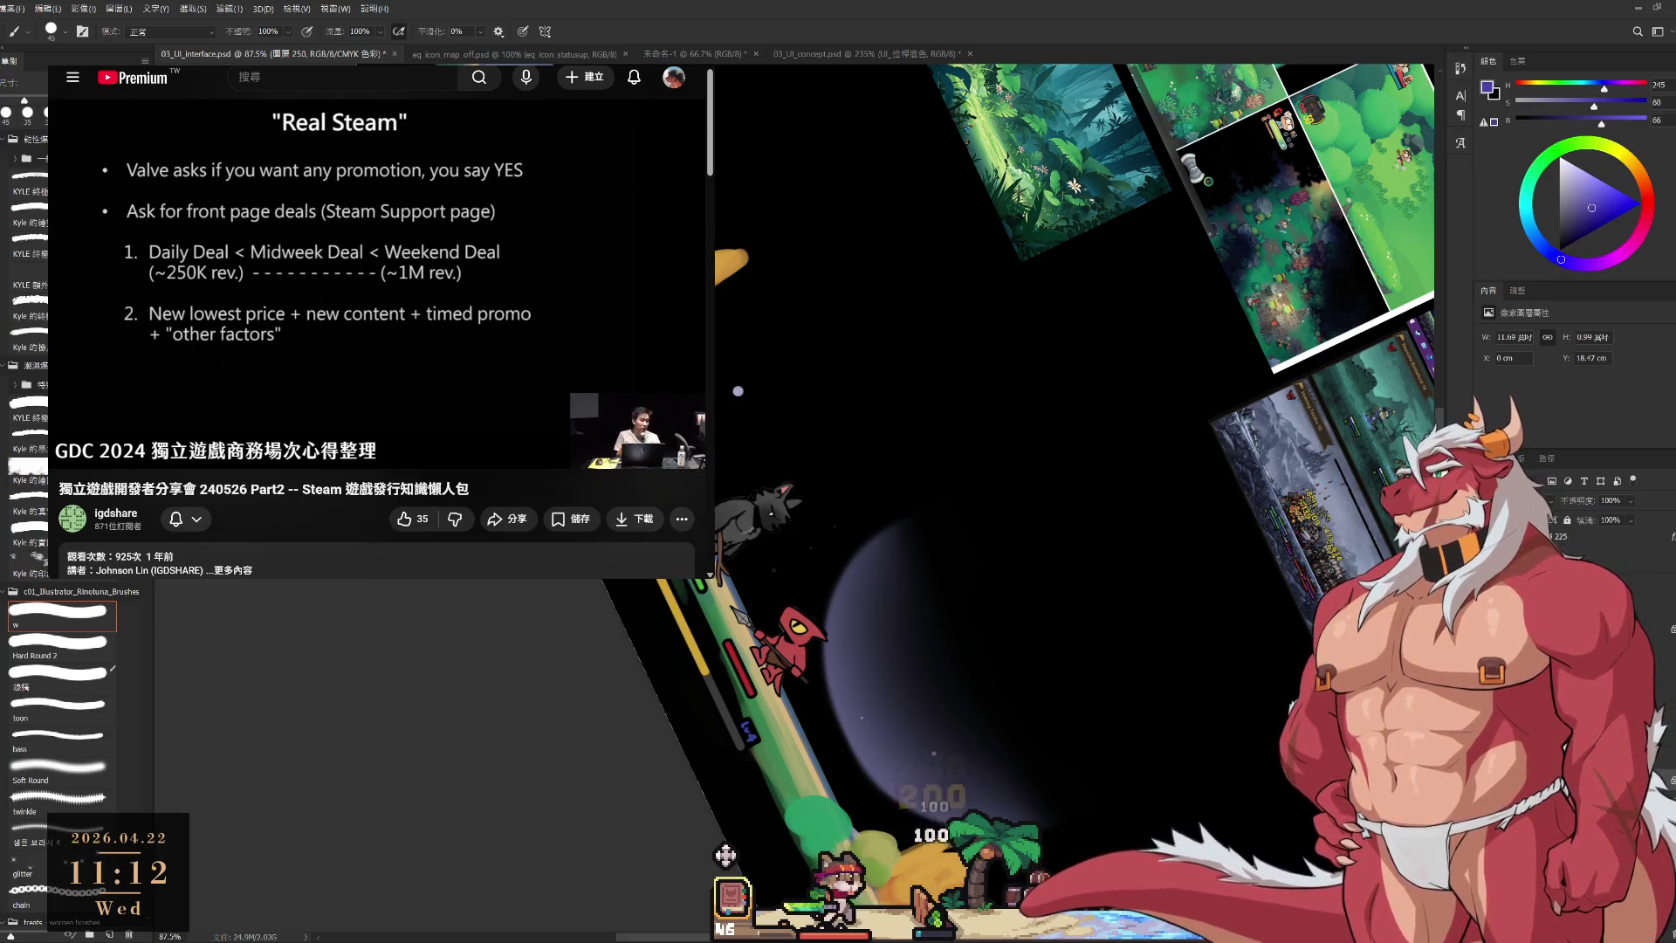
pyautogui.press(']')
pyautogui.press(']')
pyautogui.press(']')
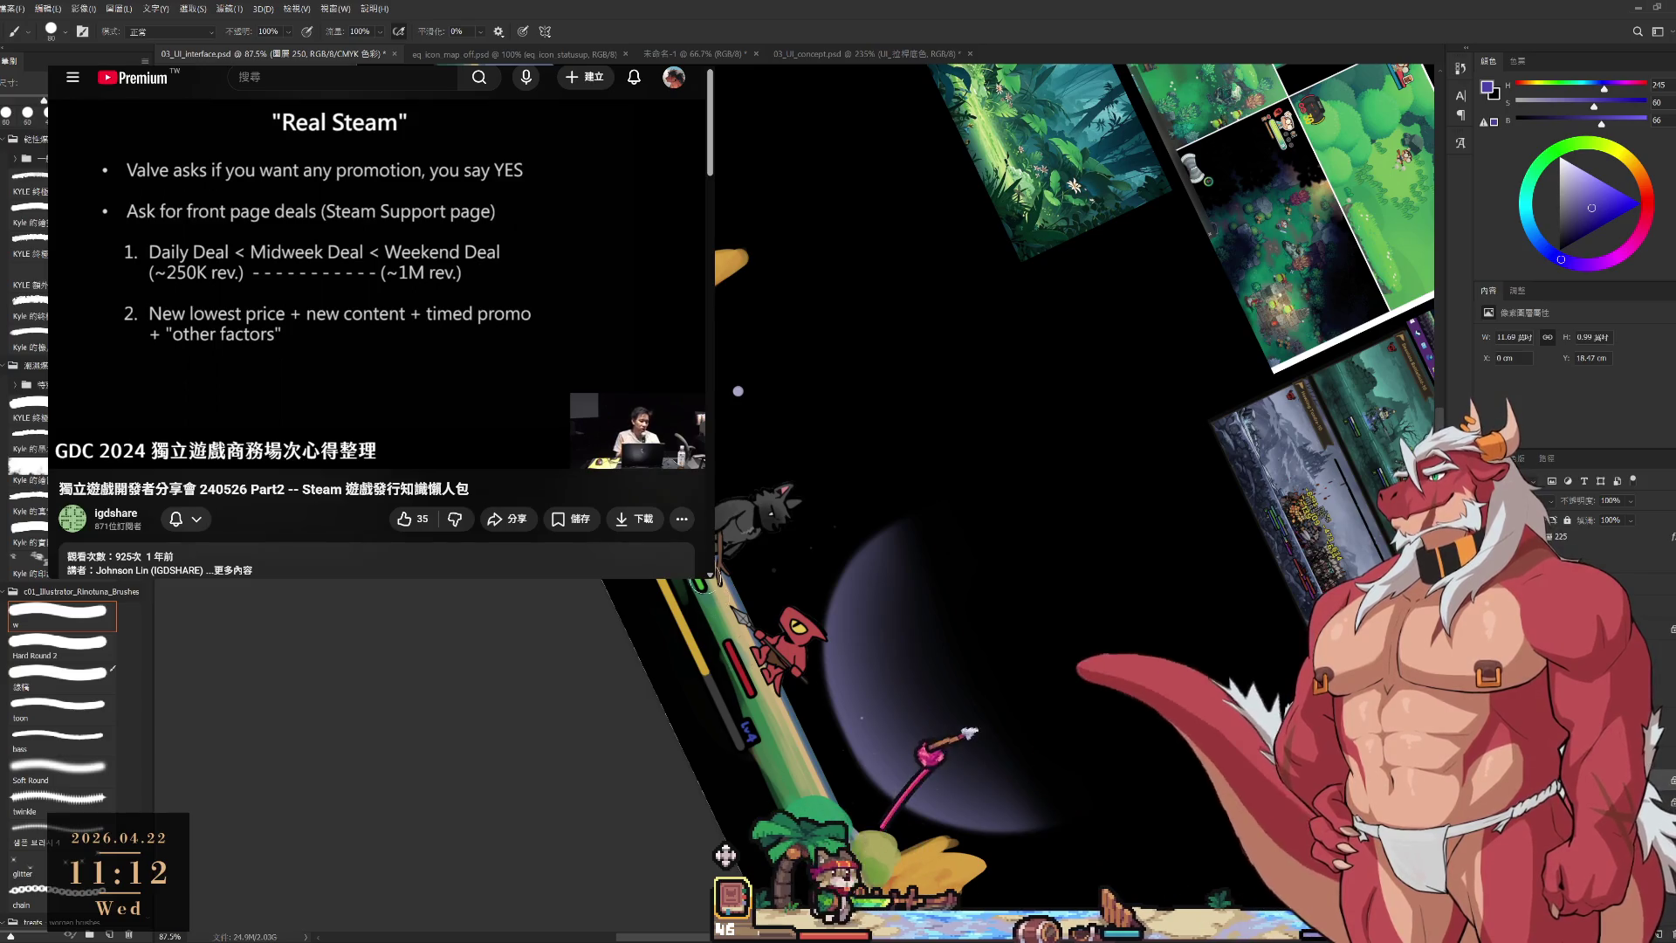
pyautogui.press('r')
pyautogui.moveTo(777, 746); pyautogui.dragTo(1023, 402)
# Level the view and repaint the pointed blue tree as a rounded bush with a size-100 brush.
pyautogui.press('Escape')
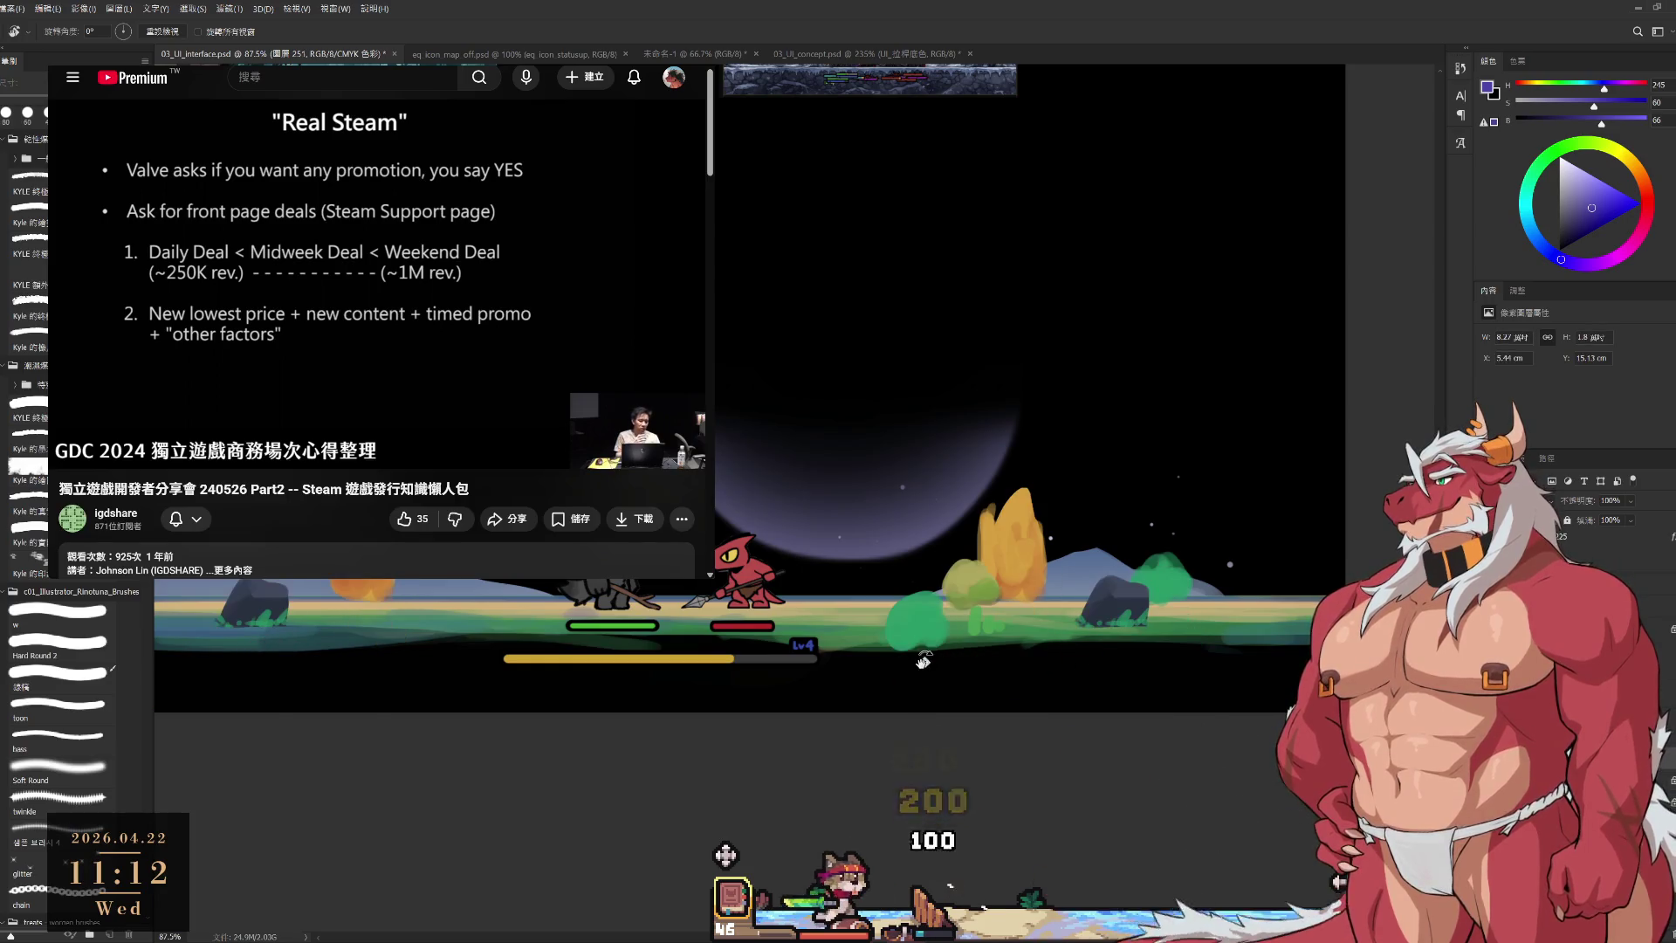
pyautogui.press('b')
pyautogui.press(']')
pyautogui.press(']')
pyautogui.press(']')
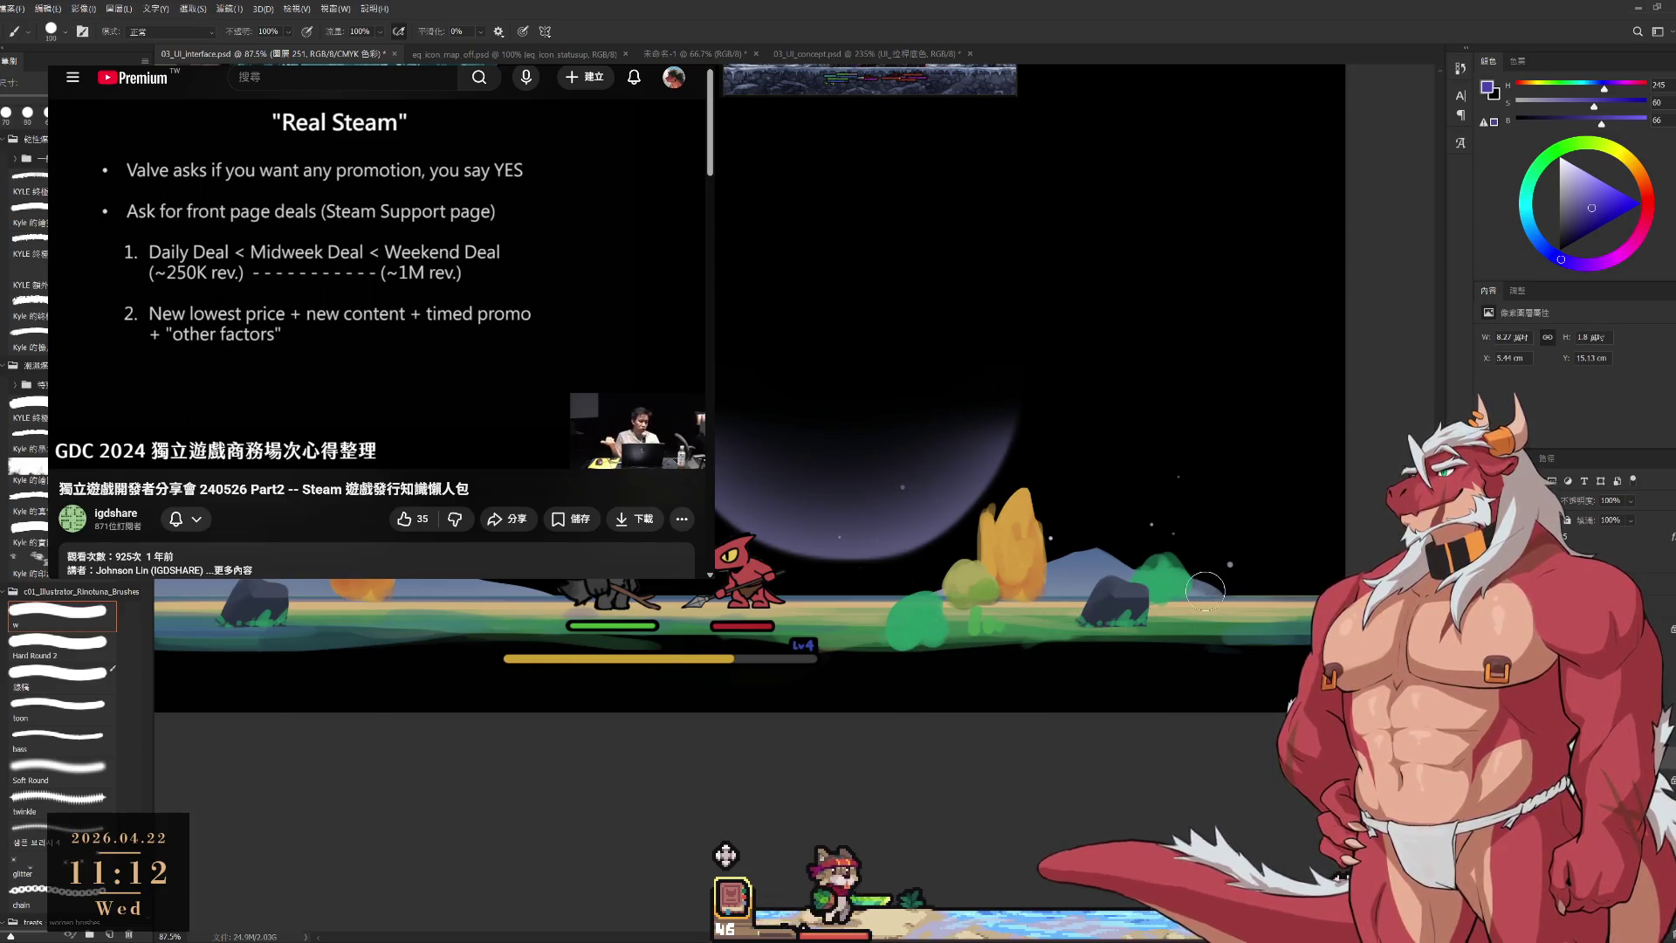
pyautogui.moveTo(1235, 586)
pyautogui.mouseDown()
pyautogui.moveTo(1204, 567)
pyautogui.moveTo(1221, 576)
pyautogui.moveTo(1198, 581)
pyautogui.mouseUp()
# Add light blue highlight strokes, sampled from a star, to the bush.
pyautogui.keyDown('alt'); pyautogui.click(1231, 566); pyautogui.keyUp('alt')
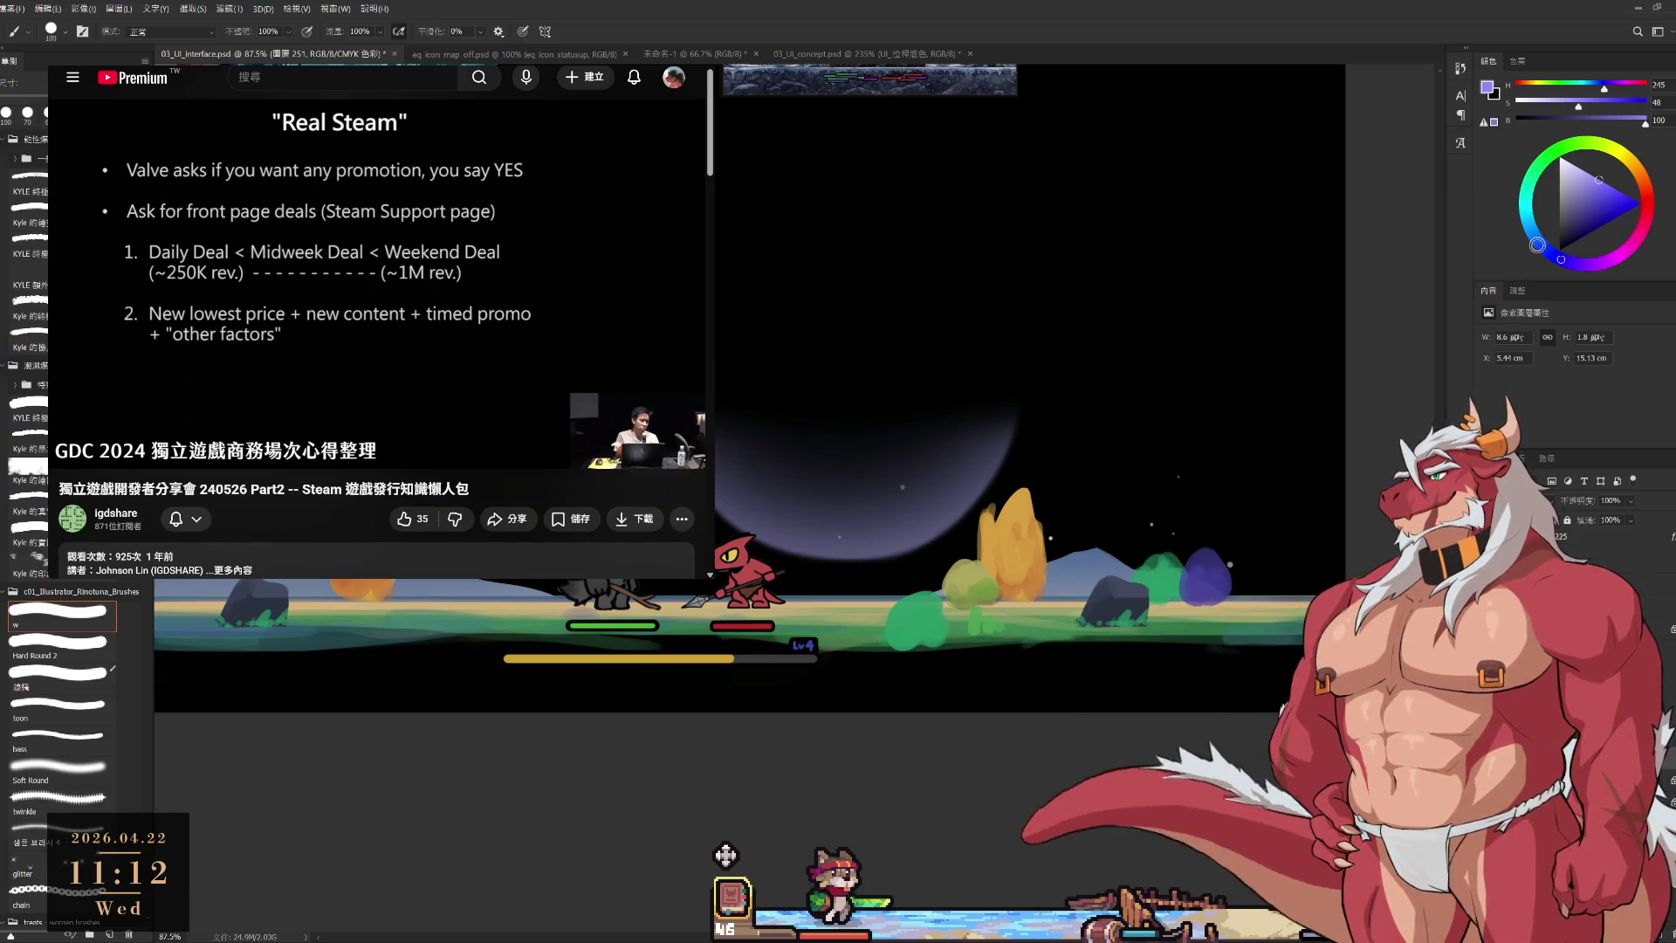
pyautogui.press('[')
pyautogui.press('[')
pyautogui.press('[')
pyautogui.moveTo(1209, 563); pyautogui.dragTo(1203, 569)
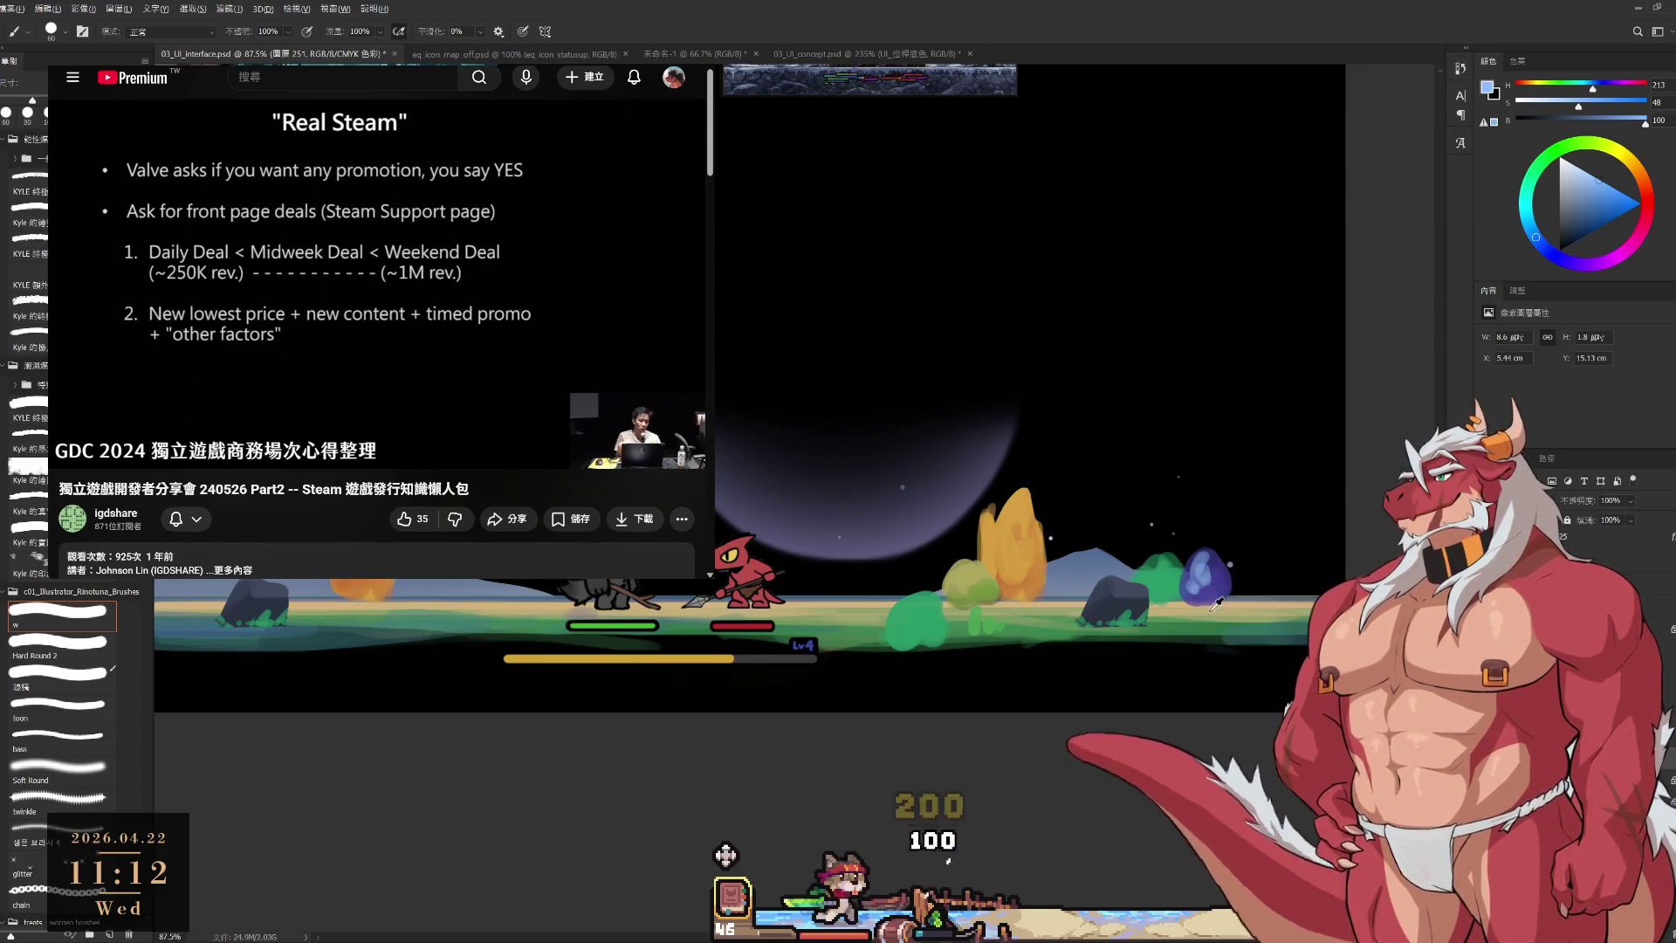
# Deepen the bush's blue and repaint its lower-left in the darker shade.
pyautogui.keyDown('alt'); pyautogui.click(1213, 585); pyautogui.keyUp('alt')
pyautogui.keyDown('alt'); pyautogui.click(1213, 585); pyautogui.keyUp('alt')
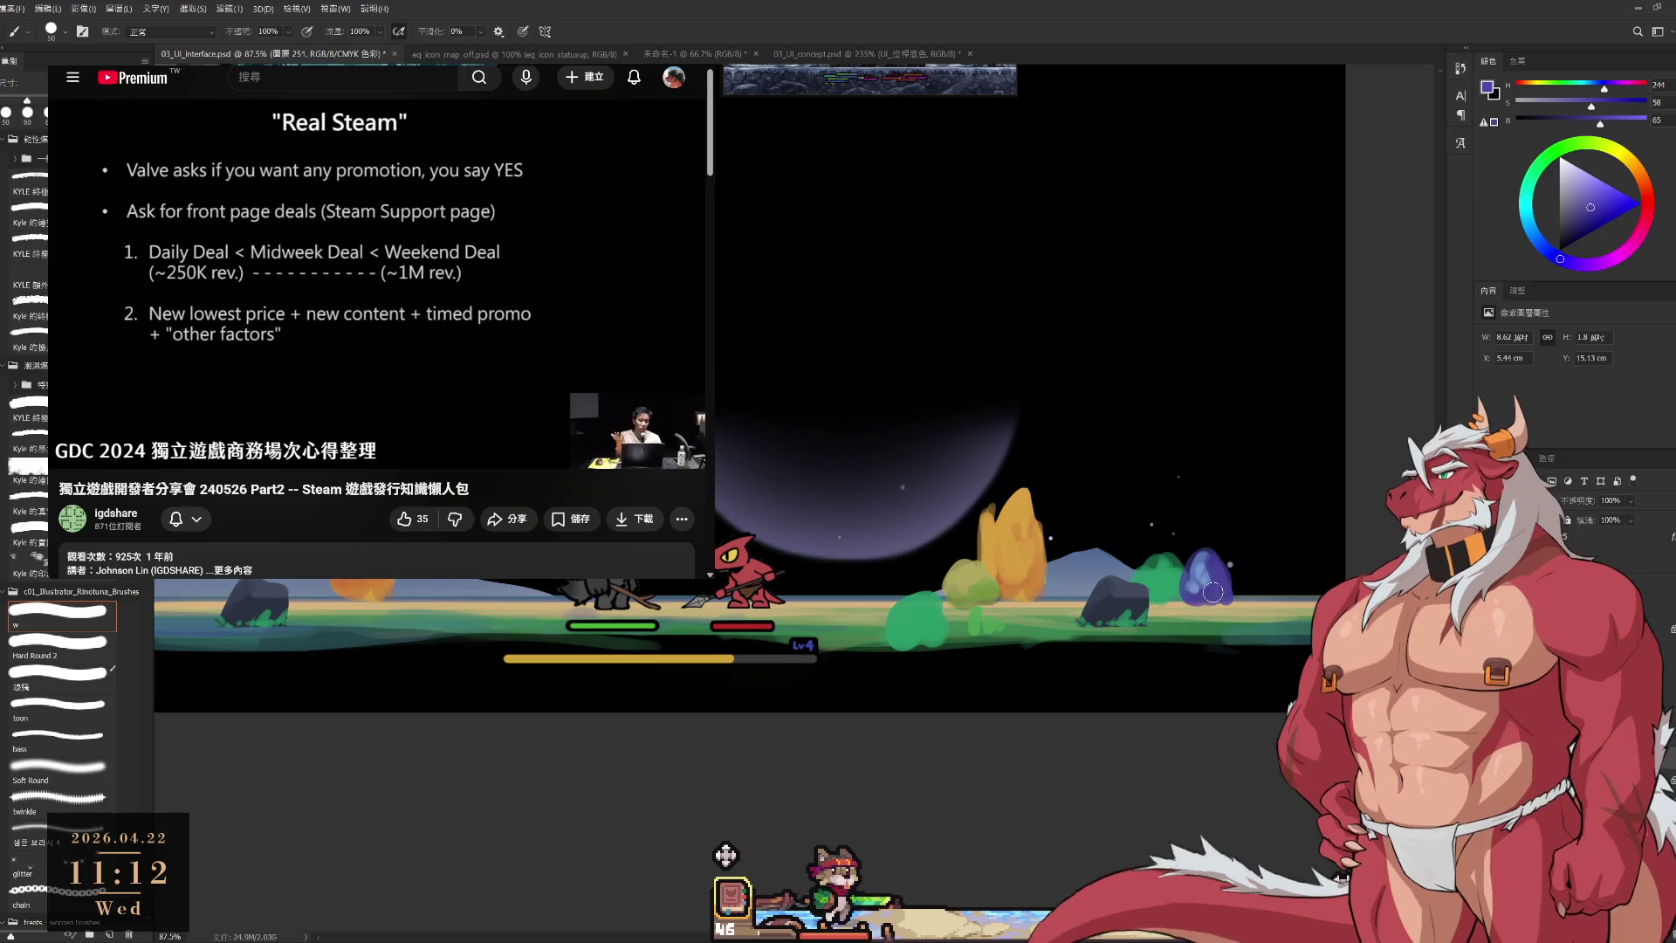
pyautogui.click(1593, 221)
pyautogui.press('[')
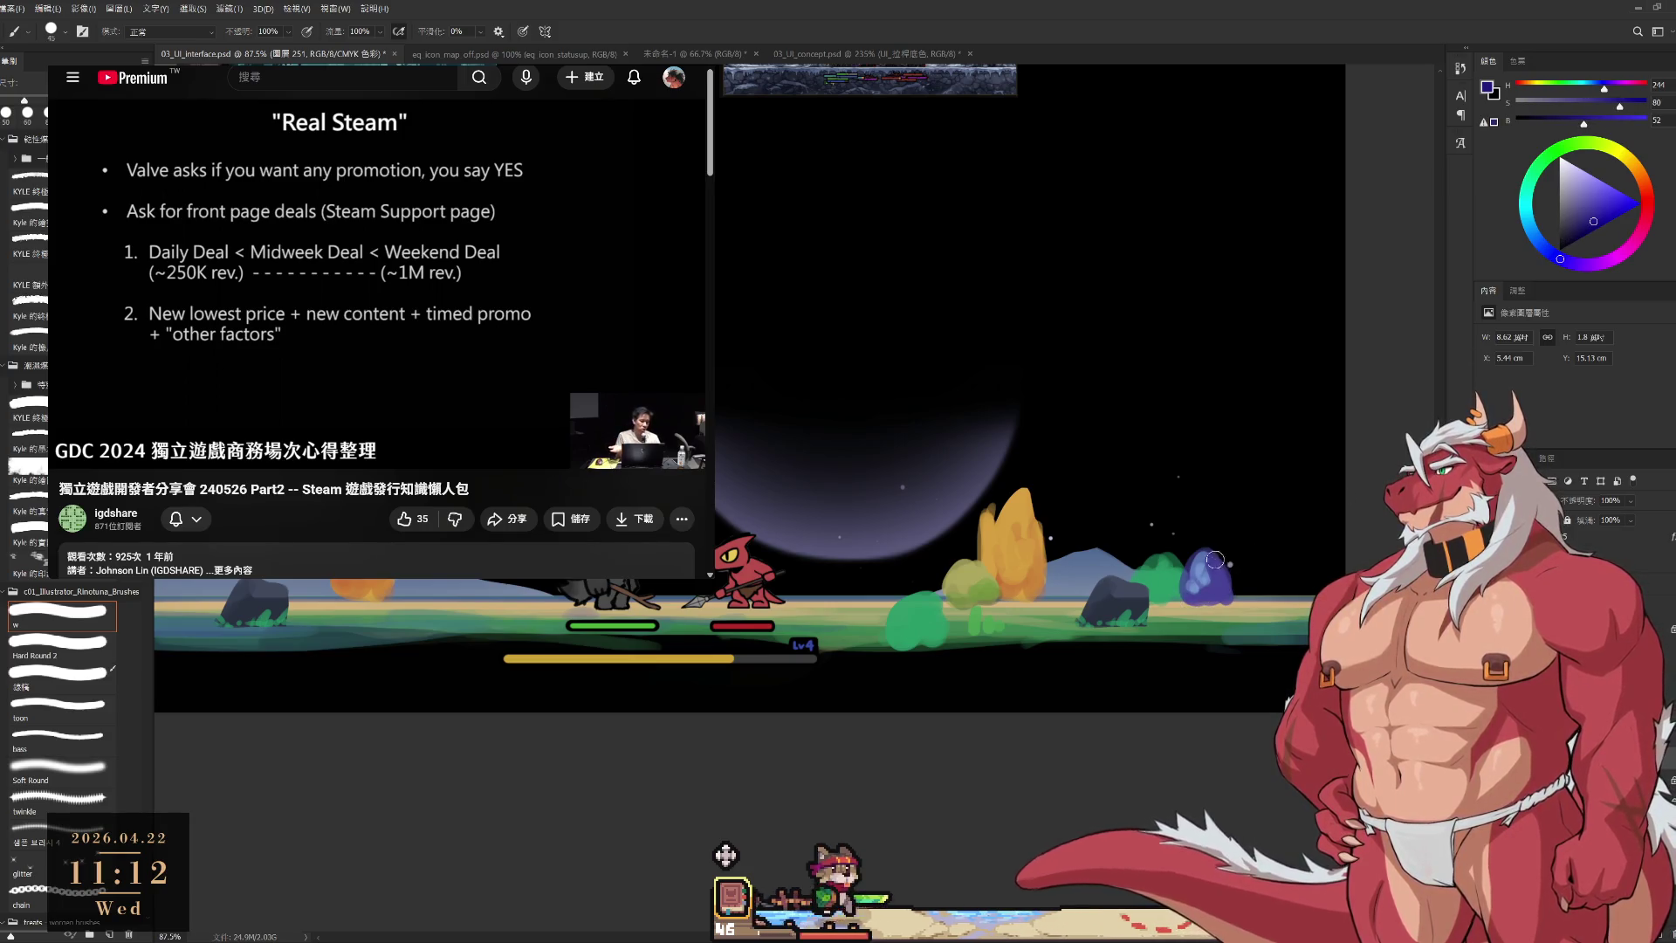
pyautogui.moveTo(1219, 576); pyautogui.dragTo(1188, 601)
pyautogui.press(']')
pyautogui.press(']')
pyautogui.press(']')
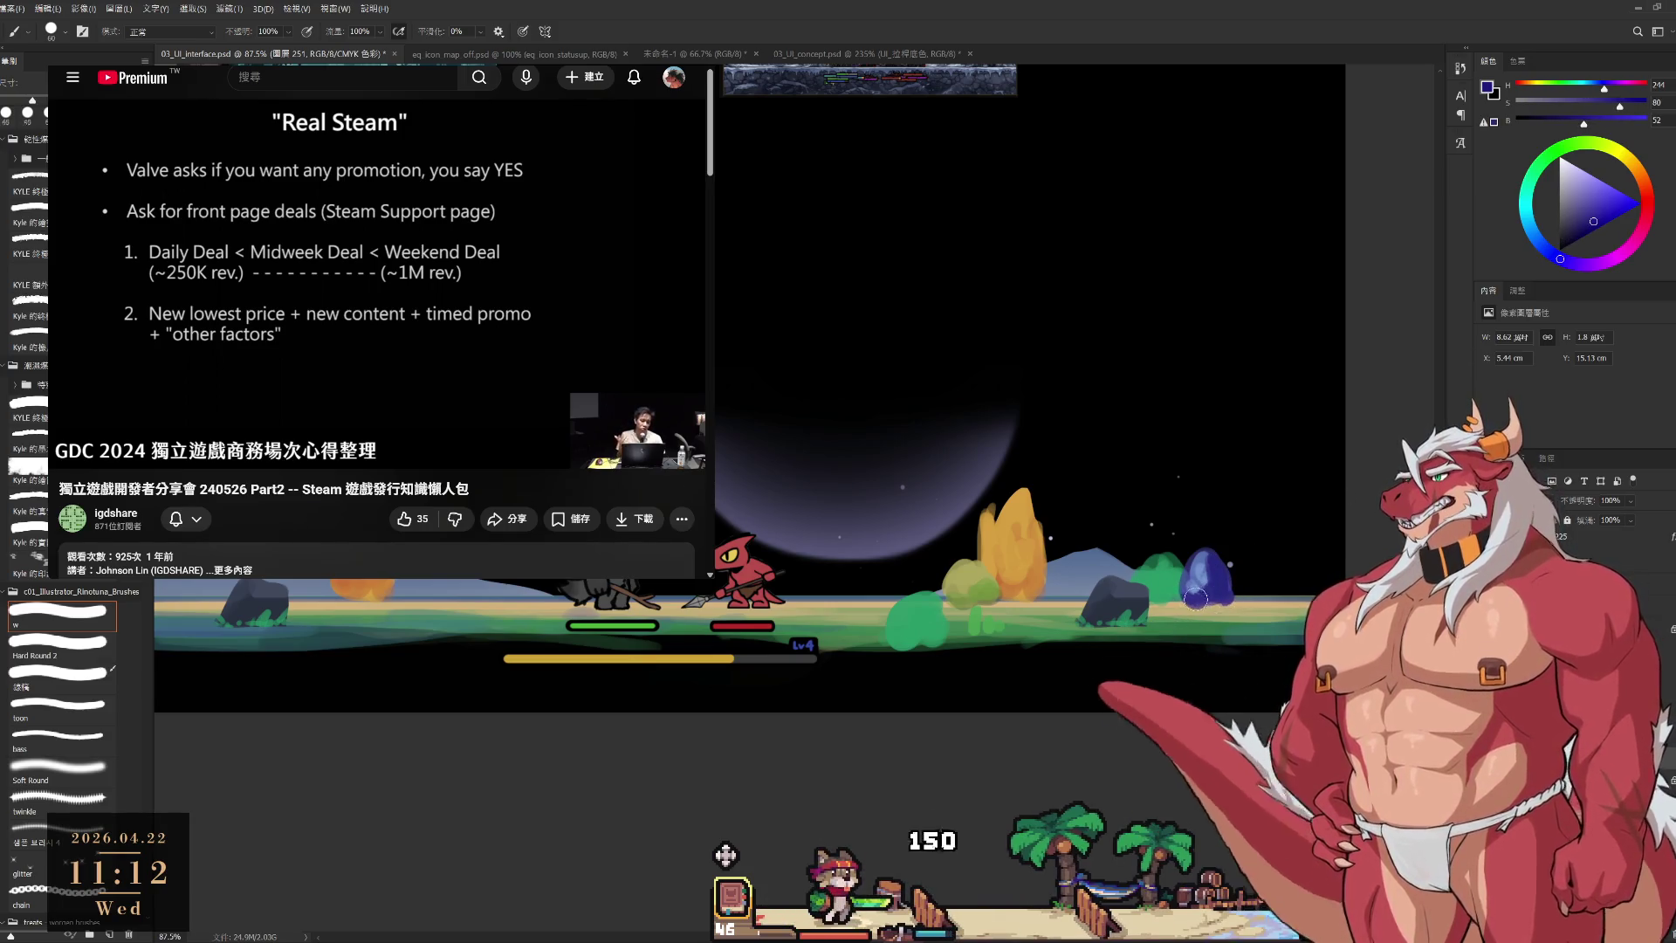
# Tidy the bush with the eraser and resample its blue at brush sizes 40 and 30.
pyautogui.press('e')
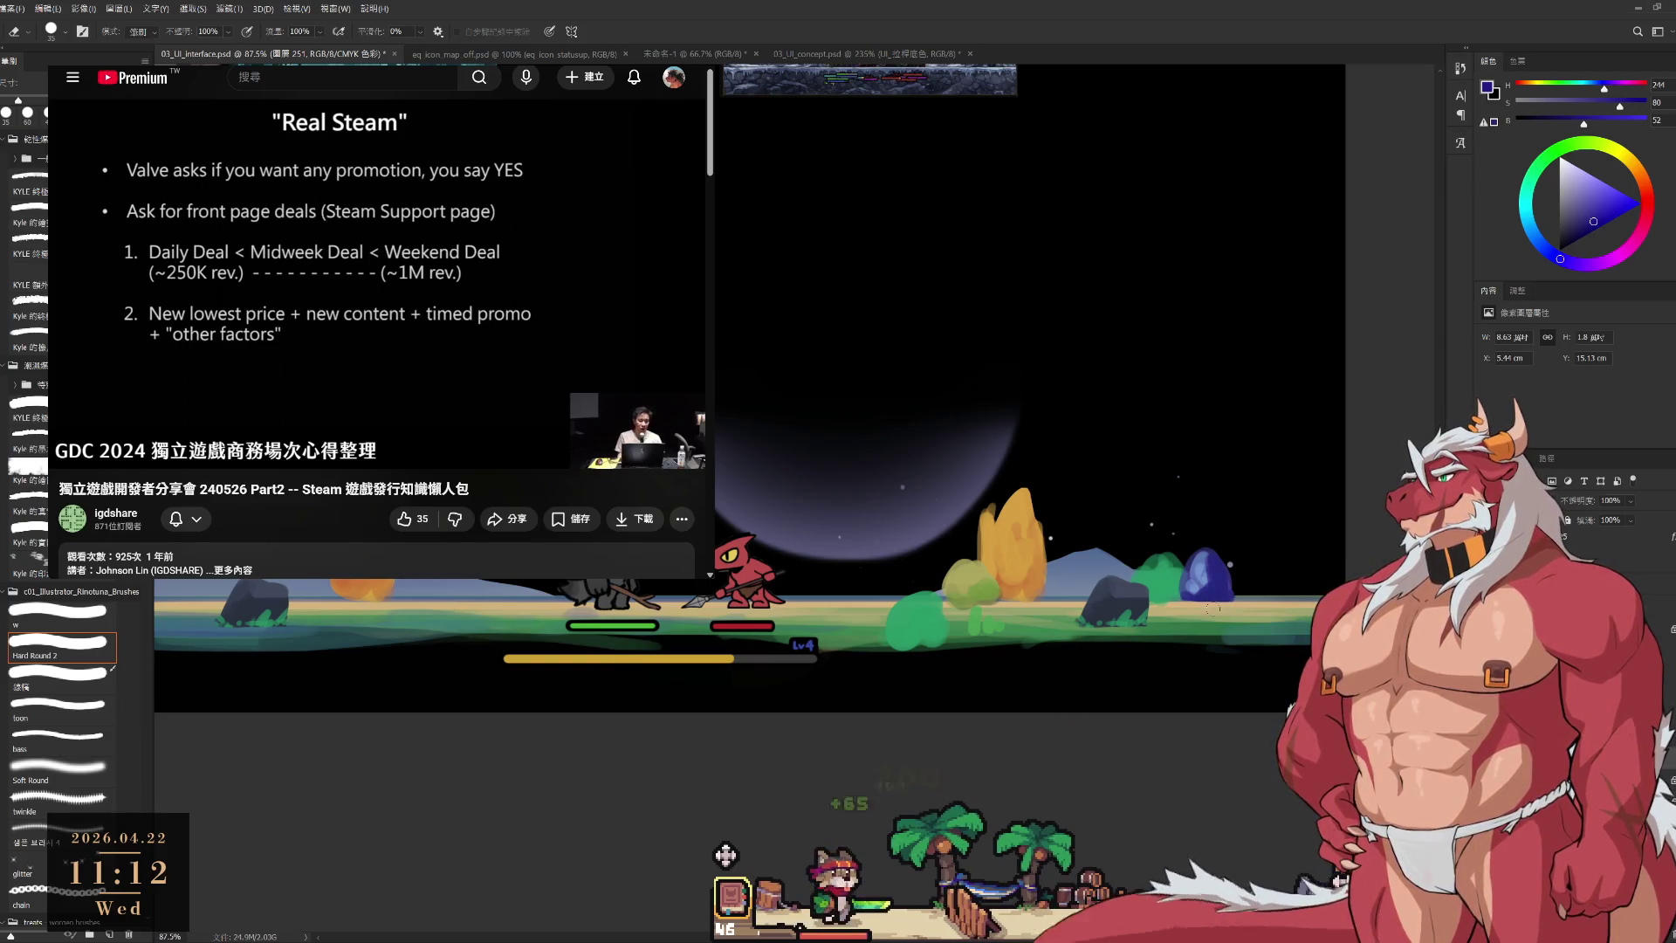
pyautogui.press('b')
pyautogui.keyDown('alt'); pyautogui.click(1219, 579); pyautogui.keyUp('alt')
pyautogui.press('[')
pyautogui.press('[')
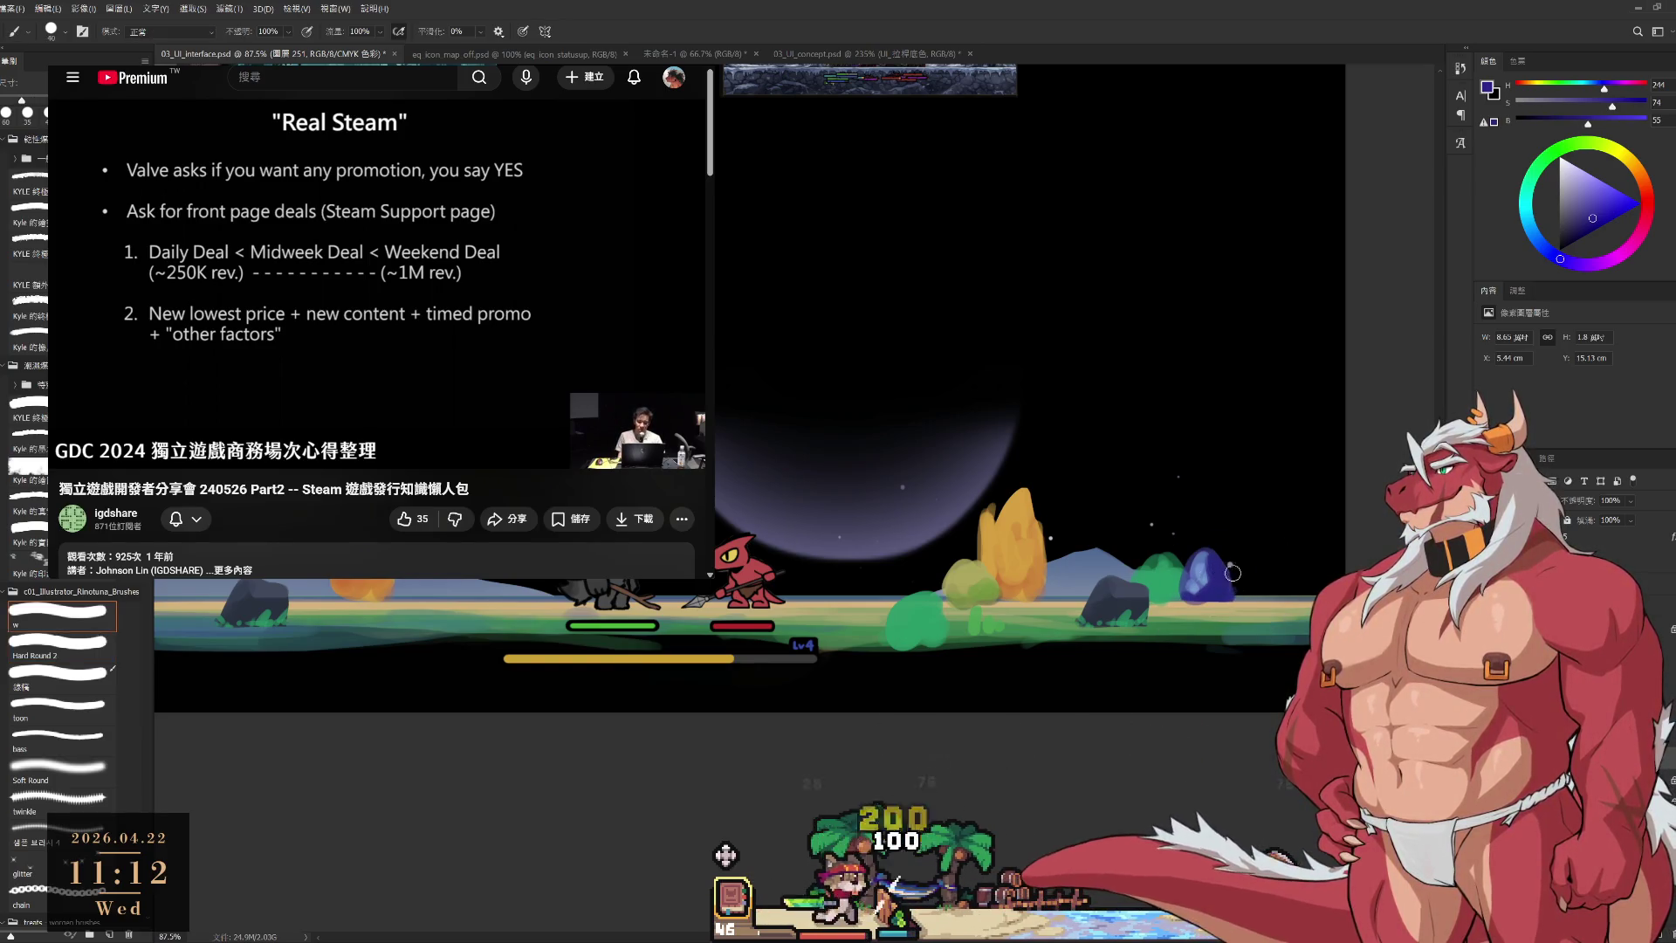
pyautogui.keyDown('alt'); pyautogui.click(1209, 578); pyautogui.keyUp('alt')
pyautogui.press('[')
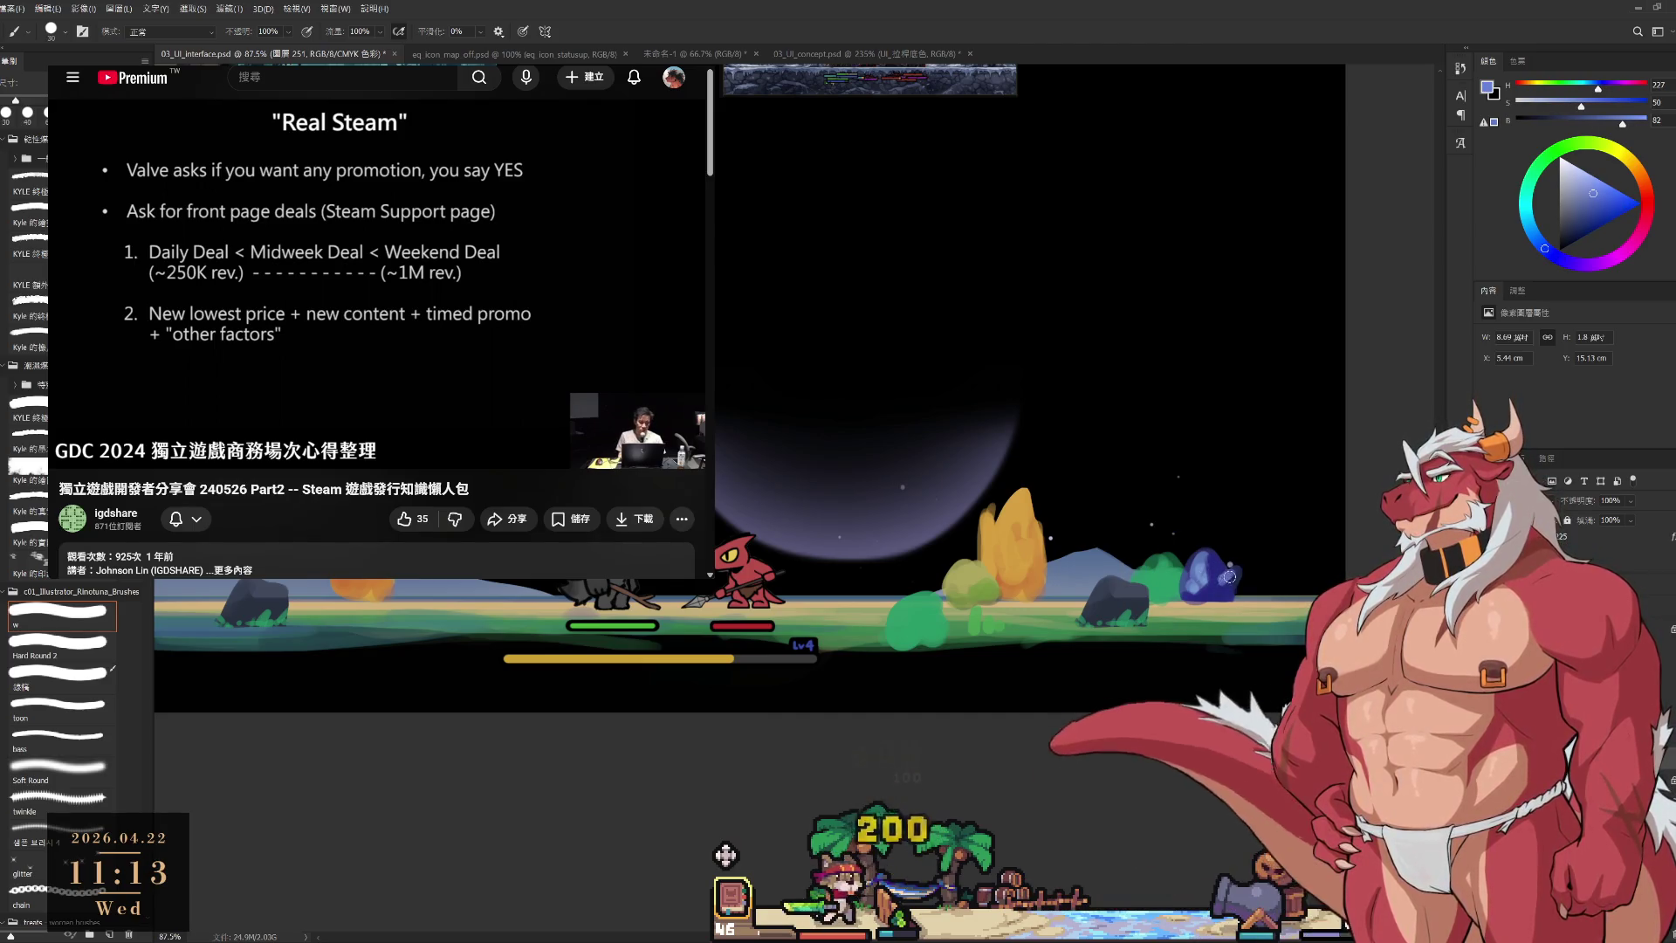
pyautogui.keyDown('alt'); pyautogui.click(1221, 560); pyautogui.keyUp('alt')
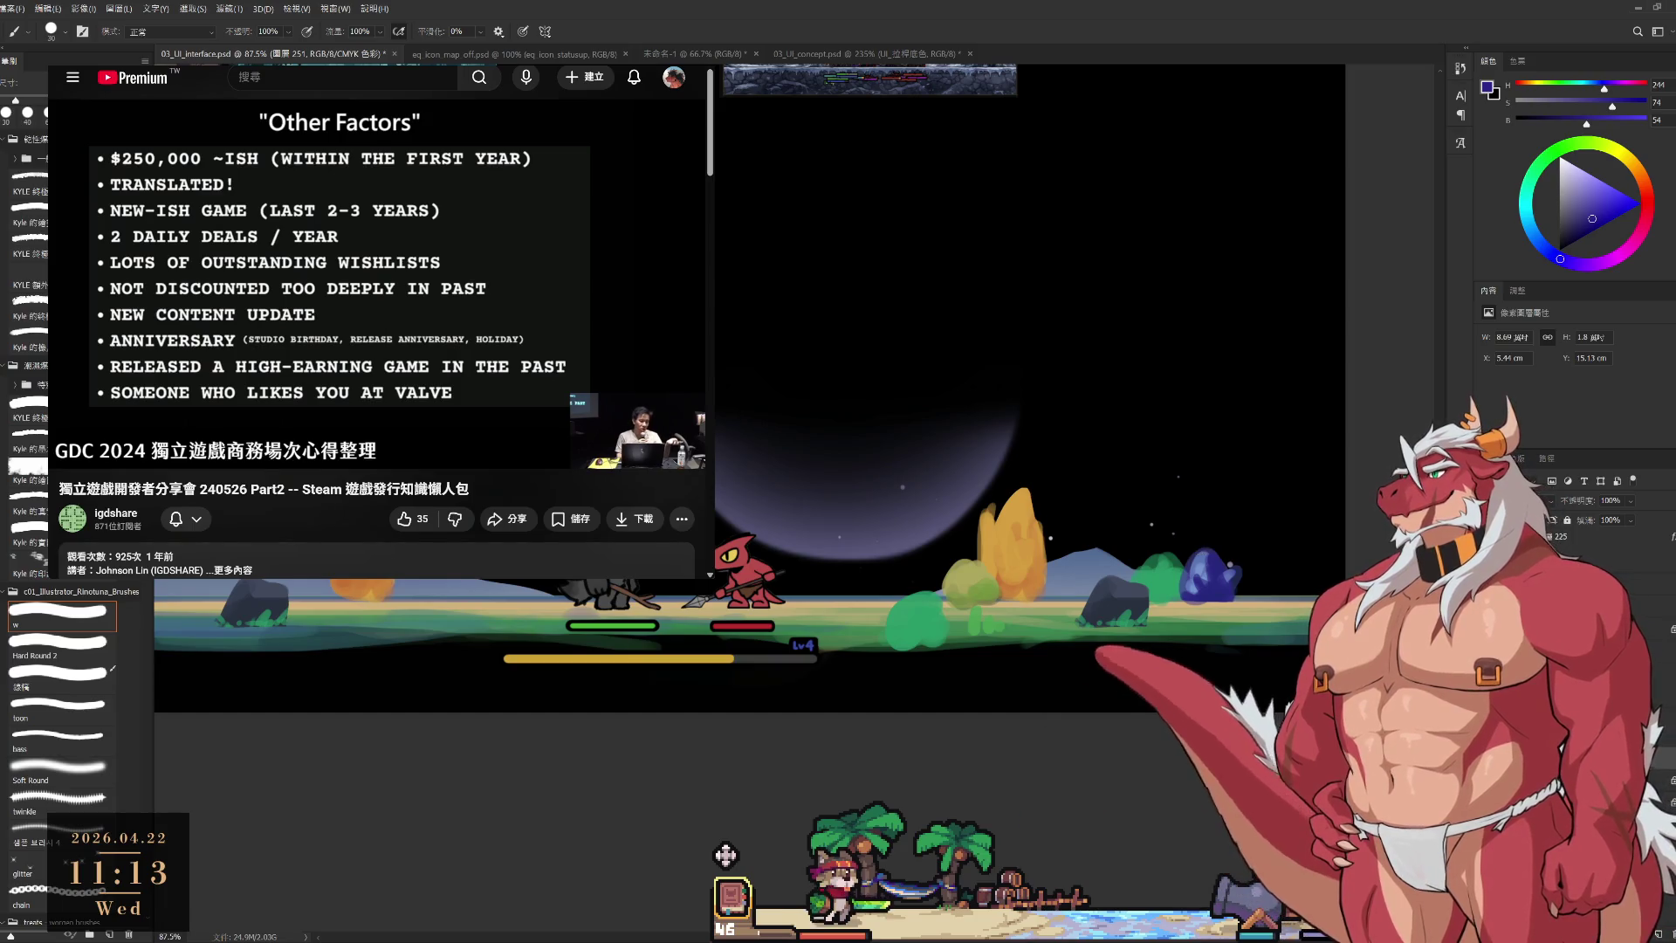
# Paint dark blue grass sprigs with lighter blue tips beside the left grey rock.
pyautogui.moveTo(462, 569); pyautogui.dragTo(561, 626)
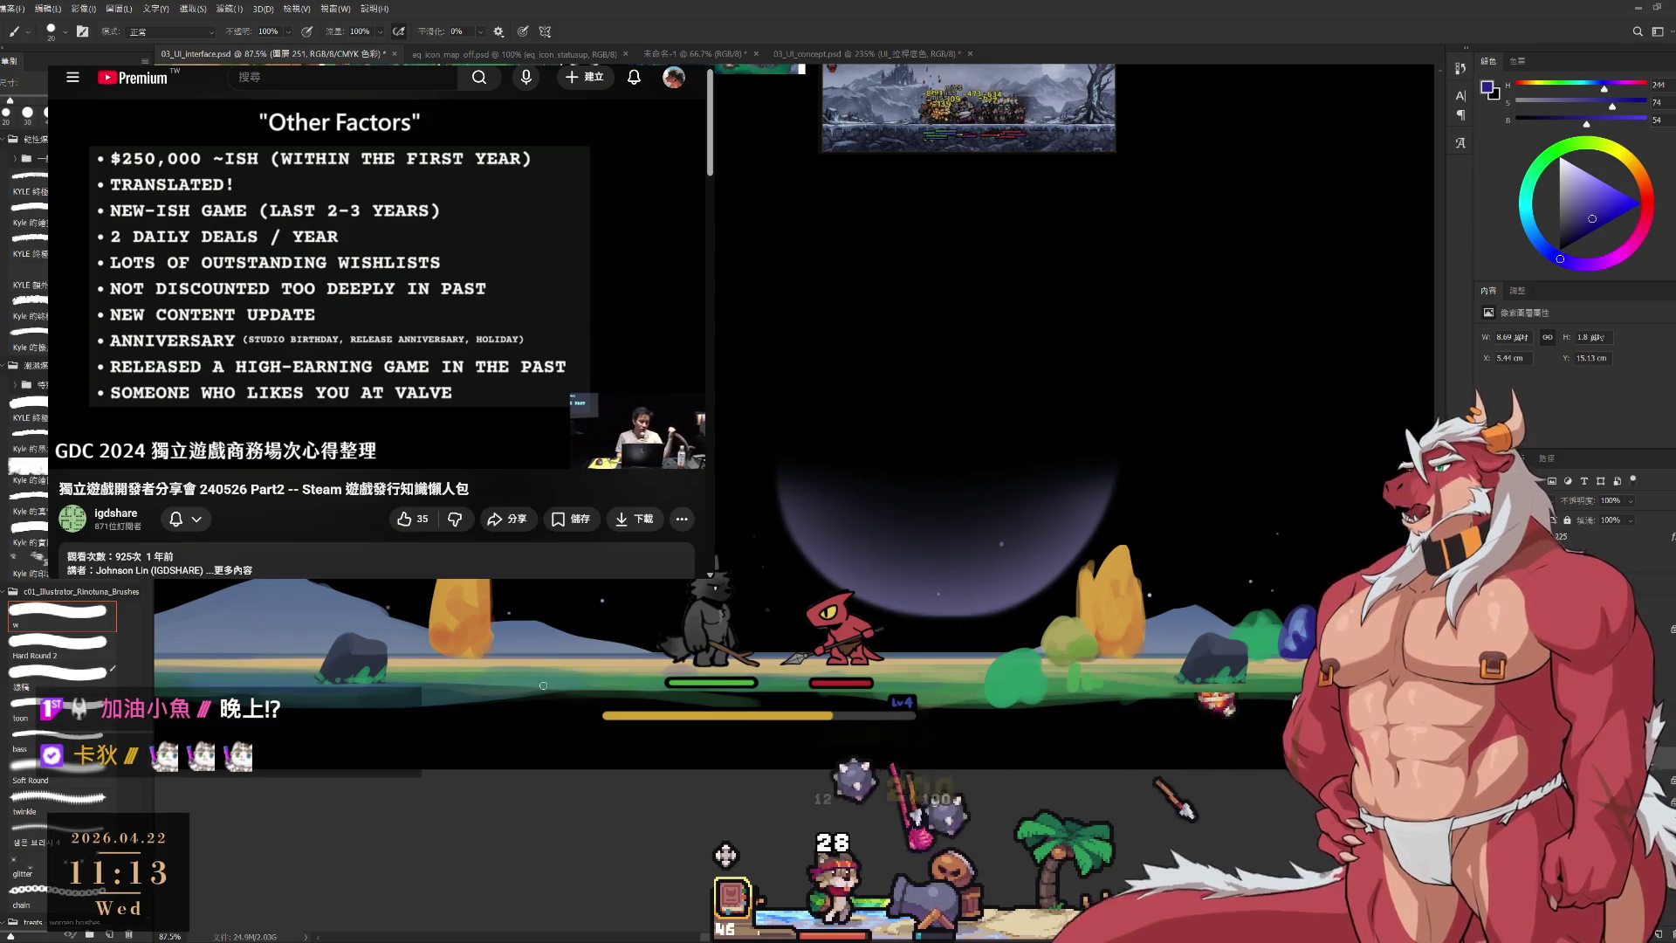
pyautogui.moveTo(554, 658)
pyautogui.mouseDown()
pyautogui.moveTo(543, 685)
pyautogui.moveTo(578, 670)
pyautogui.mouseUp()
pyautogui.keyDown('alt'); pyautogui.click(1301, 620); pyautogui.keyUp('alt')
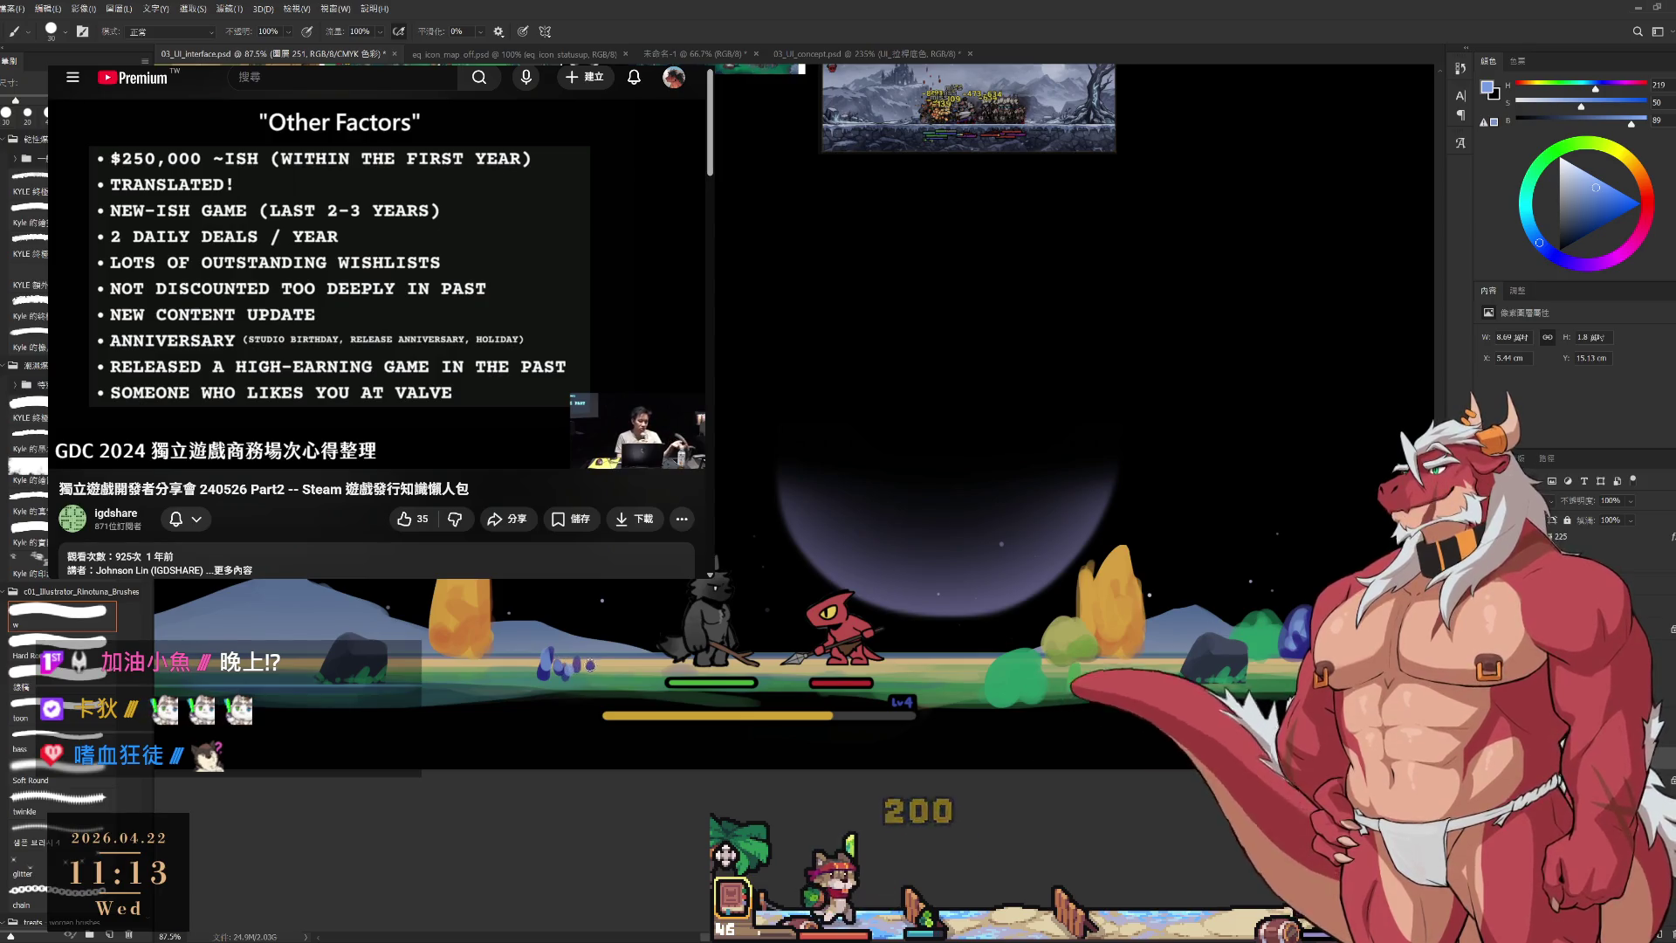
pyautogui.keyDown('alt'); pyautogui.click(549, 663); pyautogui.keyUp('alt')
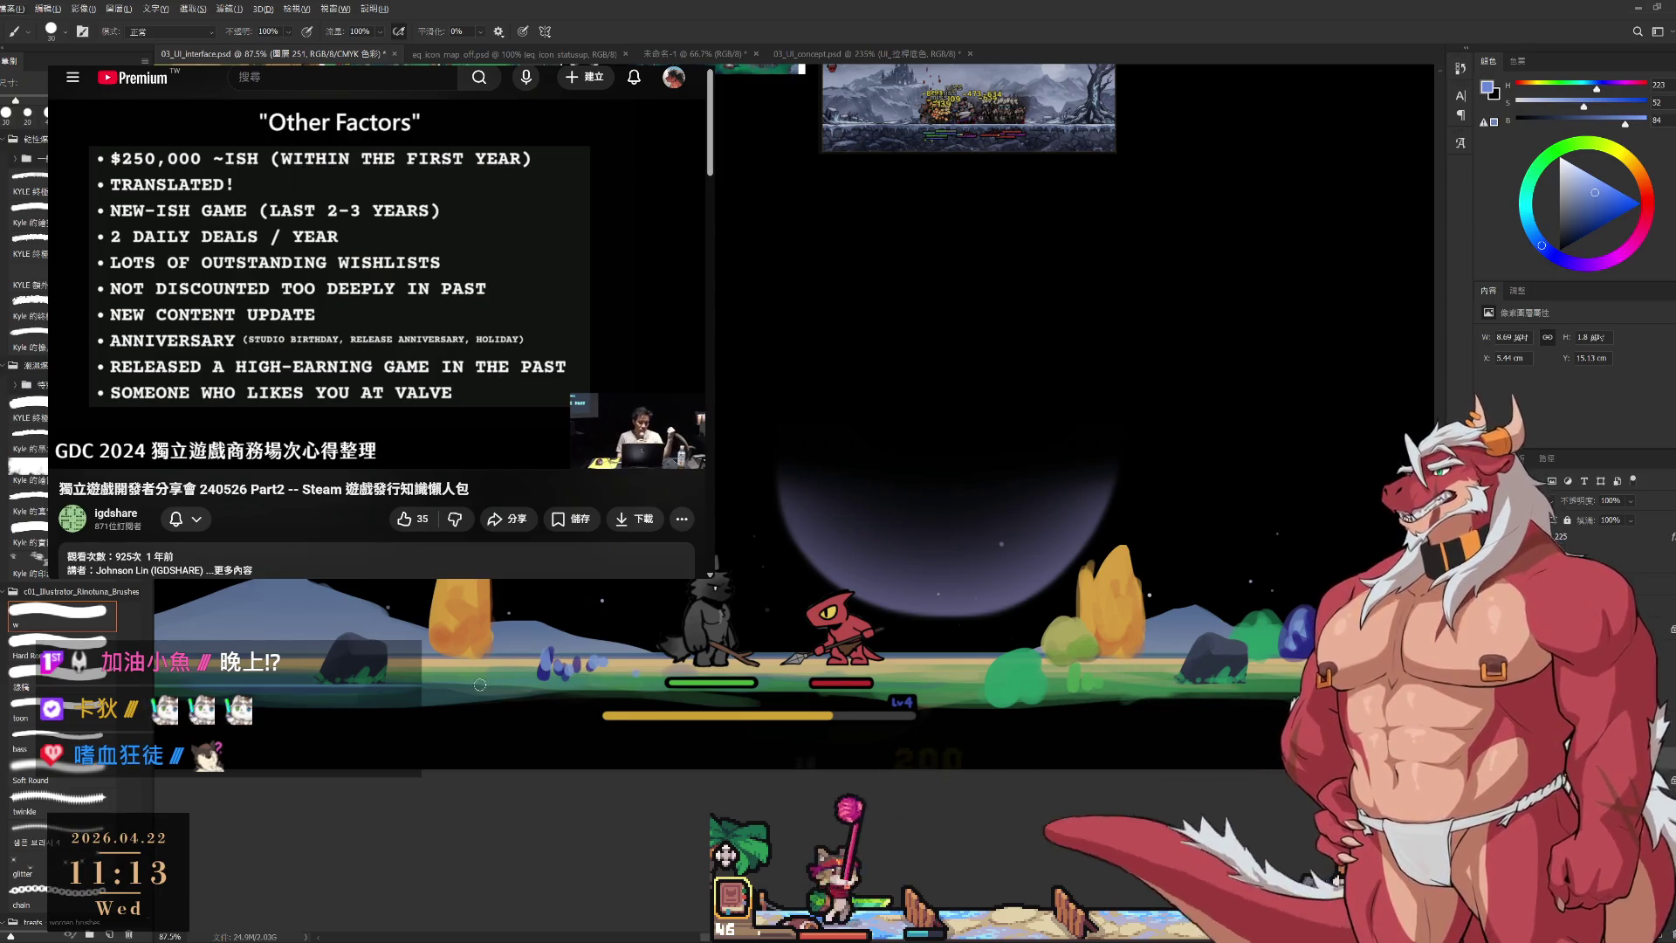
pyautogui.keyDown('alt'); pyautogui.click(542, 663); pyautogui.keyUp('alt')
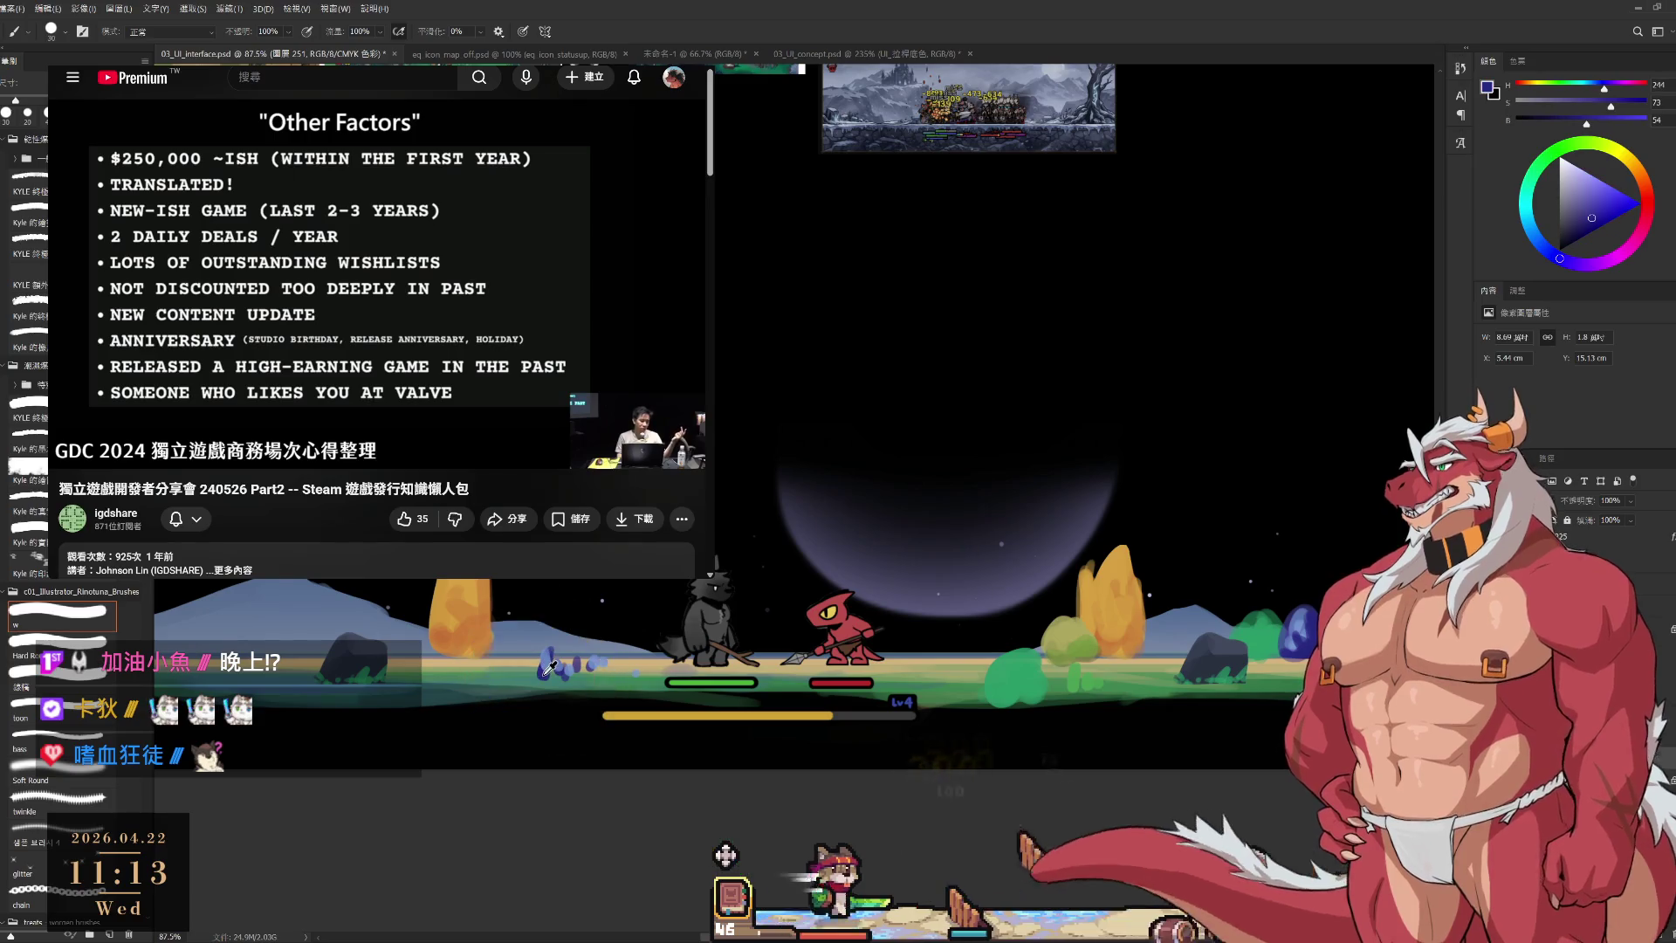
pyautogui.keyDown('alt'); pyautogui.click(543, 663); pyautogui.keyUp('alt')
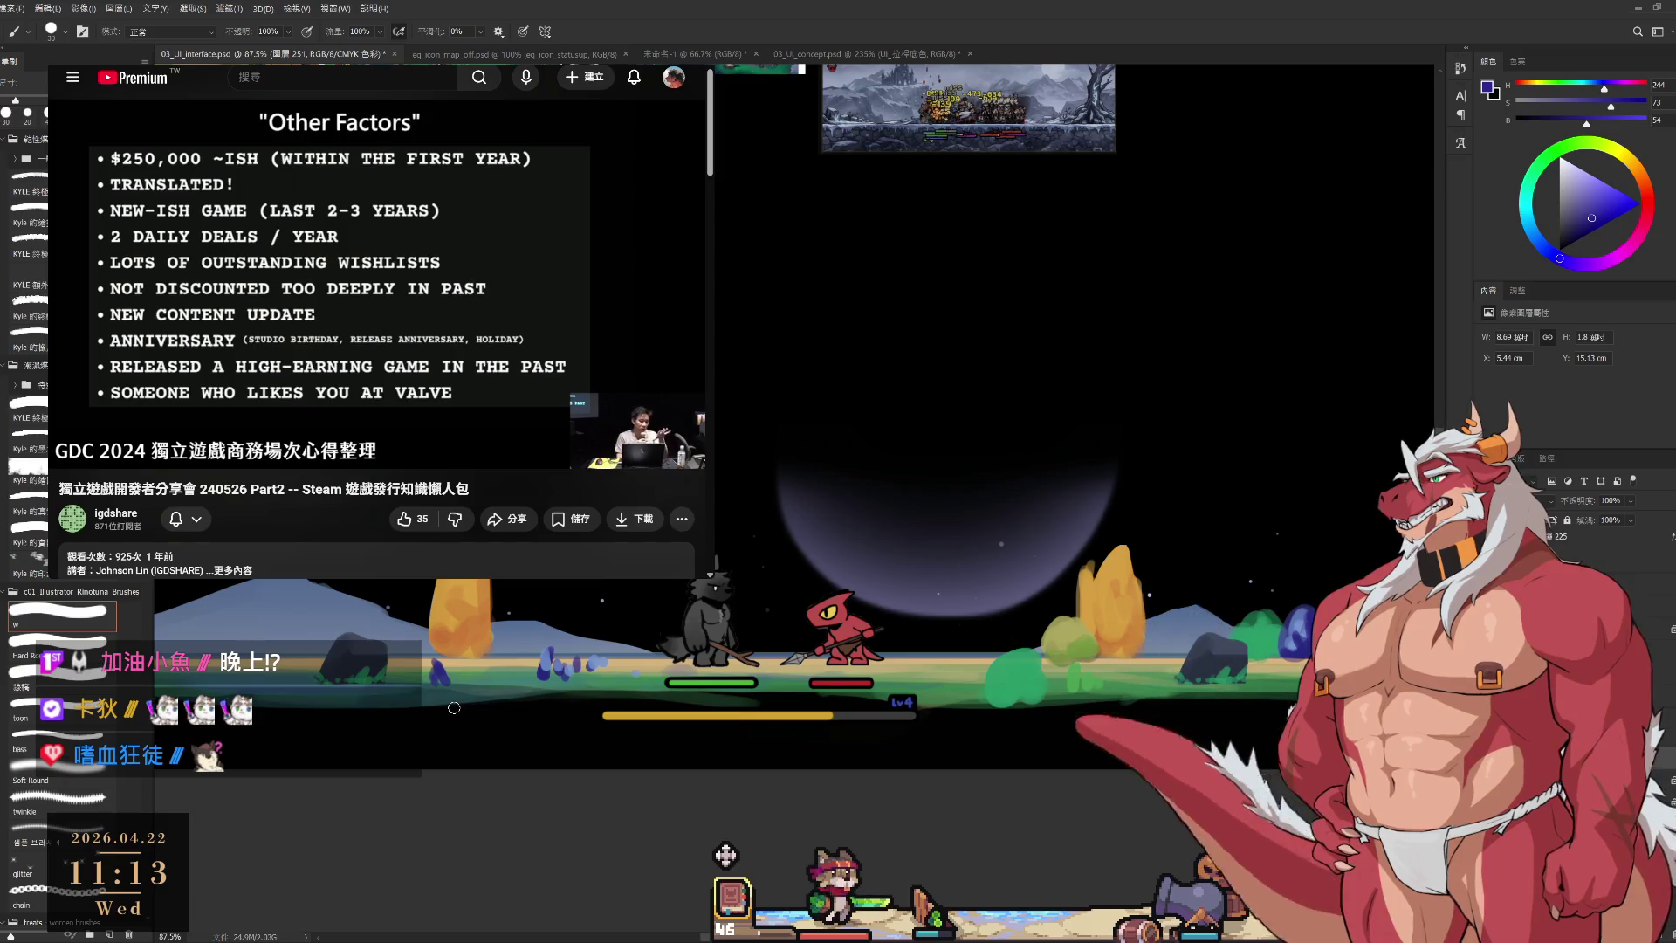
pyautogui.keyDown('alt'); pyautogui.click(451, 677); pyautogui.keyUp('alt')
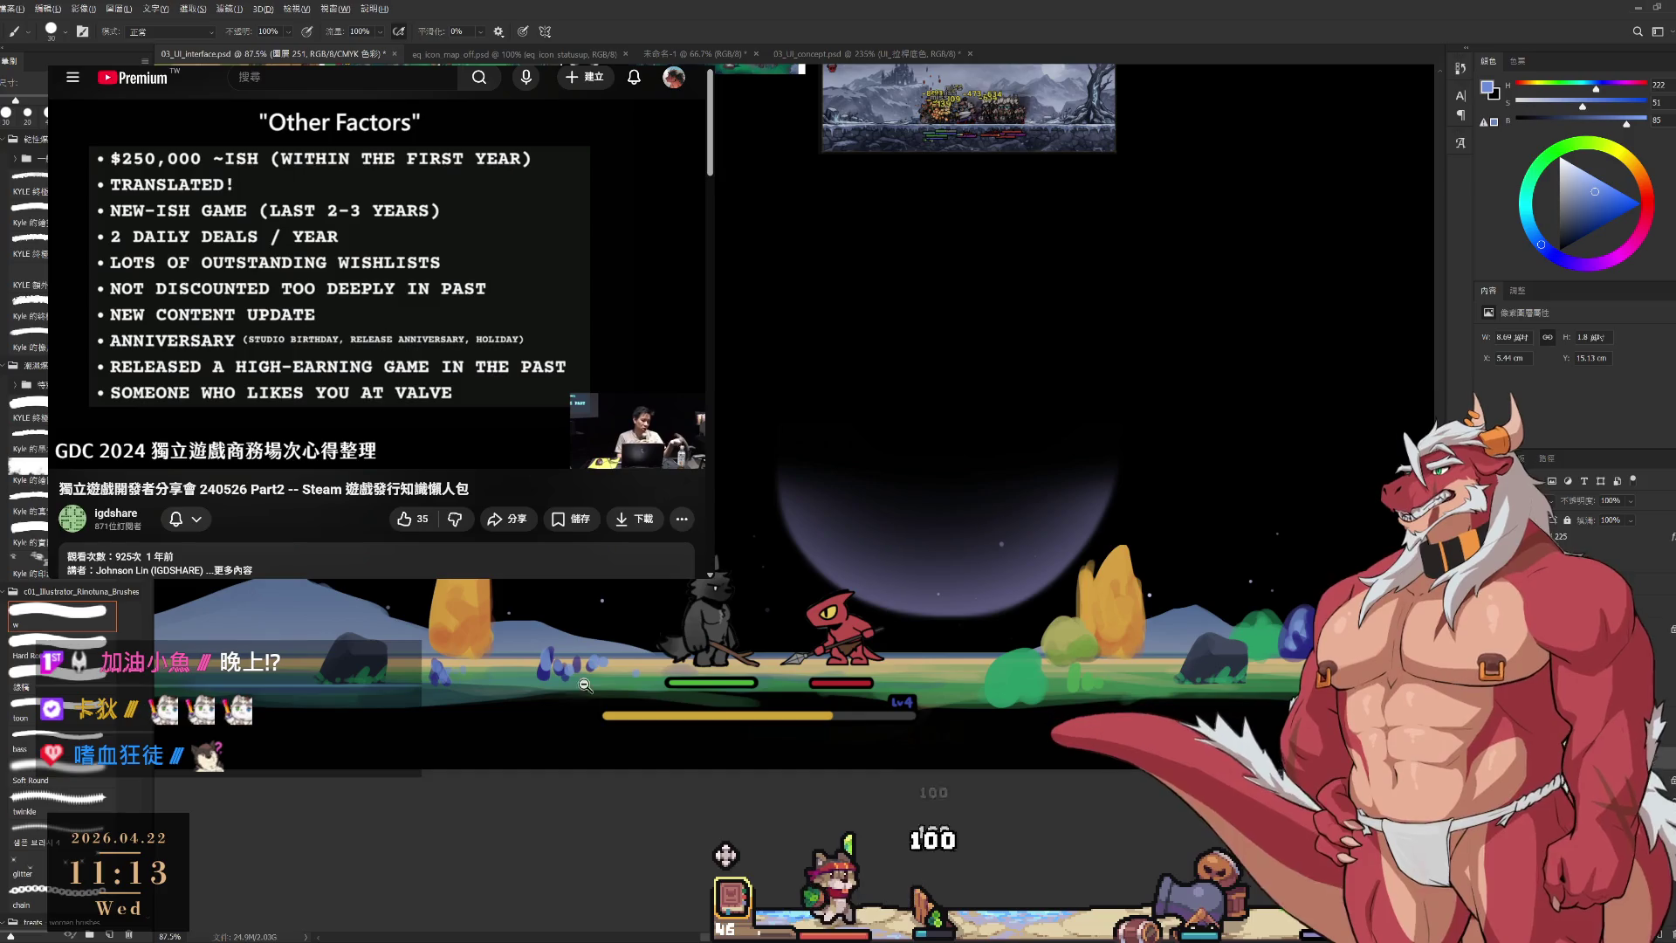
pyautogui.keyDown('alt'); pyautogui.click(606, 671); pyautogui.keyUp('alt')
pyautogui.keyDown('alt'); pyautogui.click(605, 671); pyautogui.keyUp('alt')
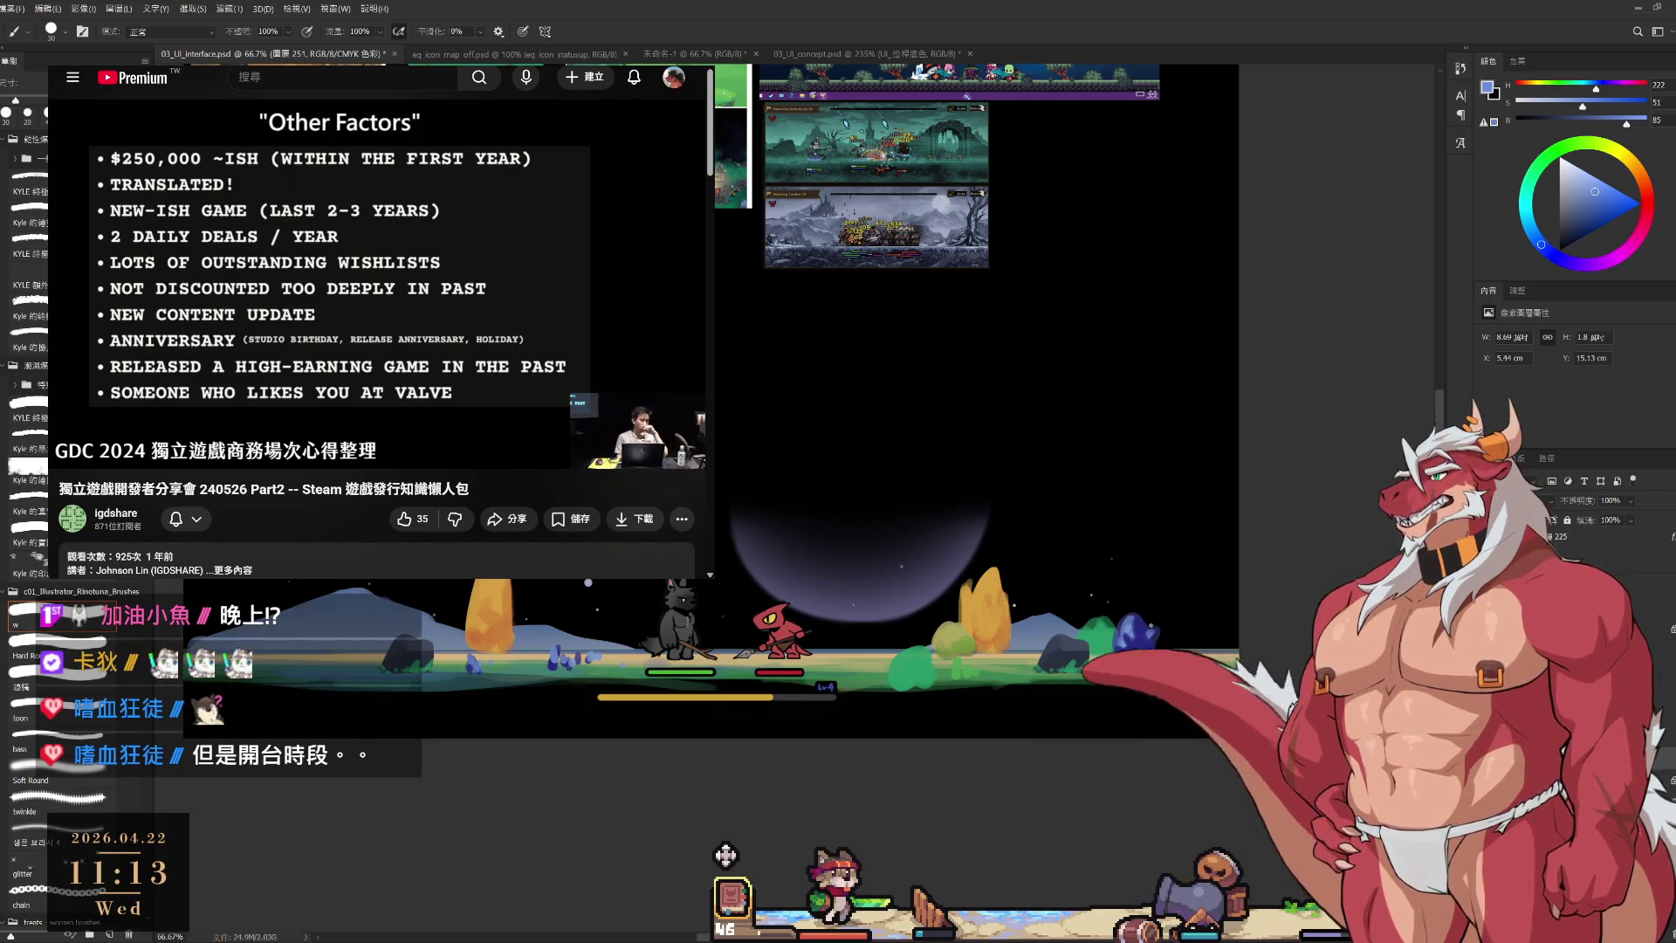
pyautogui.moveTo(852, 527); pyautogui.dragTo(868, 568)
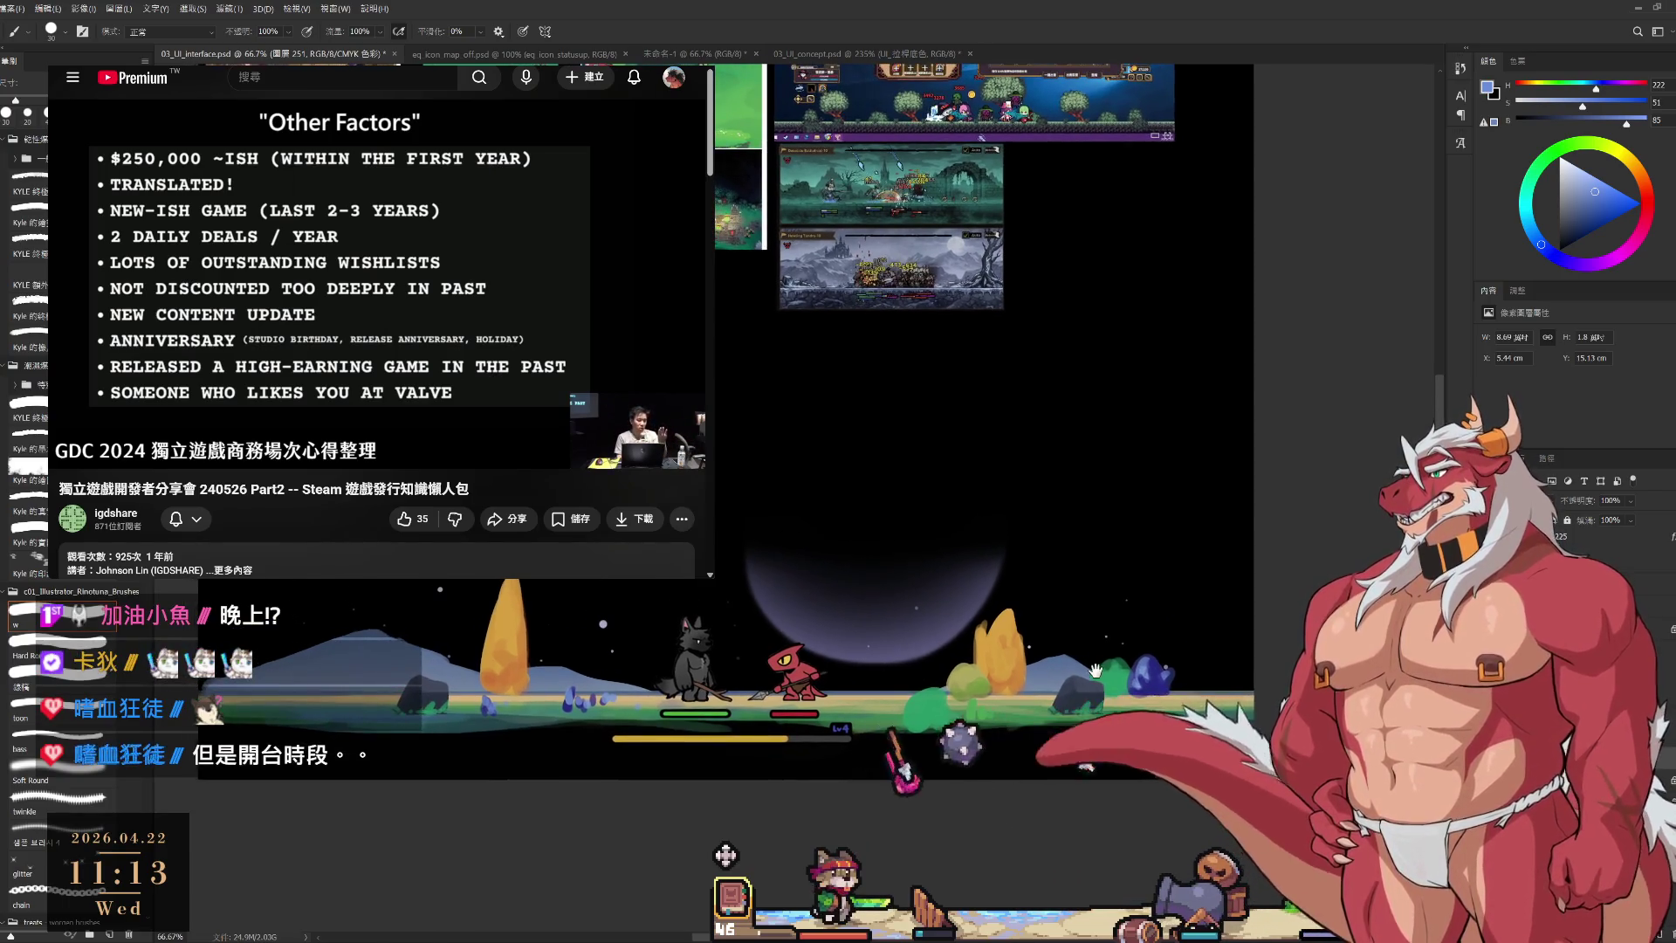
pyautogui.moveTo(1084, 668); pyautogui.dragTo(1091, 692)
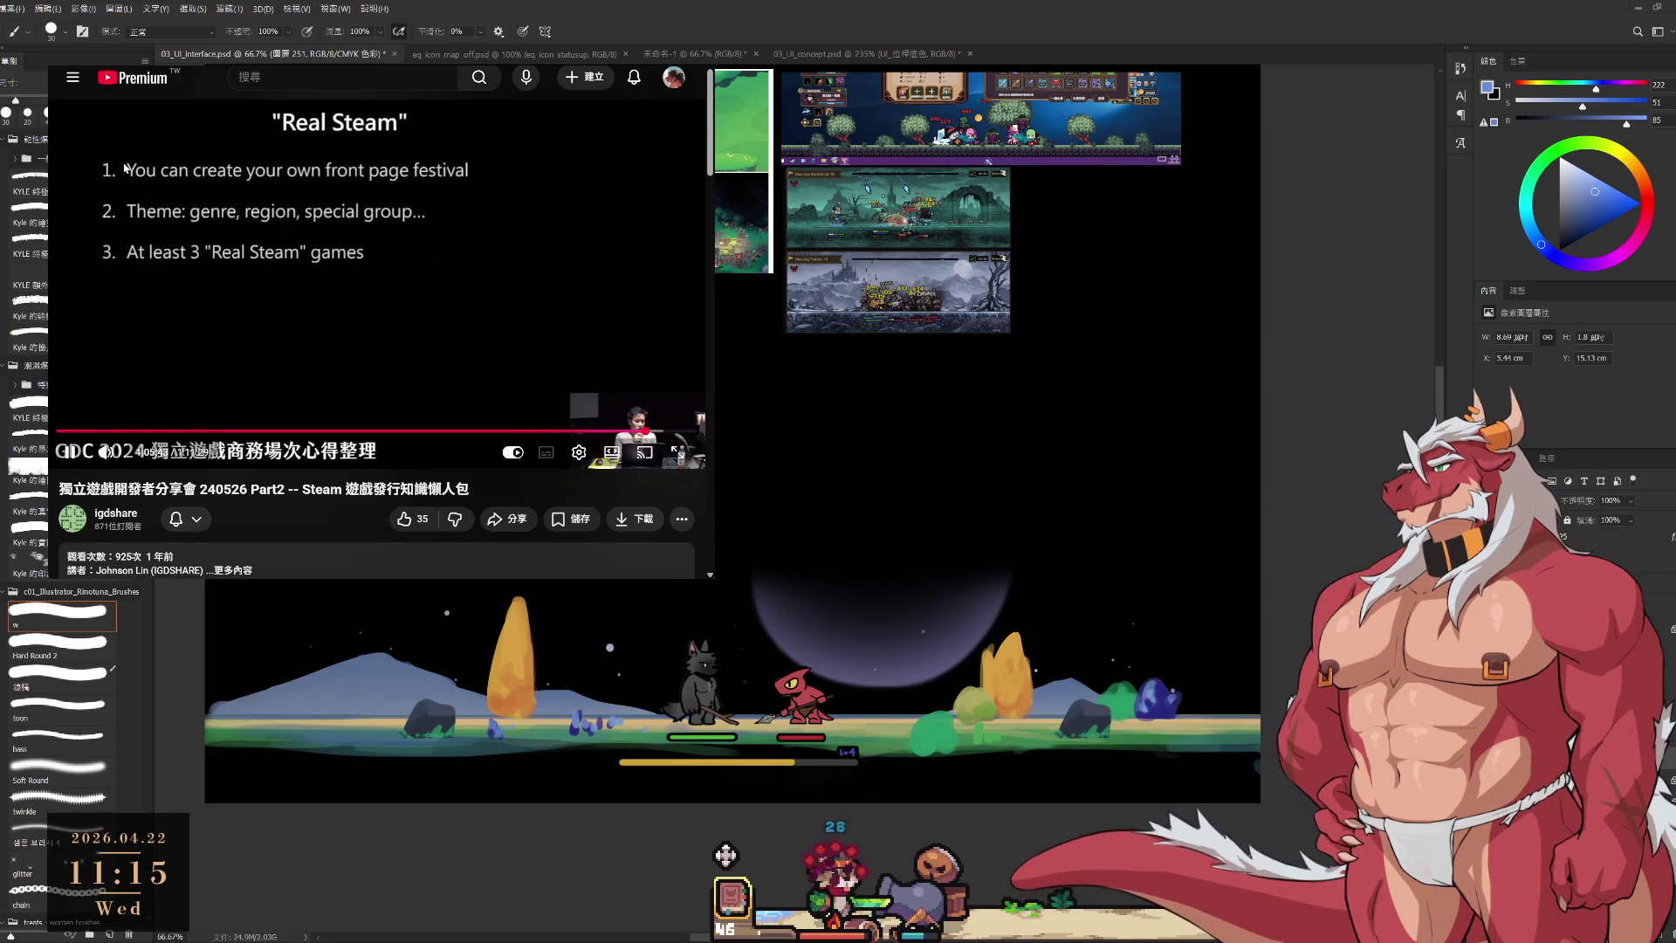
# Set up the Eraser with a soft round tip at a larger size.
pyautogui.scroll(-2, 1138, 651)
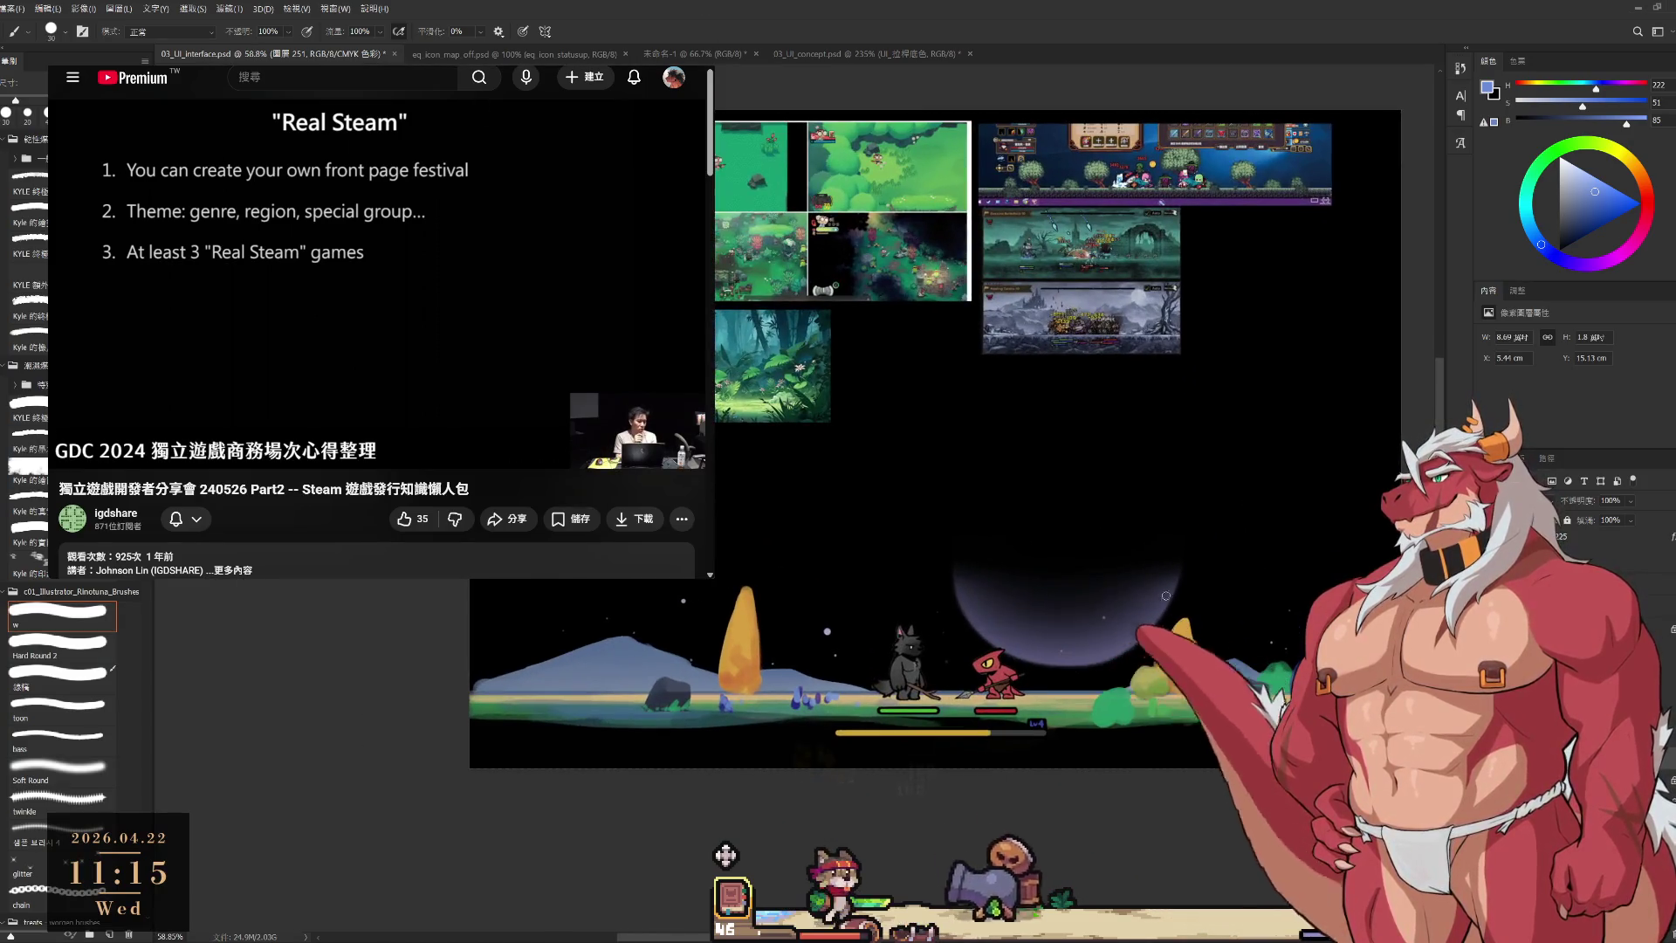
pyautogui.press('e')
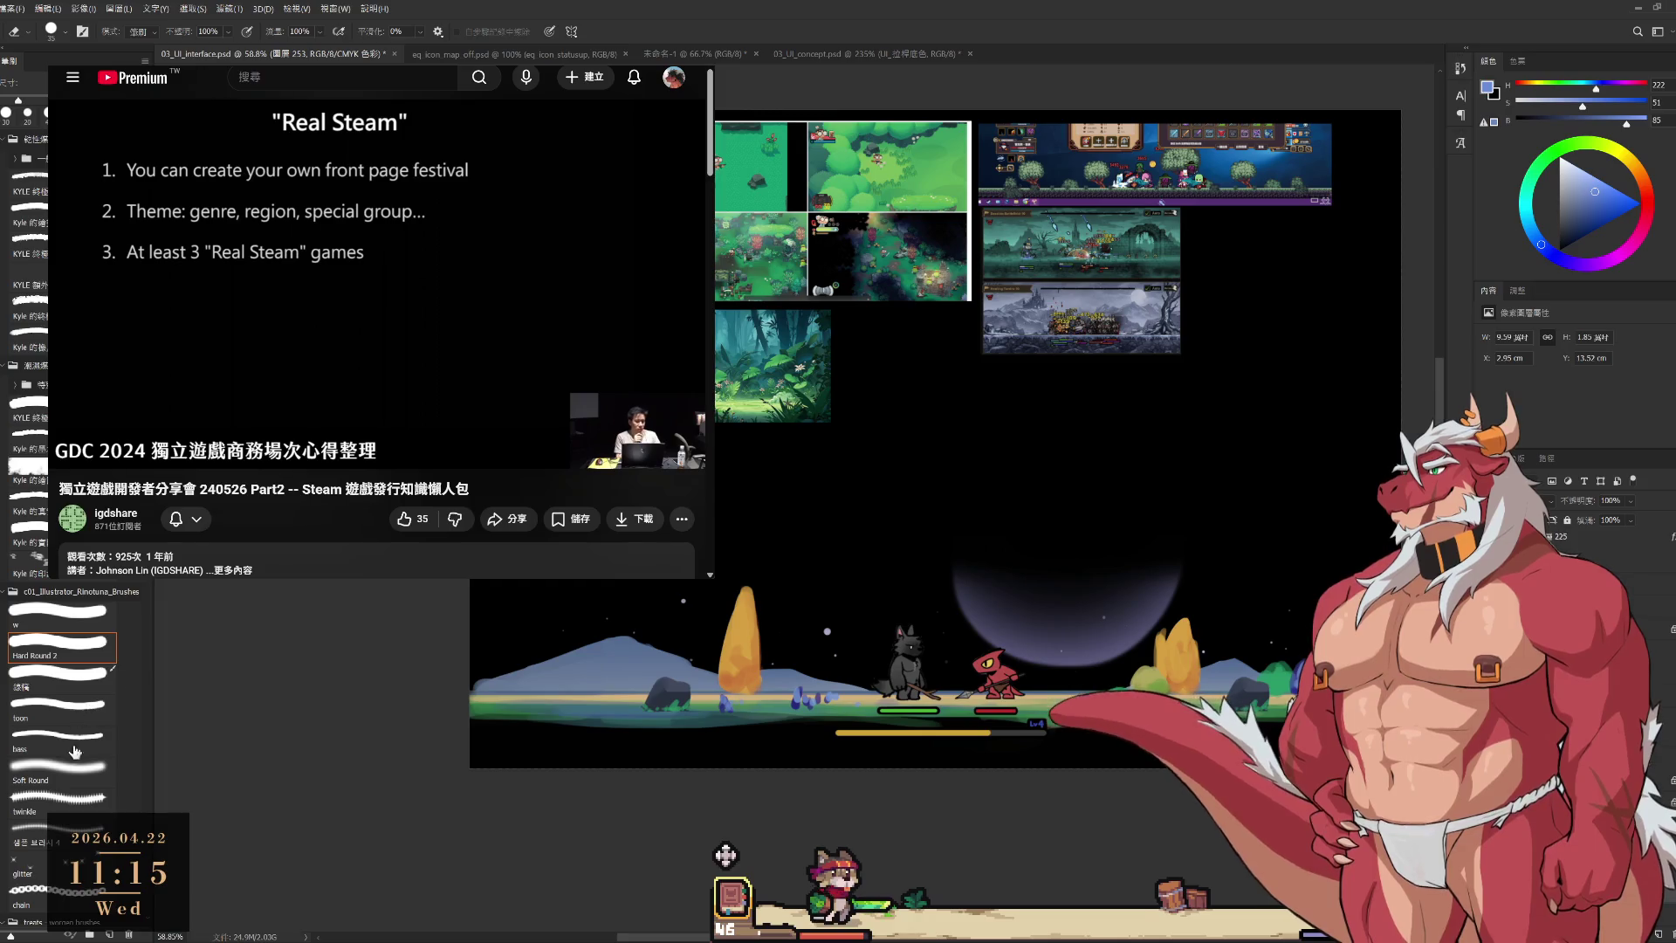
pyautogui.click(68, 775)
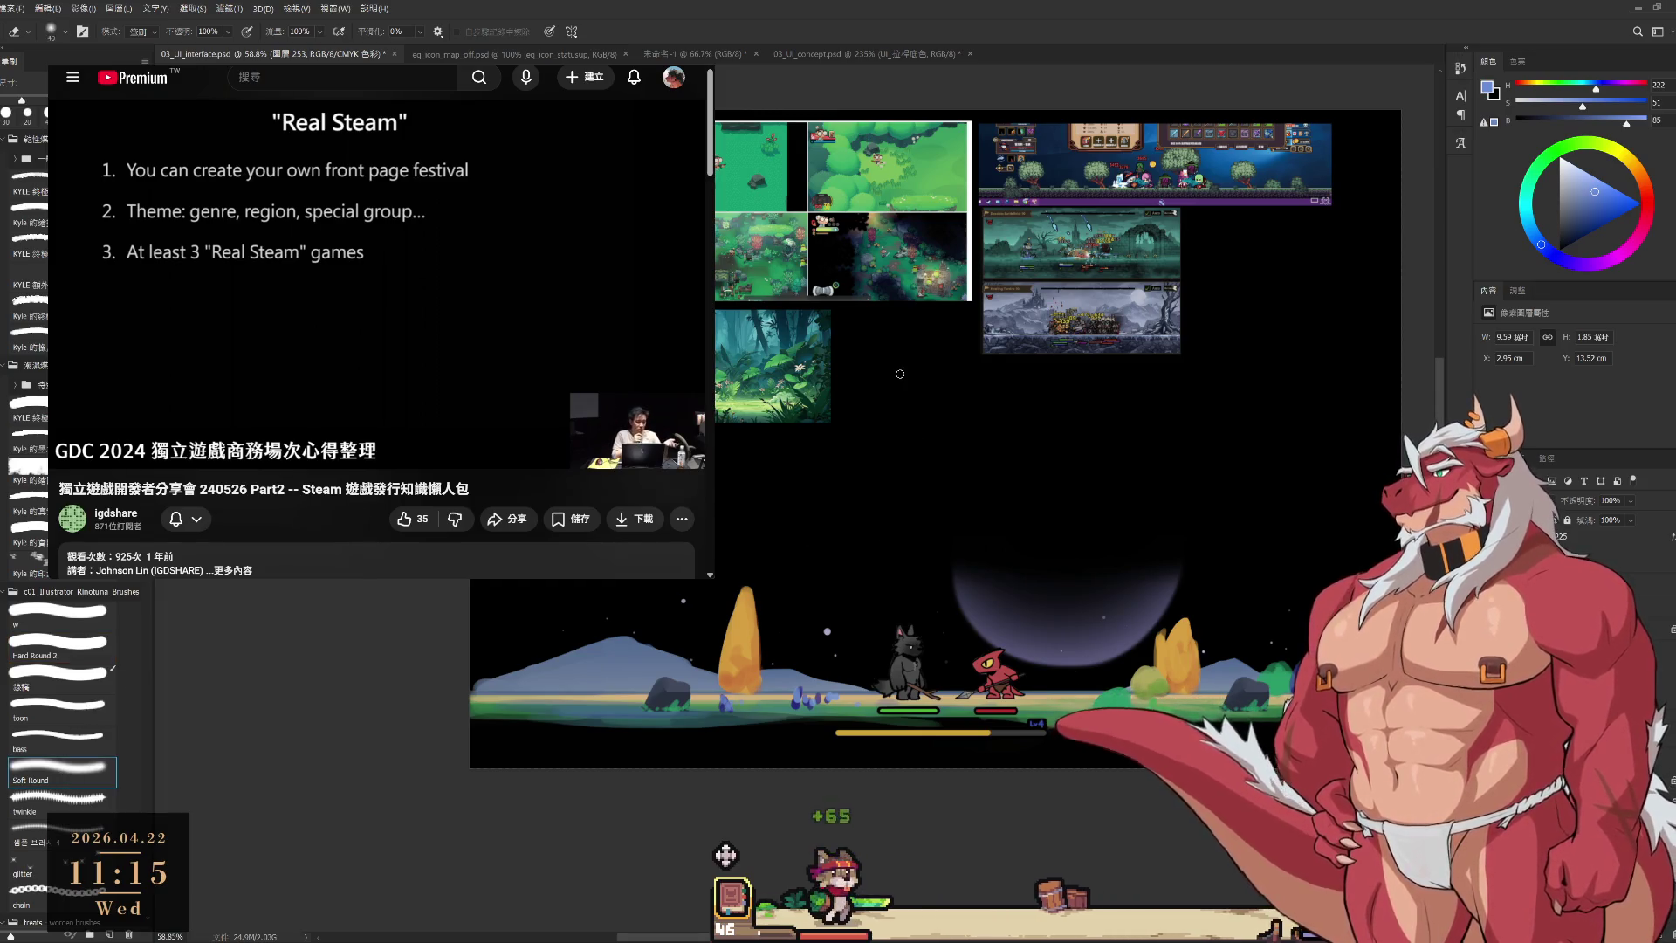
pyautogui.press(']')
pyautogui.press(']')
pyautogui.press(']')
pyautogui.press(']')
pyautogui.press(']')
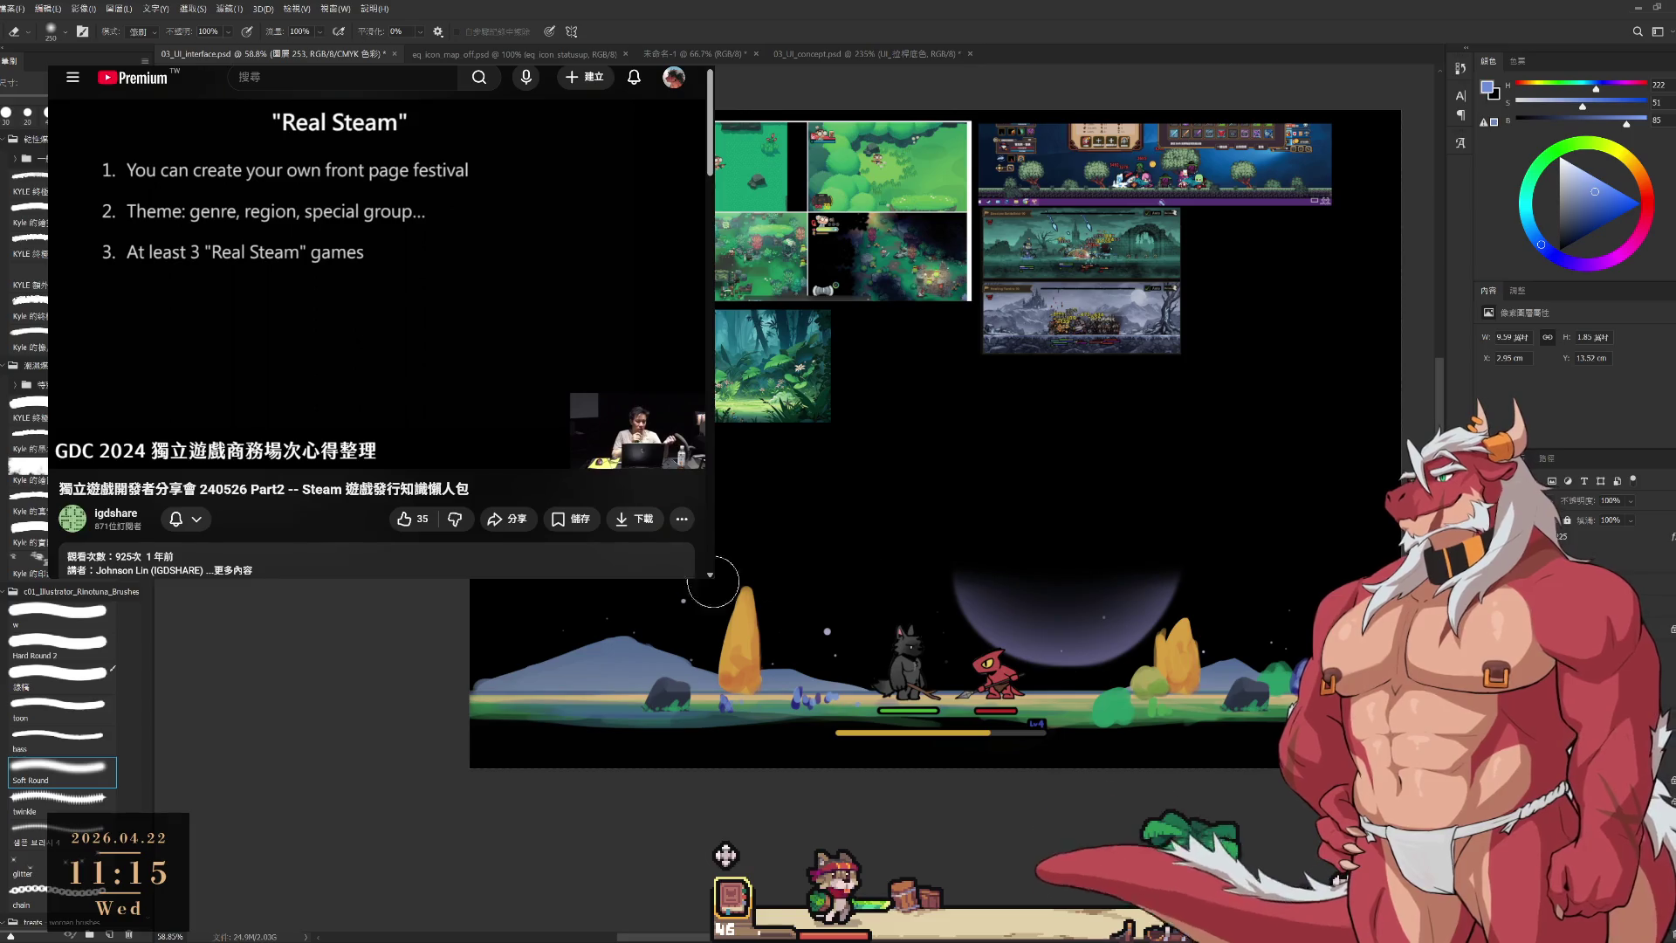
pyautogui.scroll(-5, 724, 541)
pyautogui.scroll(4, 736, 513)
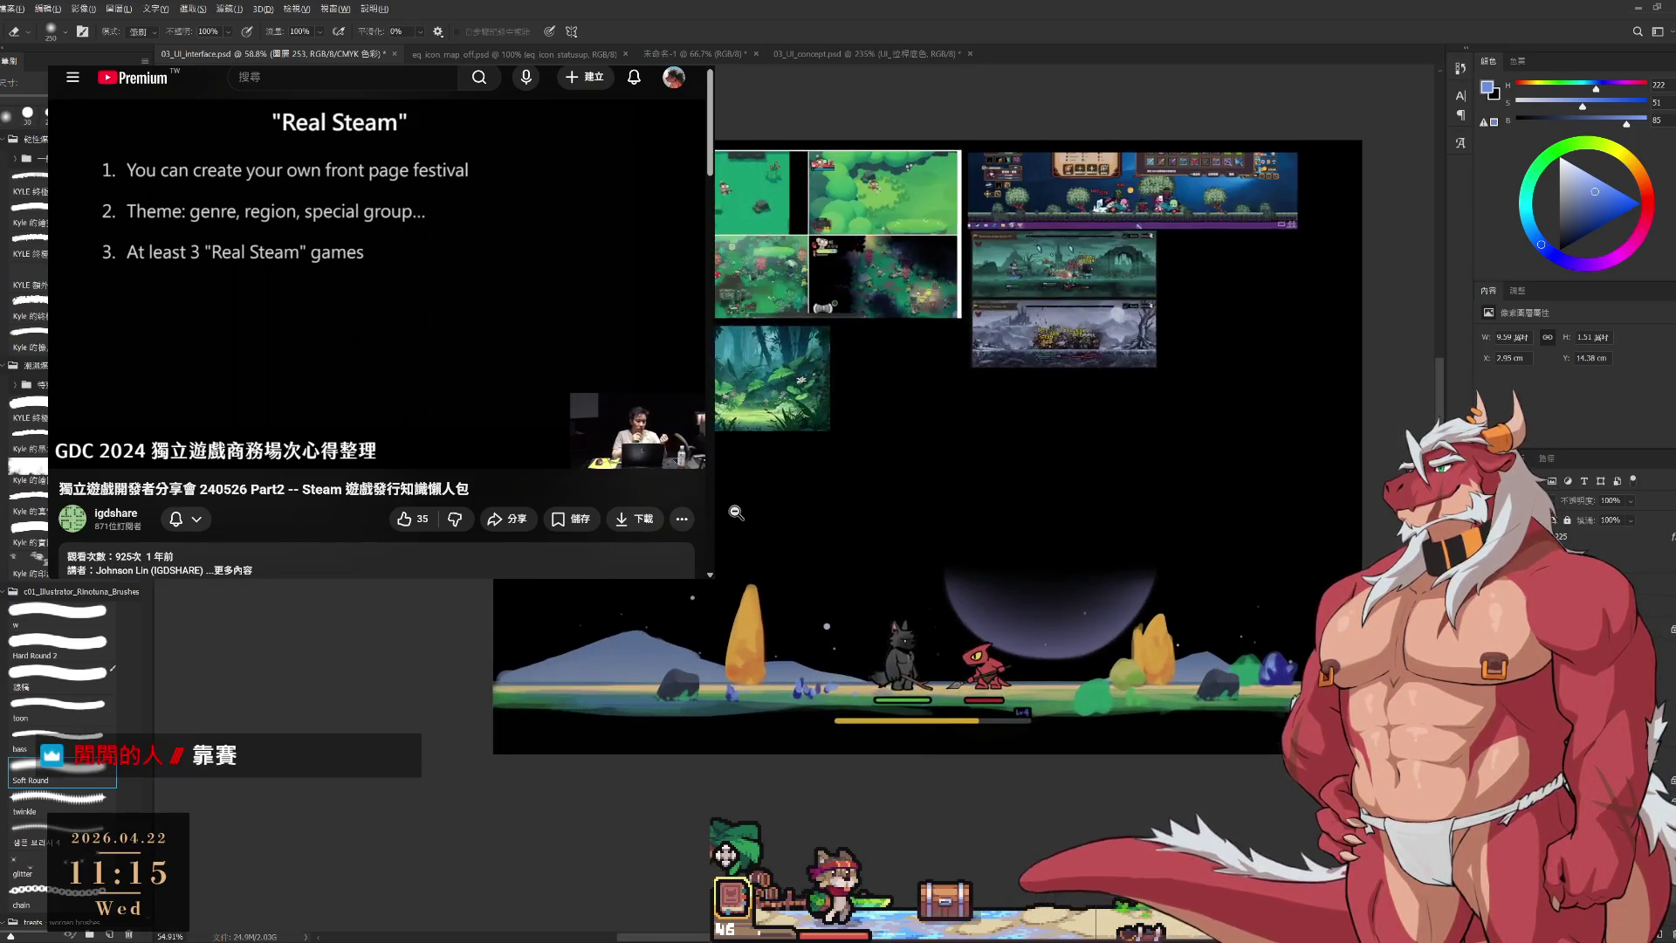
pyautogui.scroll(-2, 736, 512)
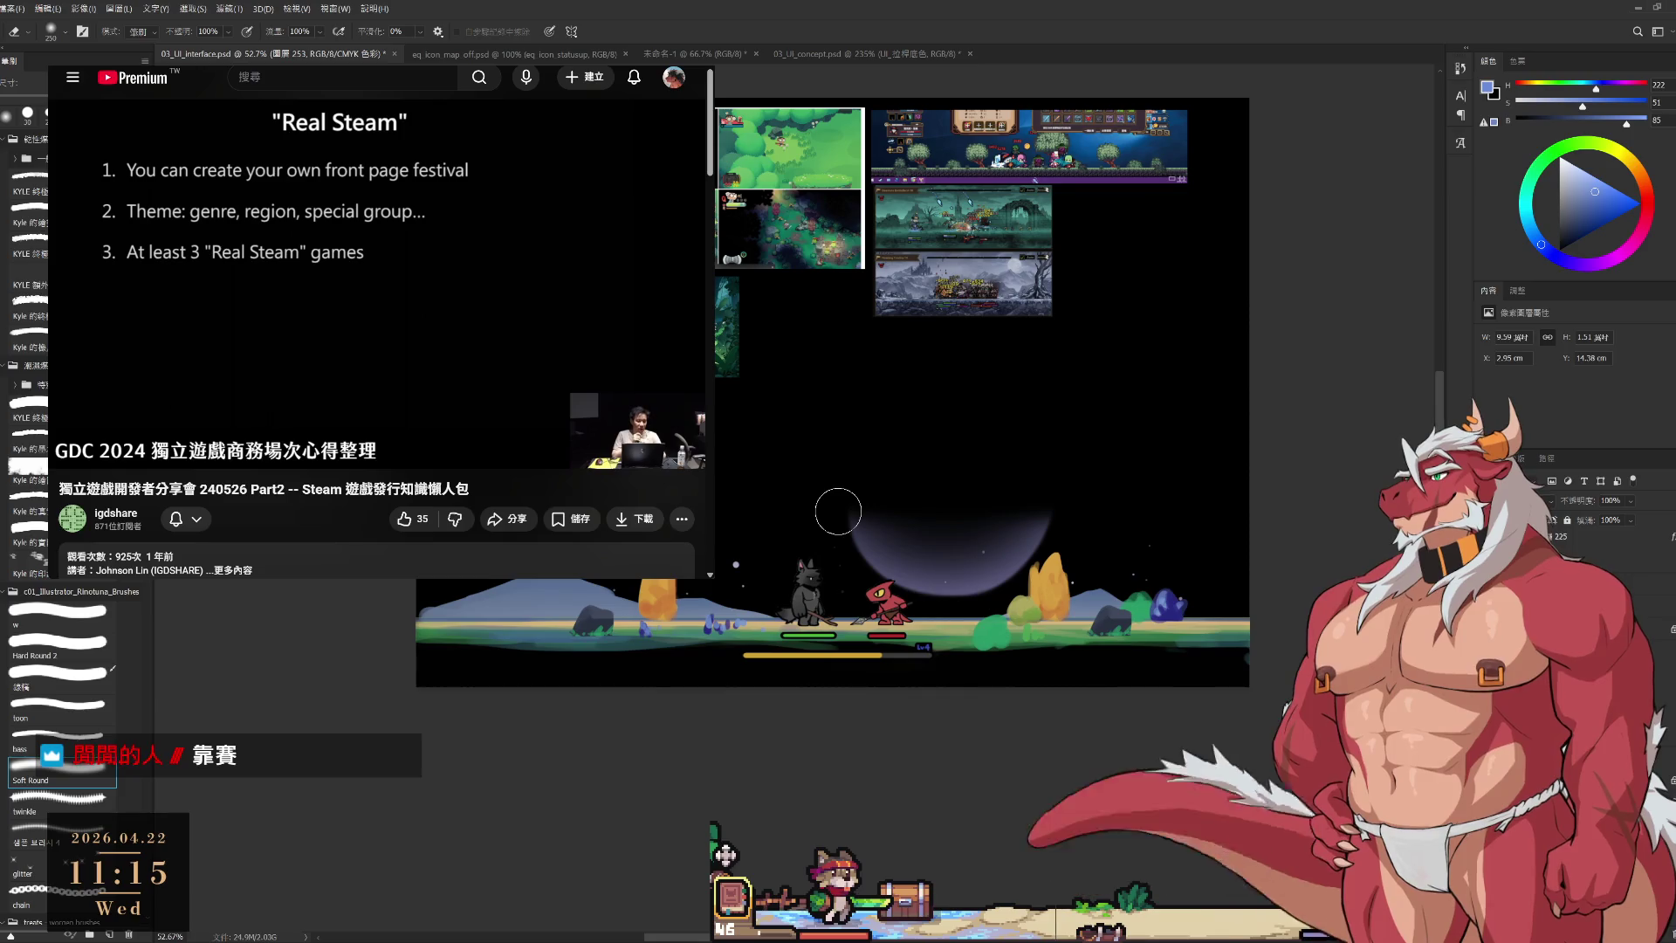
# Lasso the purple moon, then move it left and down and enlarge it about 22%.
pyautogui.press('l')
pyautogui.scroll(2, 790, 493)
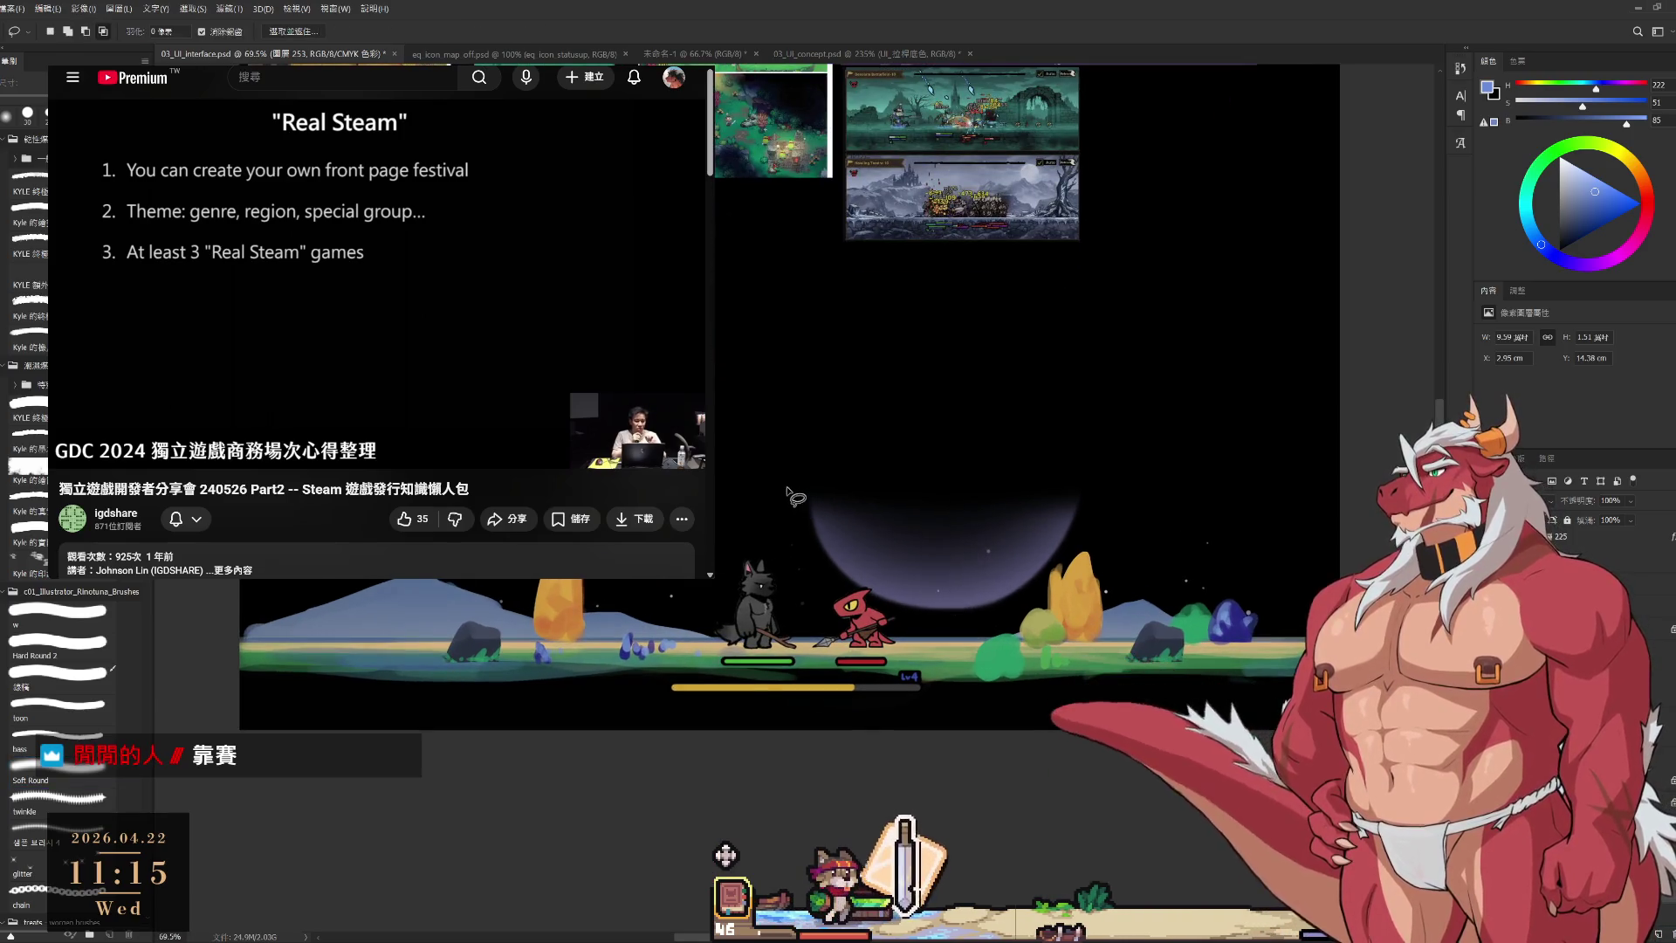
pyautogui.moveTo(790, 493)
pyautogui.mouseDown()
pyautogui.moveTo(872, 622)
pyautogui.moveTo(1077, 563)
pyautogui.moveTo(1103, 400)
pyautogui.moveTo(1013, 369)
pyautogui.moveTo(969, 316)
pyautogui.mouseUp()
pyautogui.hotkey('ctrl', 't')
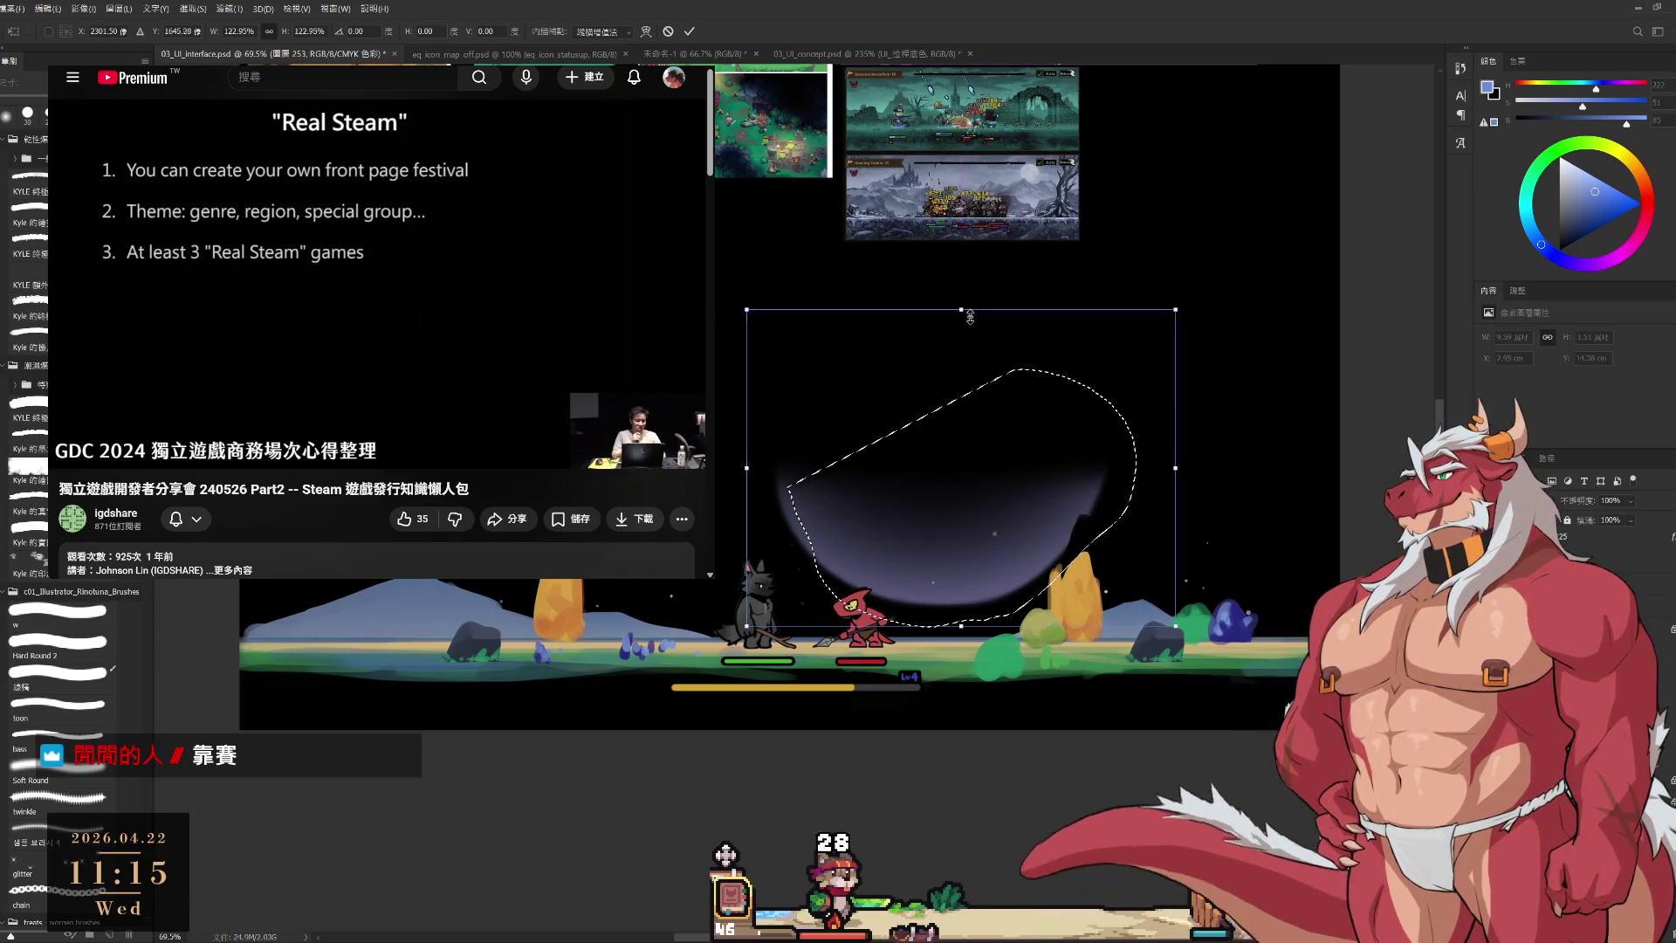
pyautogui.hotkey('ctrl', 'z')
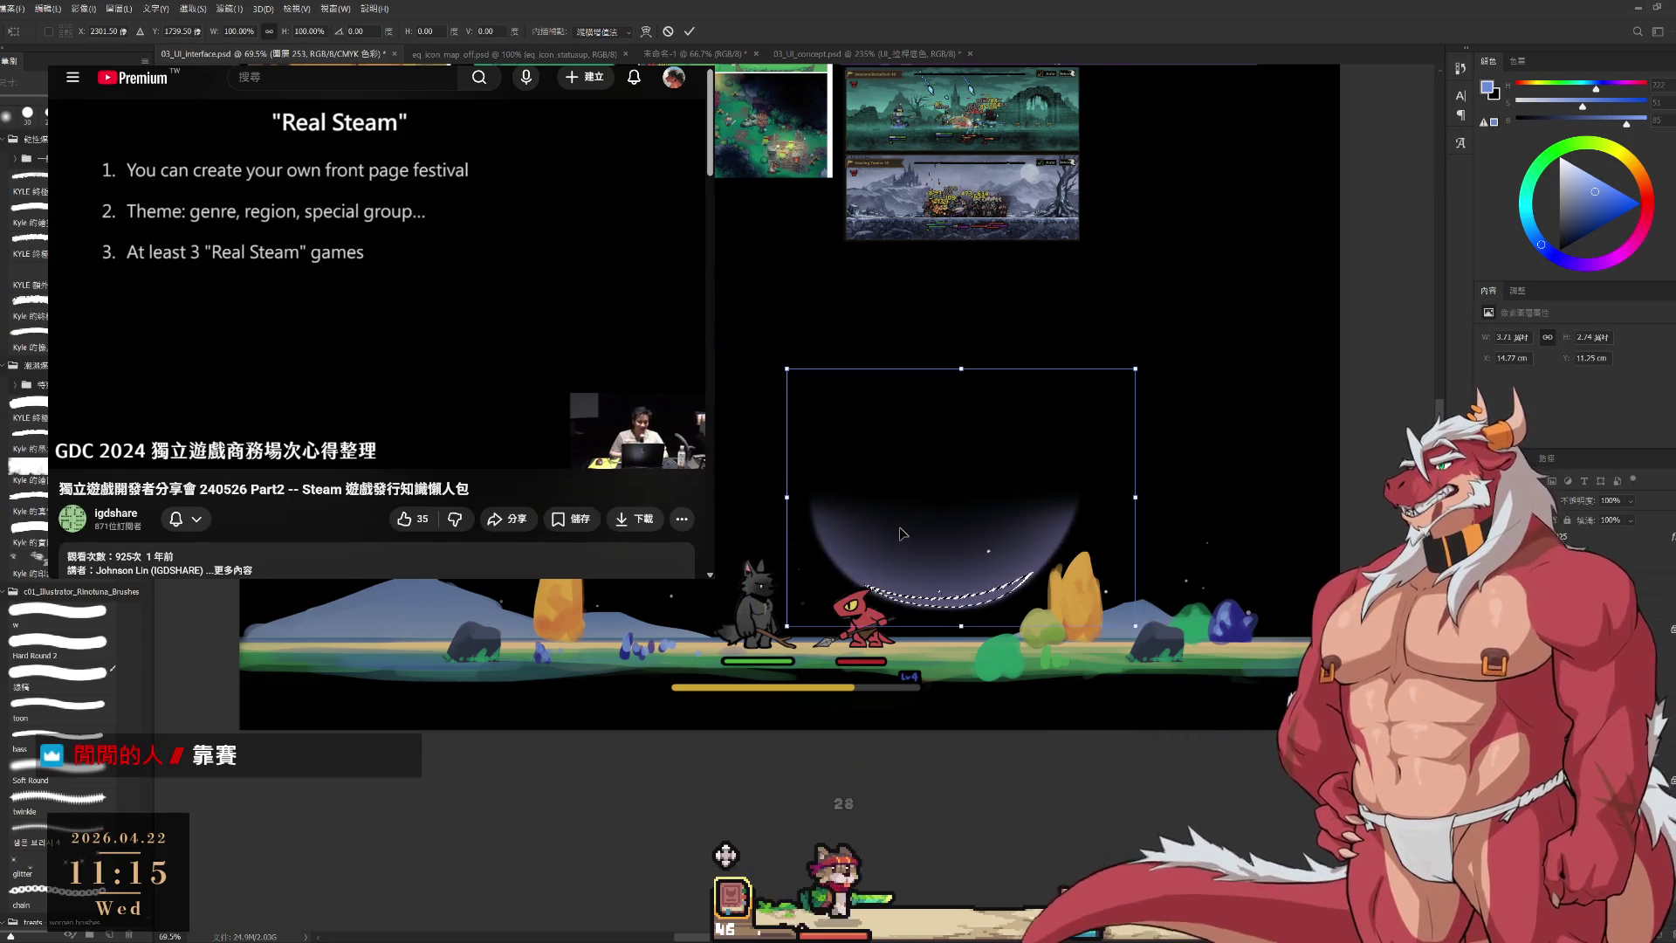
pyautogui.moveTo(902, 533); pyautogui.dragTo(866, 544)
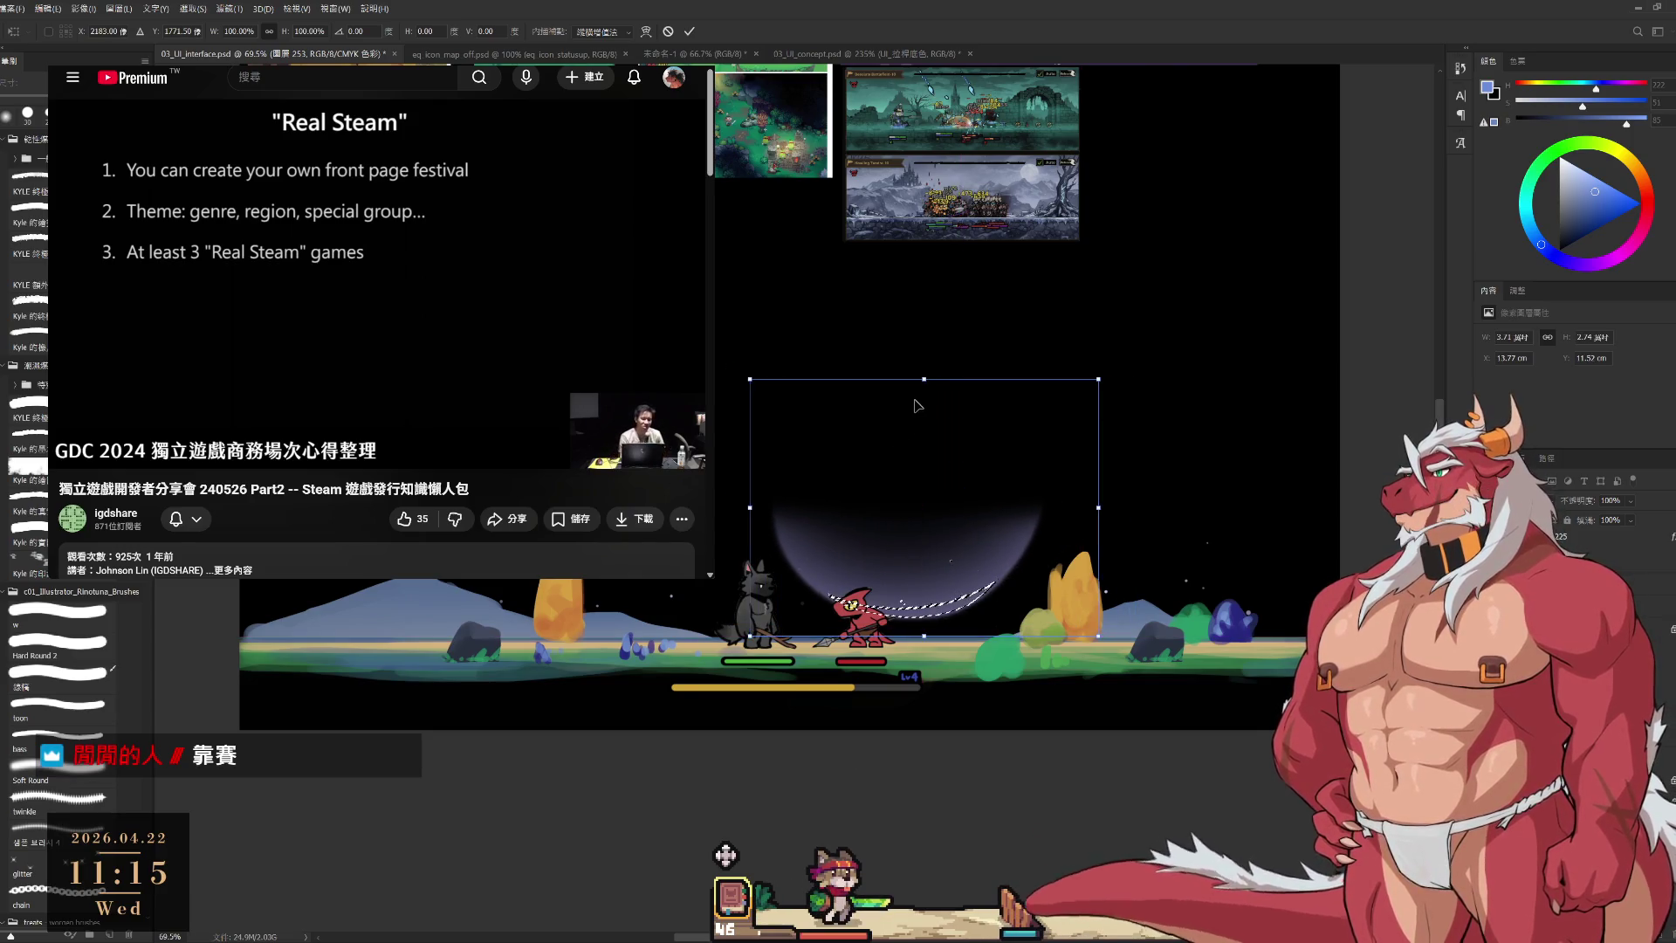
pyautogui.moveTo(925, 384); pyautogui.dragTo(934, 306)
pyautogui.moveTo(942, 424); pyautogui.dragTo(946, 427)
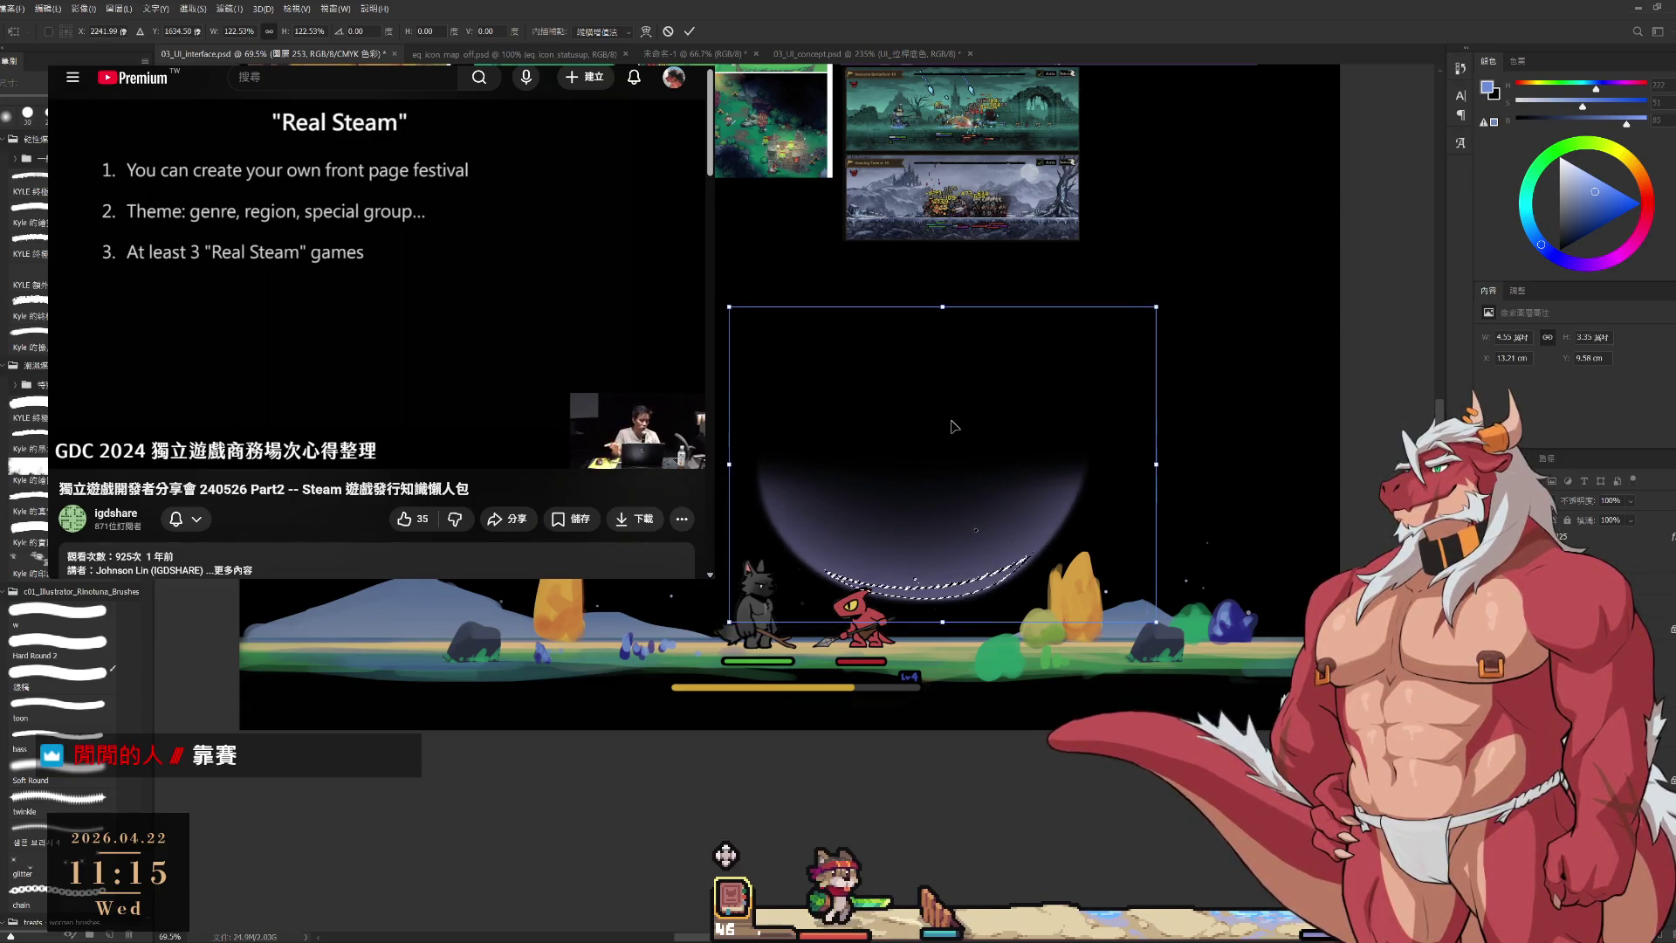
pyautogui.press('Return')
pyautogui.press('l')
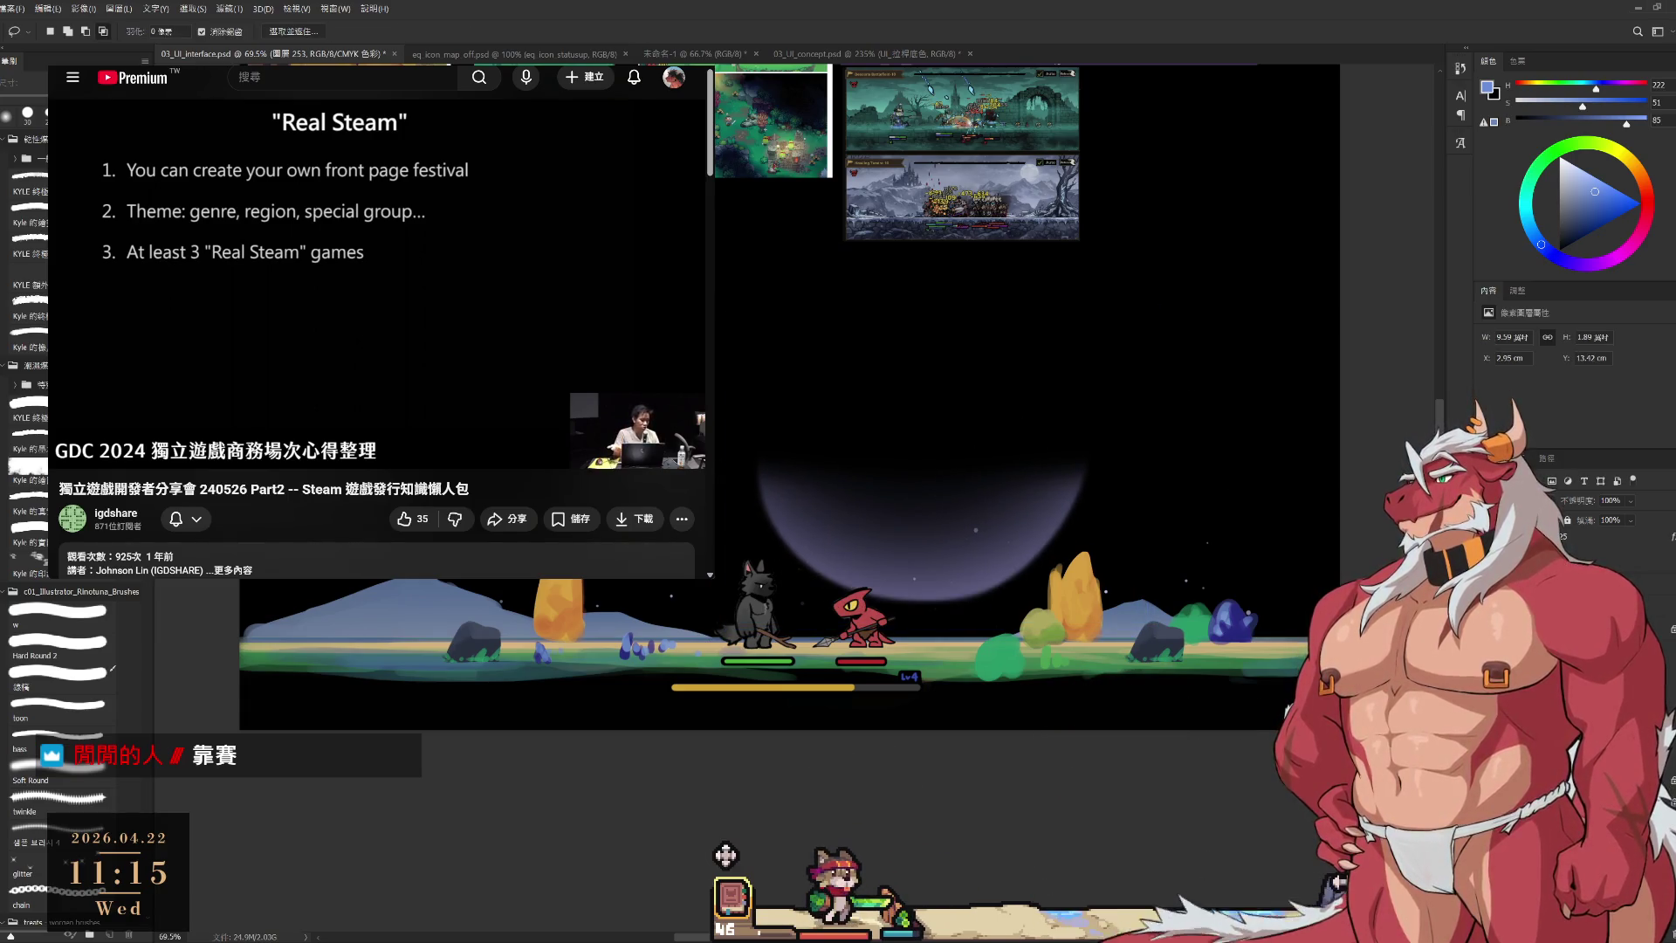
pyautogui.press('b')
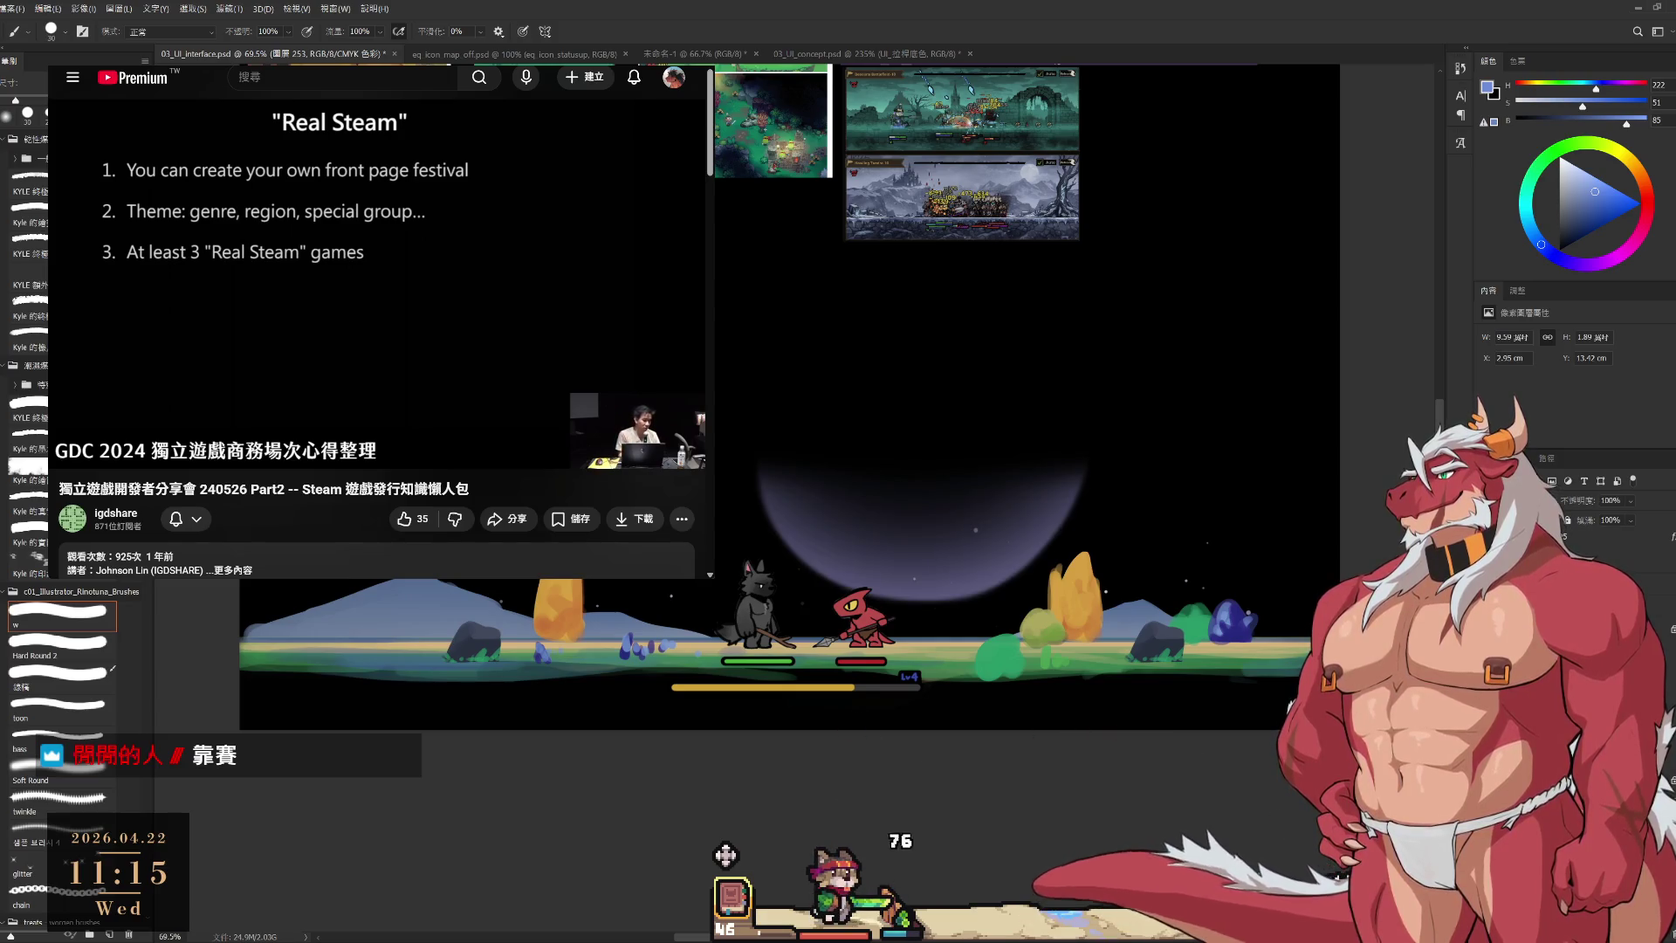
pyautogui.scroll(5, 1107, 293)
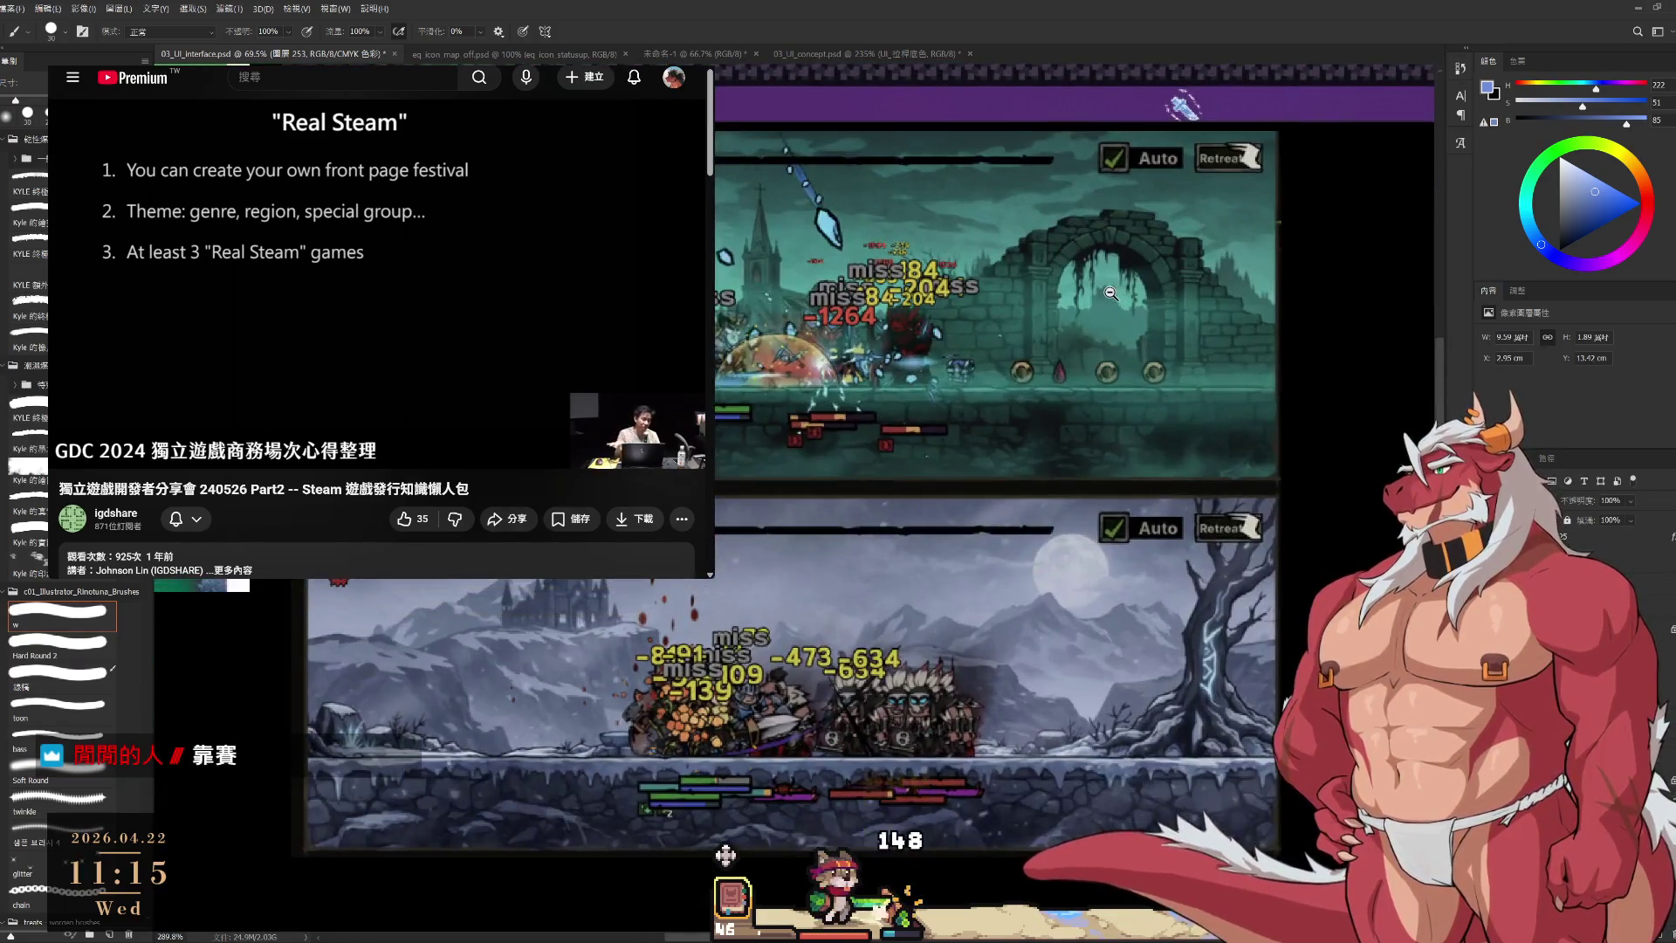
pyautogui.scroll(-2, 1139, 432)
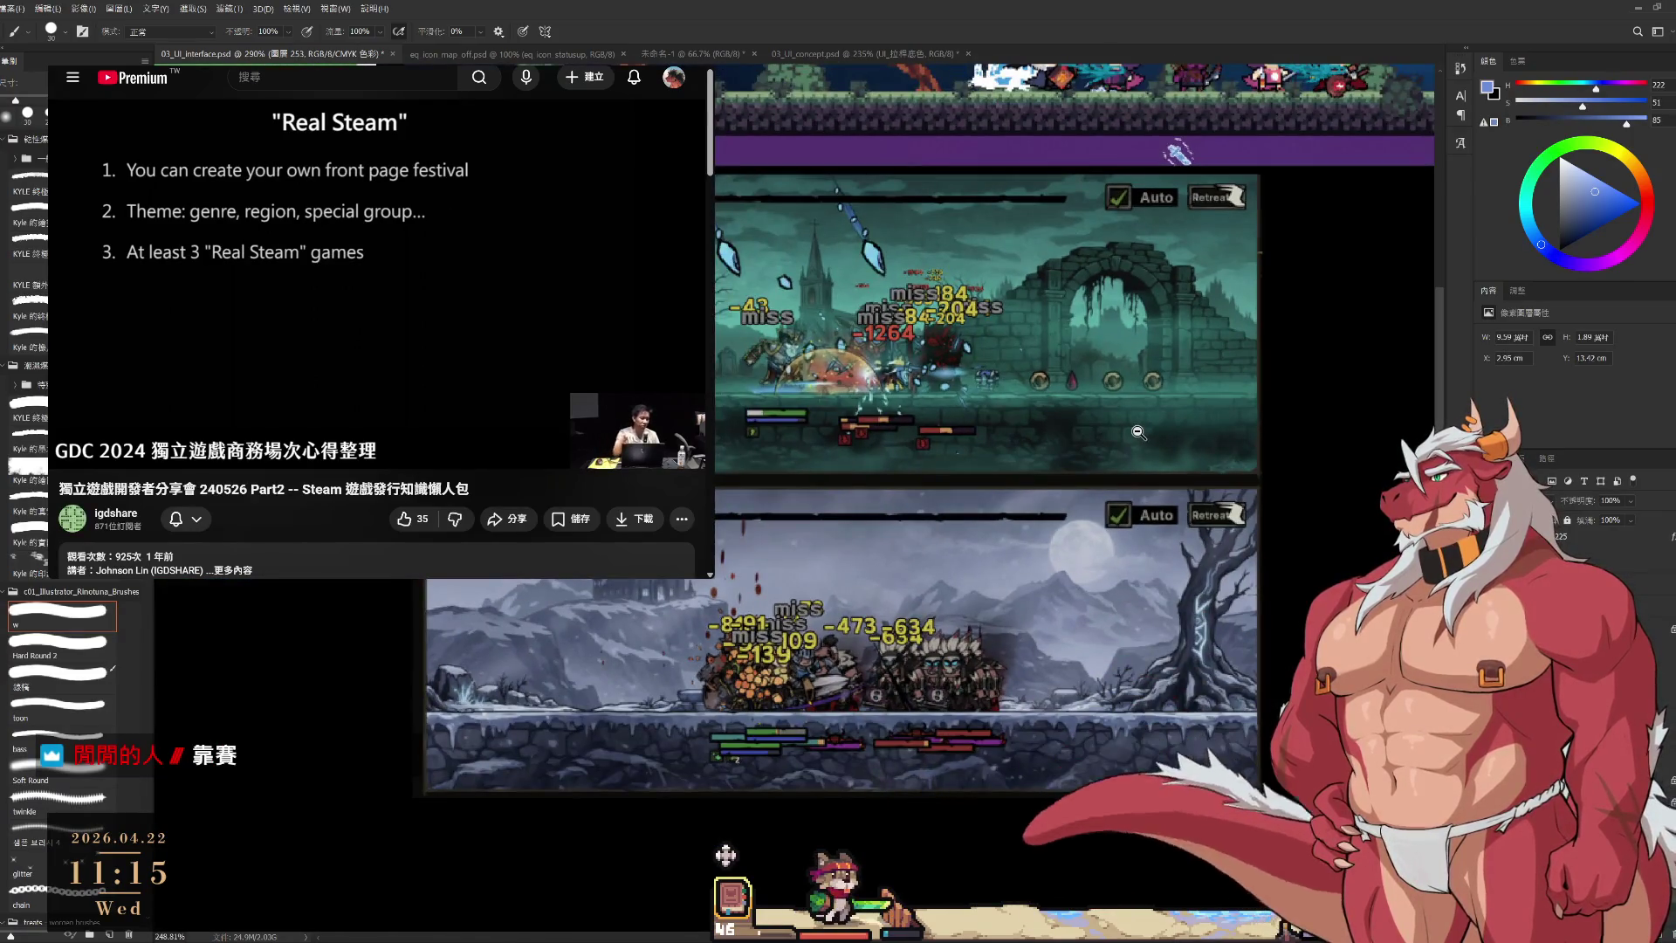
pyautogui.scroll(-6, 1219, 480)
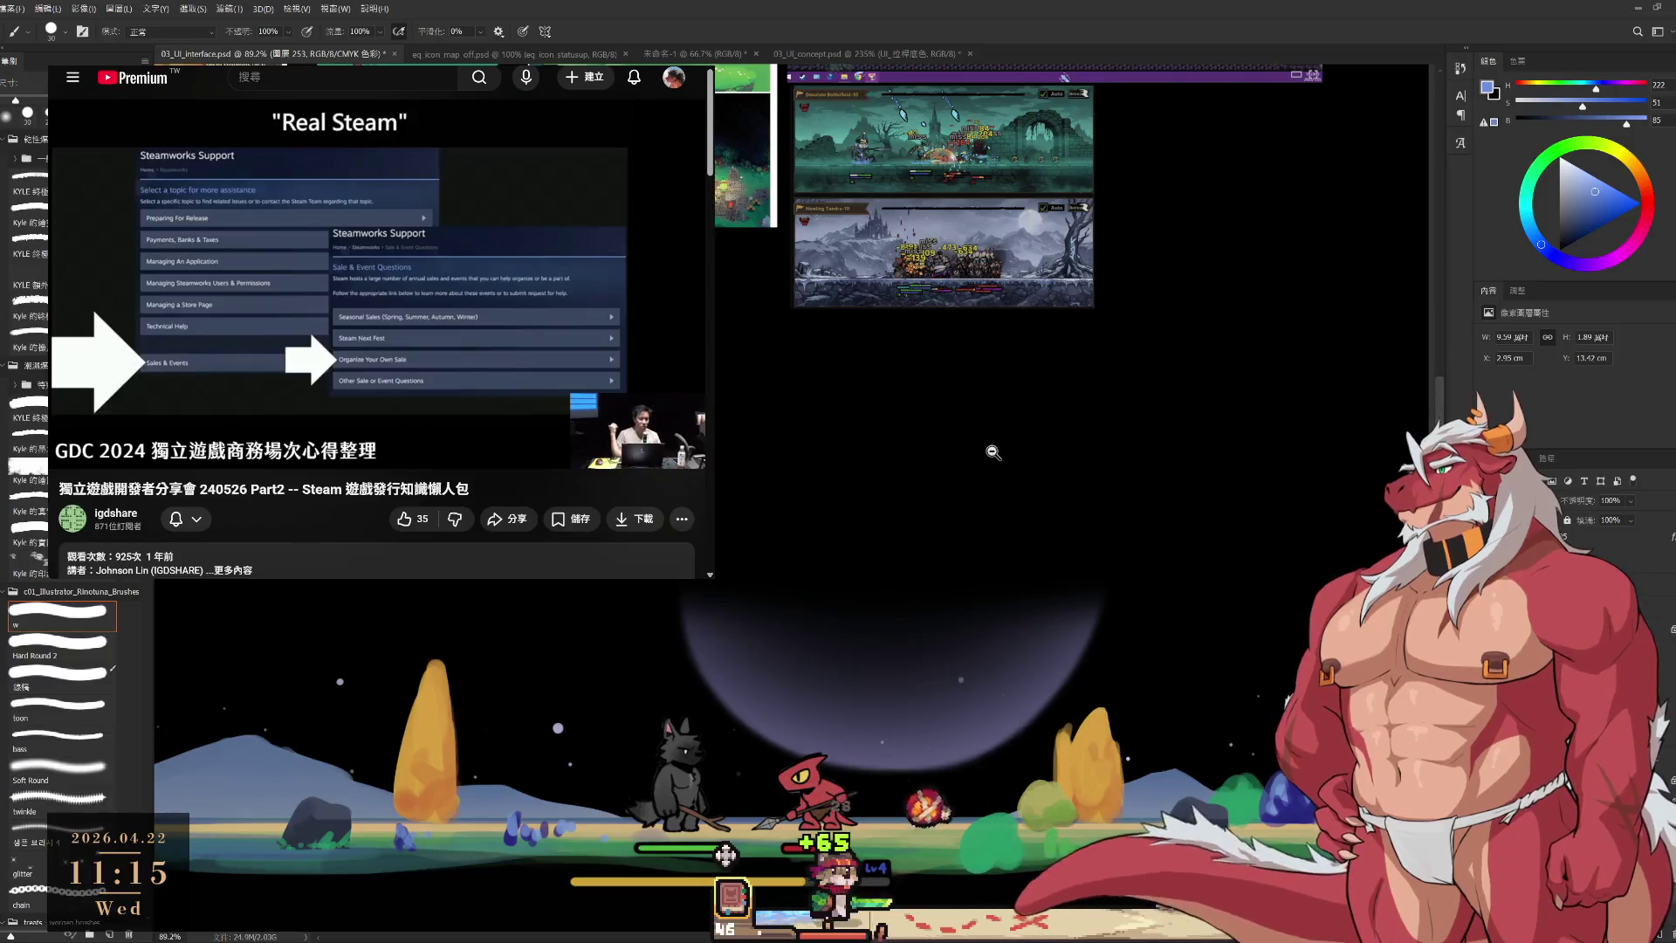
pyautogui.moveTo(1001, 465); pyautogui.dragTo(1006, 561)
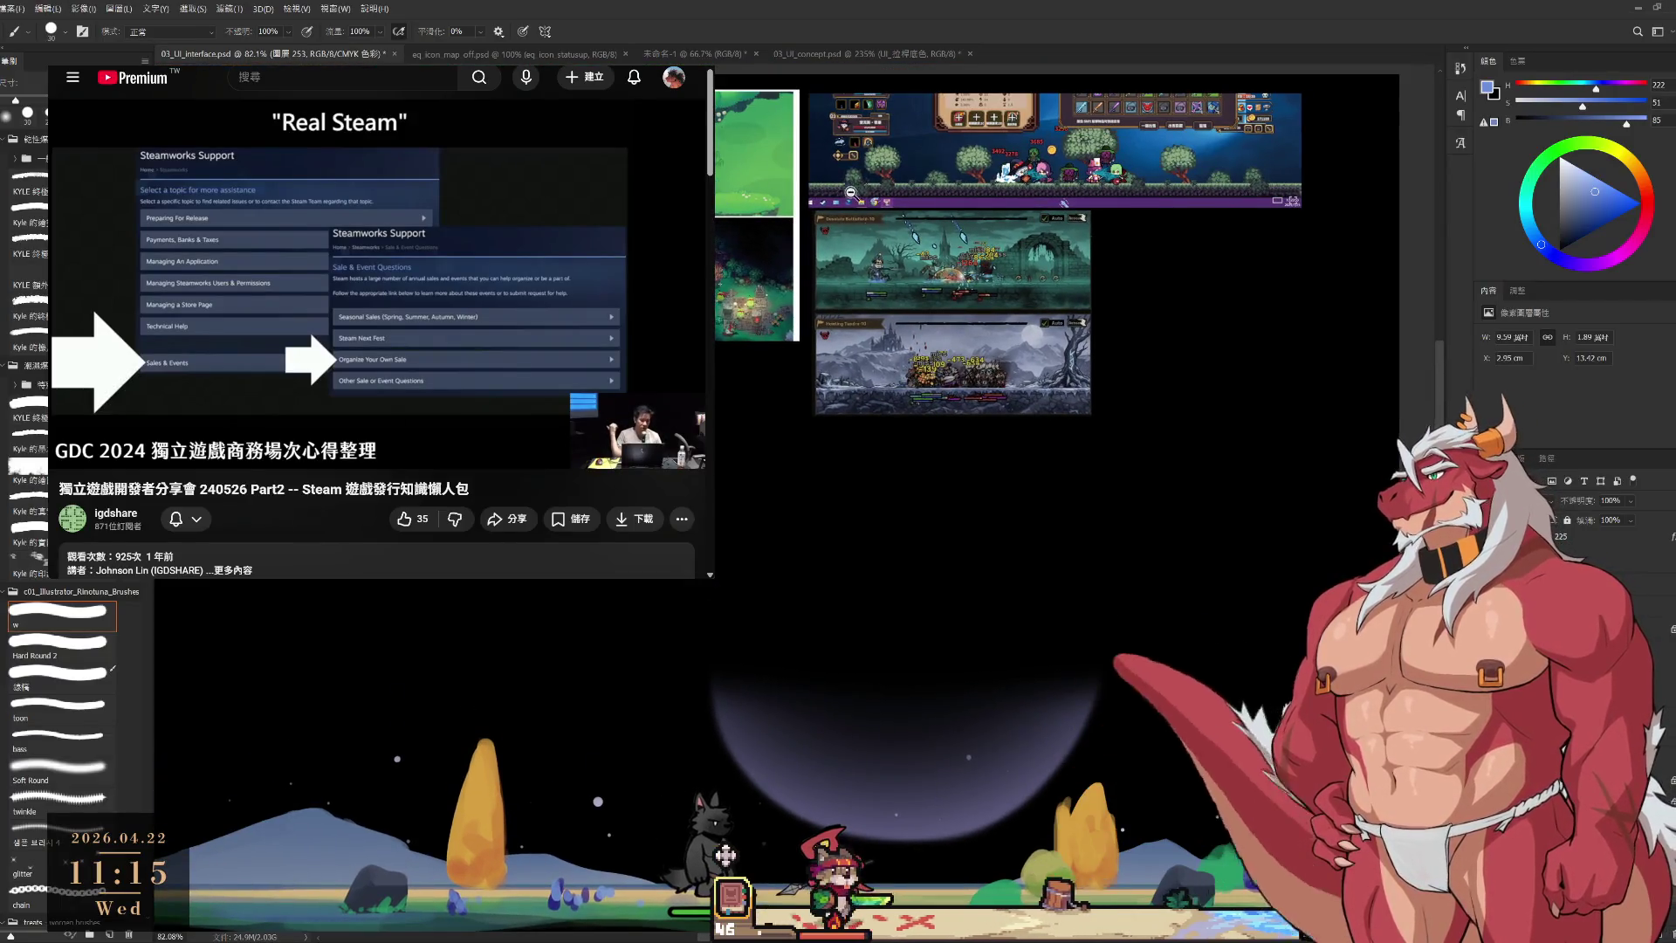
pyautogui.scroll(5, 850, 192)
pyautogui.scroll(-4, 960, 236)
pyautogui.scroll(2, 1077, 276)
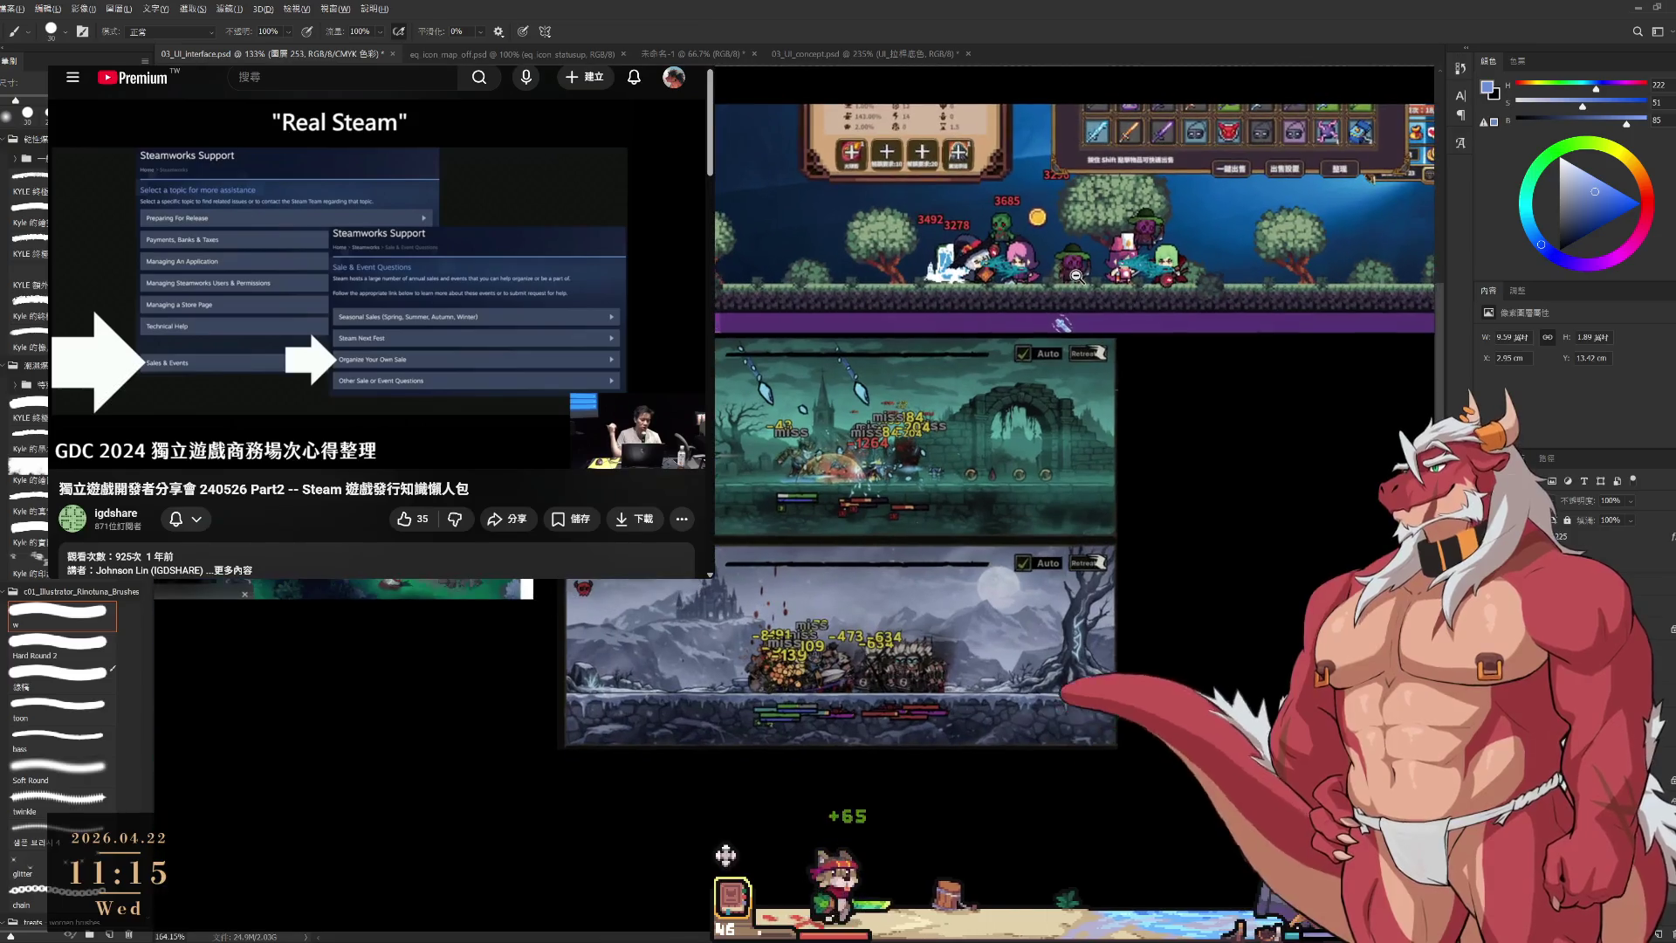
pyautogui.moveTo(832, 528); pyautogui.dragTo(873, 407)
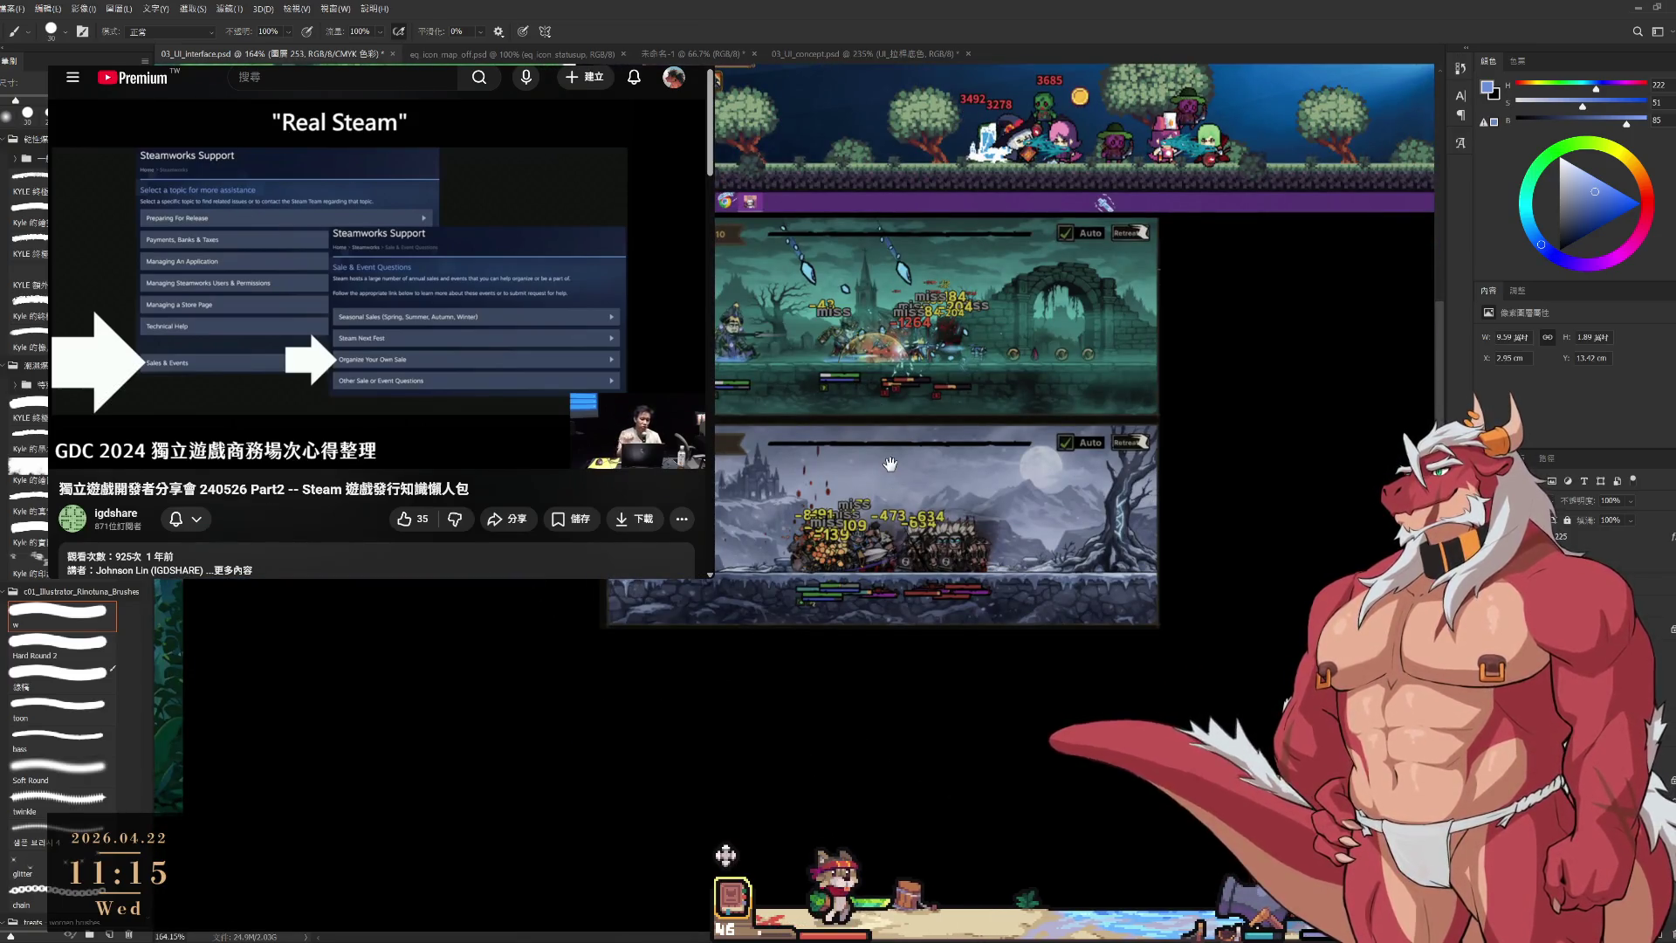
pyautogui.scroll(1, 776, 449)
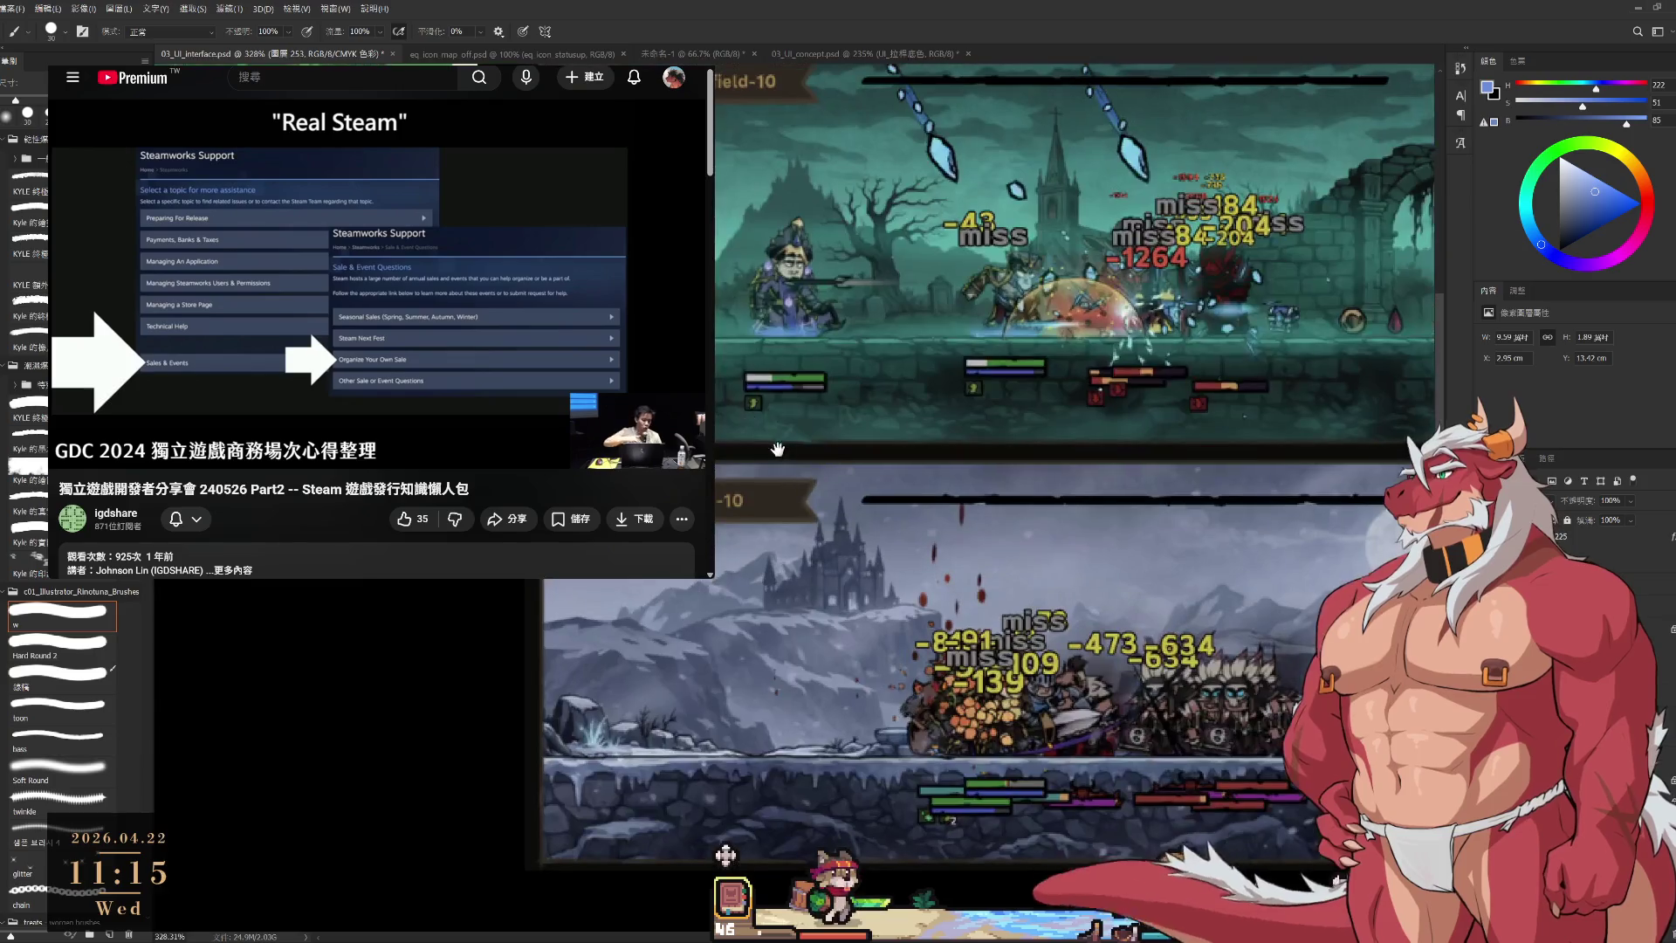
pyautogui.scroll(-3, 1056, 691)
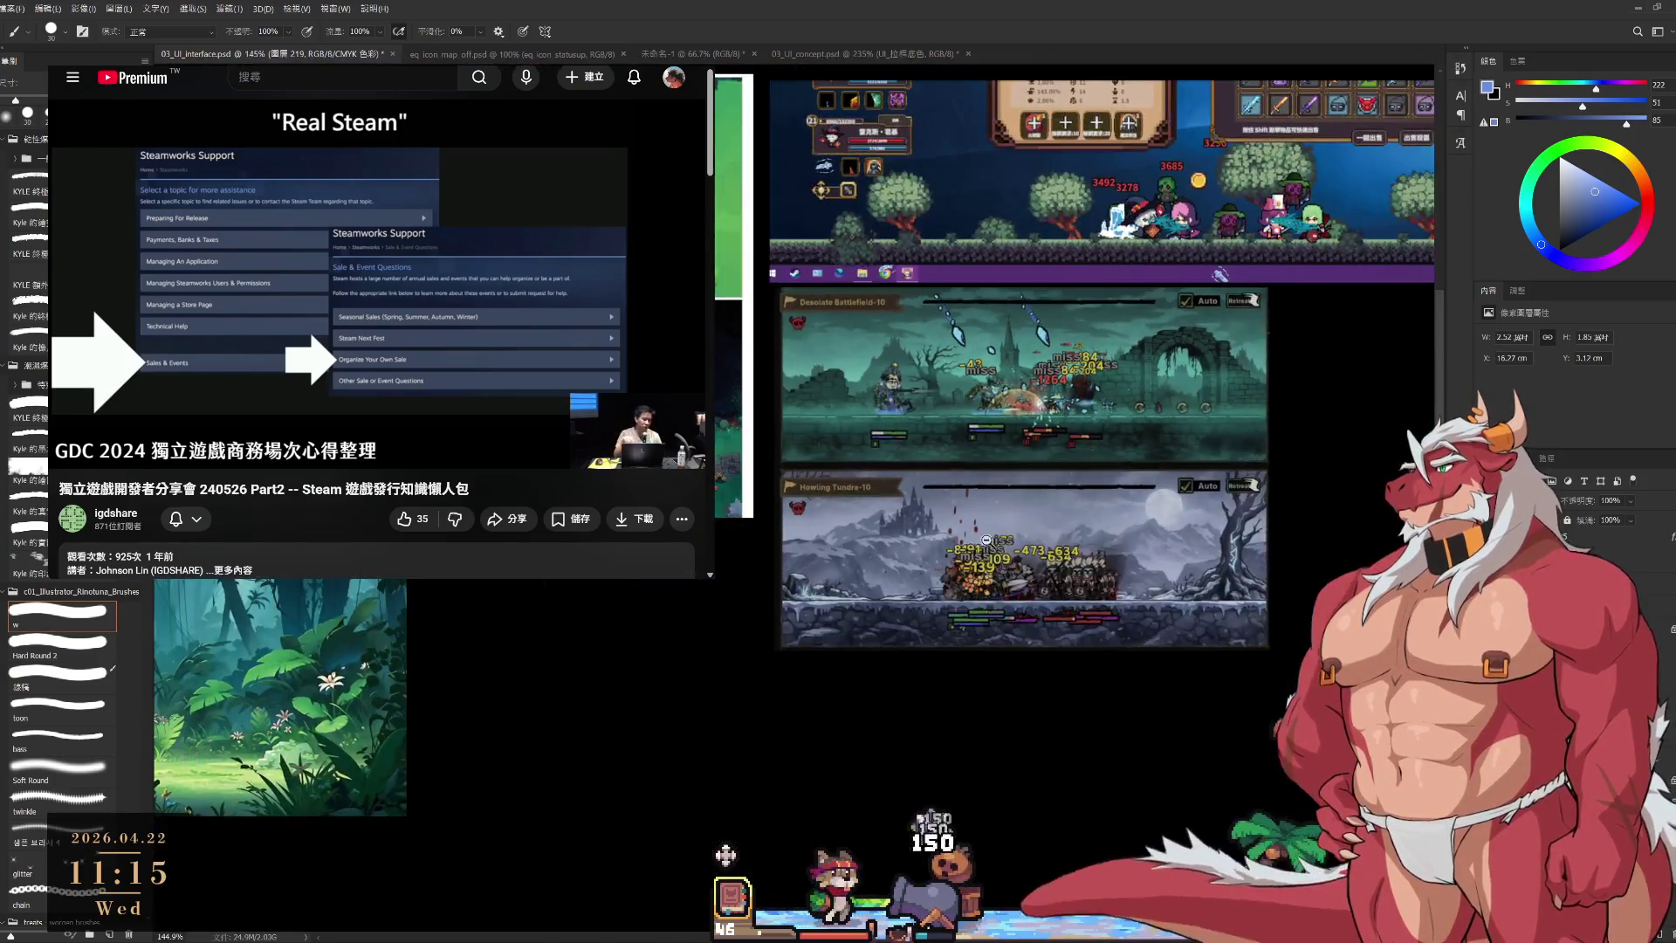
pyautogui.scroll(3, 1056, 691)
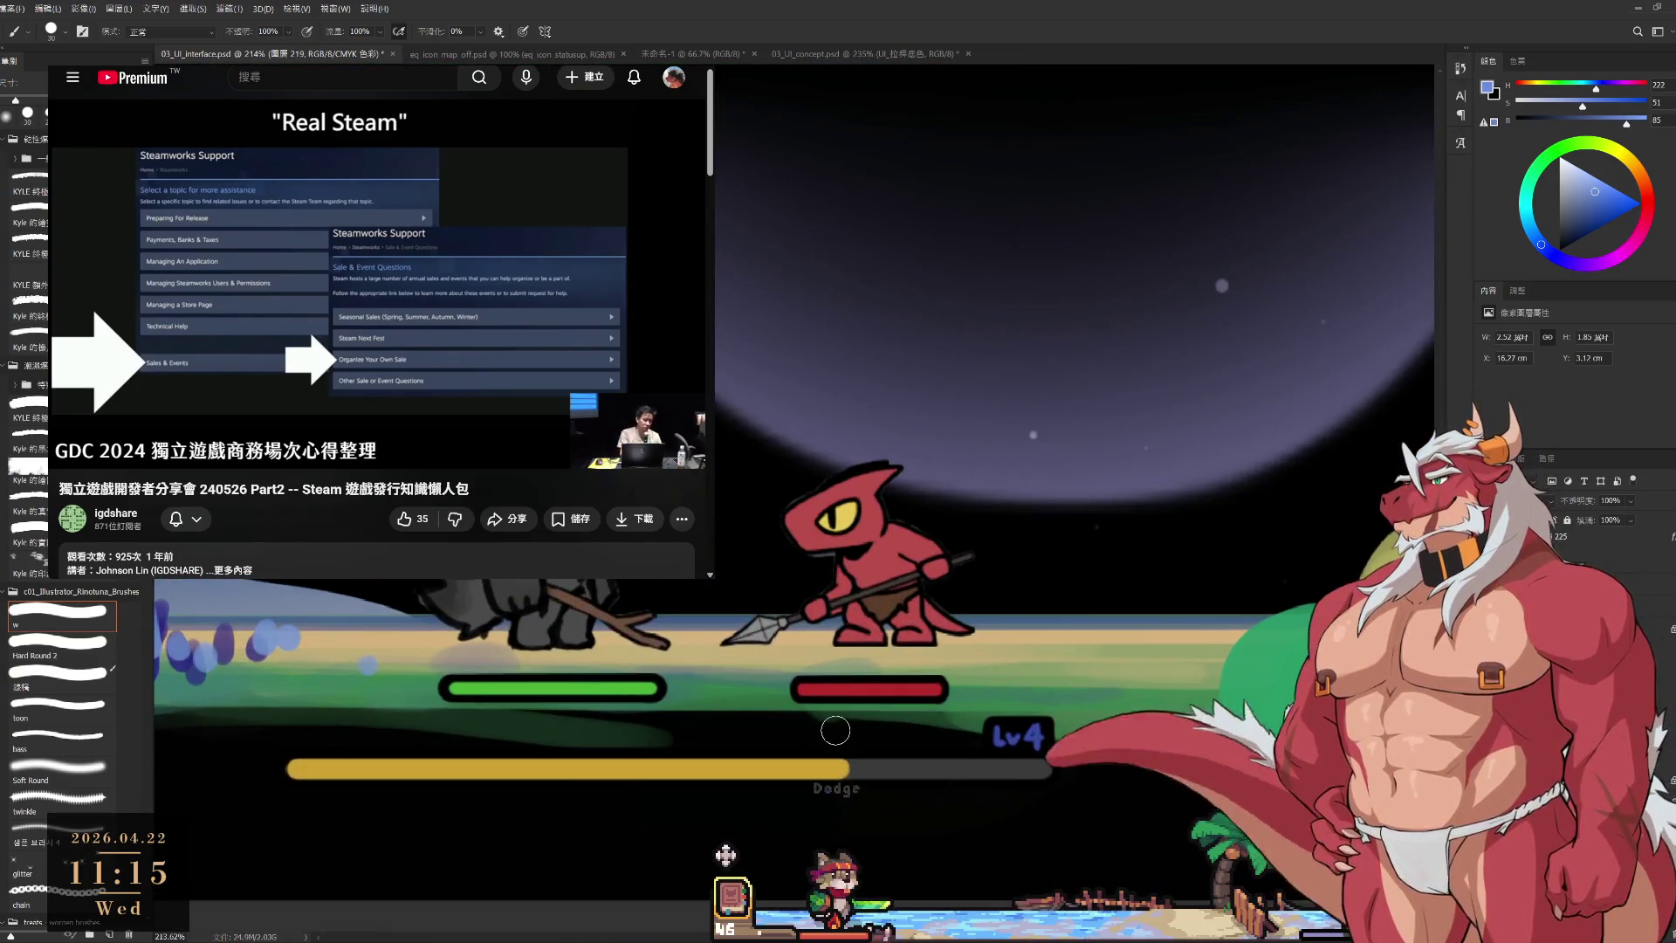
pyautogui.scroll(1, 901, 670)
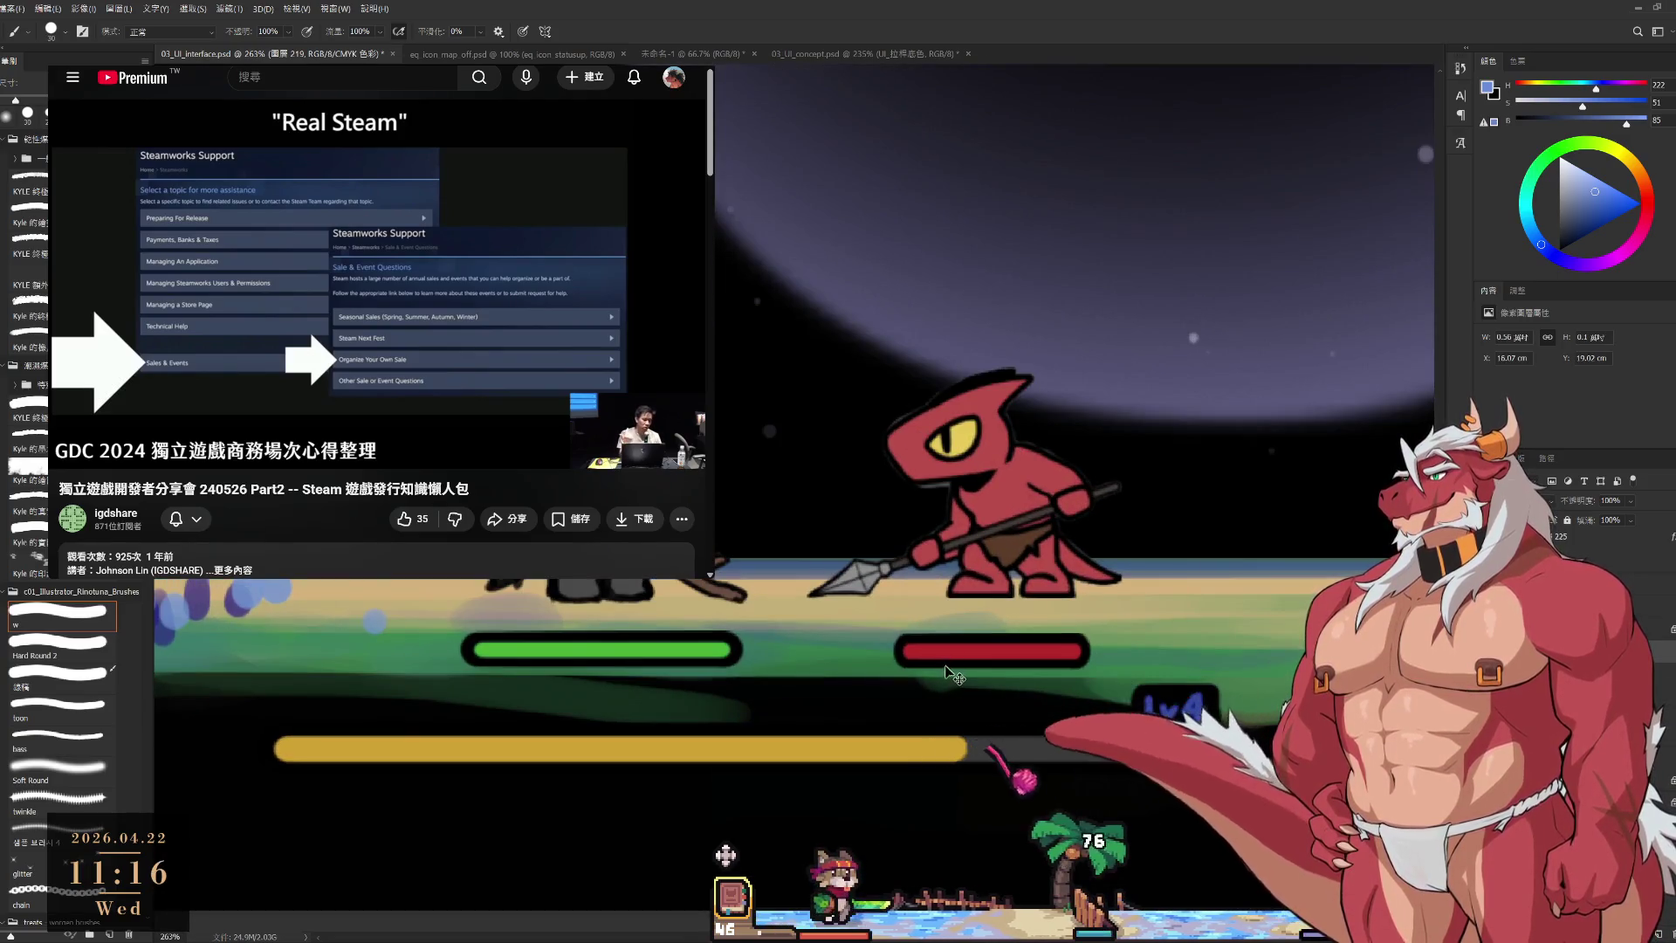
# Select the lizard's health bar layer, undo its accidental nudge, and choose the small hard round brush.
pyautogui.keyDown('ctrl'); pyautogui.click(953, 718); pyautogui.keyUp('ctrl')
pyautogui.hotkey('ctrl', 'z')
pyautogui.press('d')
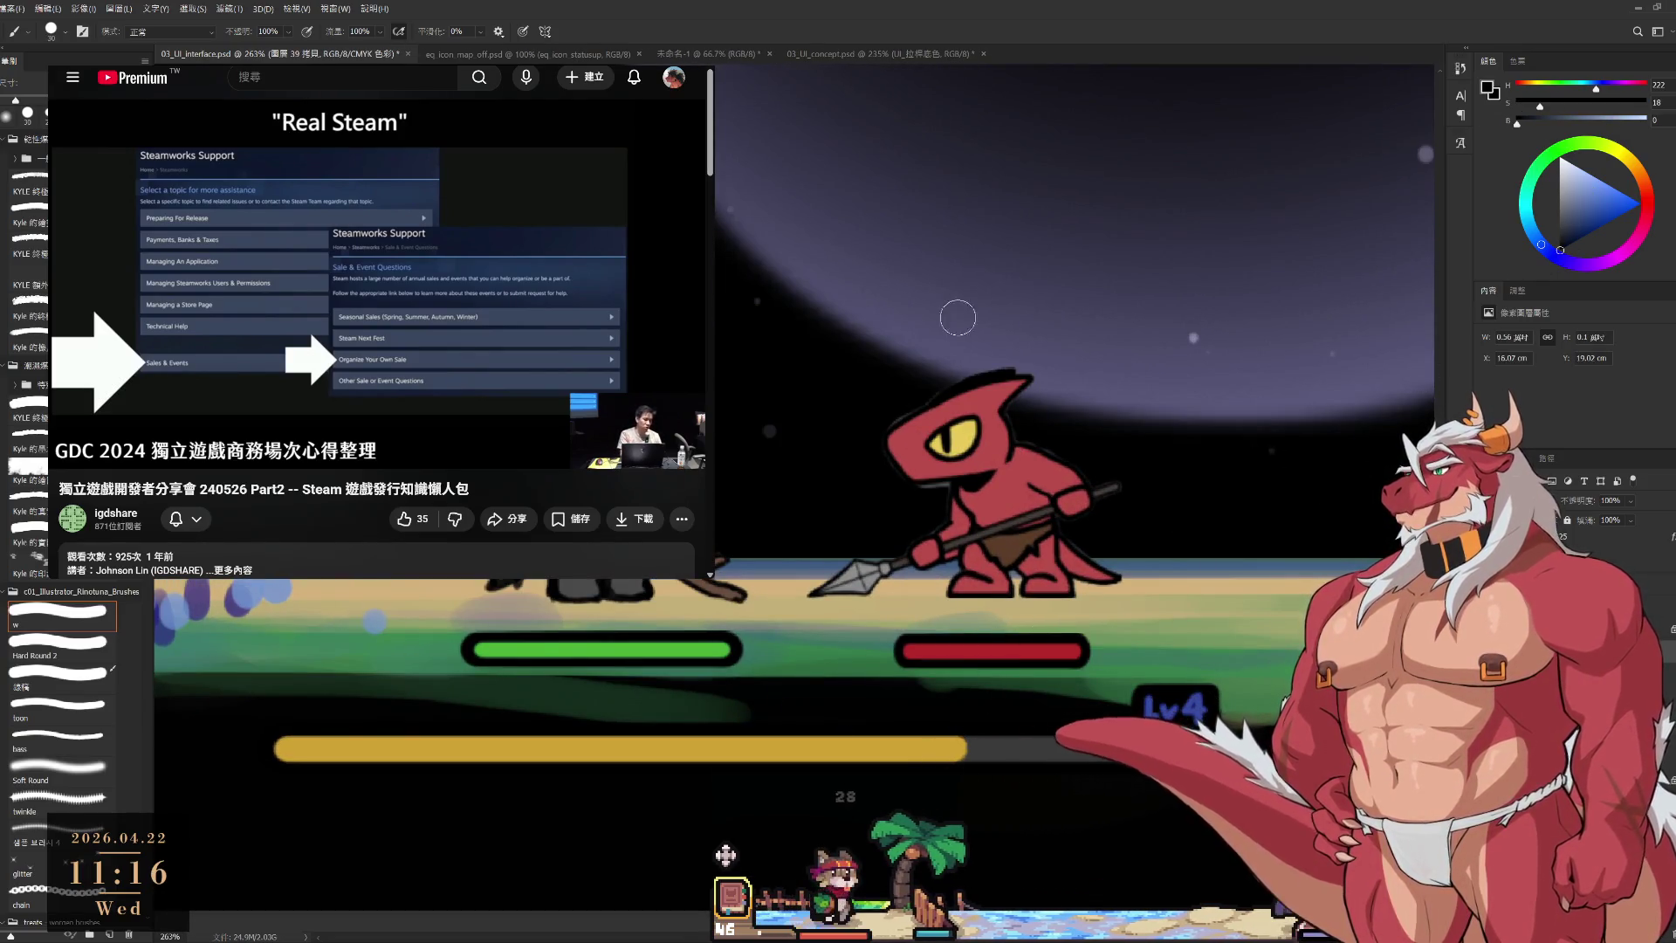
pyautogui.click(56, 650)
pyautogui.scroll(2, 895, 593)
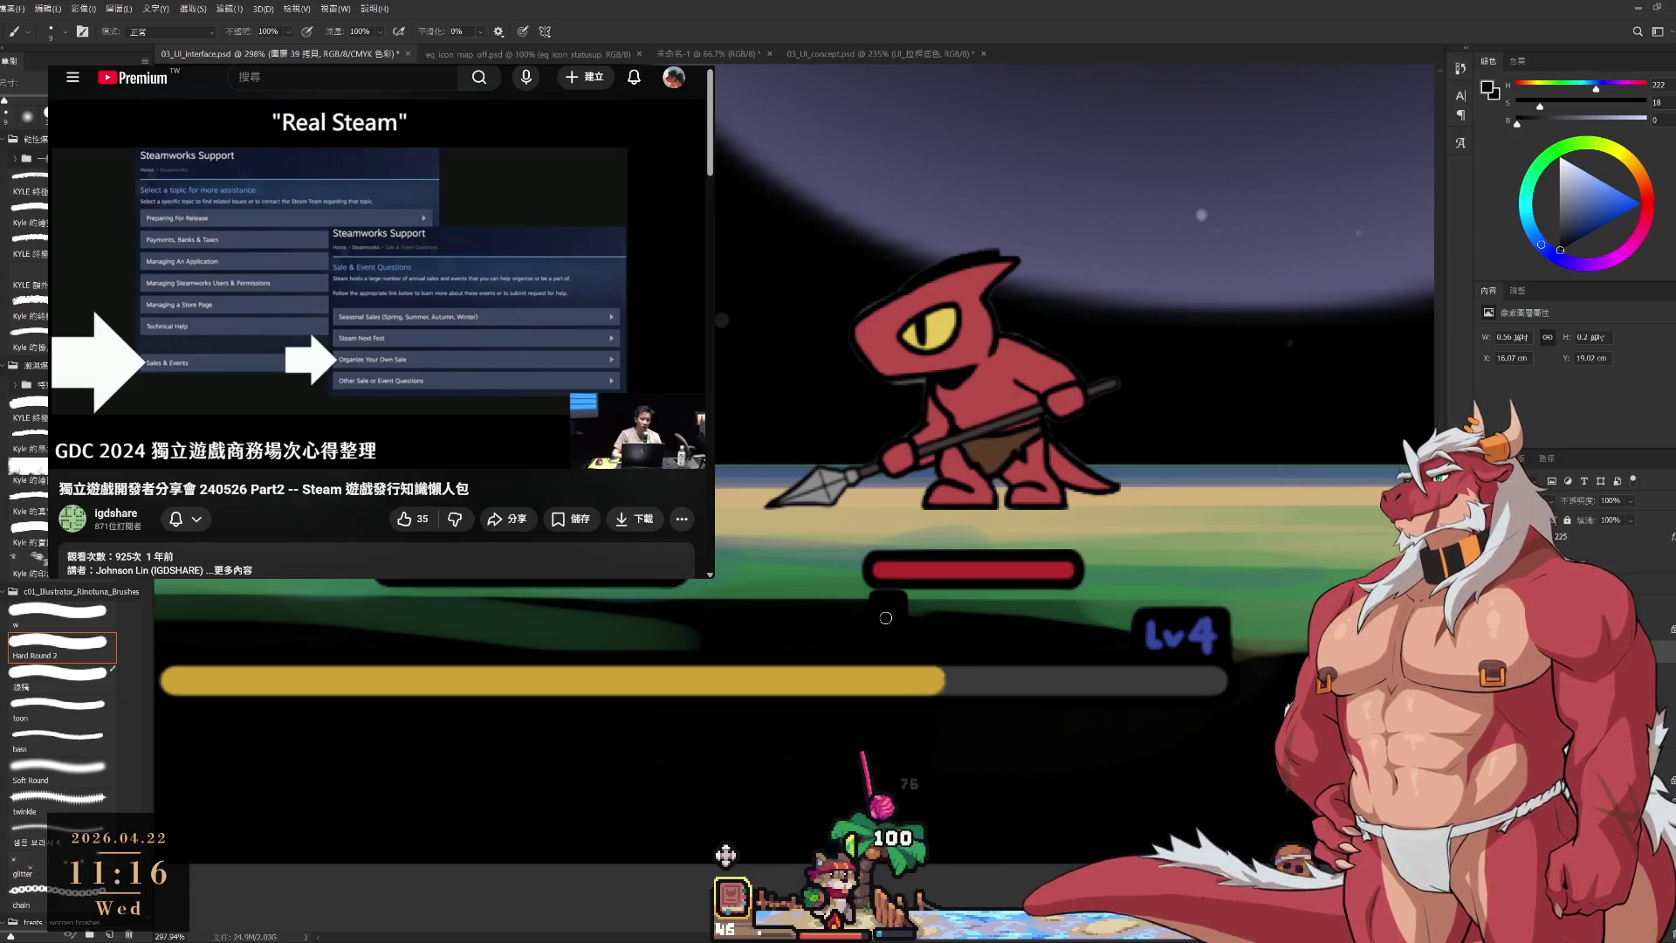
pyautogui.keyDown('alt'); pyautogui.click(910, 569); pyautogui.keyUp('alt')
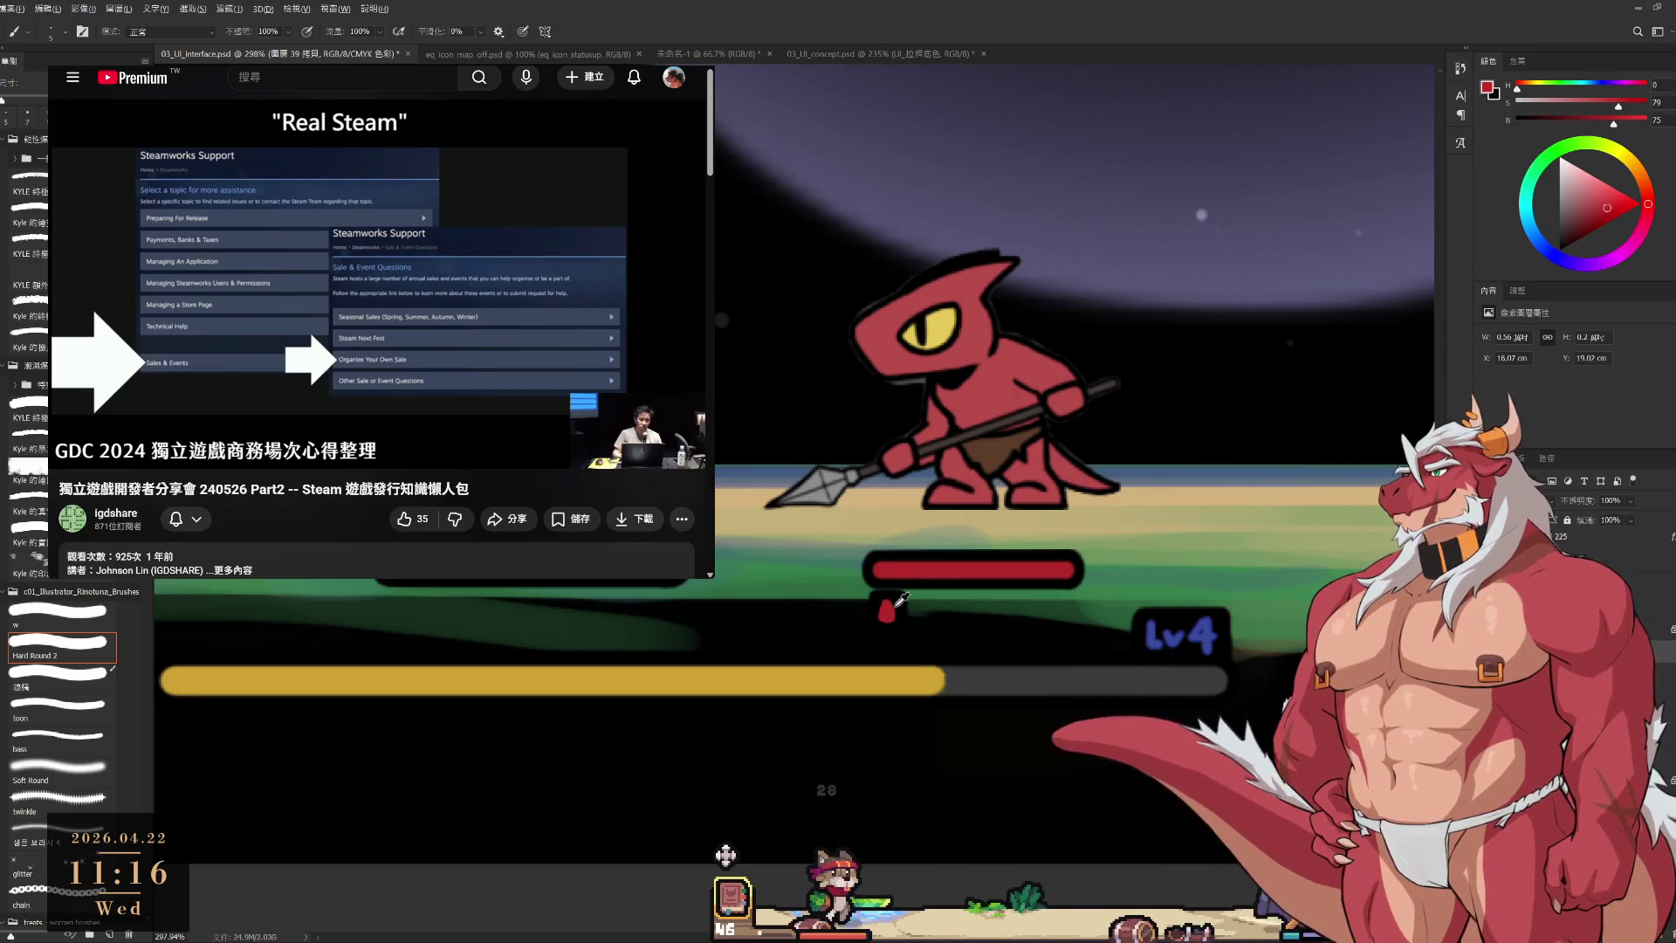
pyautogui.keyDown('alt'); pyautogui.click(888, 596); pyautogui.keyUp('alt')
pyautogui.keyDown('alt'); pyautogui.click(887, 608); pyautogui.keyUp('alt')
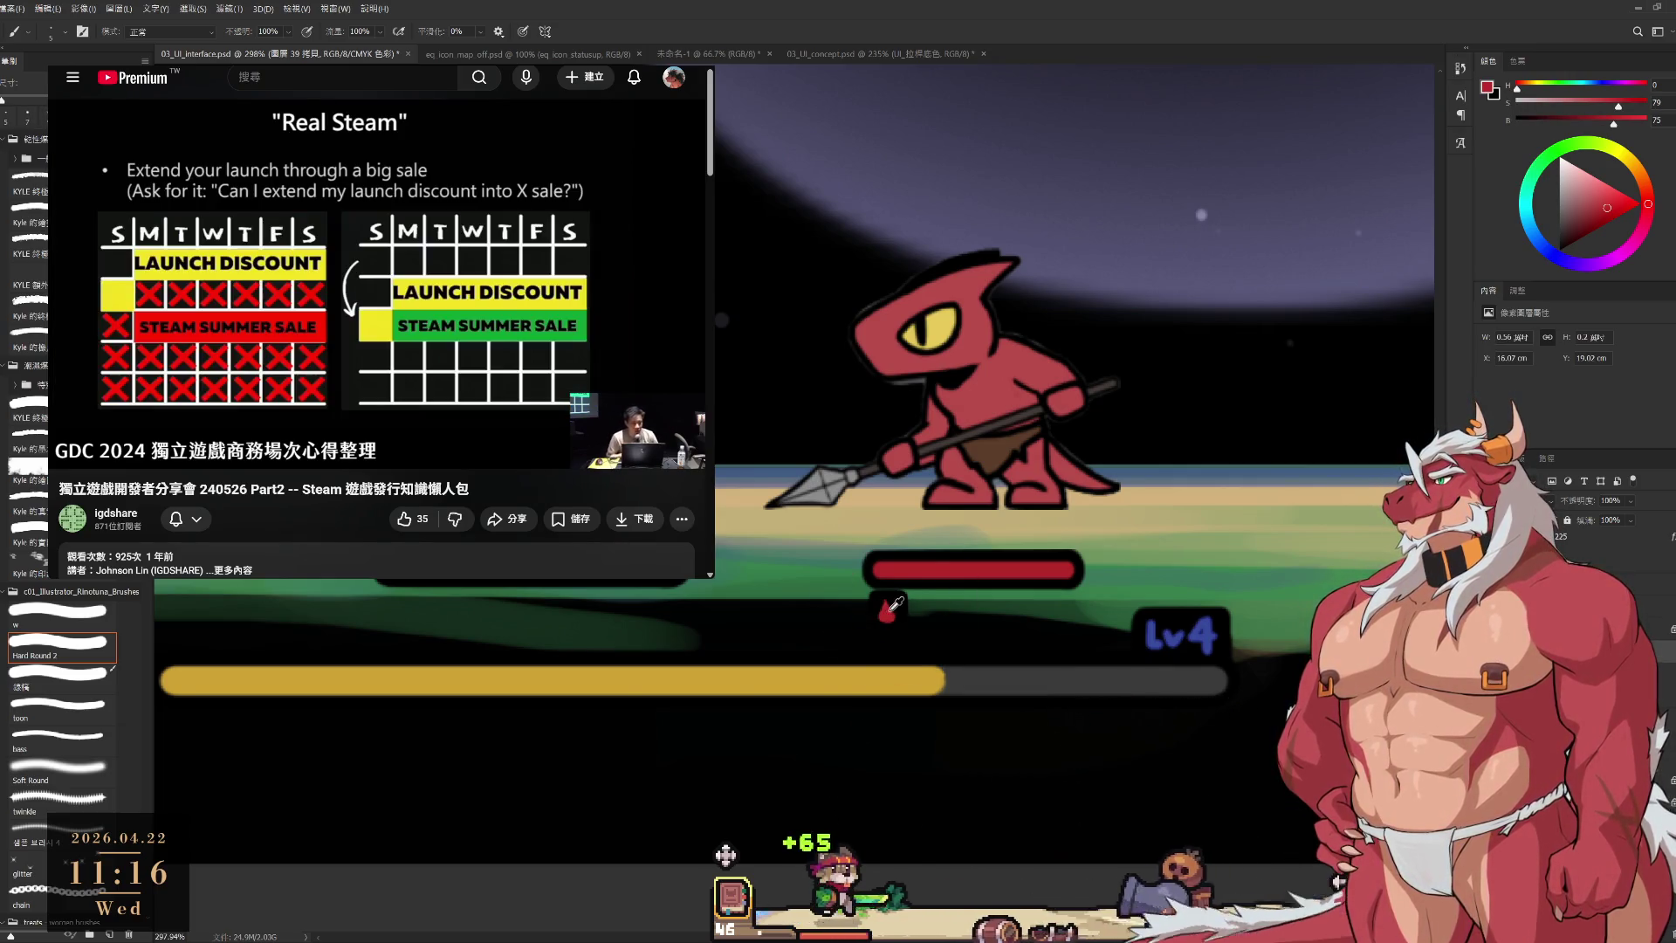
pyautogui.keyDown('alt'); pyautogui.click(910, 600); pyautogui.keyUp('alt')
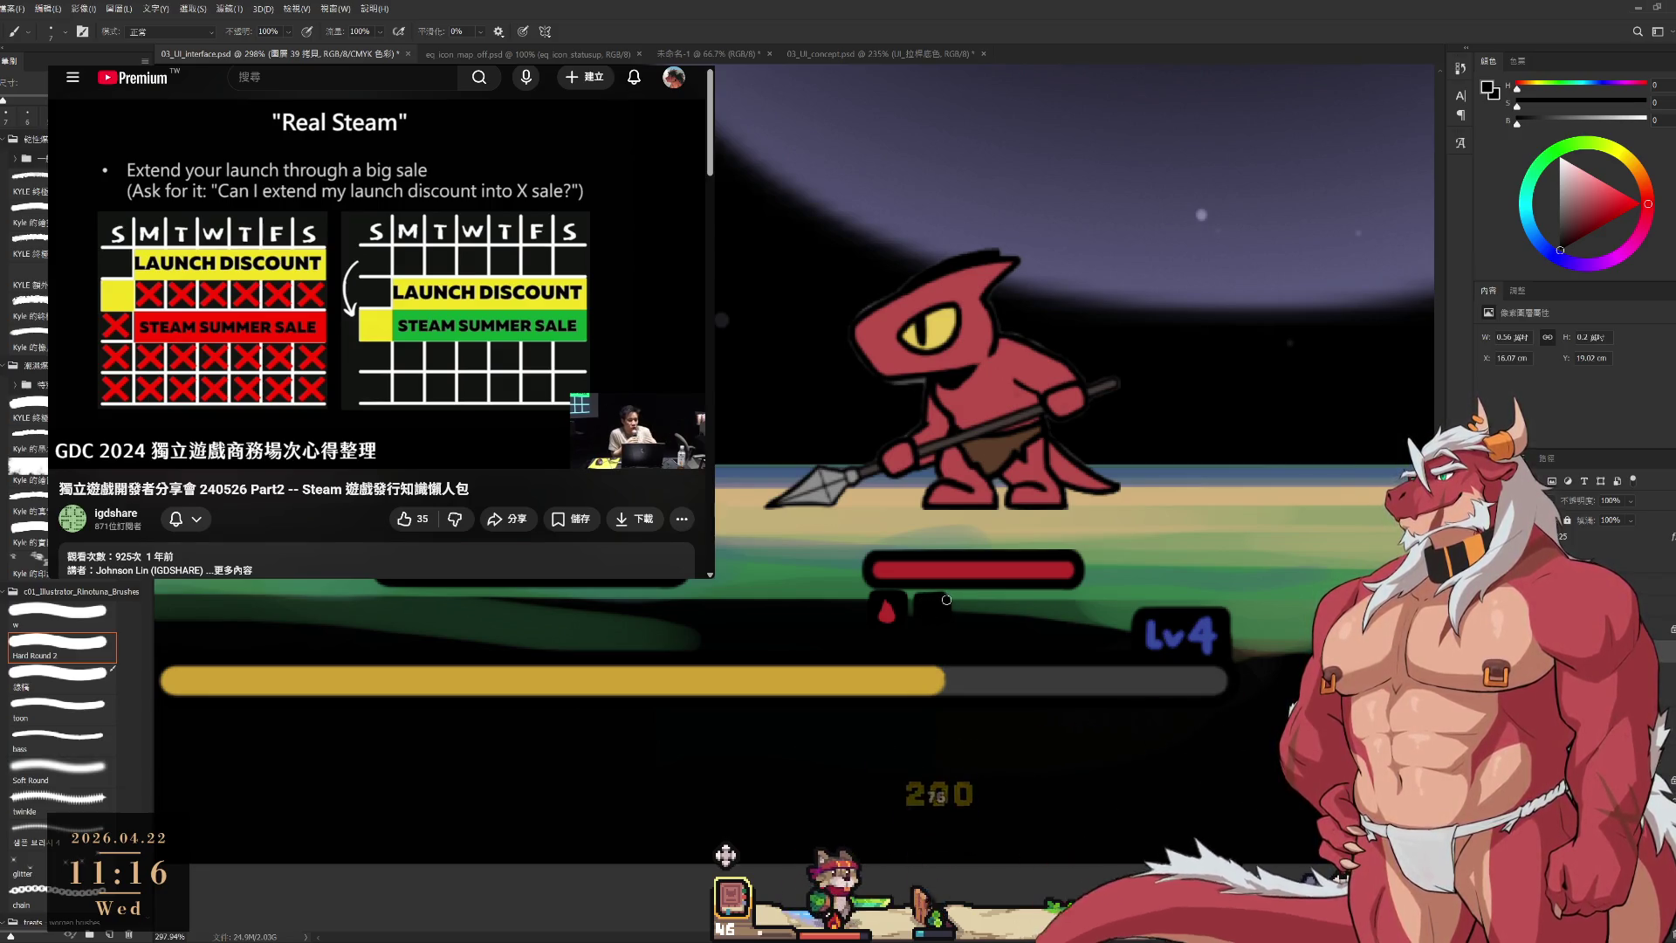
# Paint a purple blob in the empty icon slot beside the red drop.
pyautogui.press('e')
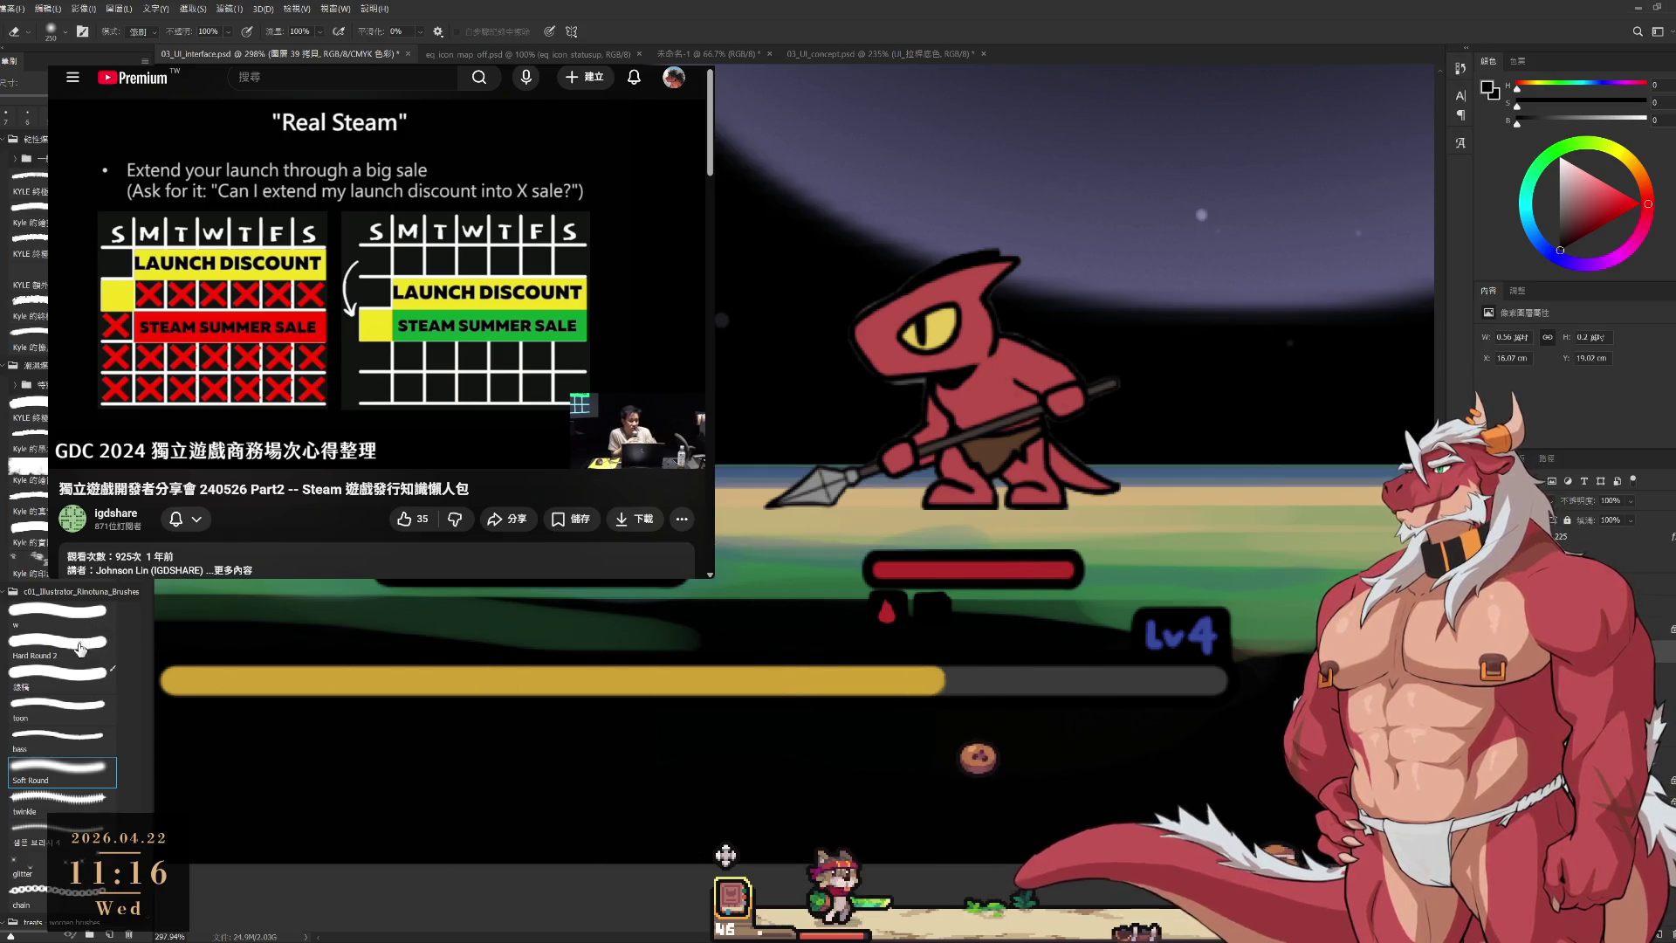
pyautogui.click(77, 646)
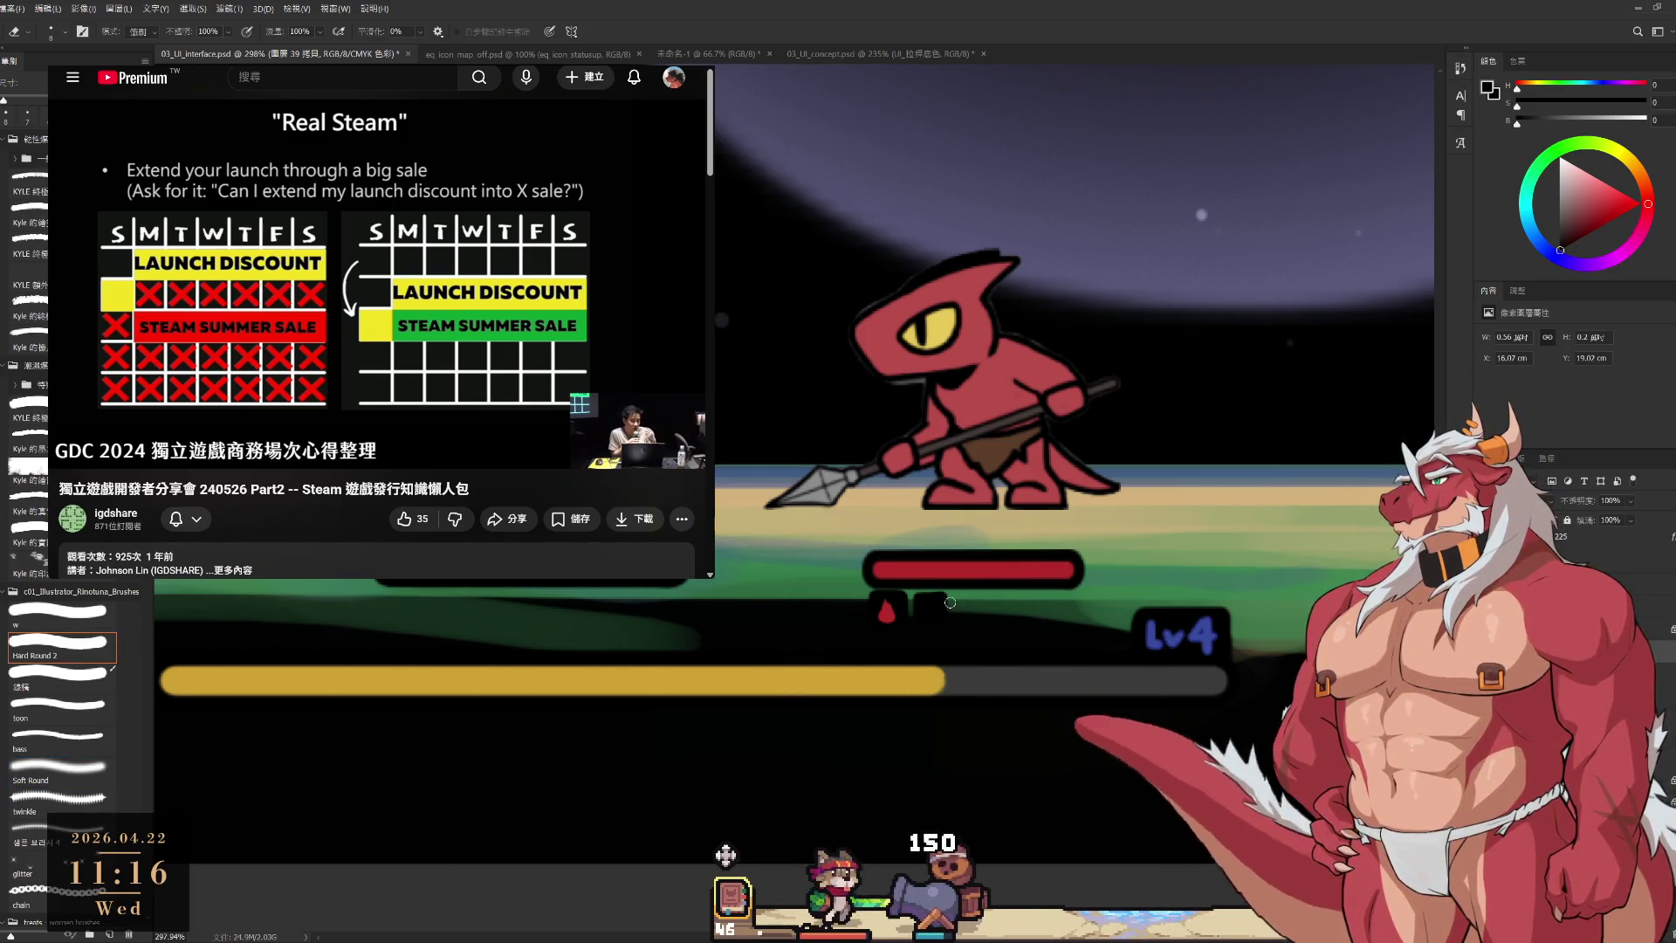
pyautogui.press('b')
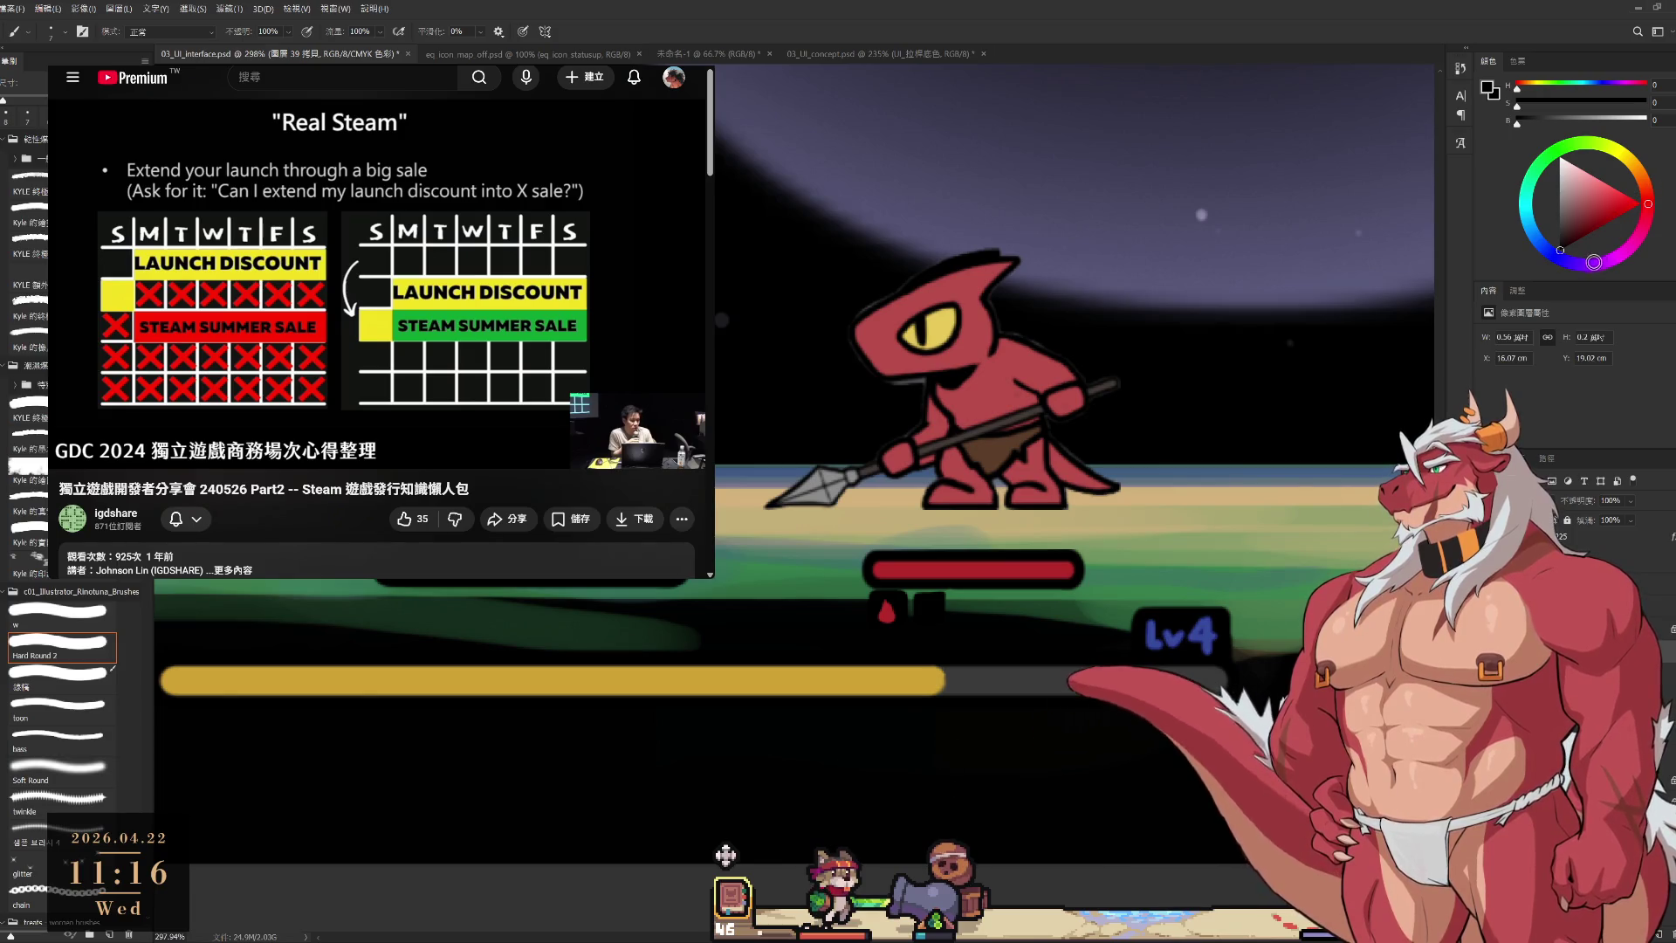
pyautogui.moveTo(1581, 200)
pyautogui.mouseDown()
pyautogui.moveTo(1602, 189)
pyautogui.moveTo(1590, 212)
pyautogui.mouseUp()
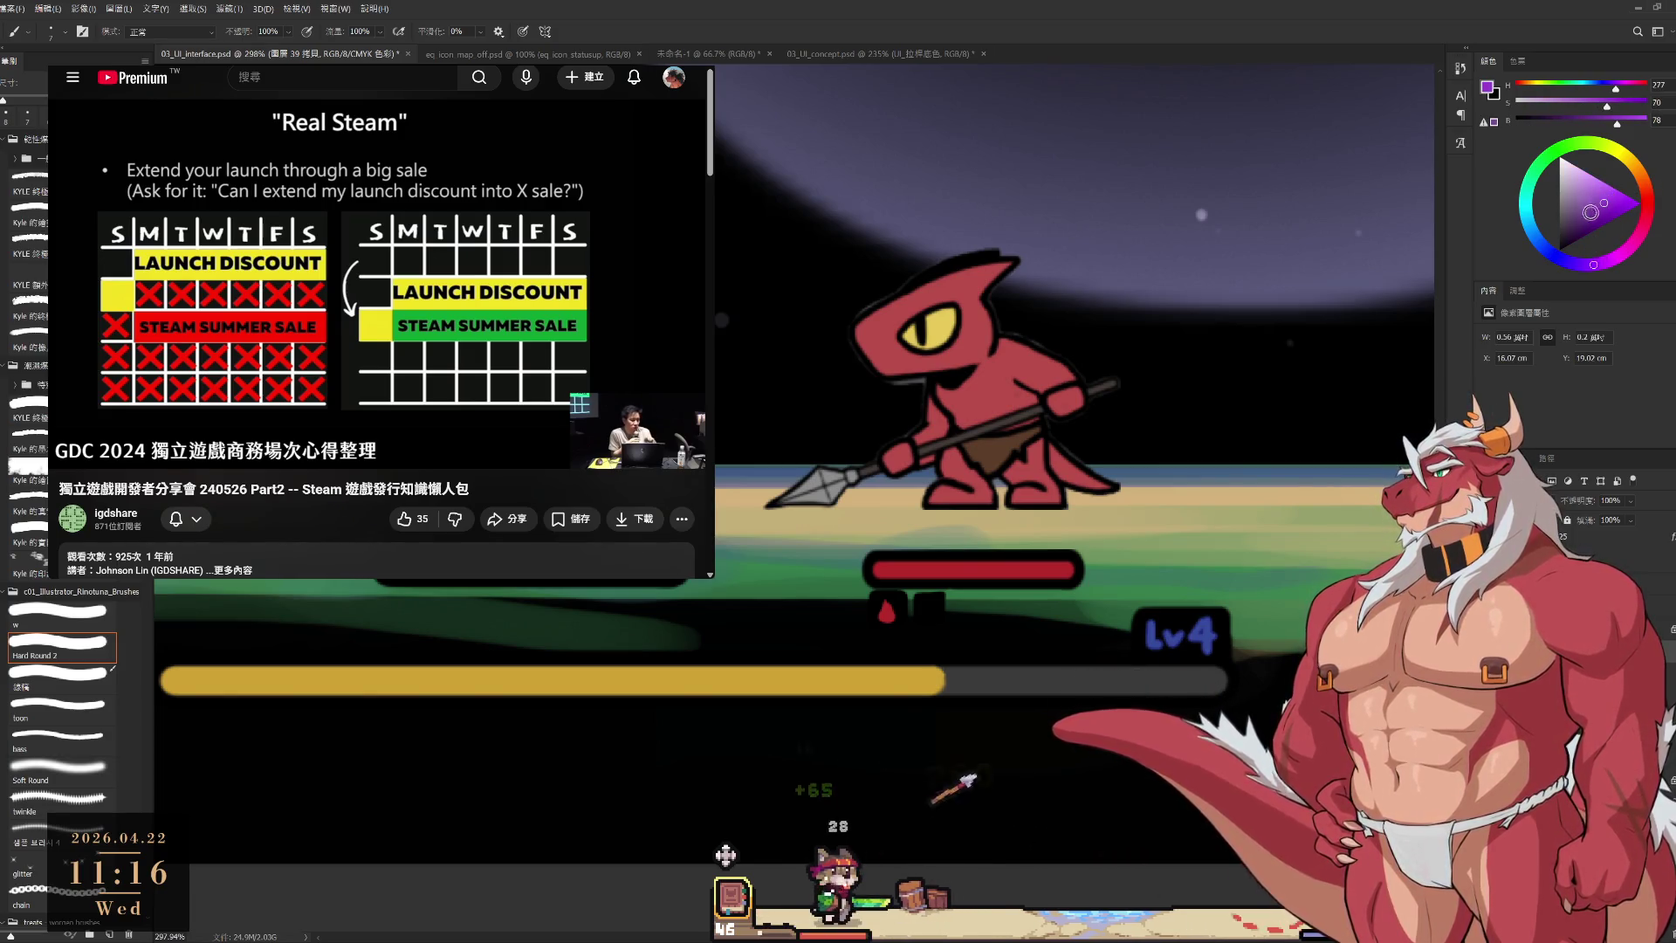
pyautogui.scroll(4, 929, 605)
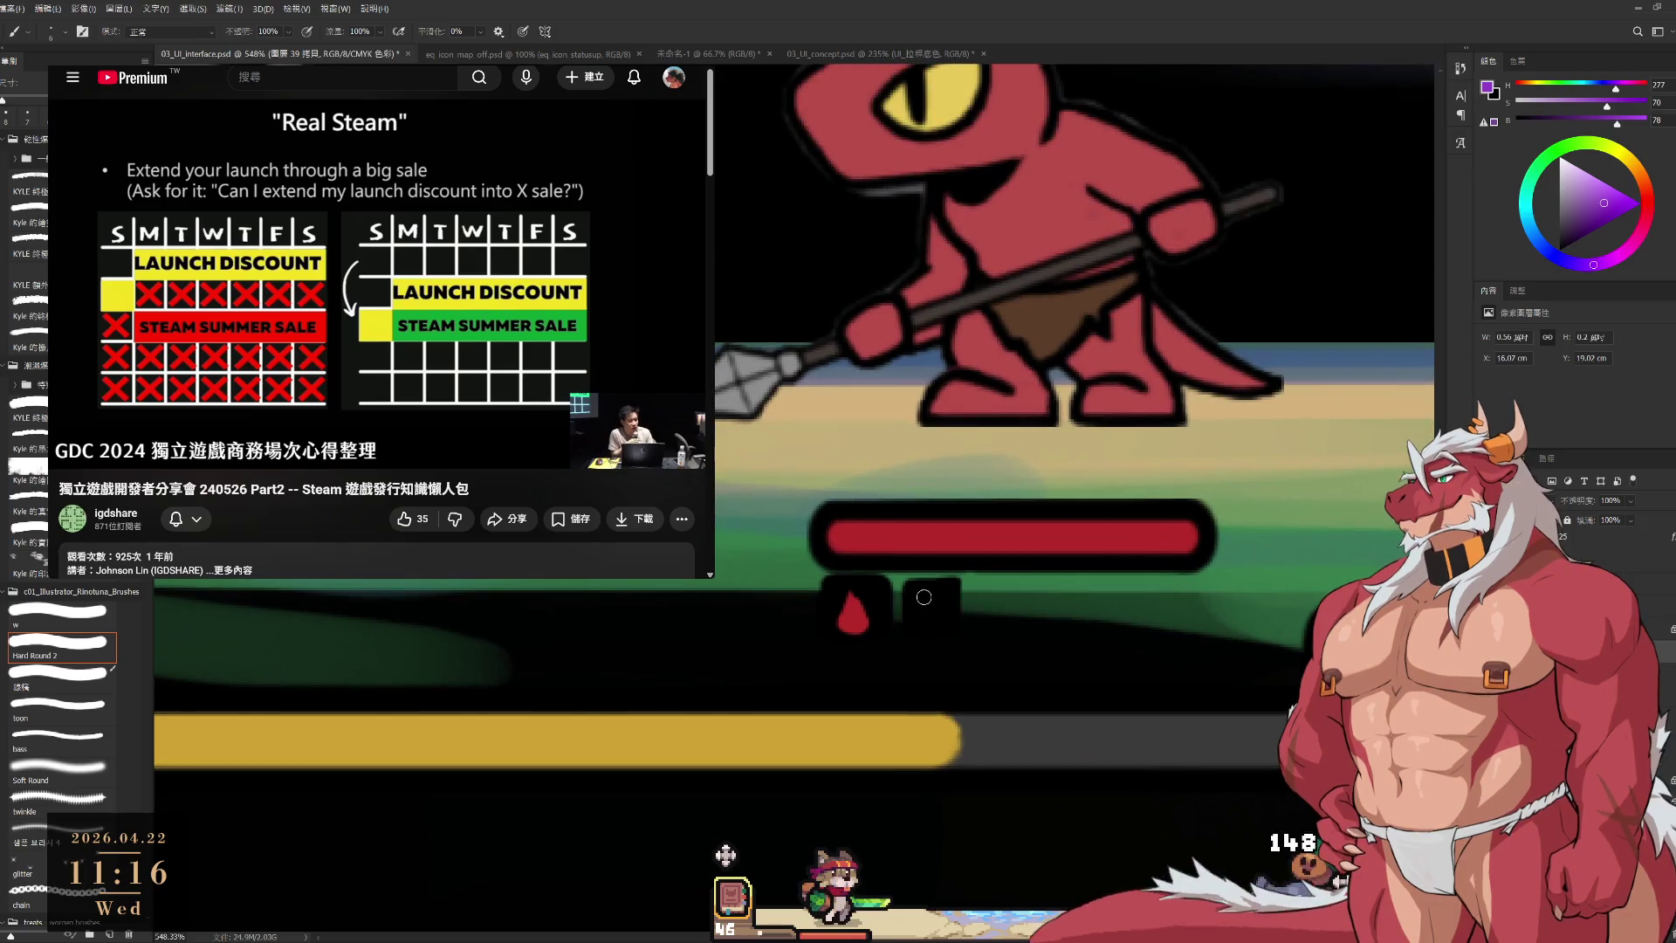
pyautogui.moveTo(930, 597); pyautogui.dragTo(945, 608)
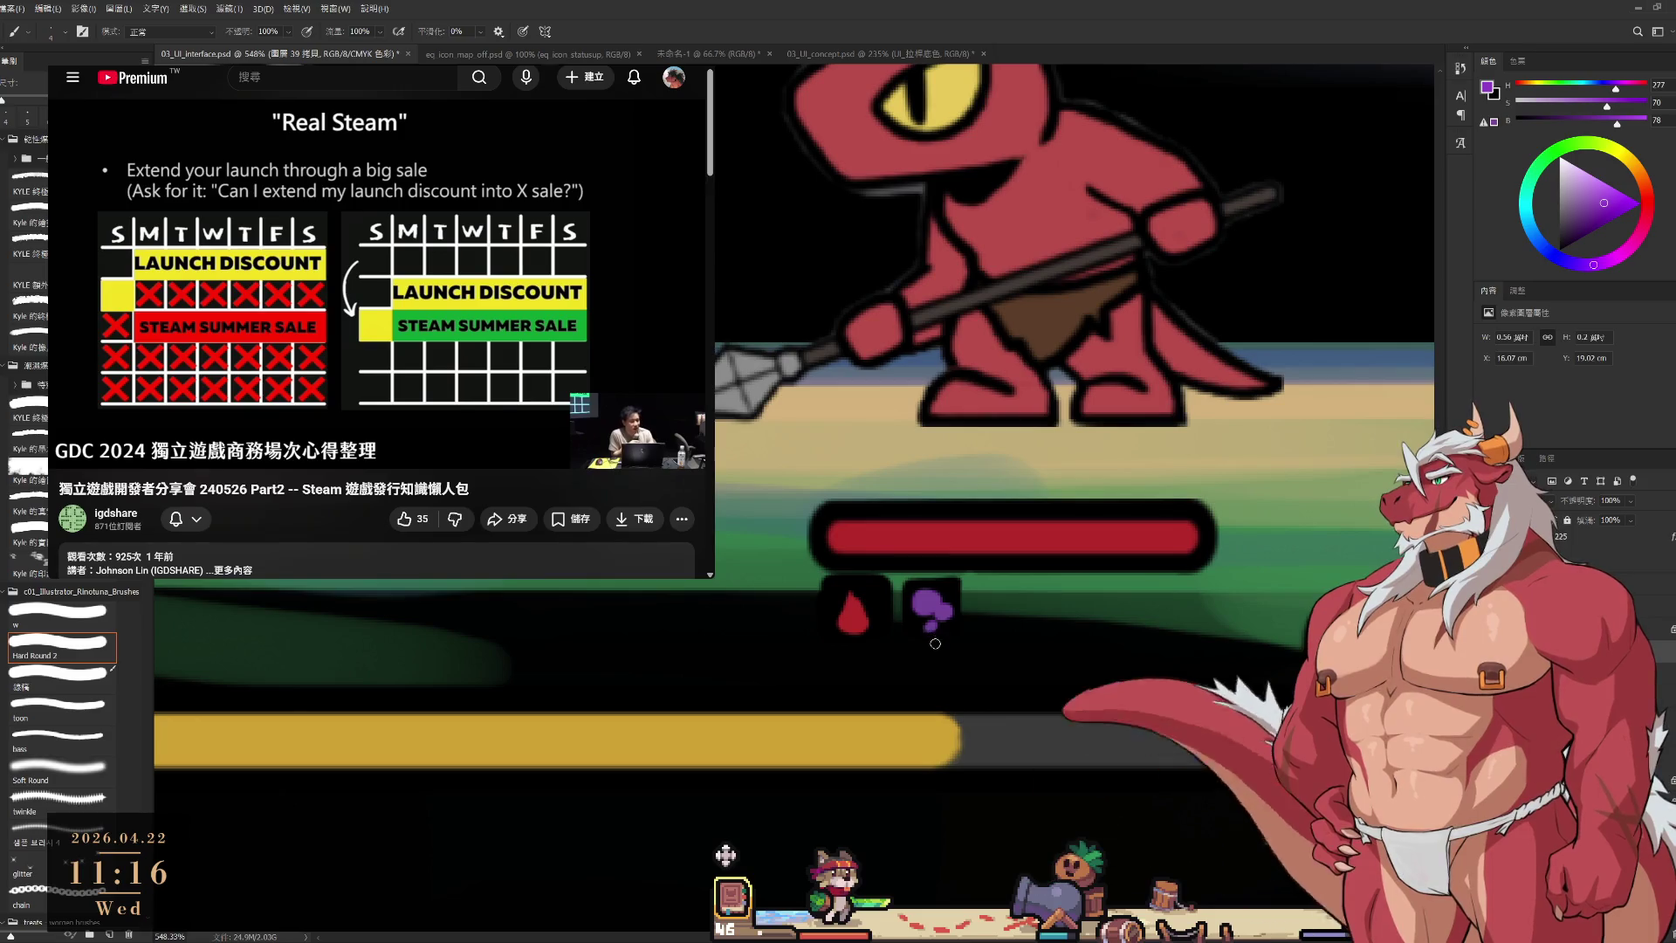
pyautogui.scroll(-6, 934, 643)
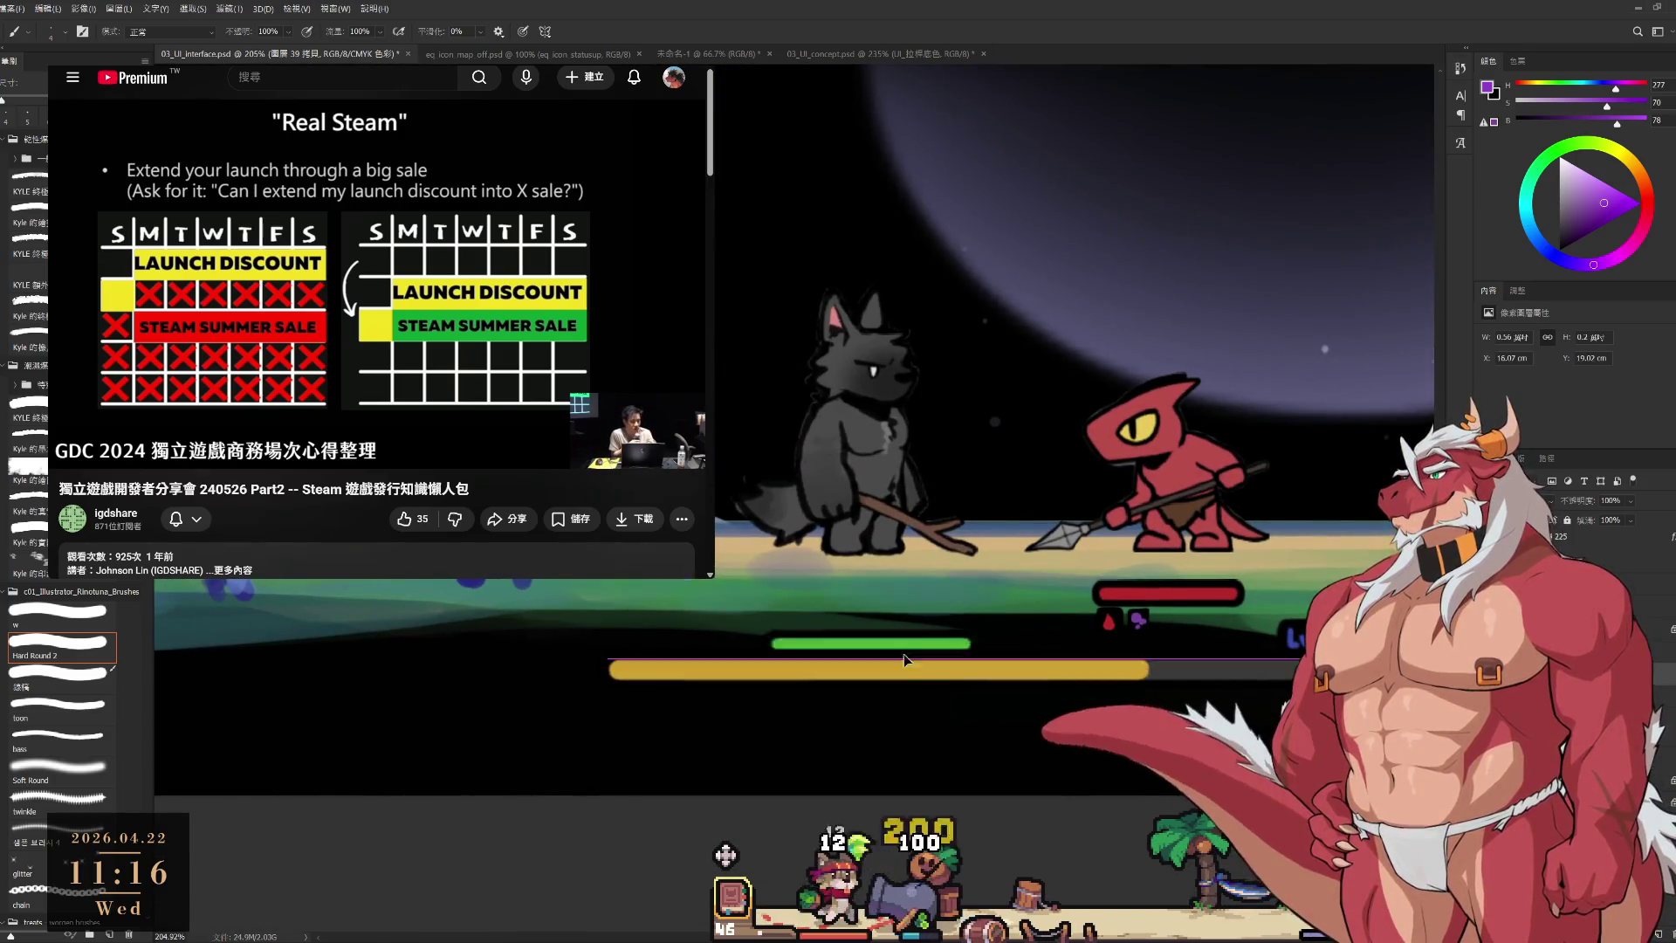
# Paint the first dark square beneath the wolf's green health bar in sampled black.
pyautogui.scroll(4, 824, 611)
pyautogui.keyDown('alt'); pyautogui.click(725, 594); pyautogui.keyUp('alt')
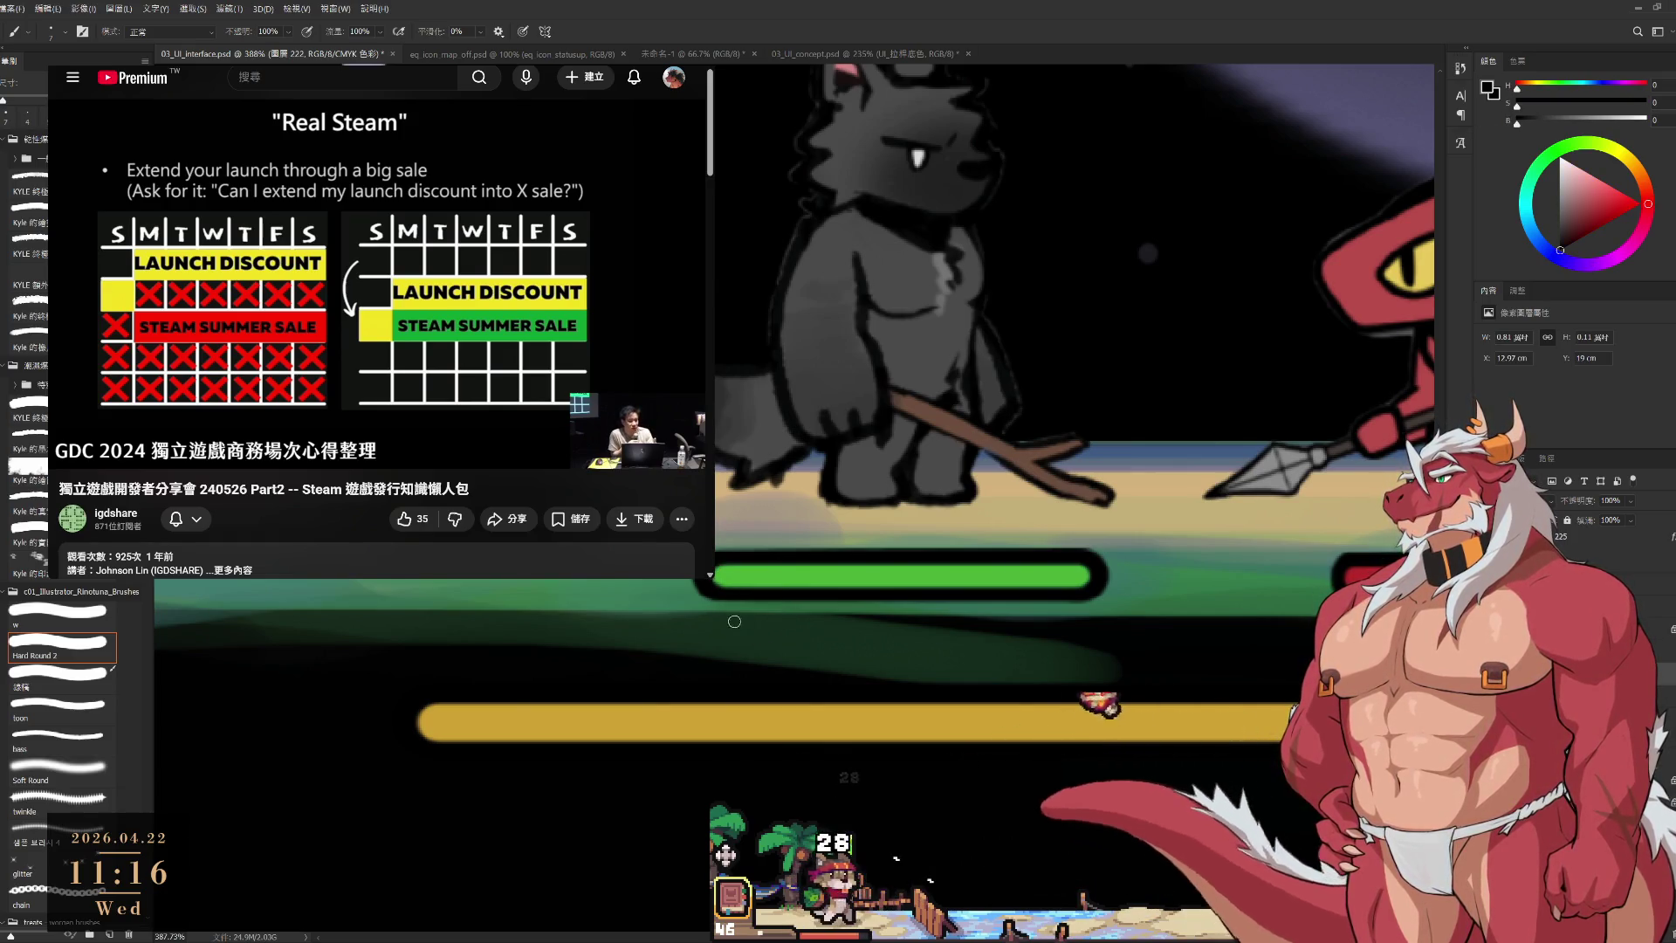
pyautogui.moveTo(734, 621)
pyautogui.mouseDown()
pyautogui.moveTo(728, 646)
pyautogui.moveTo(798, 617)
pyautogui.moveTo(776, 650)
pyautogui.mouseUp()
pyautogui.press('e')
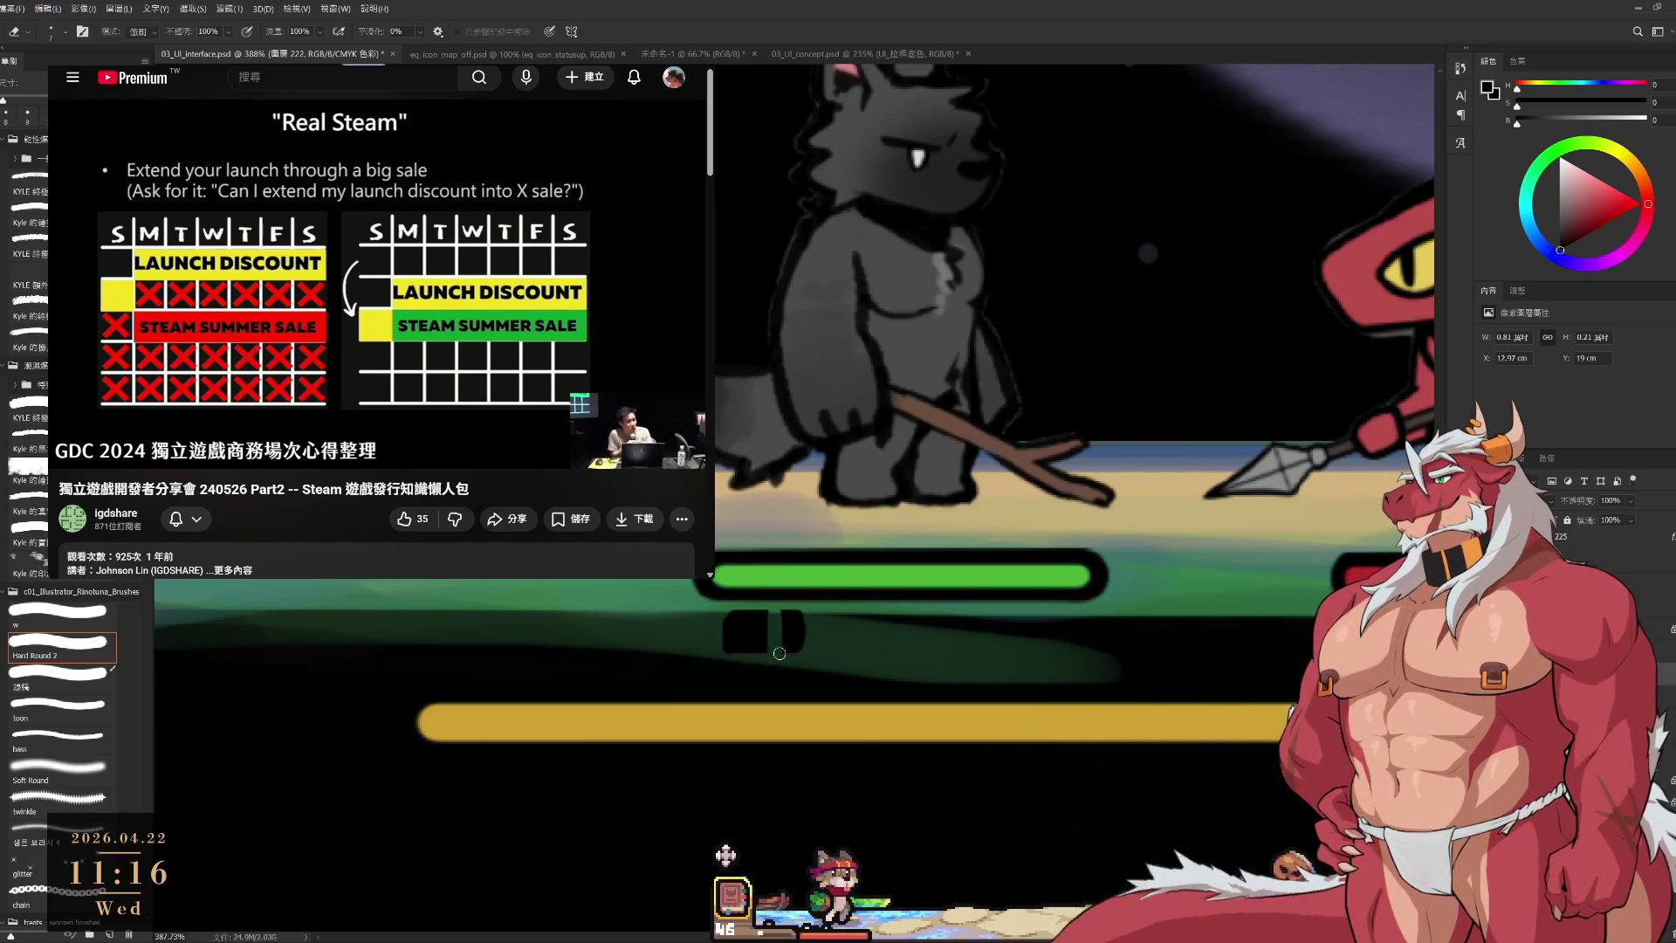
pyautogui.press('b')
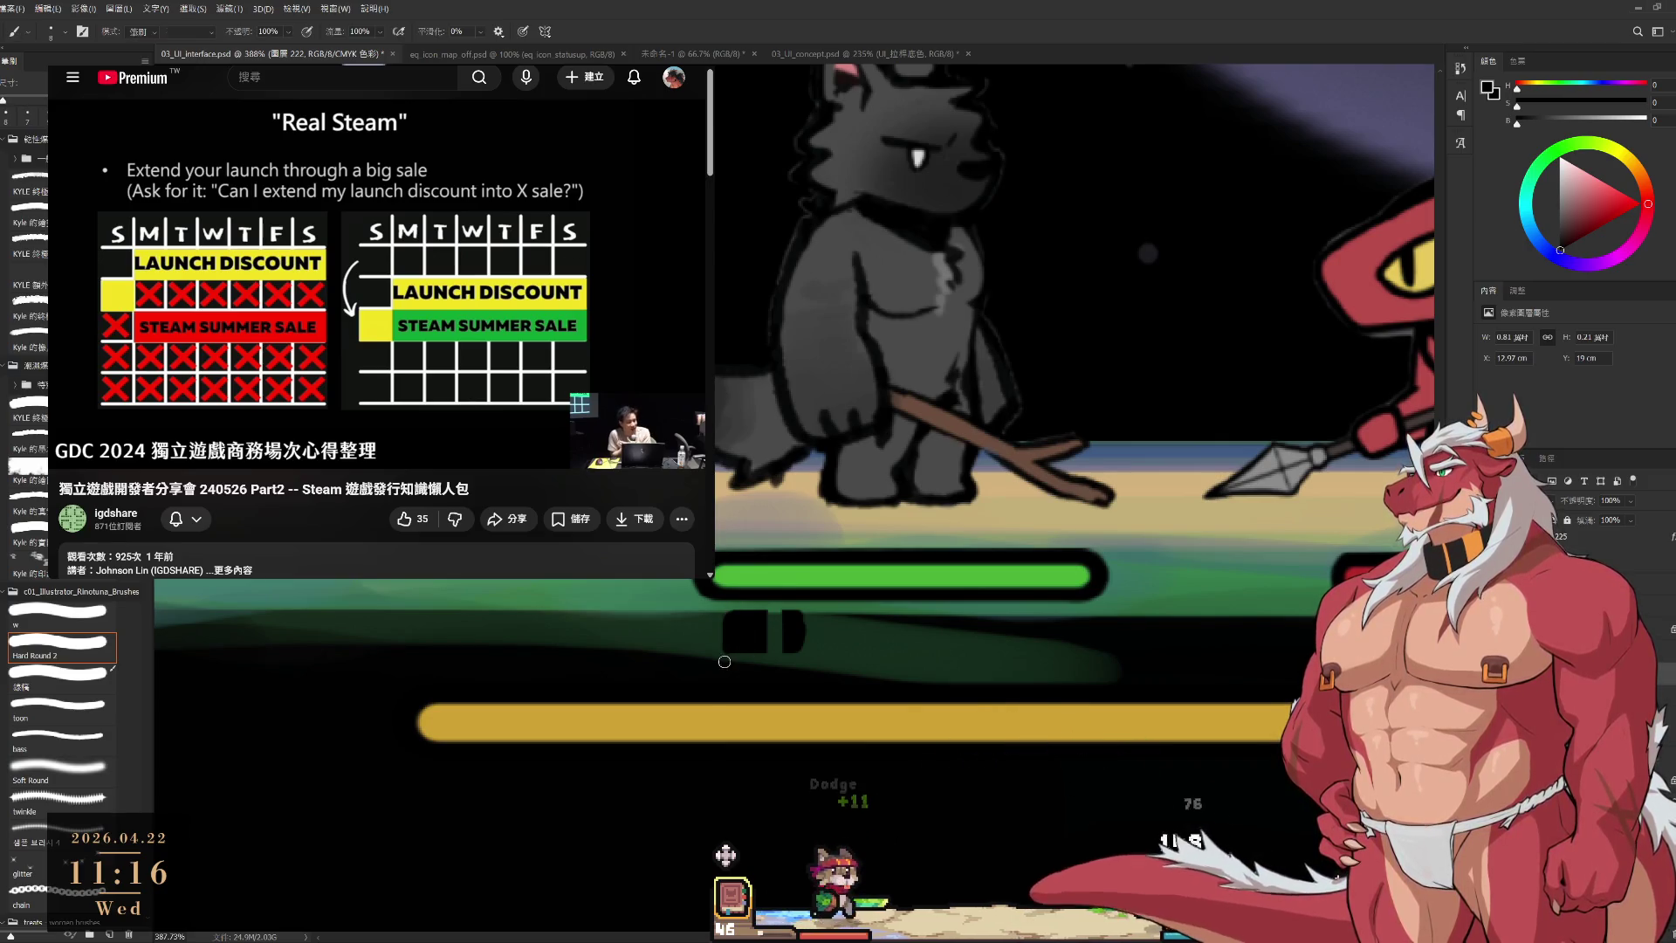
# Fill in the second dark status slot under the green bar, tidying edges with the eraser.
pyautogui.press('b')
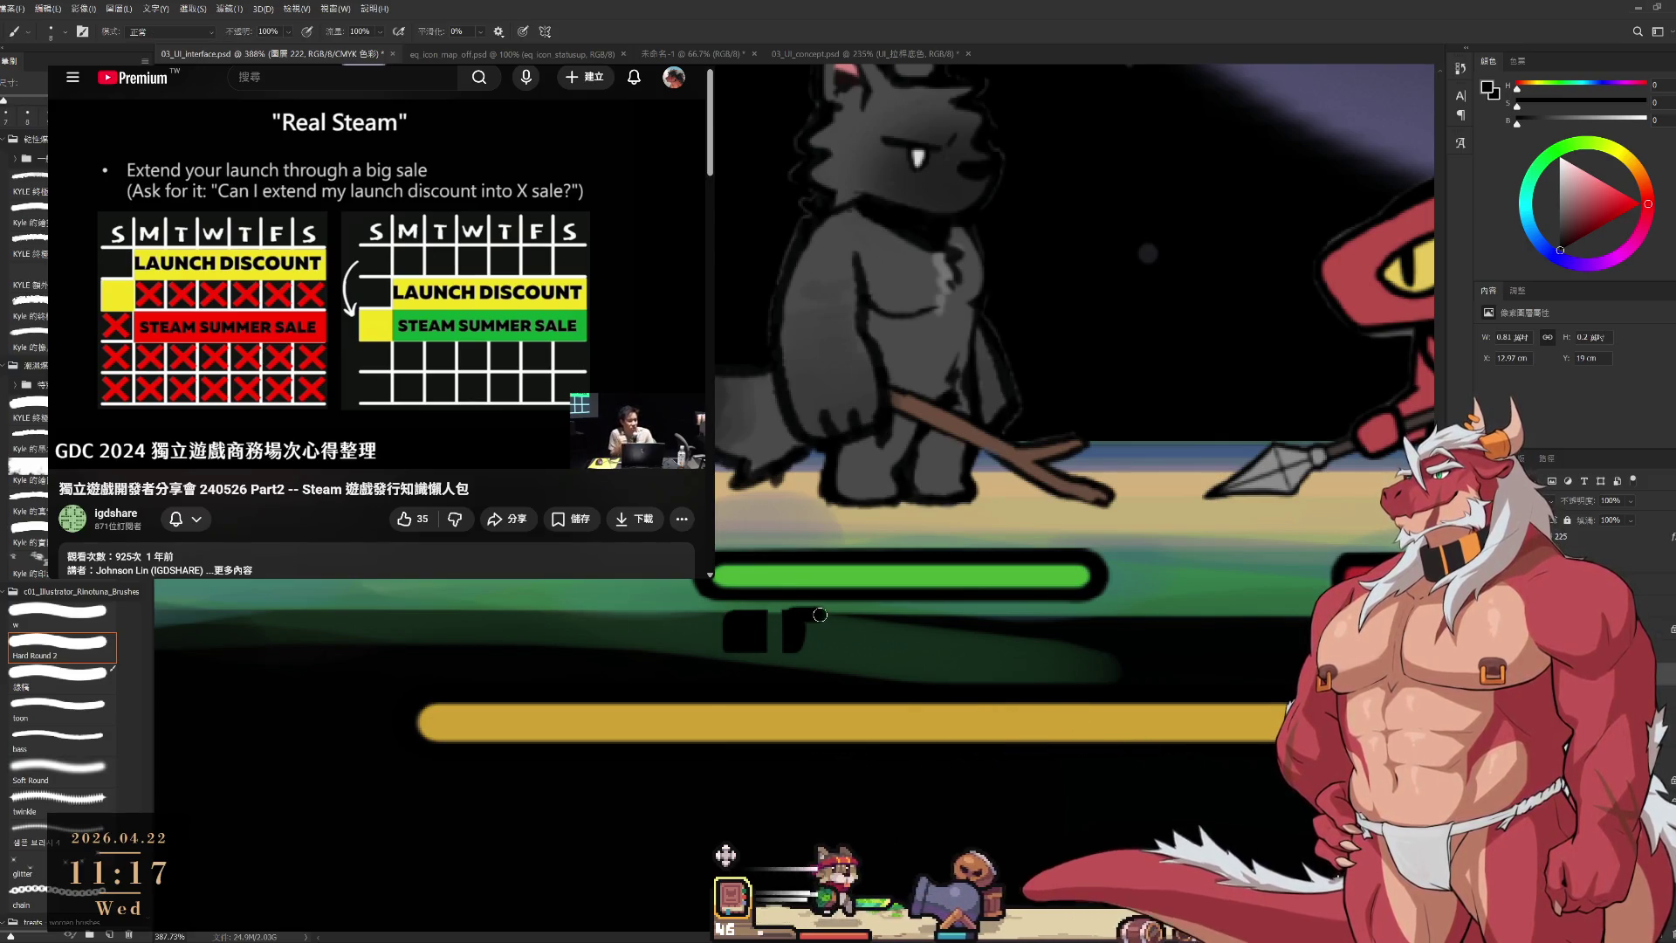
pyautogui.moveTo(816, 614); pyautogui.dragTo(810, 653)
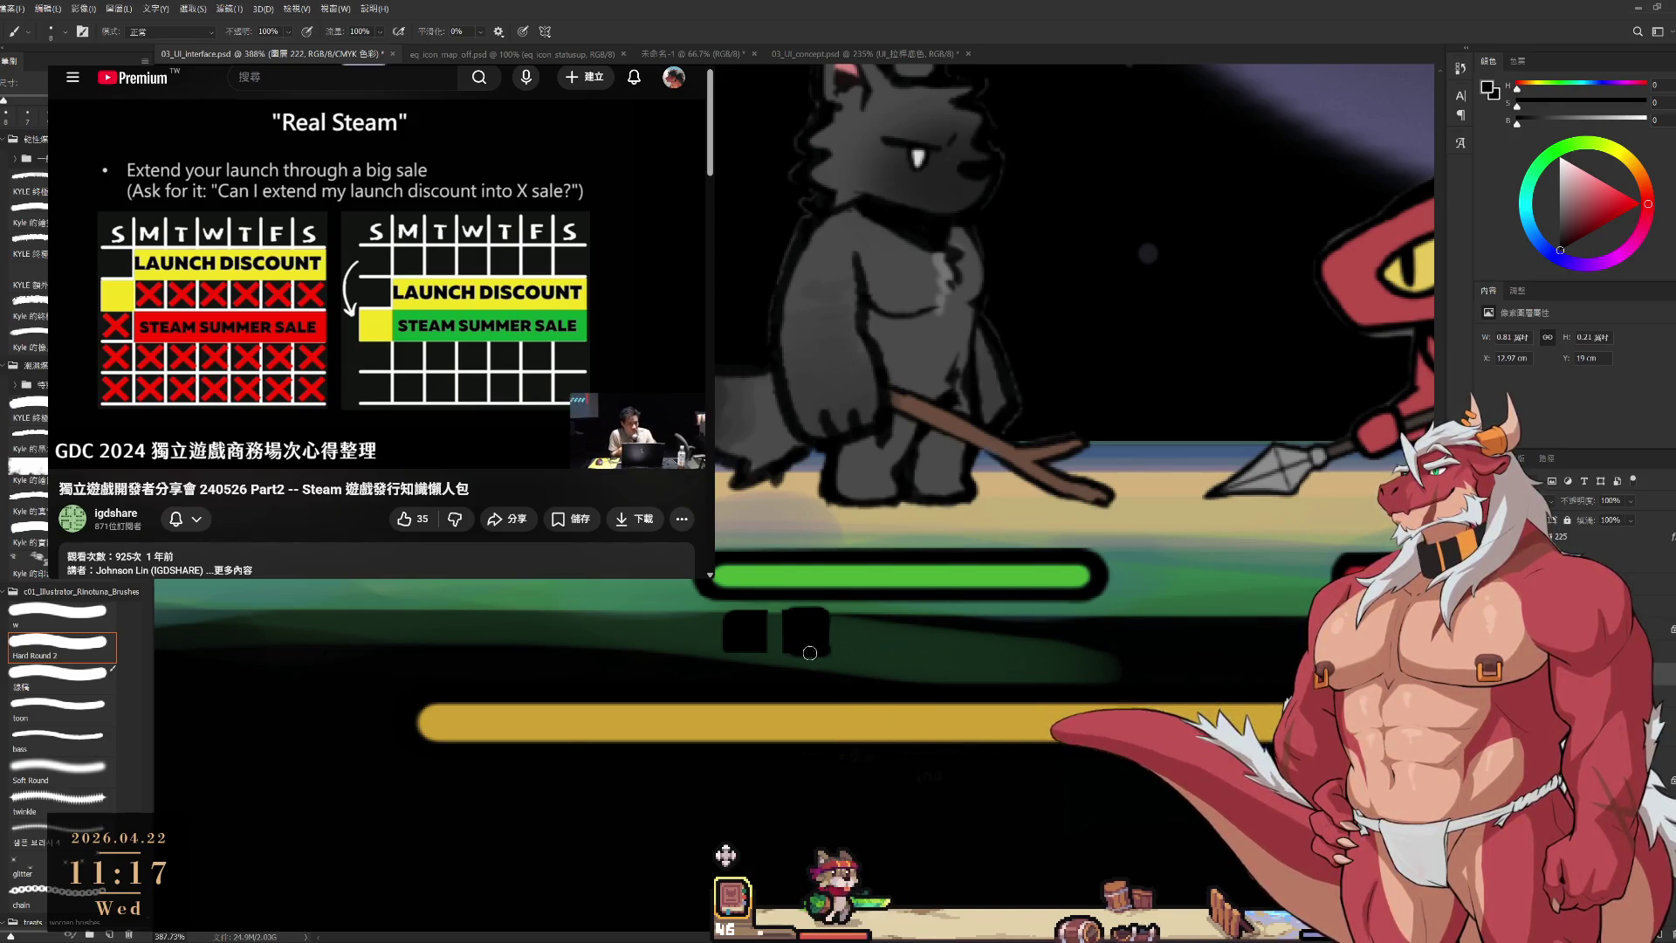
pyautogui.press('e')
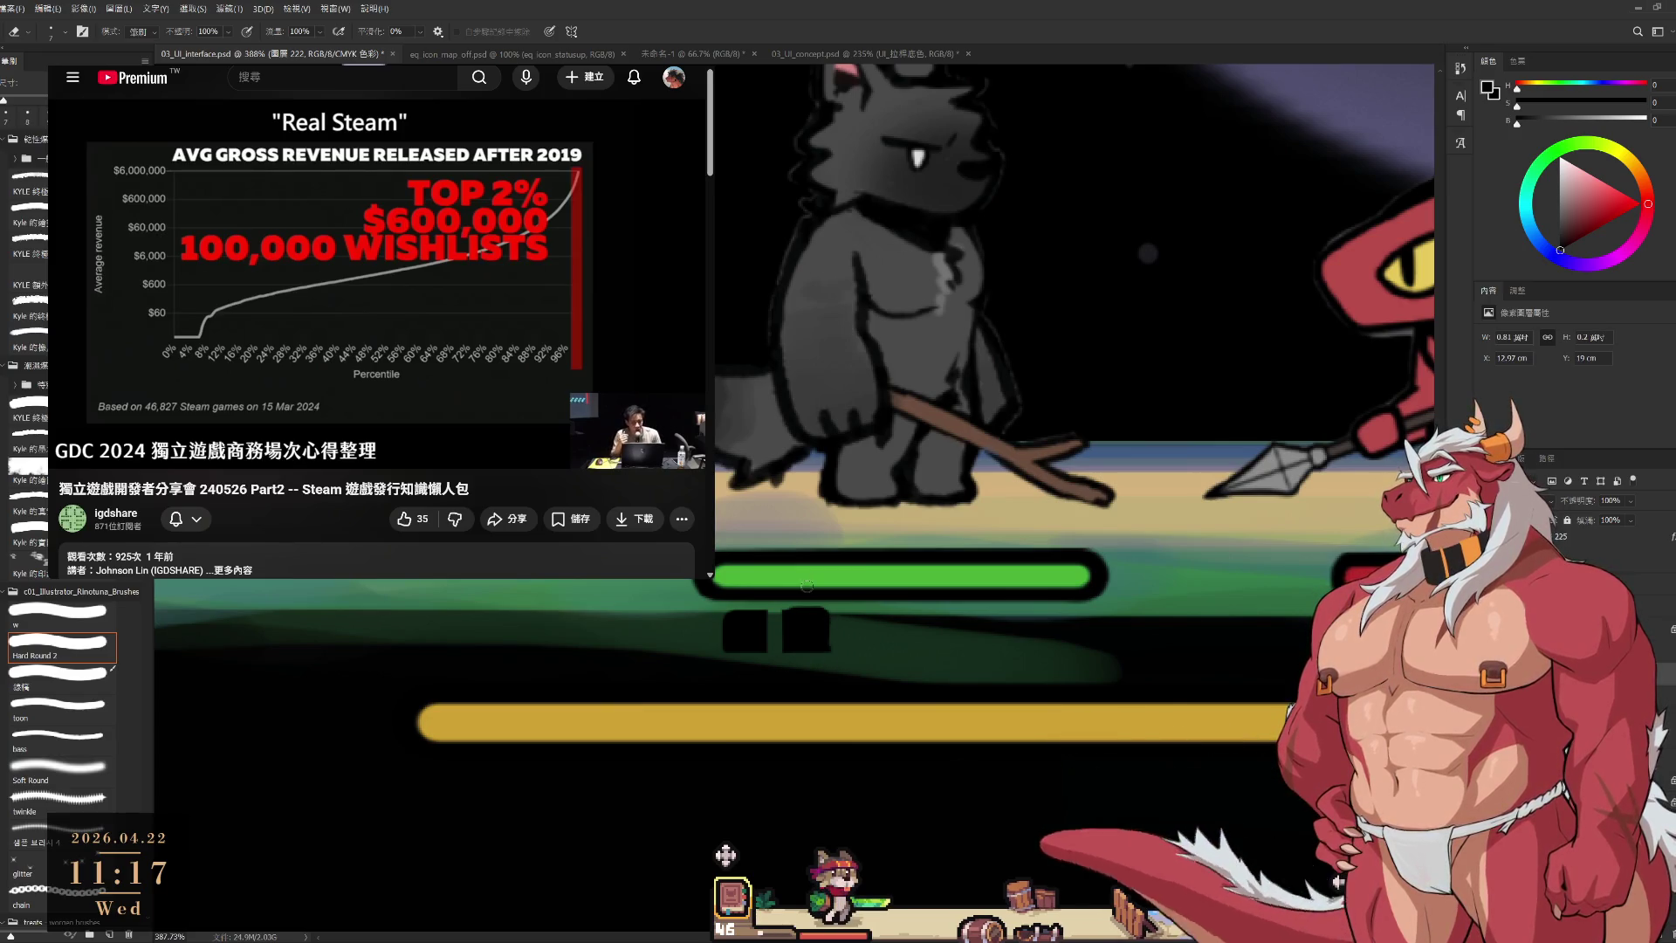
pyautogui.press('b')
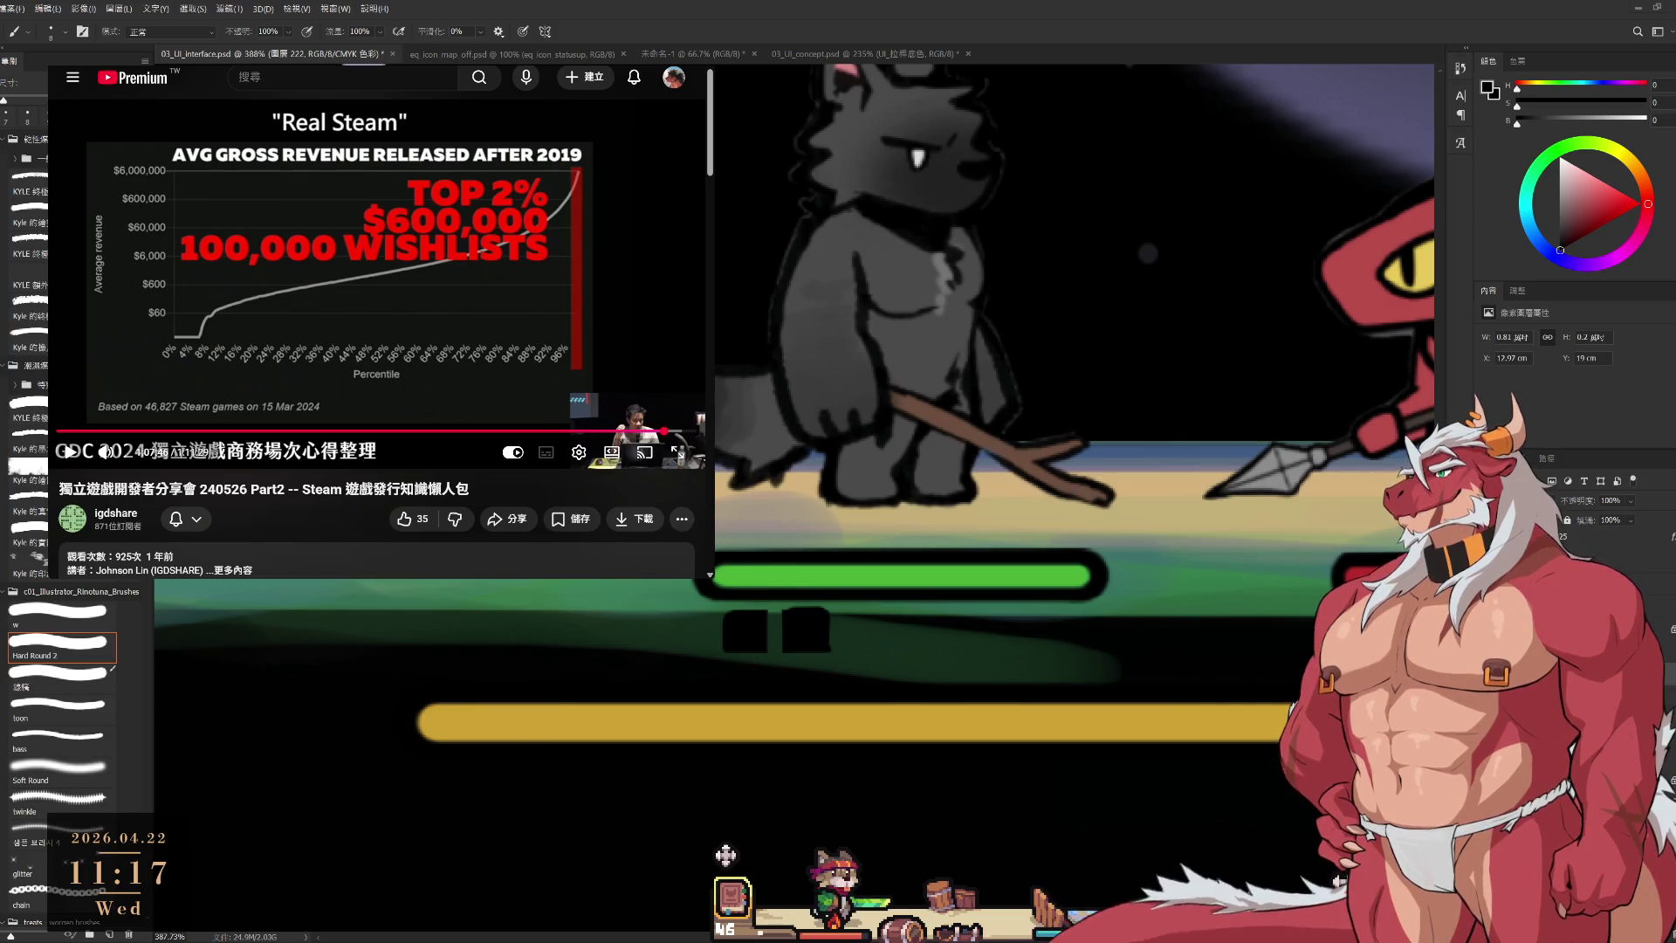
pyautogui.press('space')
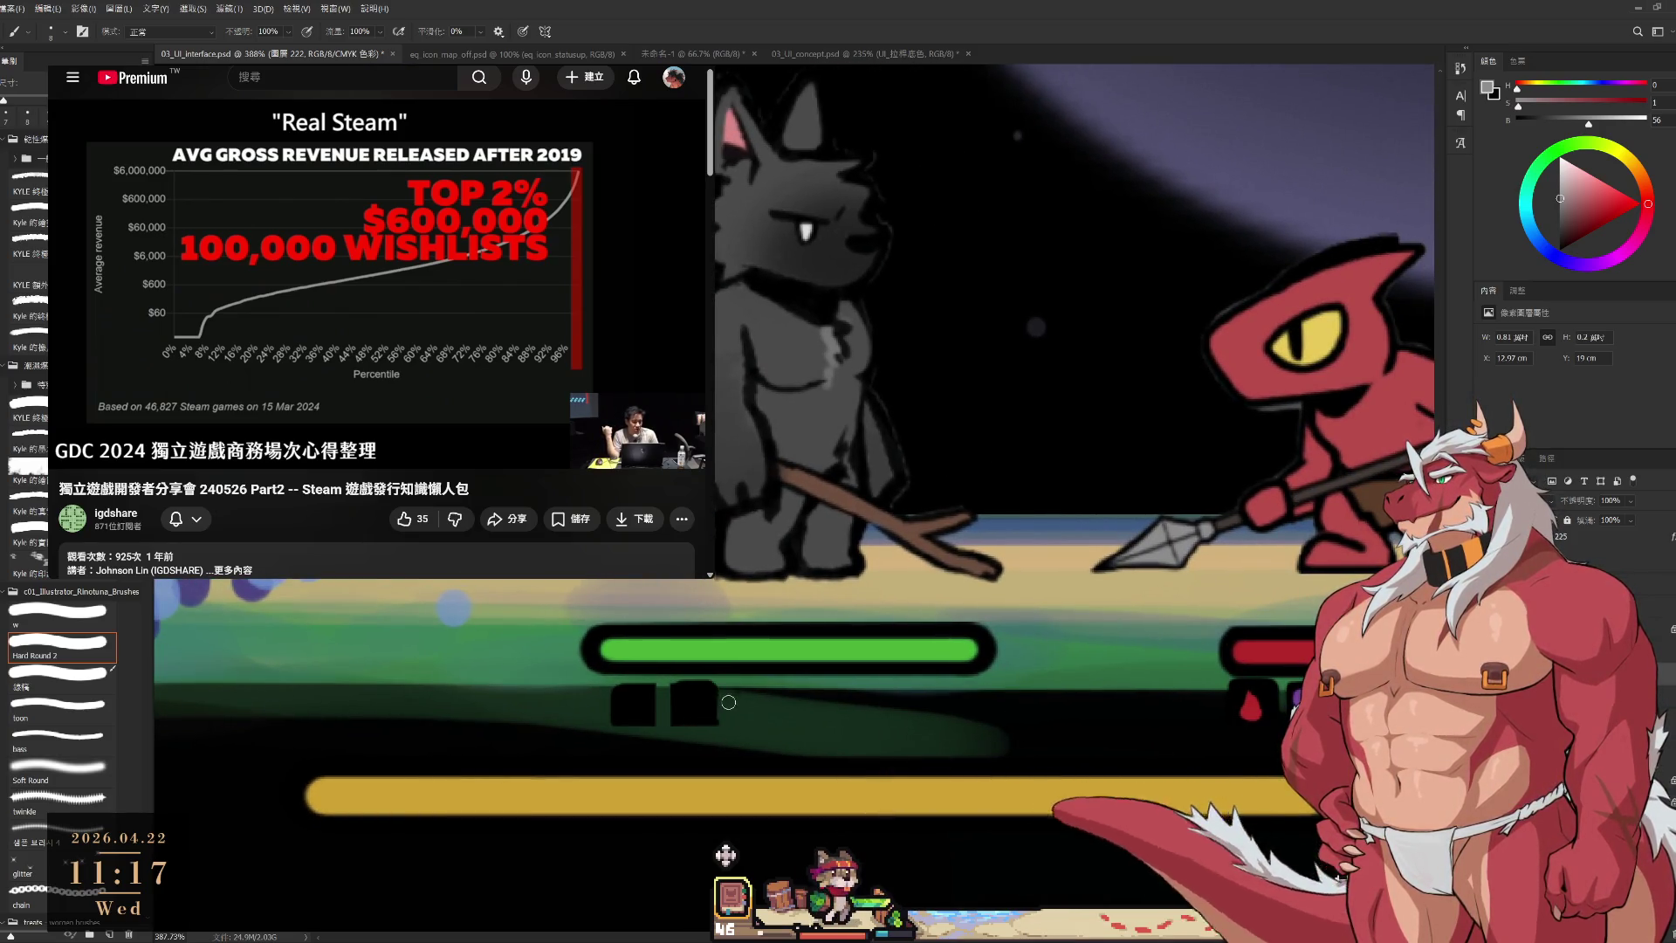
pyautogui.scroll(2, 728, 690)
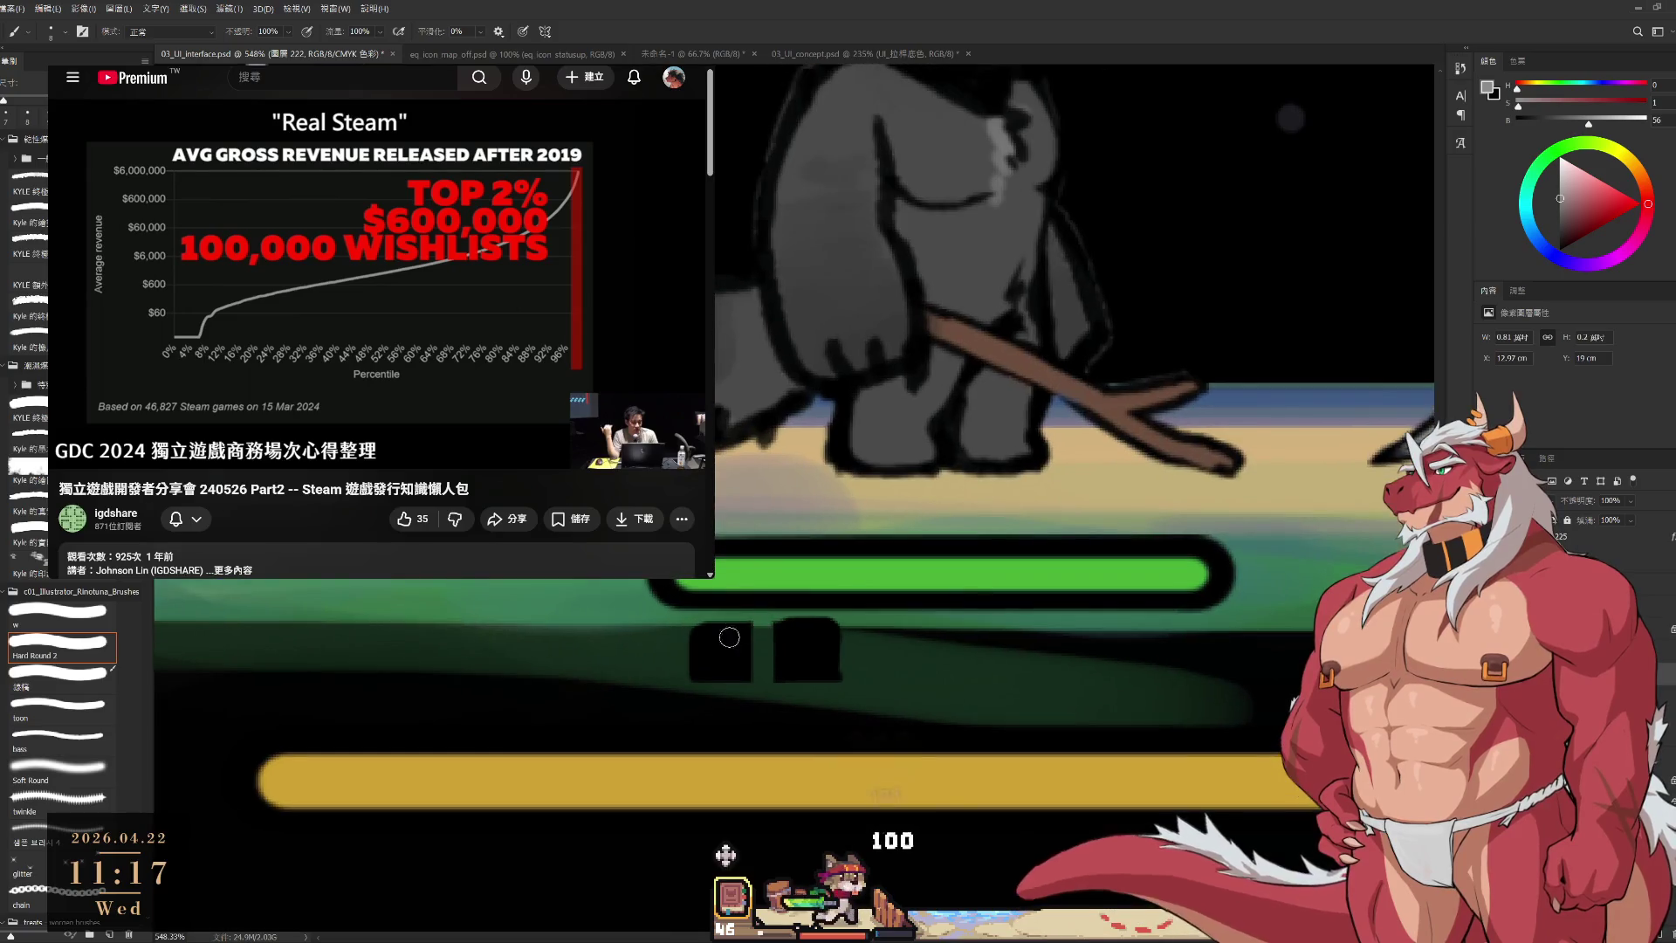
pyautogui.press('[')
pyautogui.press('[')
pyautogui.press('[')
# Paint a pale grey icon inside the wolf's left status slot.
pyautogui.moveTo(713, 636); pyautogui.dragTo(707, 657)
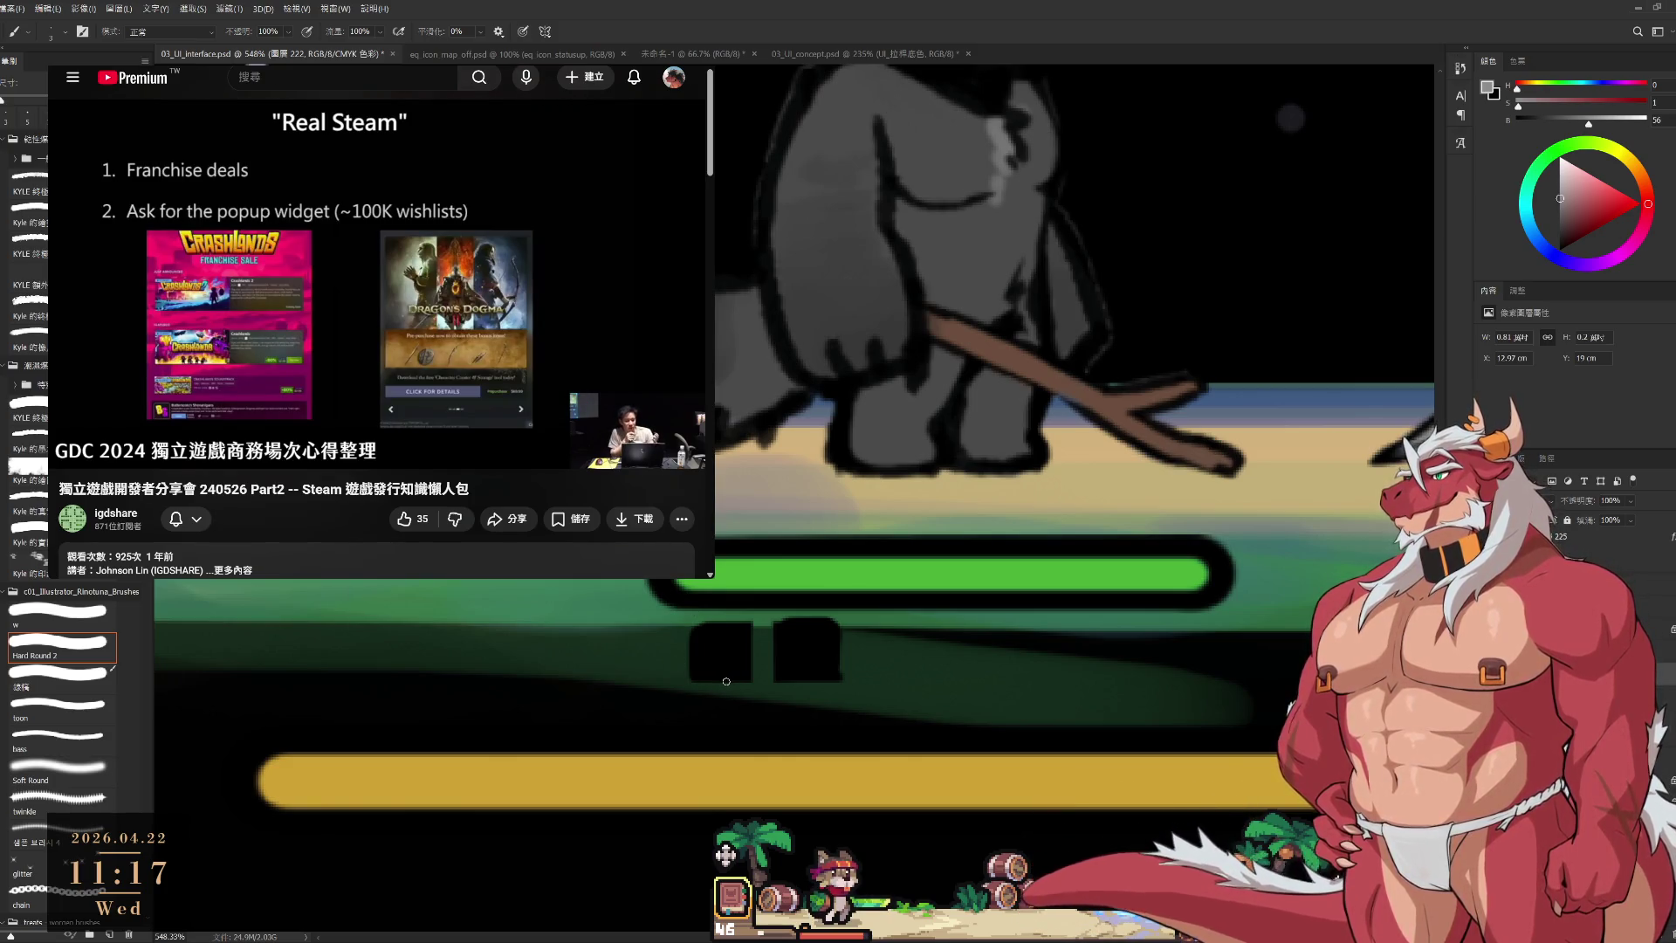
pyautogui.moveTo(375, 349)
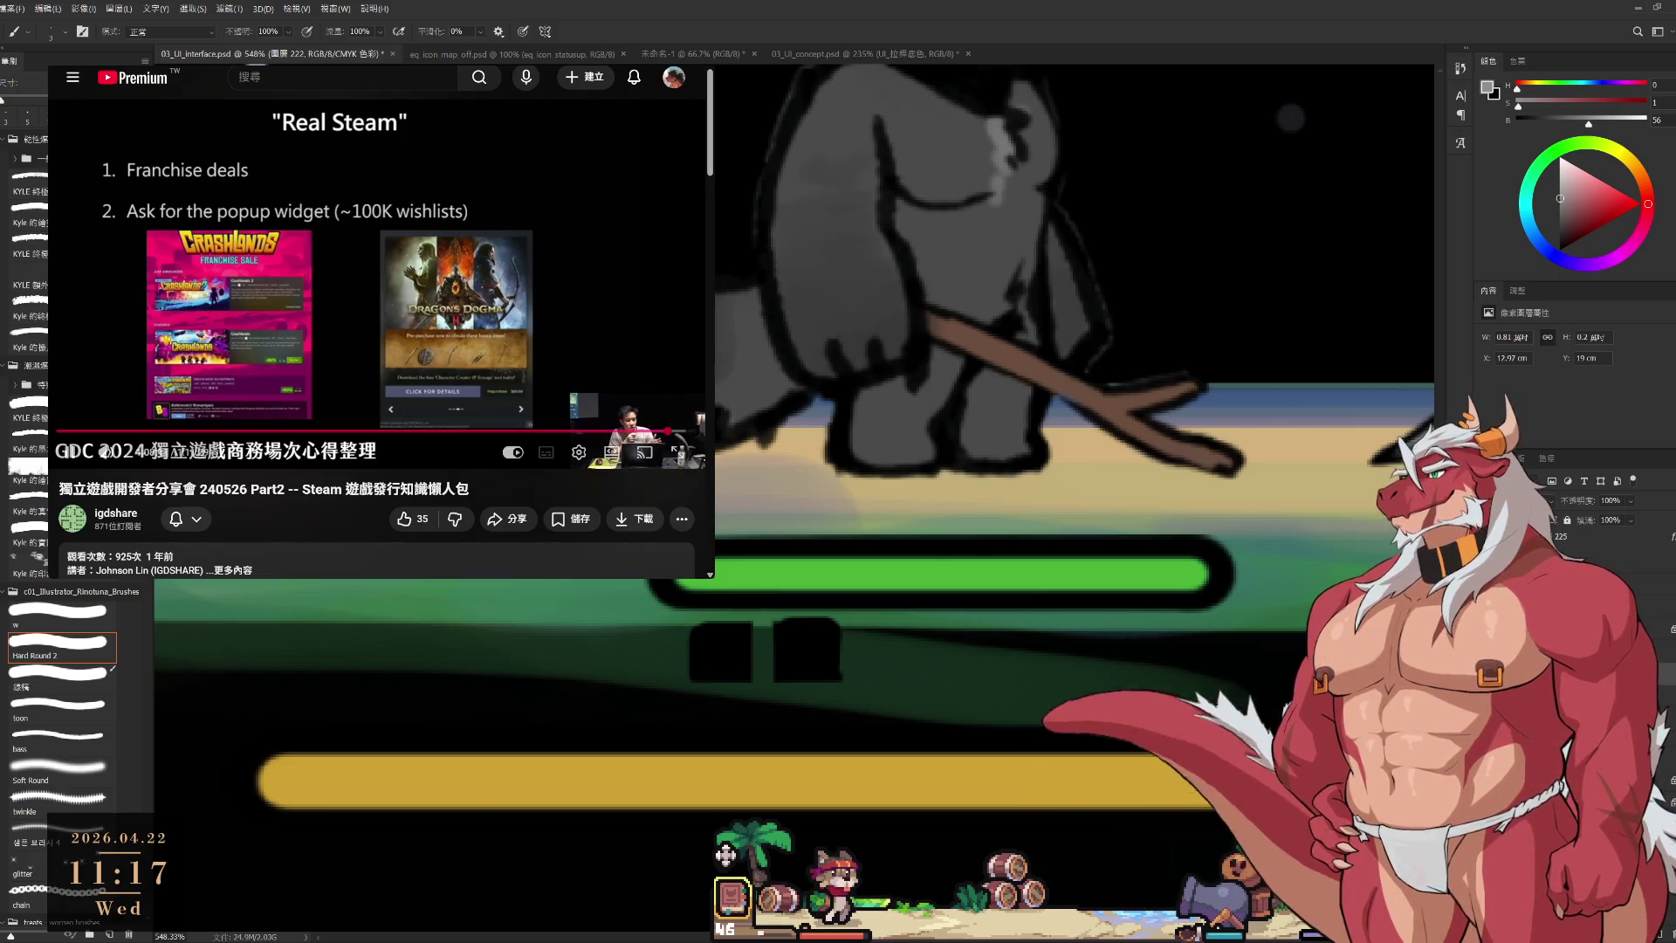
pyautogui.click(336, 280)
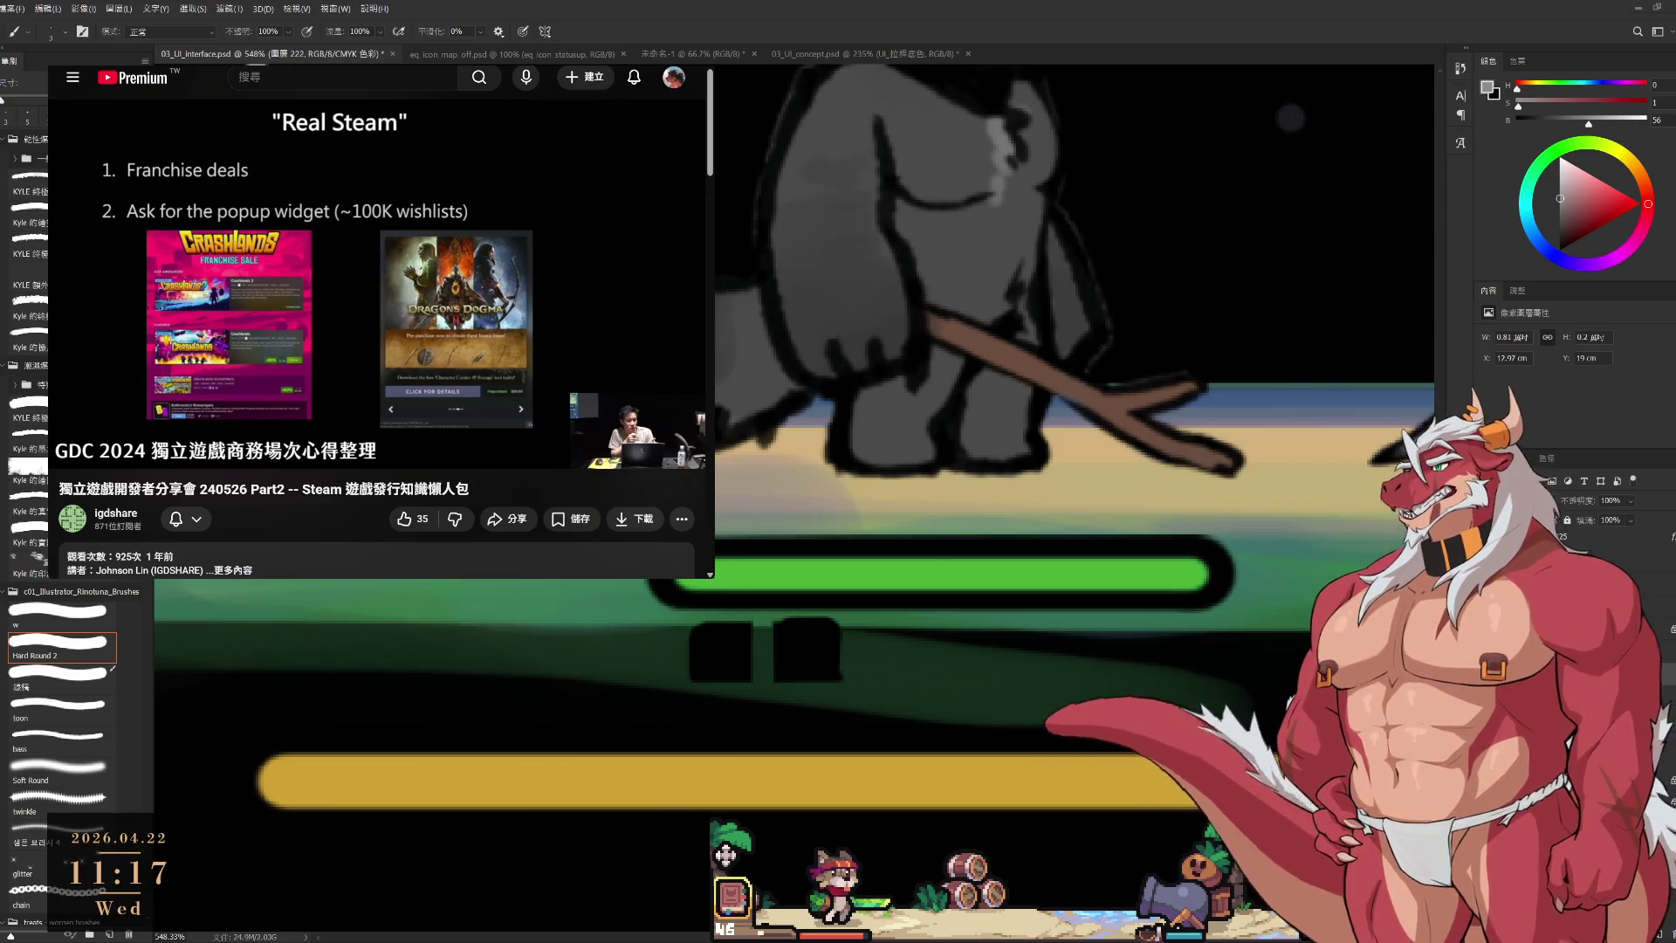
pyautogui.press('k')
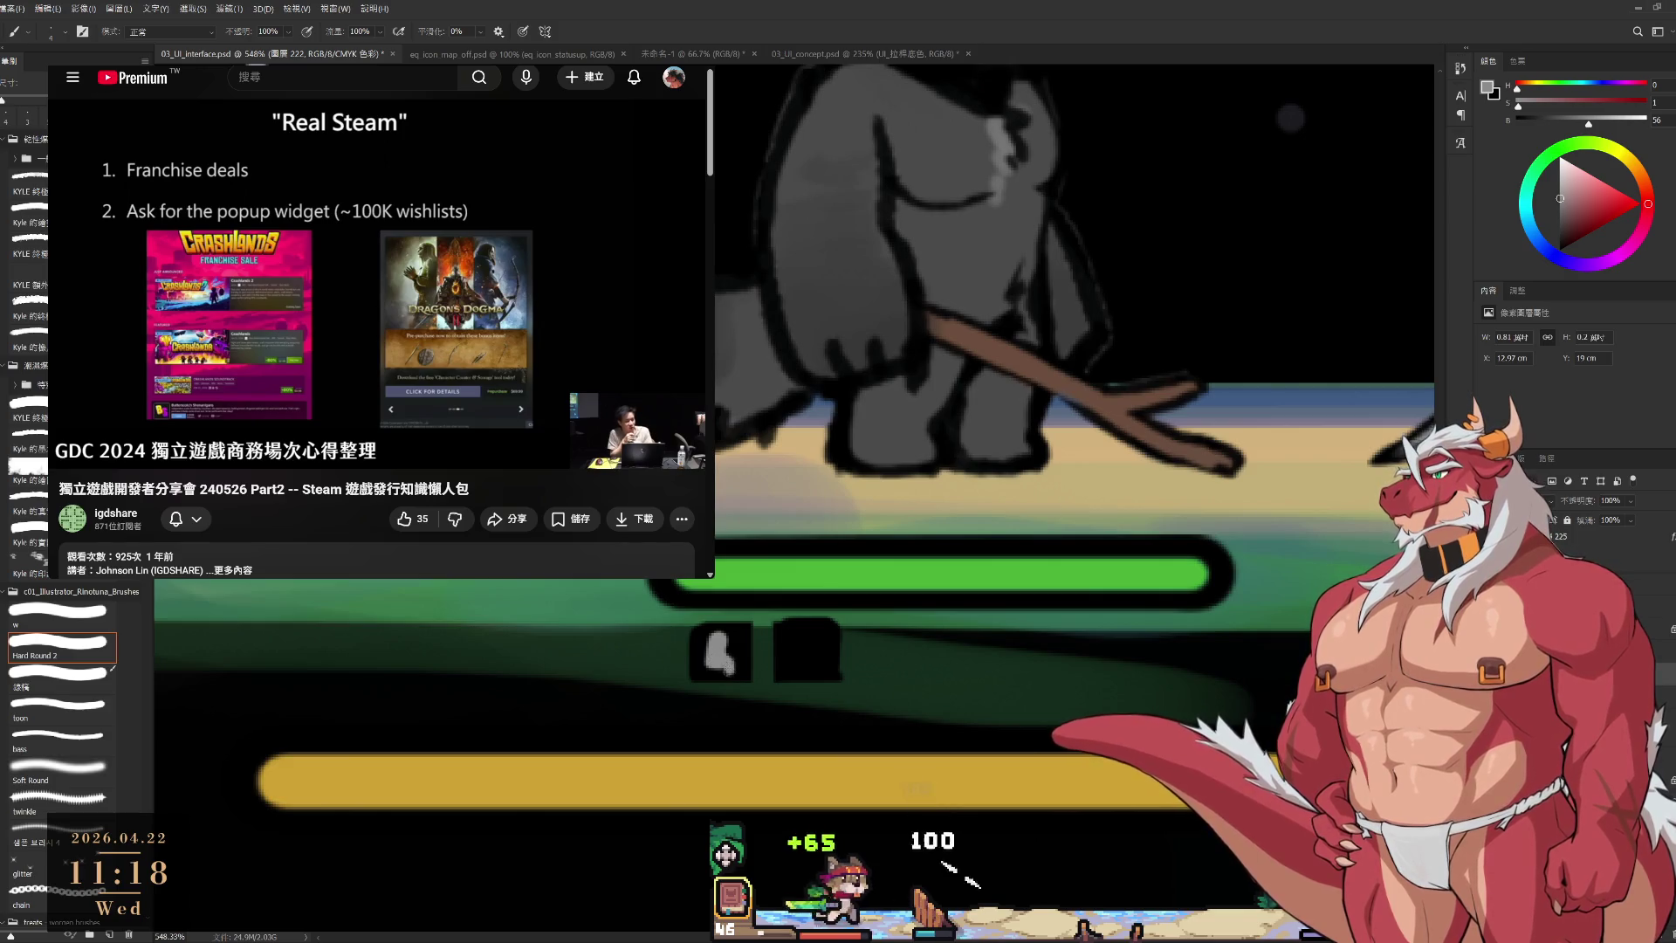
pyautogui.keyDown('alt'); pyautogui.click(737, 632); pyautogui.keyUp('alt')
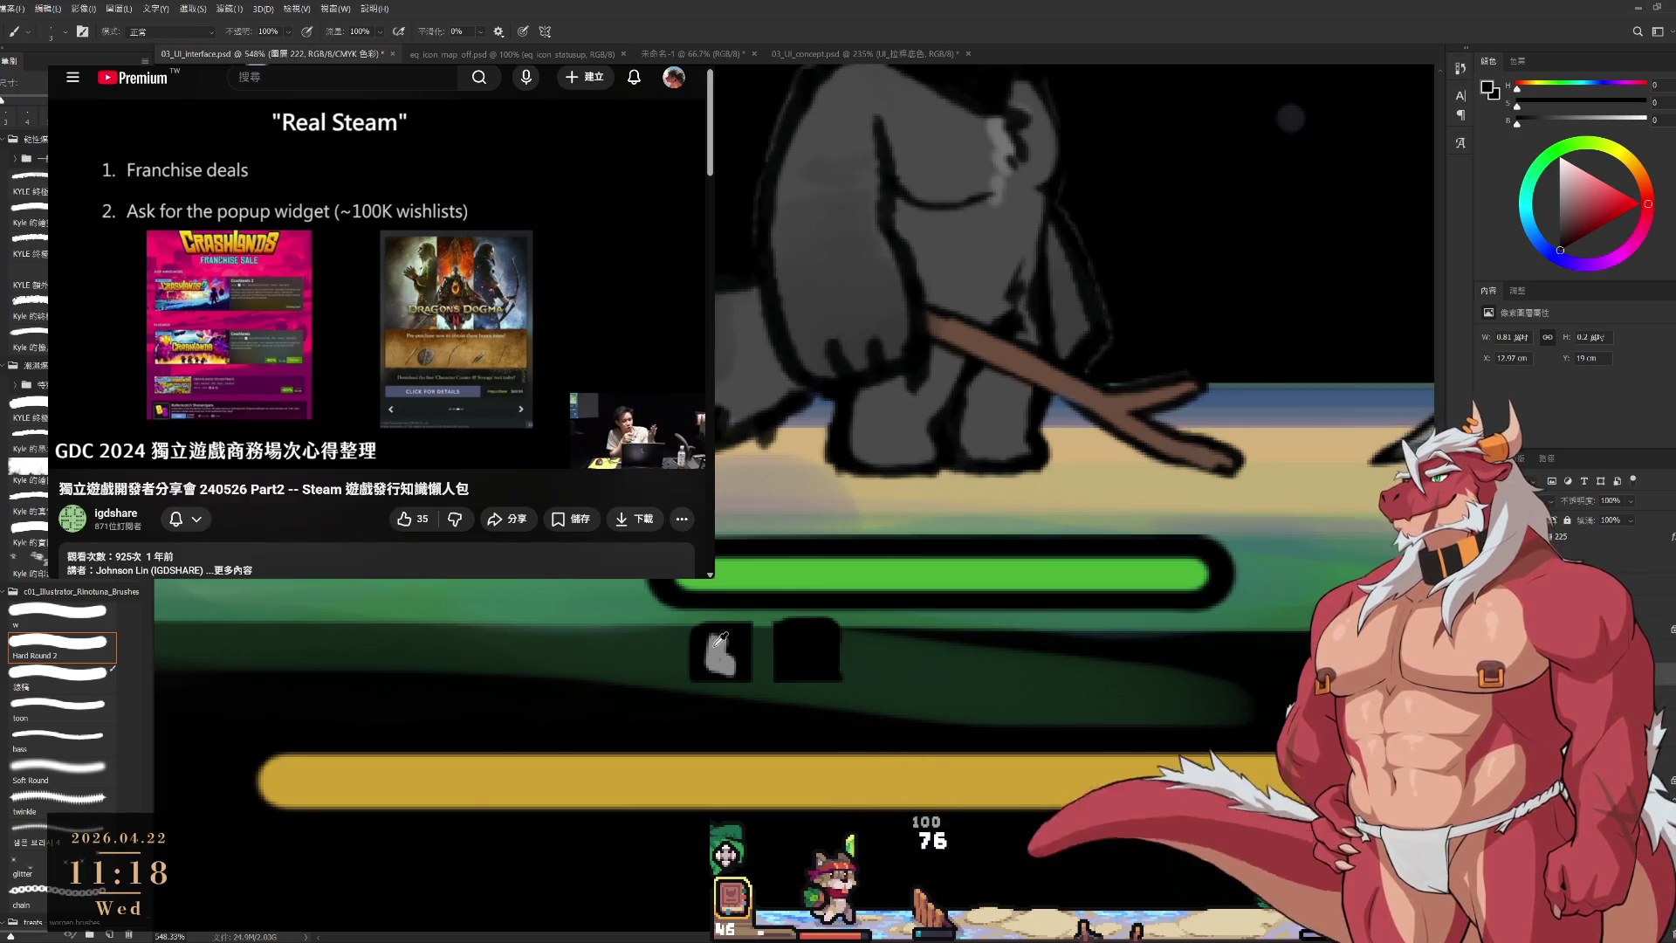
pyautogui.keyDown('alt'); pyautogui.click(717, 646); pyautogui.keyUp('alt')
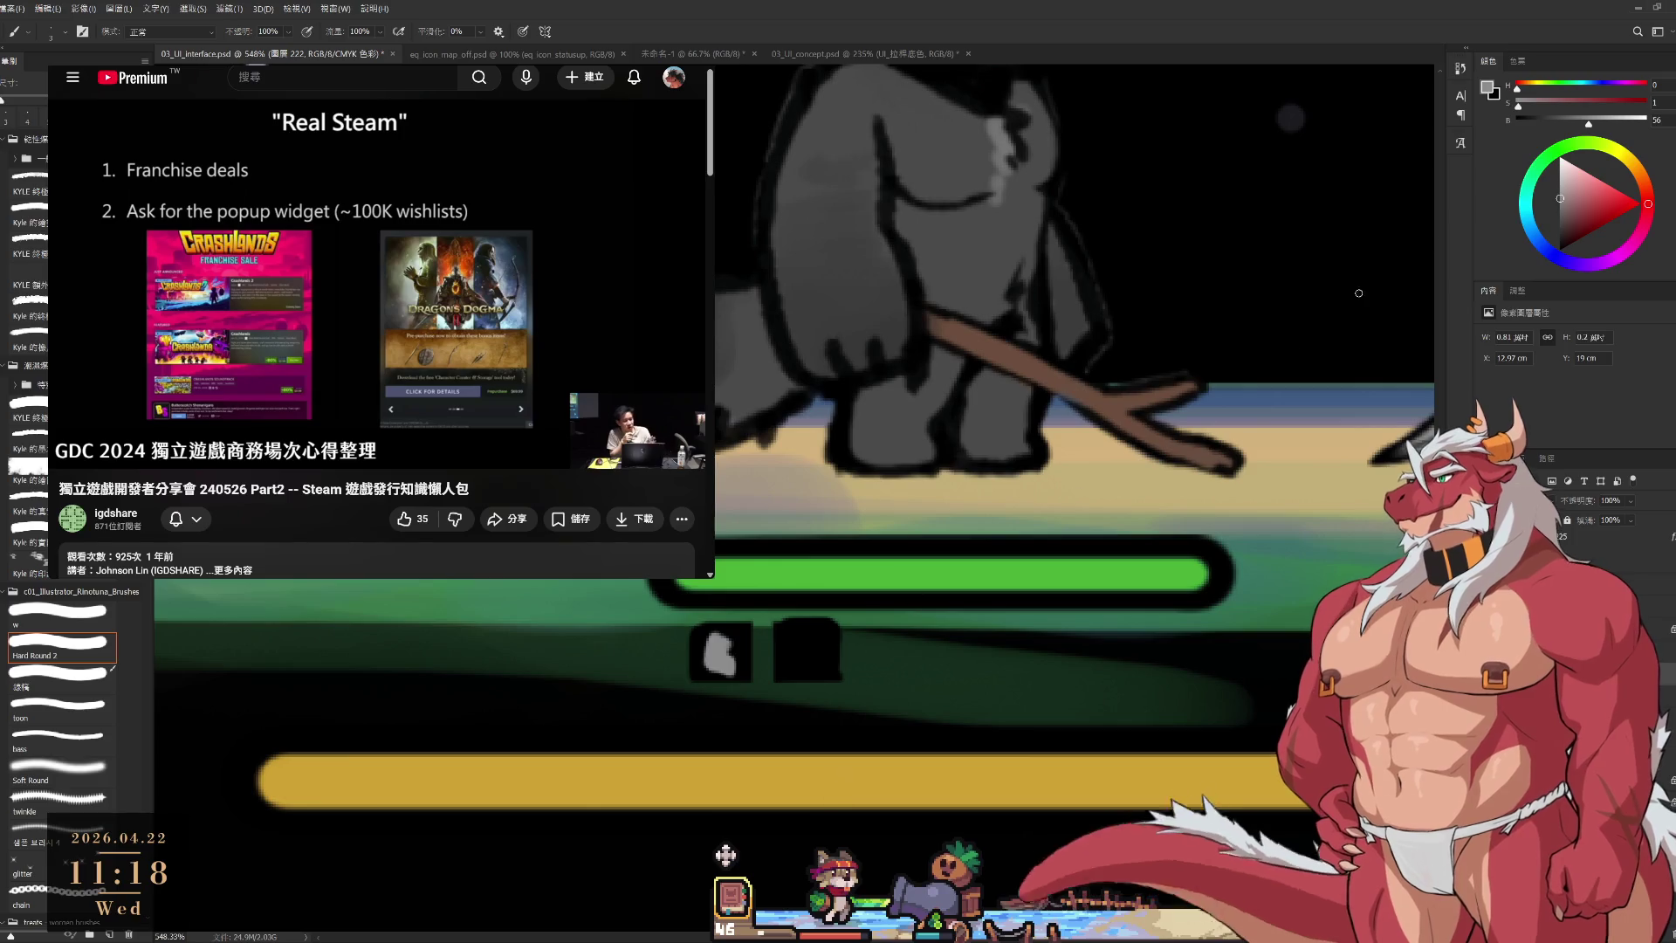
# Paint a bright saturated yellow lightning bolt in the right status slot.
pyautogui.click(1626, 156)
pyautogui.click(1614, 191)
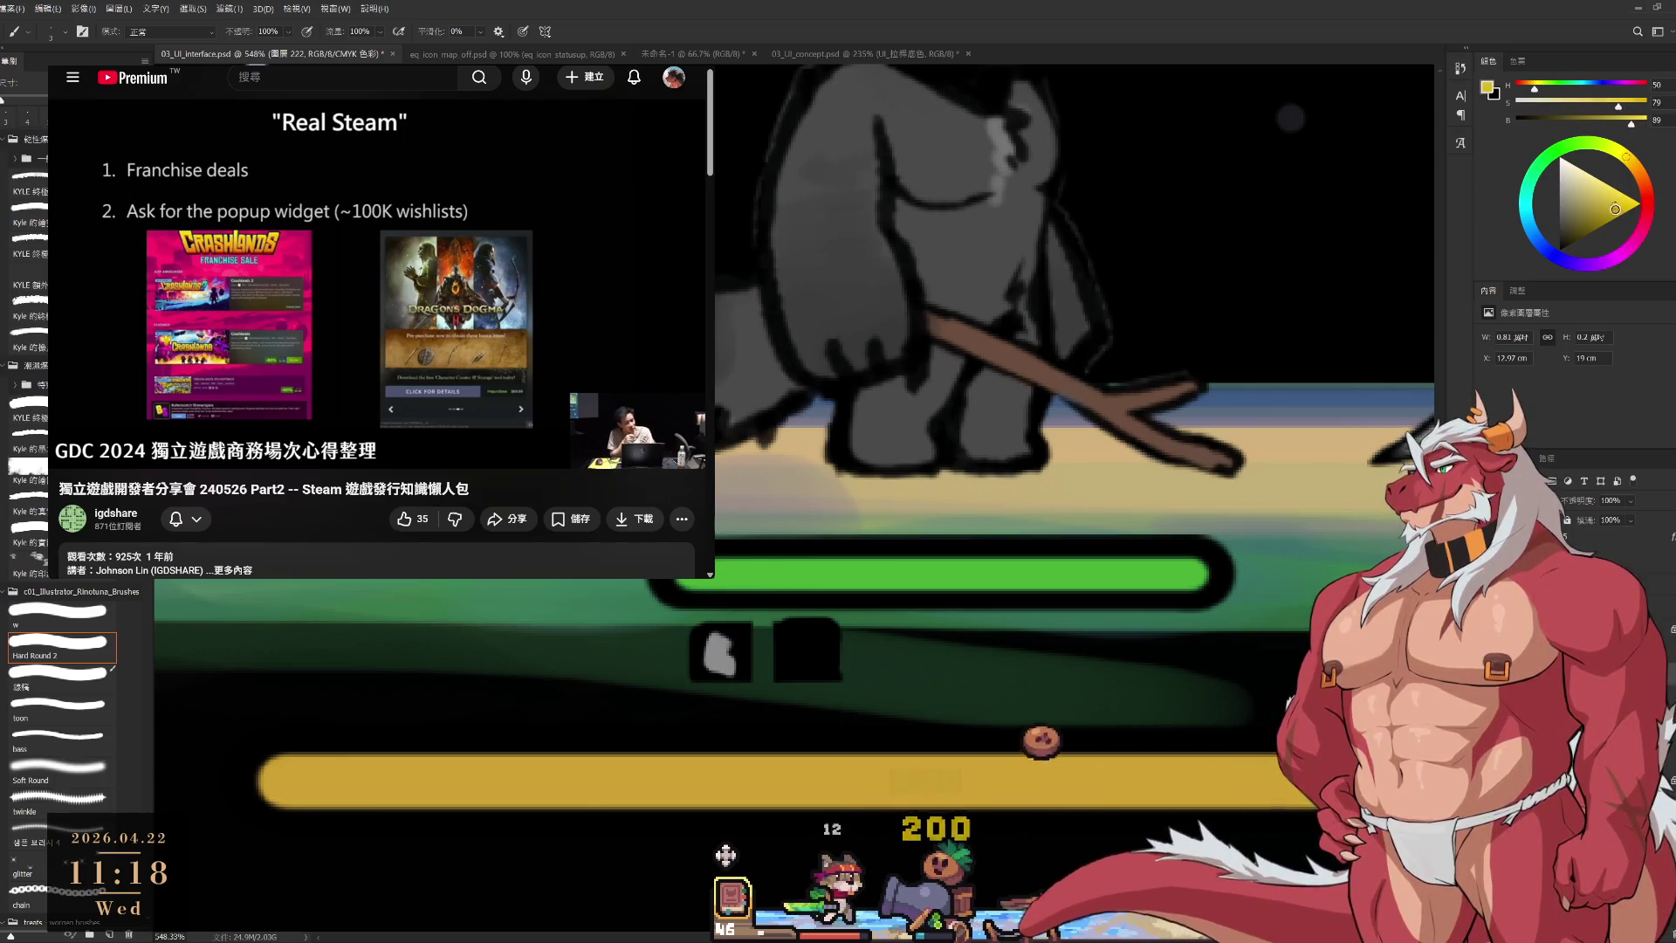
pyautogui.click(1617, 213)
pyautogui.moveTo(807, 672); pyautogui.dragTo(805, 641)
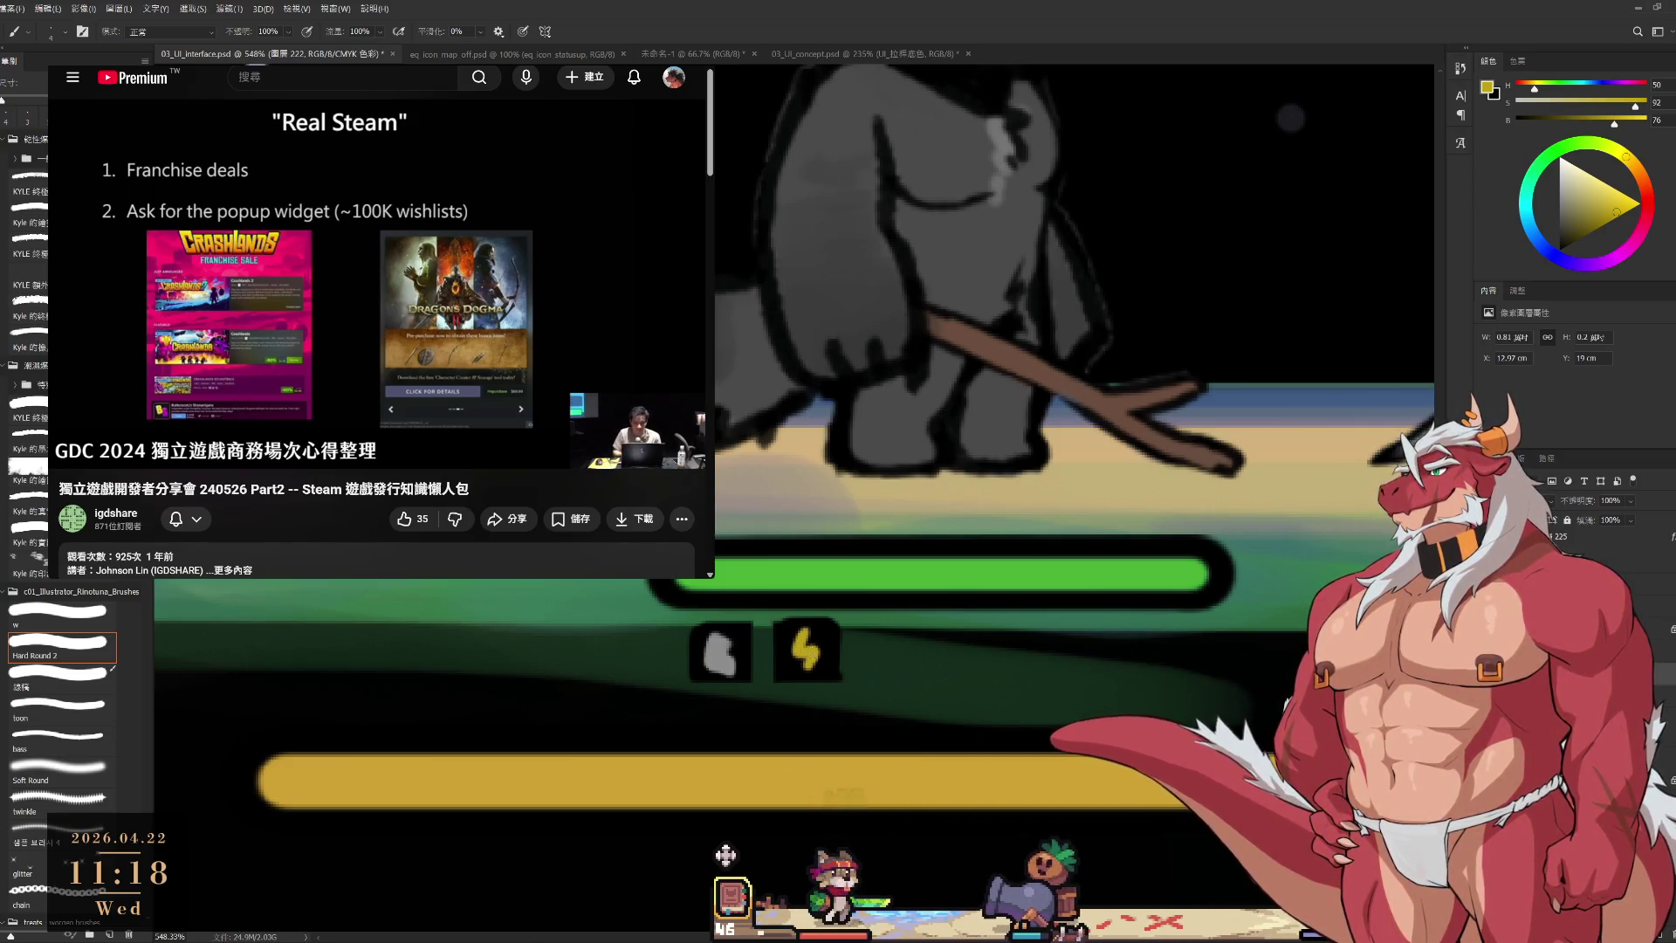
pyautogui.keyDown('alt'); pyautogui.click(821, 630); pyautogui.keyUp('alt')
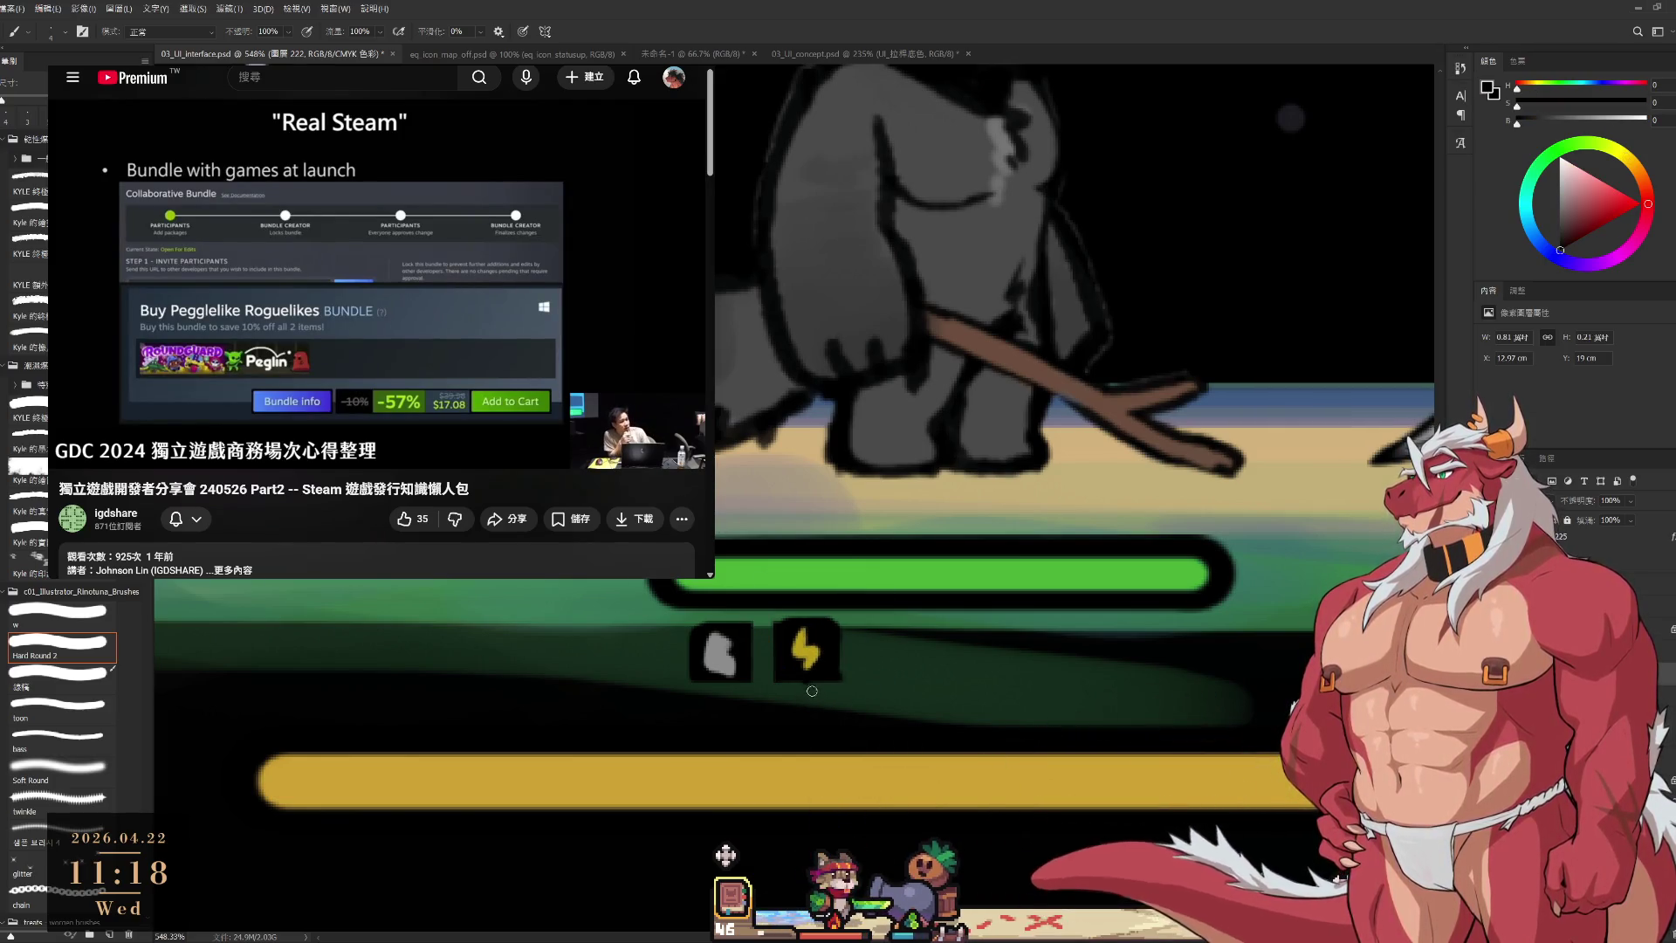
pyautogui.scroll(-6, 811, 690)
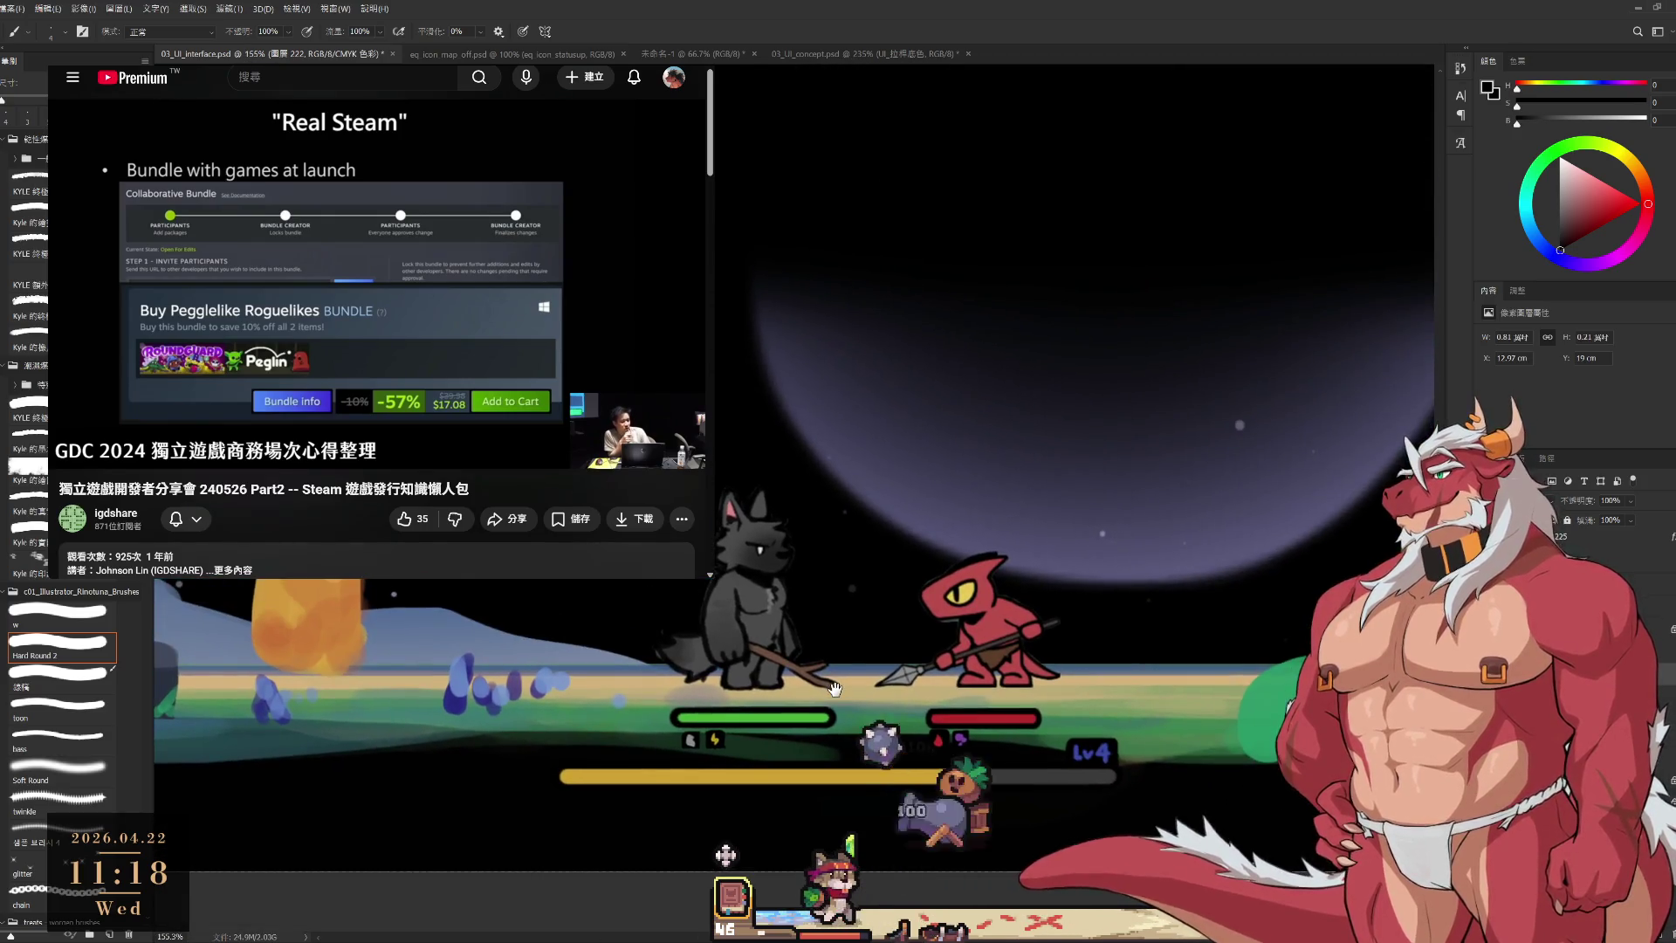
pyautogui.moveTo(835, 689)
pyautogui.mouseDown()
pyautogui.moveTo(1120, 541)
pyautogui.moveTo(1127, 556)
pyautogui.mouseUp()
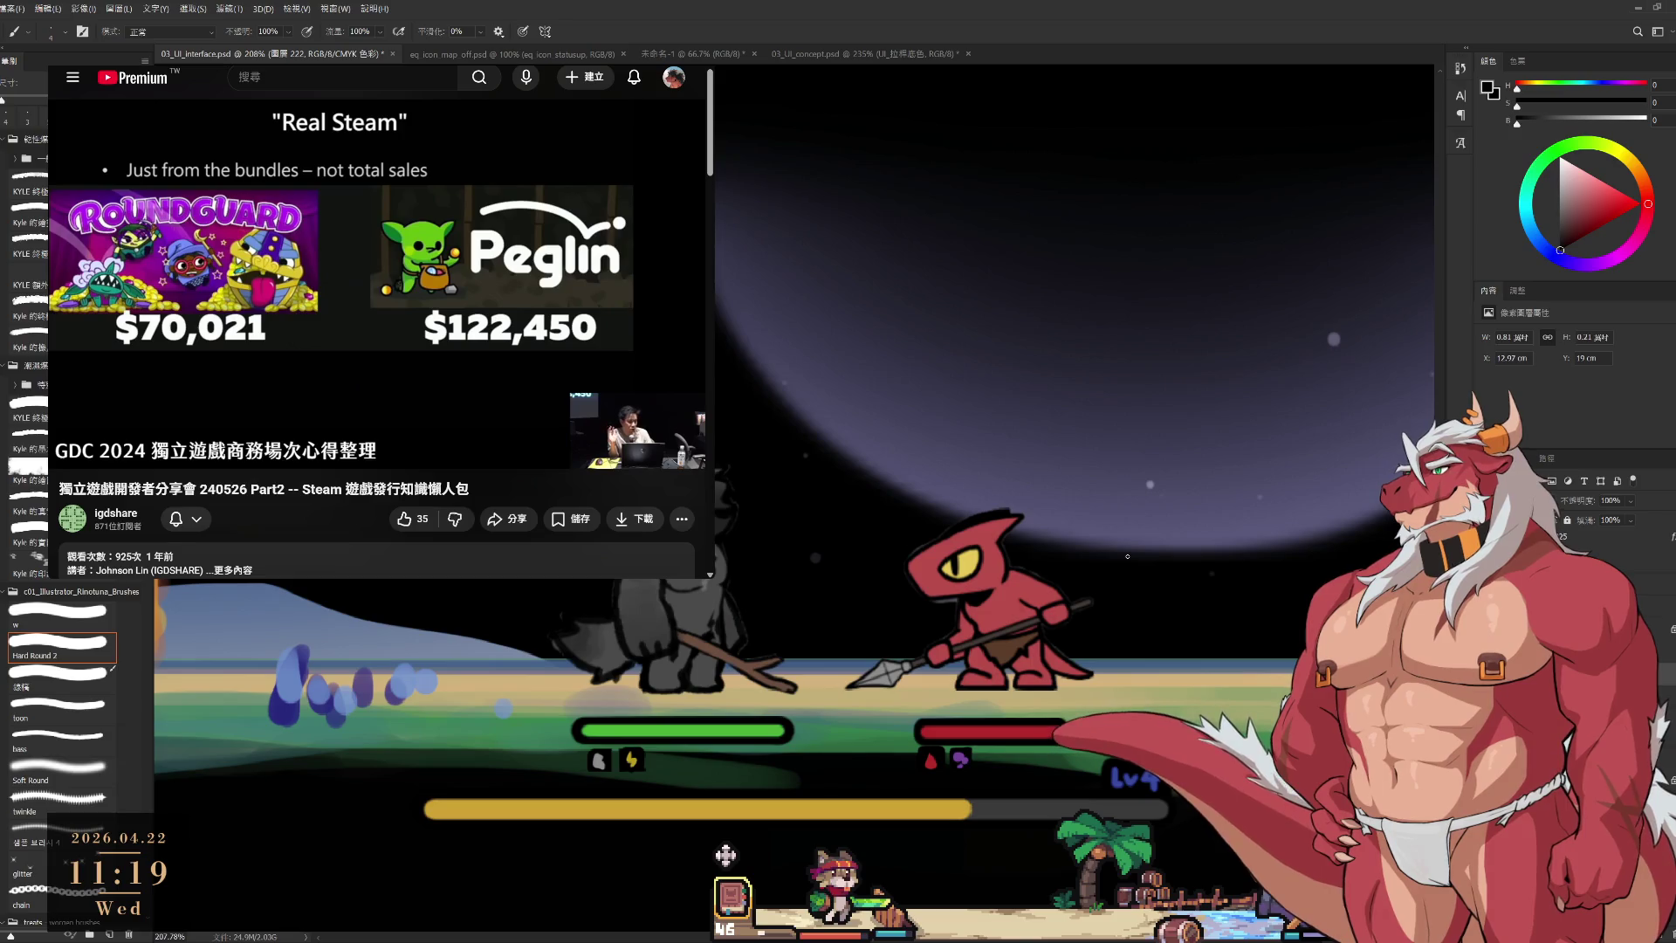
pyautogui.scroll(-3, 905, 547)
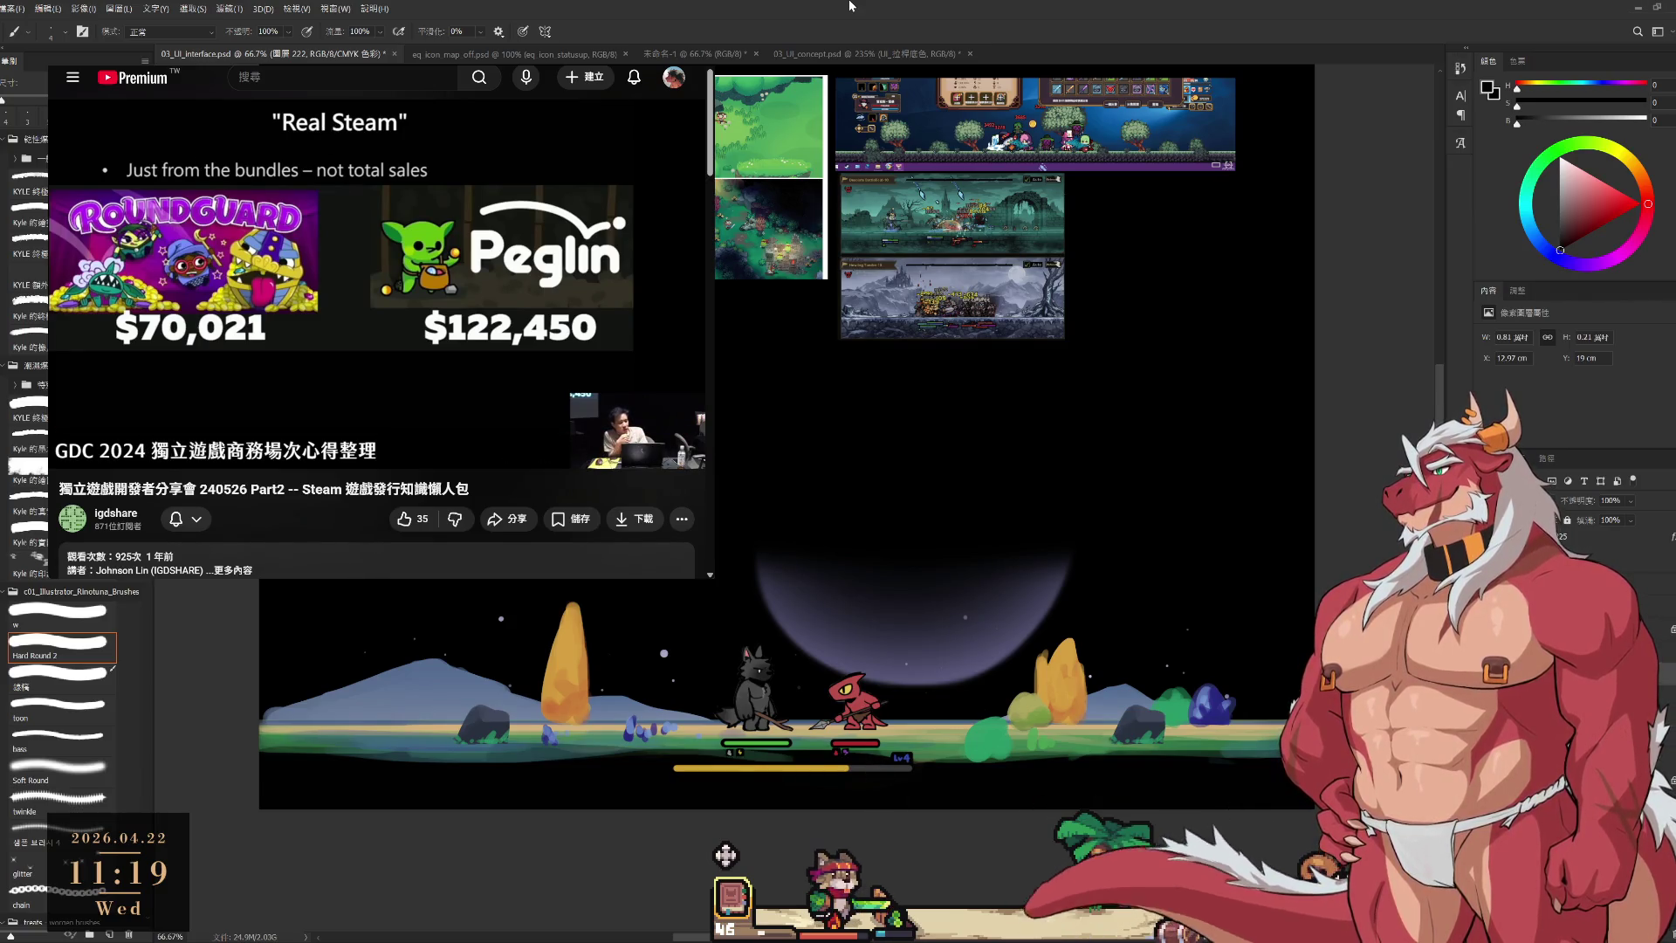
pyautogui.moveTo(784, 470)
pyautogui.mouseDown()
pyautogui.moveTo(716, 480)
pyautogui.moveTo(736, 485)
pyautogui.mouseUp()
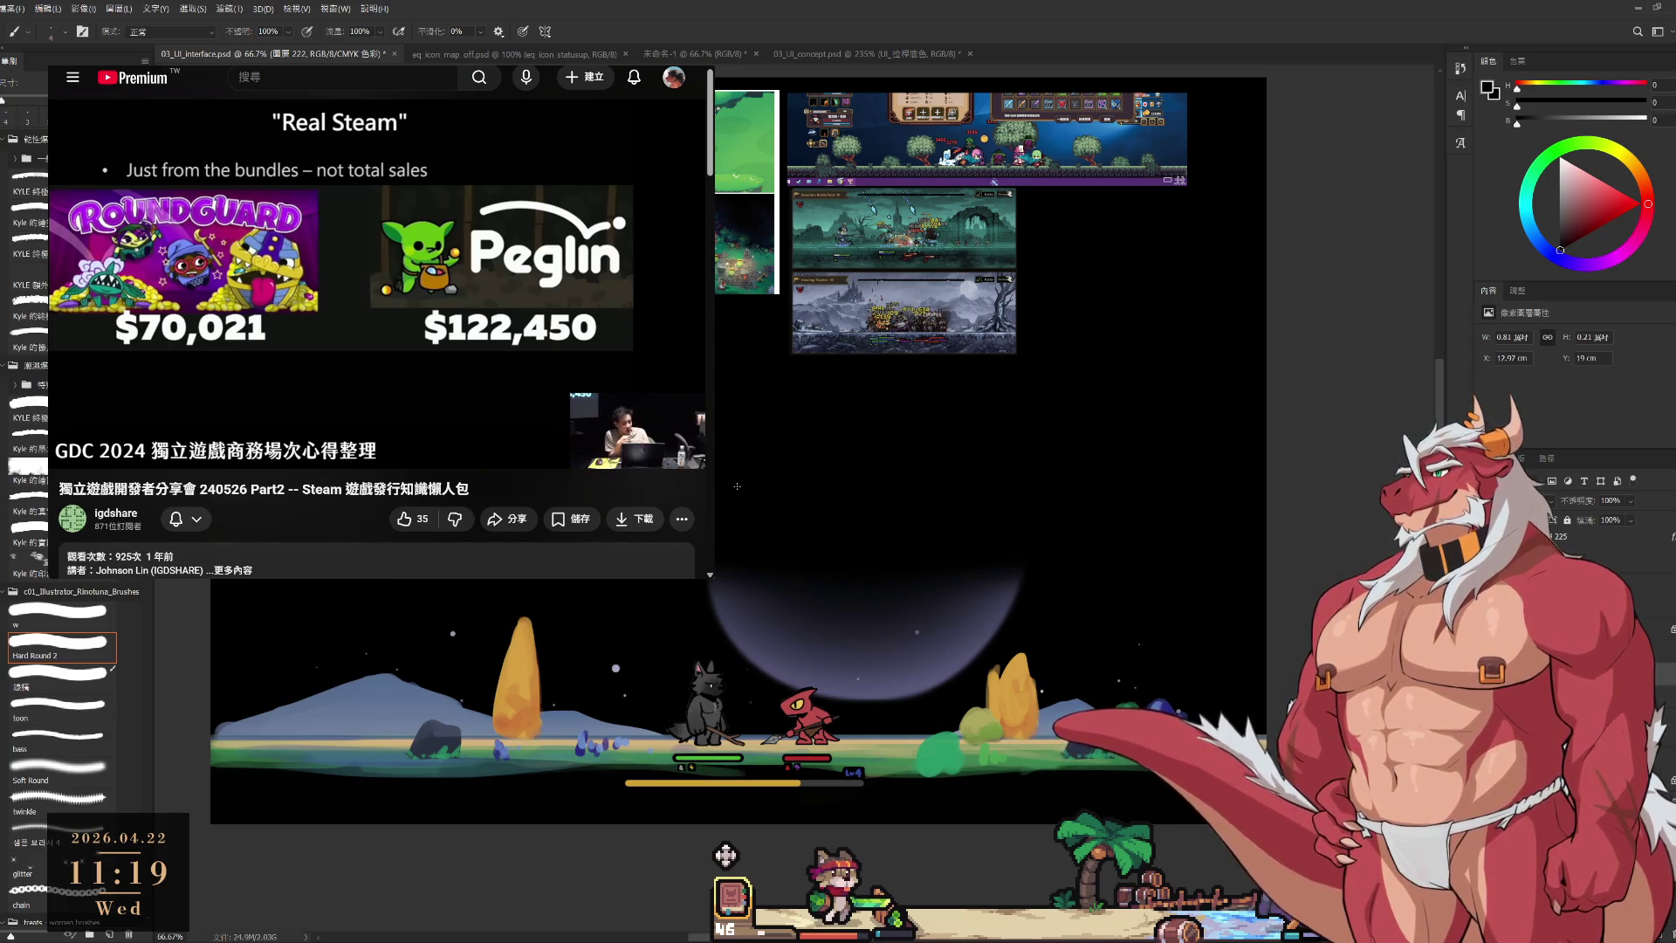
pyautogui.moveTo(775, 482)
pyautogui.mouseDown()
pyautogui.moveTo(847, 683)
pyautogui.moveTo(866, 682)
pyautogui.mouseUp()
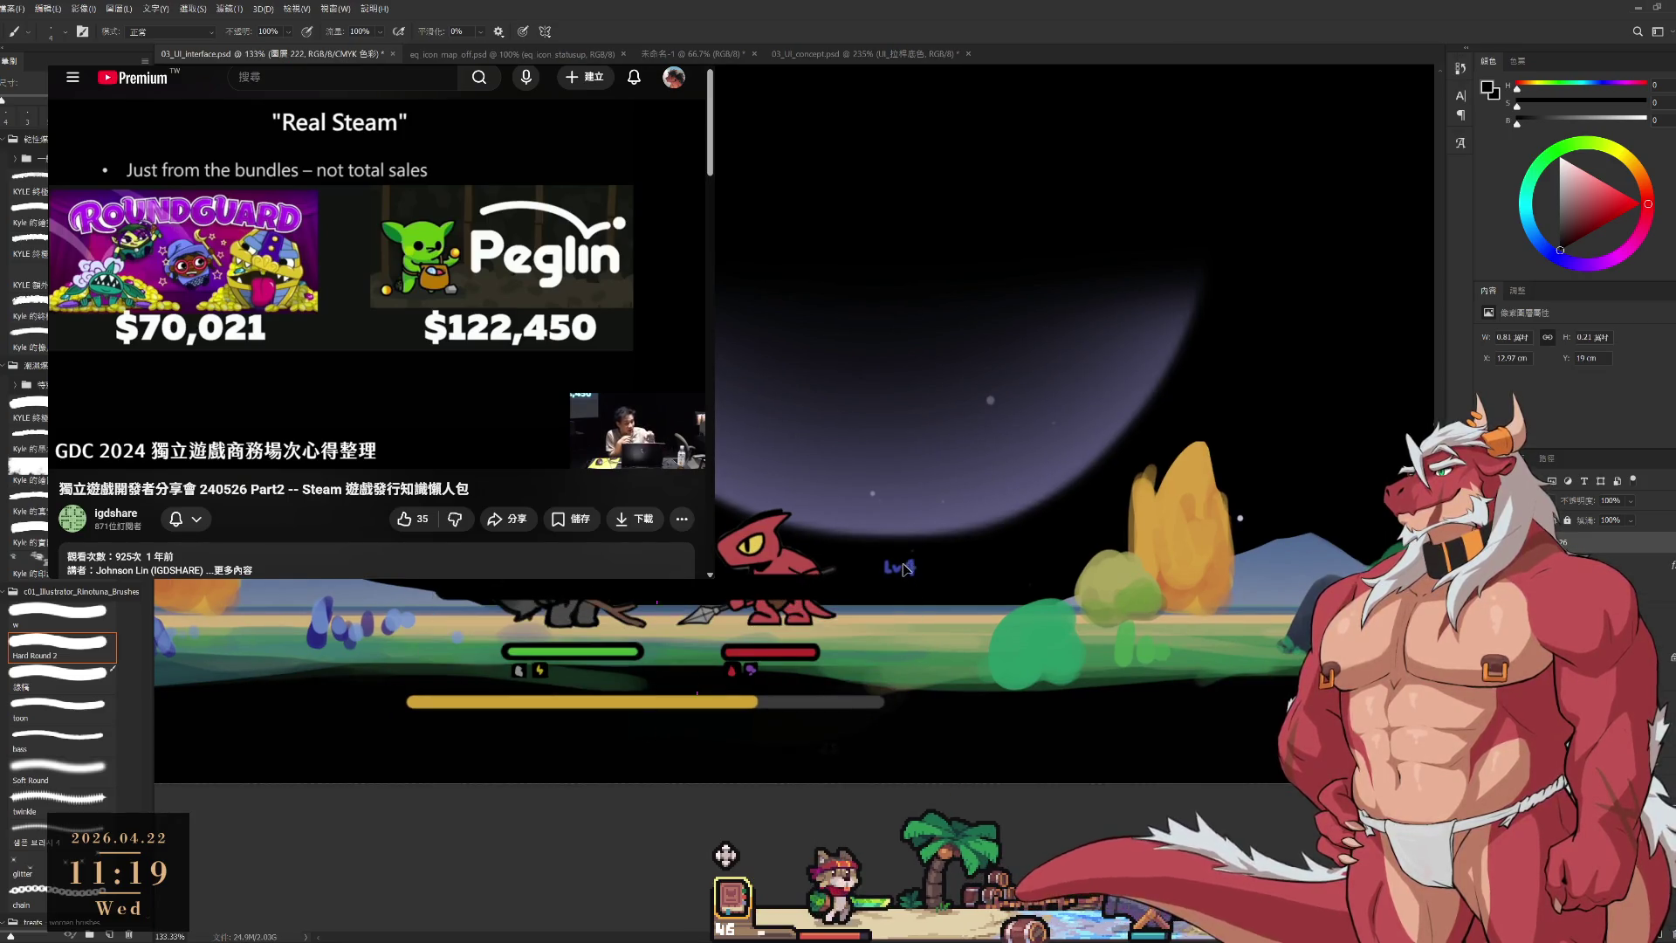
# Move the Lv4 label just right of the lizard's red health bar and pause the video.
pyautogui.moveTo(902, 597); pyautogui.dragTo(864, 683)
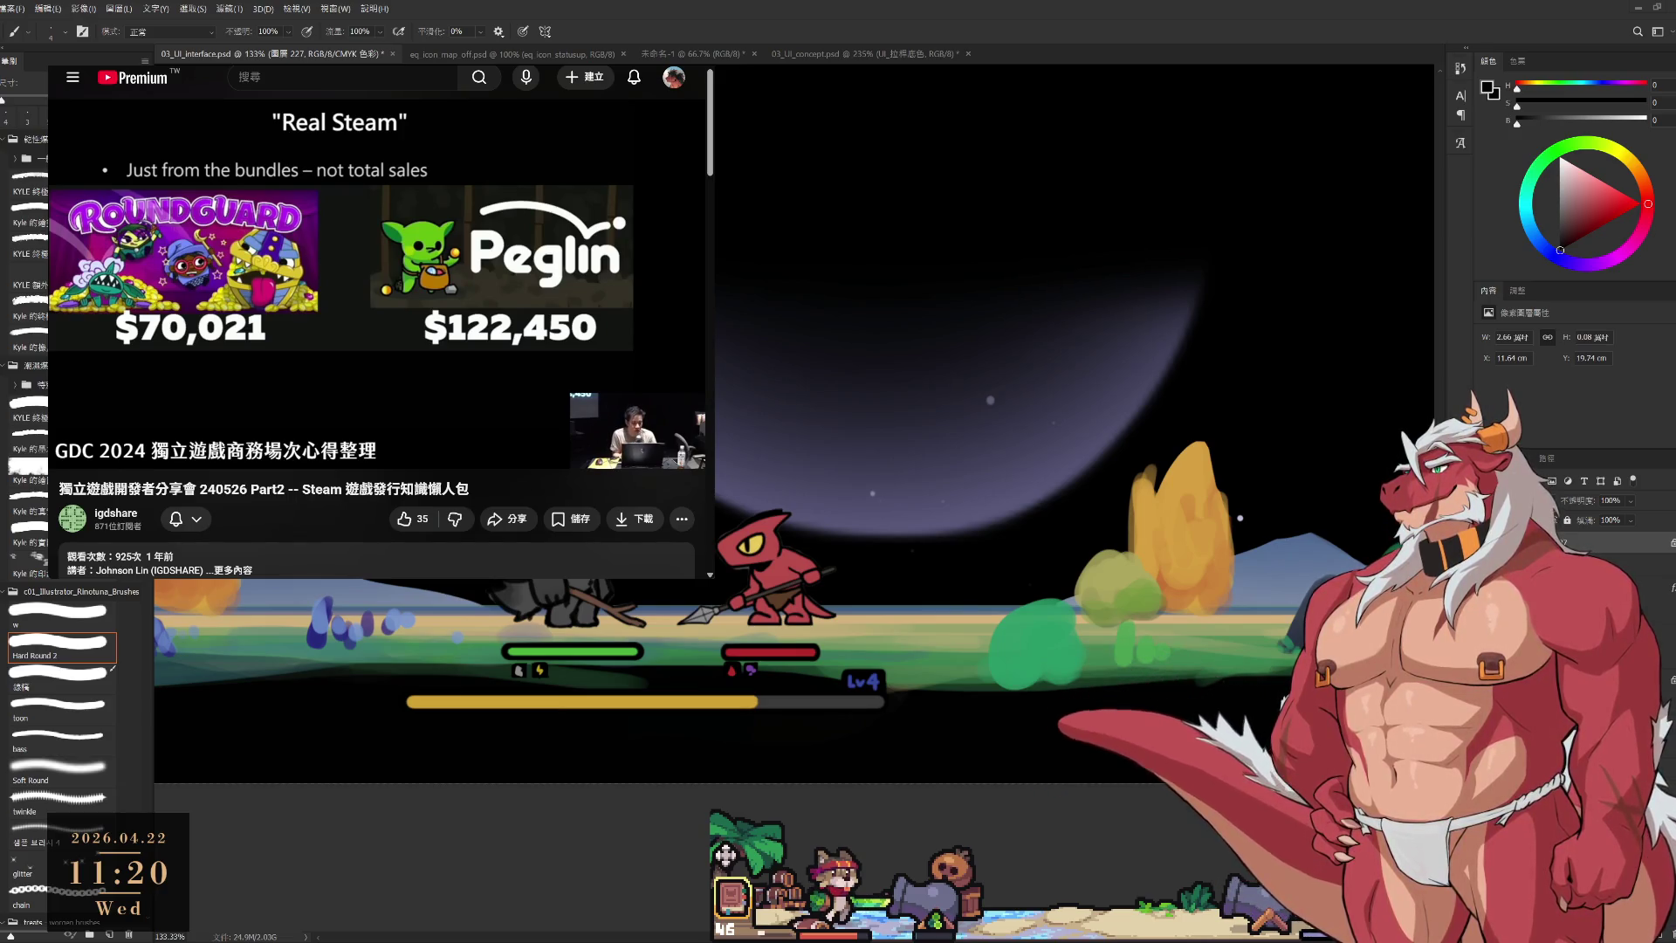
pyautogui.click(321, 275)
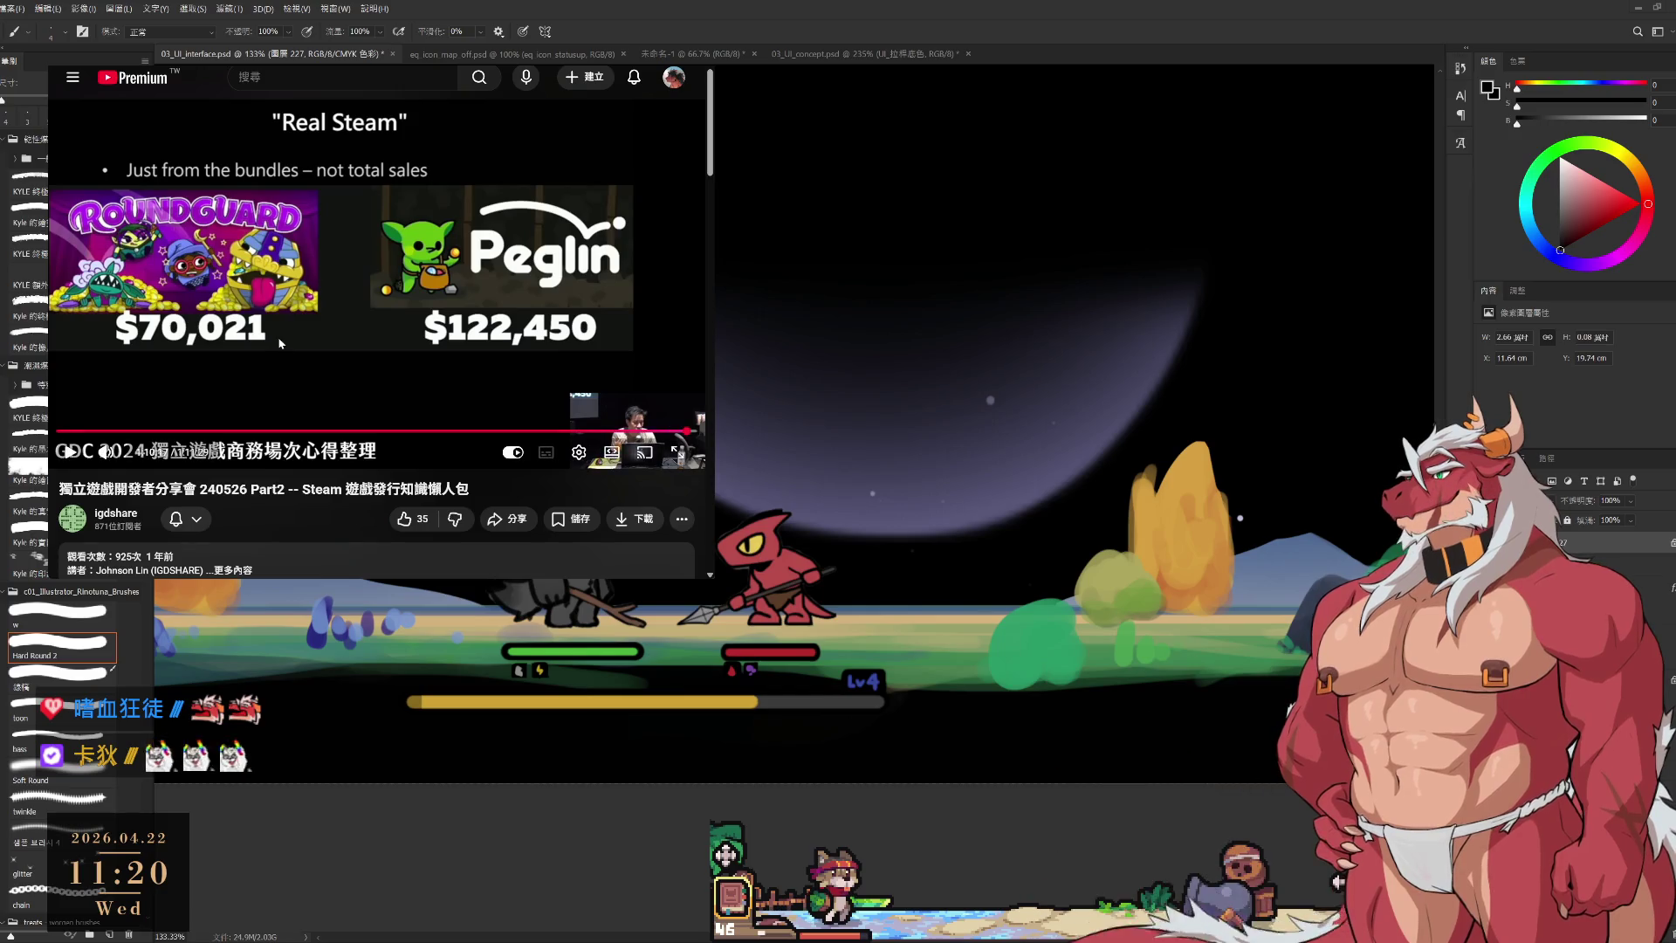
# Resume the GDC talk video on YouTube.
pyautogui.click(279, 454)
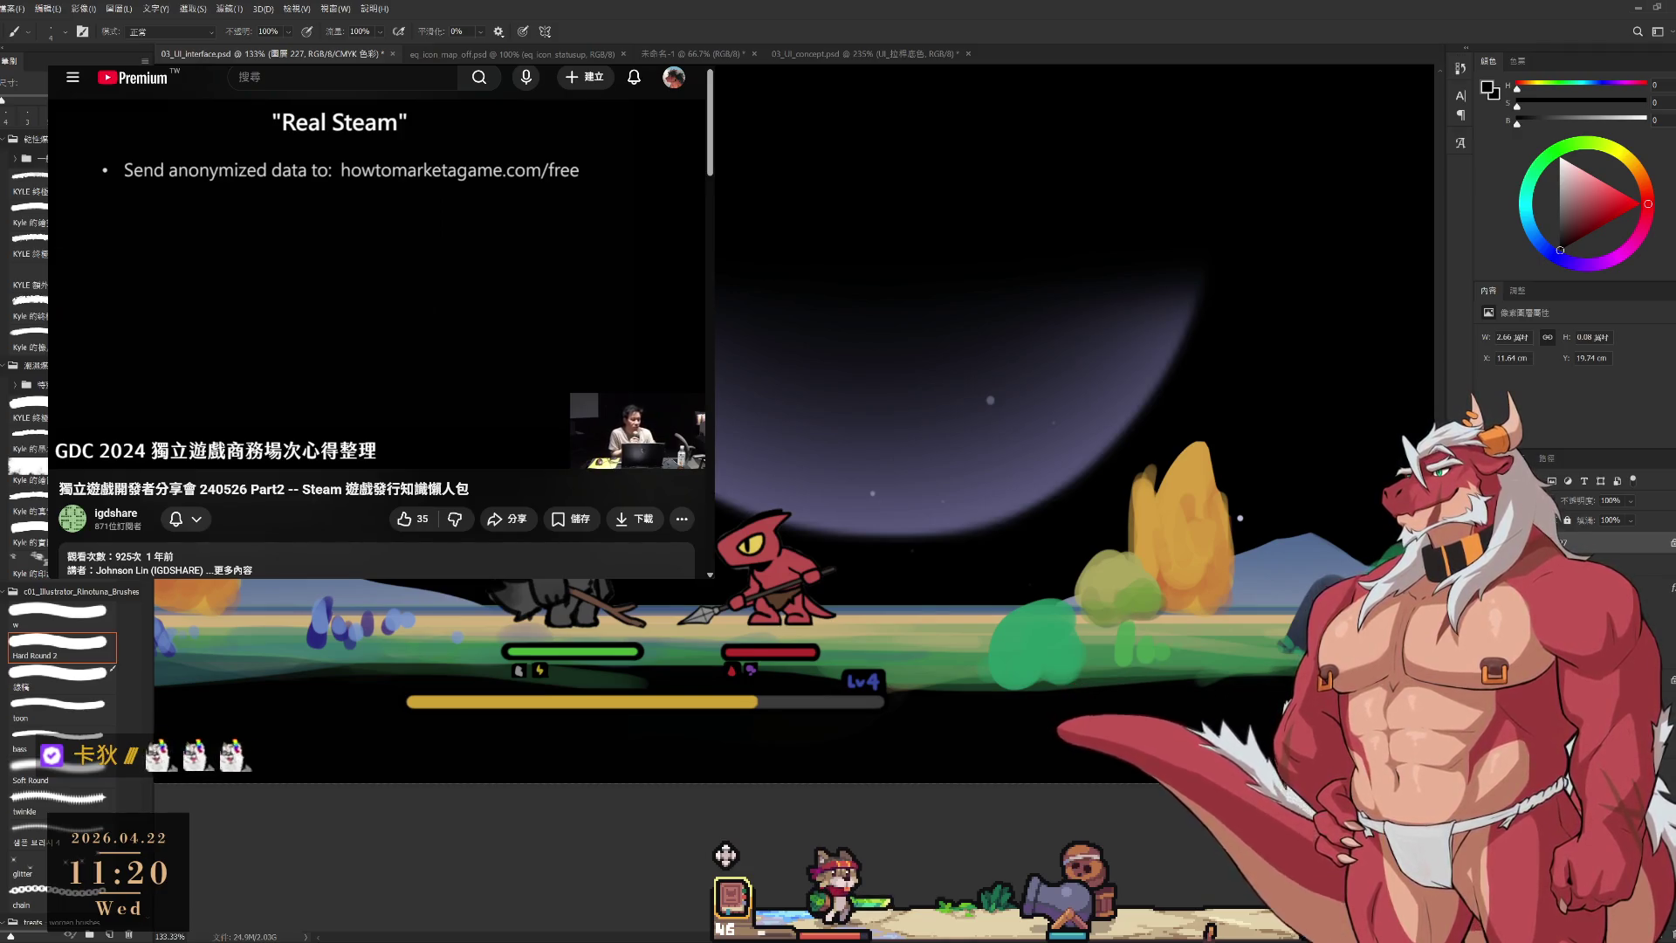
# Pause the GDC talk on its "Real Steam" anonymized-data slide.
pyautogui.click(379, 131)
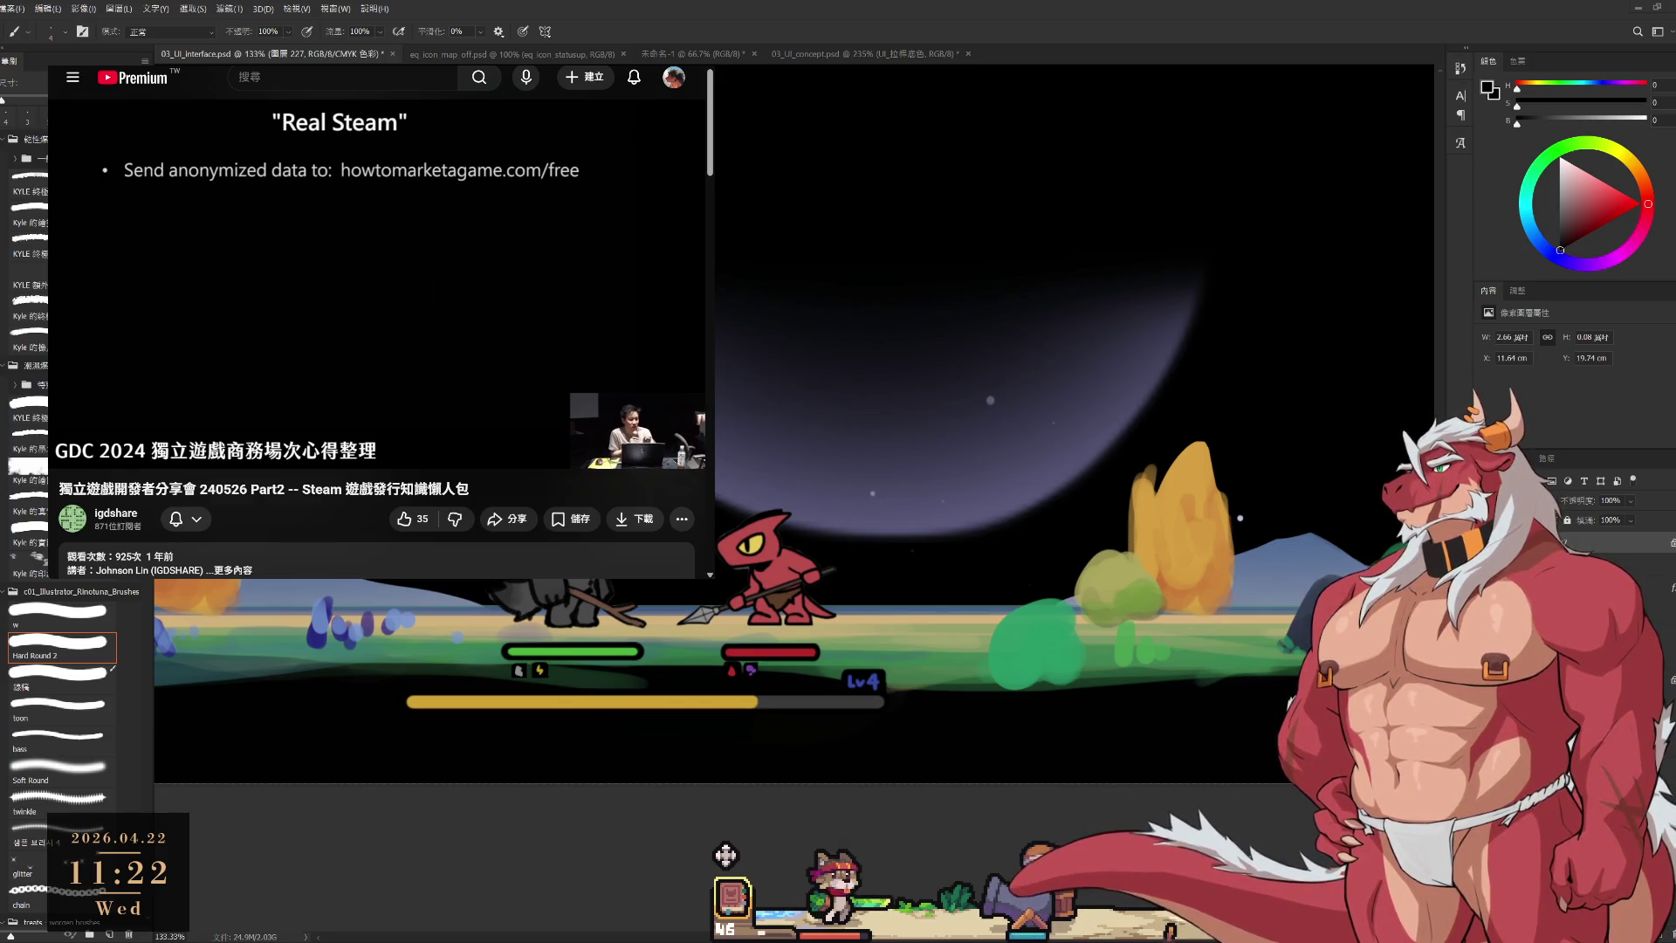
# Search Google for 獸無限 in a new browser tab.
pyautogui.hotkey('ctrl', 't')
pyautogui.write('歡無限')
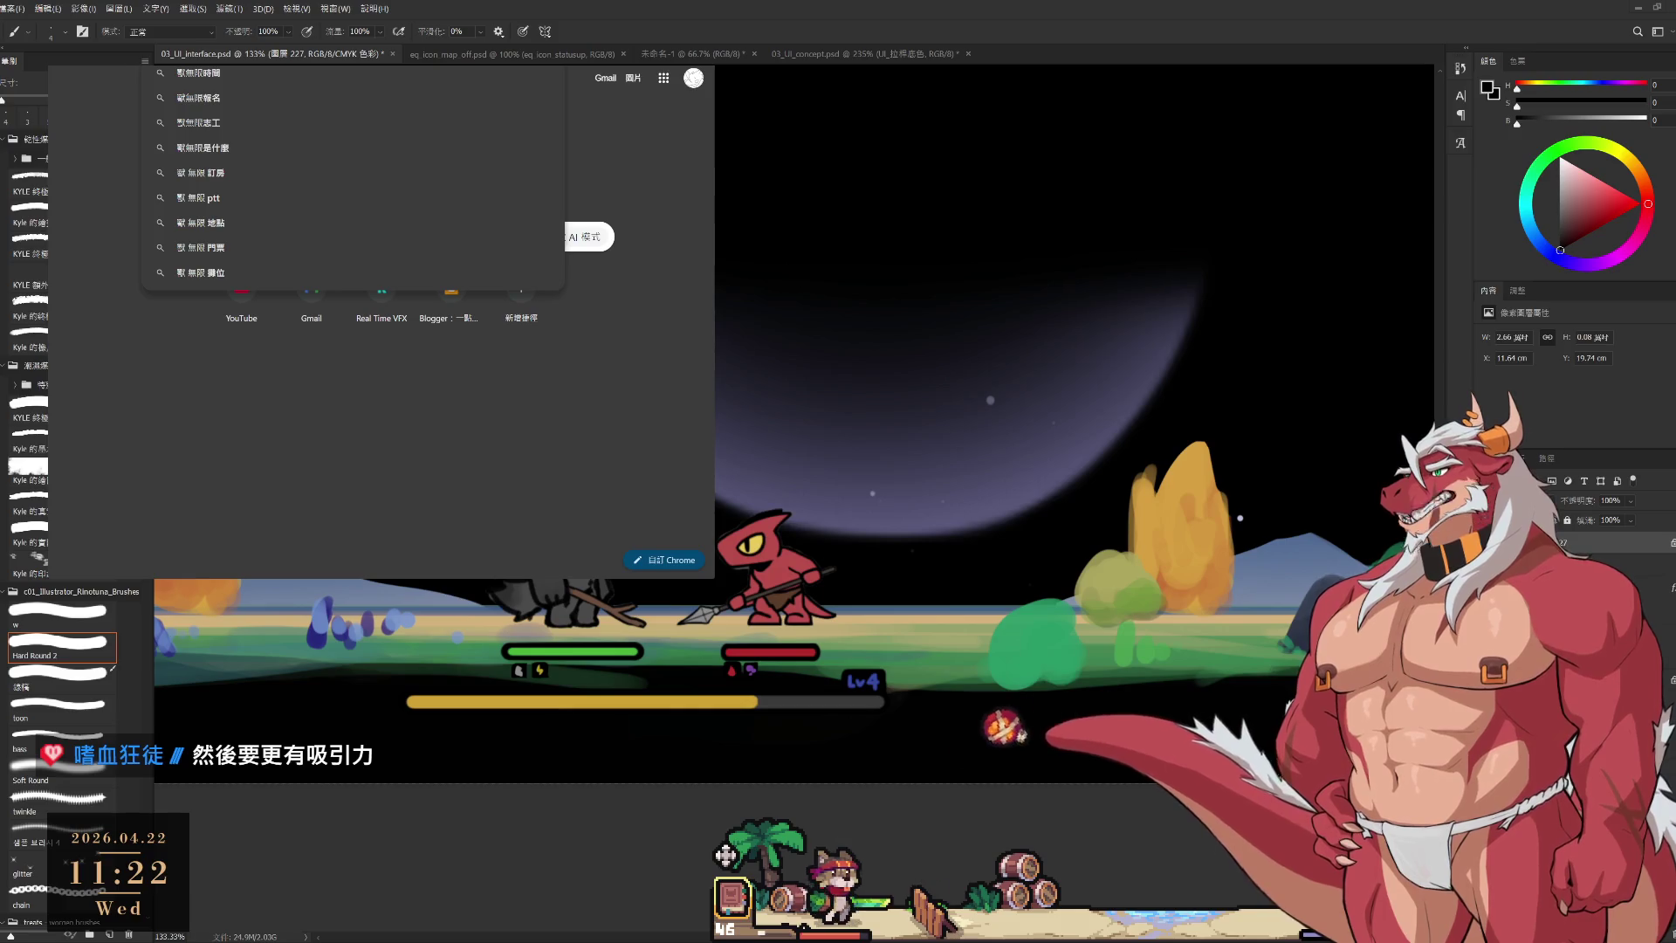
pyautogui.press('Return')
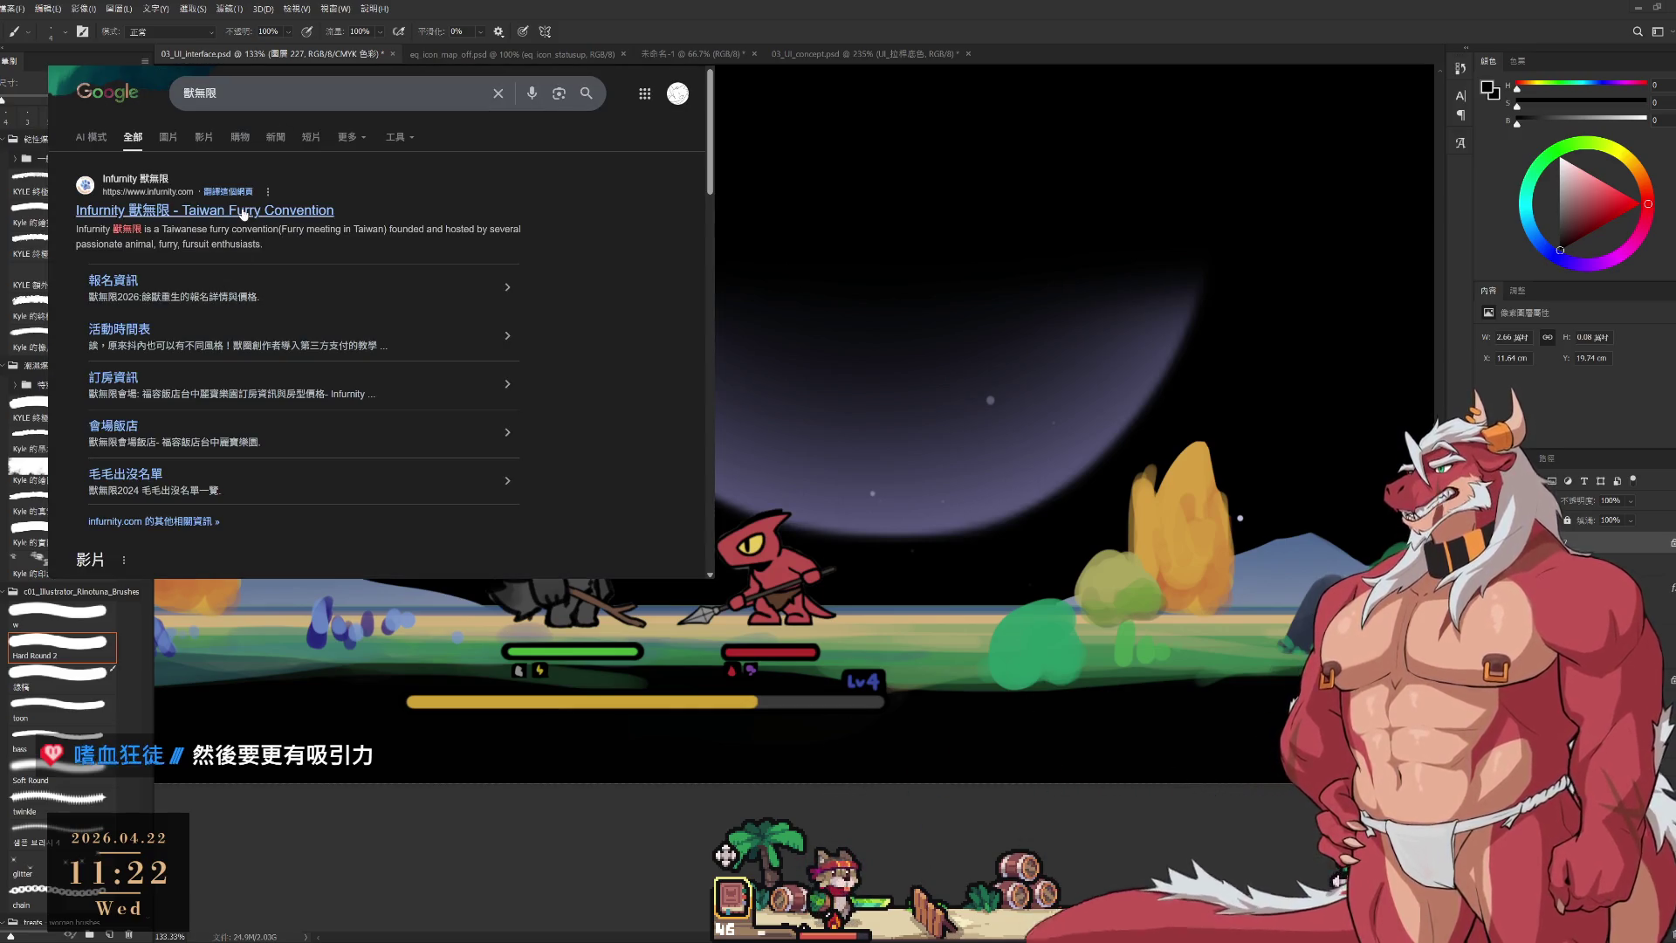
# Open the Infurnity convention site, browse the 最新消息 news cards, then return to the top banner.
pyautogui.click(244, 212)
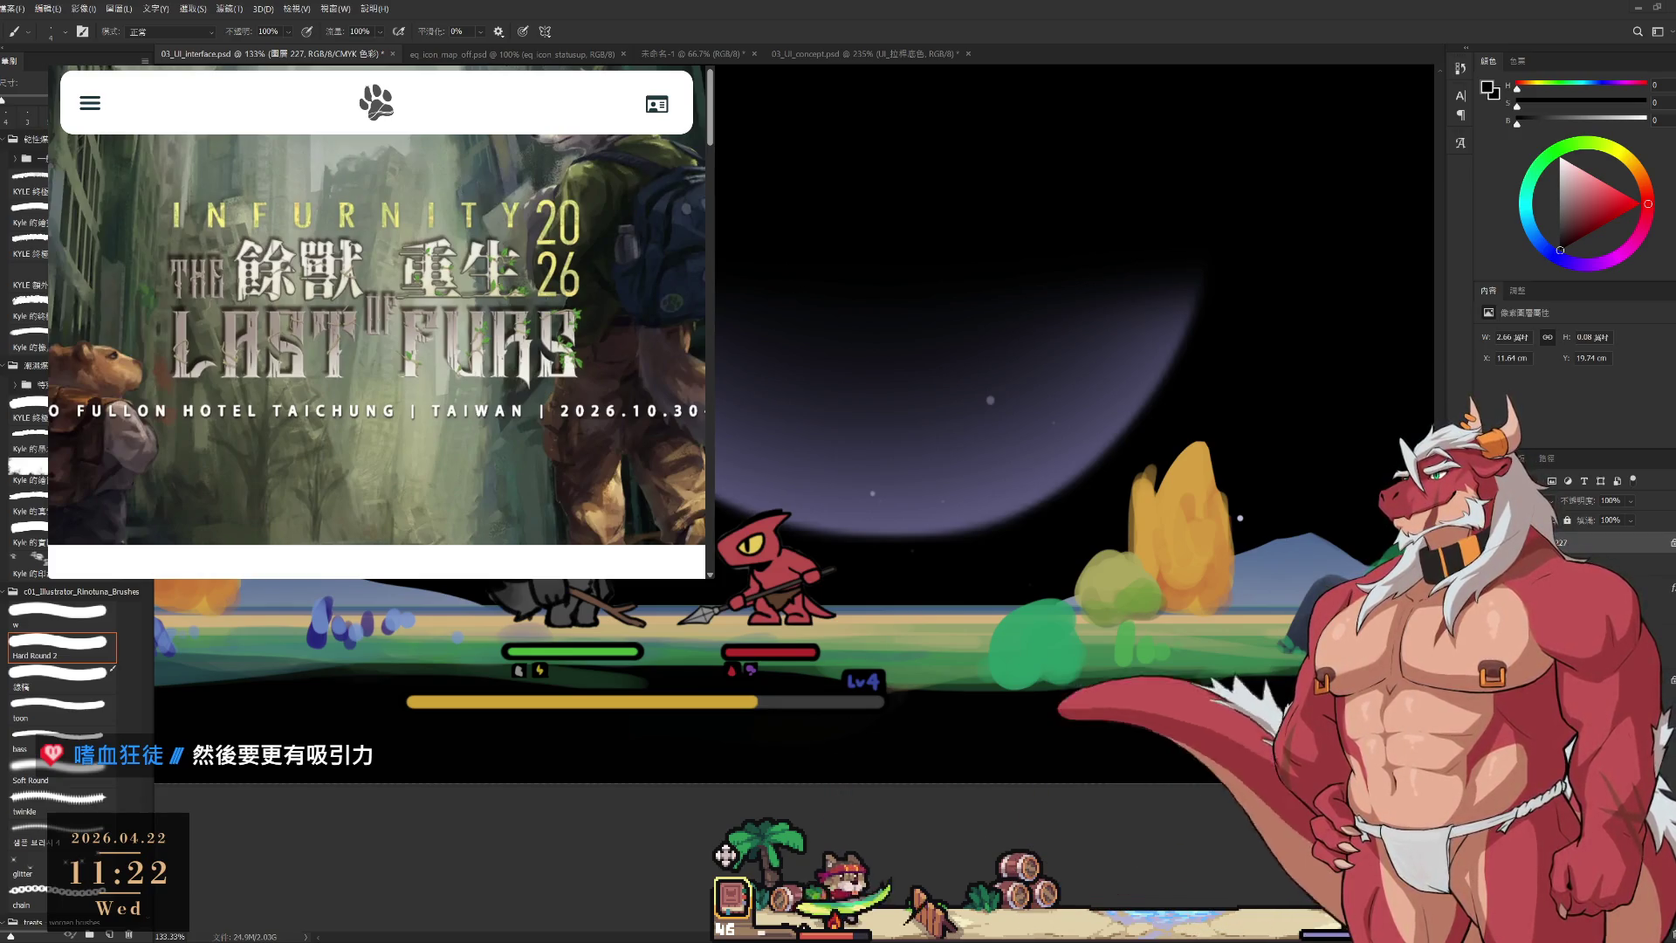
pyautogui.scroll(-5, 376, 349)
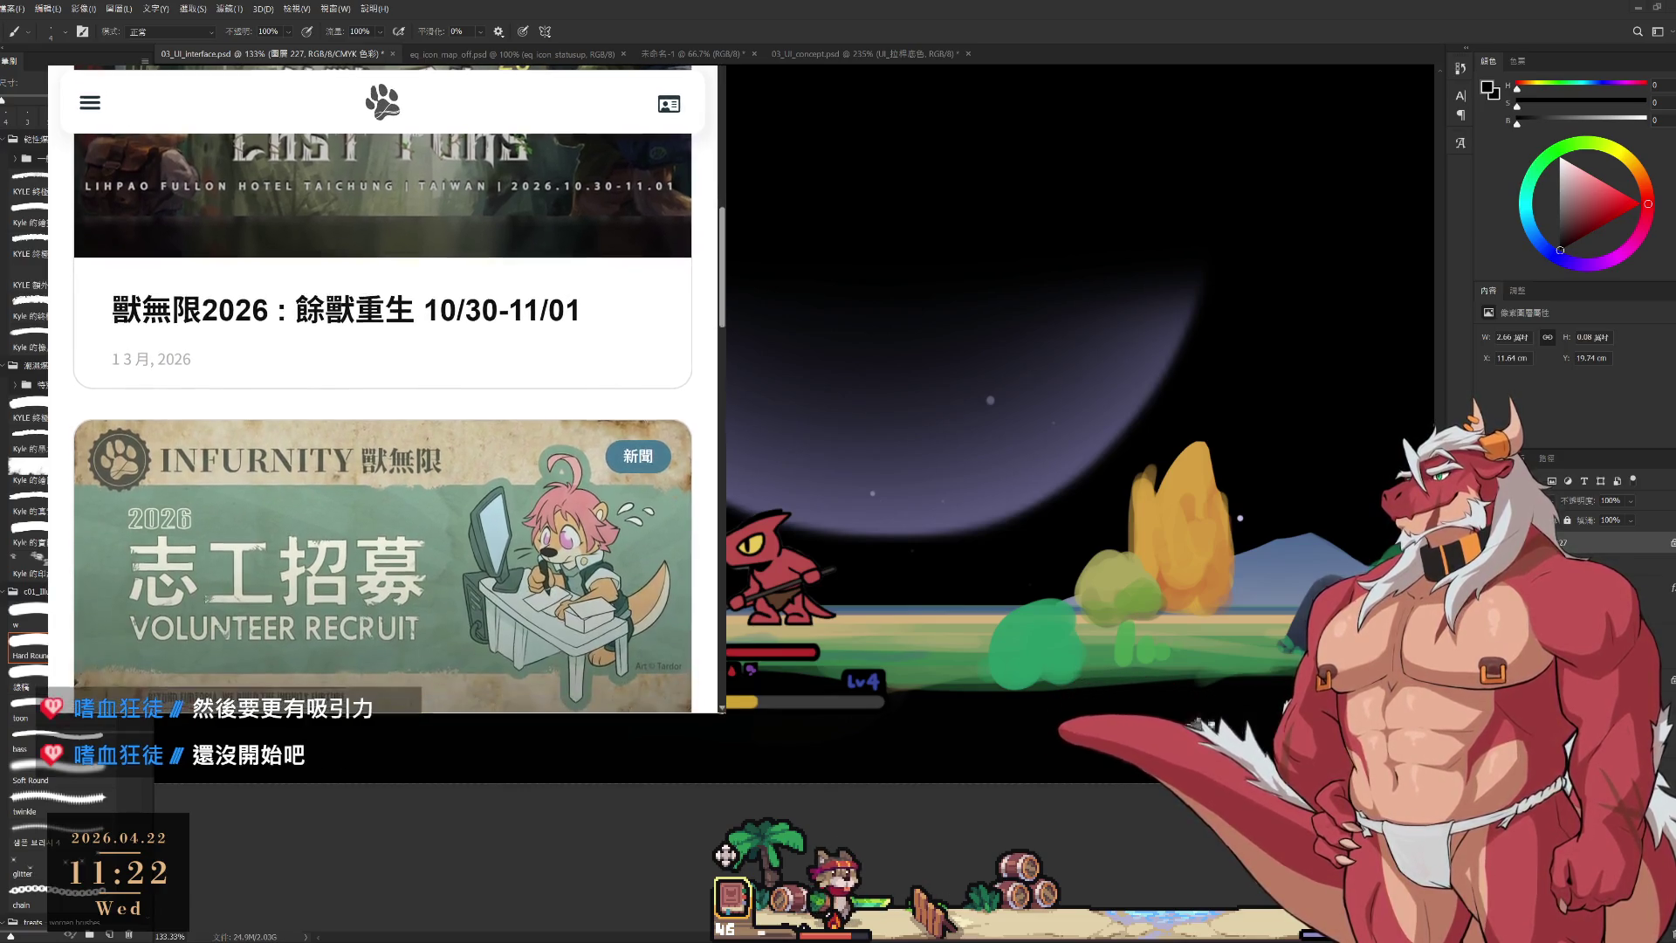
pyautogui.scroll(-2, 551, 563)
pyautogui.scroll(-1, 552, 563)
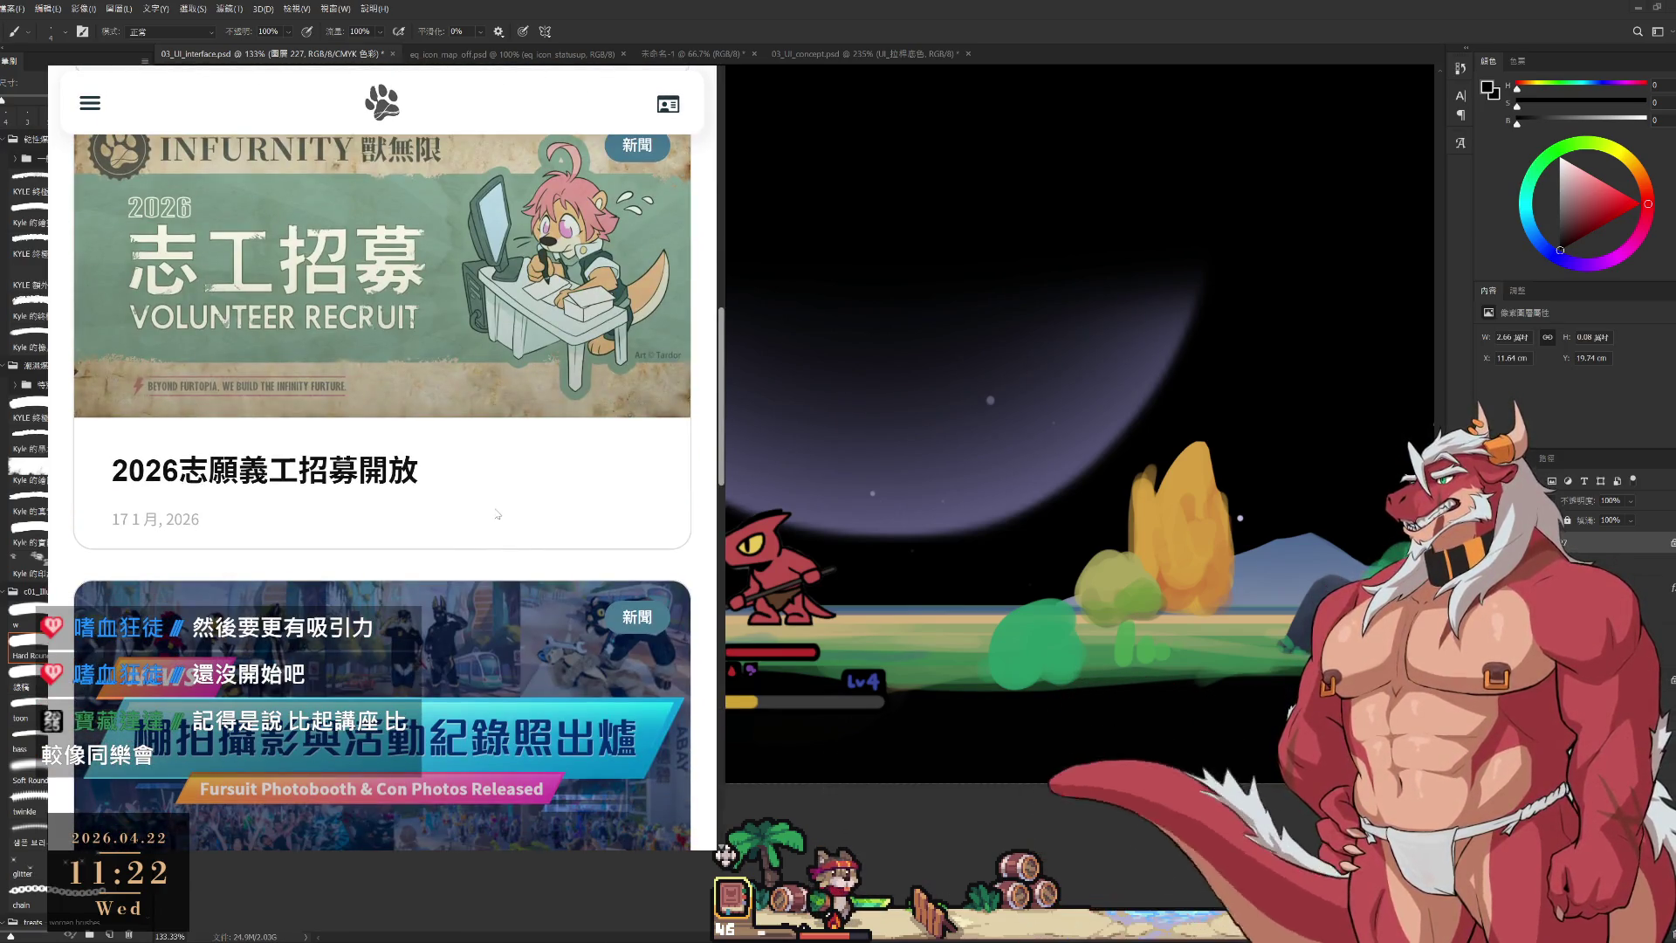
pyautogui.scroll(-2, 493, 503)
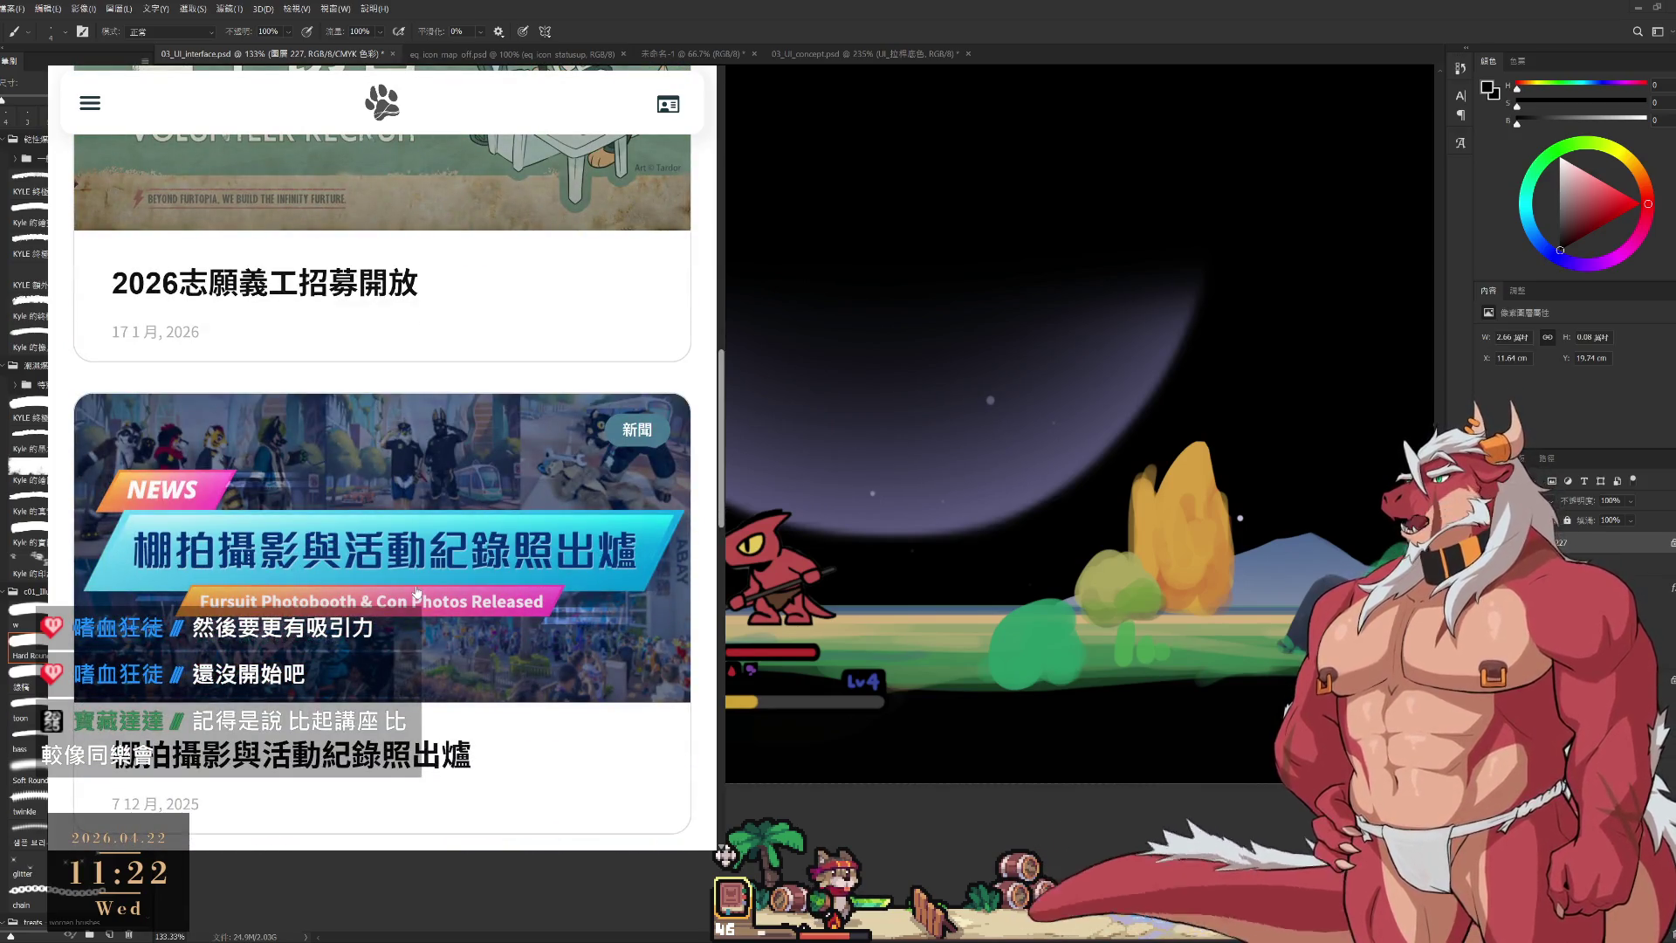
pyautogui.scroll(-2, 416, 591)
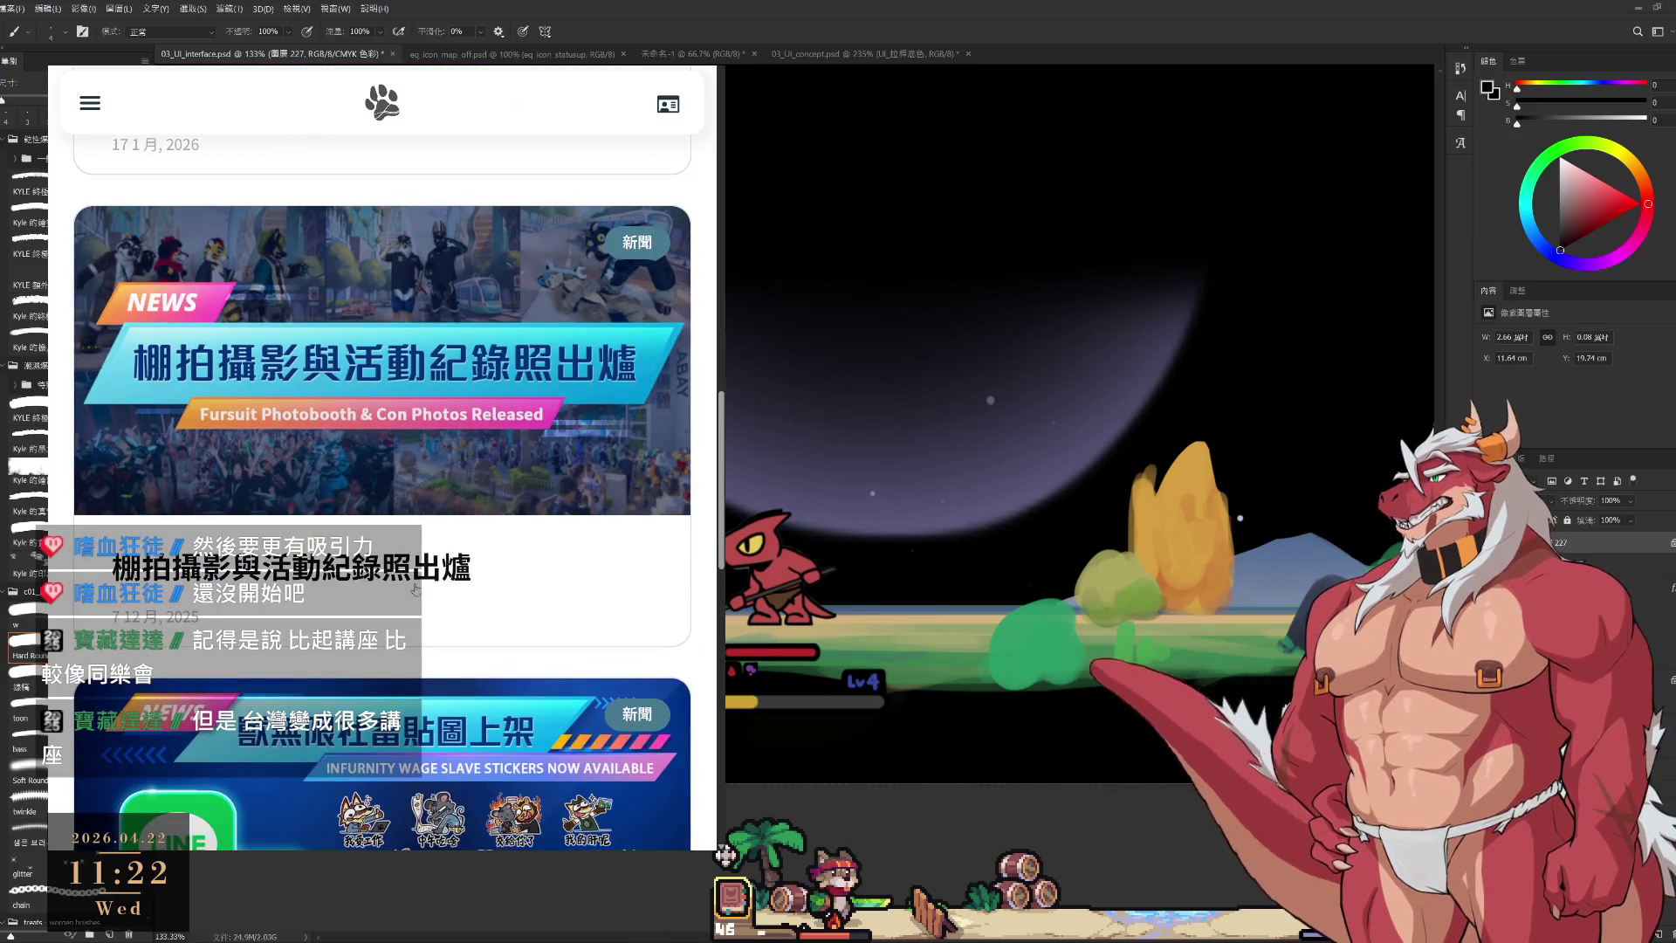
pyautogui.scroll(1, 415, 589)
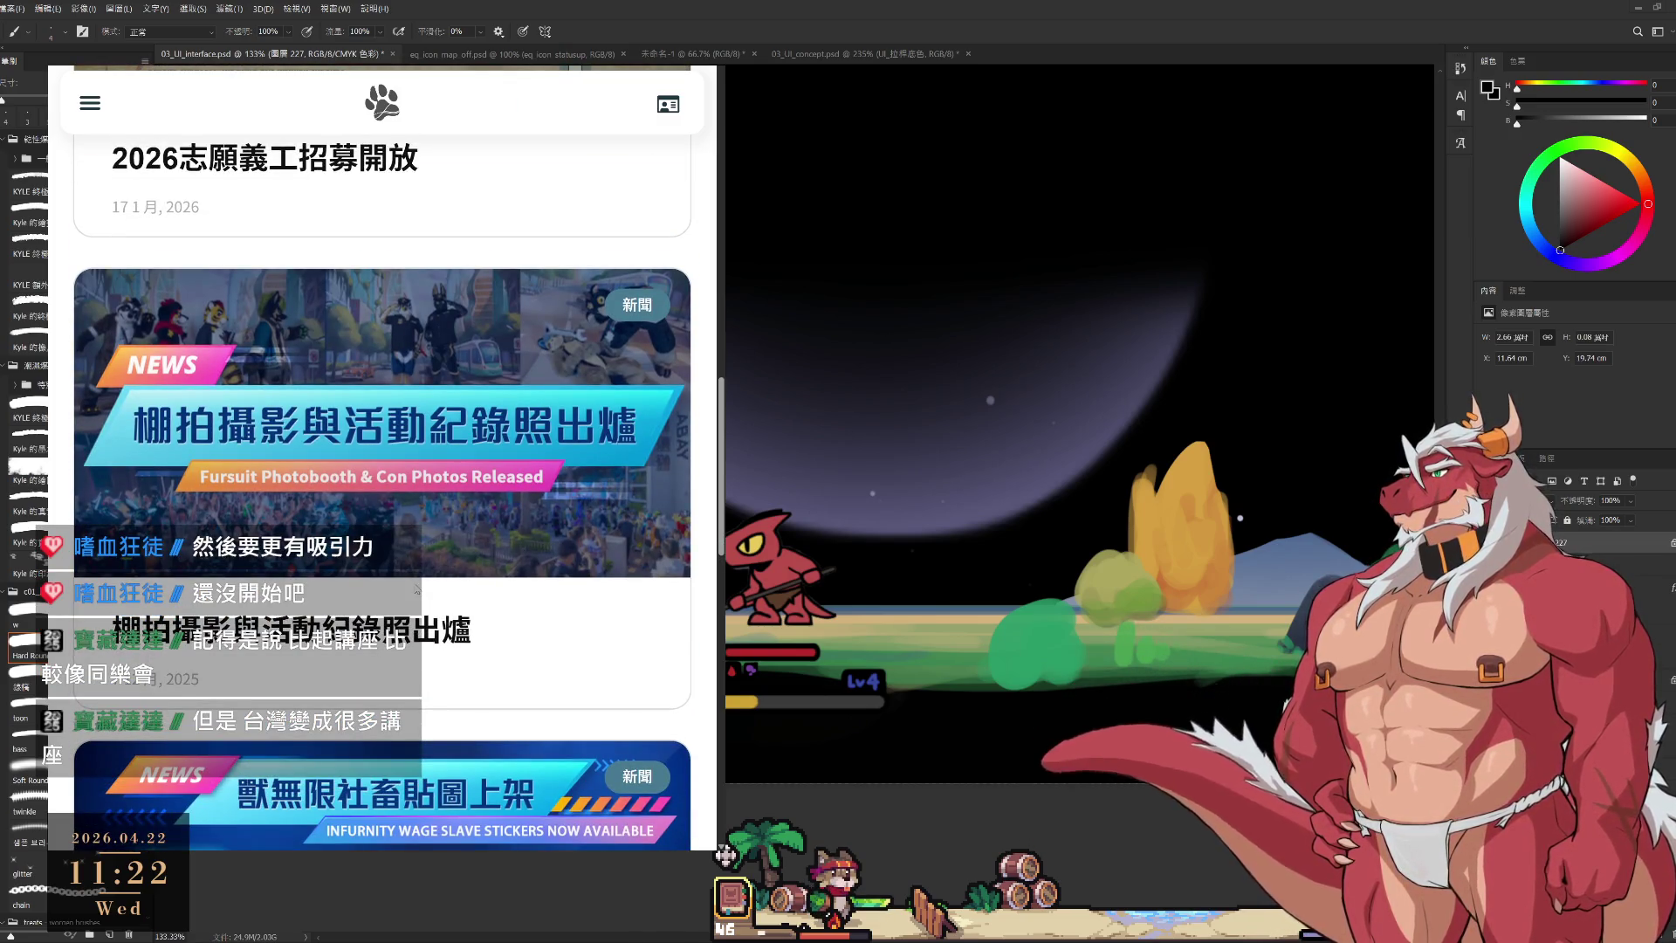
pyautogui.scroll(-4, 416, 590)
pyautogui.scroll(-3, 467, 533)
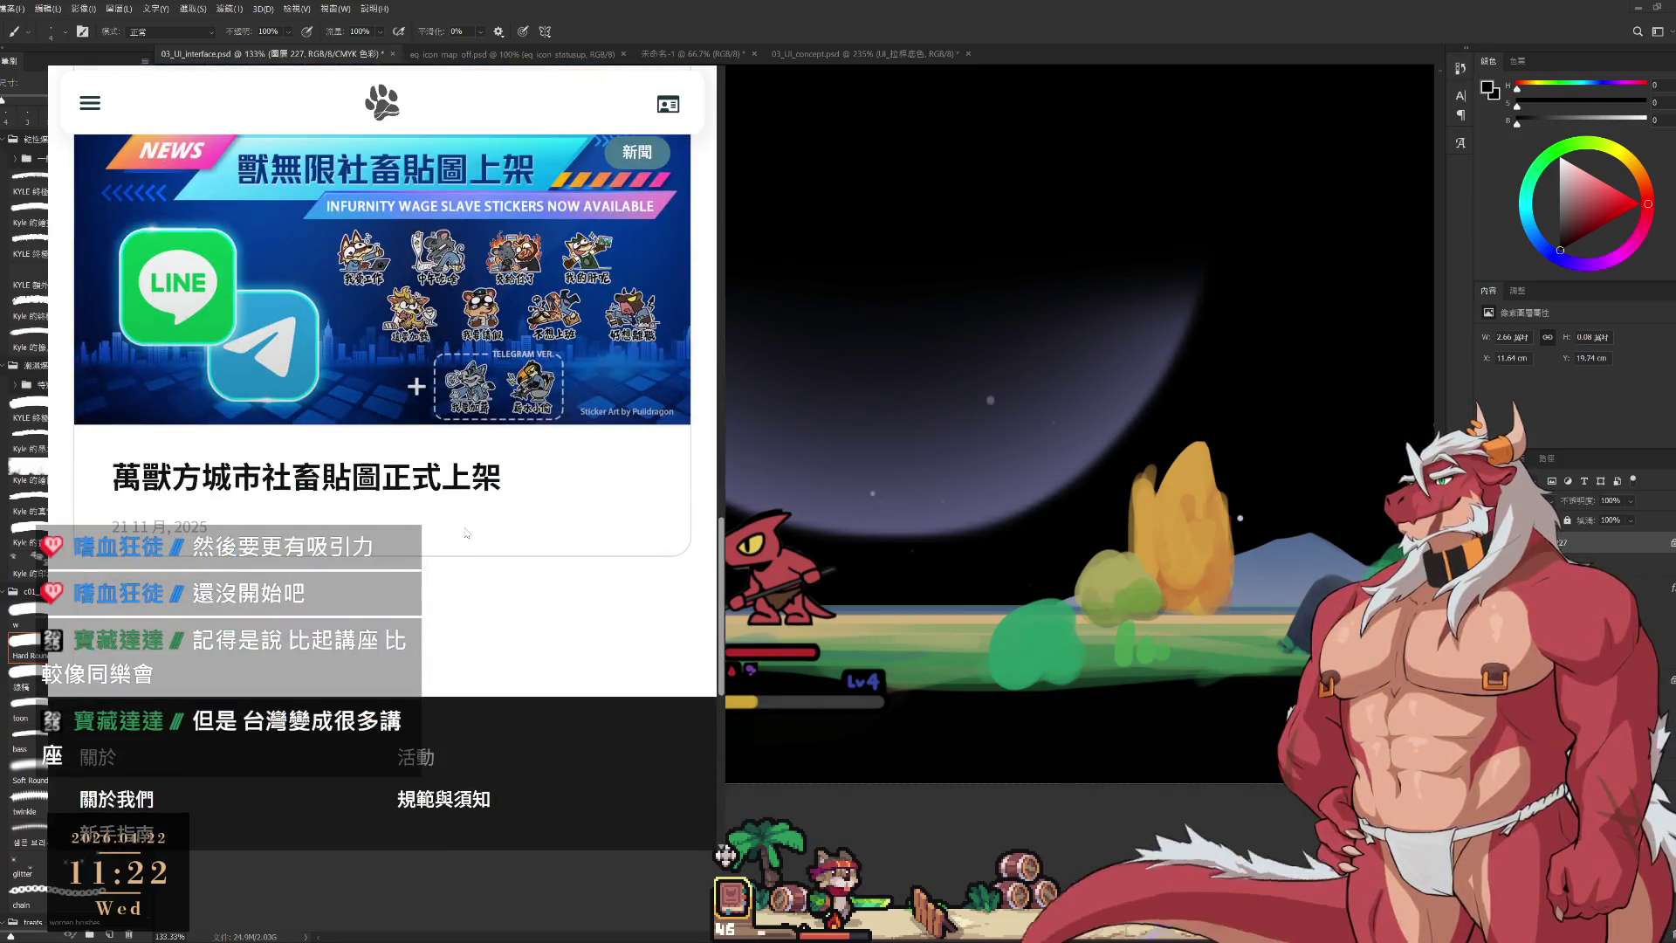
pyautogui.scroll(15, 467, 532)
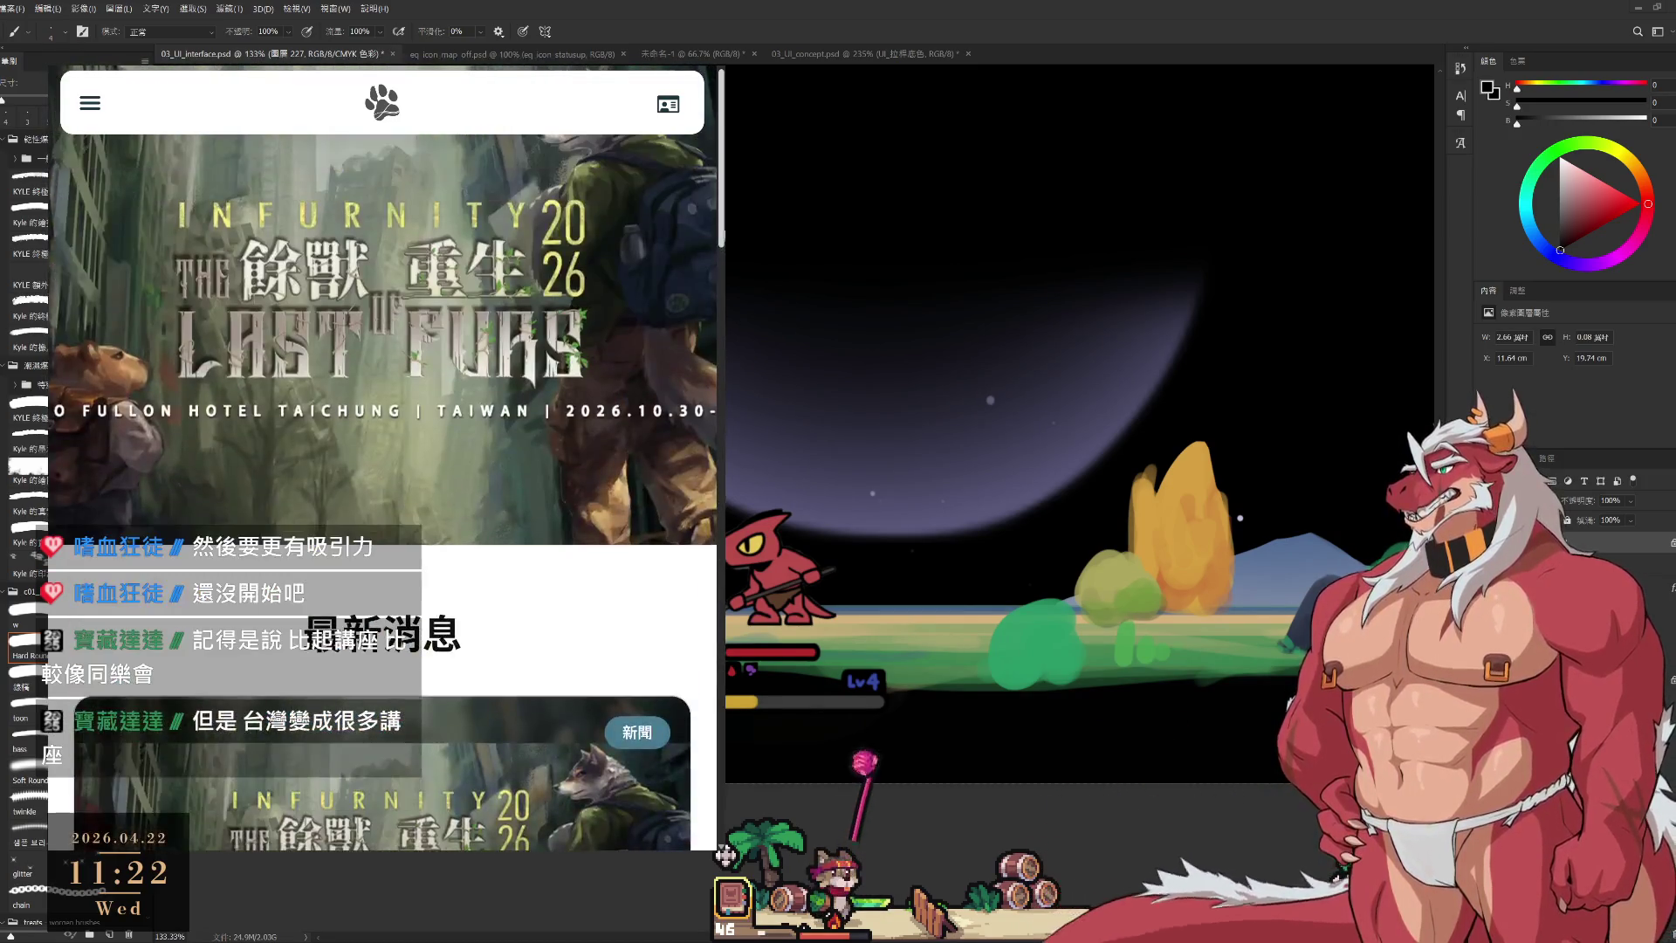
# Open the site menu, toggle the 關於 section open and closed, and expand 報名.
pyautogui.click(90, 102)
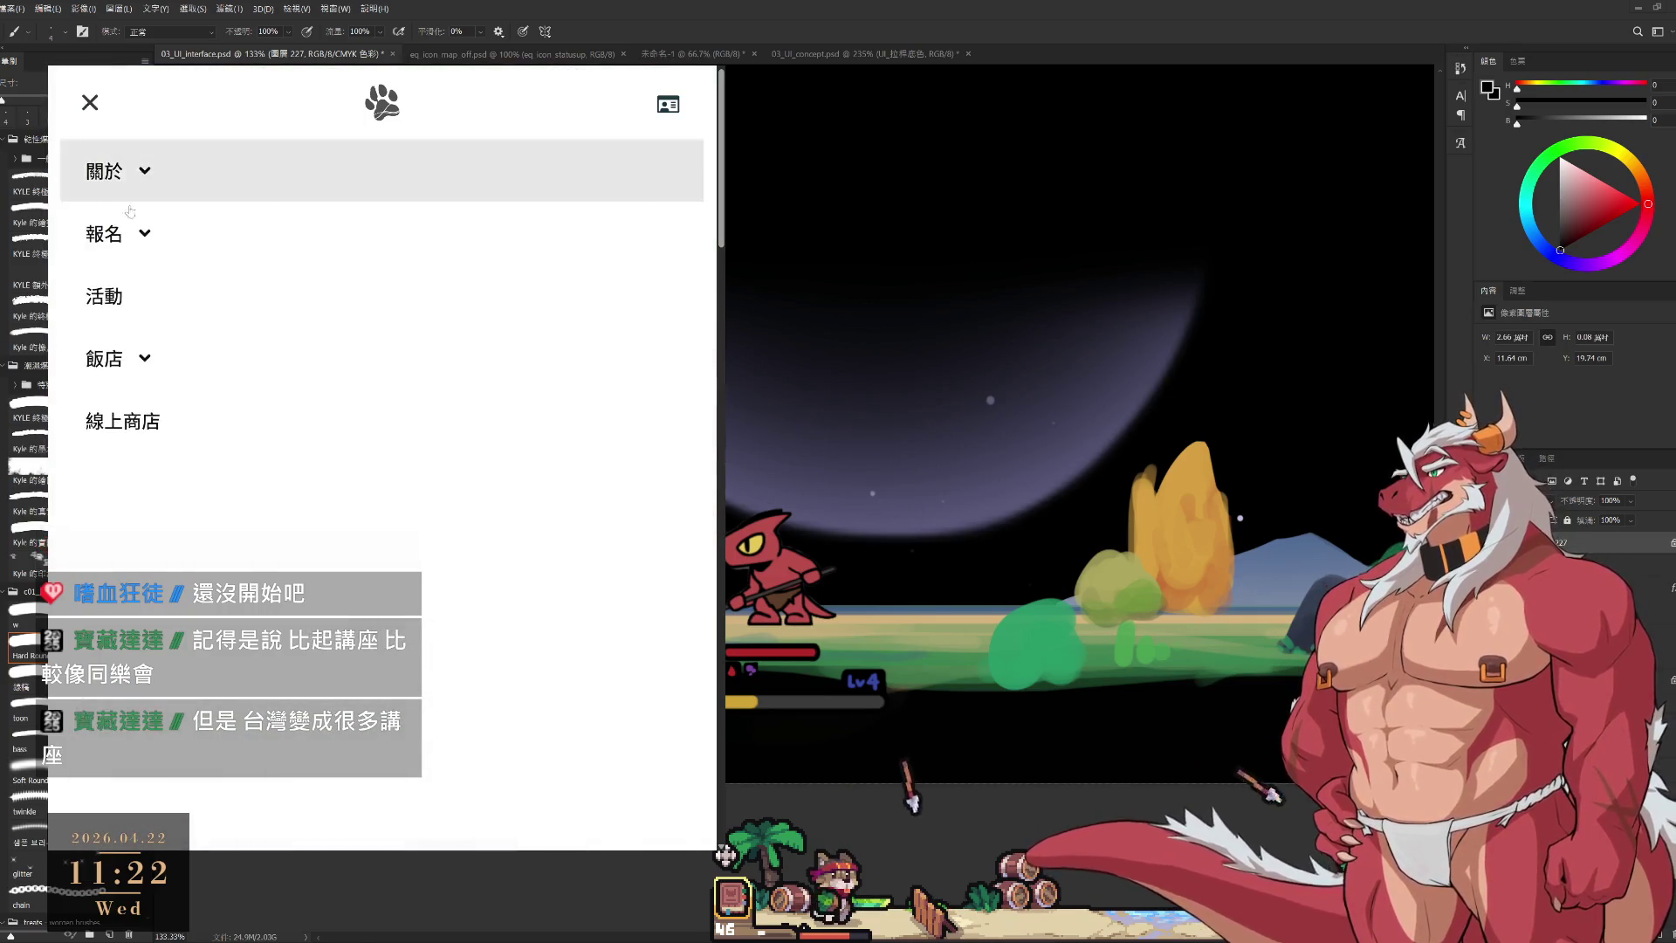
pyautogui.click(130, 229)
pyautogui.click(145, 179)
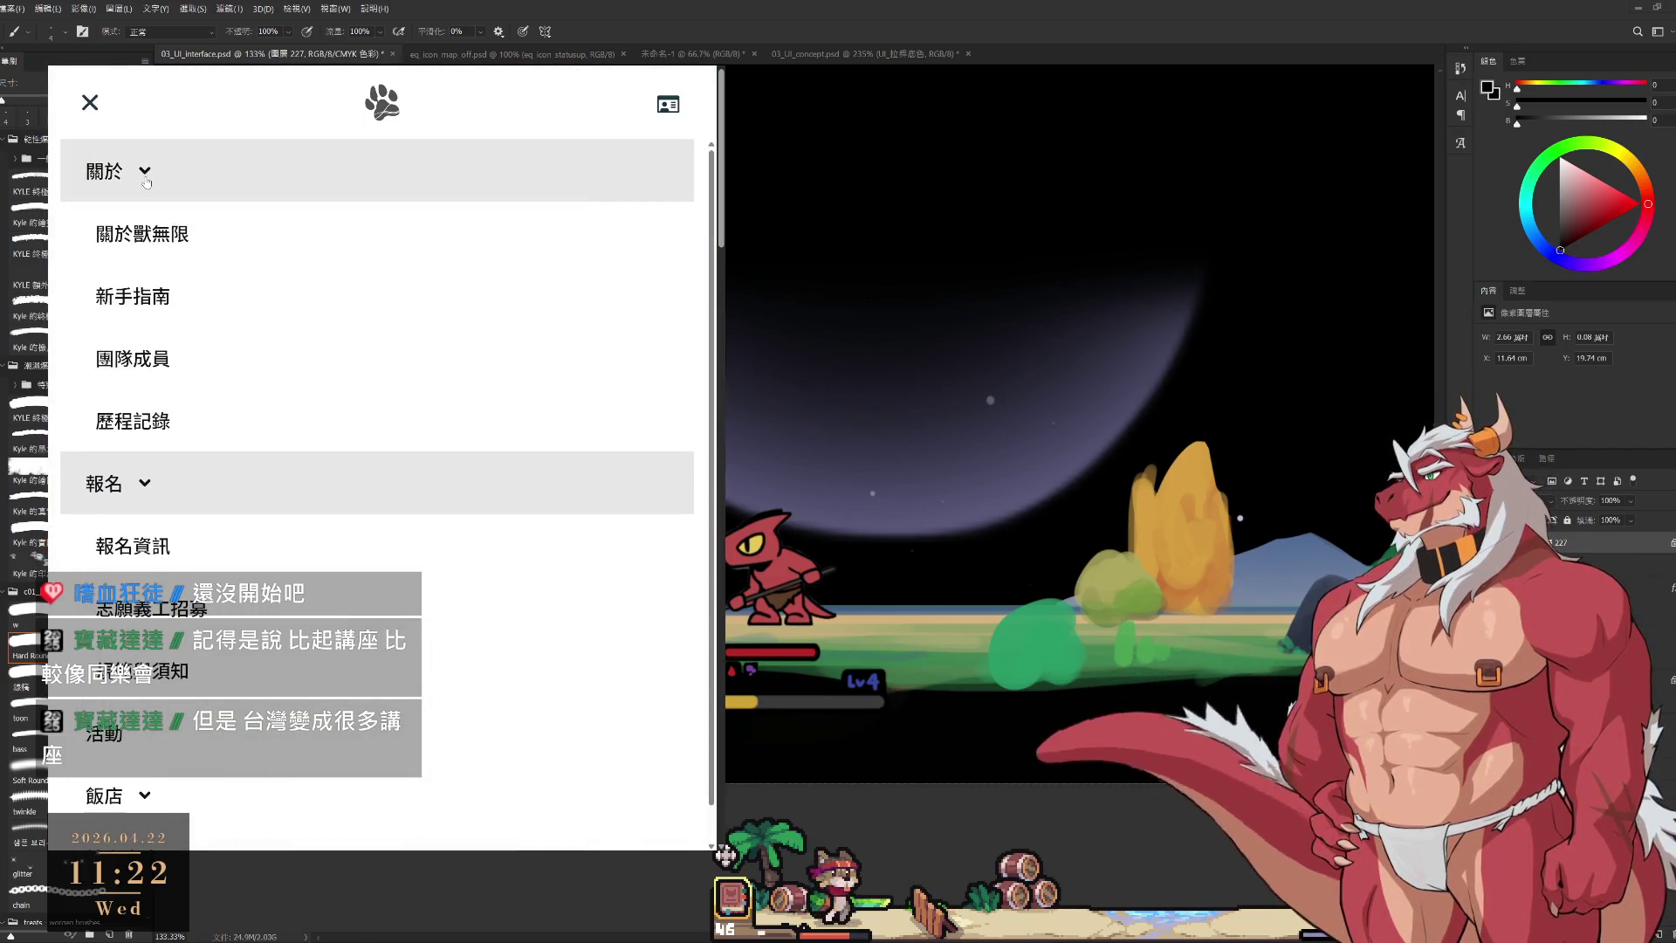
pyautogui.click(146, 179)
pyautogui.click(146, 179)
pyautogui.click(146, 179)
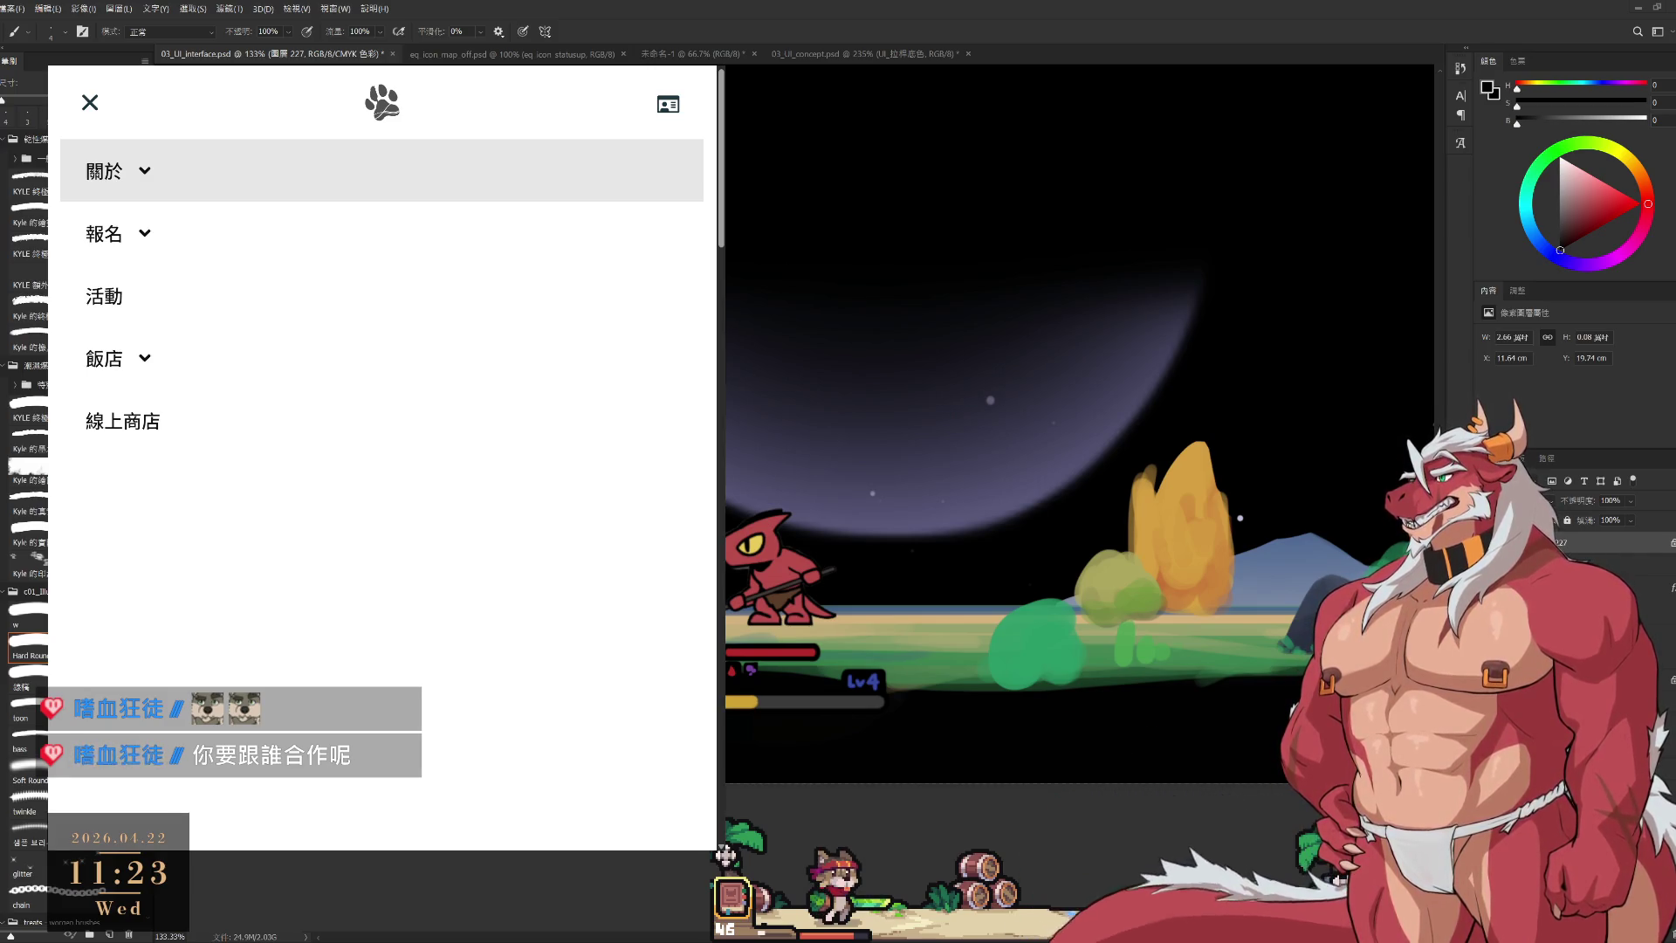
pyautogui.click(147, 234)
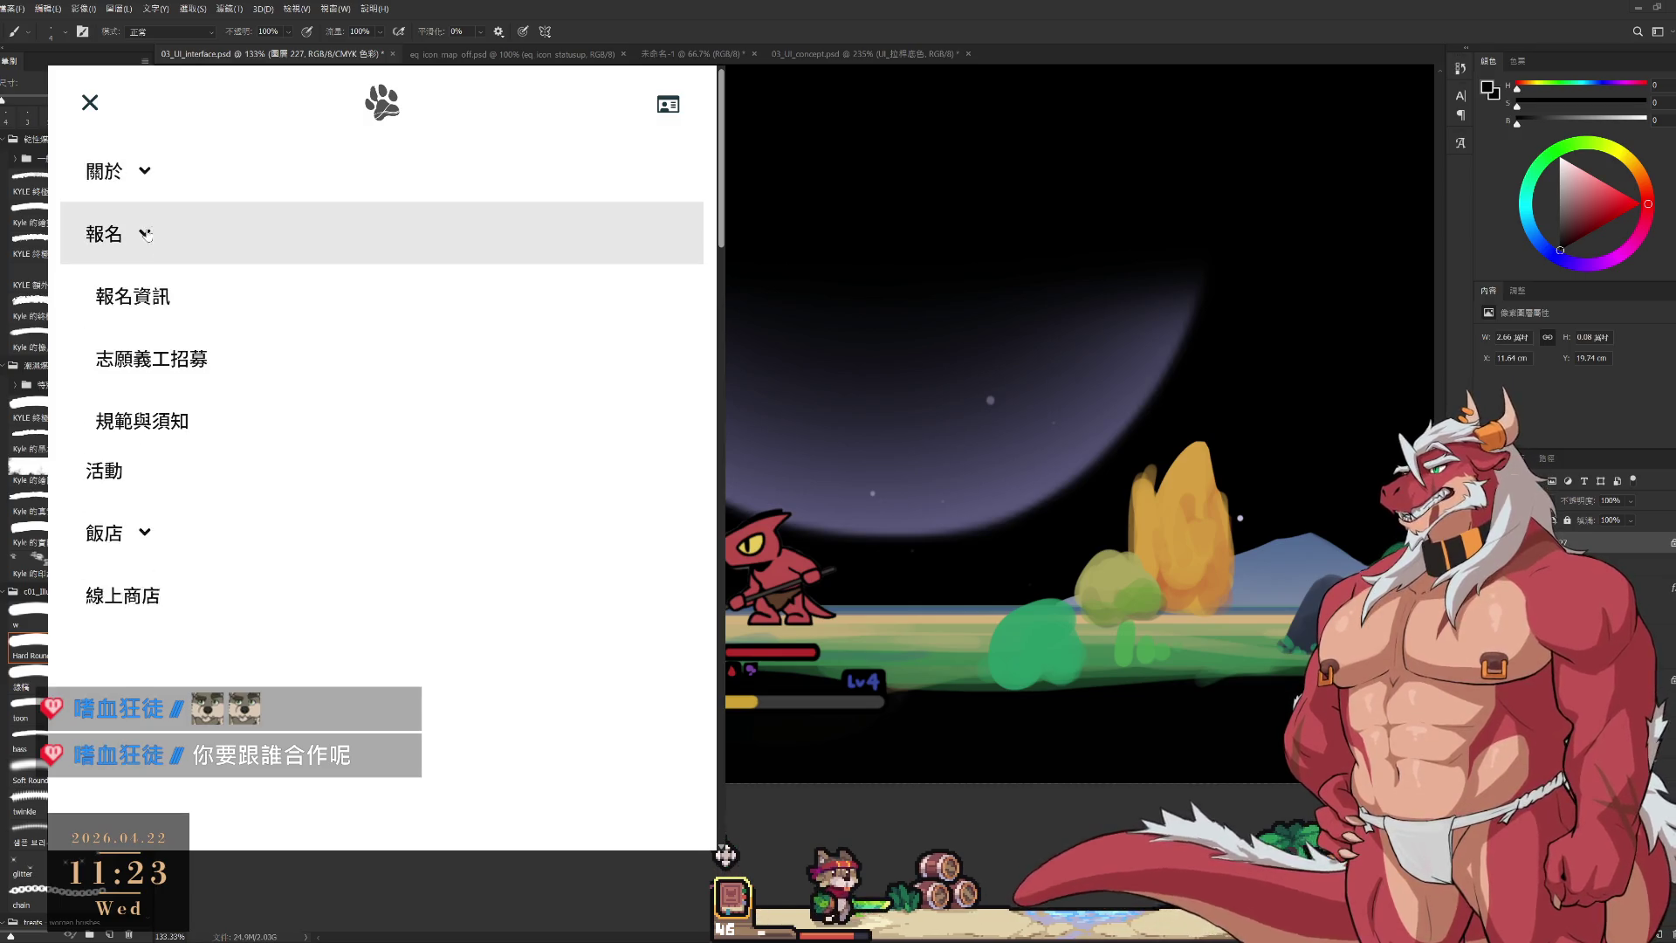
# Open the 報名資訊 page and scroll down to the 報名時程 schedule.
pyautogui.click(132, 295)
pyautogui.scroll(-3, 323, 553)
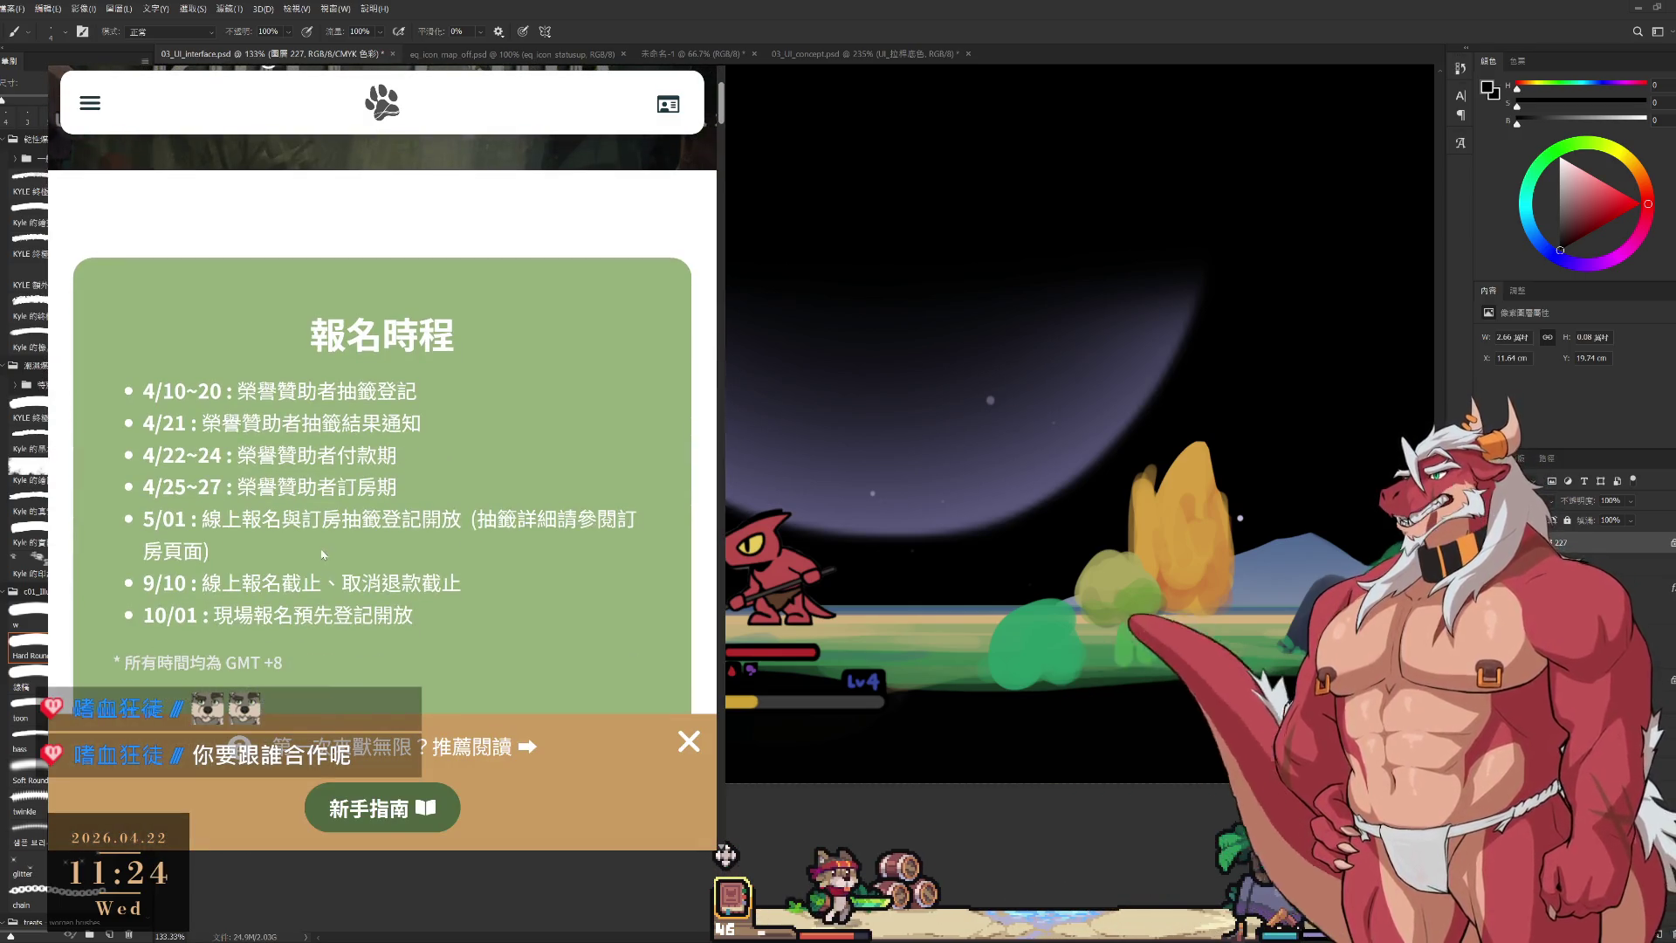
pyautogui.scroll(-1, 323, 553)
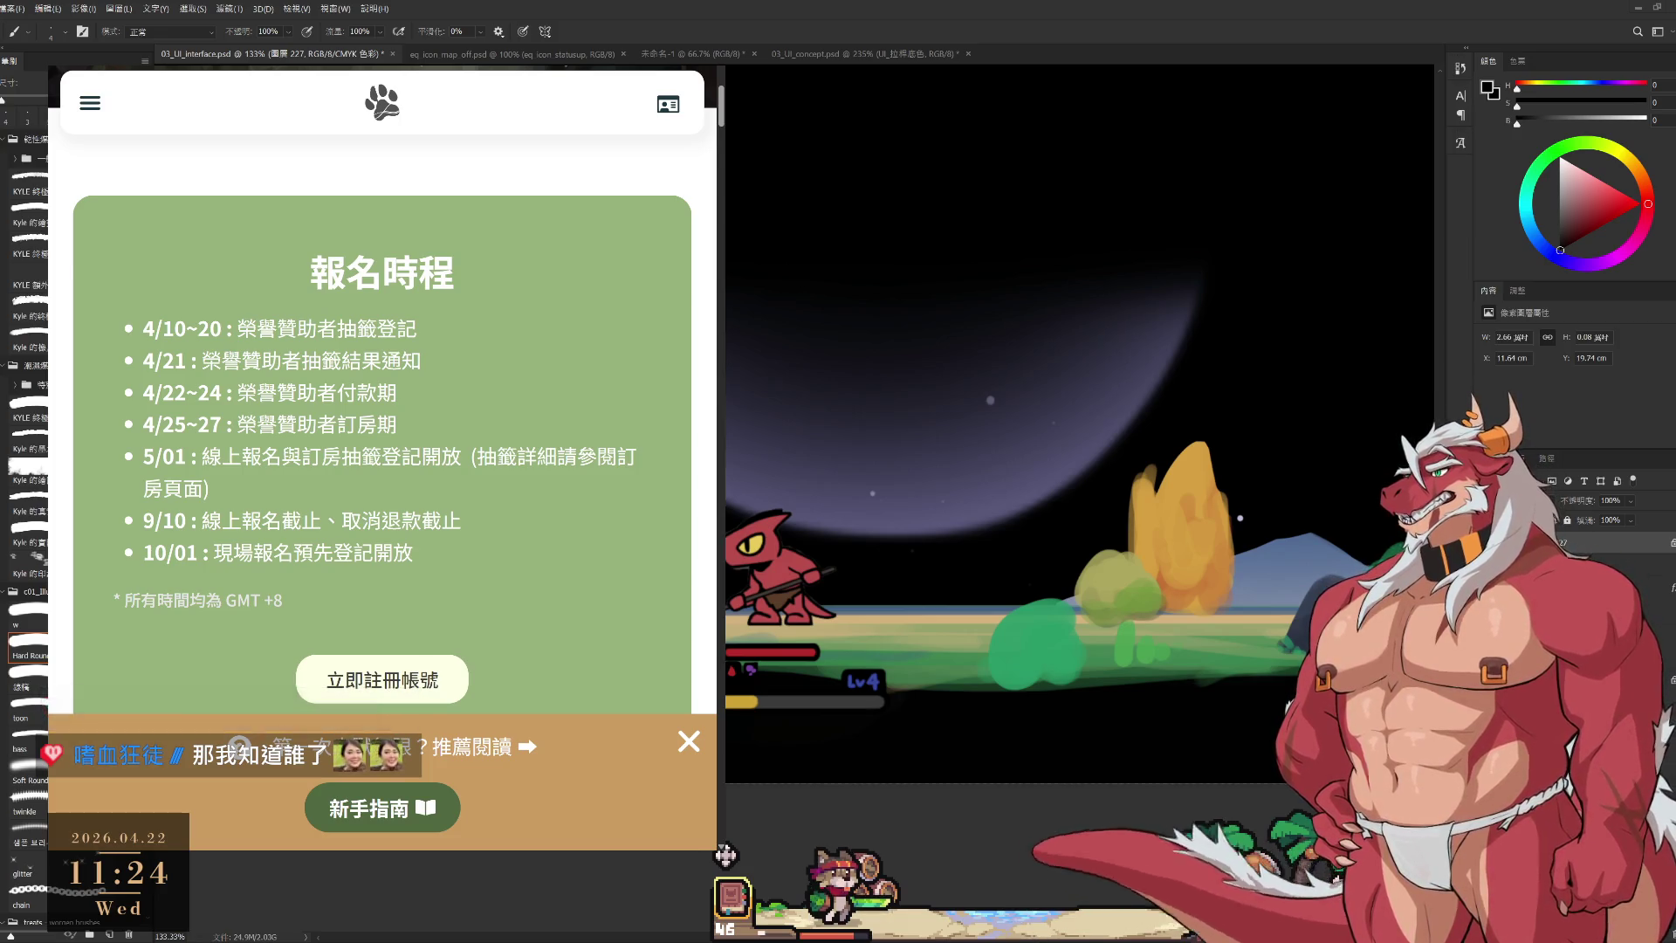
pyautogui.scroll(-10, 382, 419)
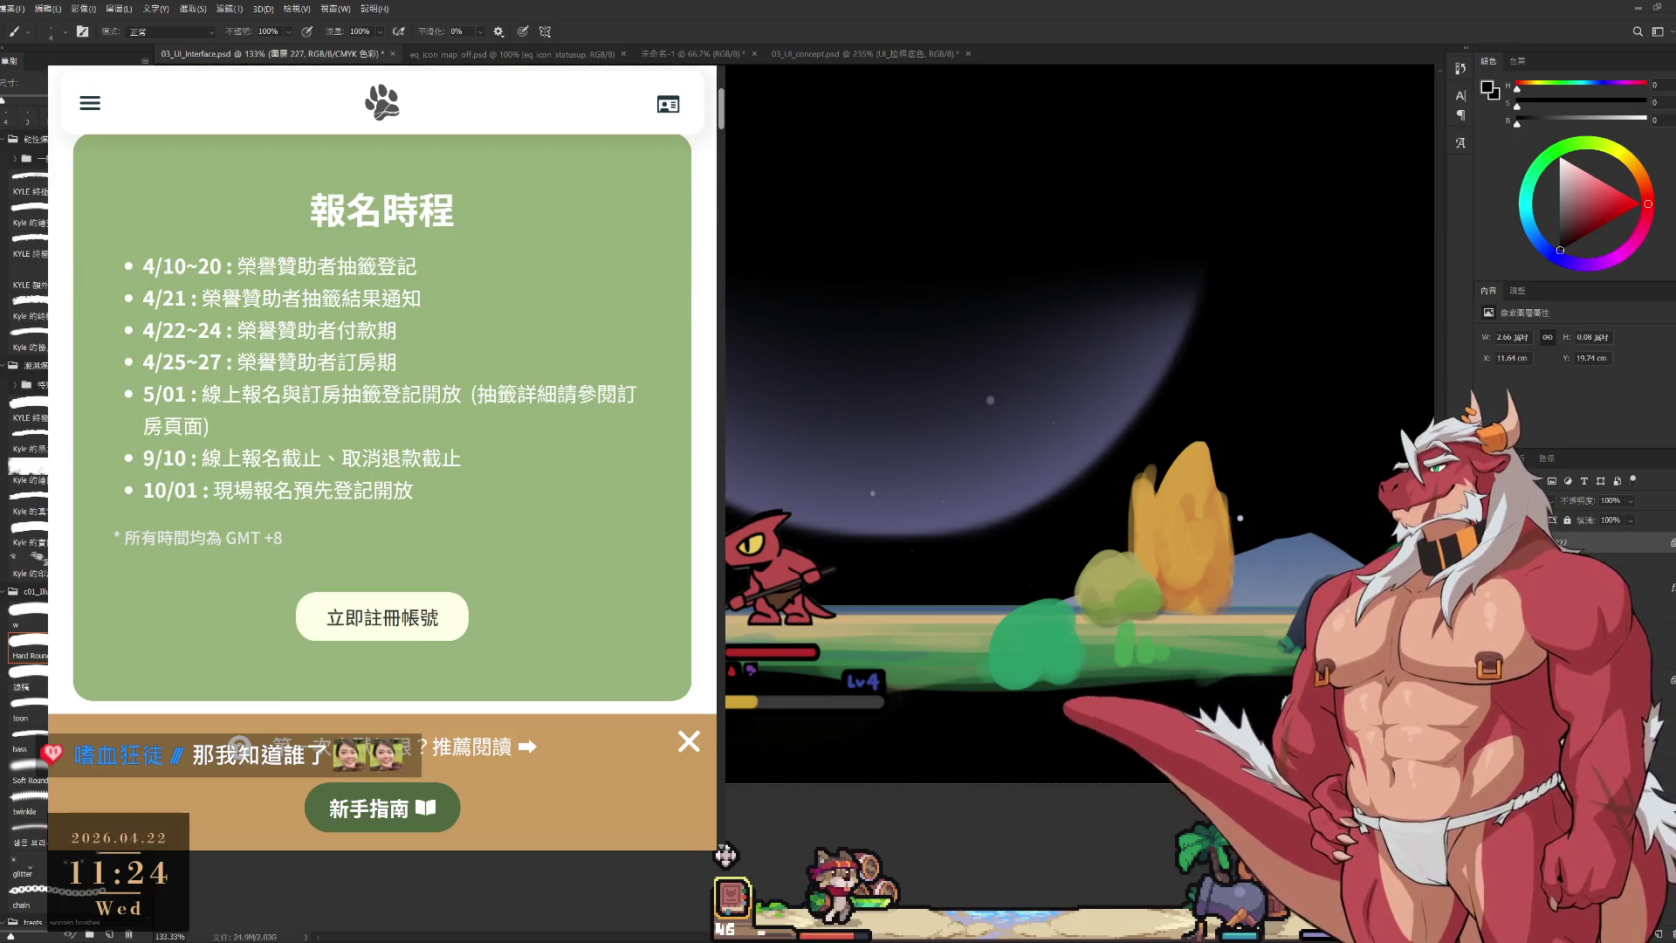
# Highlight the 5/01 registration, room-lottery and lottery-details notes in the schedule.
pyautogui.moveTo(202, 394); pyautogui.dragTo(341, 415)
pyautogui.click(370, 417)
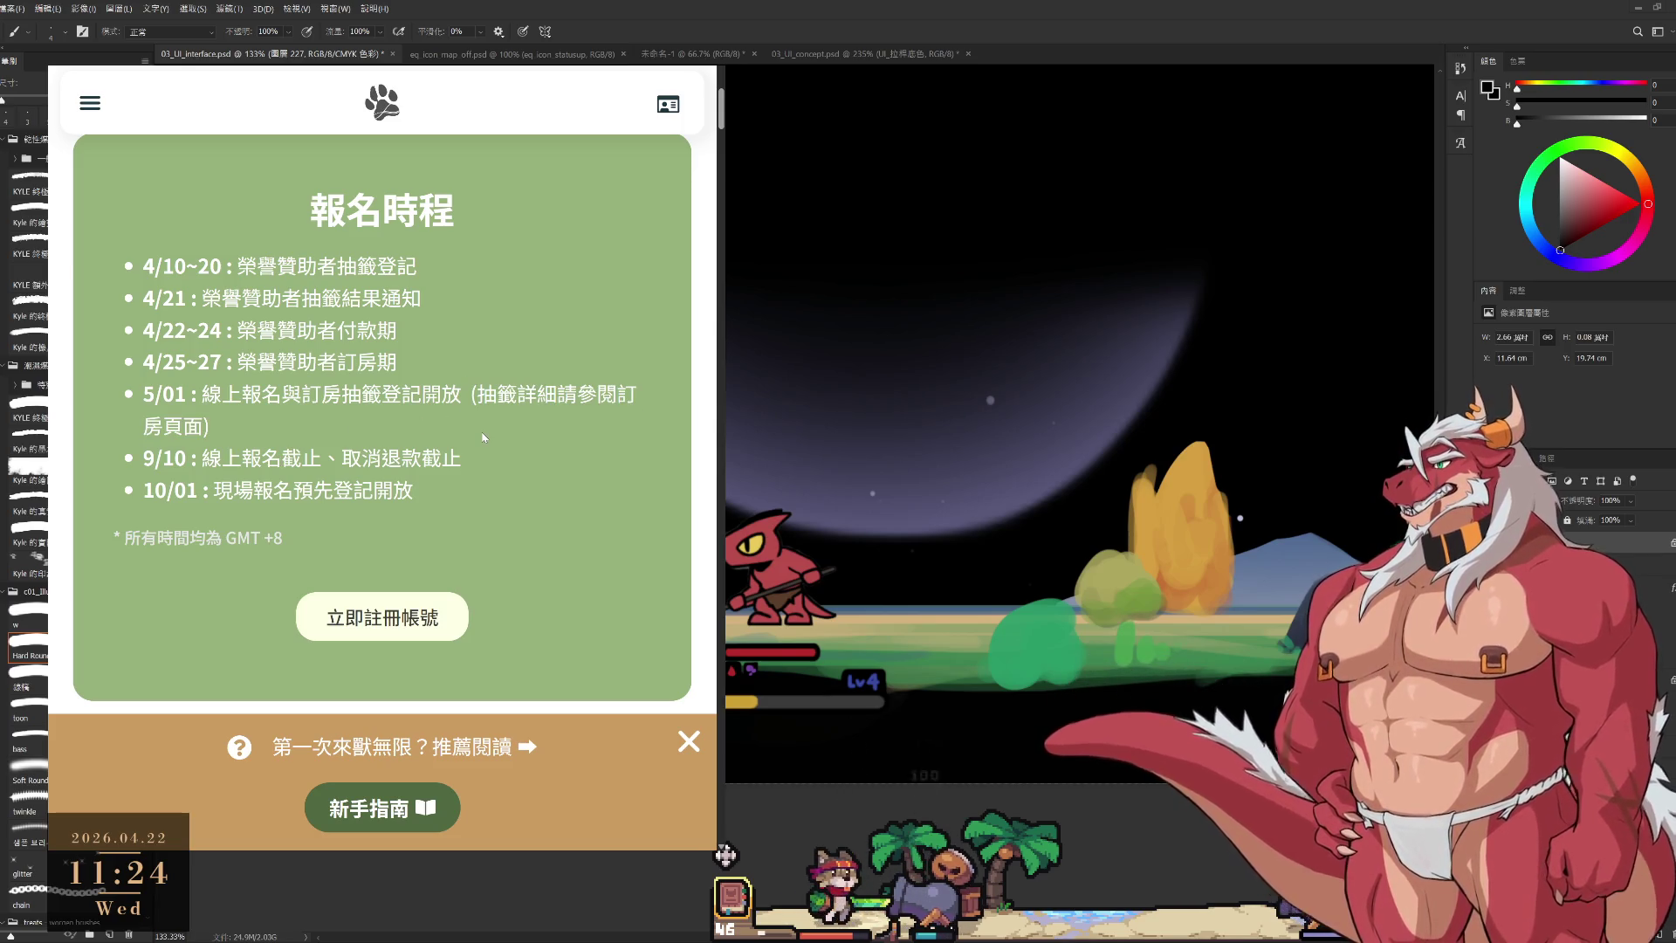
pyautogui.moveTo(210, 427); pyautogui.dragTo(477, 394)
pyautogui.click(477, 393)
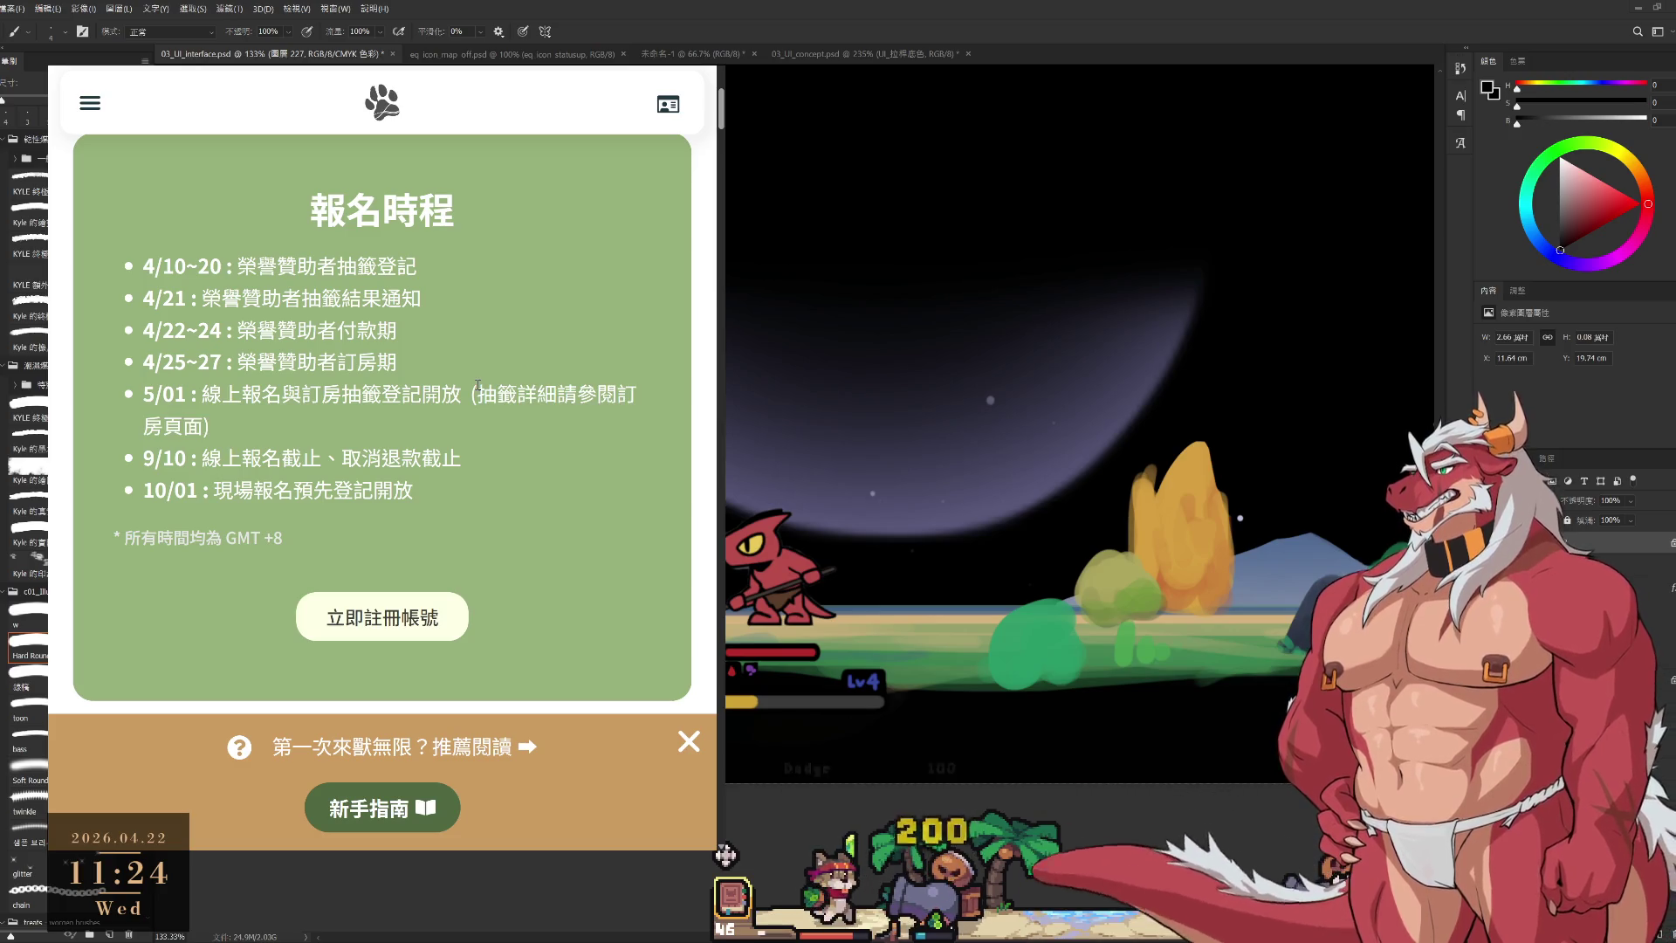
# Scroll through the ticket price cards down to the NT$ 600 探索樂園入園券 pass.
pyautogui.scroll(-5, 477, 388)
pyautogui.scroll(5, 477, 385)
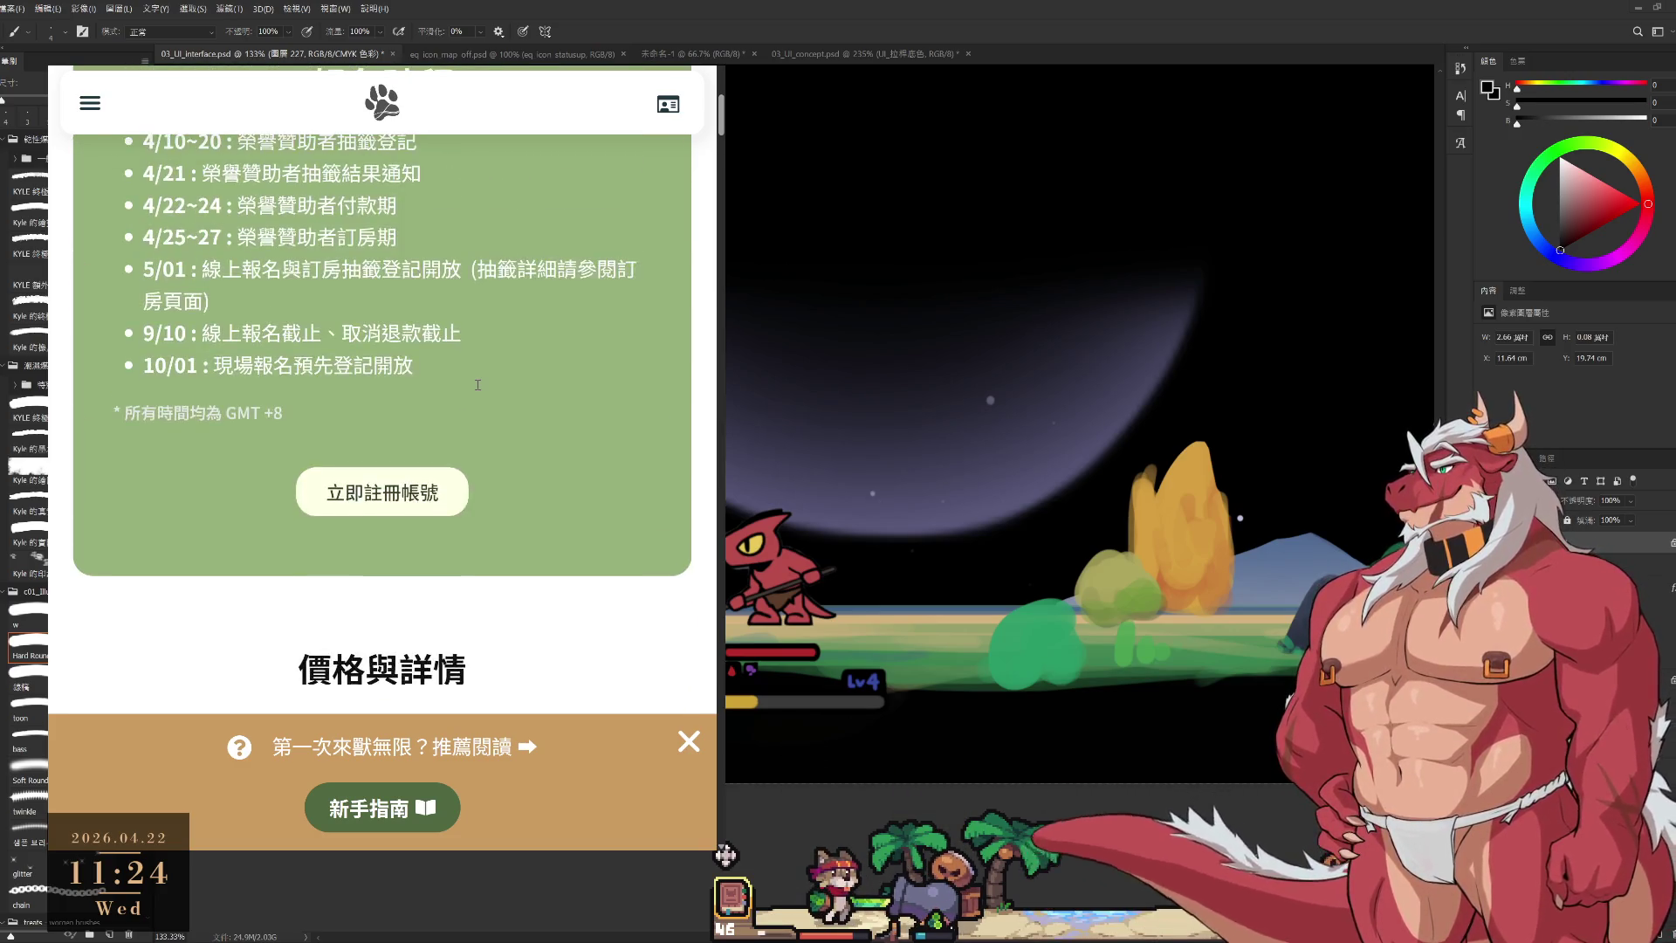
pyautogui.scroll(-15, 226, 405)
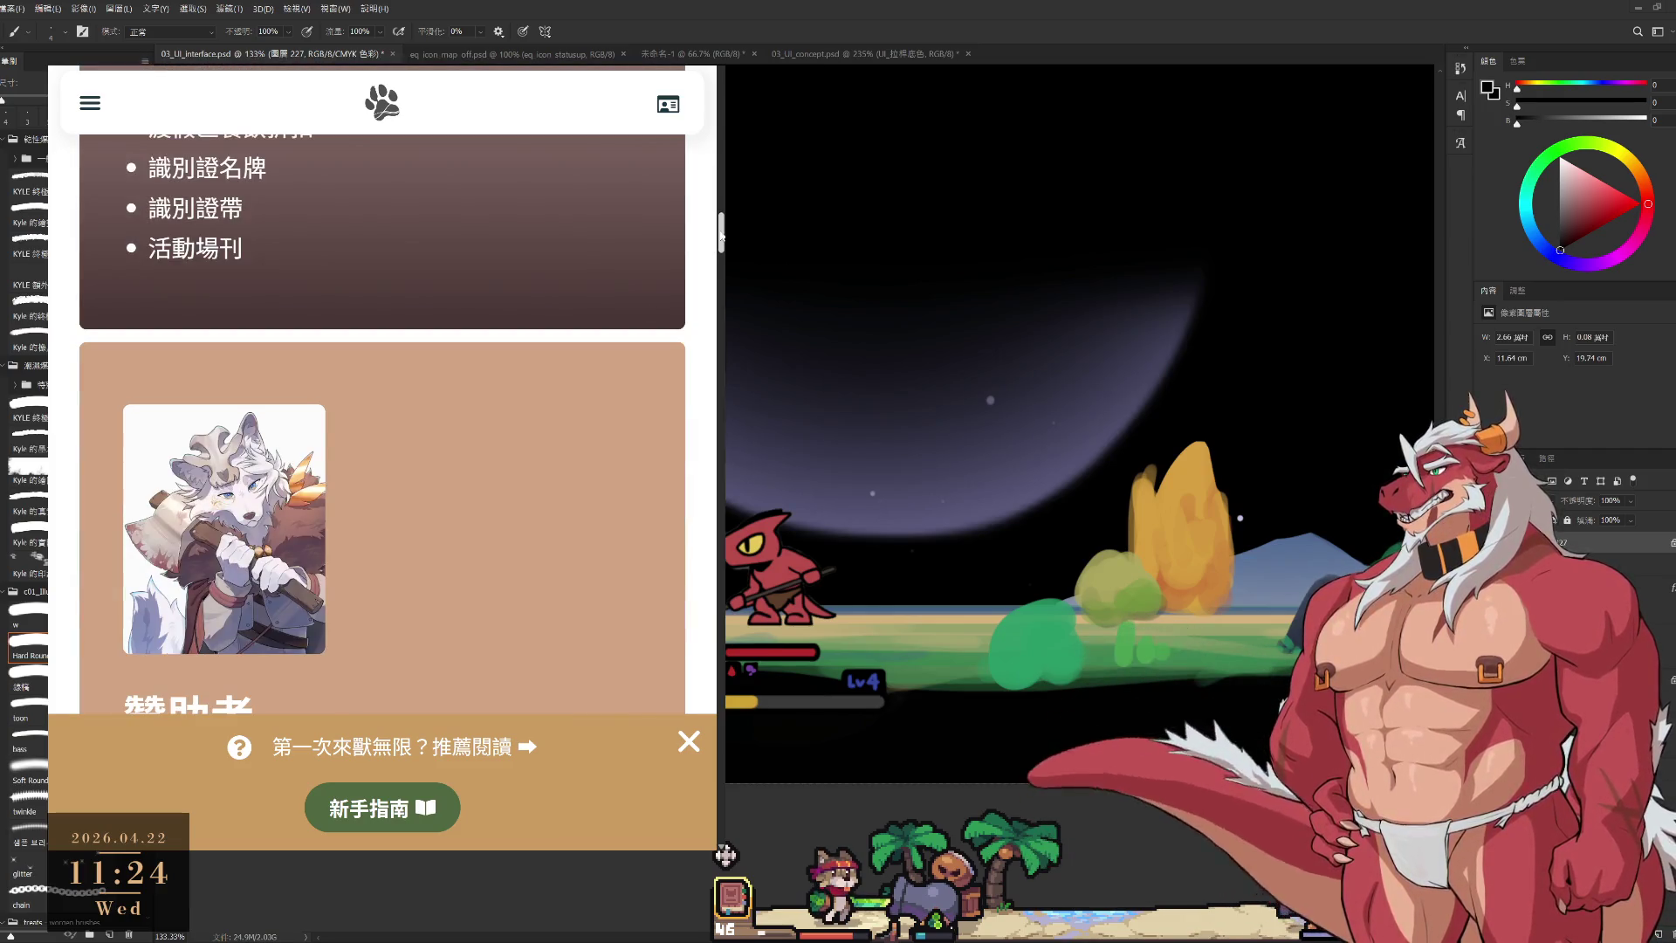
pyautogui.scroll(-6, 716, 247)
pyautogui.scroll(3, 721, 248)
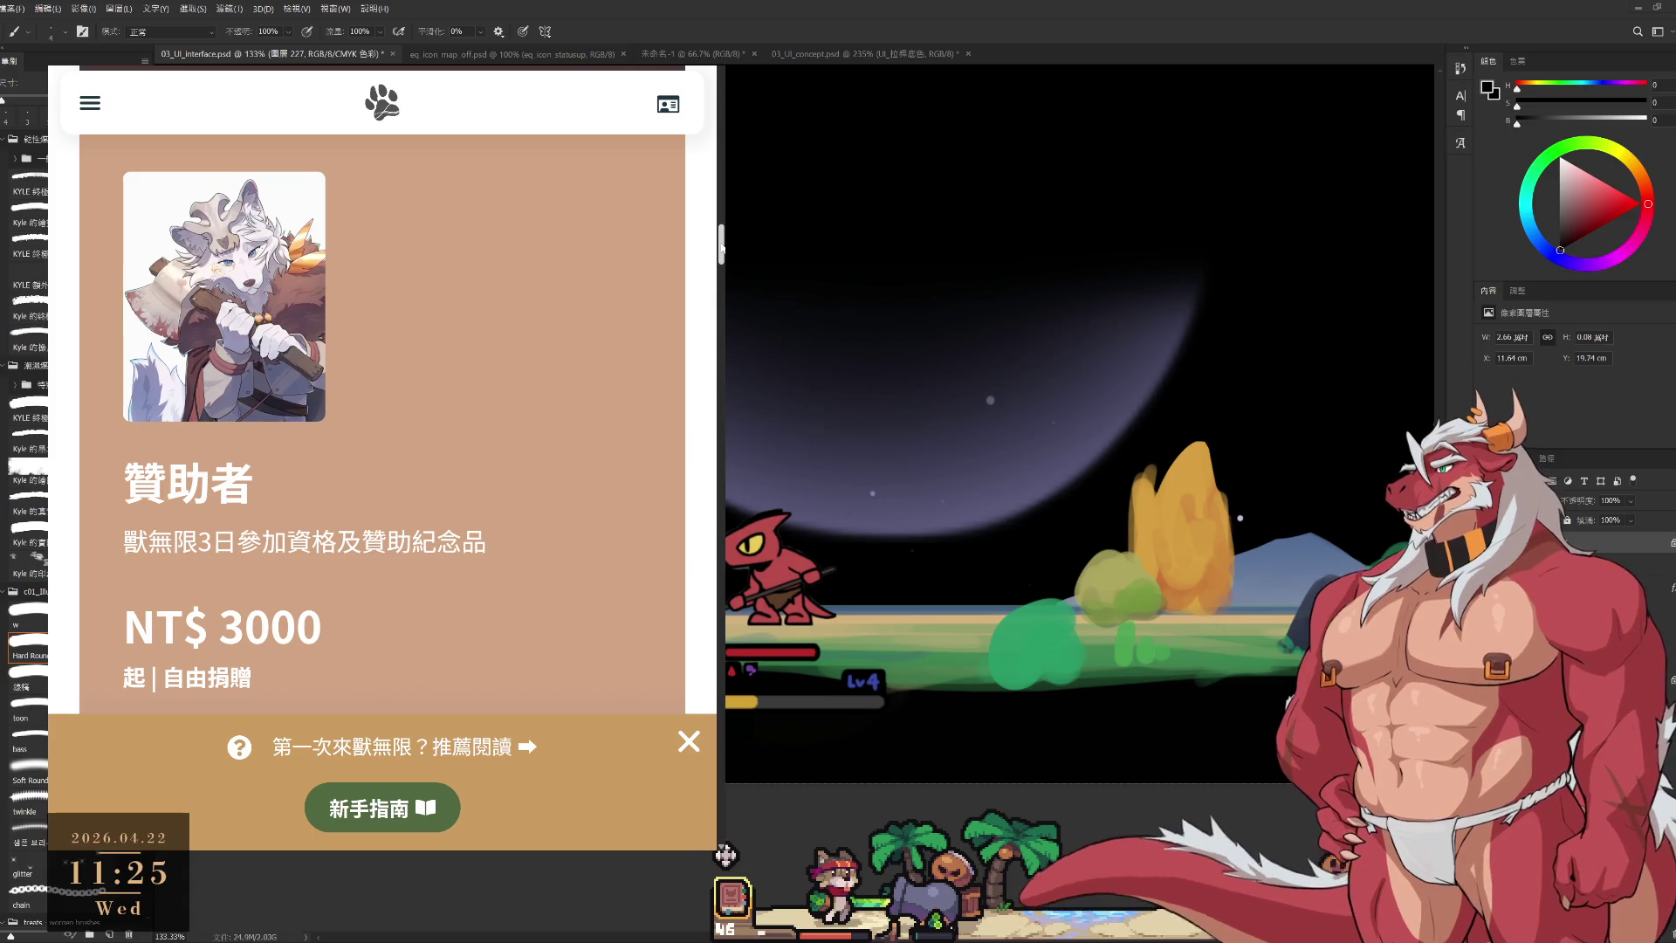
pyautogui.scroll(-10, 642, 420)
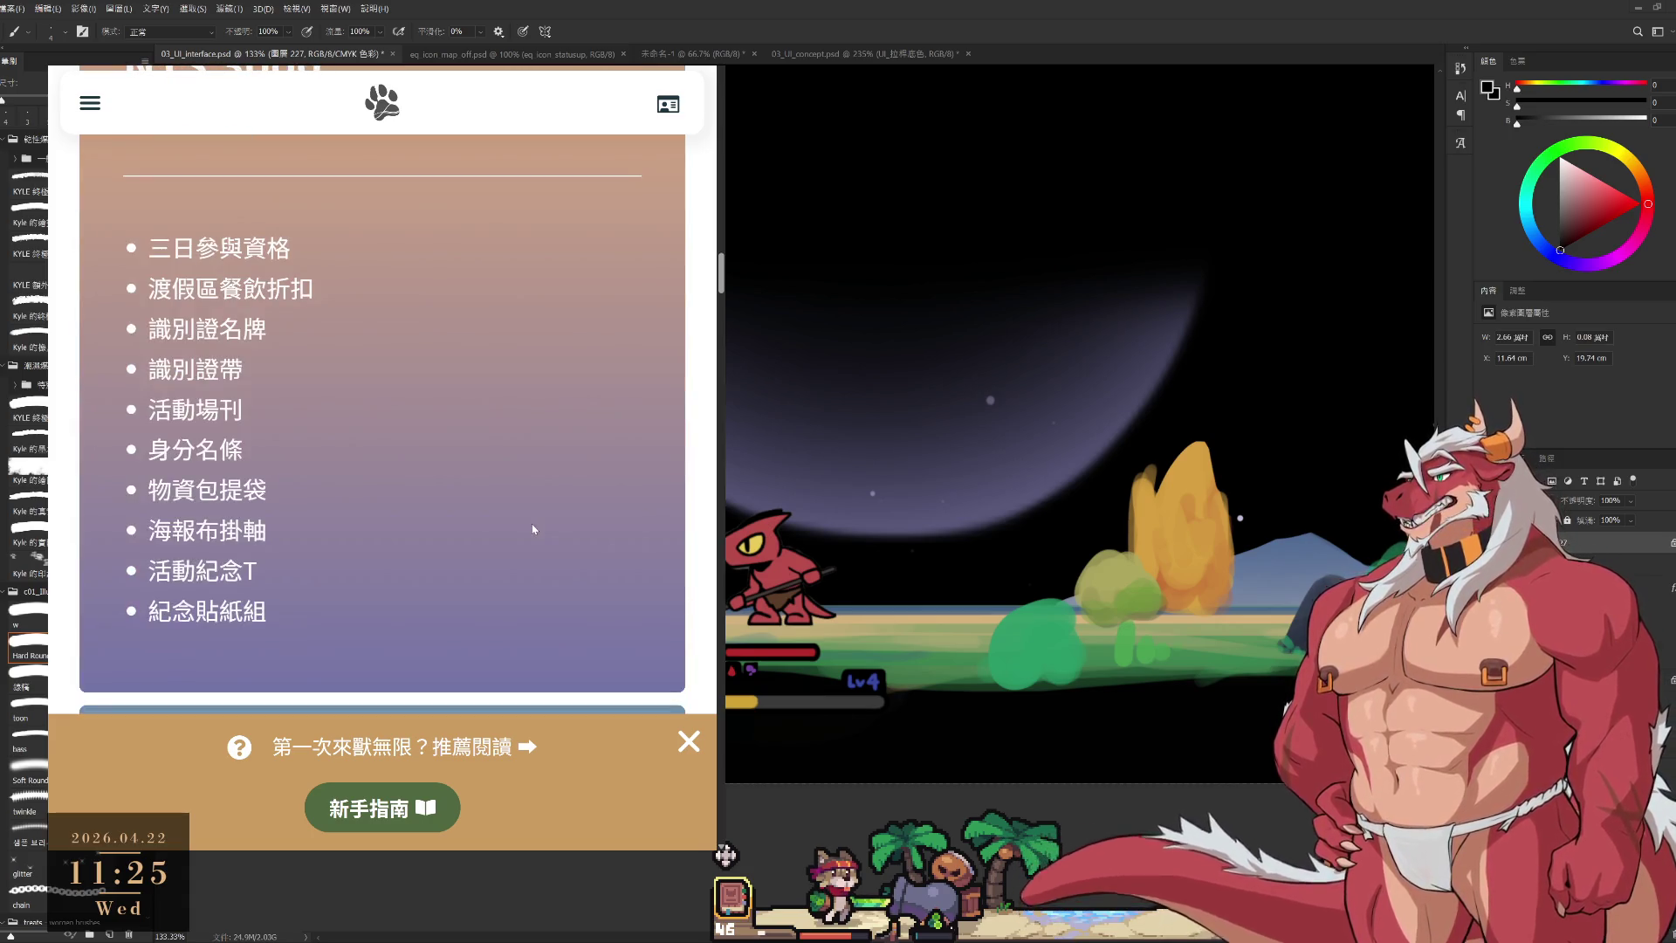
pyautogui.scroll(1, 641, 420)
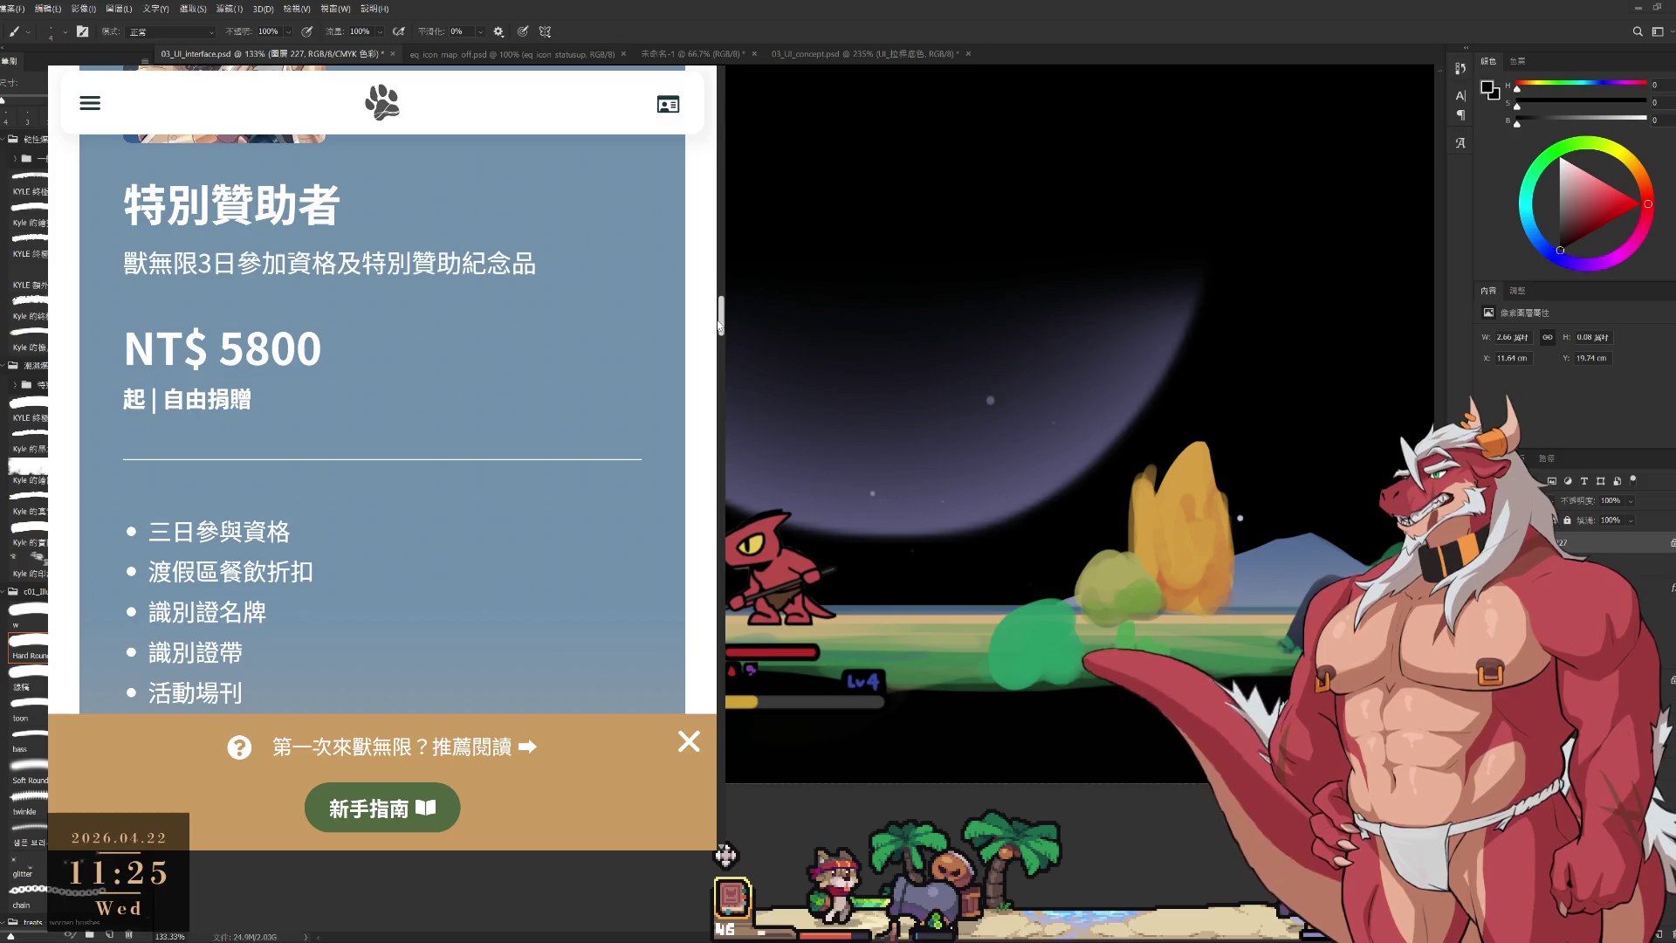
pyautogui.scroll(-10, 641, 420)
pyautogui.scroll(-6, 382, 419)
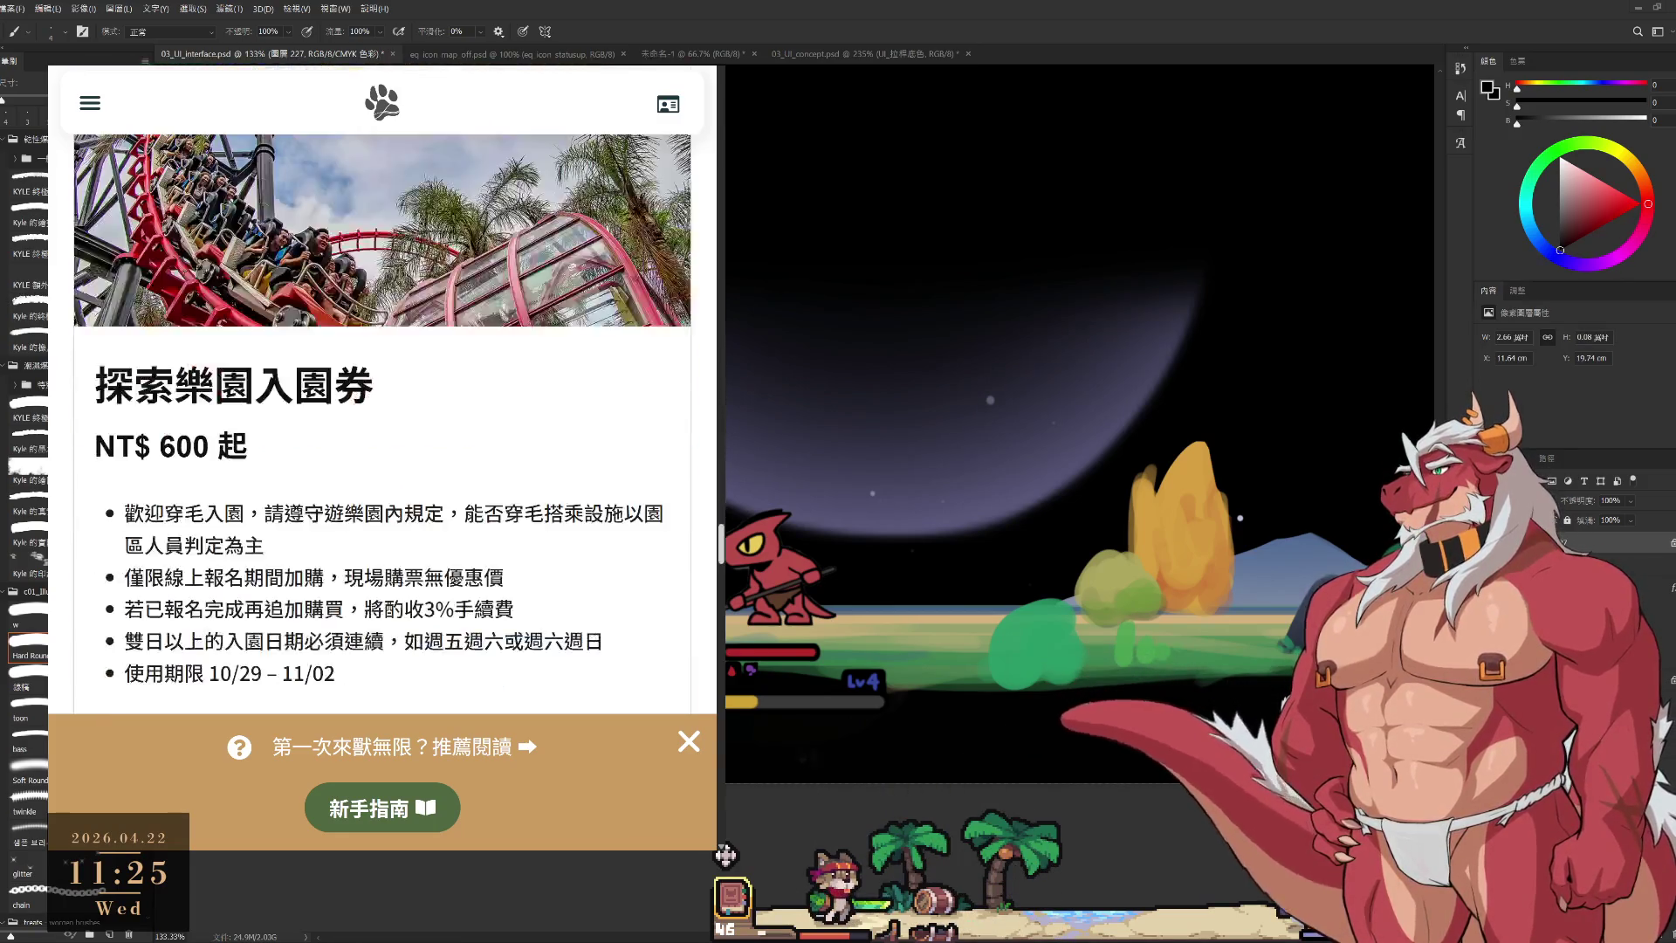
pyautogui.scroll(5, 382, 419)
pyautogui.scroll(-15, 383, 393)
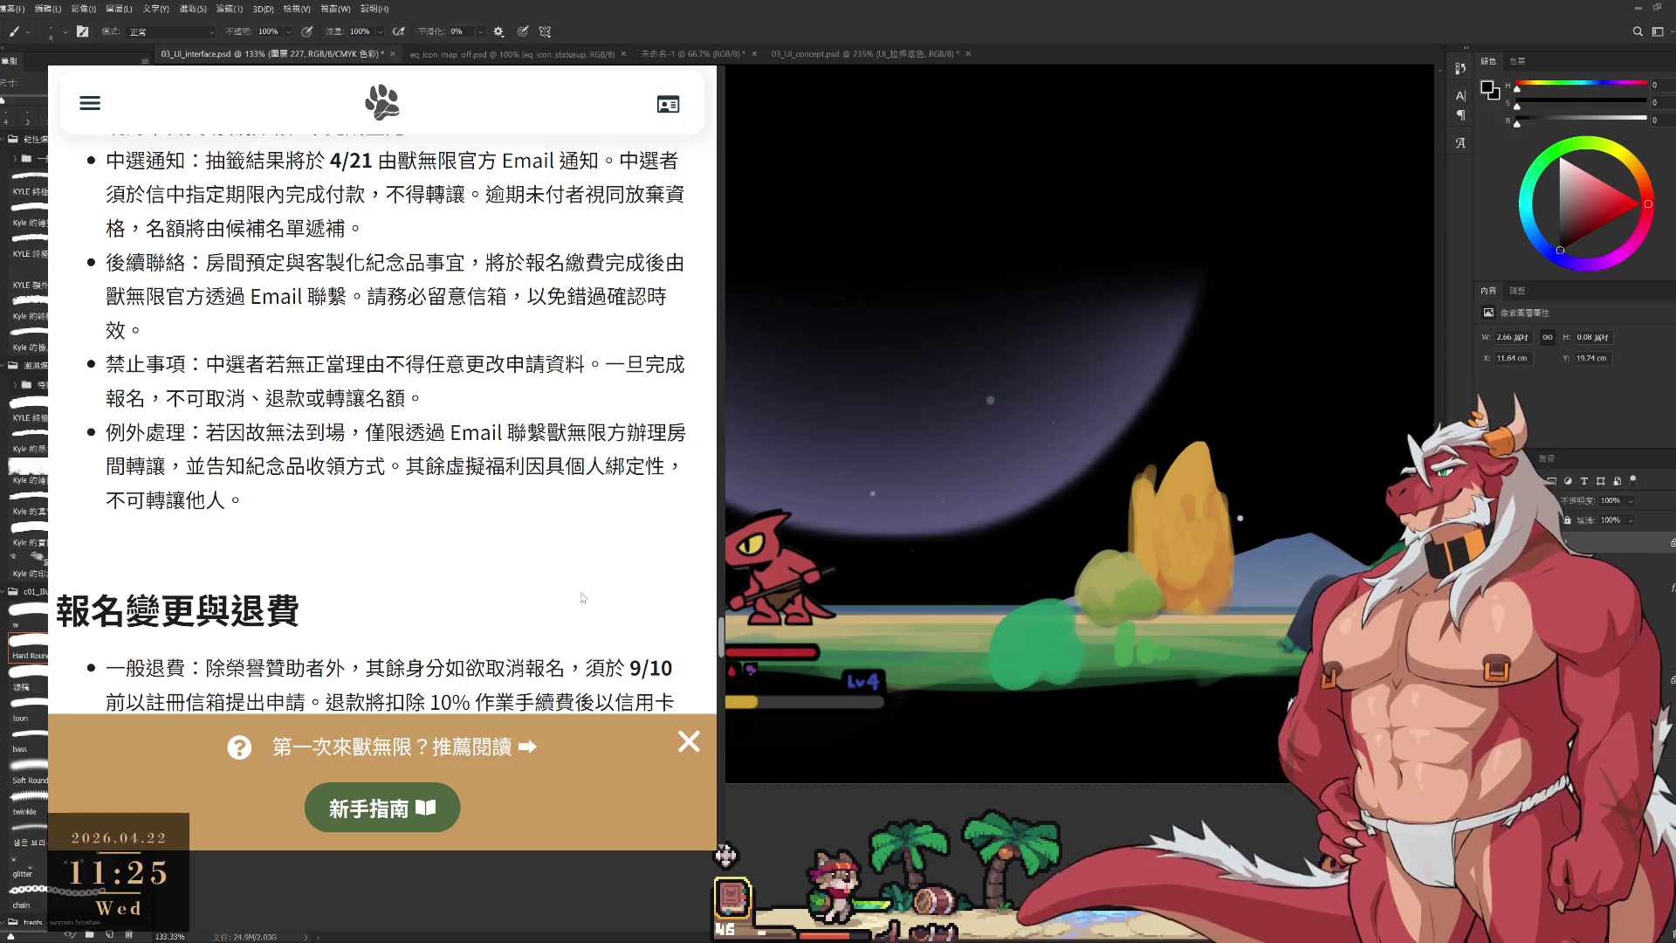
pyautogui.scroll(-5, 583, 598)
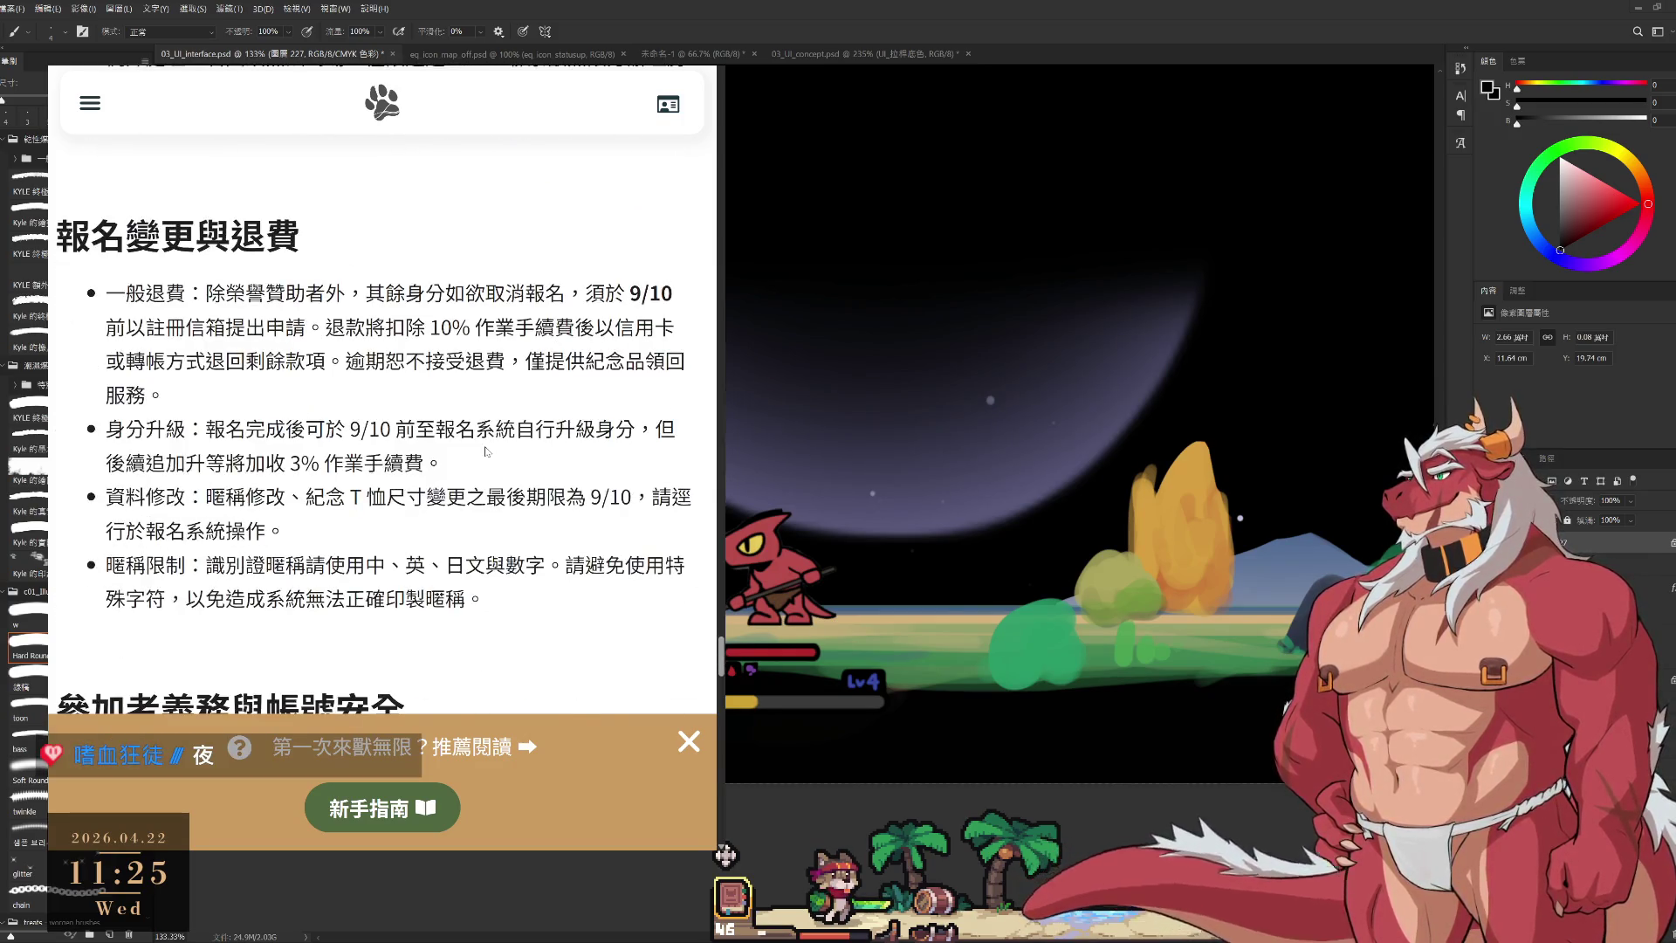
pyautogui.scroll(-2, 452, 513)
pyautogui.scroll(-5, 452, 513)
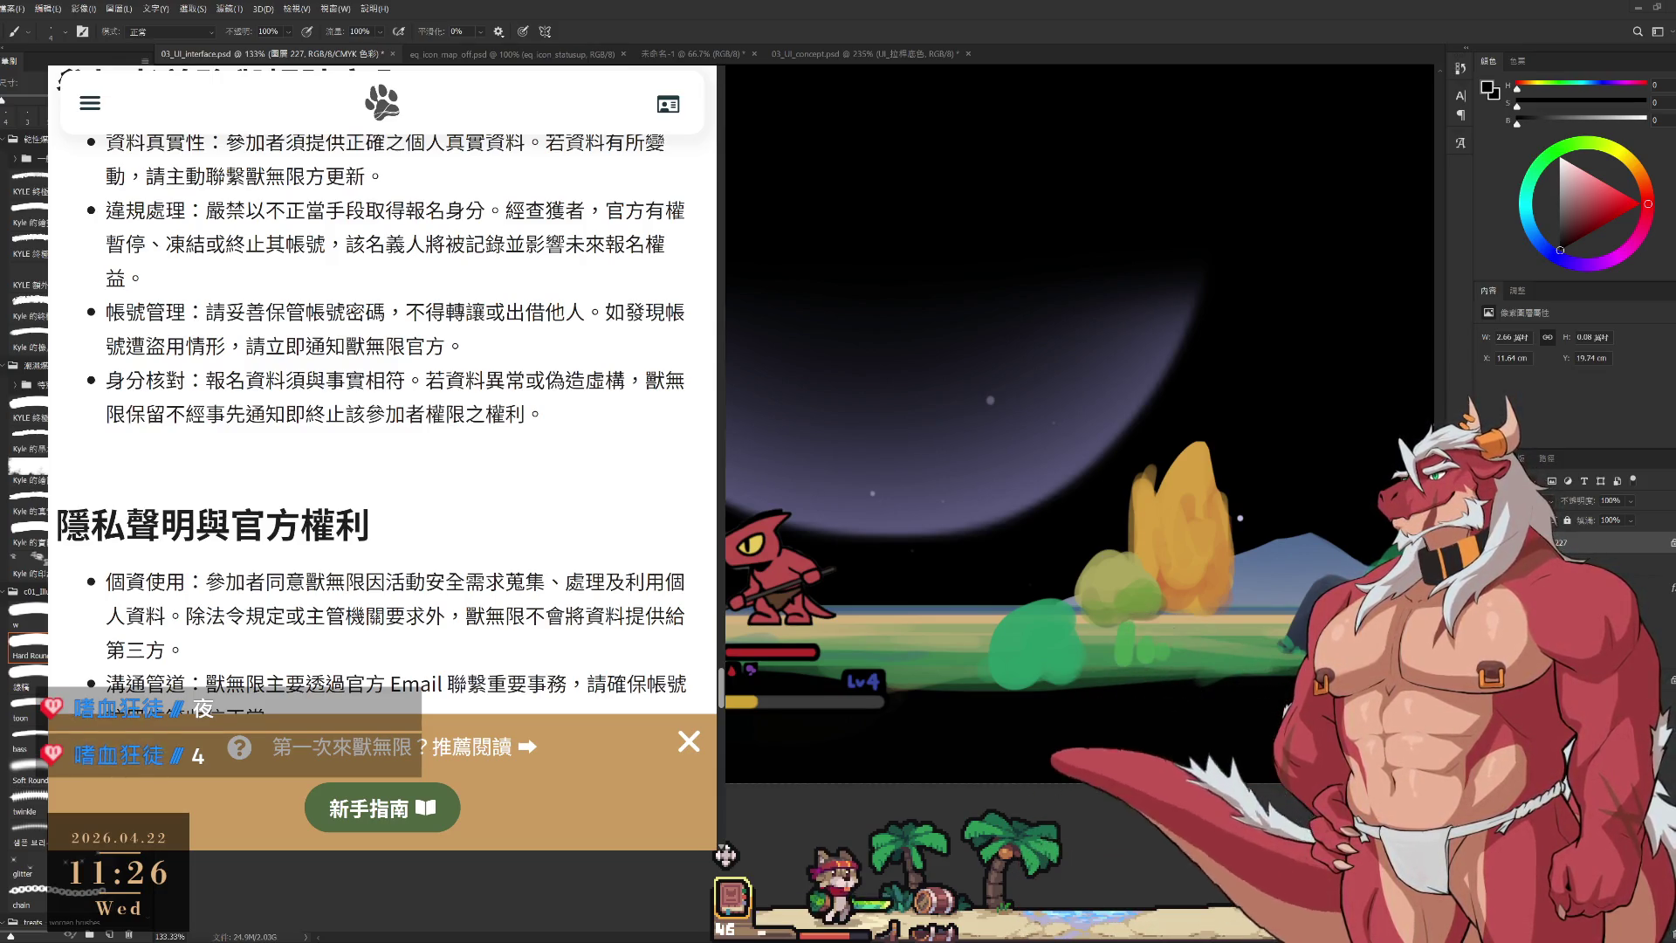
pyautogui.scroll(-3, 382, 393)
pyautogui.scroll(-10, 382, 393)
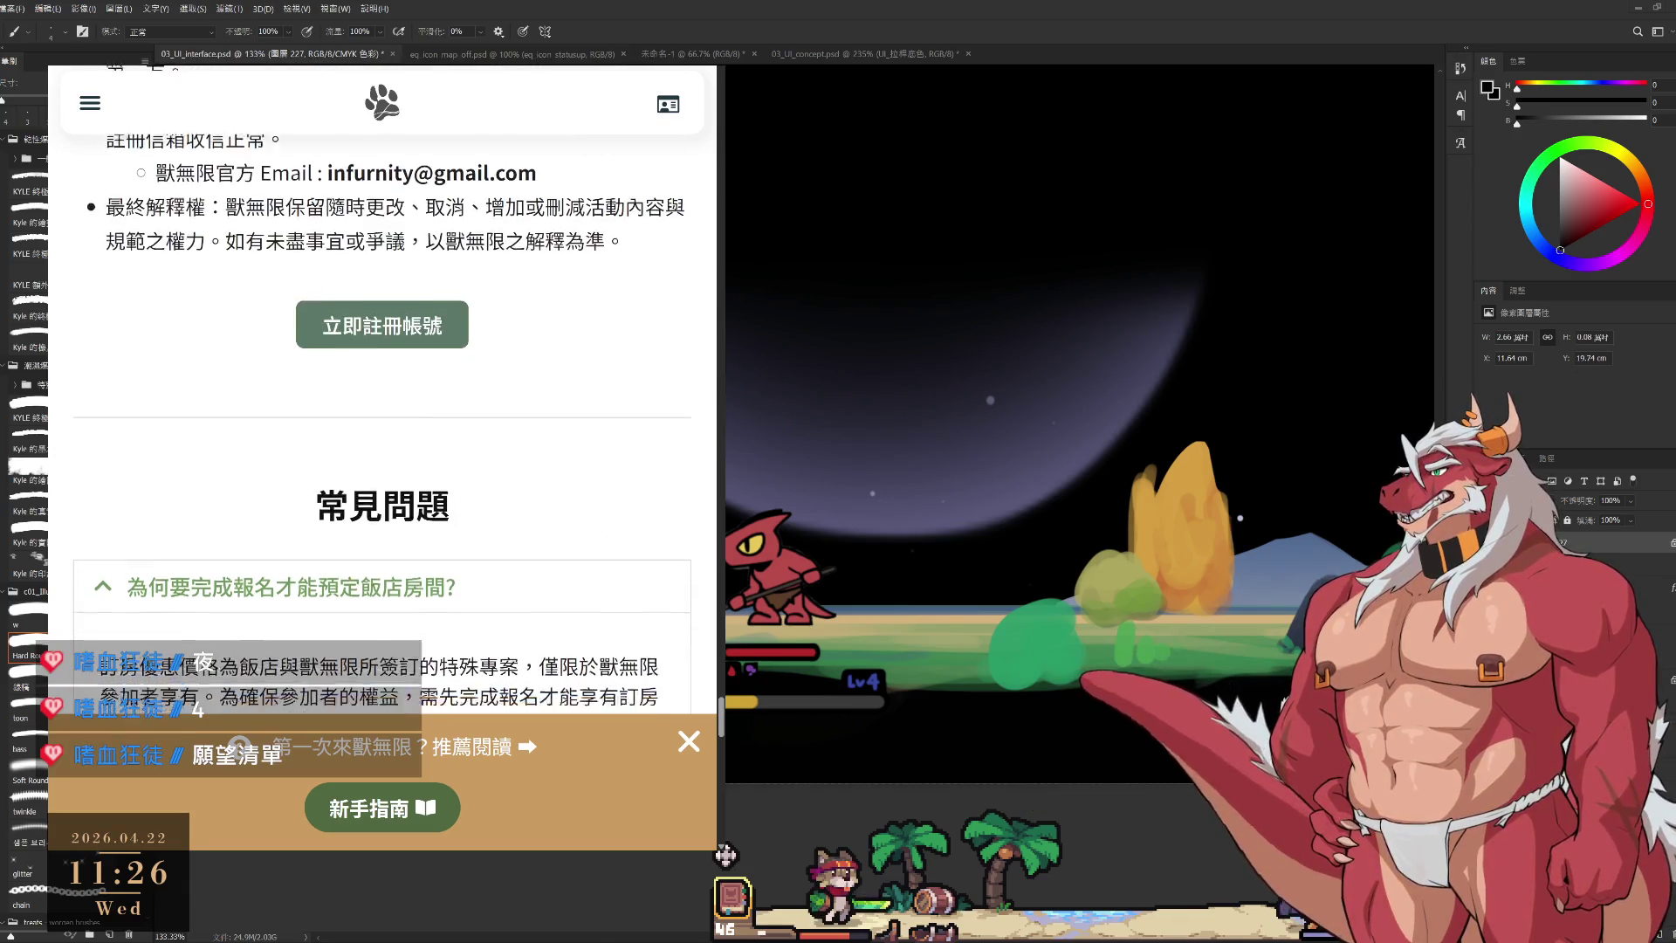
pyautogui.scroll(-3, 382, 393)
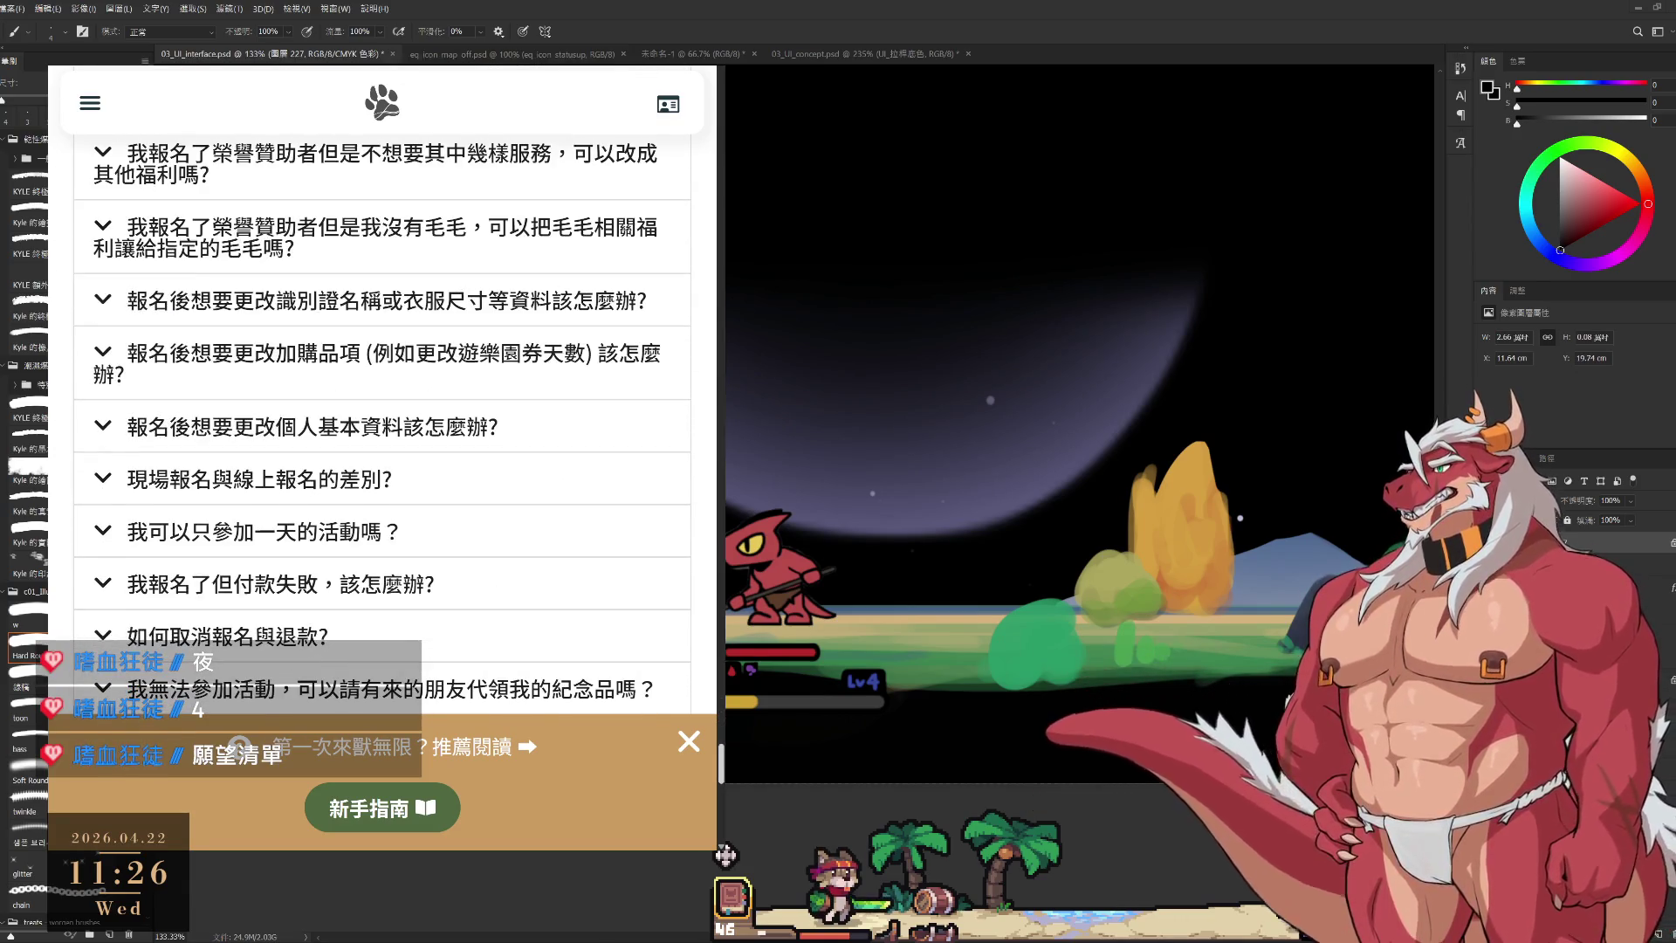
pyautogui.scroll(-3, 382, 392)
pyautogui.scroll(15, 383, 393)
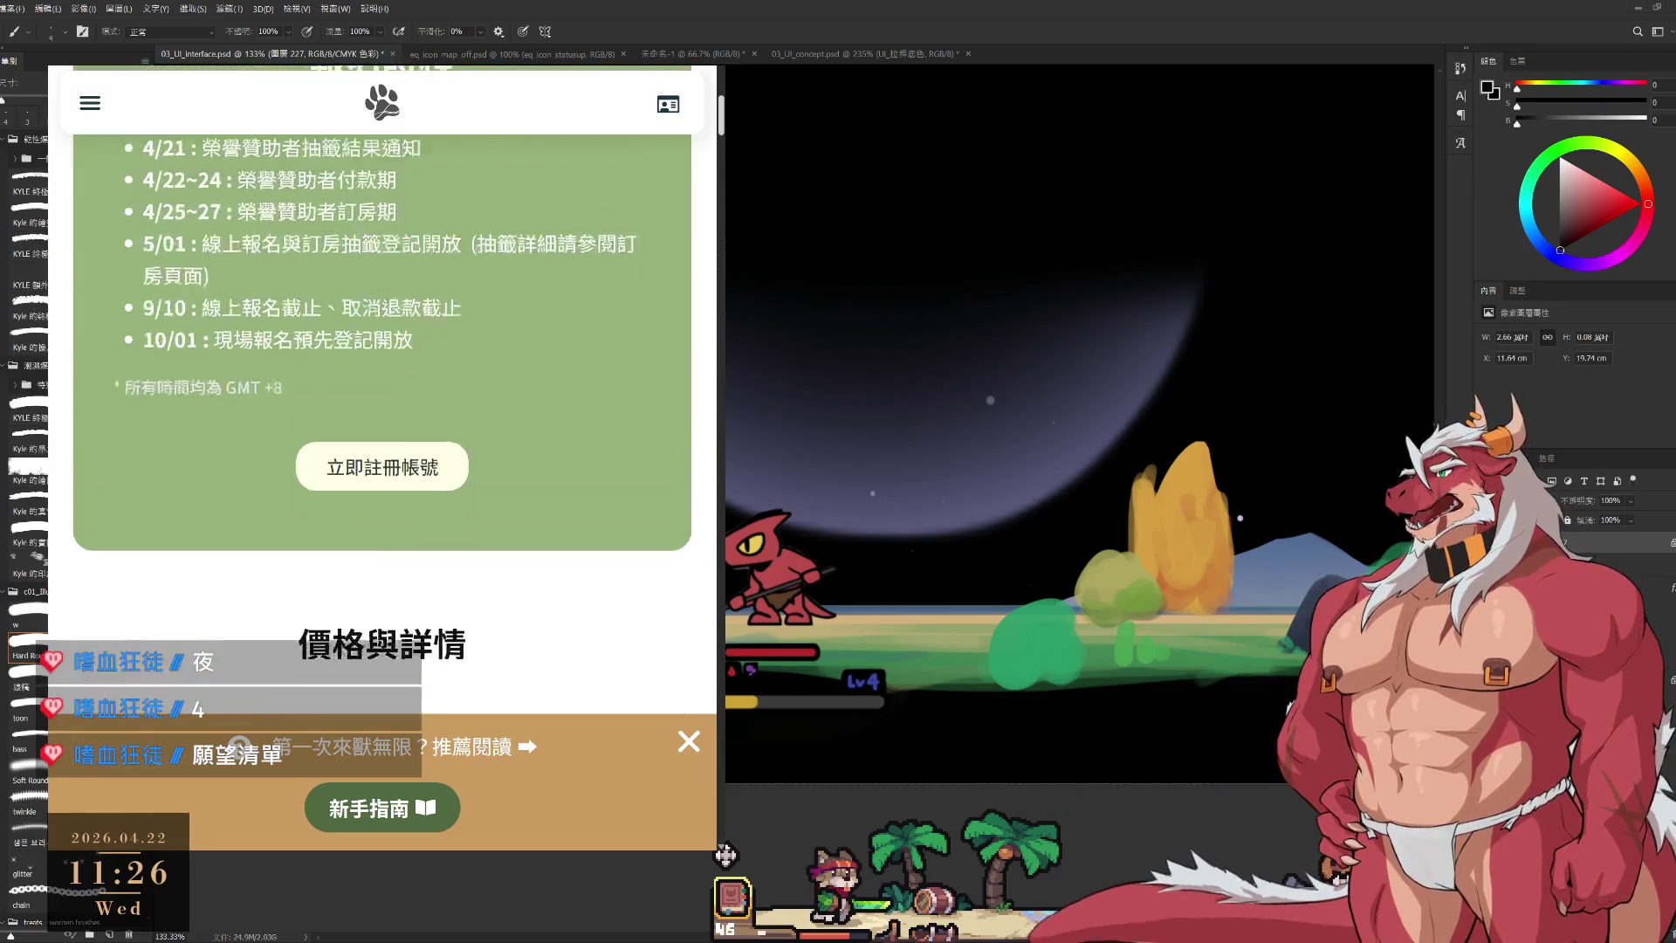
pyautogui.scroll(5, 631, 125)
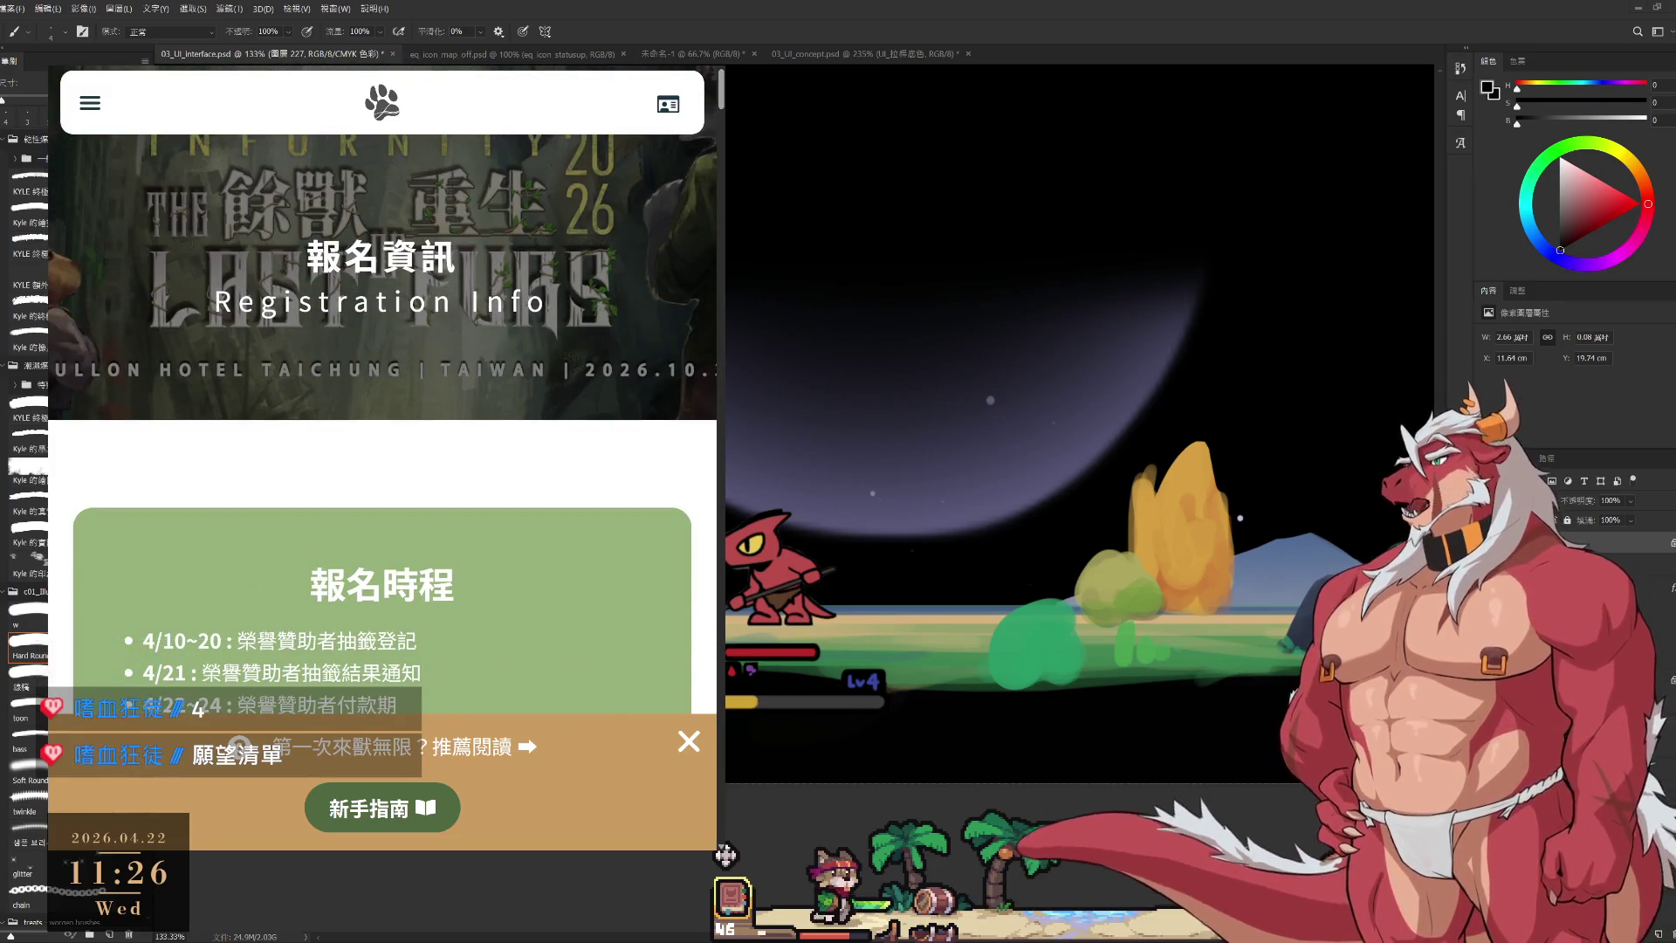
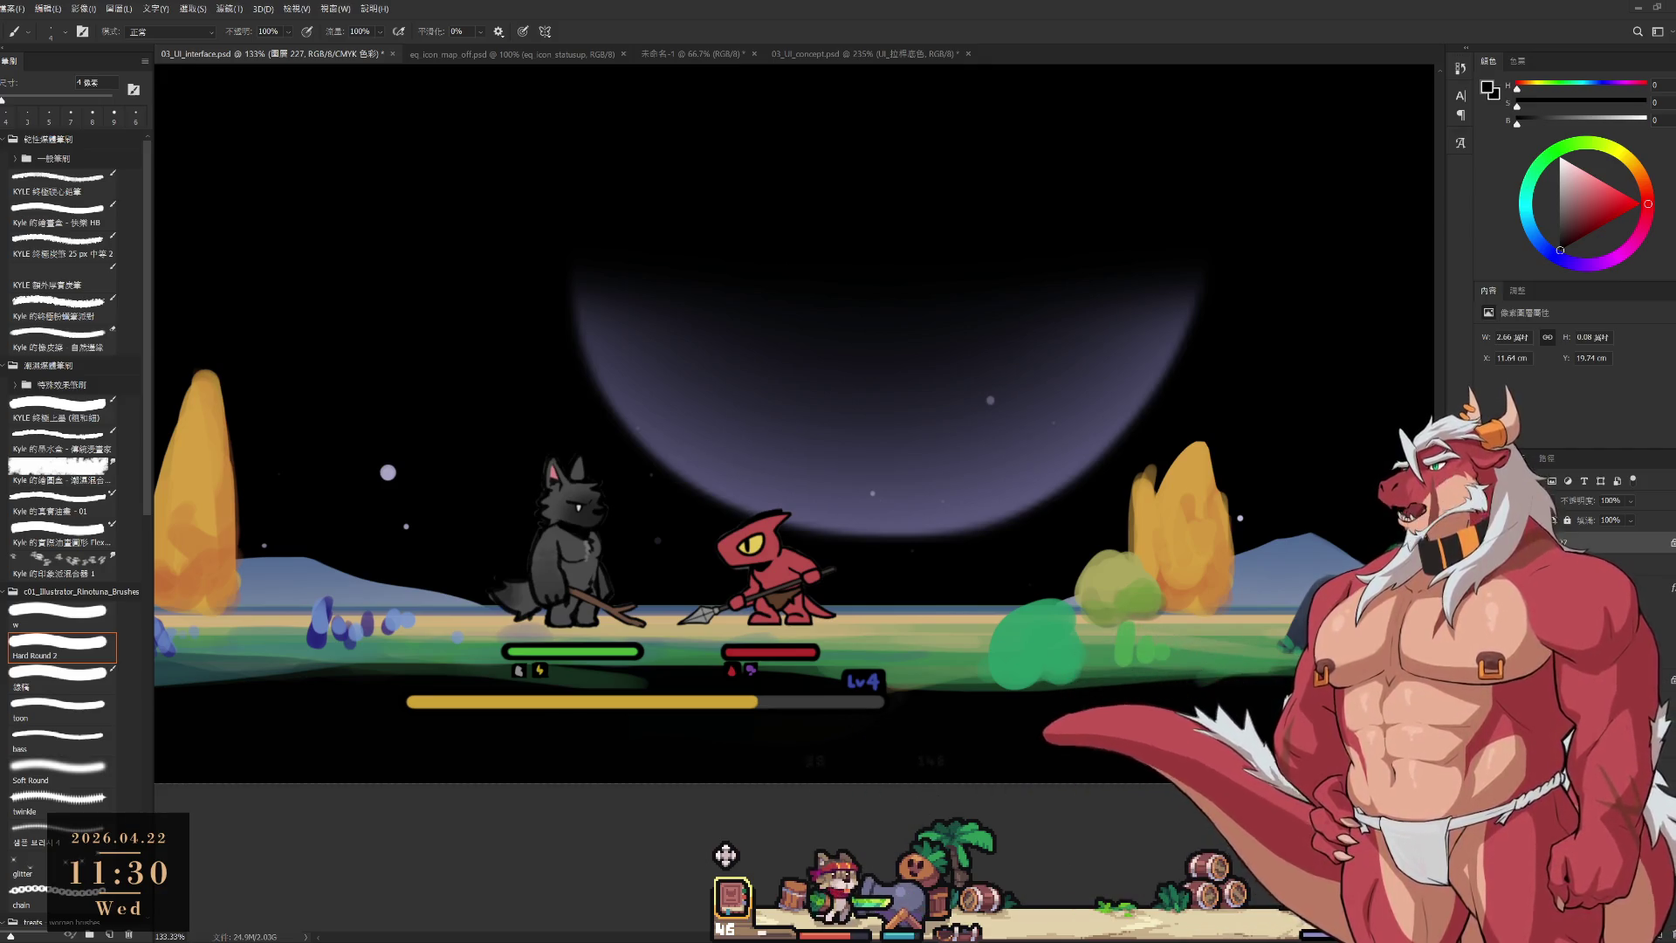
# Narrow the GDC talk window over the left of the canvas and resume playback.
pyautogui.hotkey('alt', 'Tab')
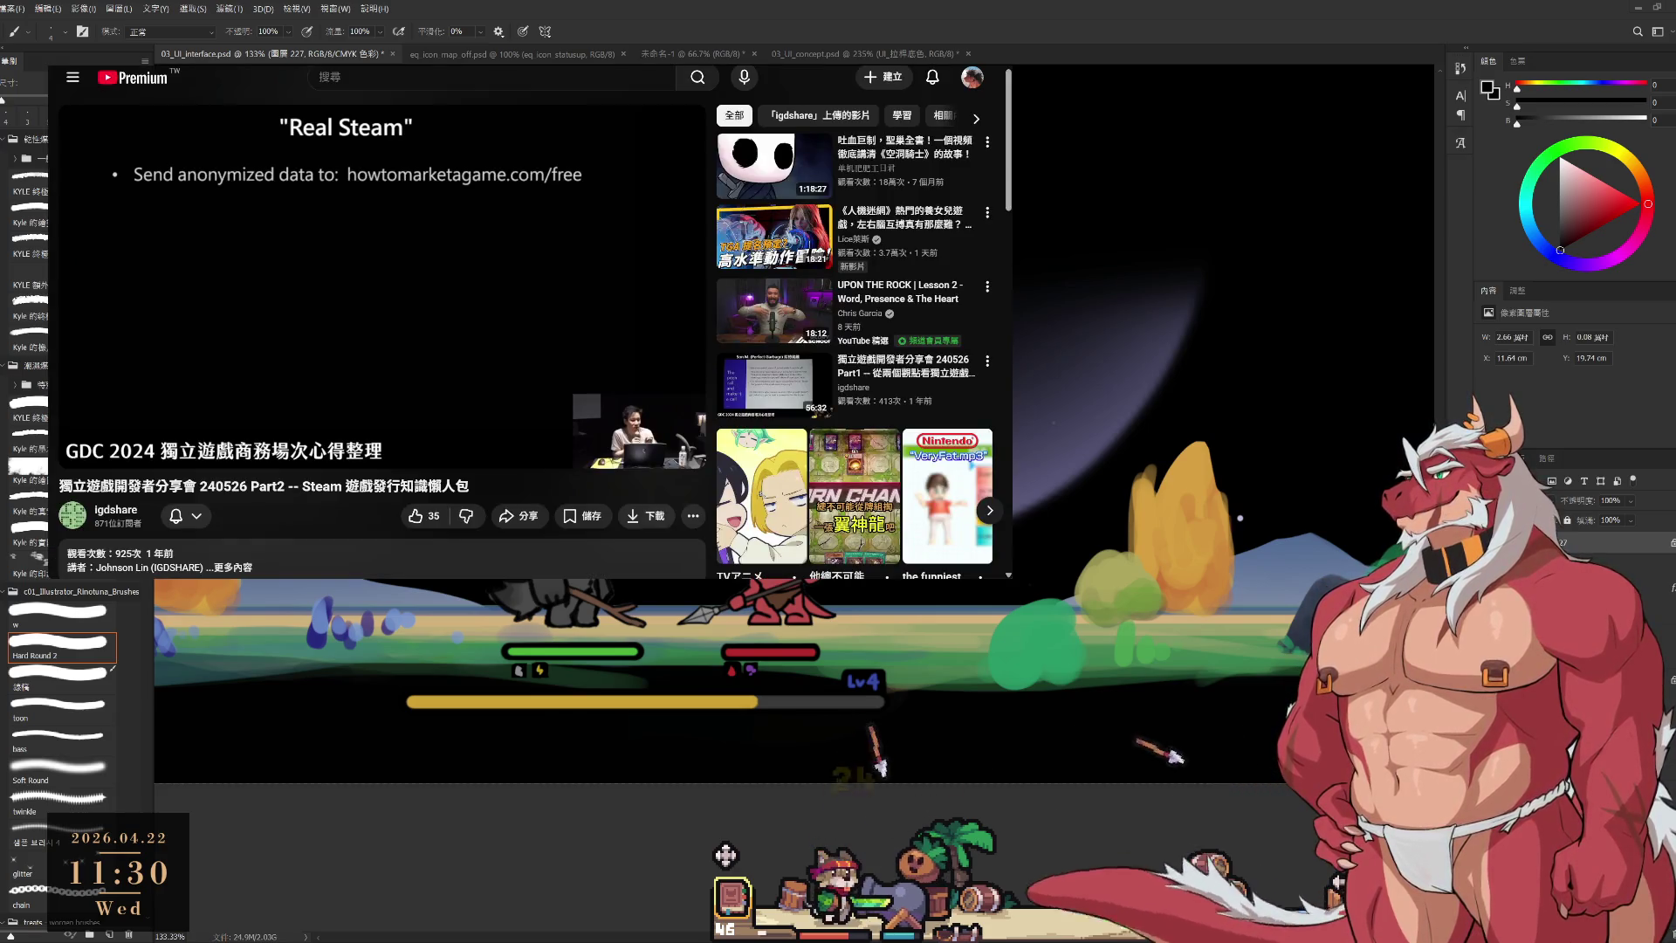
pyautogui.moveTo(1013, 174); pyautogui.dragTo(601, 174)
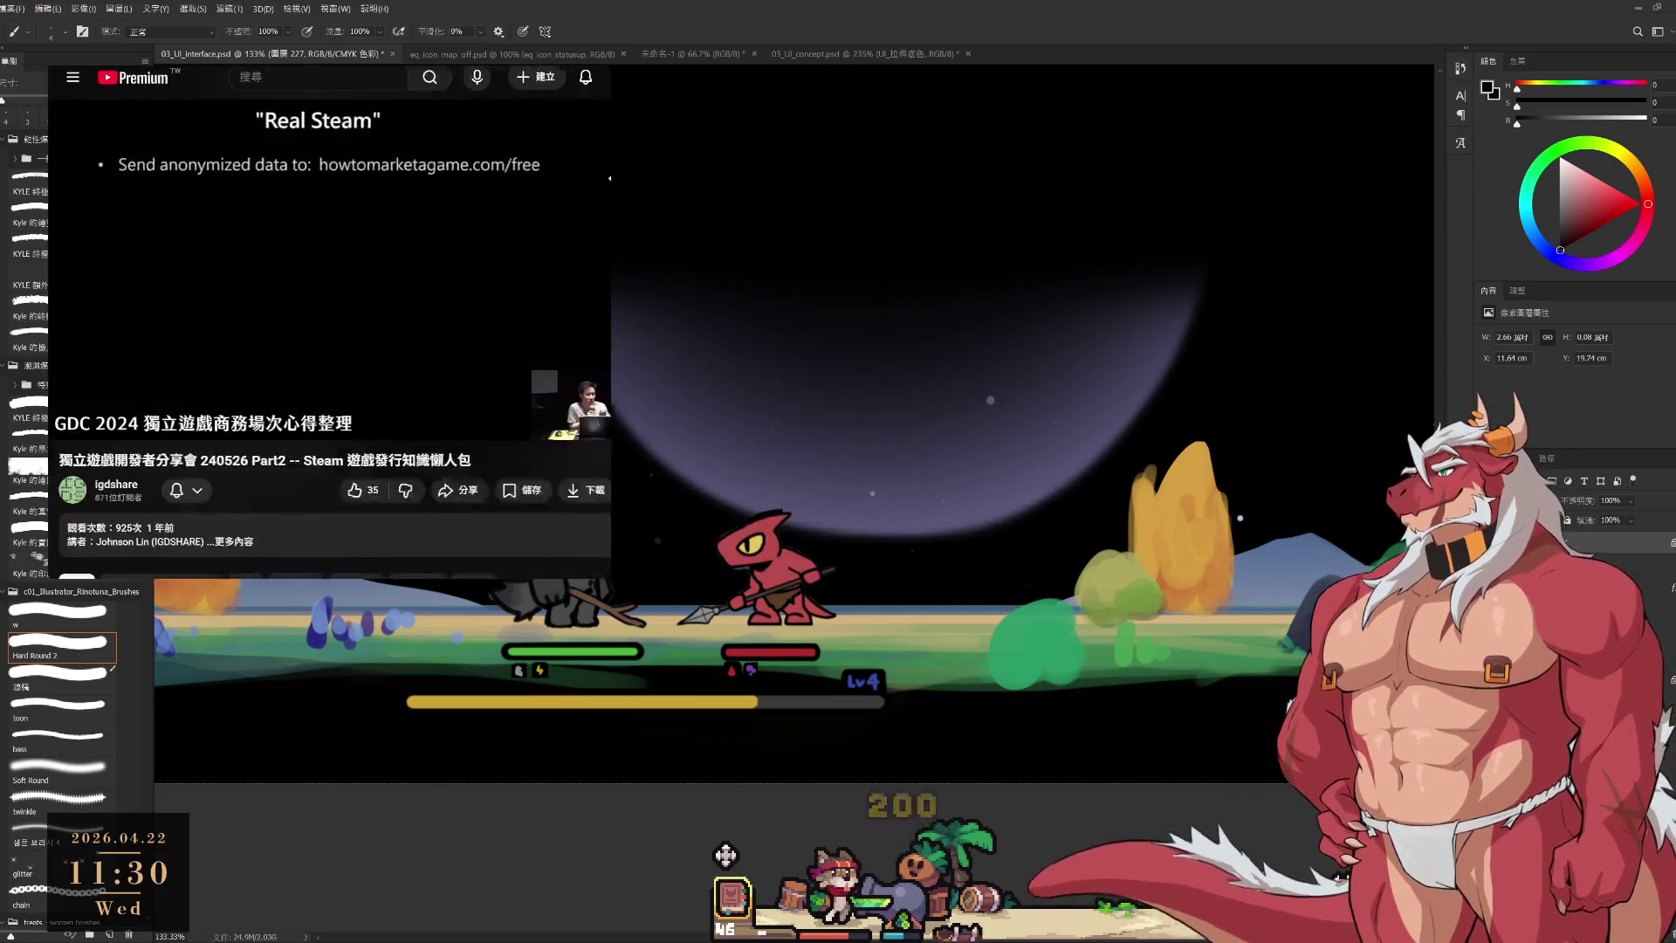
pyautogui.press('space')
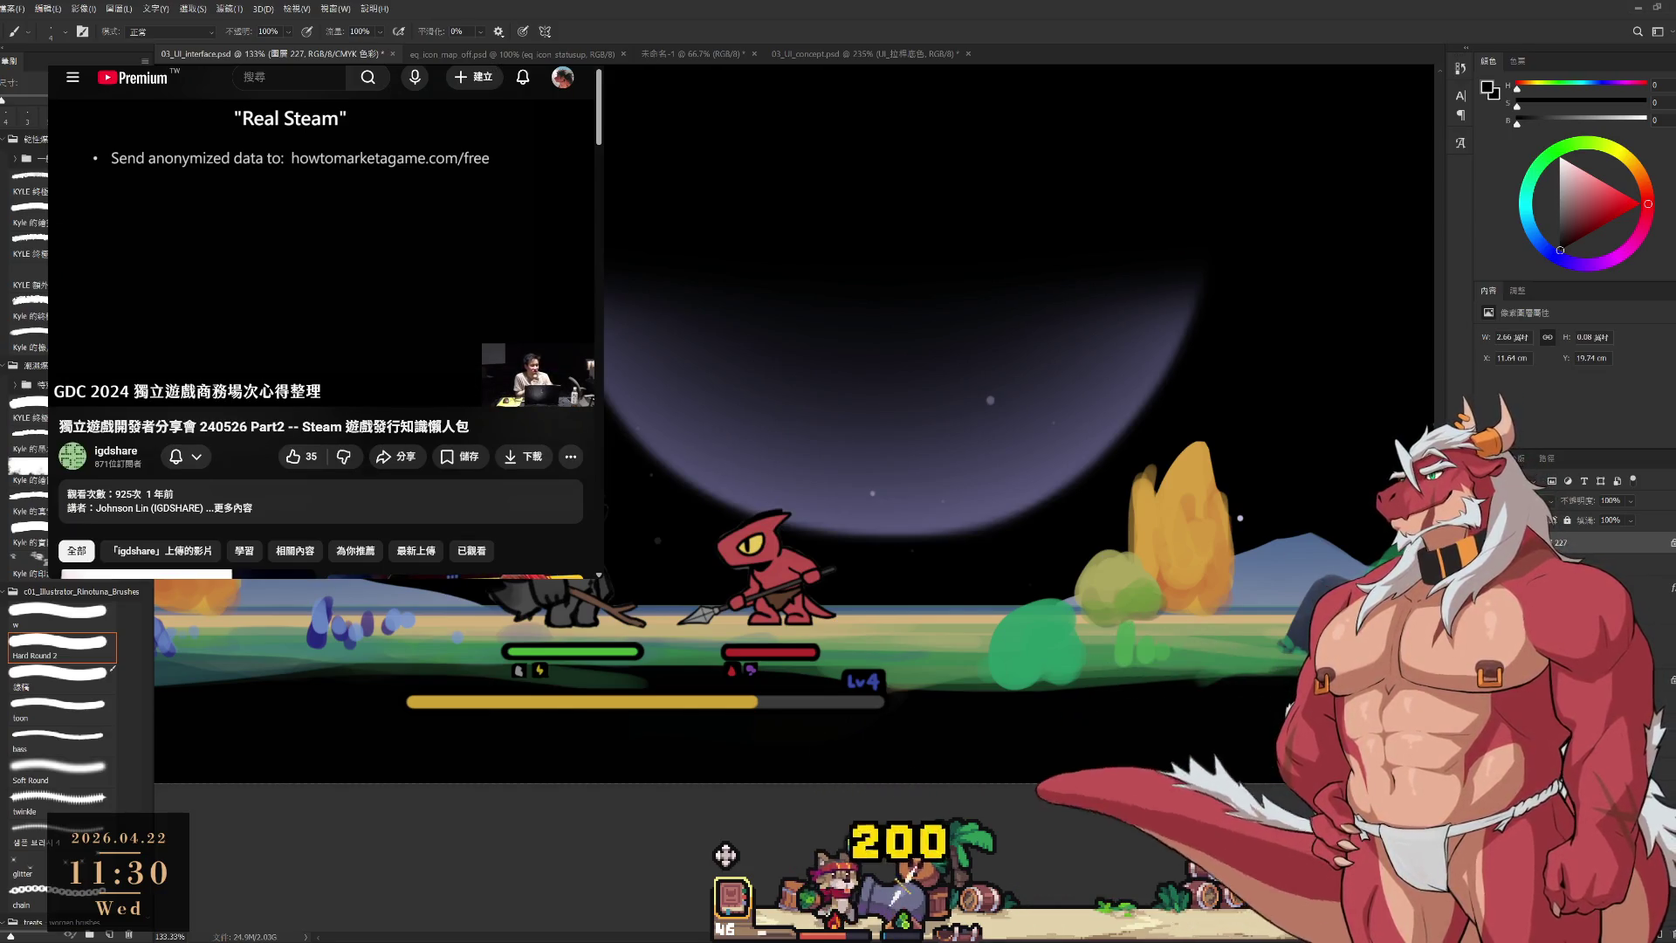
pyautogui.scroll(-3, 899, 678)
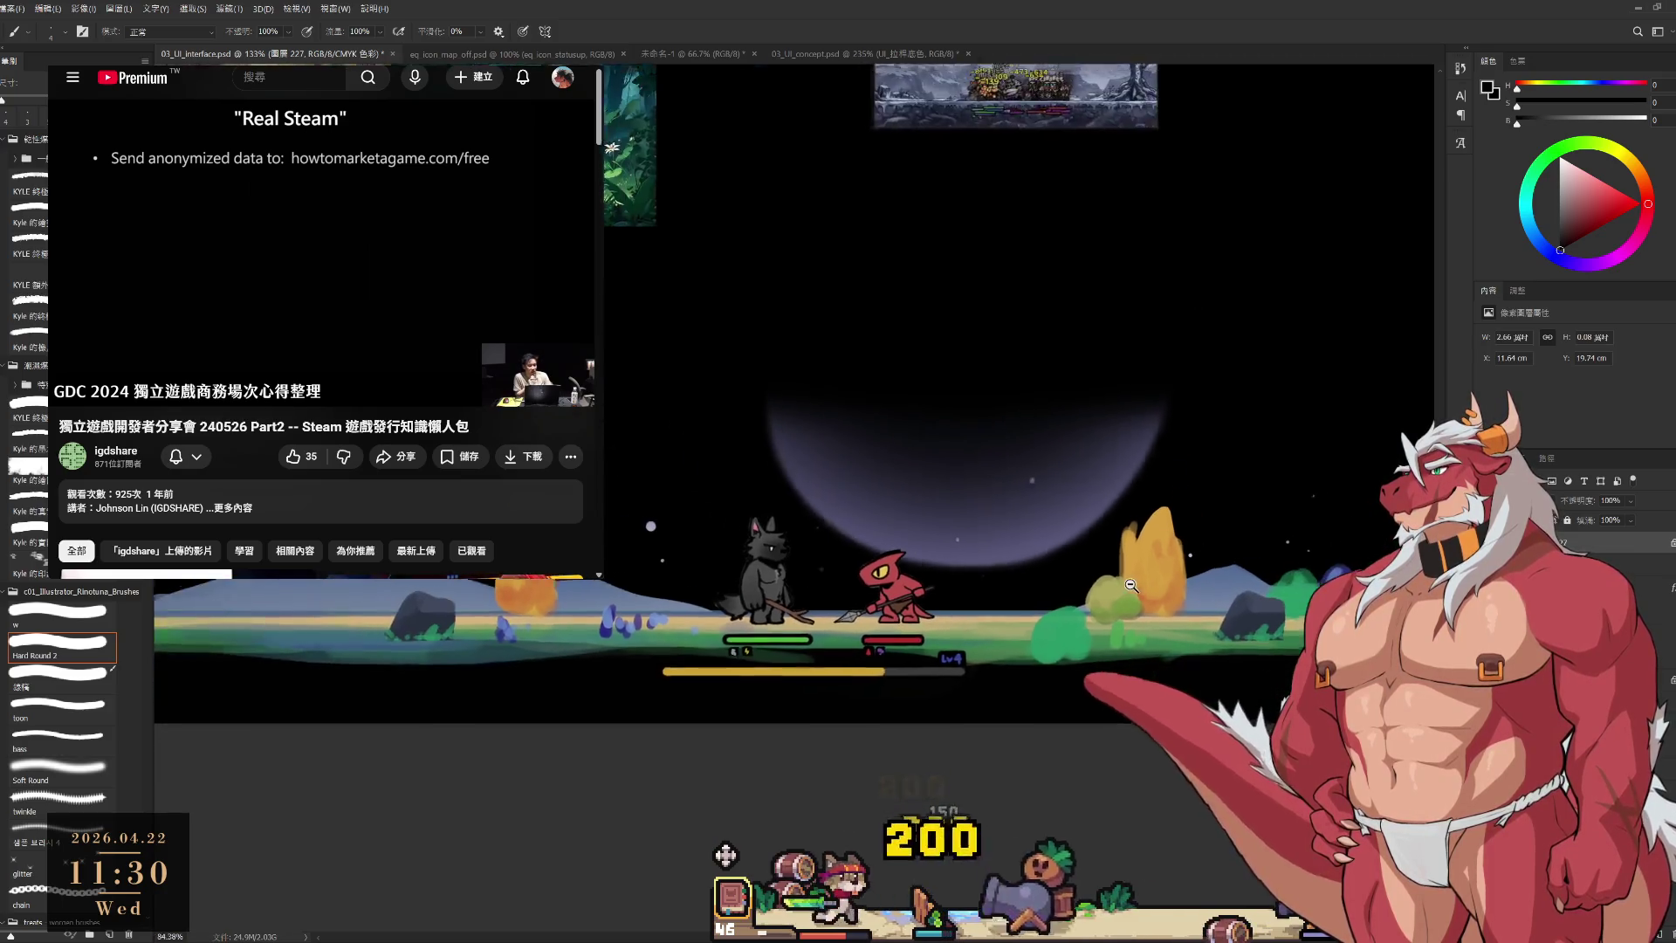
# Bring the reference screenshots and battle scene into view, then select layer 250.
pyautogui.moveTo(1011, 596); pyautogui.dragTo(925, 649)
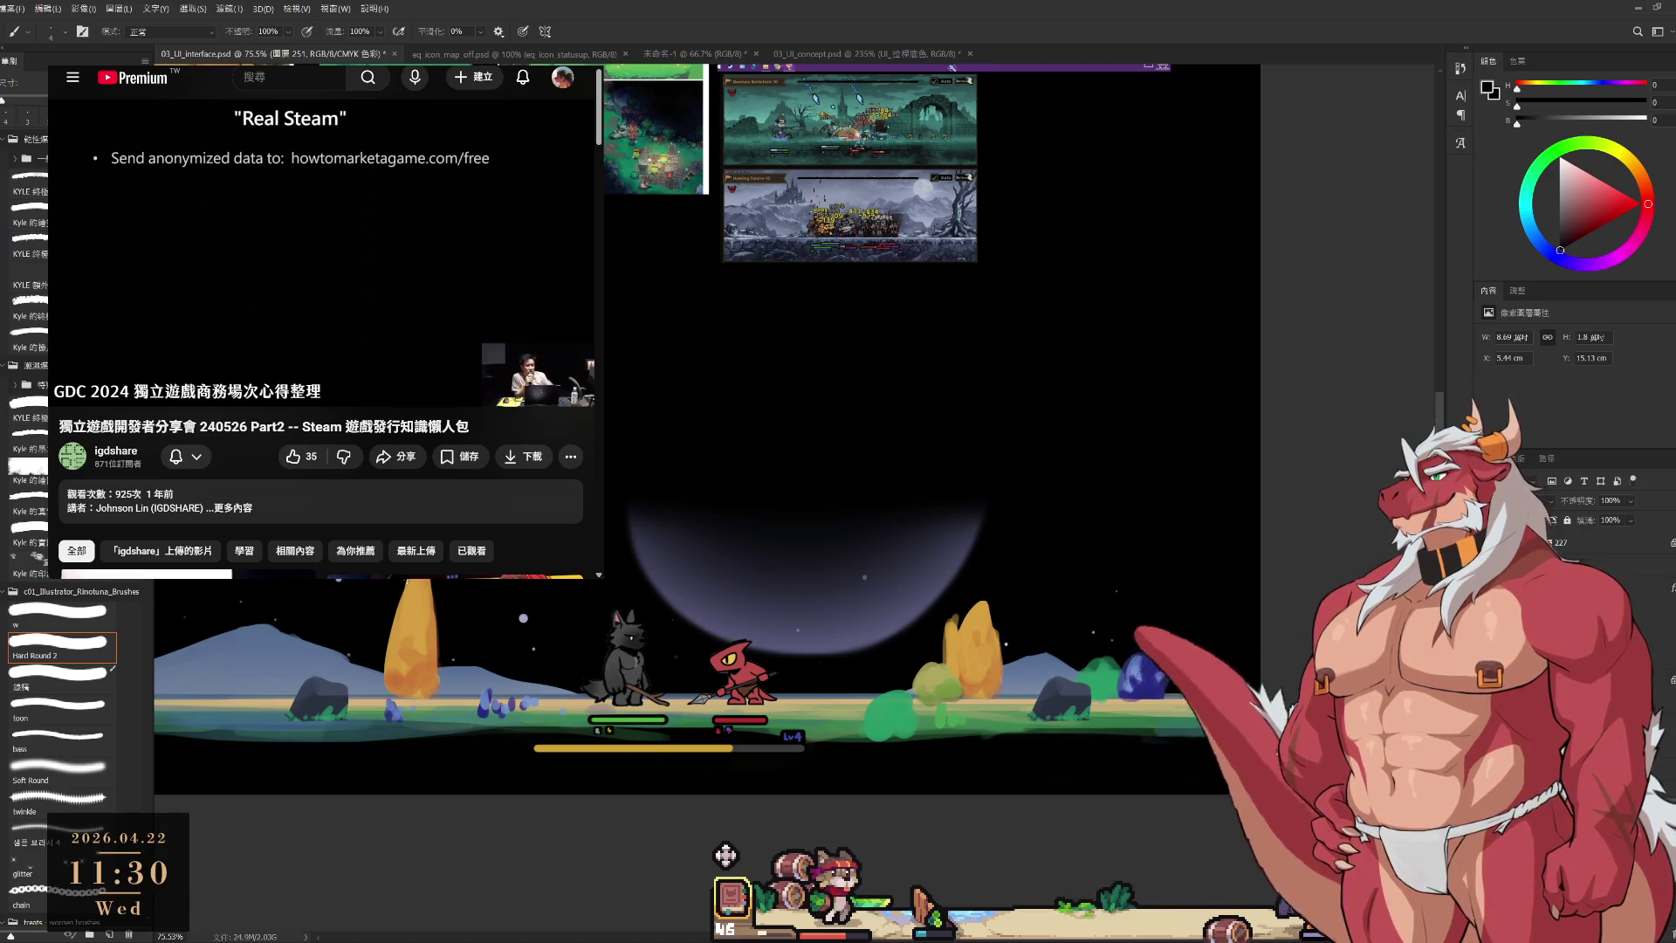
pyautogui.scroll(5, 1076, 356)
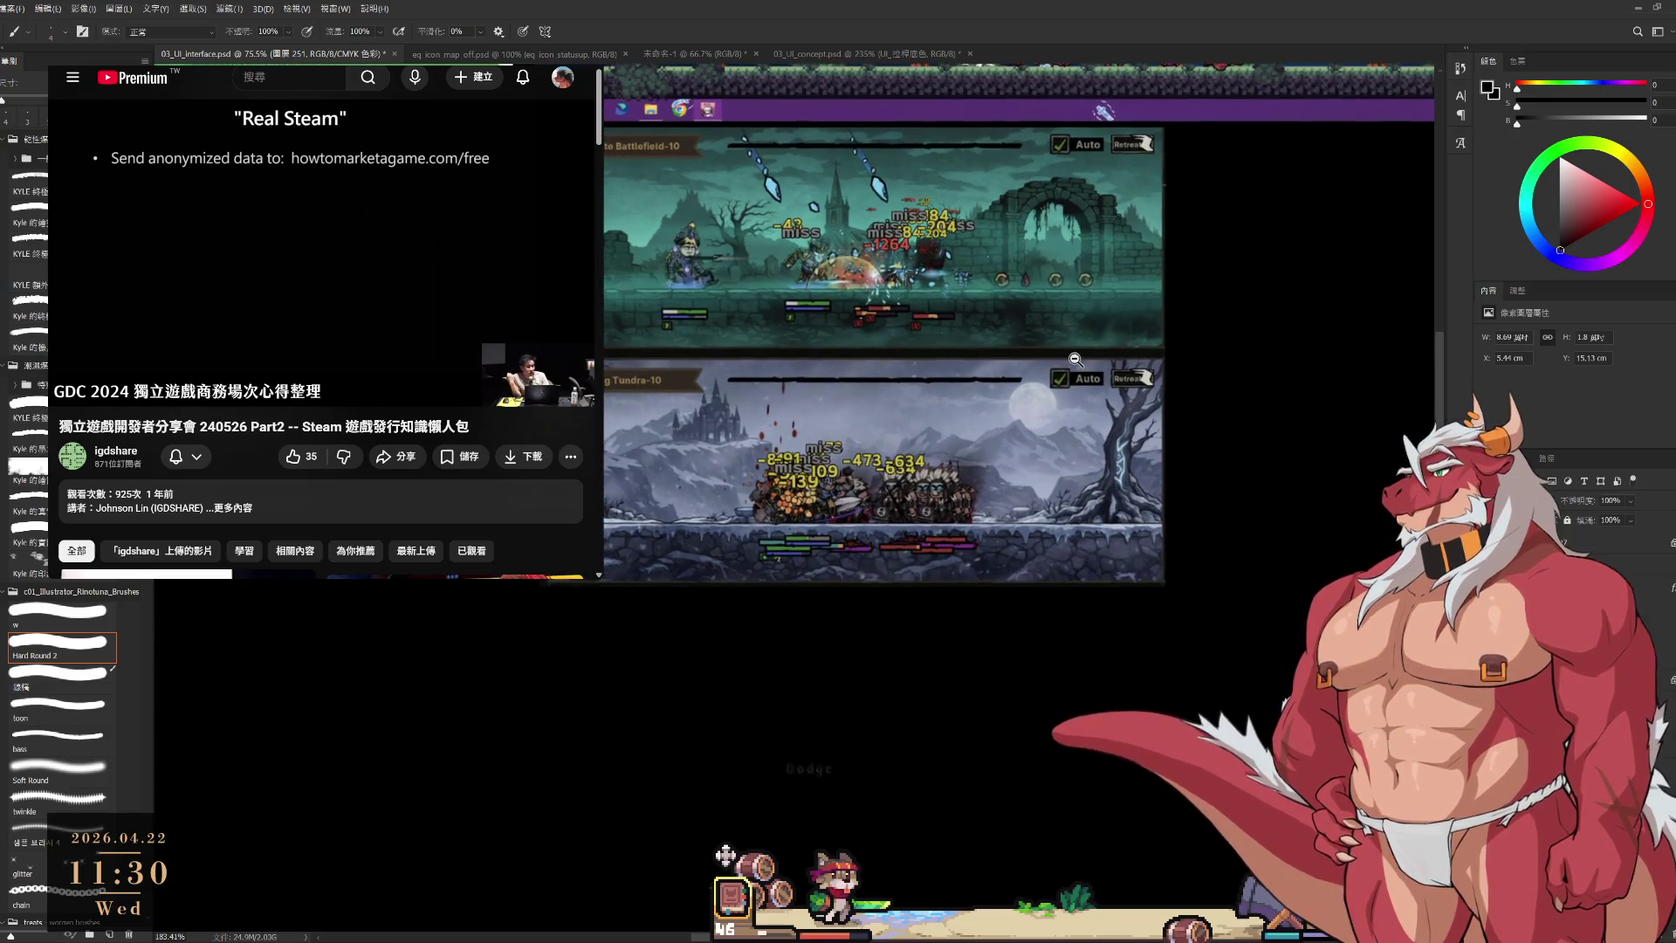
pyautogui.scroll(-5, 1019, 351)
pyautogui.scroll(3, 1019, 352)
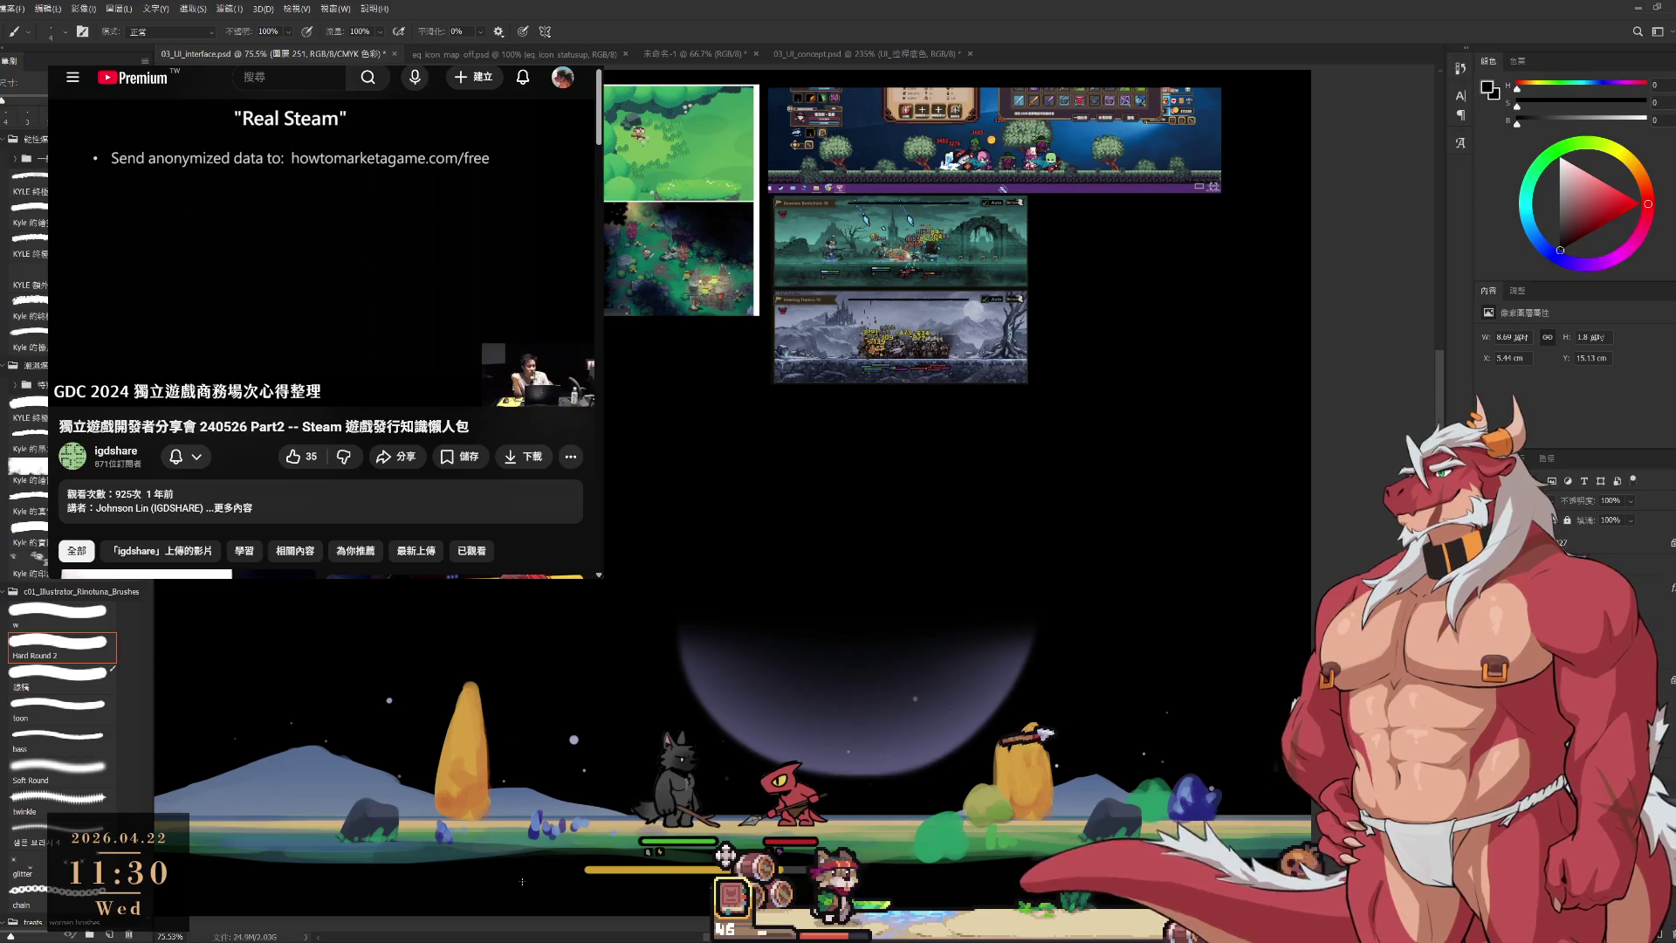
pyautogui.hotkey('alt', '[')
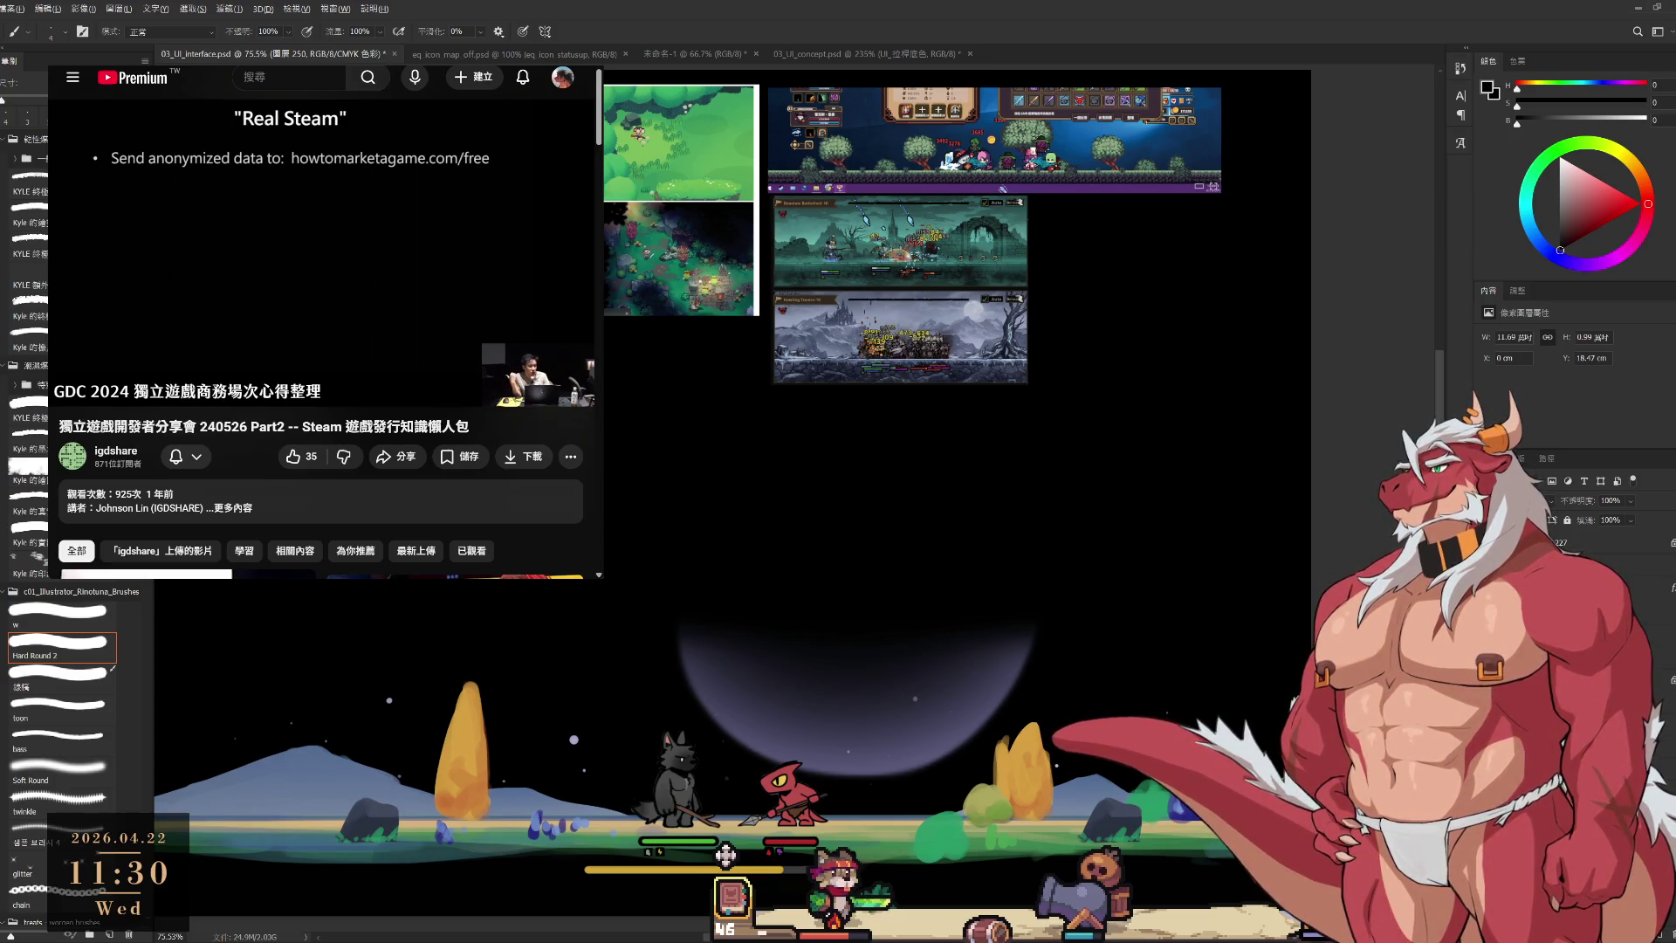
# Sample teal shades from the battle scene and switch to the w brush preset.
pyautogui.keyDown('alt'); pyautogui.click(726, 856); pyautogui.keyUp('alt')
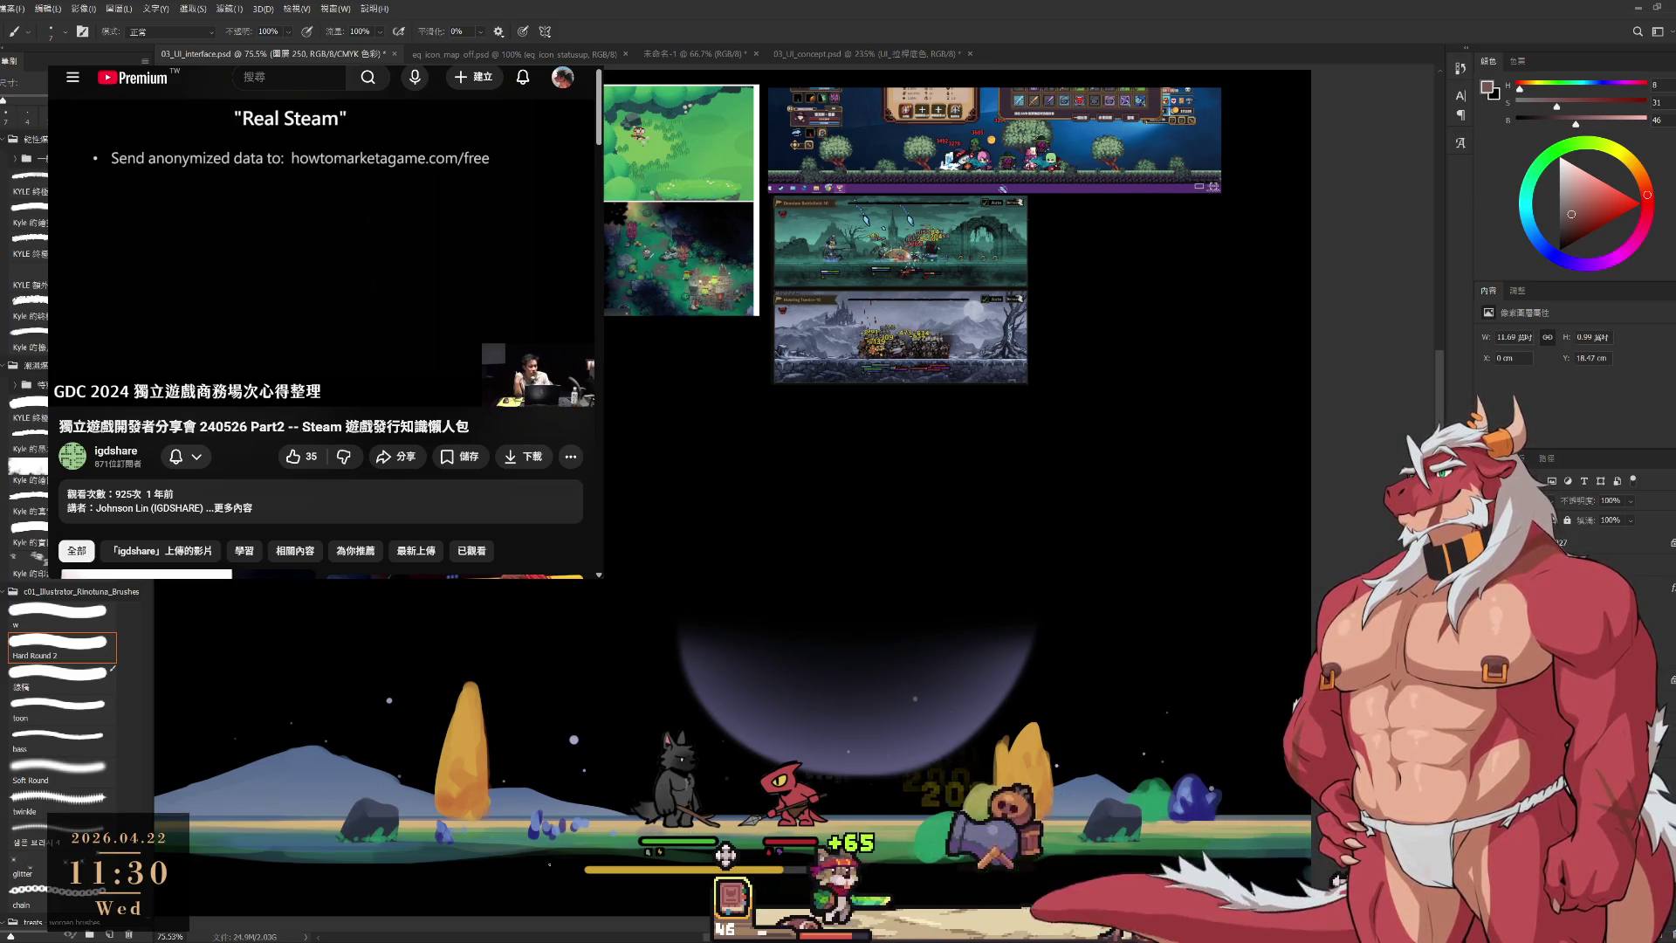
pyautogui.keyDown('alt'); pyautogui.click(493, 843); pyautogui.keyUp('alt')
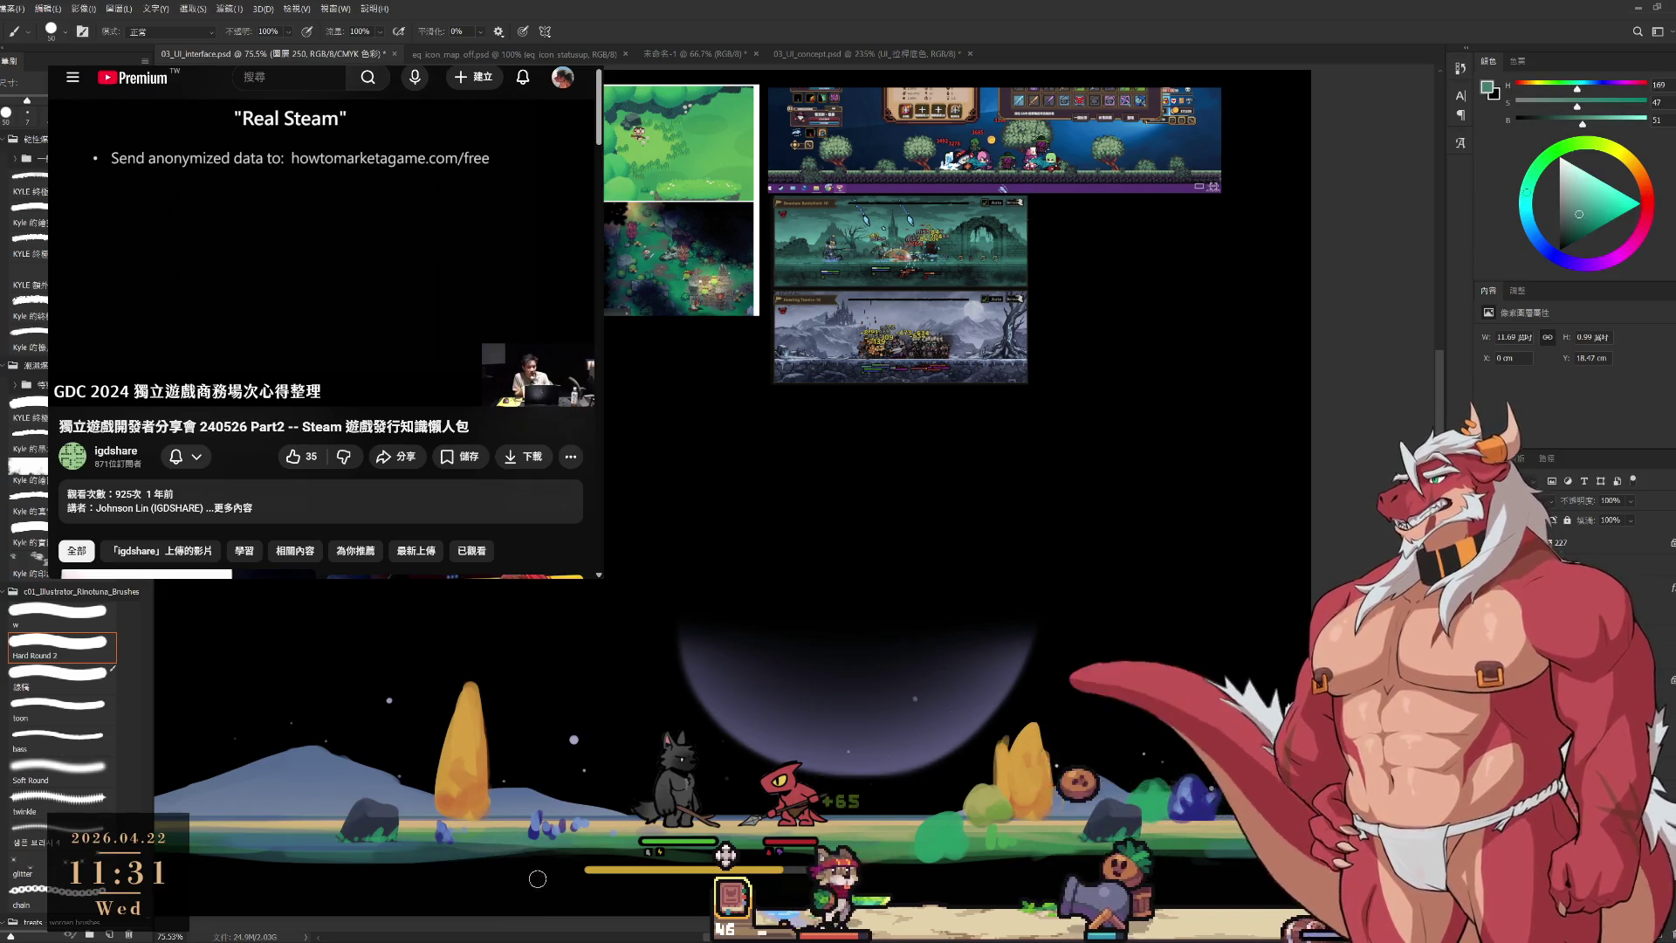
pyautogui.press(',')
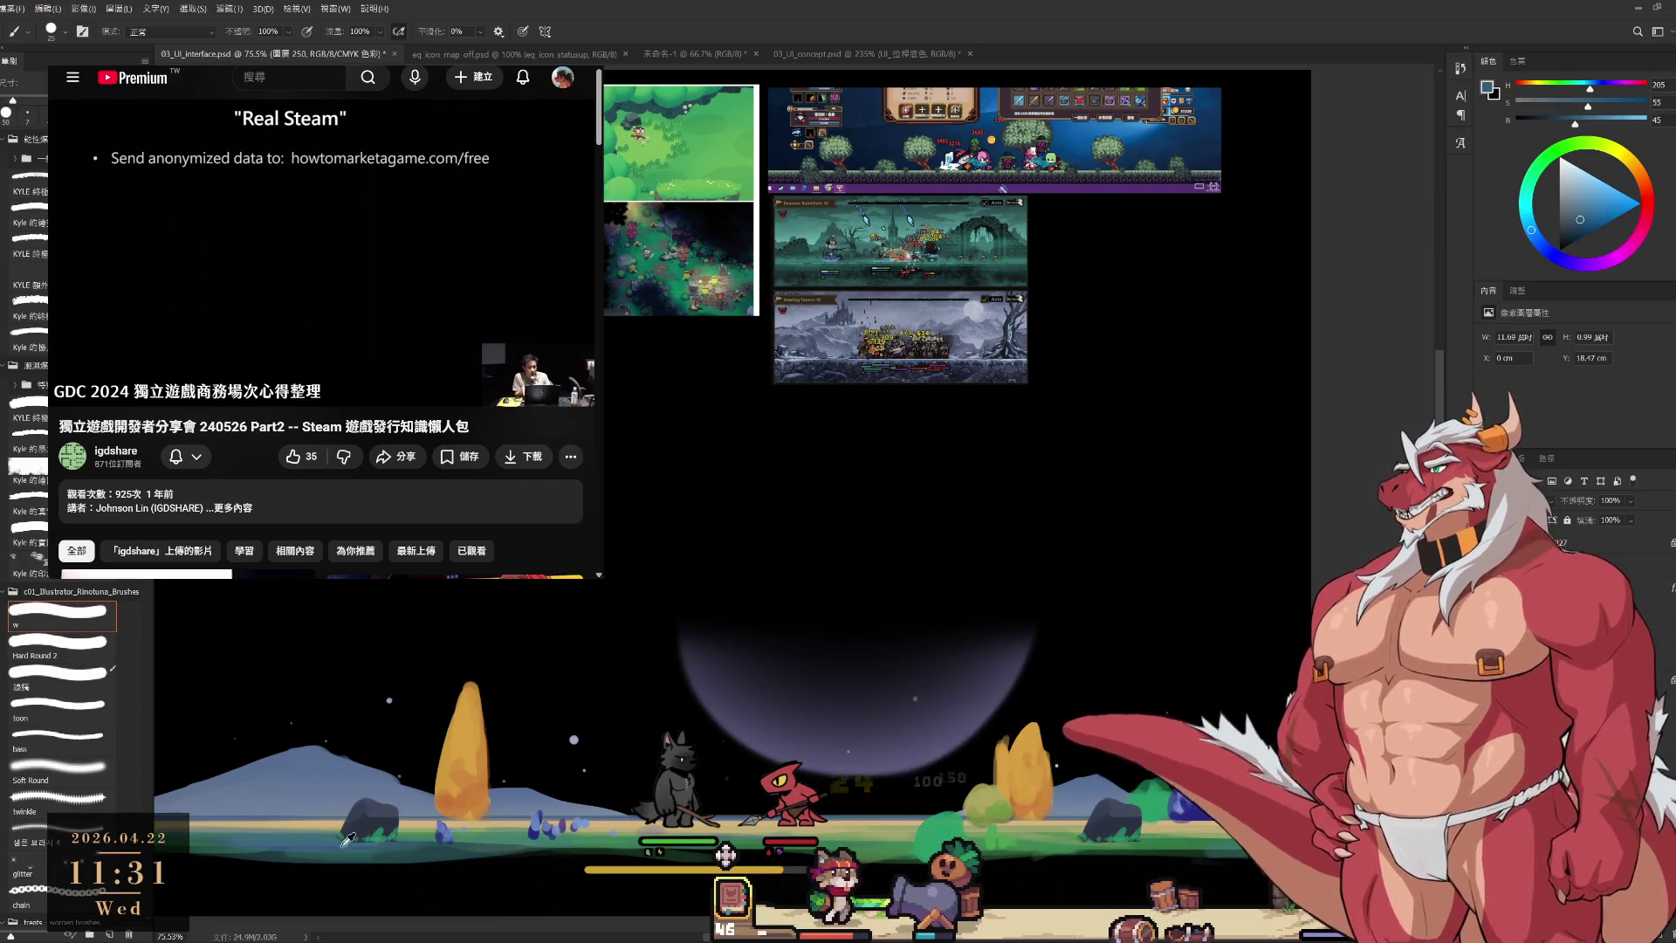
pyautogui.keyDown('alt'); pyautogui.click(333, 852); pyautogui.keyUp('alt')
pyautogui.press(']')
pyautogui.press(']')
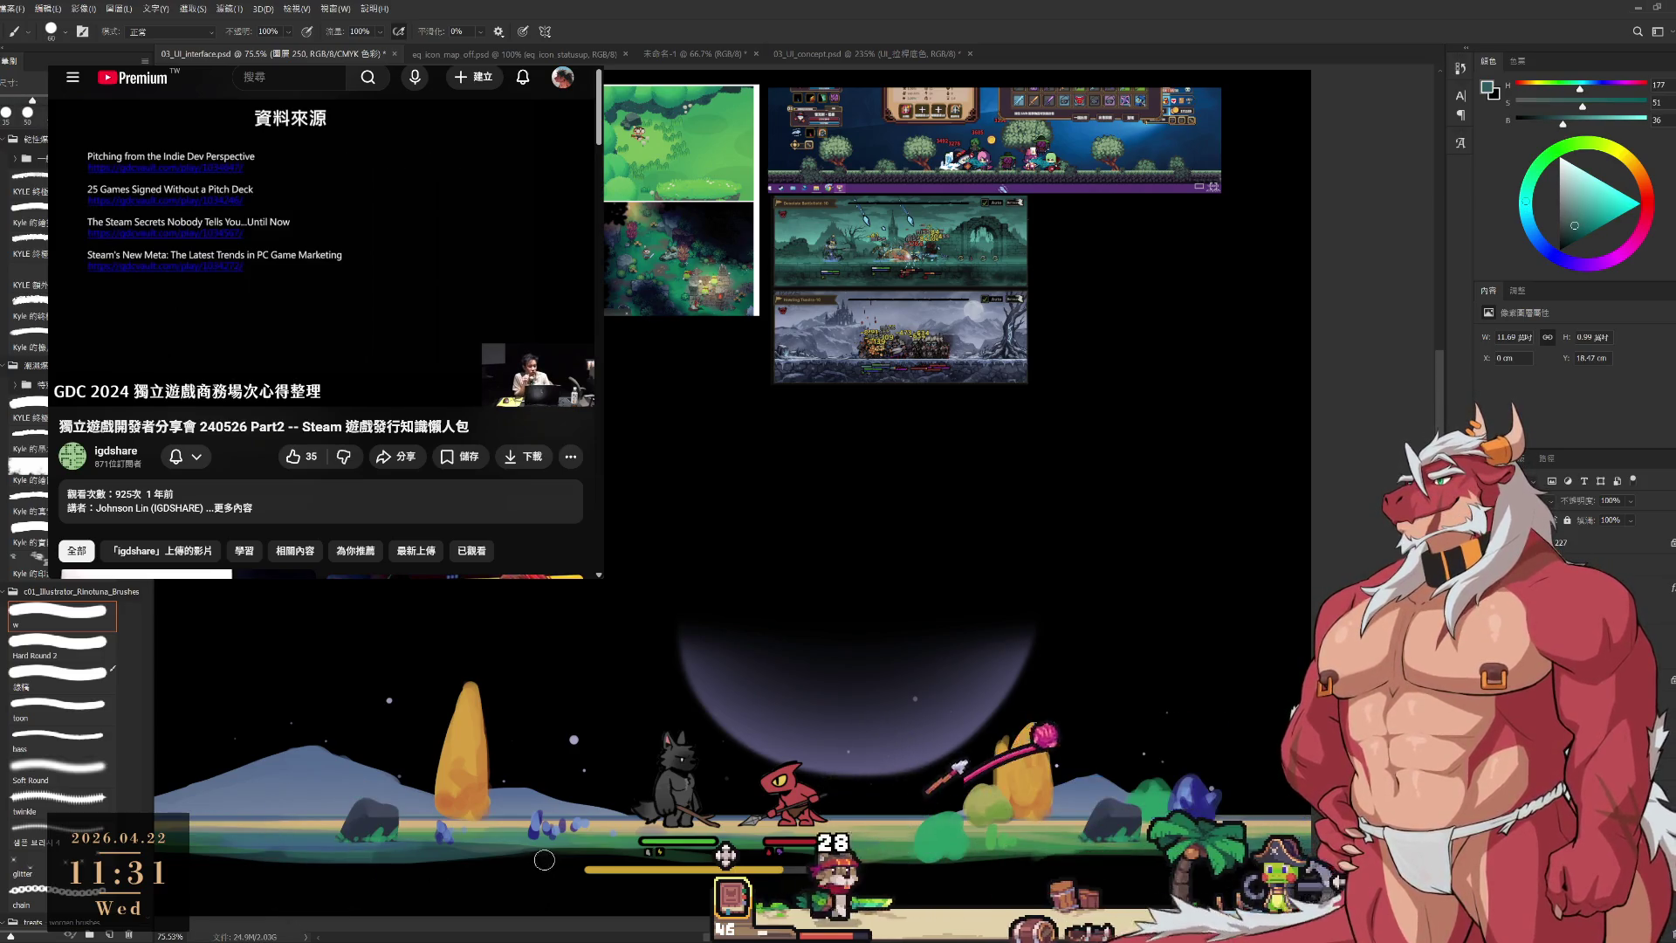
pyautogui.keyDown('alt'); pyautogui.click(524, 859); pyautogui.keyUp('alt')
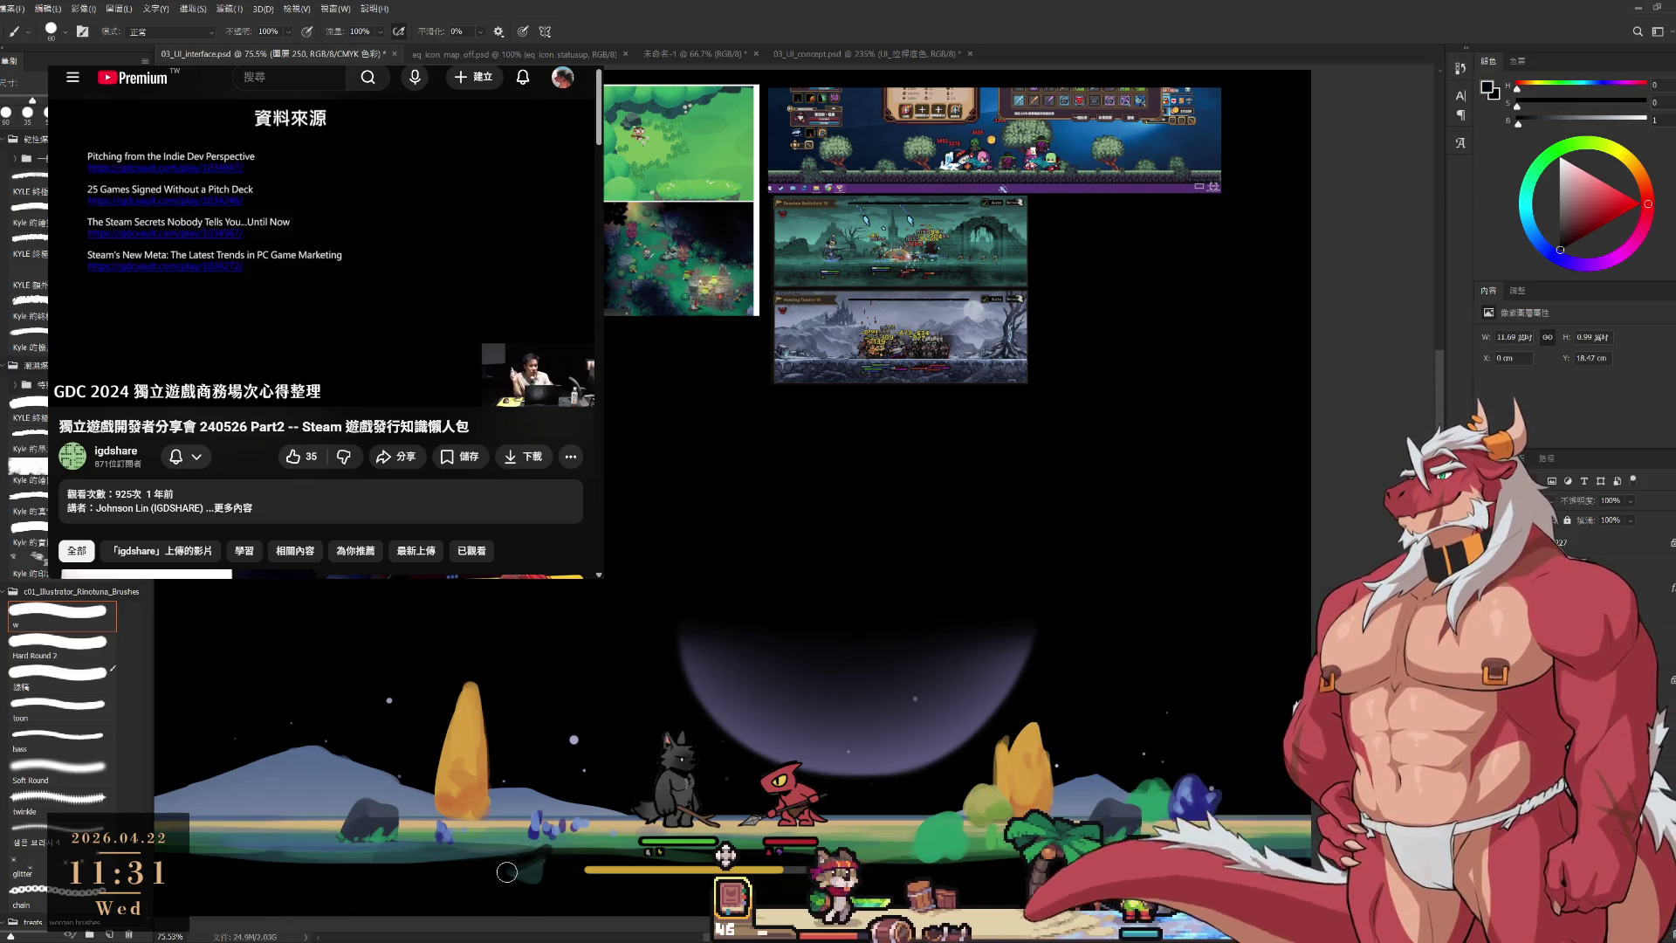
pyautogui.keyDown('alt'); pyautogui.click(553, 857); pyautogui.keyUp('alt')
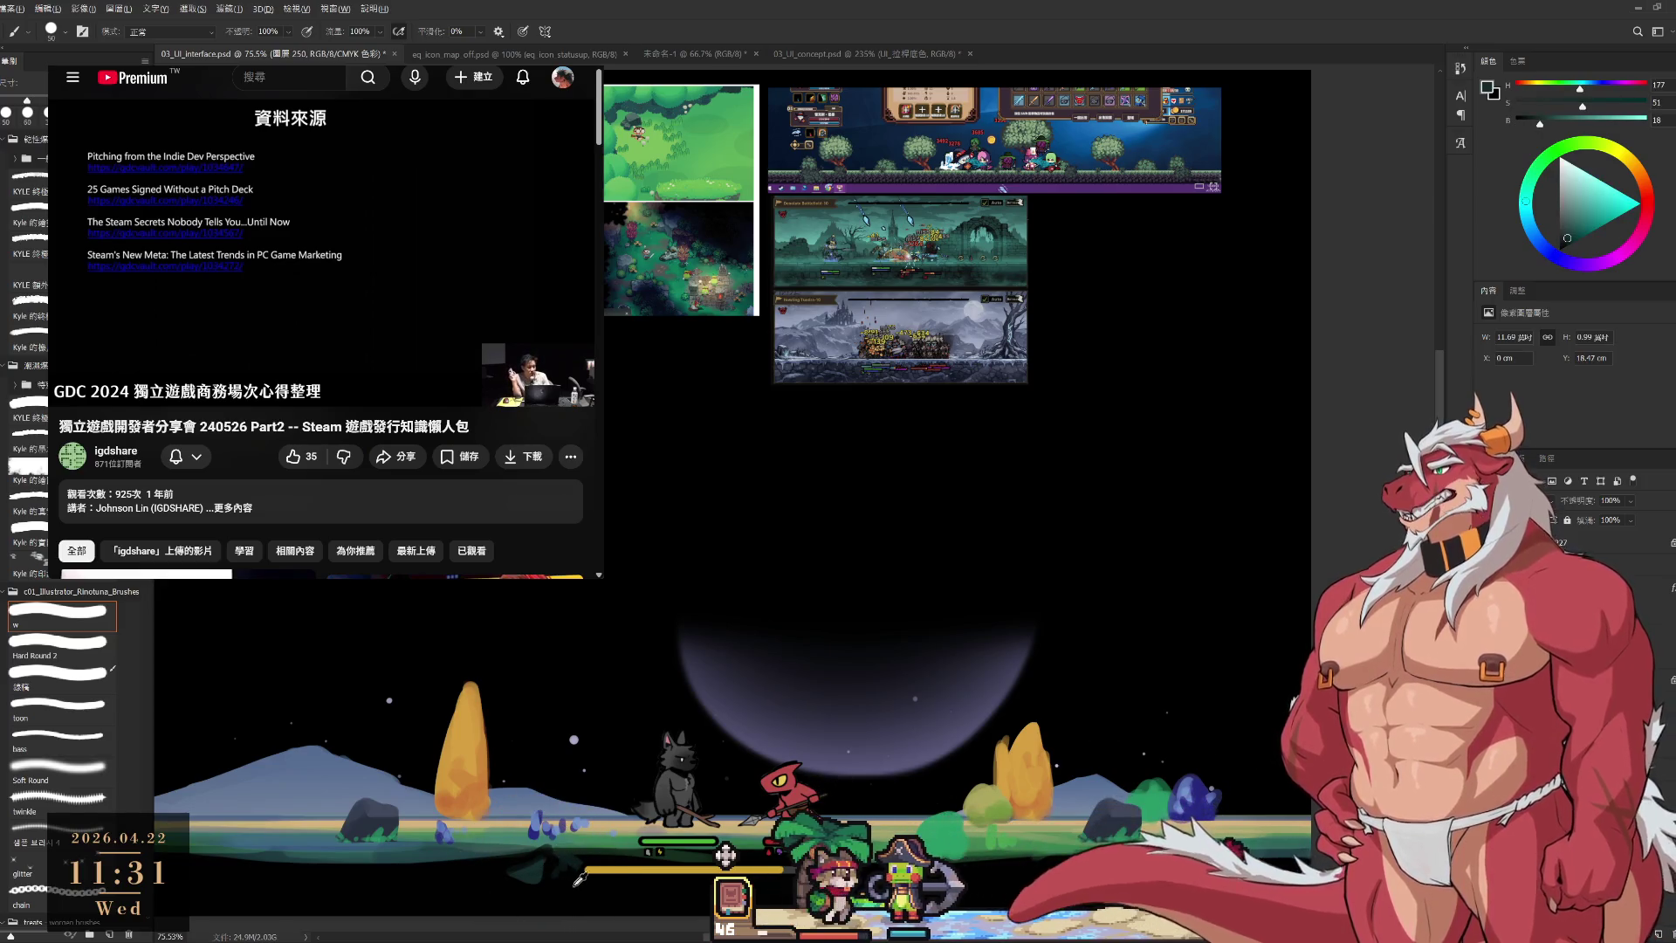
pyautogui.keyDown('alt'); pyautogui.click(569, 851); pyautogui.keyUp('alt')
# Settle on a very dark teal and shrink the w brush to 20 px.
pyautogui.press('[')
pyautogui.press('[')
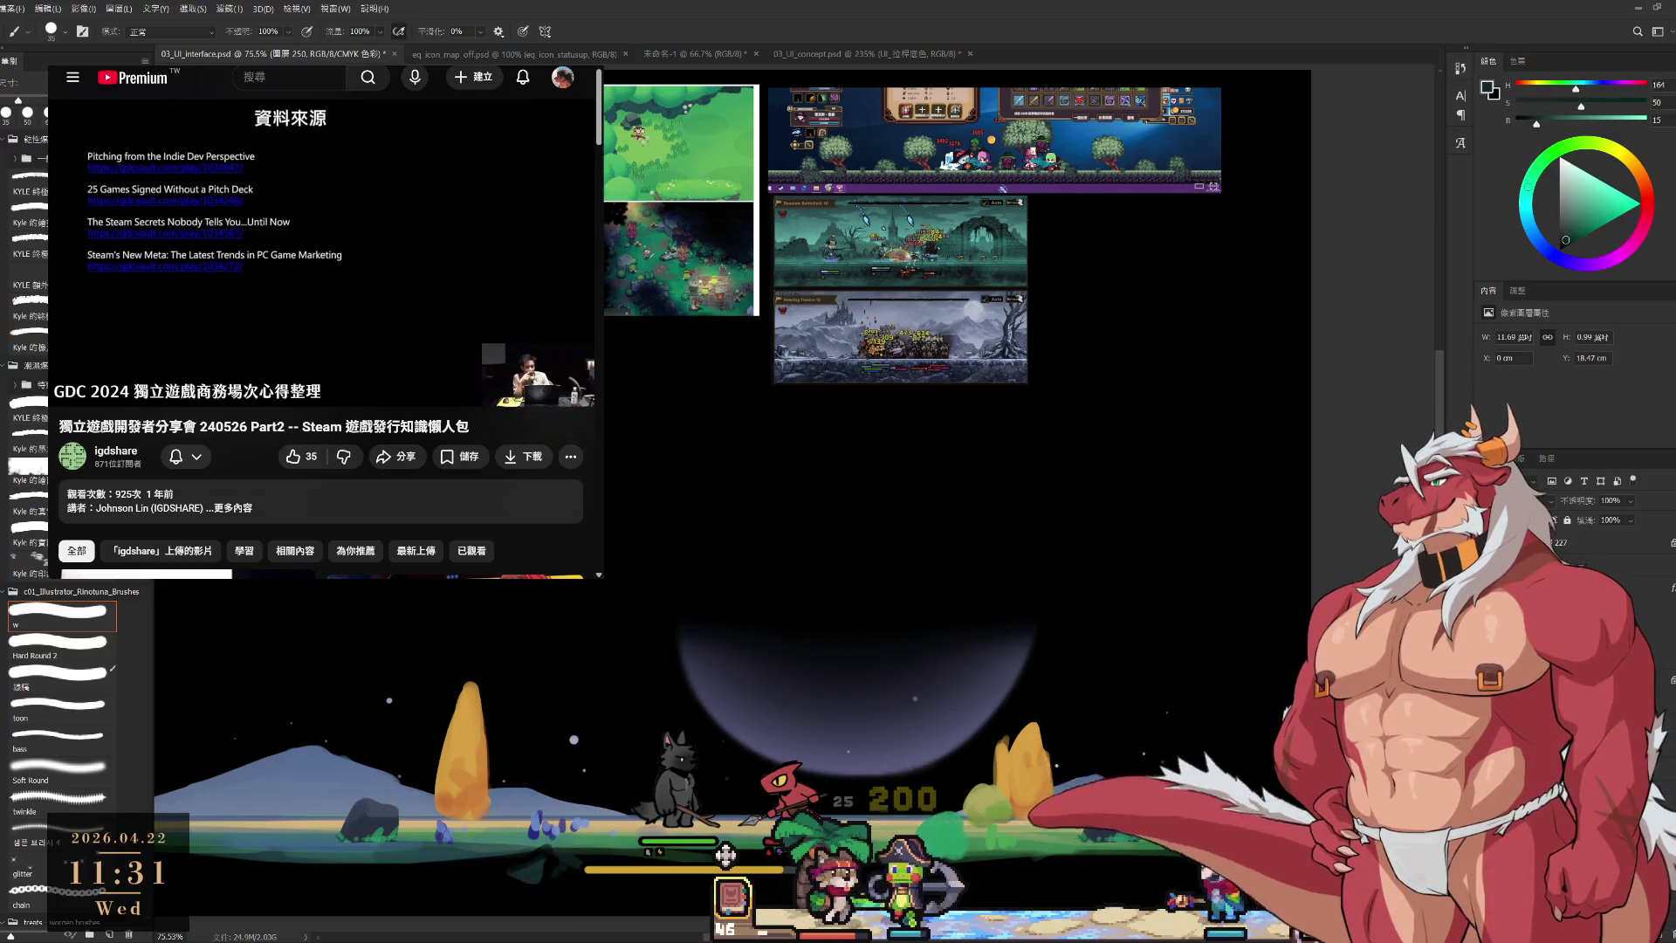
pyautogui.keyDown('alt'); pyautogui.click(725, 856); pyautogui.keyUp('alt')
pyautogui.press('[')
pyautogui.keyDown('alt'); pyautogui.click(725, 856); pyautogui.keyUp('alt')
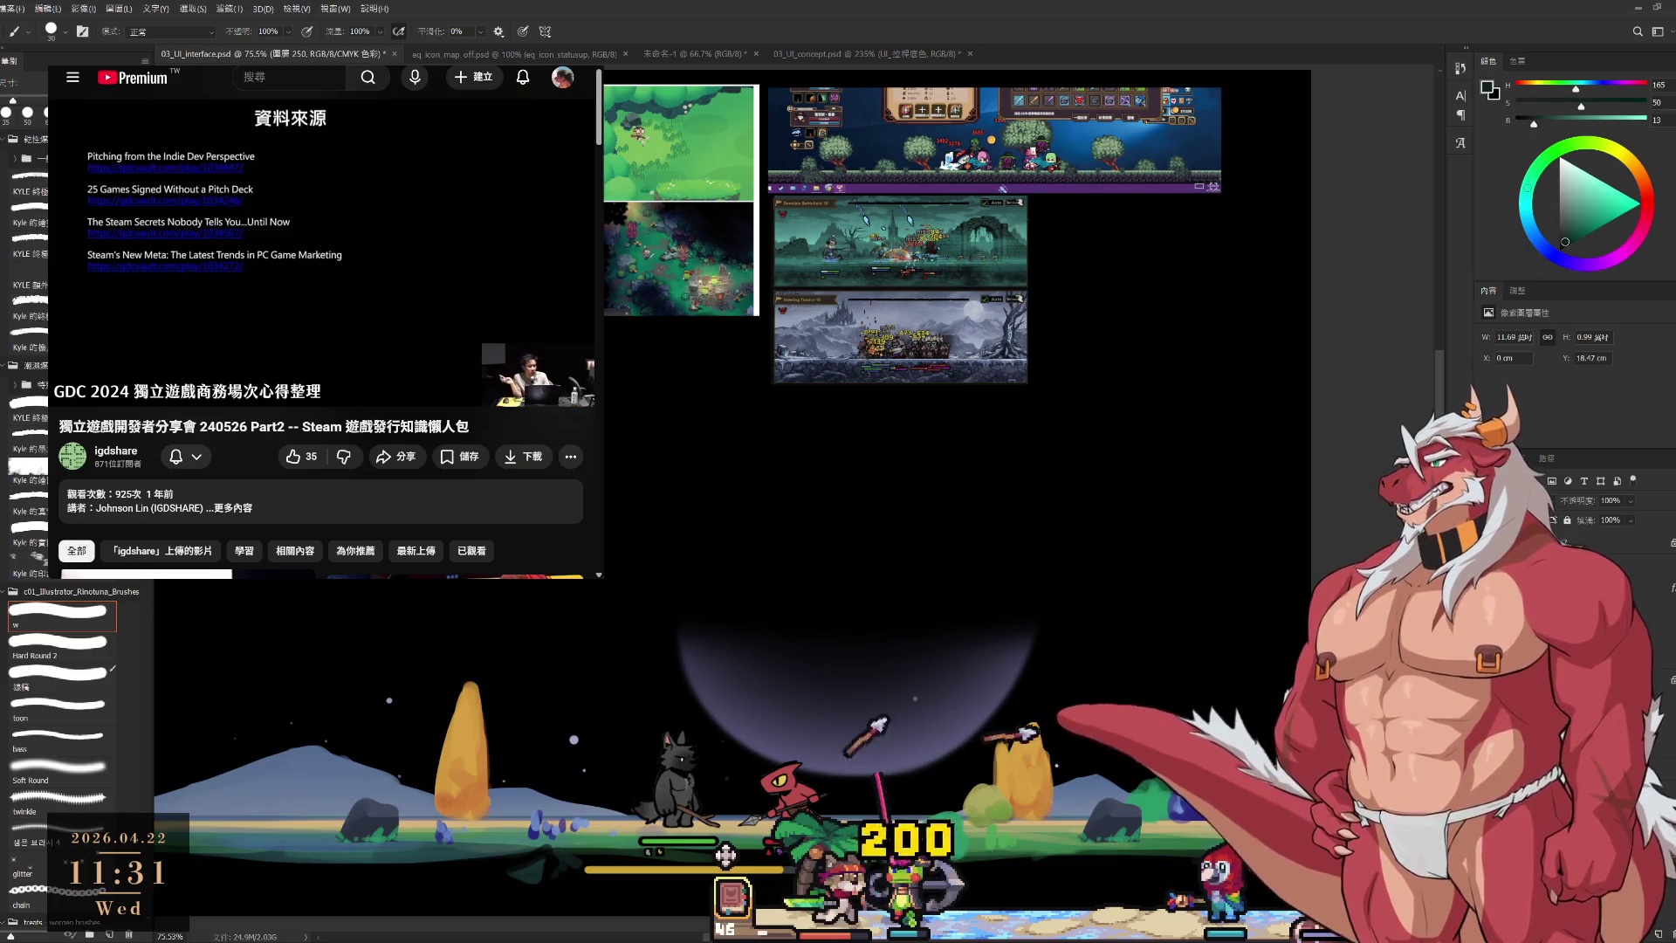
pyautogui.press('[')
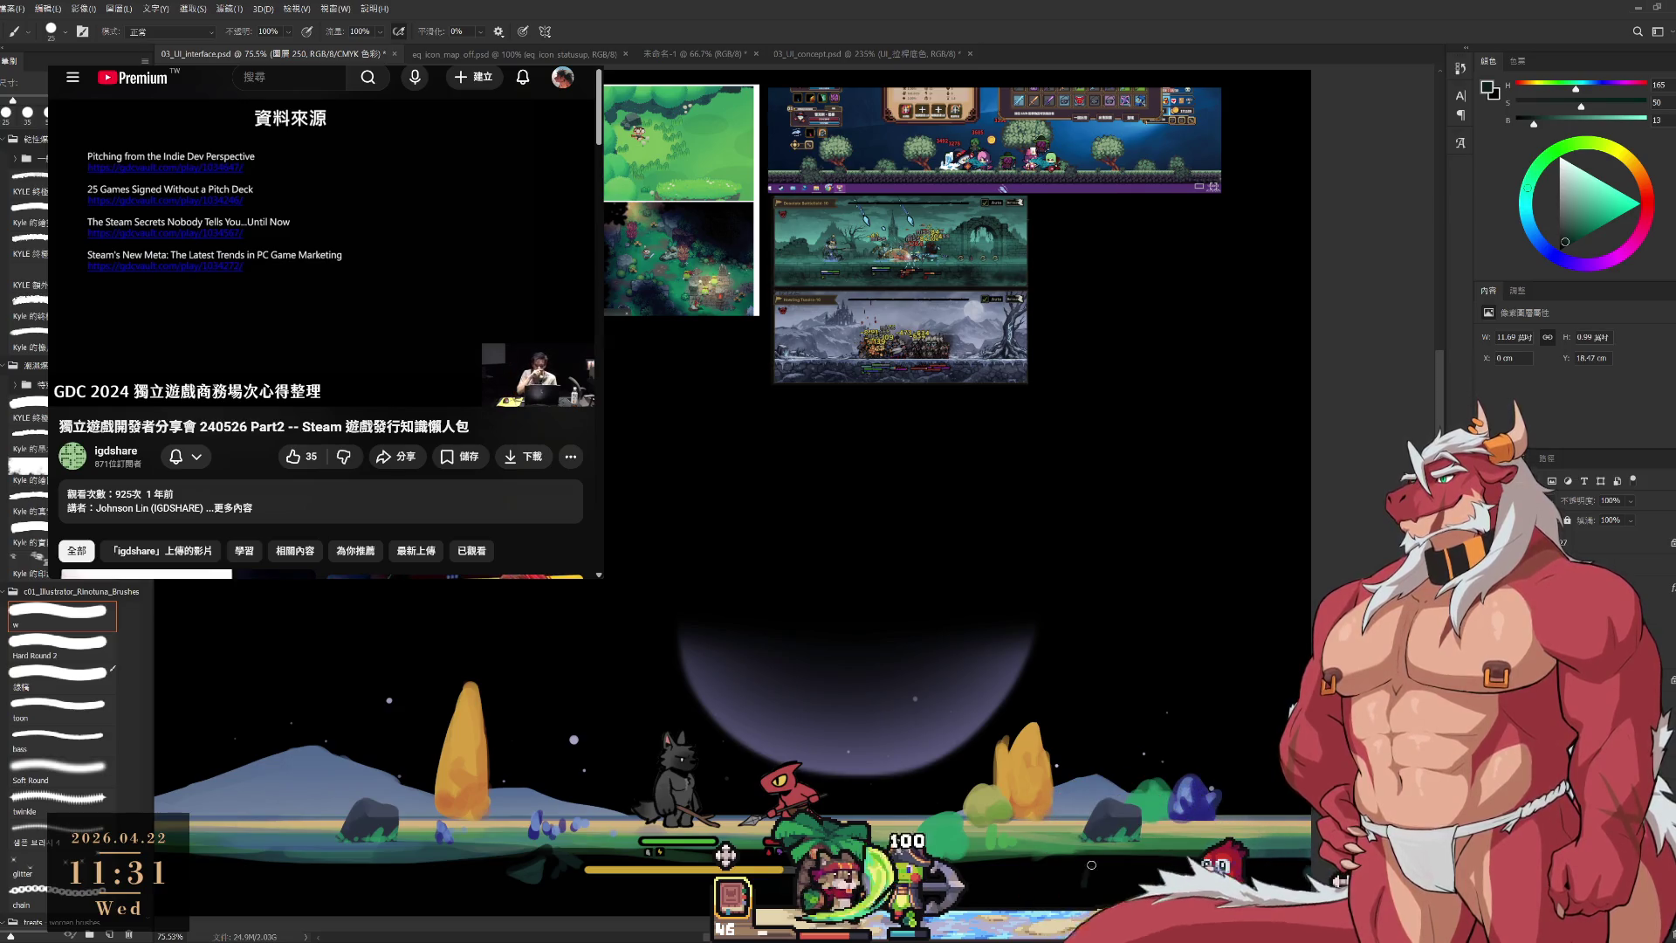
pyautogui.press('[')
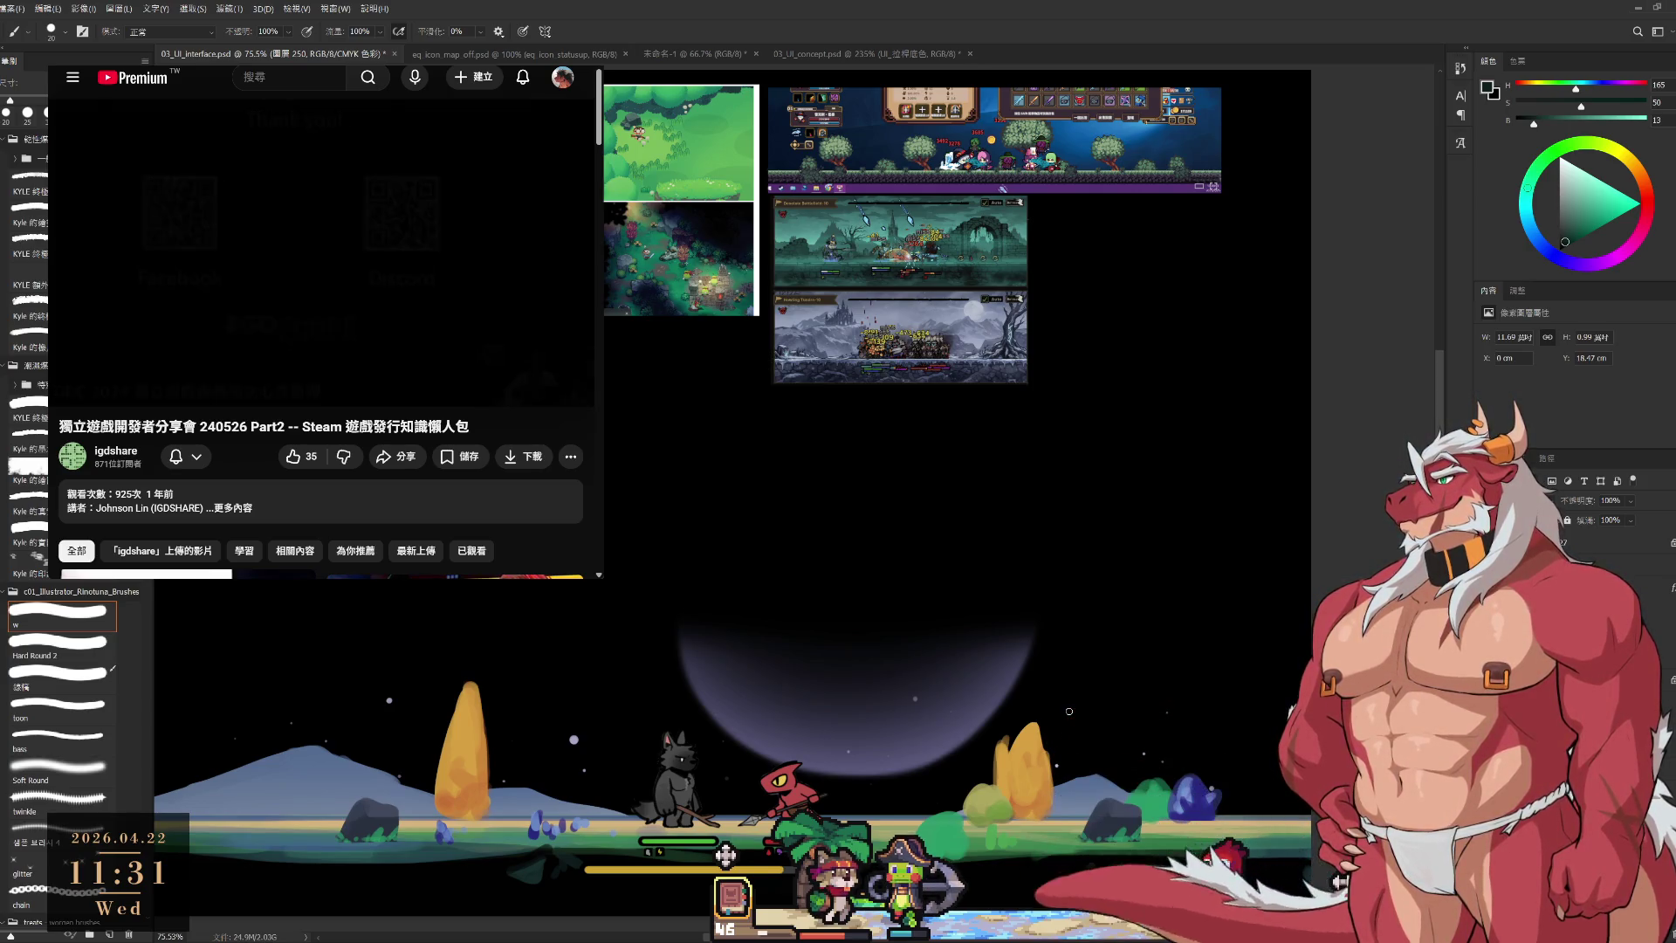
# Cancel the autoplay countdown, scroll down to the comments, and return to the page top.
pyautogui.click(263, 295)
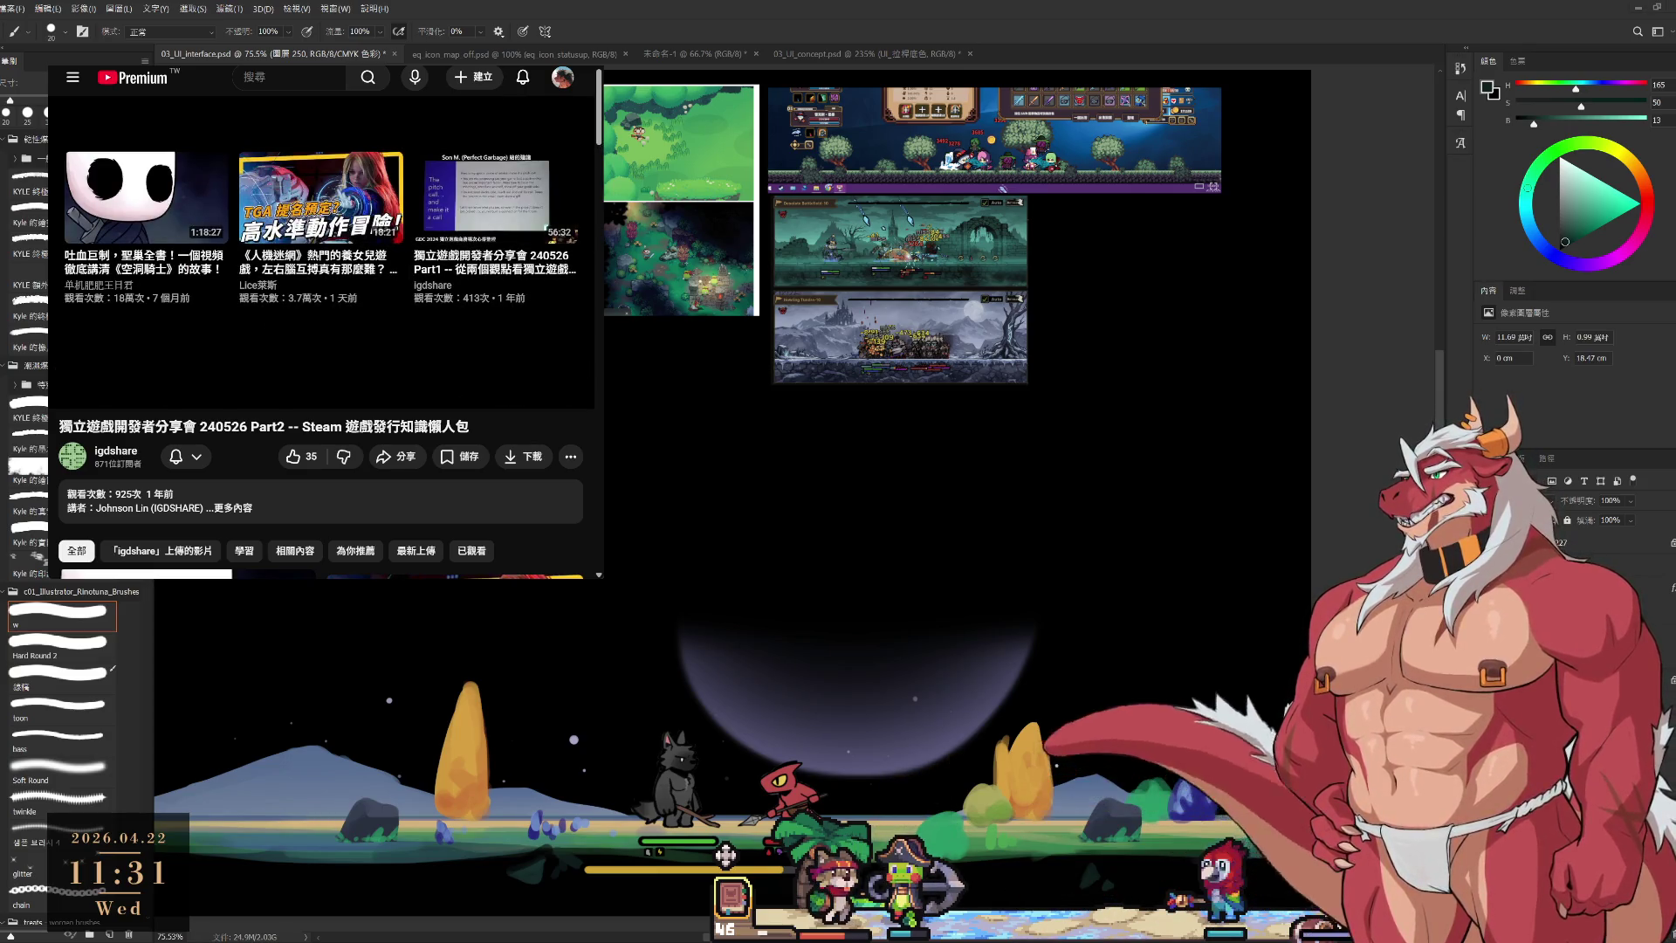
pyautogui.scroll(-5, 552, 303)
pyautogui.scroll(-10, 424, 309)
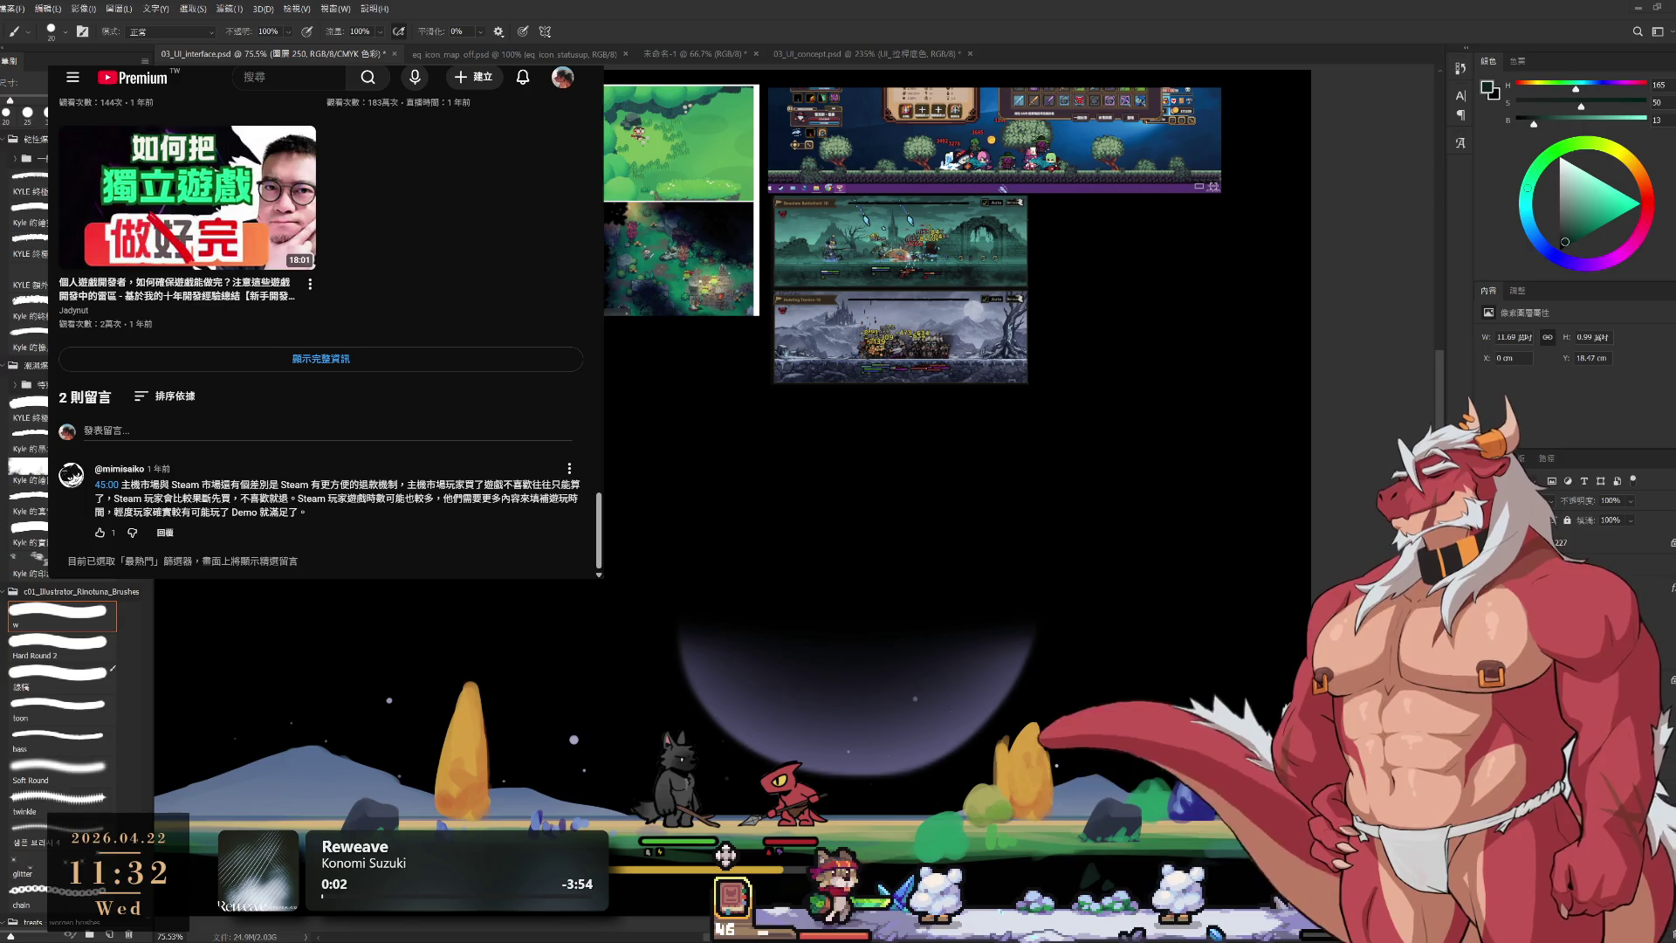
pyautogui.scroll(1, 504, 337)
pyautogui.scroll(15, 505, 337)
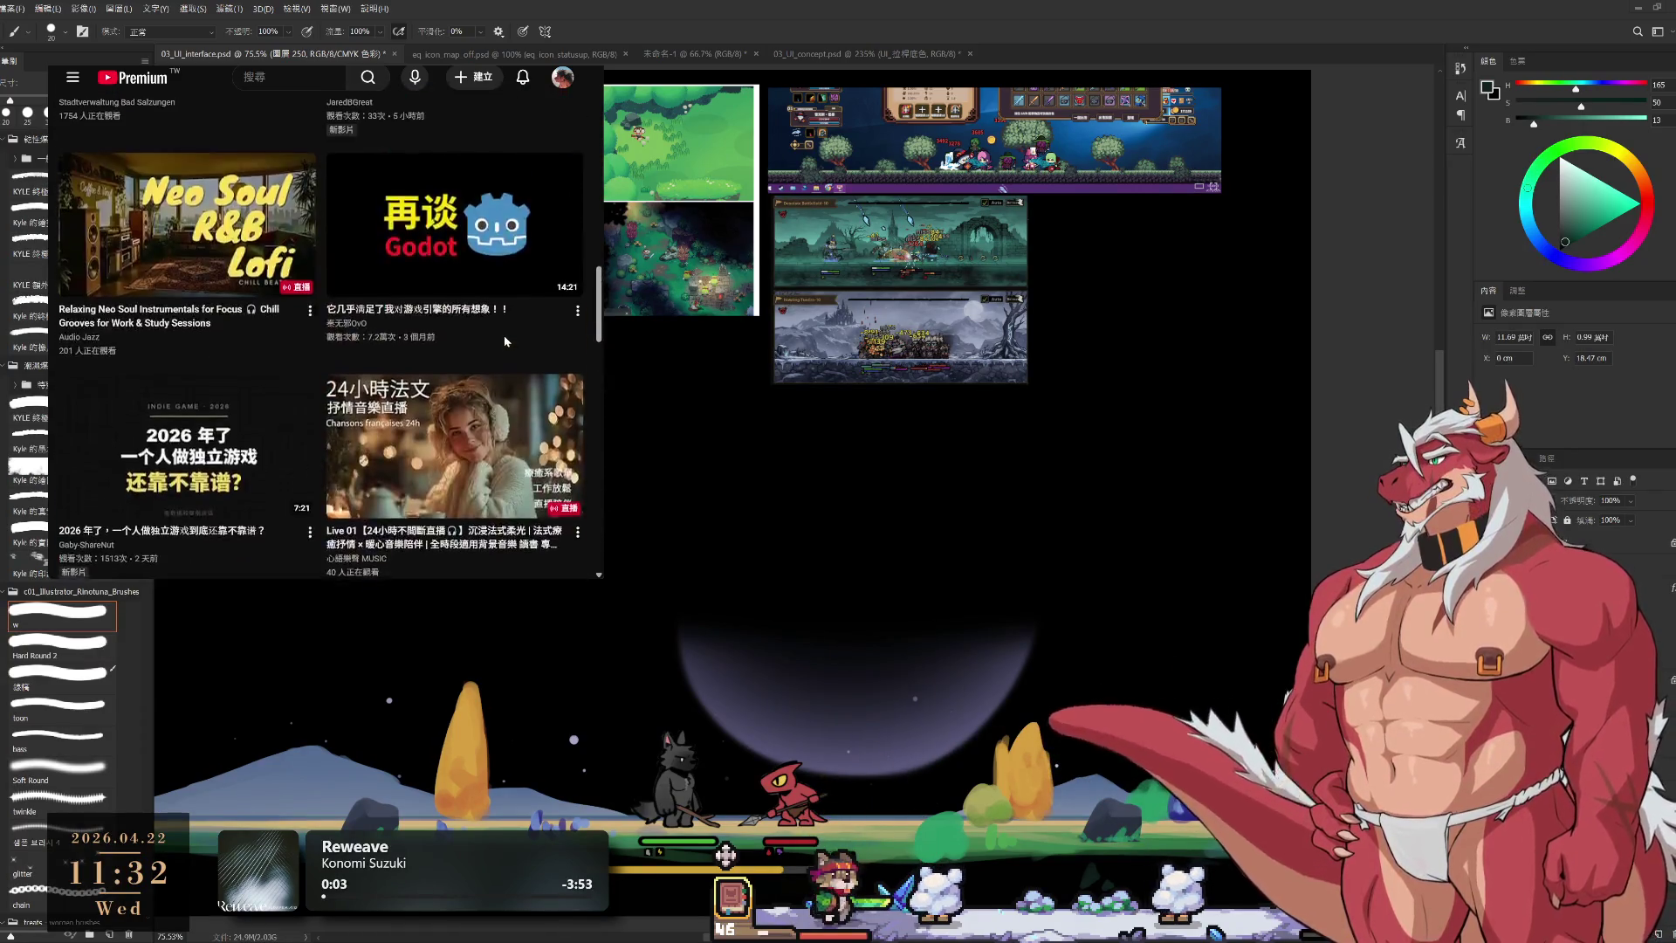